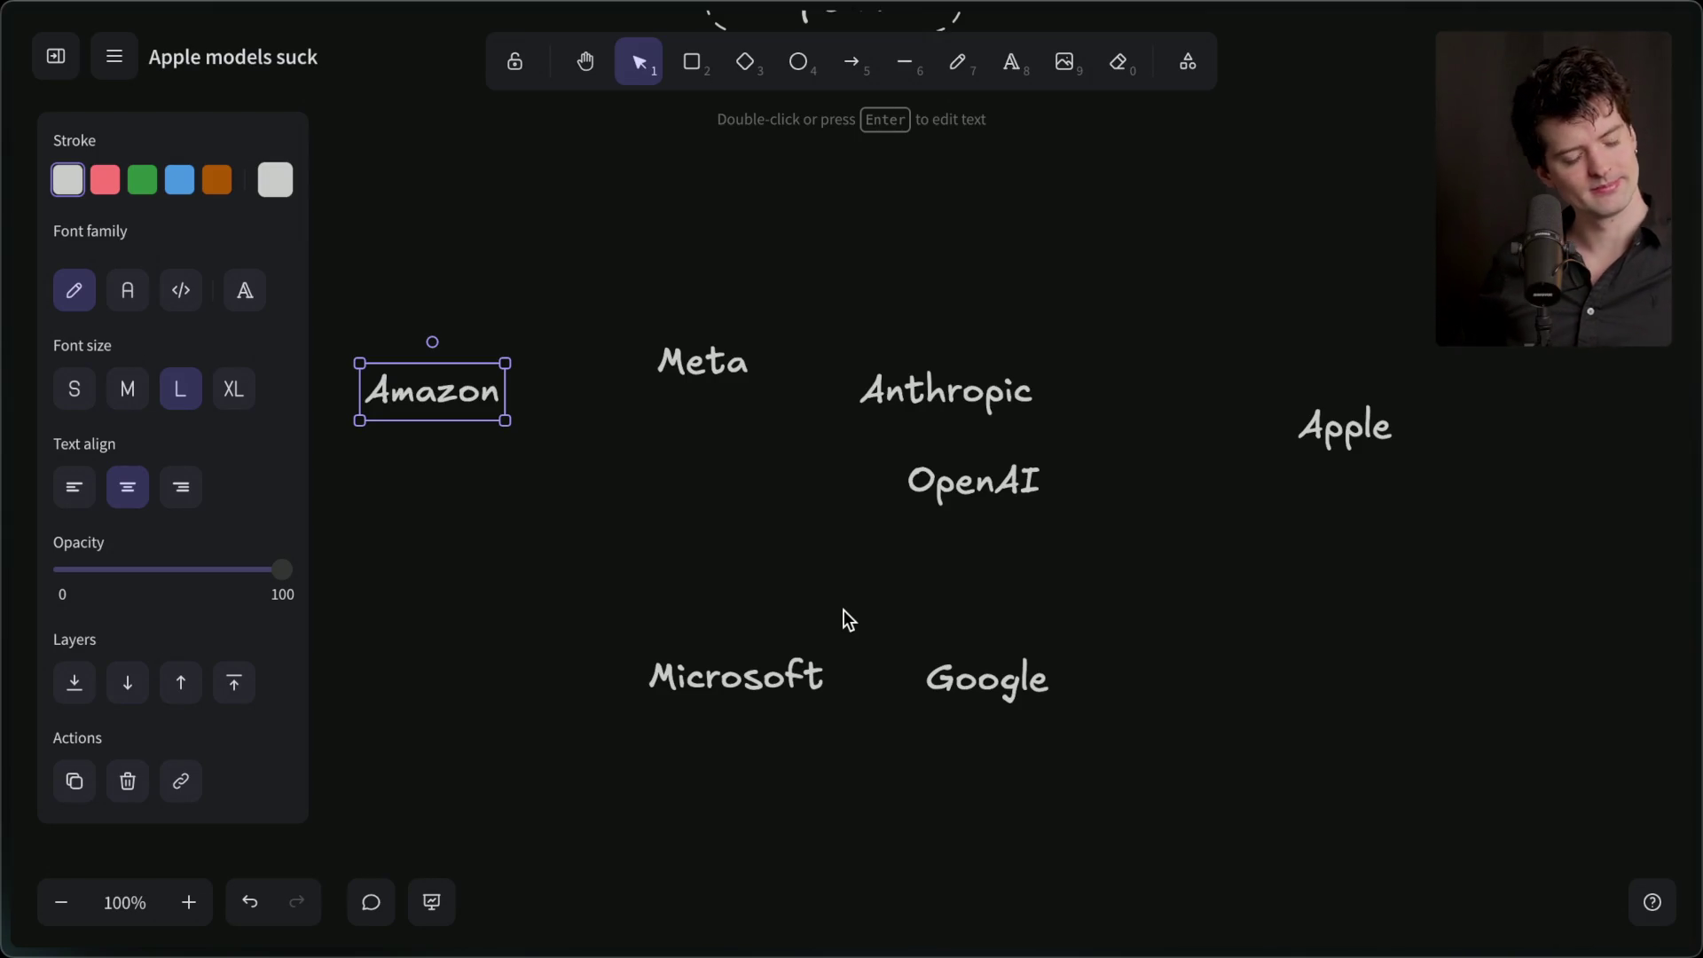
- Separate Google from the other company names, placing it to the left of the group
left_click(844, 610)
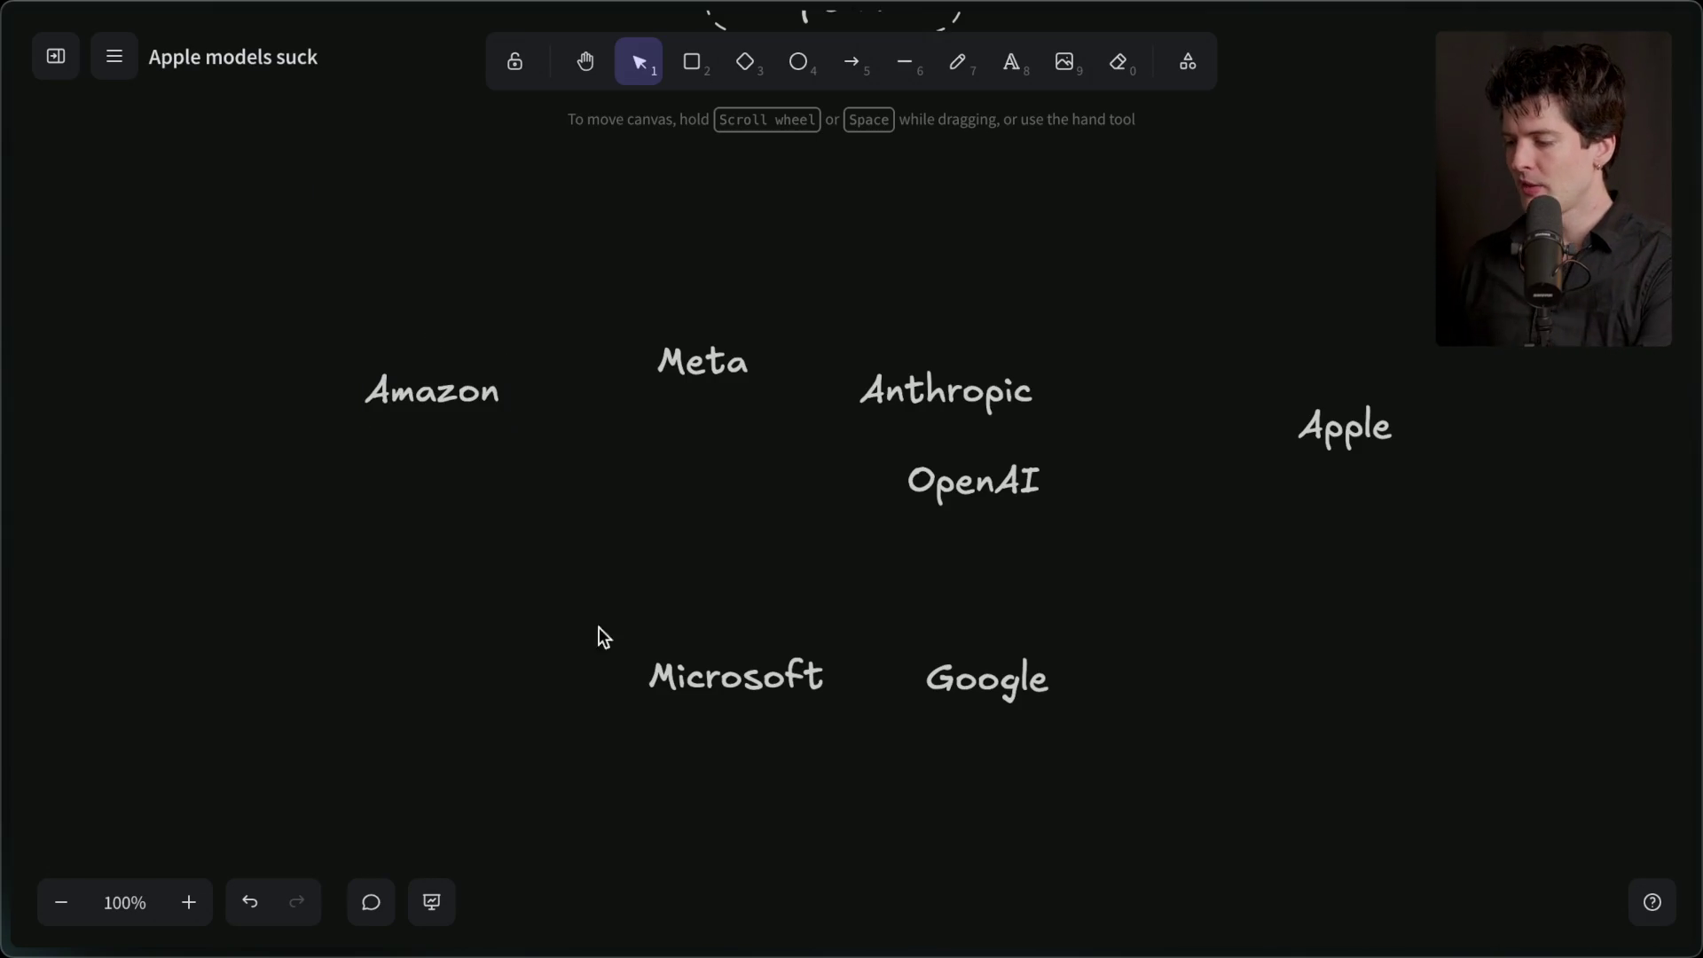
scroll(832, 641, "down", 5)
mouse_move(1024, 289)
left_mouse_down()
mouse_move(650, 617)
mouse_move(665, 545)
left_mouse_up()
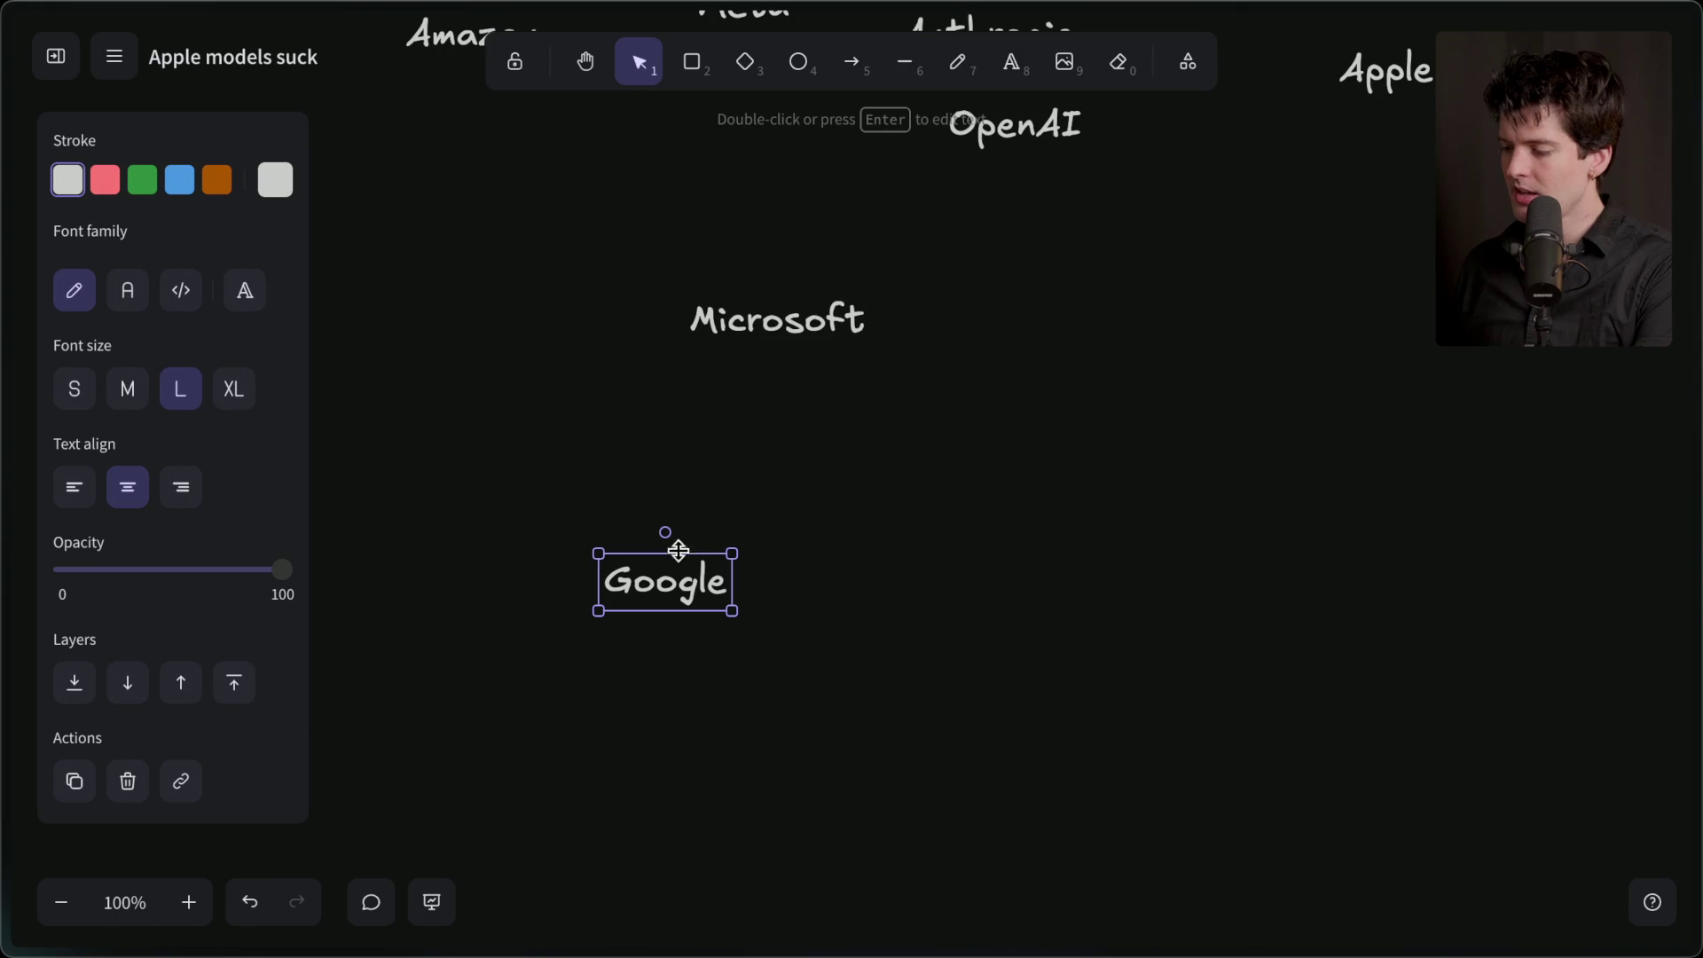
scroll(873, 495, "up", 3)
left_click_drag(381, 142, 1468, 628)
left_click(435, 235, "shift")
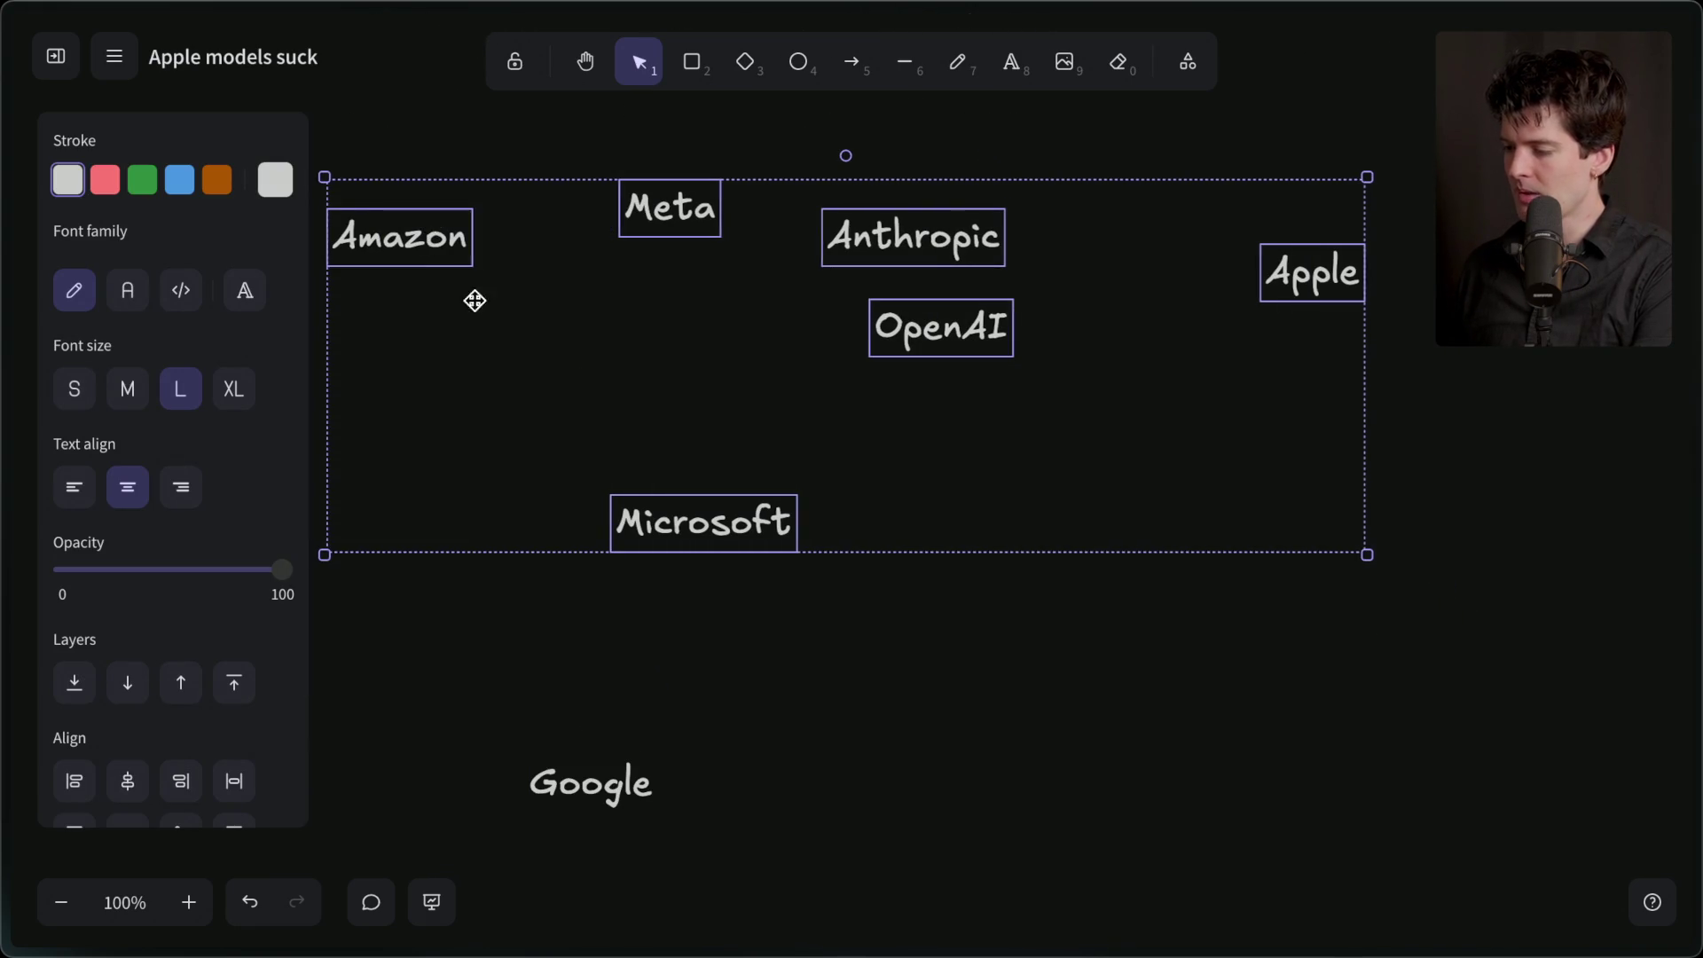
left_click_drag(475, 301, 799, 555)
scroll(796, 560, "down", 3)
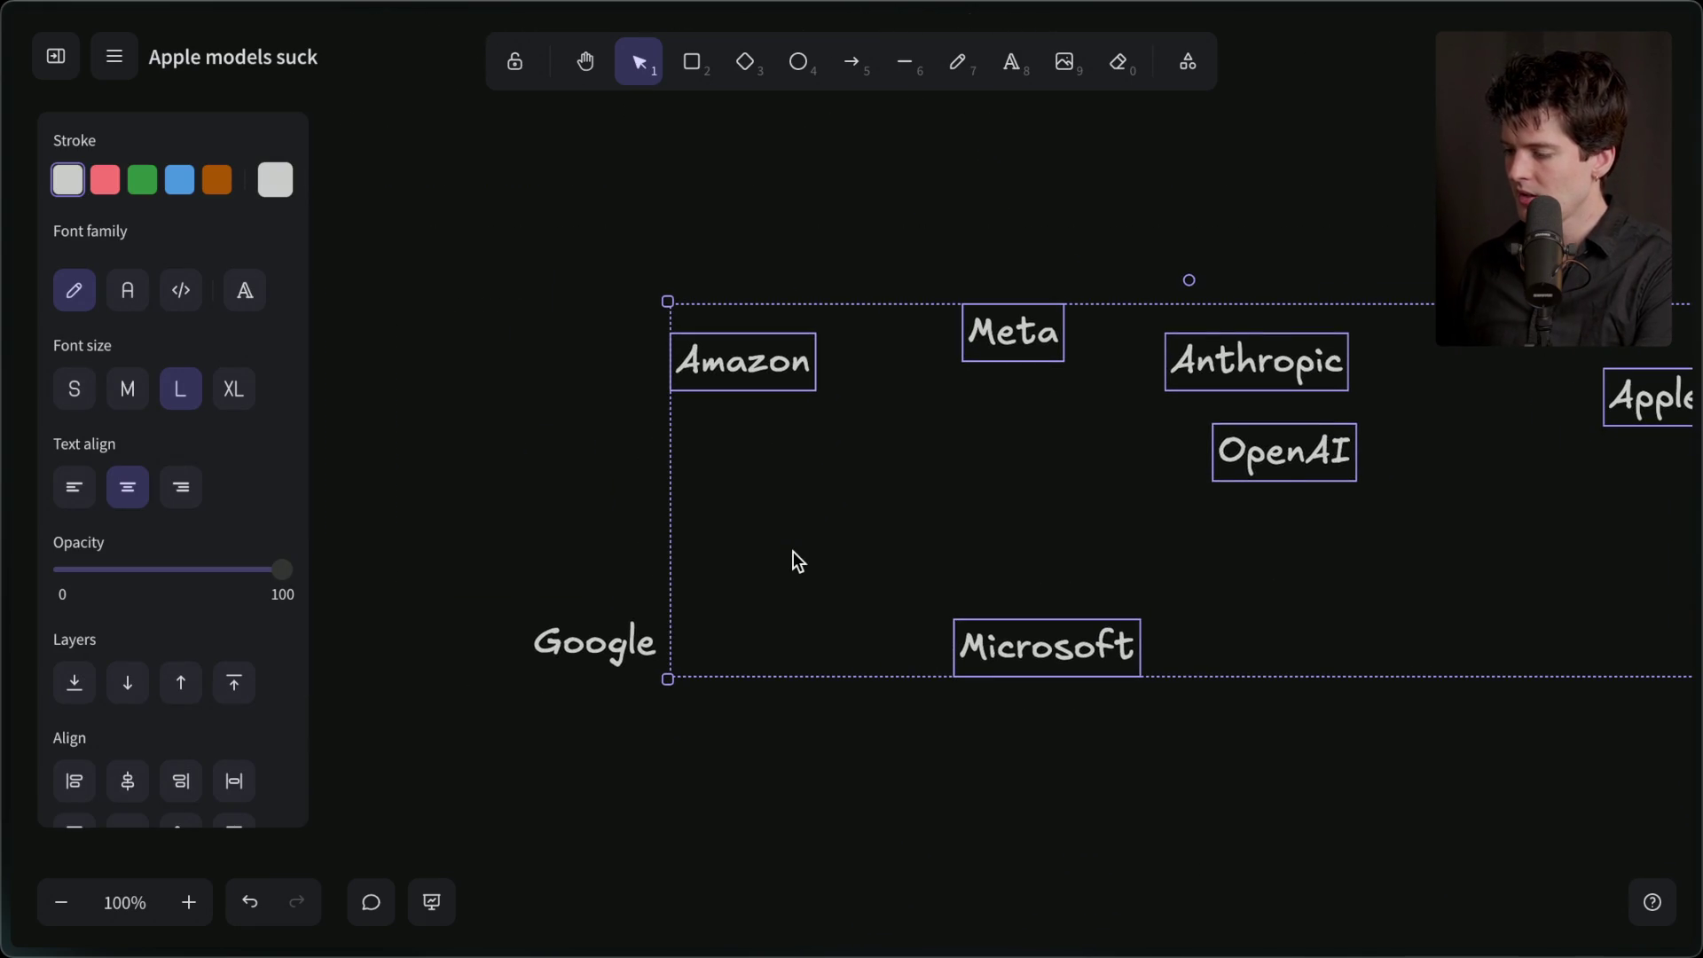
left_click(545, 727)
left_click_drag(615, 656, 536, 641)
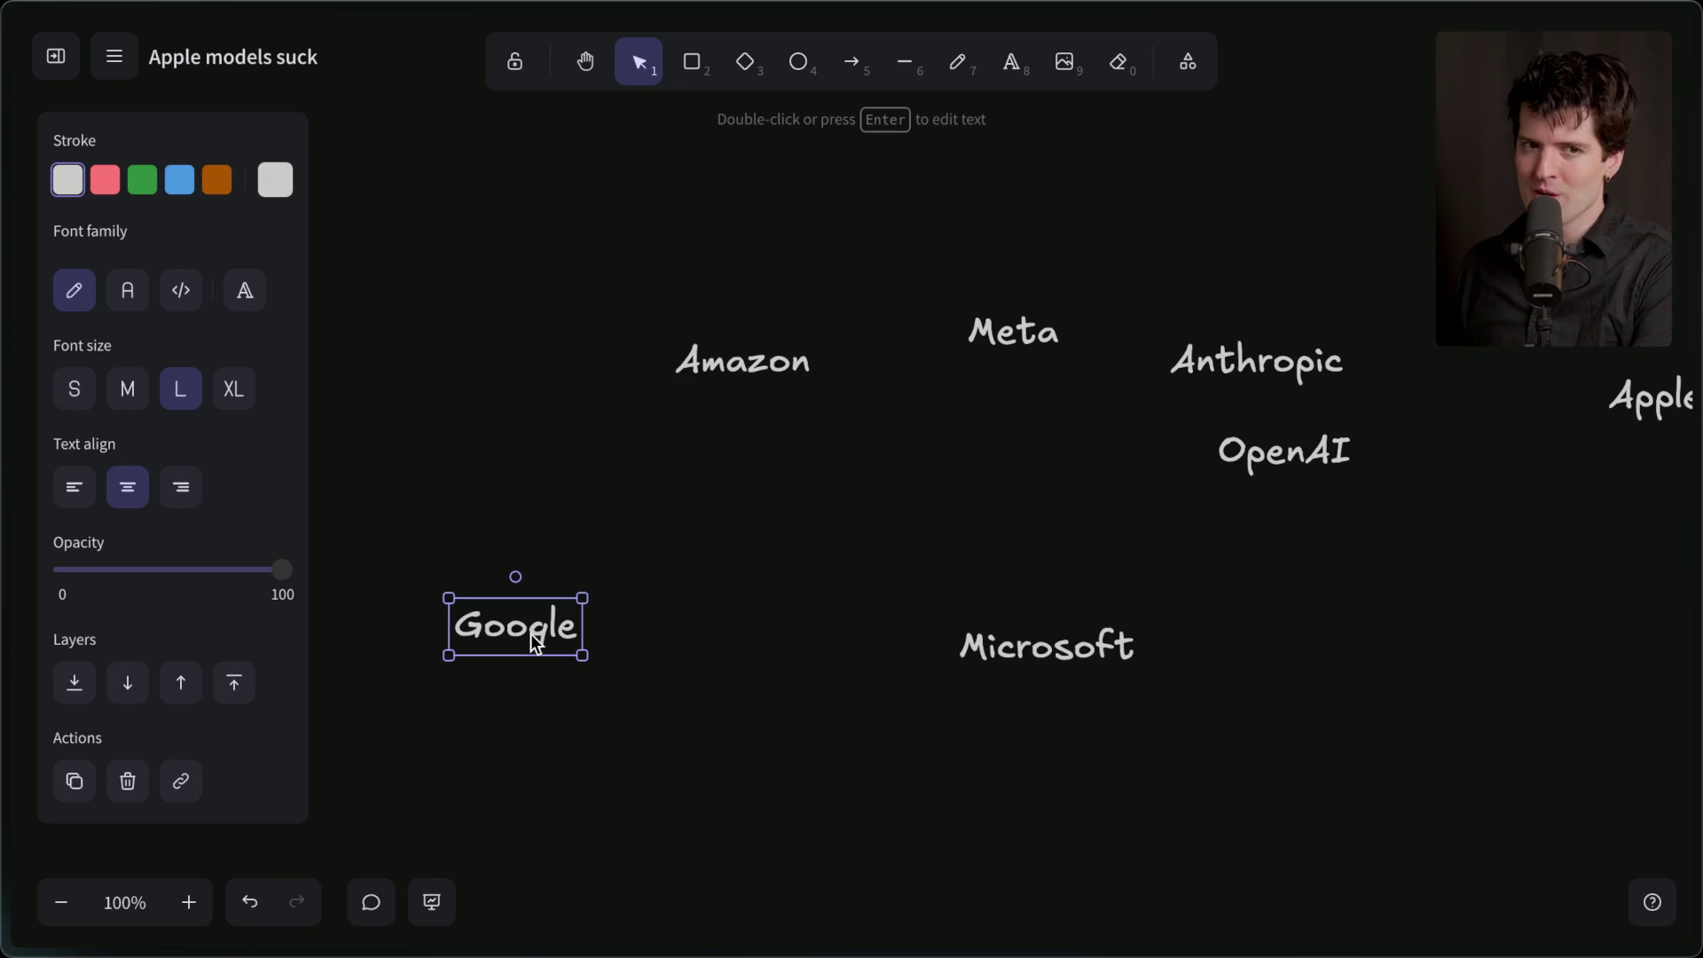
- Stack Apple, Anthropic, Meta, OpenAI and Amazon in a column above Microsoft on the right
mouse_move(769, 368)
left_mouse_down()
mouse_move(1085, 598)
mouse_move(1071, 566)
left_mouse_up()
left_click_drag(1247, 471, 1046, 498)
left_click_drag(1012, 349, 1032, 442)
mouse_move(1260, 379)
left_mouse_down()
mouse_move(1022, 382)
mouse_move(1044, 383)
left_mouse_up()
left_click(1648, 398)
left_click_drag(1648, 398, 1057, 312)
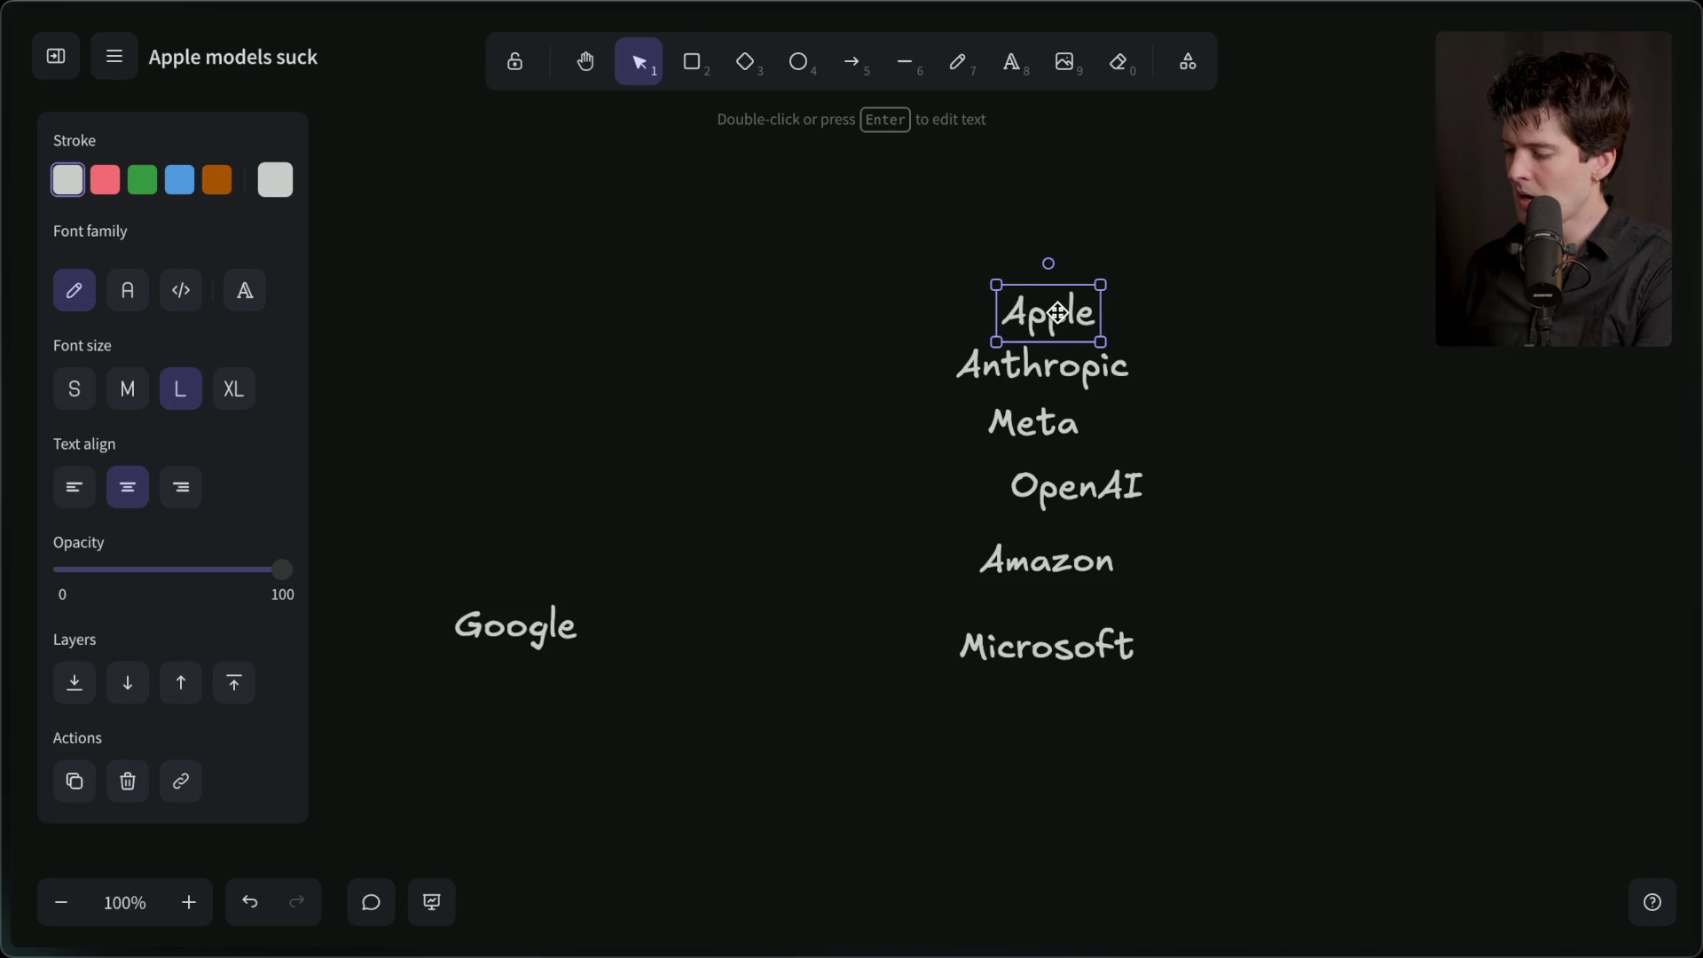
scroll(914, 470, "down", 2)
scroll(914, 470, "left", 1)
- Move Meta left beside Google and raise Google level with Meta
mouse_move(1084, 380)
left_mouse_down()
mouse_move(757, 530)
mouse_move(773, 507)
left_mouse_up()
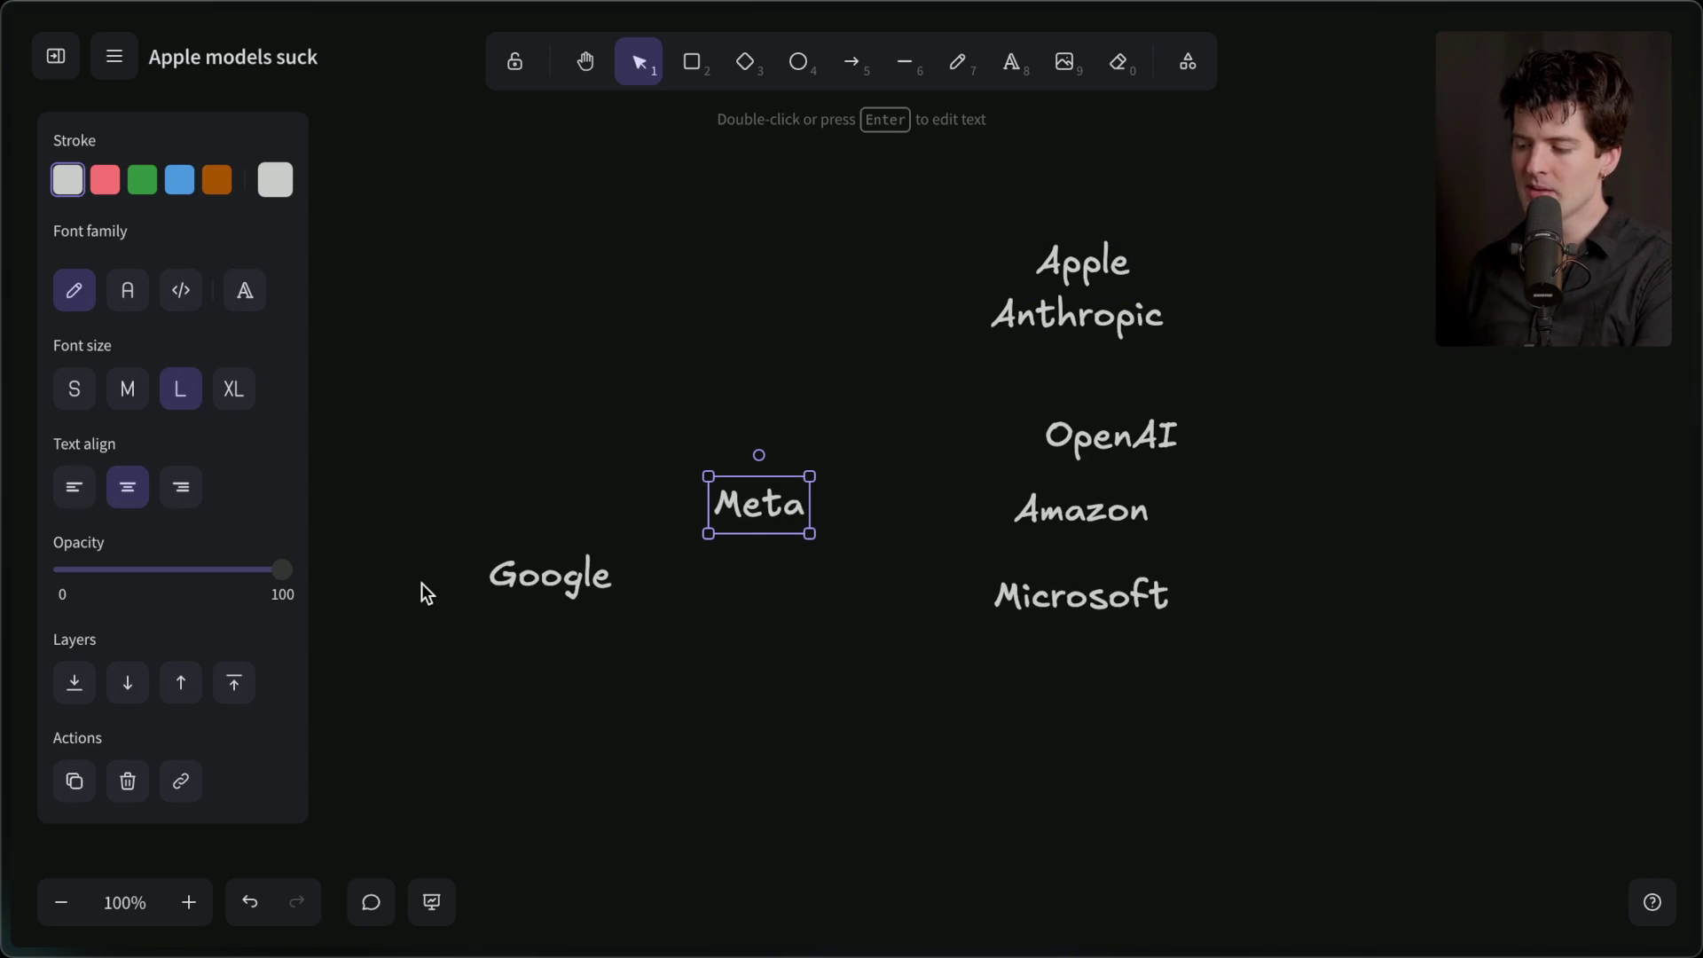
left_click_drag(870, 430, 351, 720)
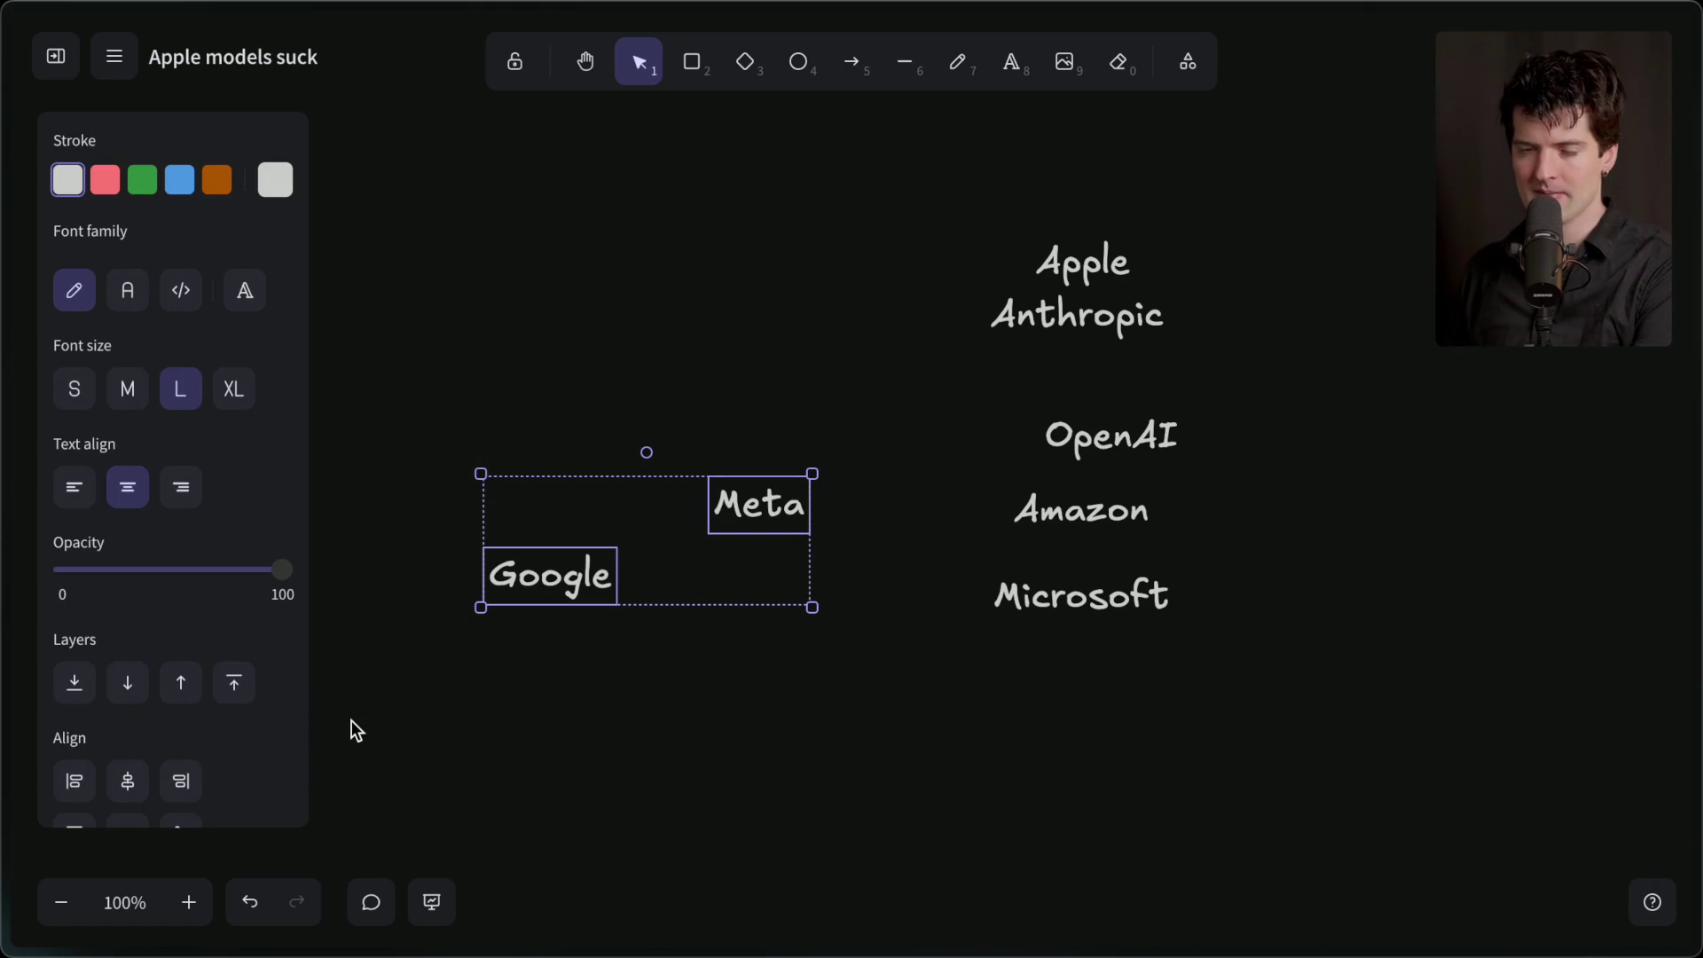
left_click(1057, 713)
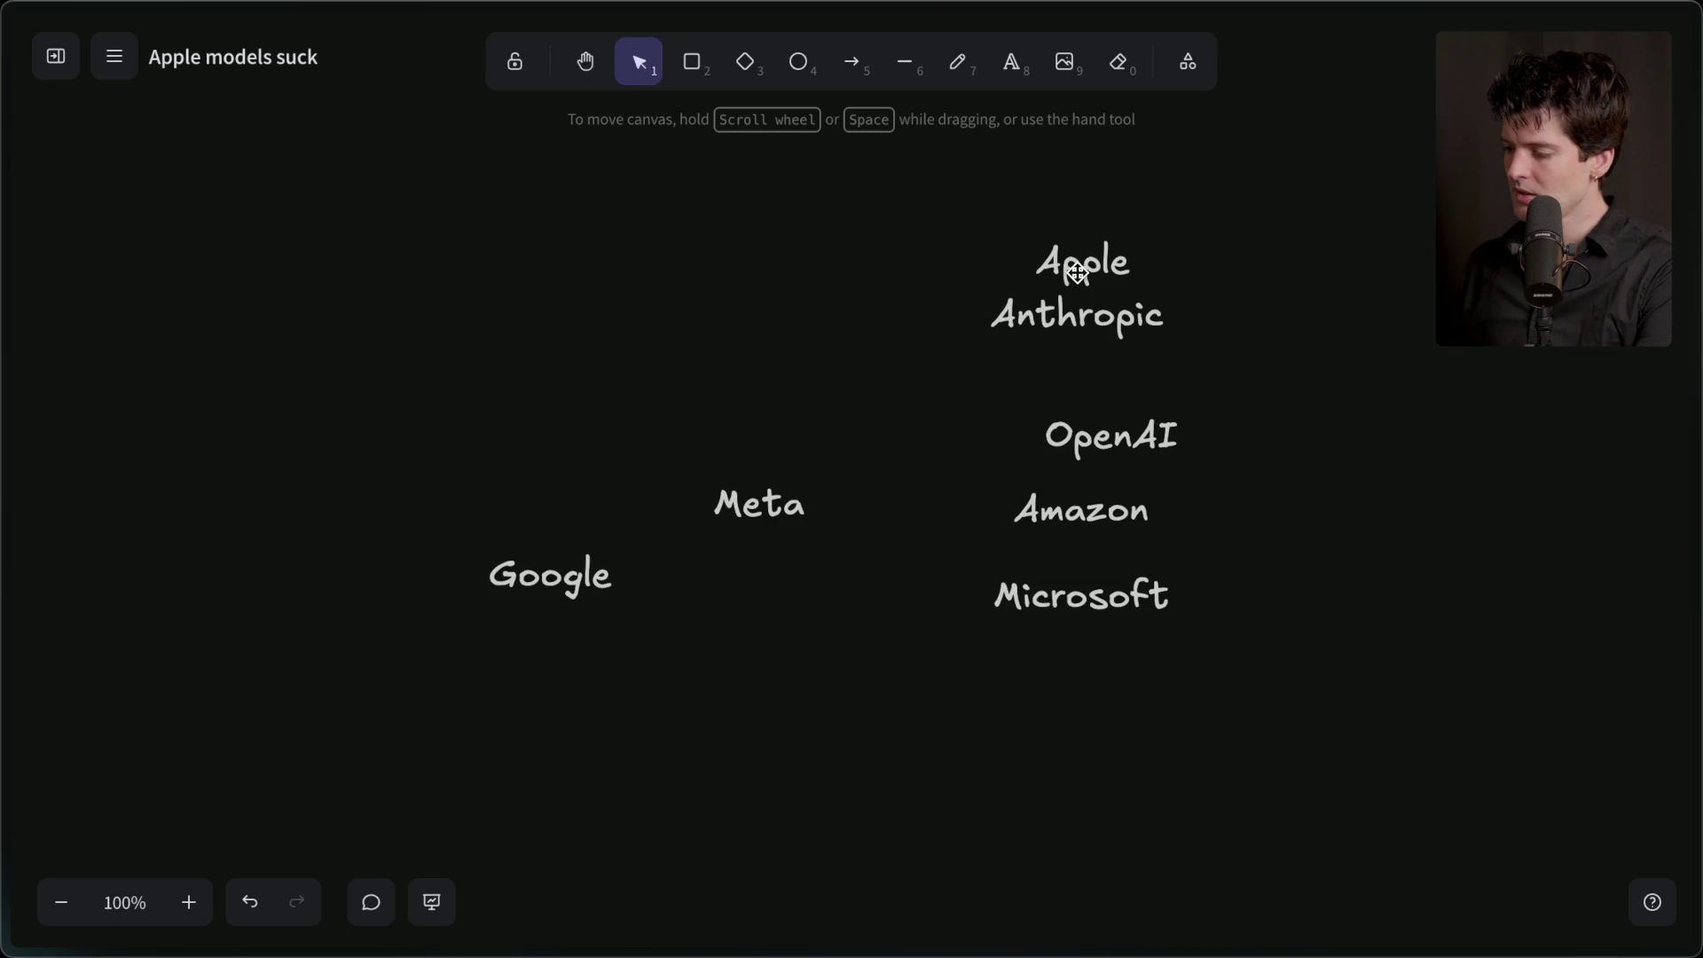
left_click_drag(534, 576, 494, 500)
left_click(729, 657)
- Place OpenAI and then Anthropic under Meta, and shift Amazon toward the central column
mouse_move(1145, 435)
left_mouse_down()
mouse_move(951, 480)
mouse_move(841, 552)
mouse_move(788, 464)
mouse_move(776, 587)
mouse_move(774, 492)
mouse_move(788, 542)
left_mouse_up()
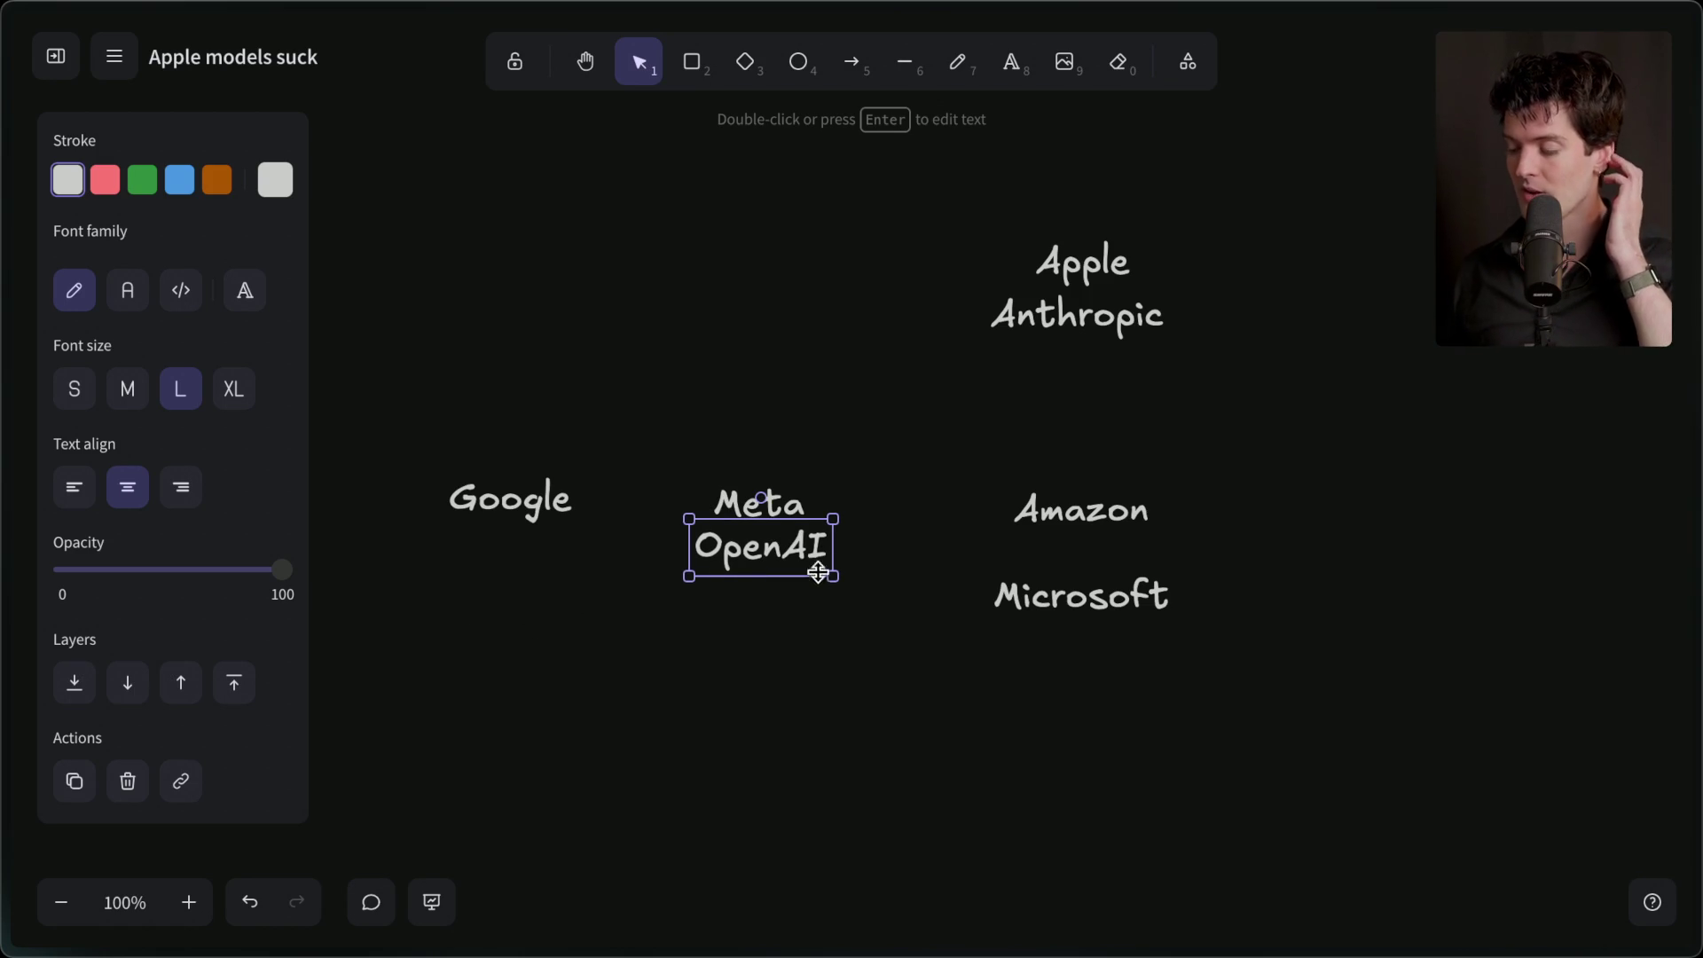
mouse_move(1105, 319)
left_mouse_down()
mouse_move(863, 692)
mouse_move(776, 662)
mouse_move(794, 650)
left_mouse_up()
mouse_move(1079, 508)
left_mouse_down()
mouse_move(976, 530)
mouse_move(860, 461)
mouse_move(766, 460)
mouse_move(746, 588)
mouse_move(952, 479)
left_mouse_up()
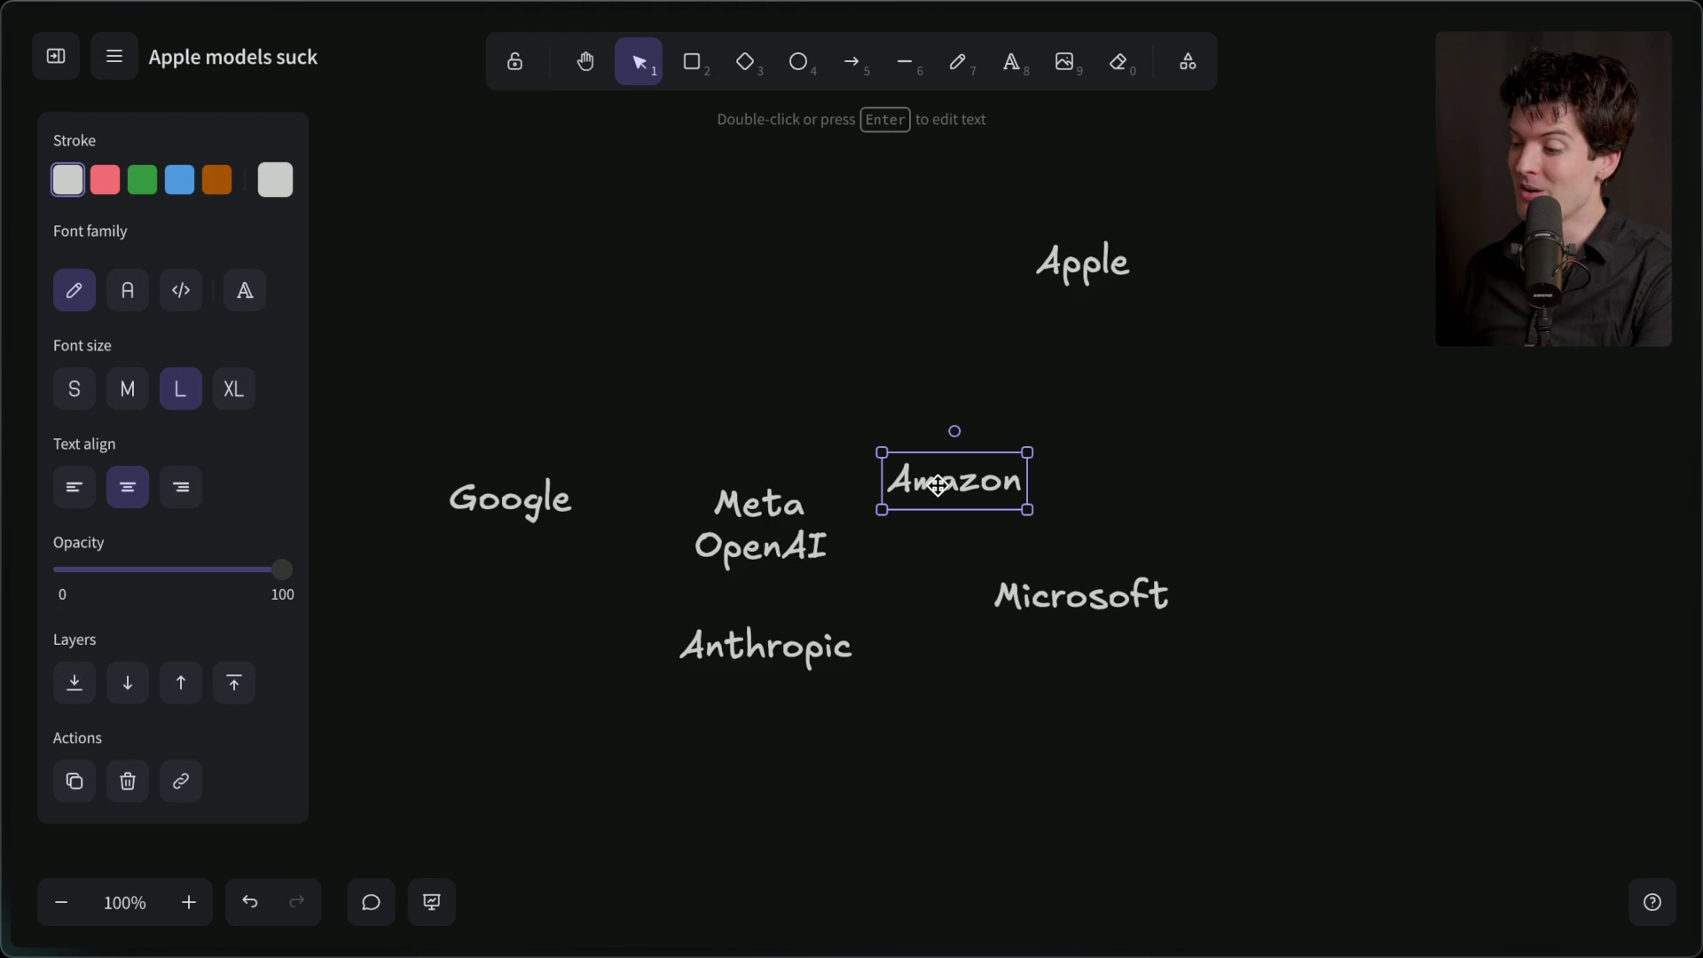
left_click(533, 504)
left_click(914, 499, "shift")
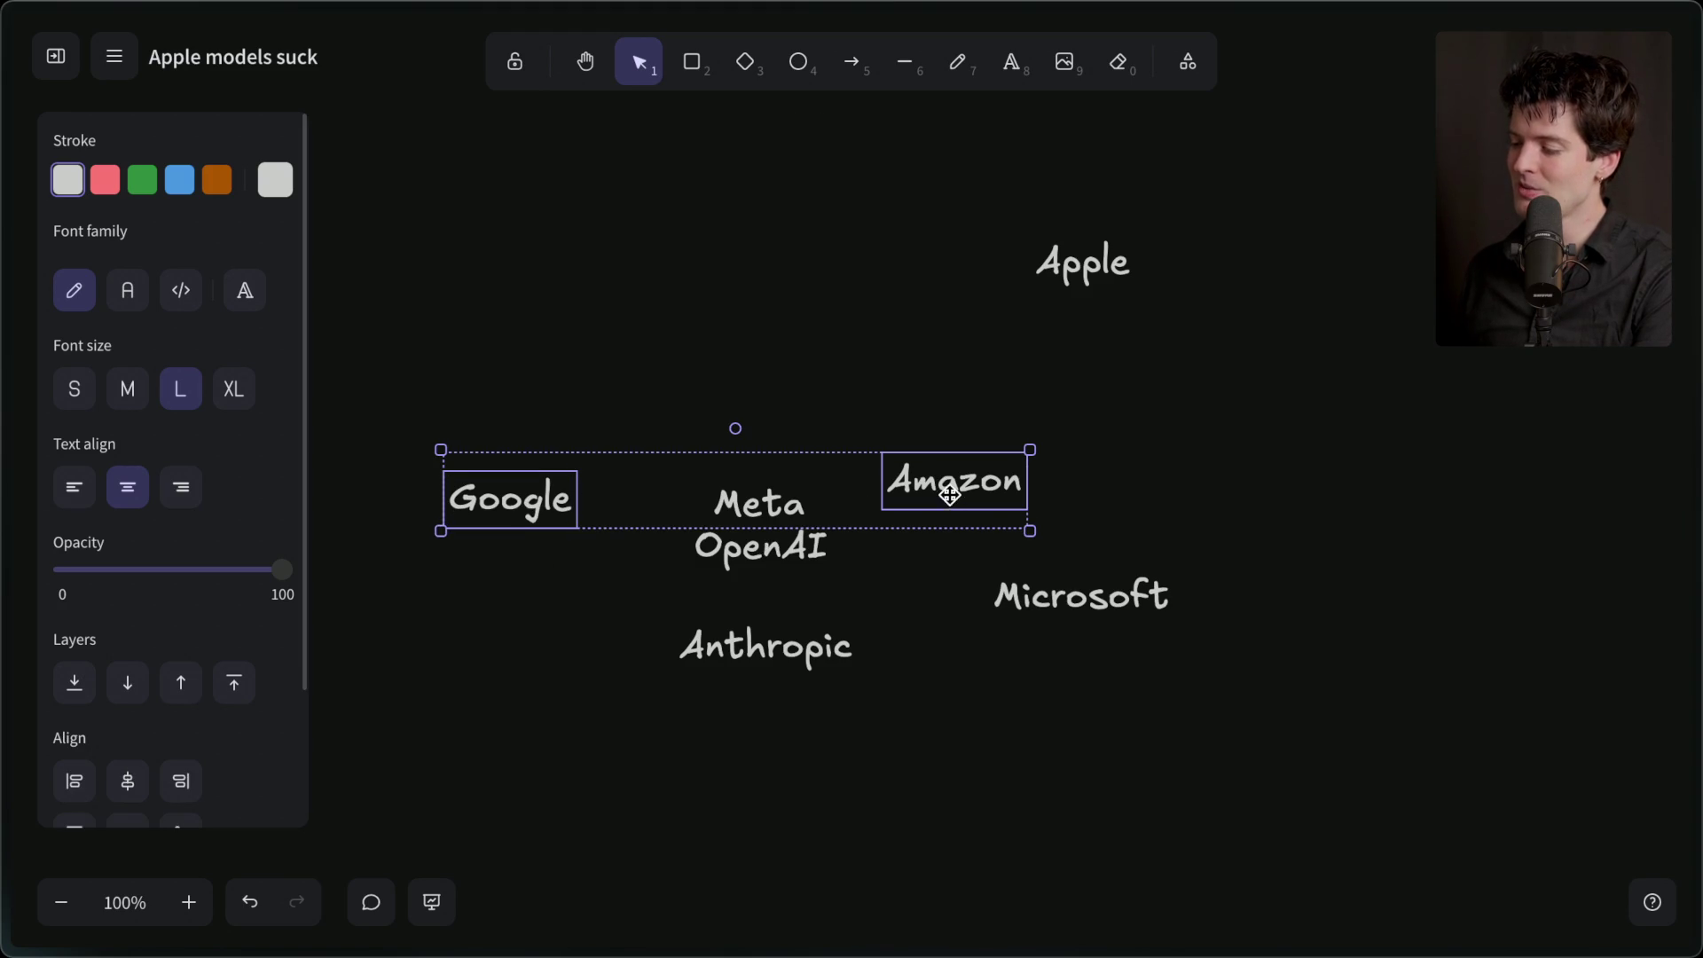
left_click(817, 359)
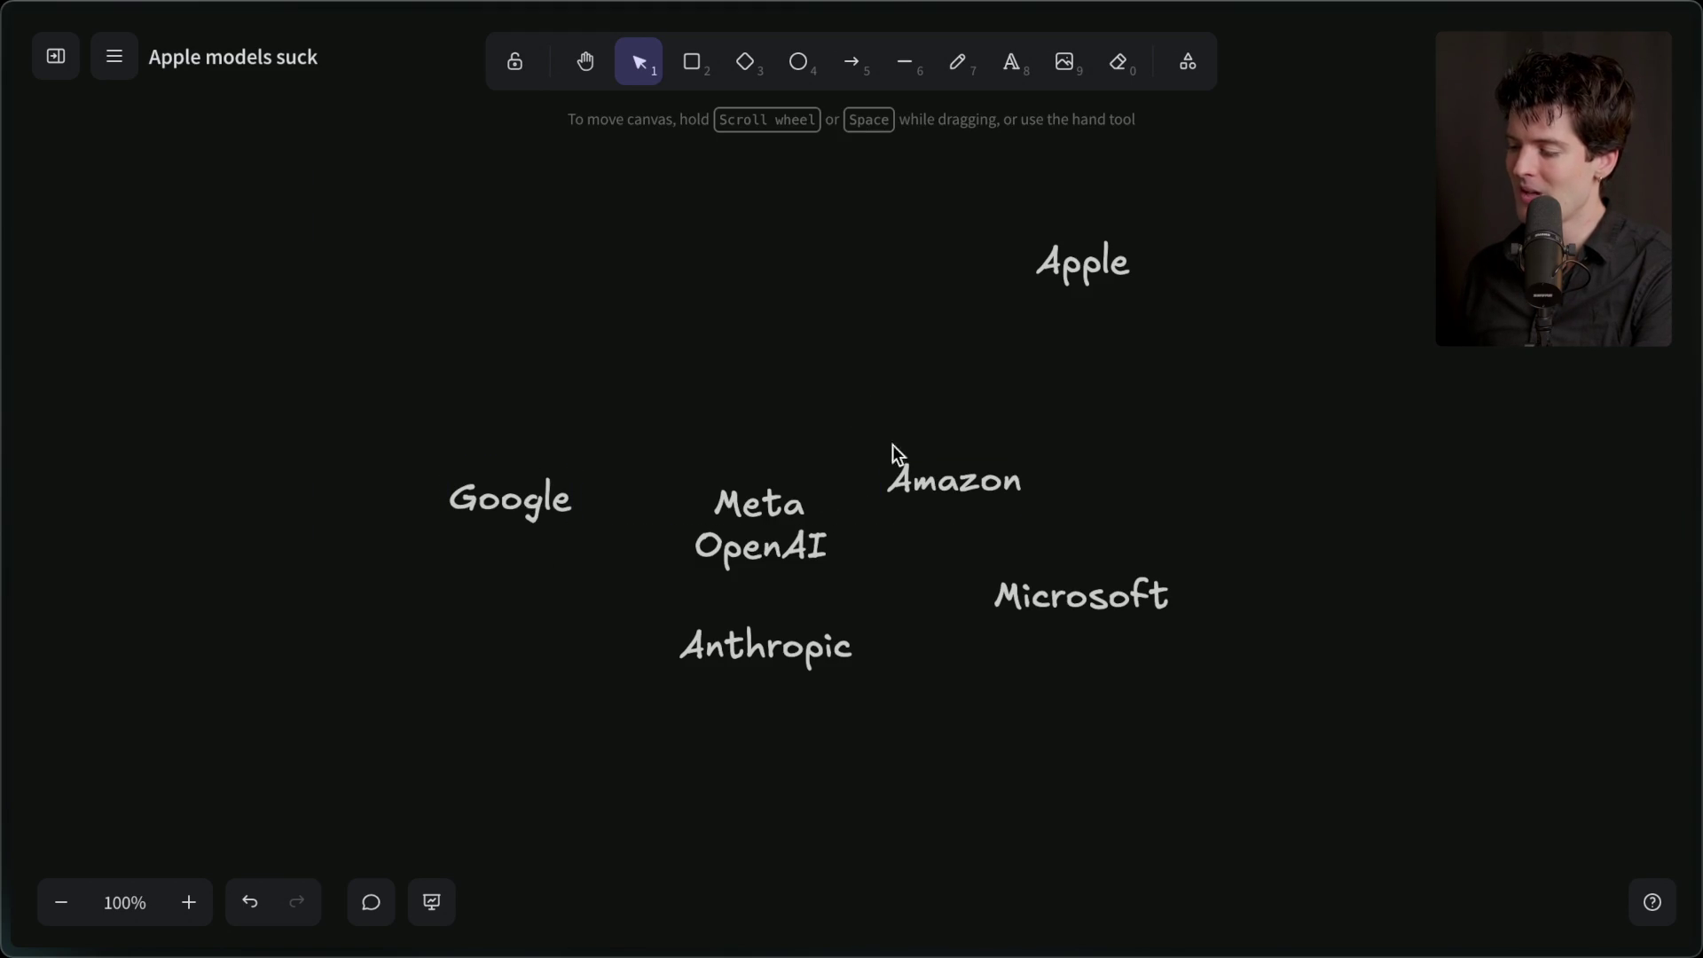
- Tuck Amazon just under Anthropic and move Microsoft to the top of the column
mouse_move(952, 483)
left_mouse_down()
mouse_move(757, 584)
mouse_move(755, 686)
mouse_move(759, 597)
mouse_move(759, 681)
mouse_move(724, 598)
left_mouse_up()
left_click(753, 692)
left_click_drag(753, 692, 753, 660)
left_click(747, 727)
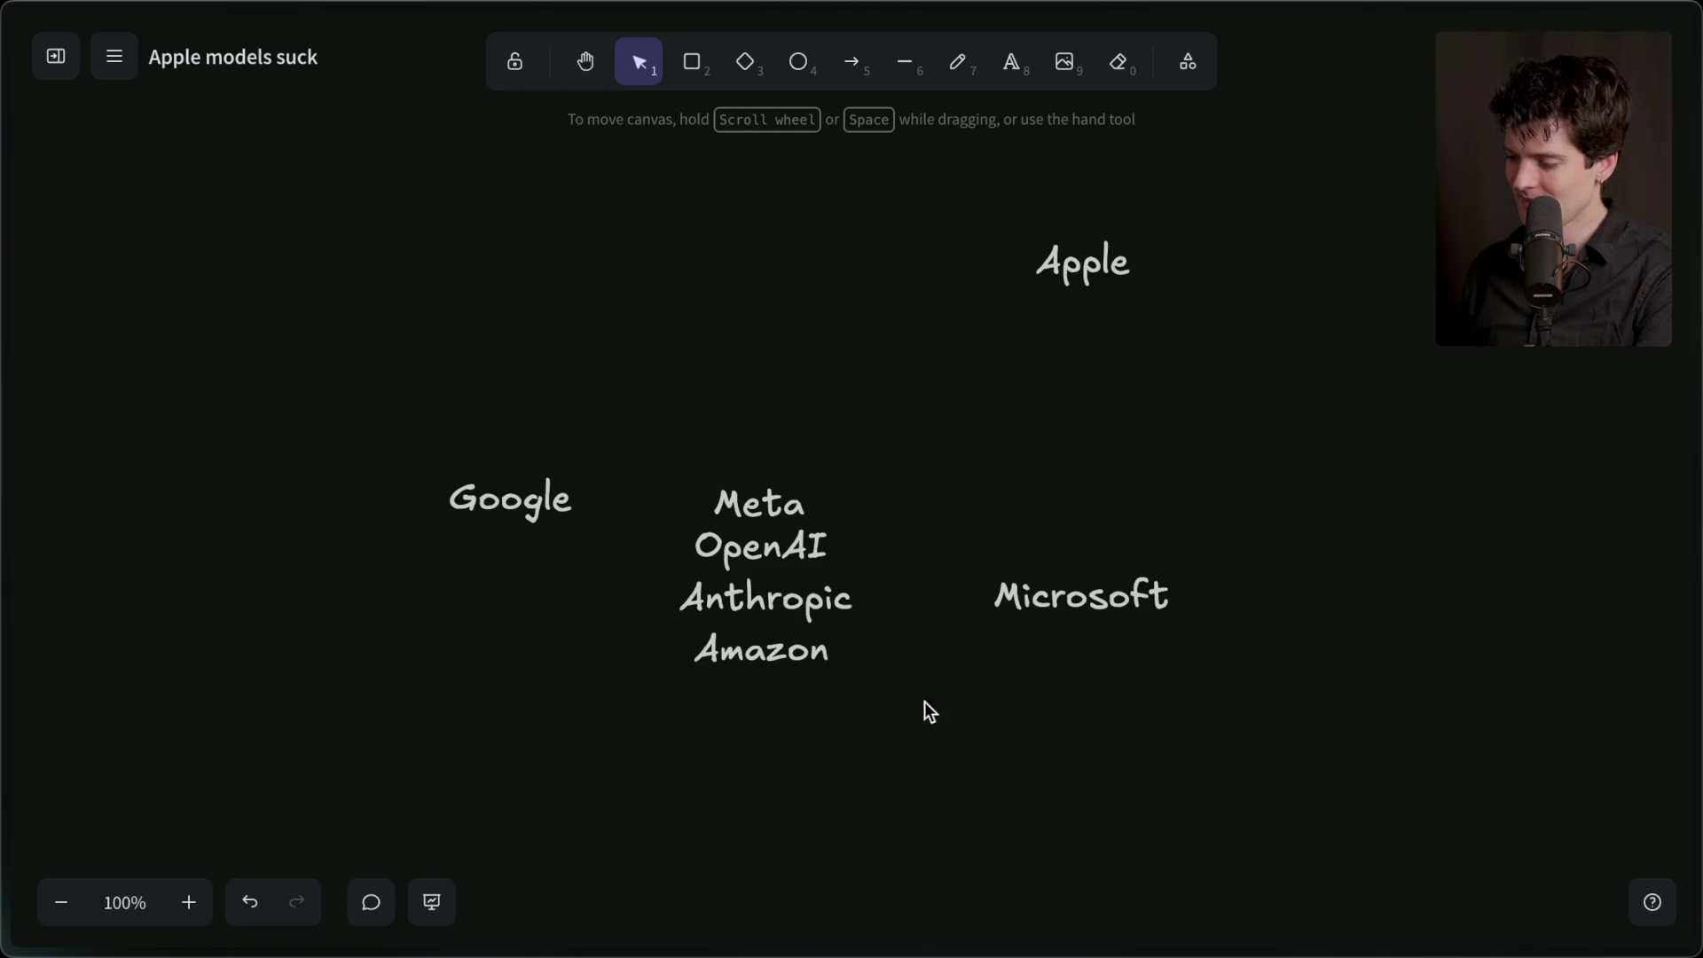
mouse_move(1106, 604)
left_mouse_down()
mouse_move(1008, 518)
mouse_move(987, 544)
mouse_move(828, 476)
mouse_move(785, 477)
left_mouse_up()
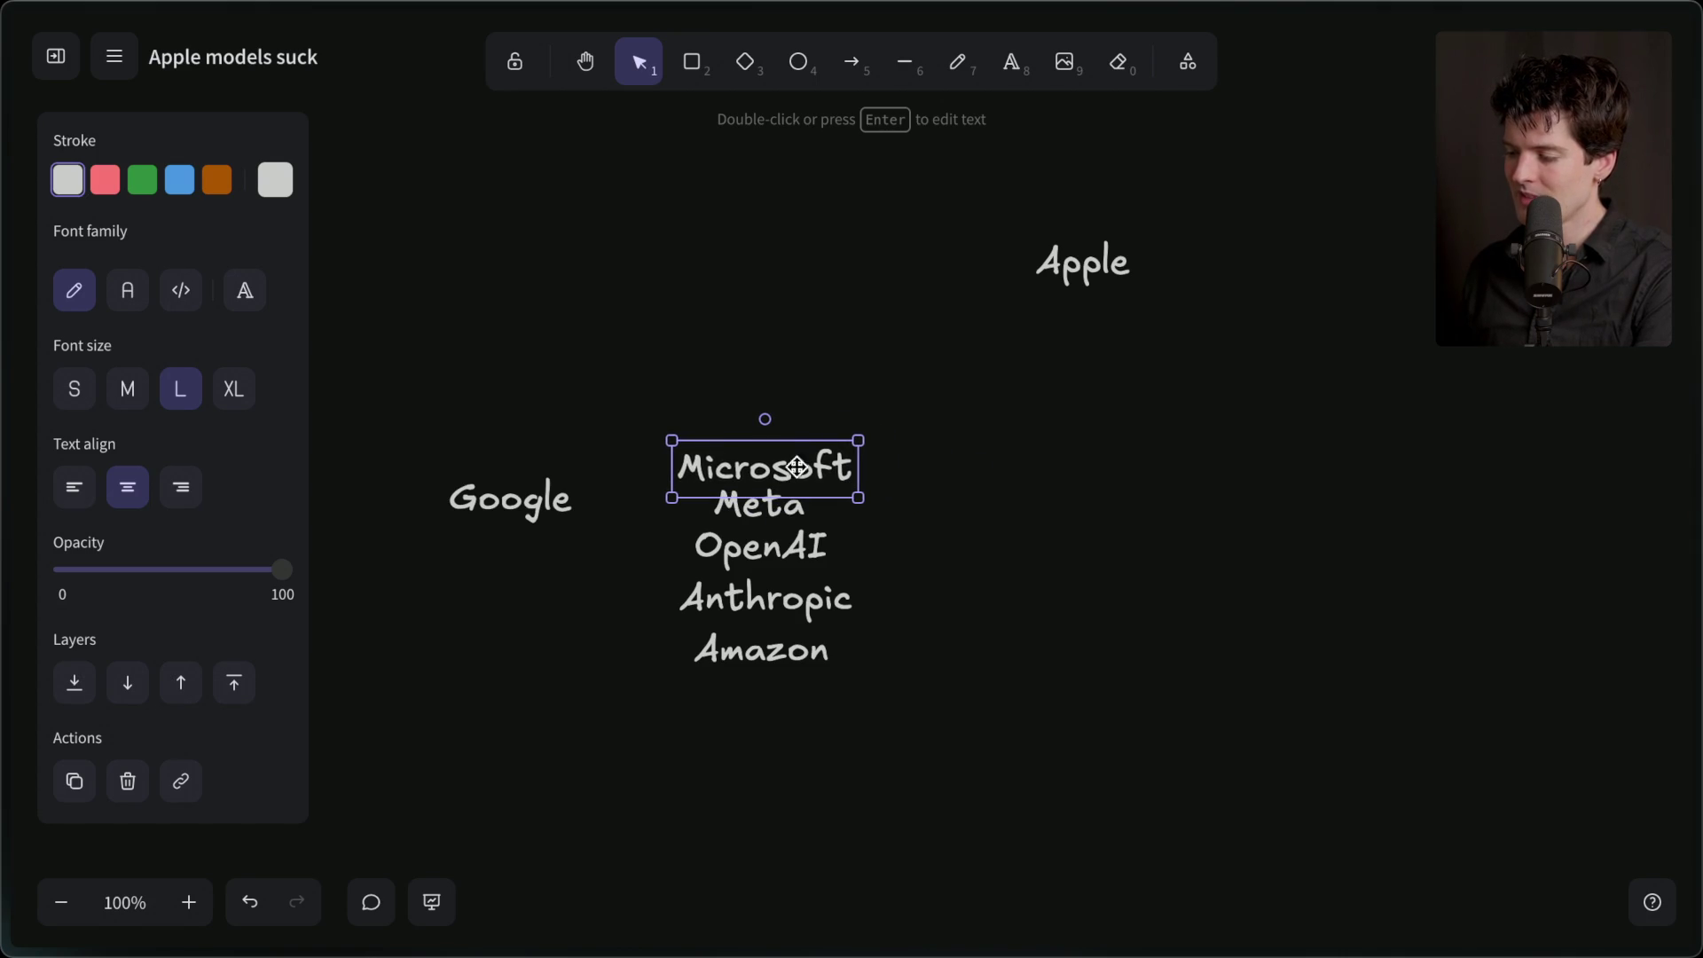
- Move the Apple label to sit just under Google on the left
left_click(1071, 286)
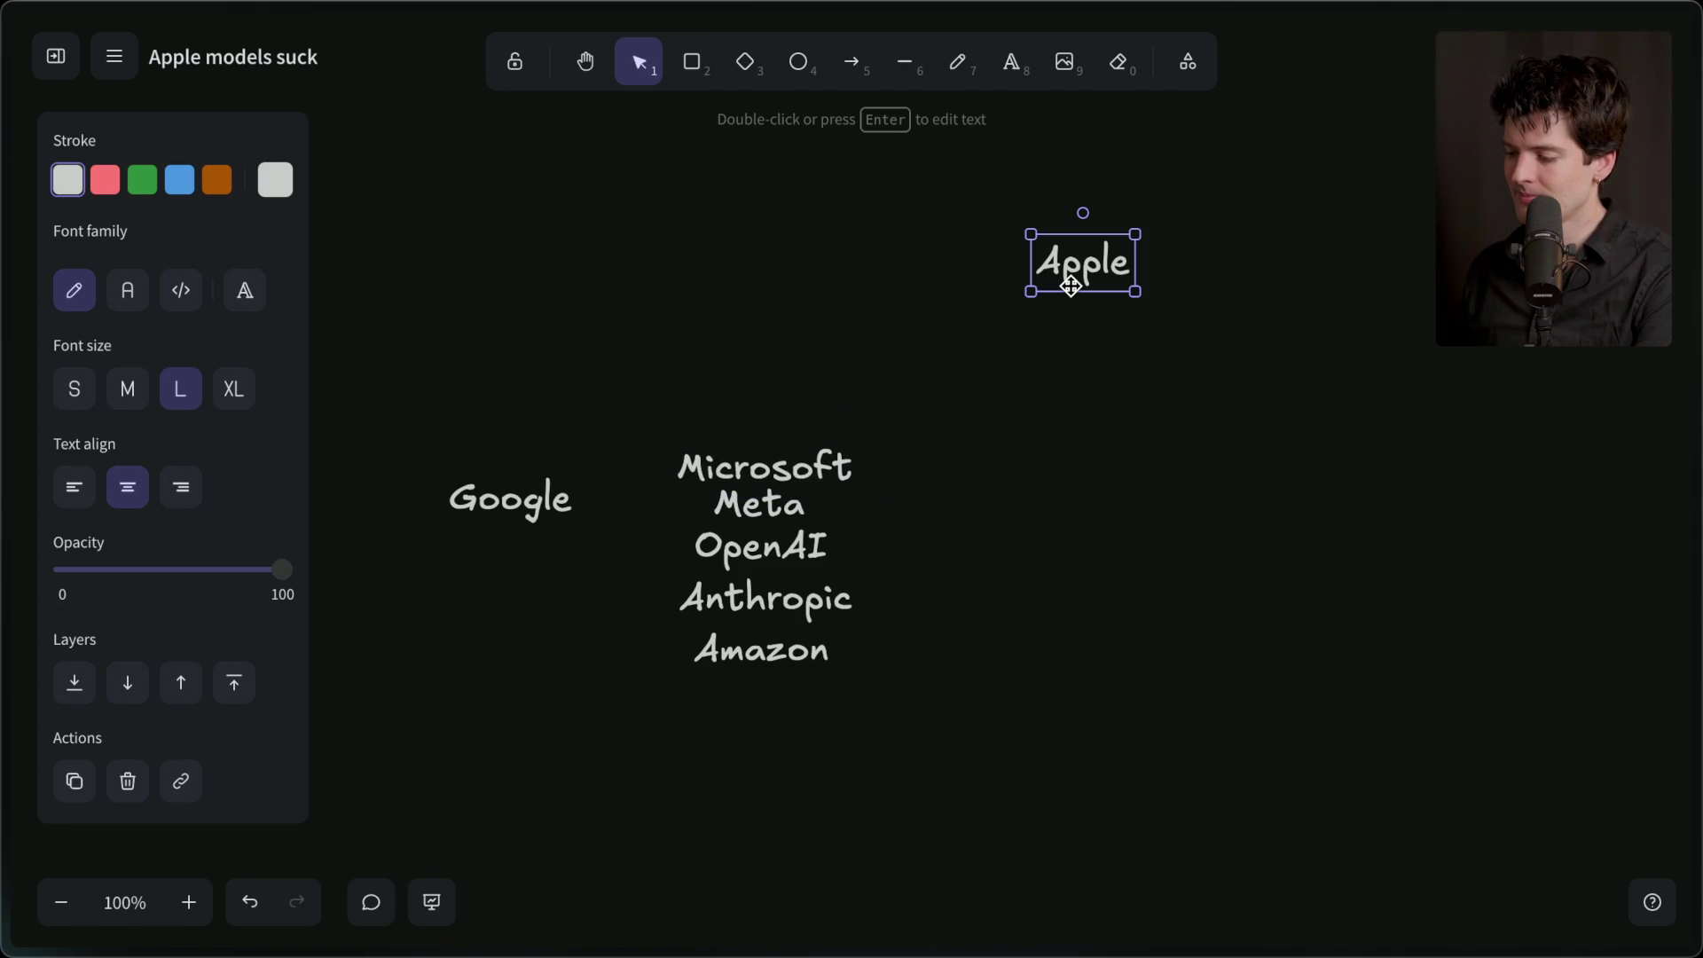
mouse_move(1071, 286)
left_mouse_down()
mouse_move(732, 670)
mouse_move(747, 722)
left_mouse_up()
left_click(888, 704)
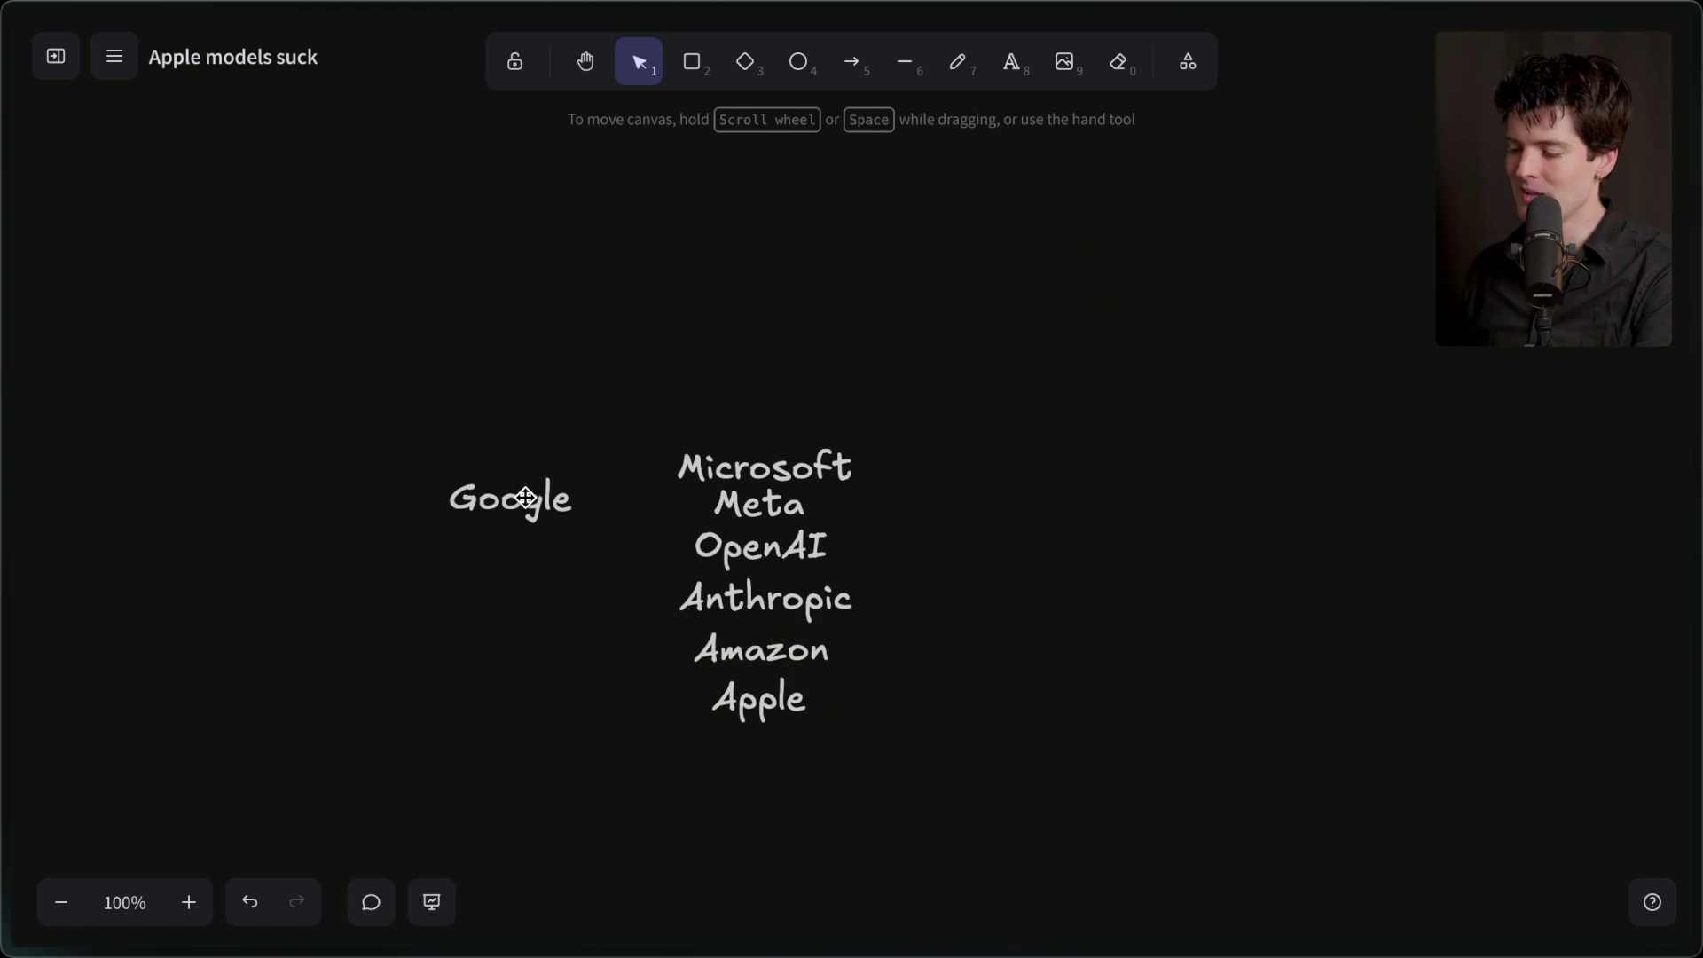
left_click(722, 722)
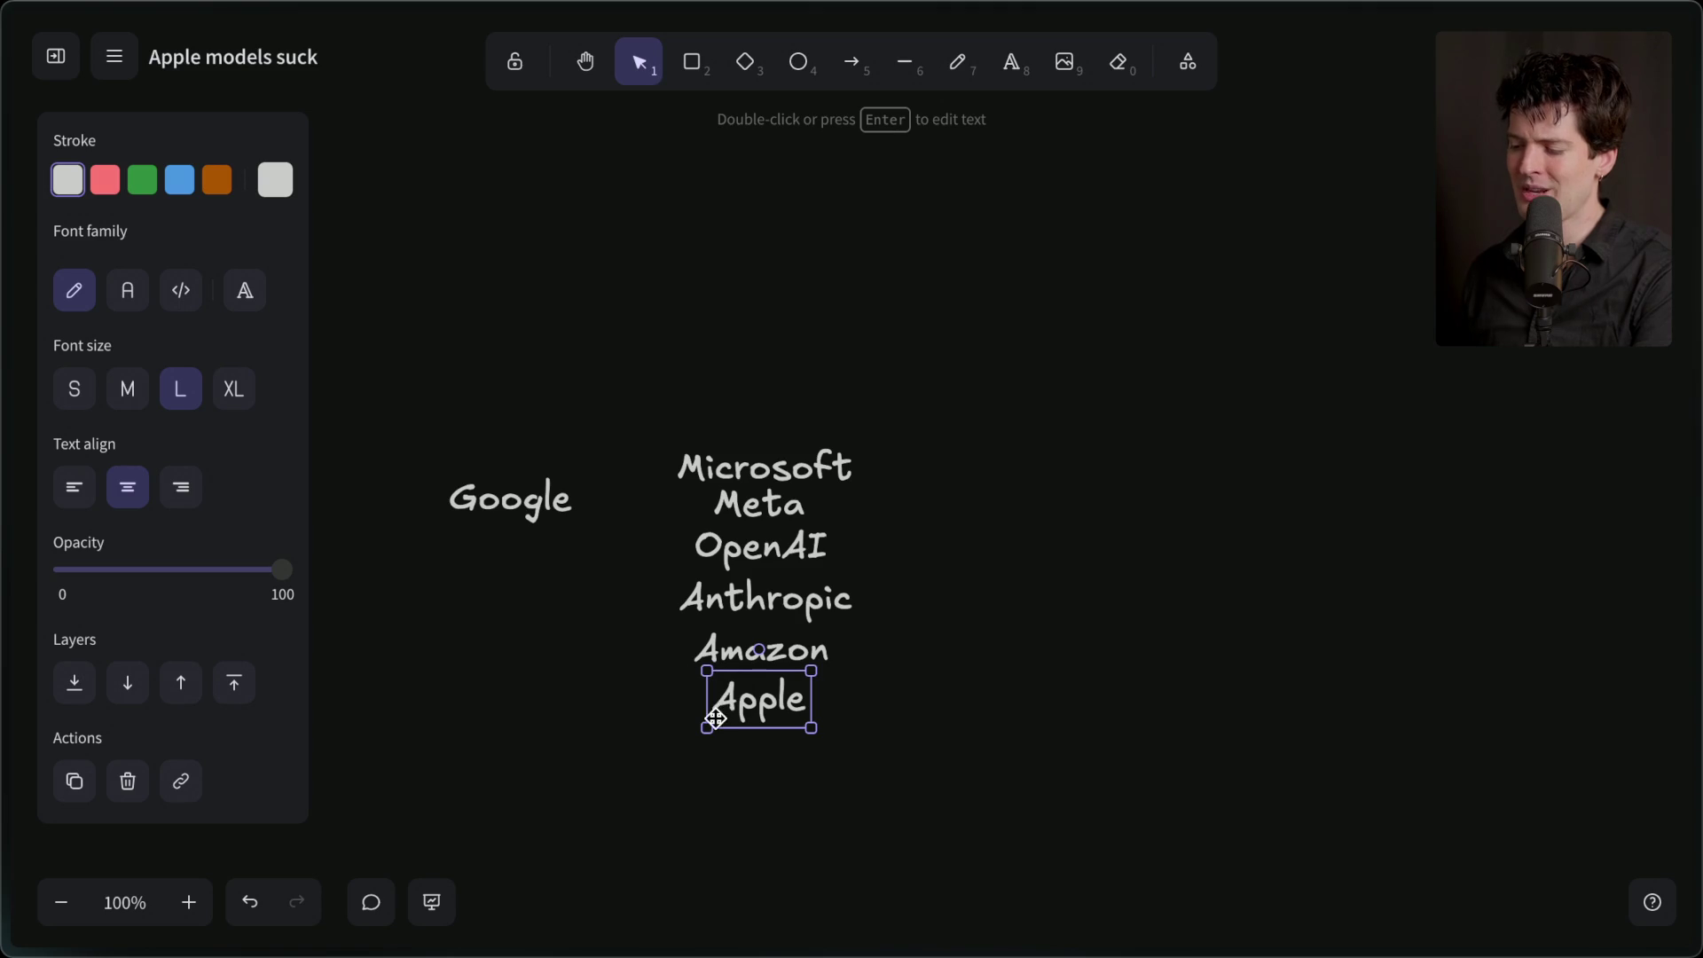
left_click(527, 513)
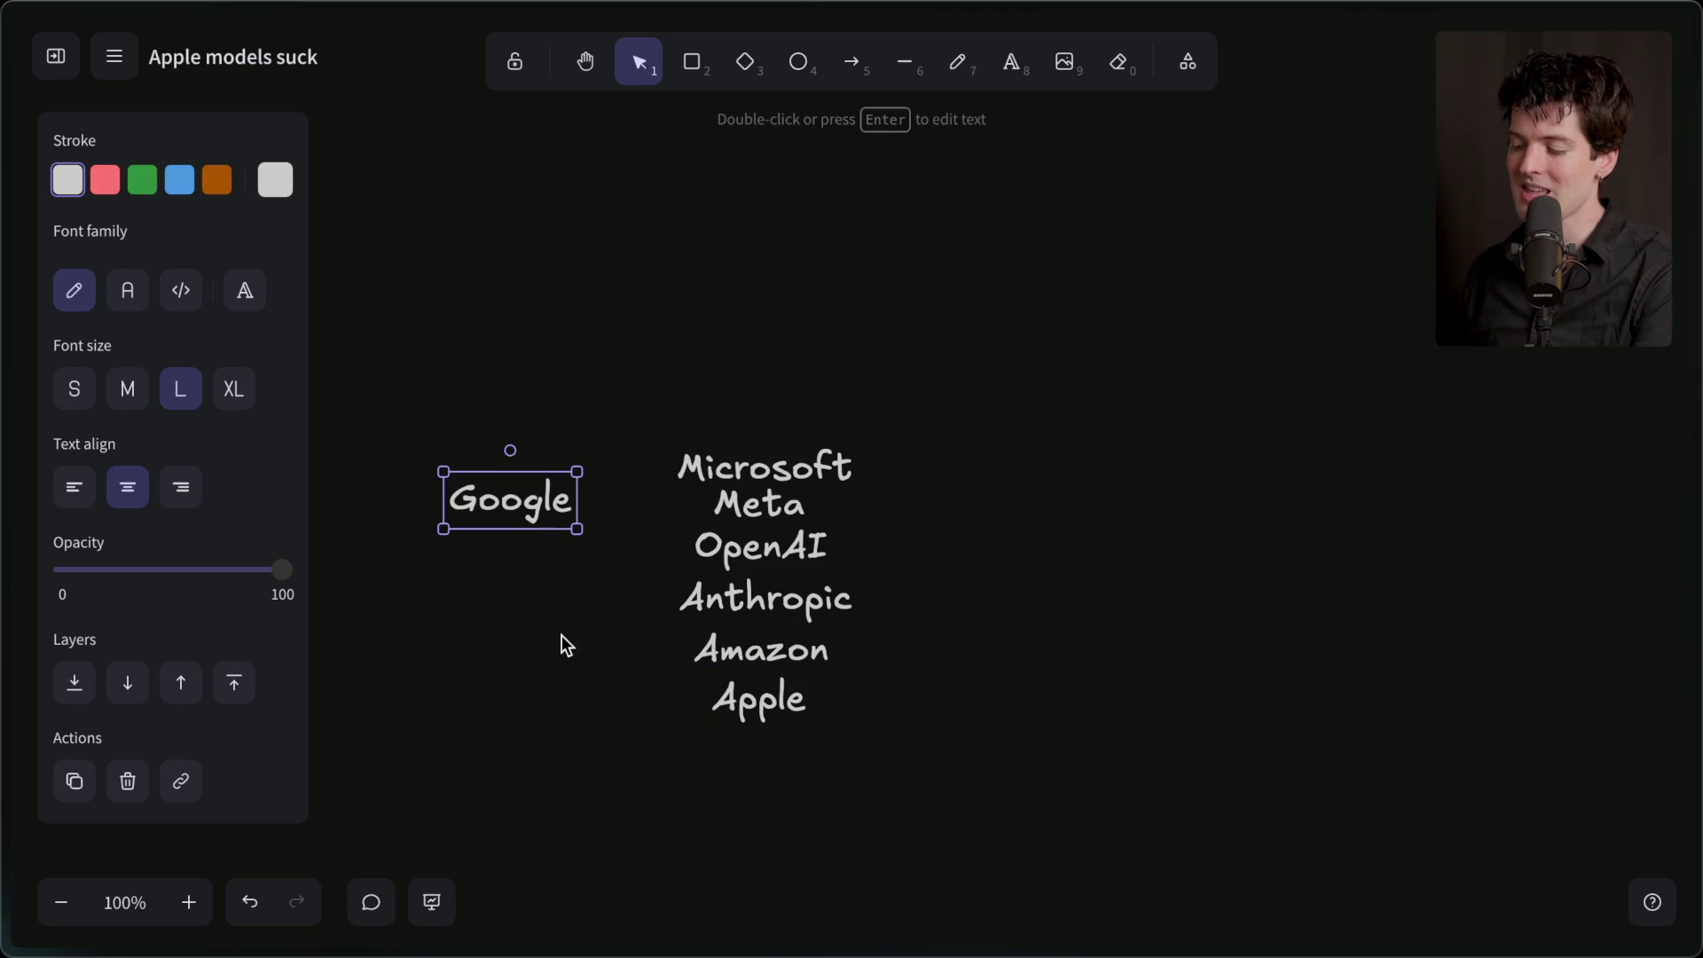
left_click_drag(781, 729, 529, 586)
left_click(533, 500)
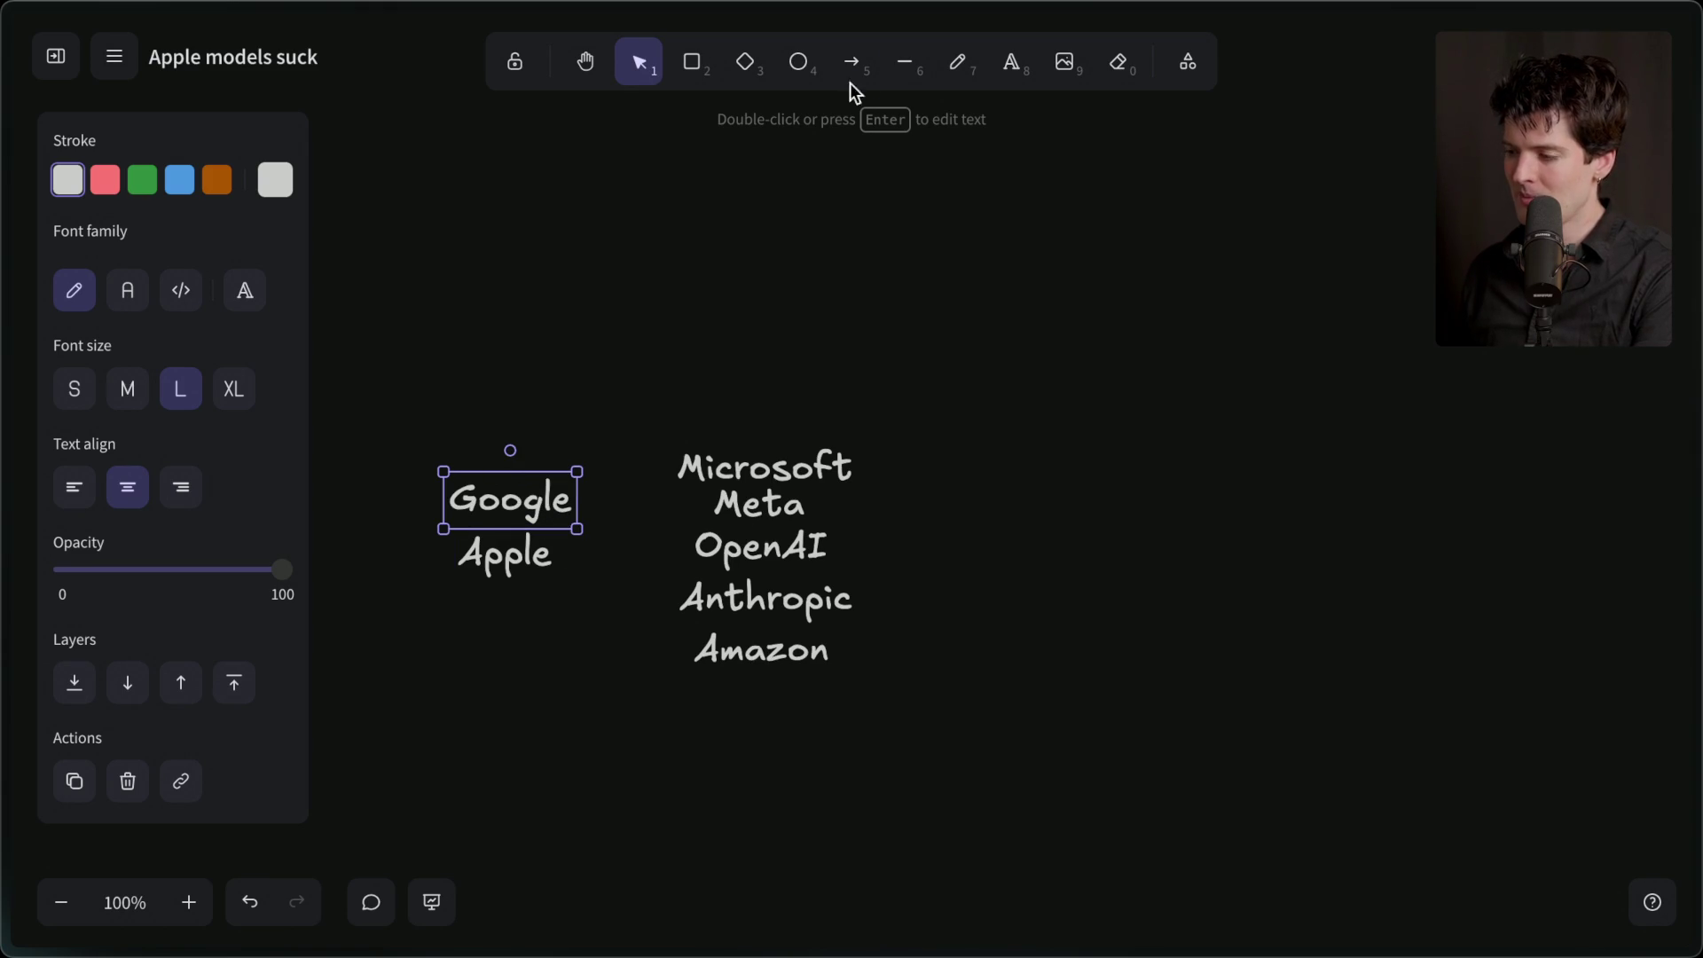
- Draw a dashed rectangle around Meta, OpenAI and Anthropic
left_click(708, 60)
mouse_move(645, 479)
left_mouse_down()
mouse_move(897, 620)
mouse_move(885, 642)
left_mouse_up()
left_click_drag(777, 531, 783, 529)
- Replace the dashed box with a straight arrow pointing left into Anthropic, then switch to the stream chat
left_click_drag(753, 638, 753, 628)
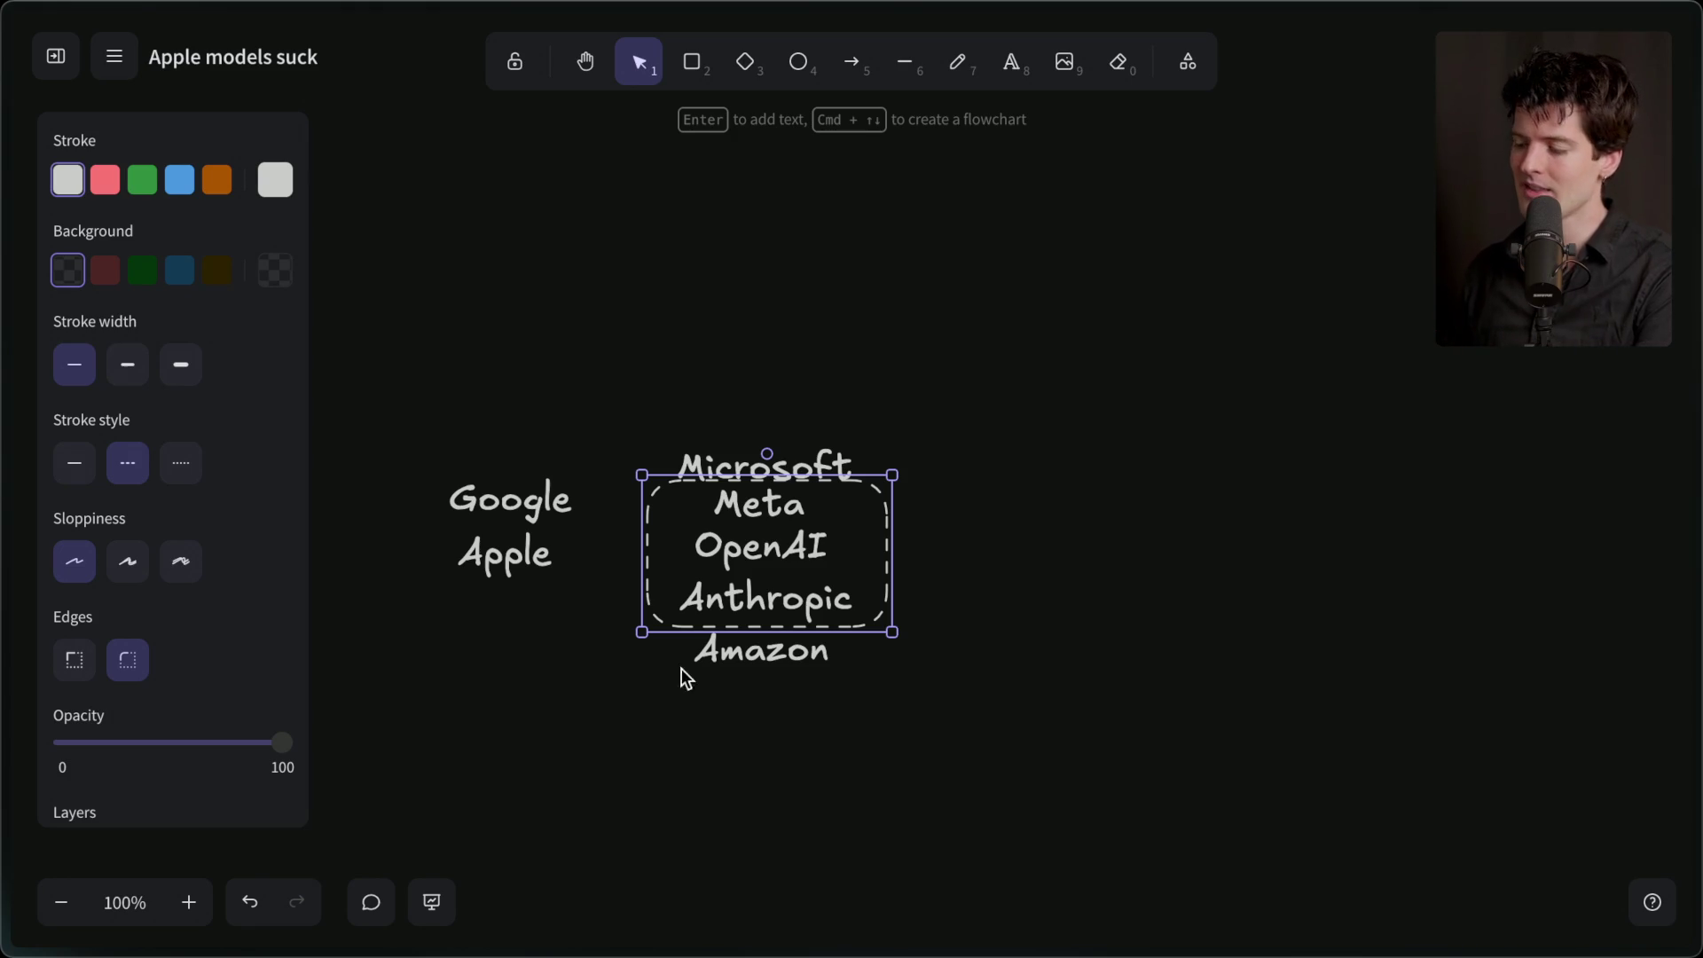
key("Delete")
left_click(853, 62)
mouse_move(1025, 509)
left_mouse_down()
mouse_move(835, 510)
mouse_move(917, 544)
mouse_move(903, 564)
mouse_move(923, 599)
left_mouse_up()
key("super+z")
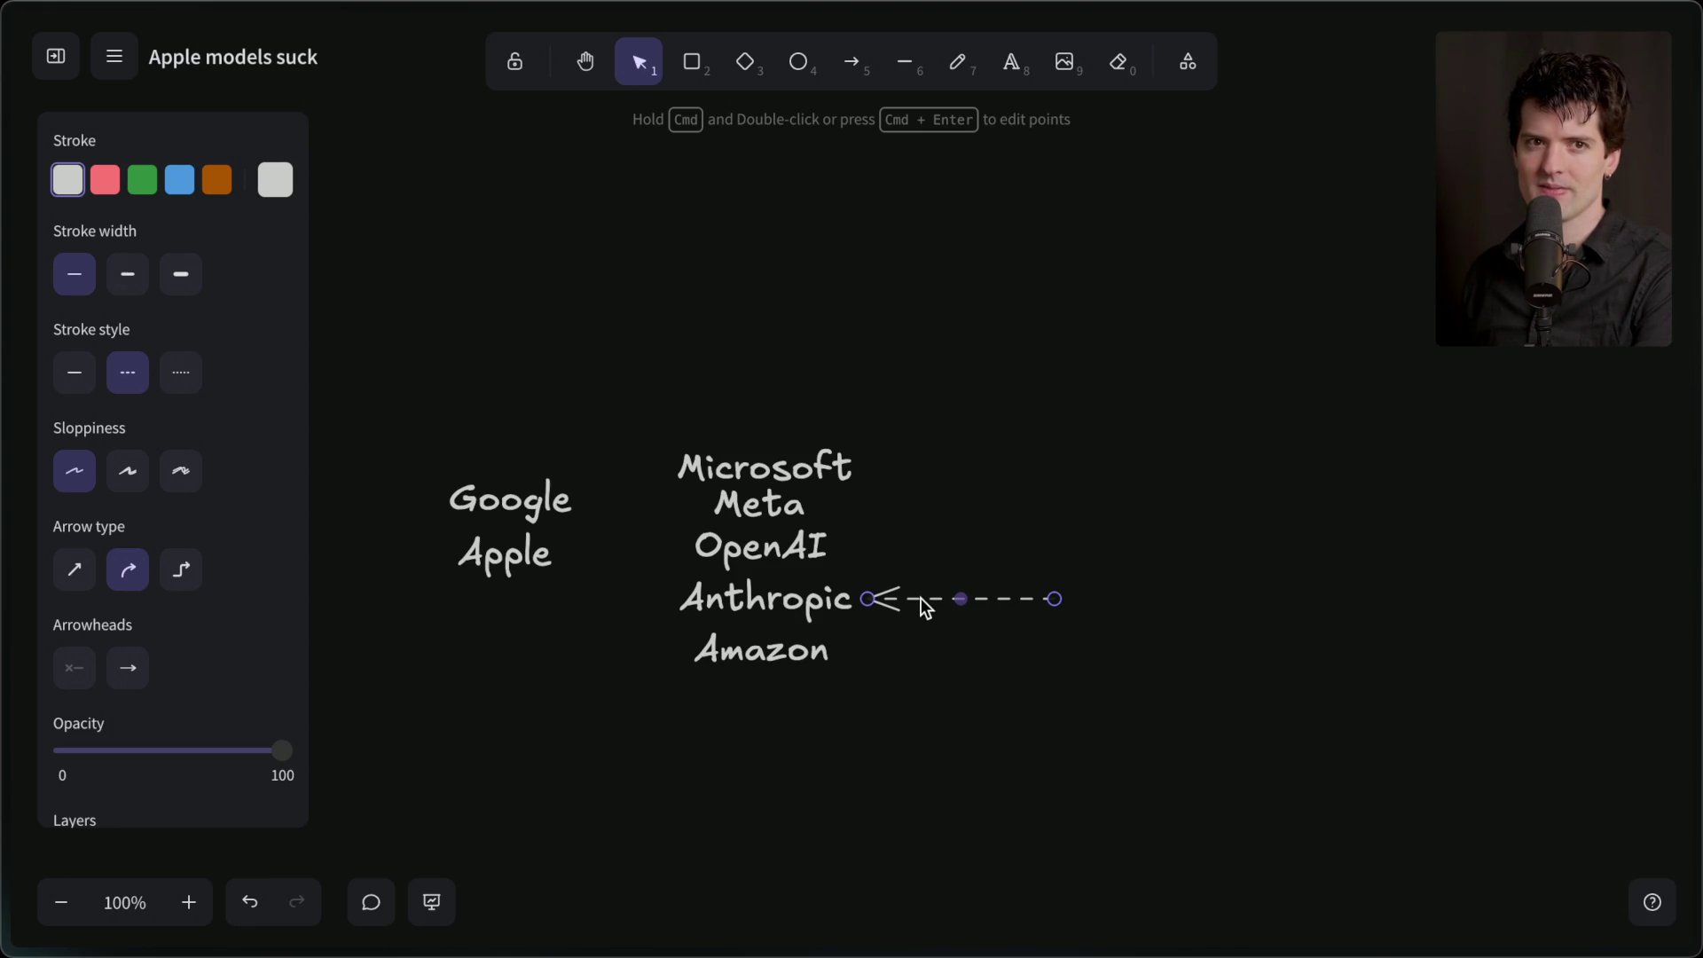
key("ctrl+Tab")
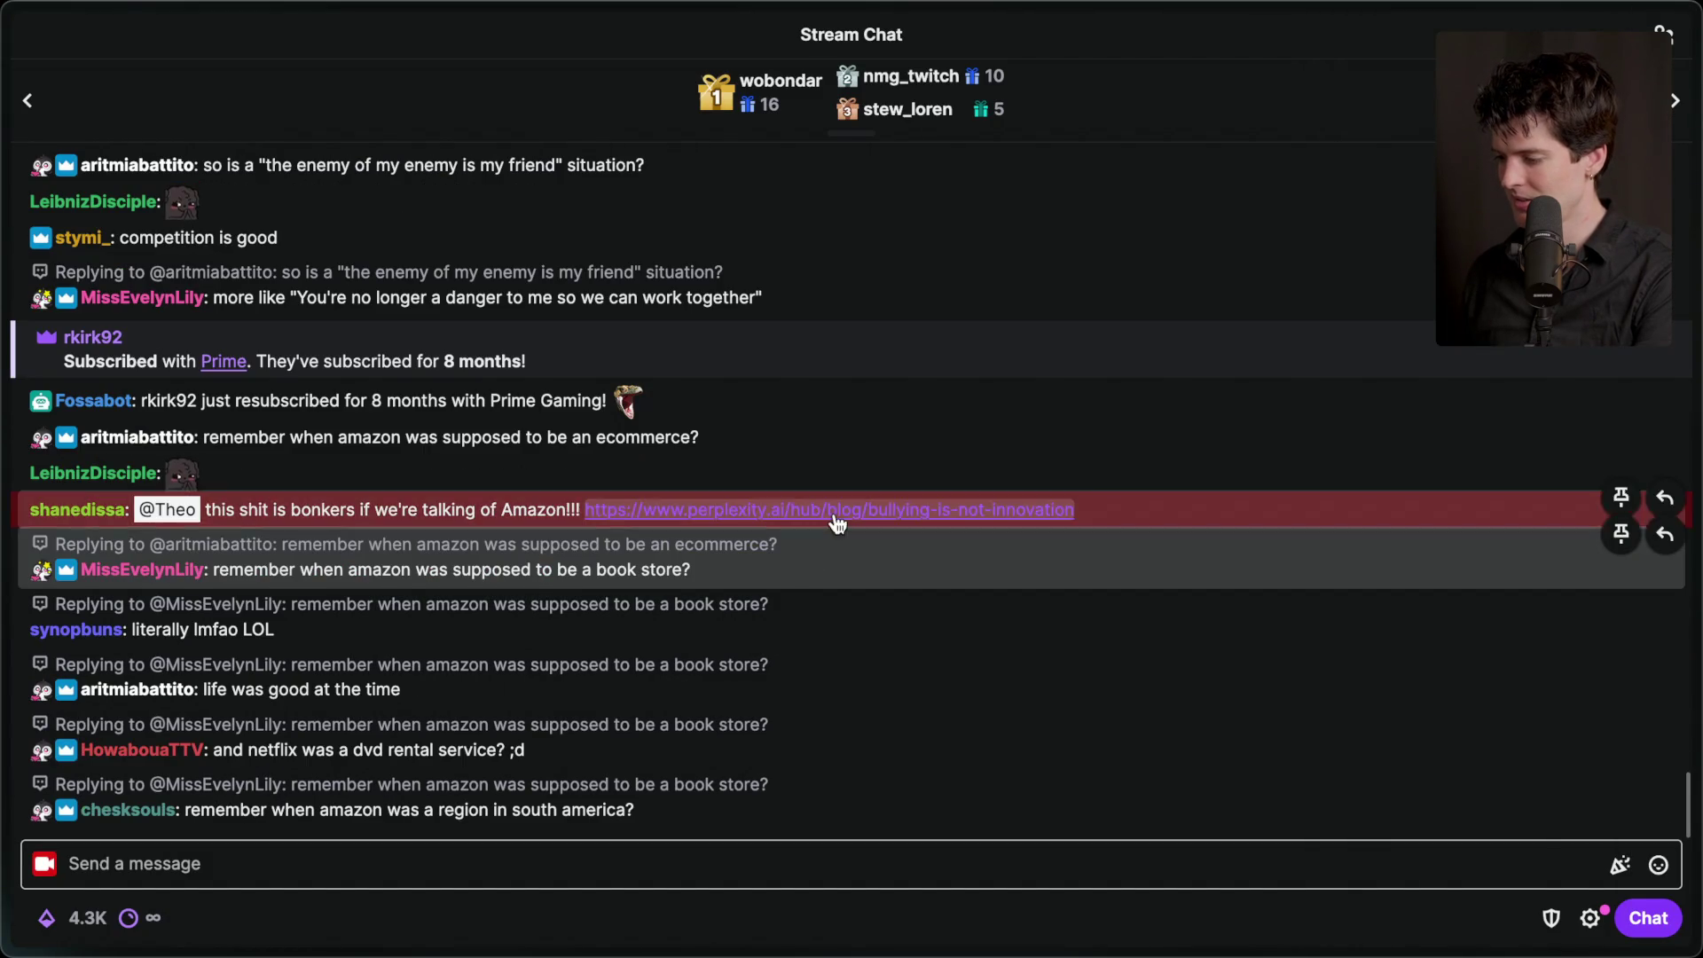
- Open the linked Perplexity blog post from chat and scroll through it
left_click(834, 514)
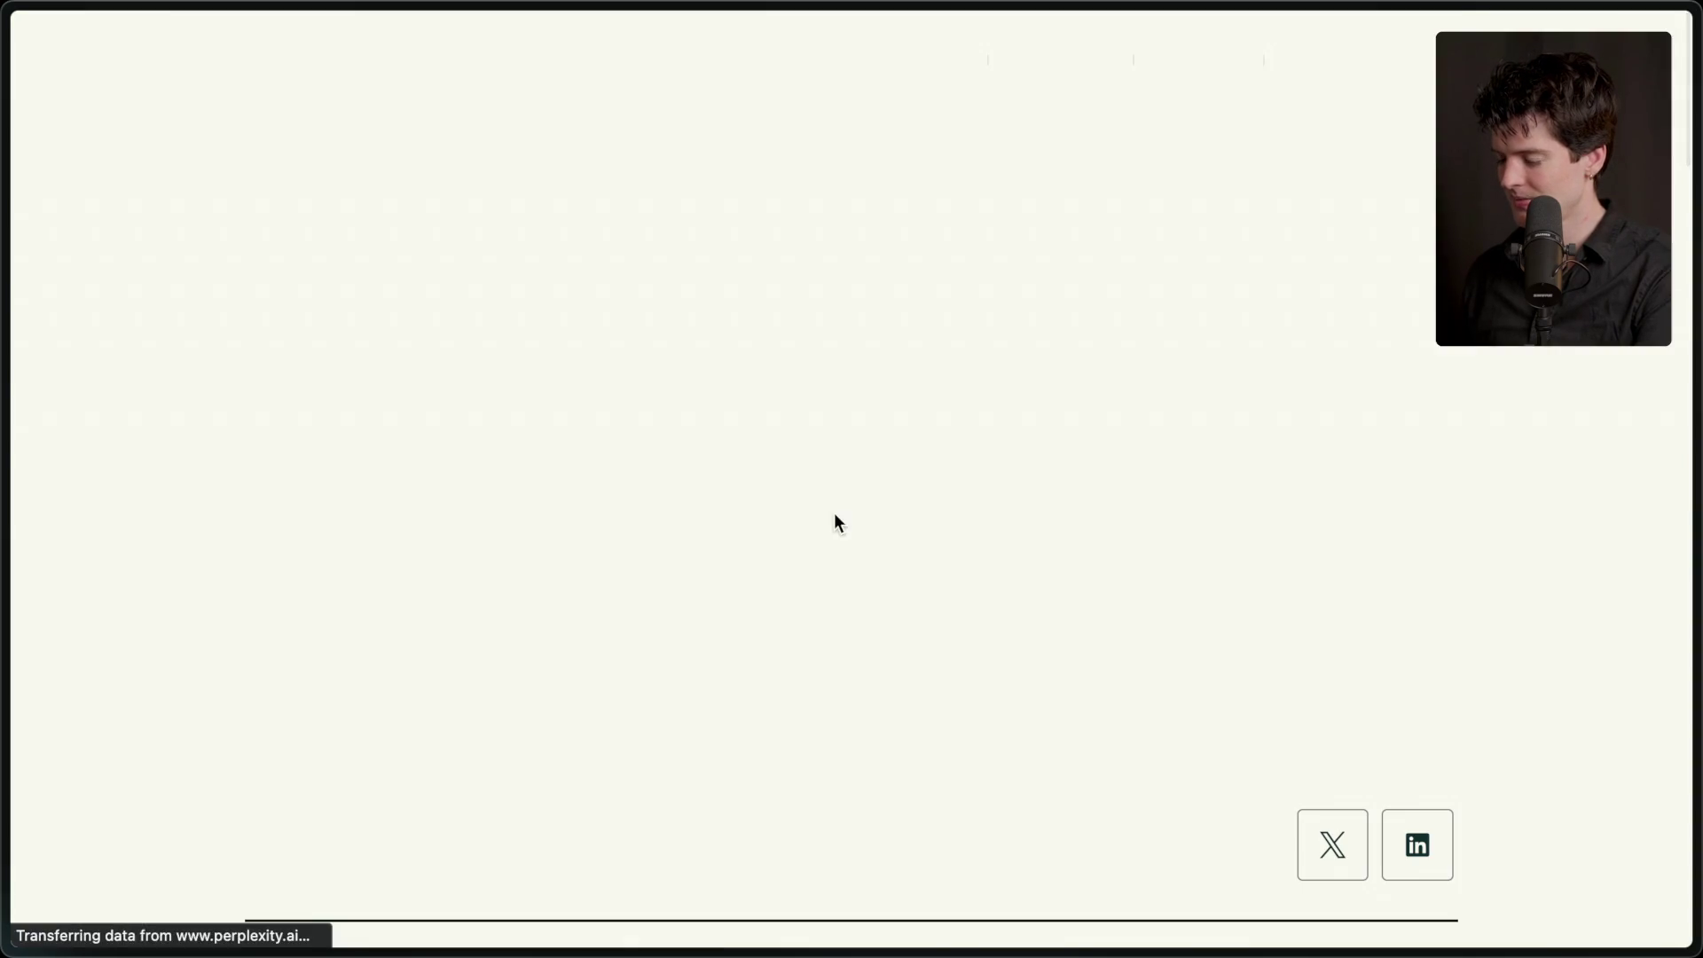
scroll(778, 798, "down", 5)
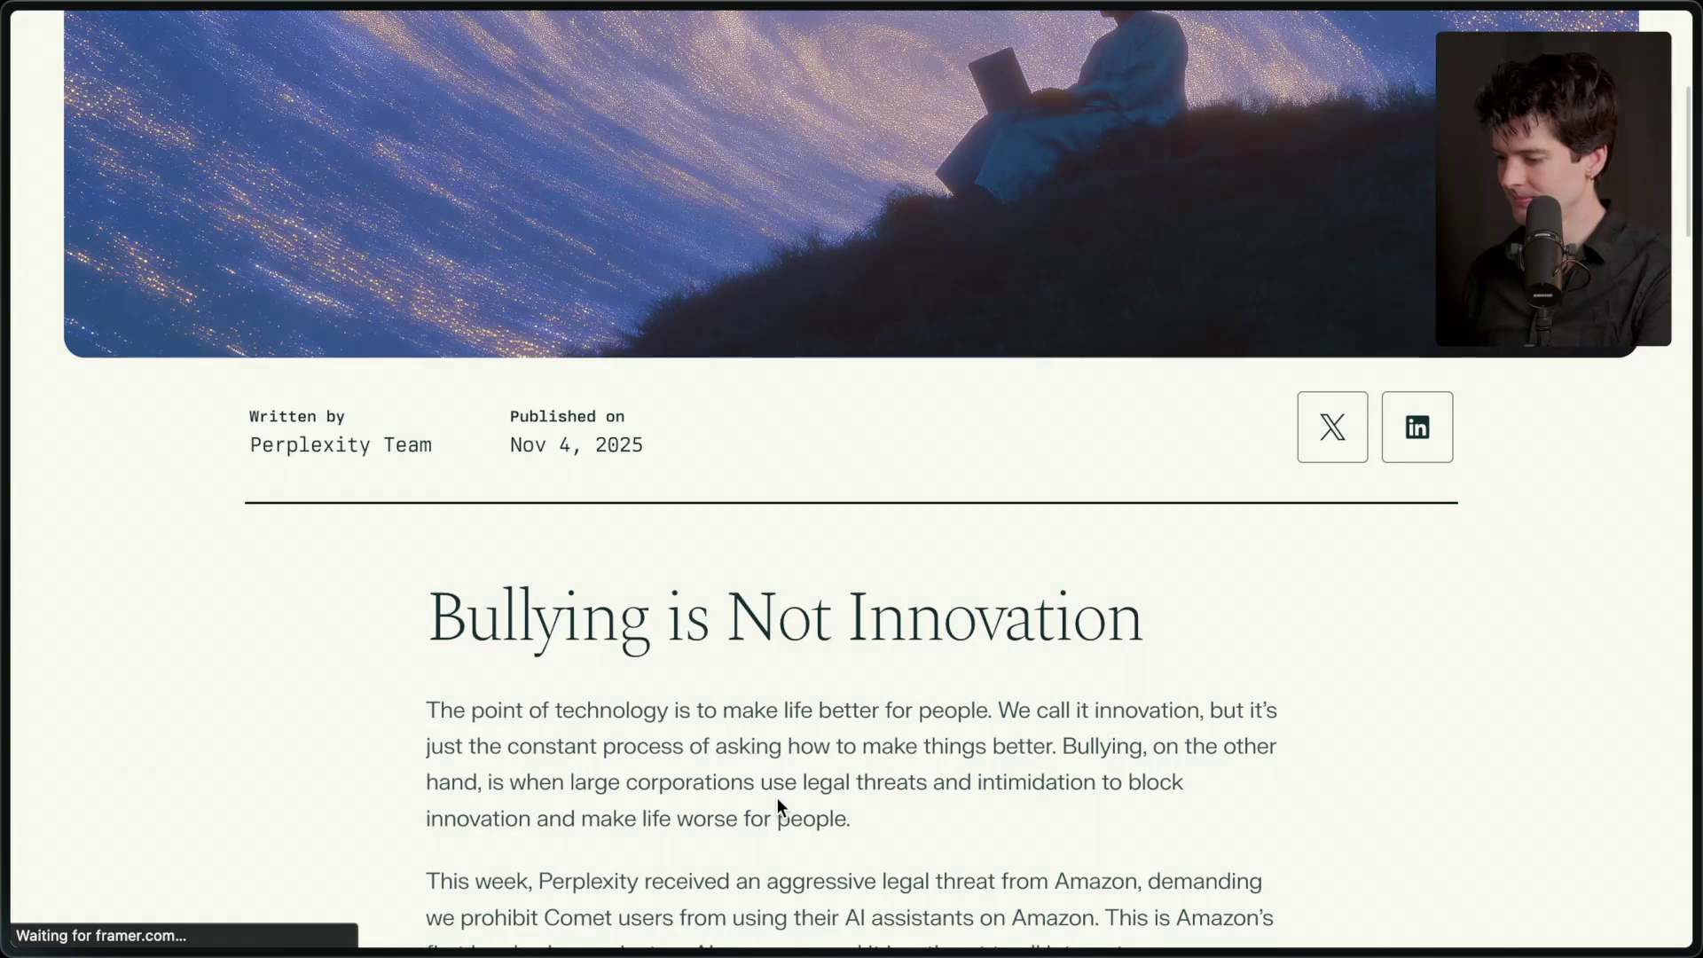
scroll(777, 797, "down", 5)
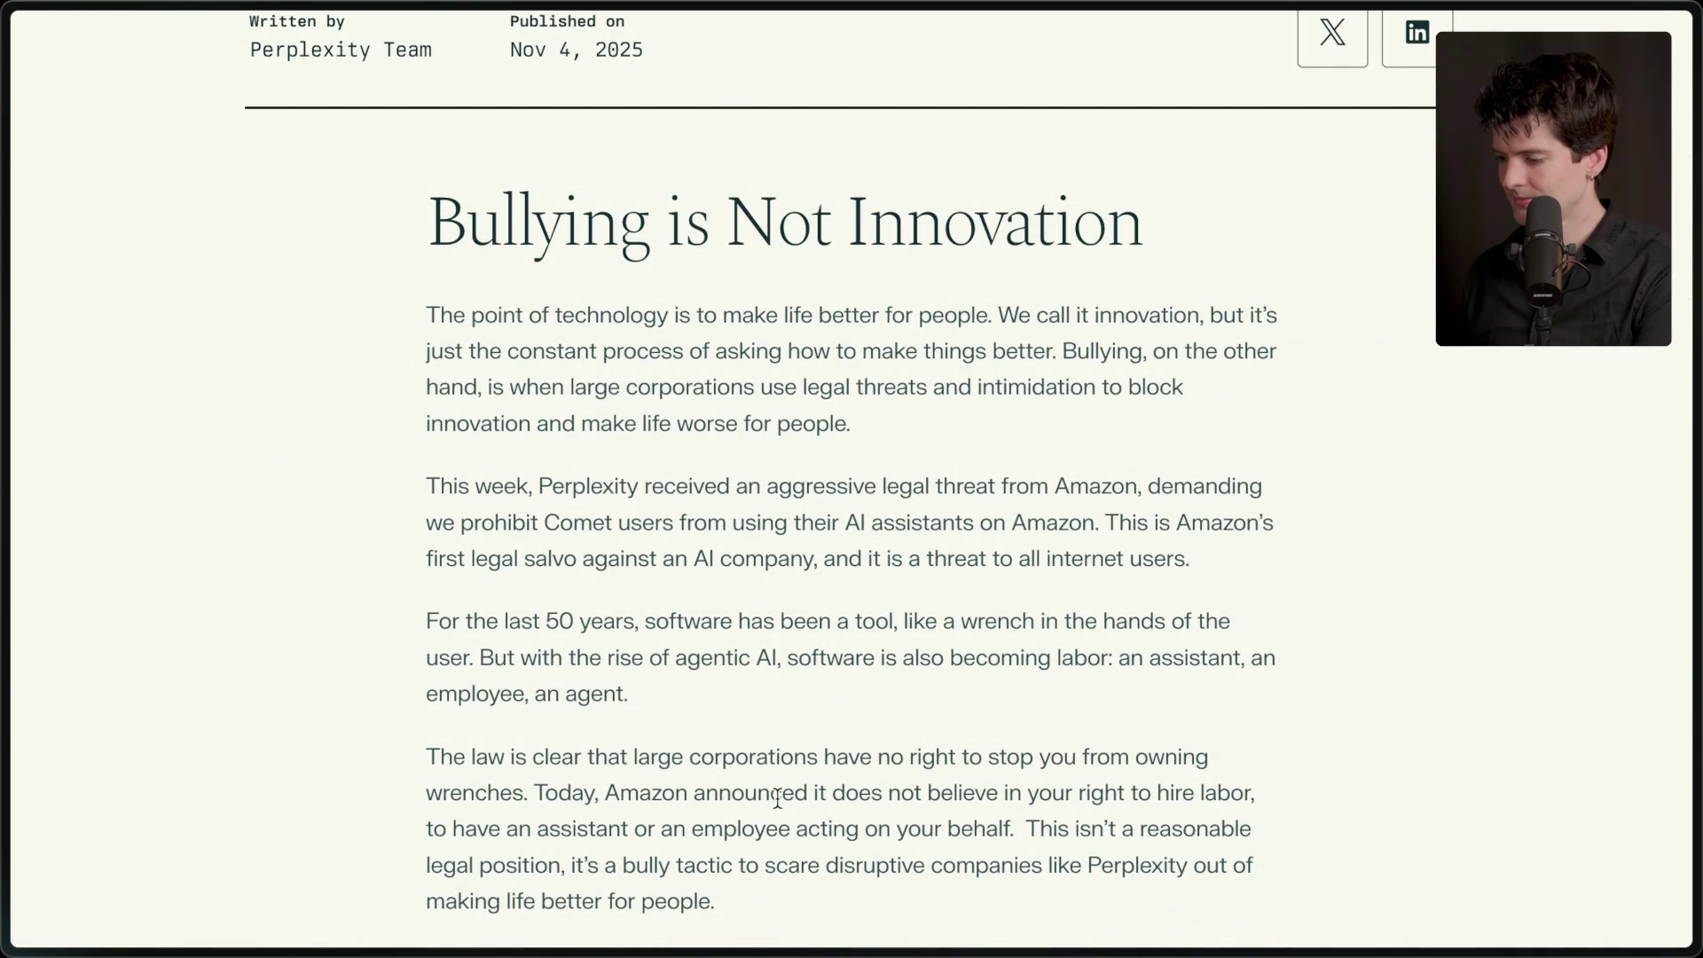
scroll(778, 798, "down", 8)
scroll(777, 797, "down", 20)
scroll(777, 798, "up", 4)
scroll(777, 797, "up", 20)
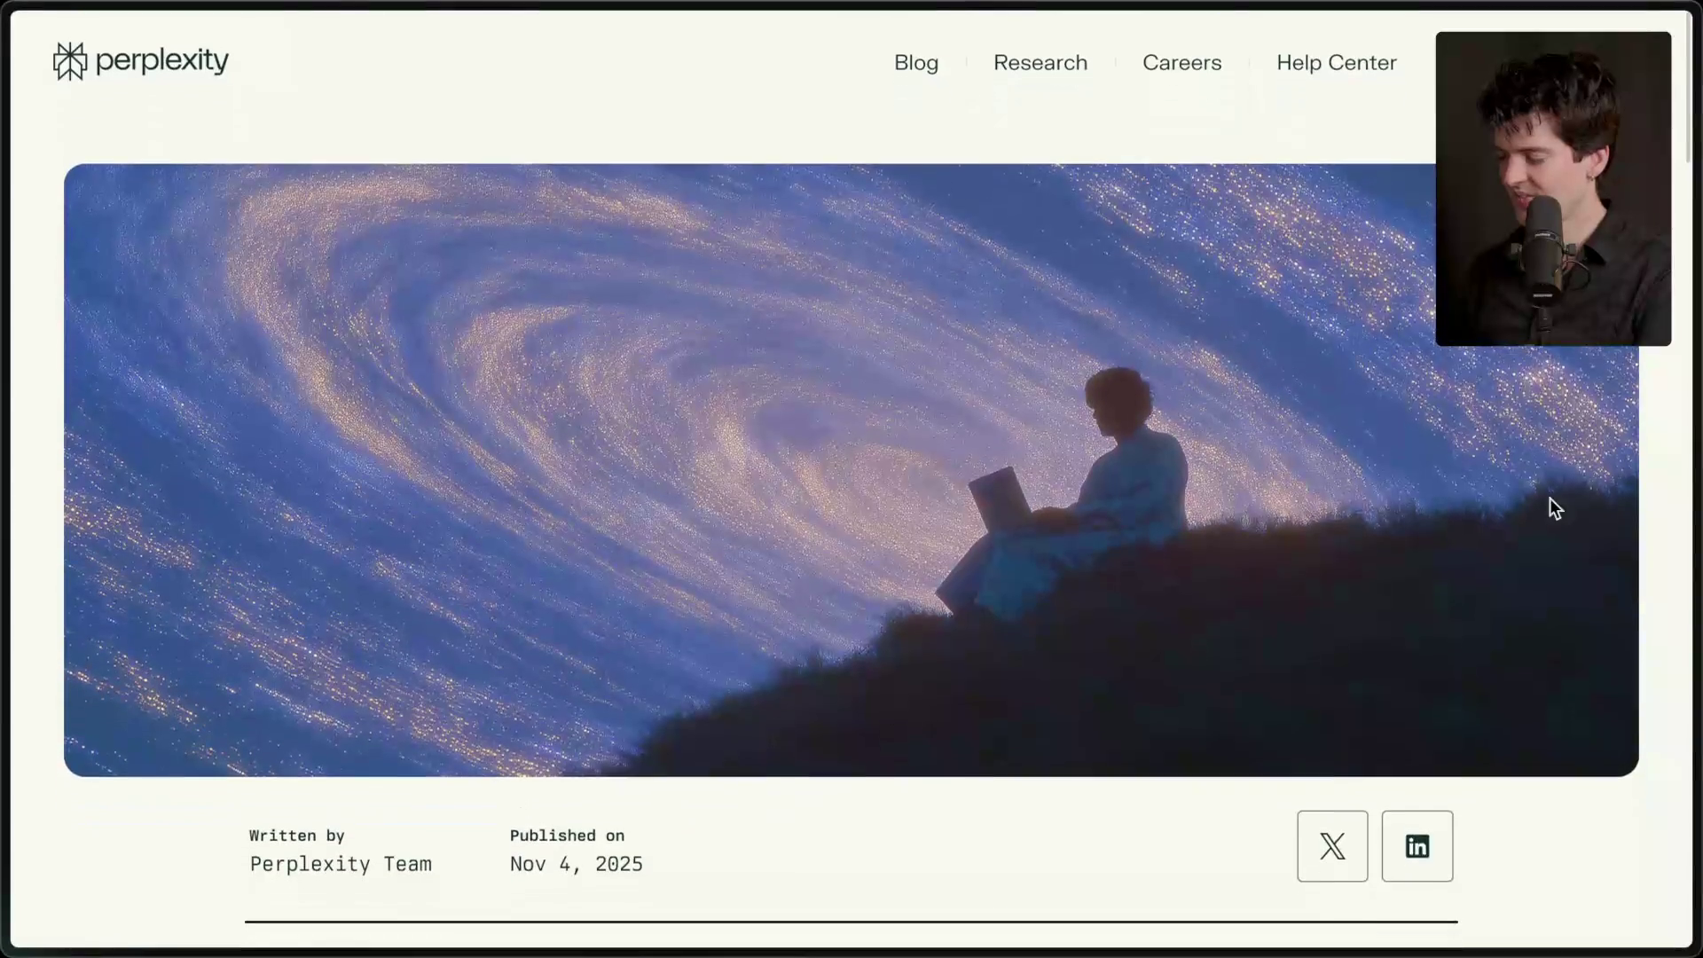
mouse_move(1693, 510)
left_click(1000, 878)
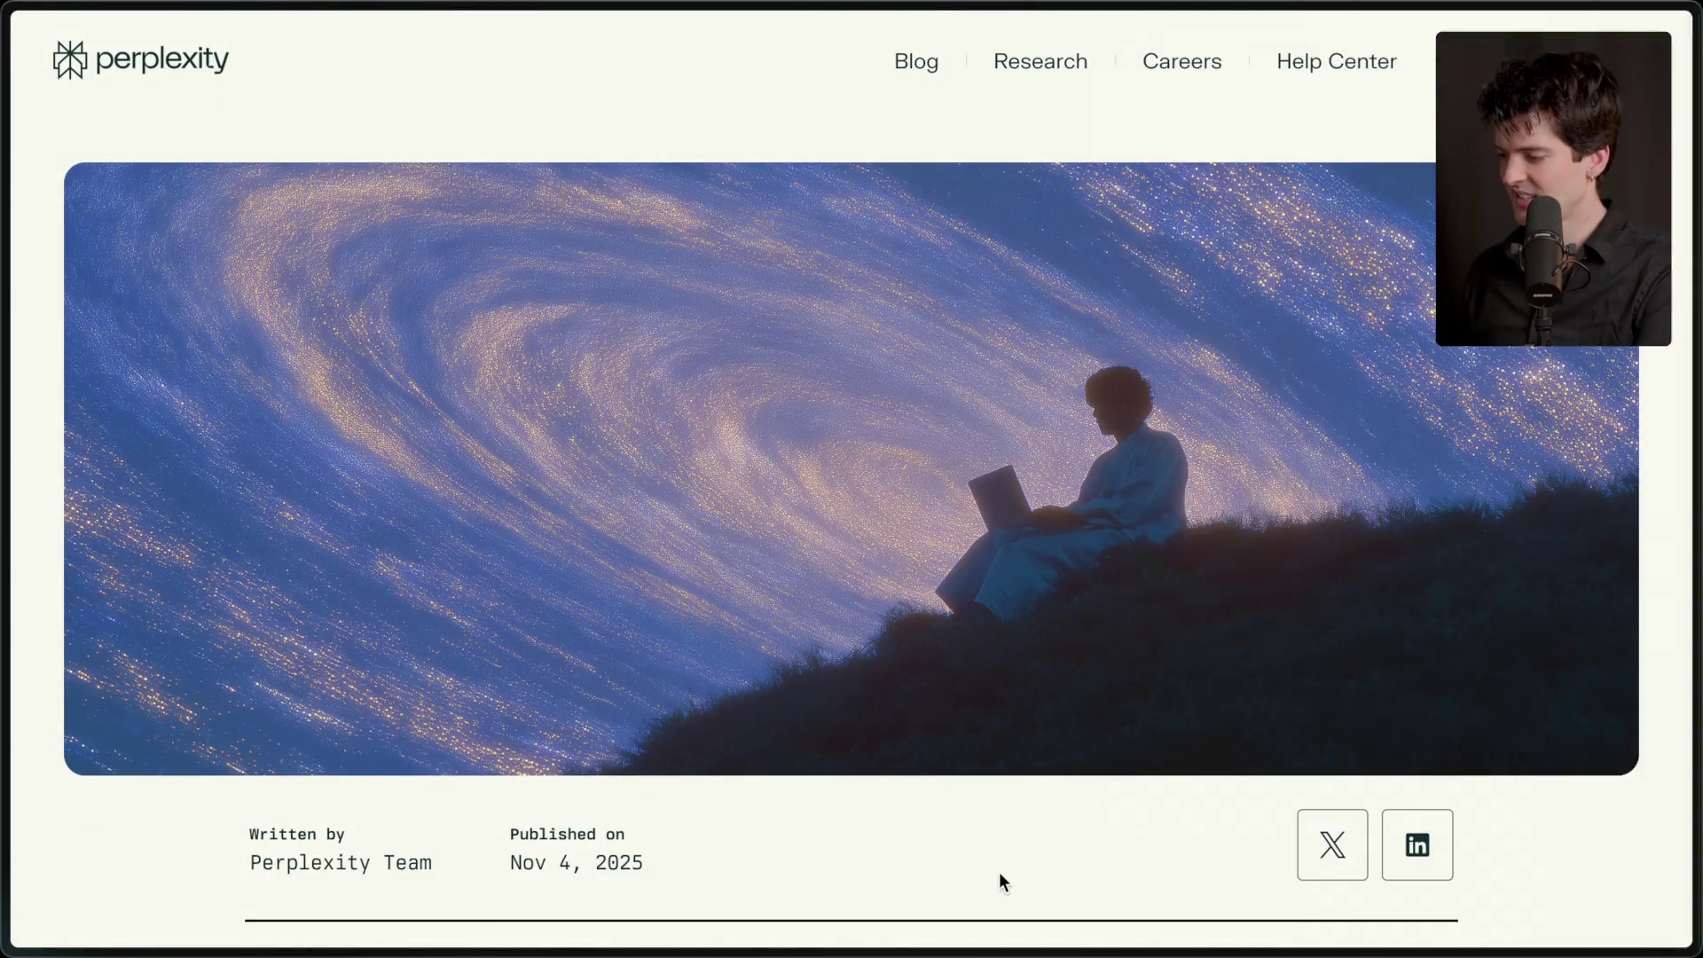
scroll(1014, 850, "down", 10)
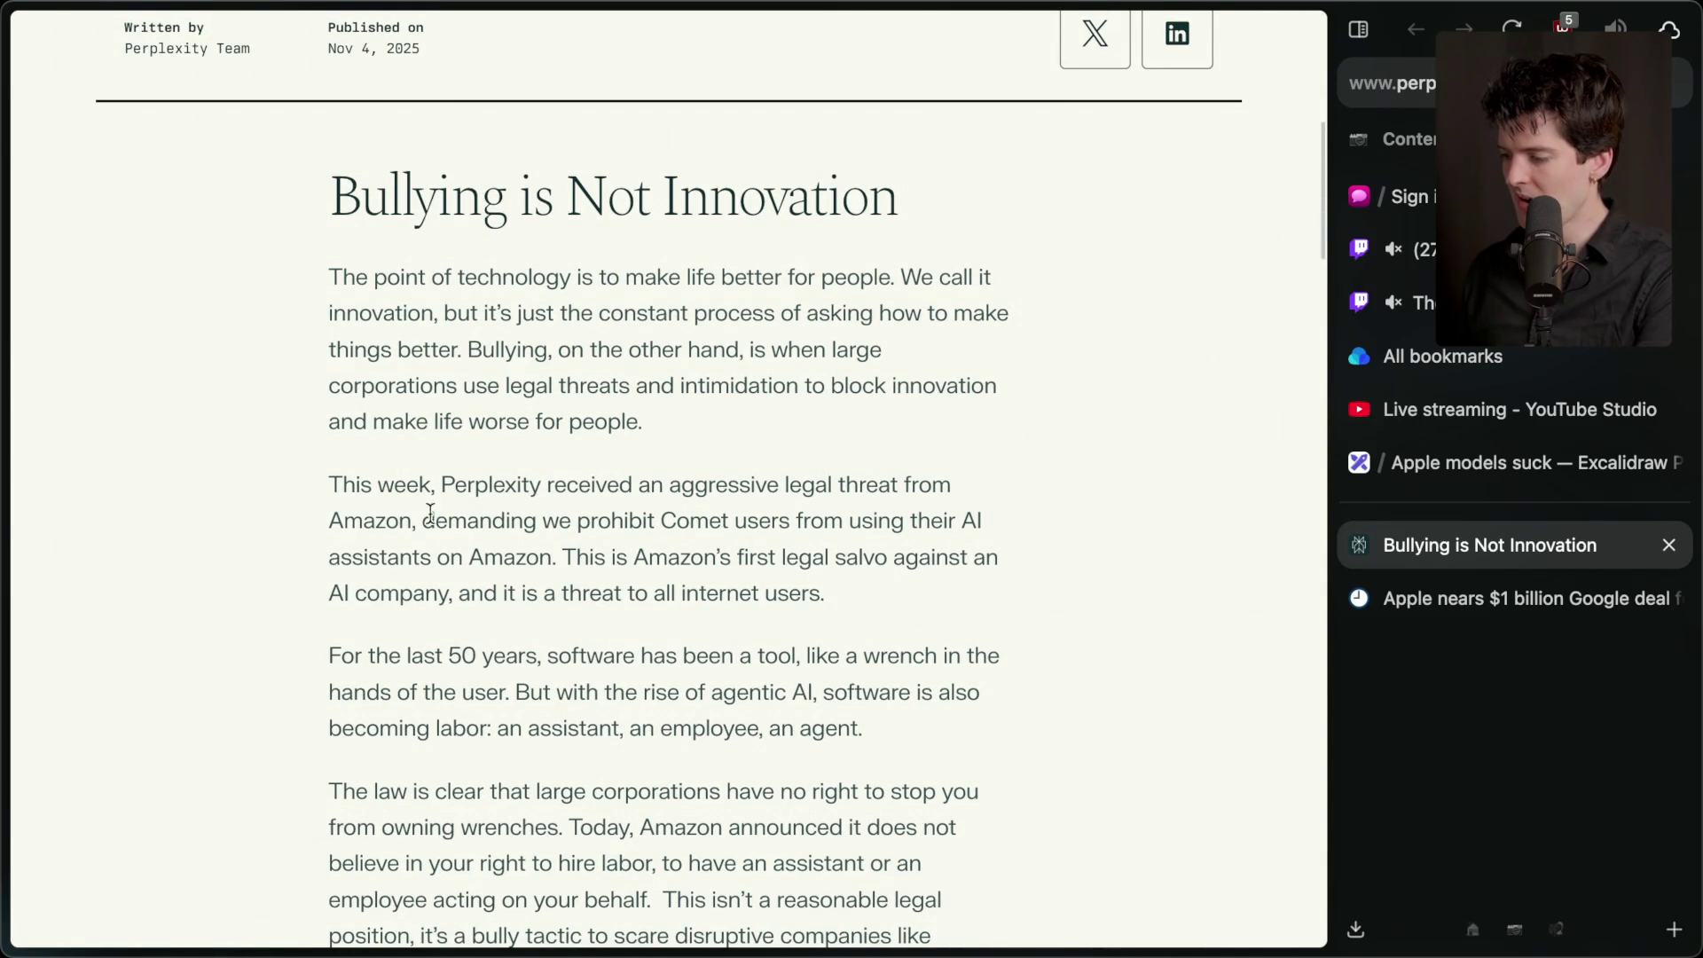
- Highlight the Amazon legal-threat paragraph, the word Comet and the article title while reading
left_click_drag(335, 507, 848, 593)
left_click(848, 594)
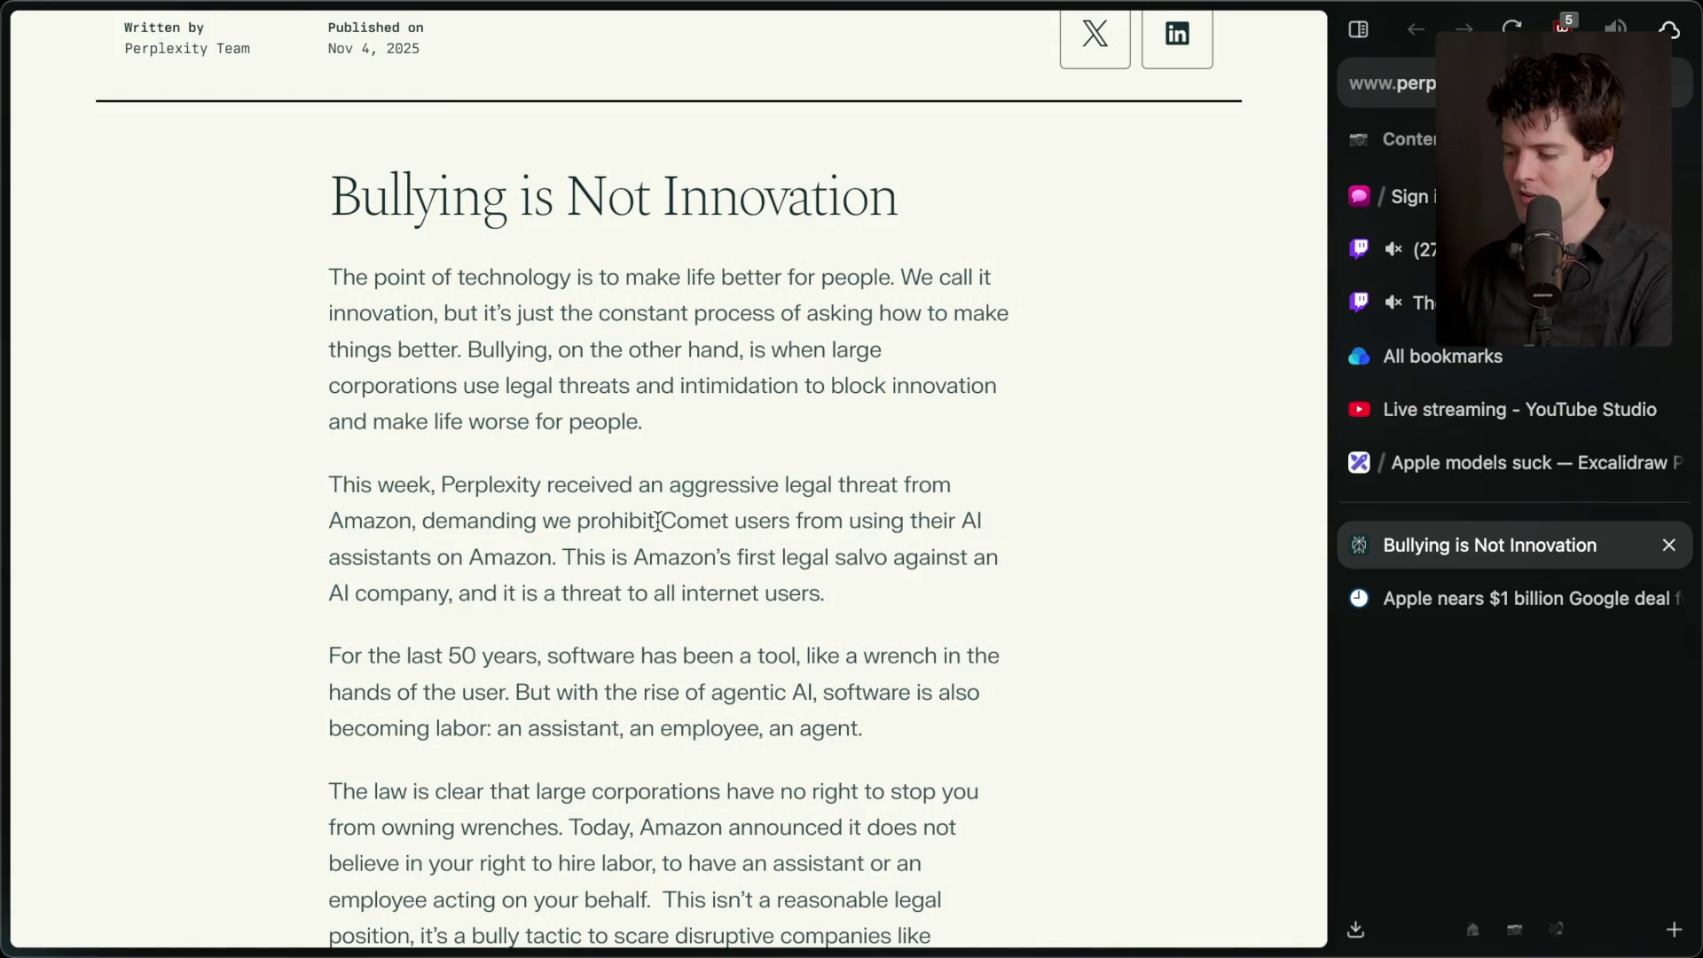
double_click(670, 519)
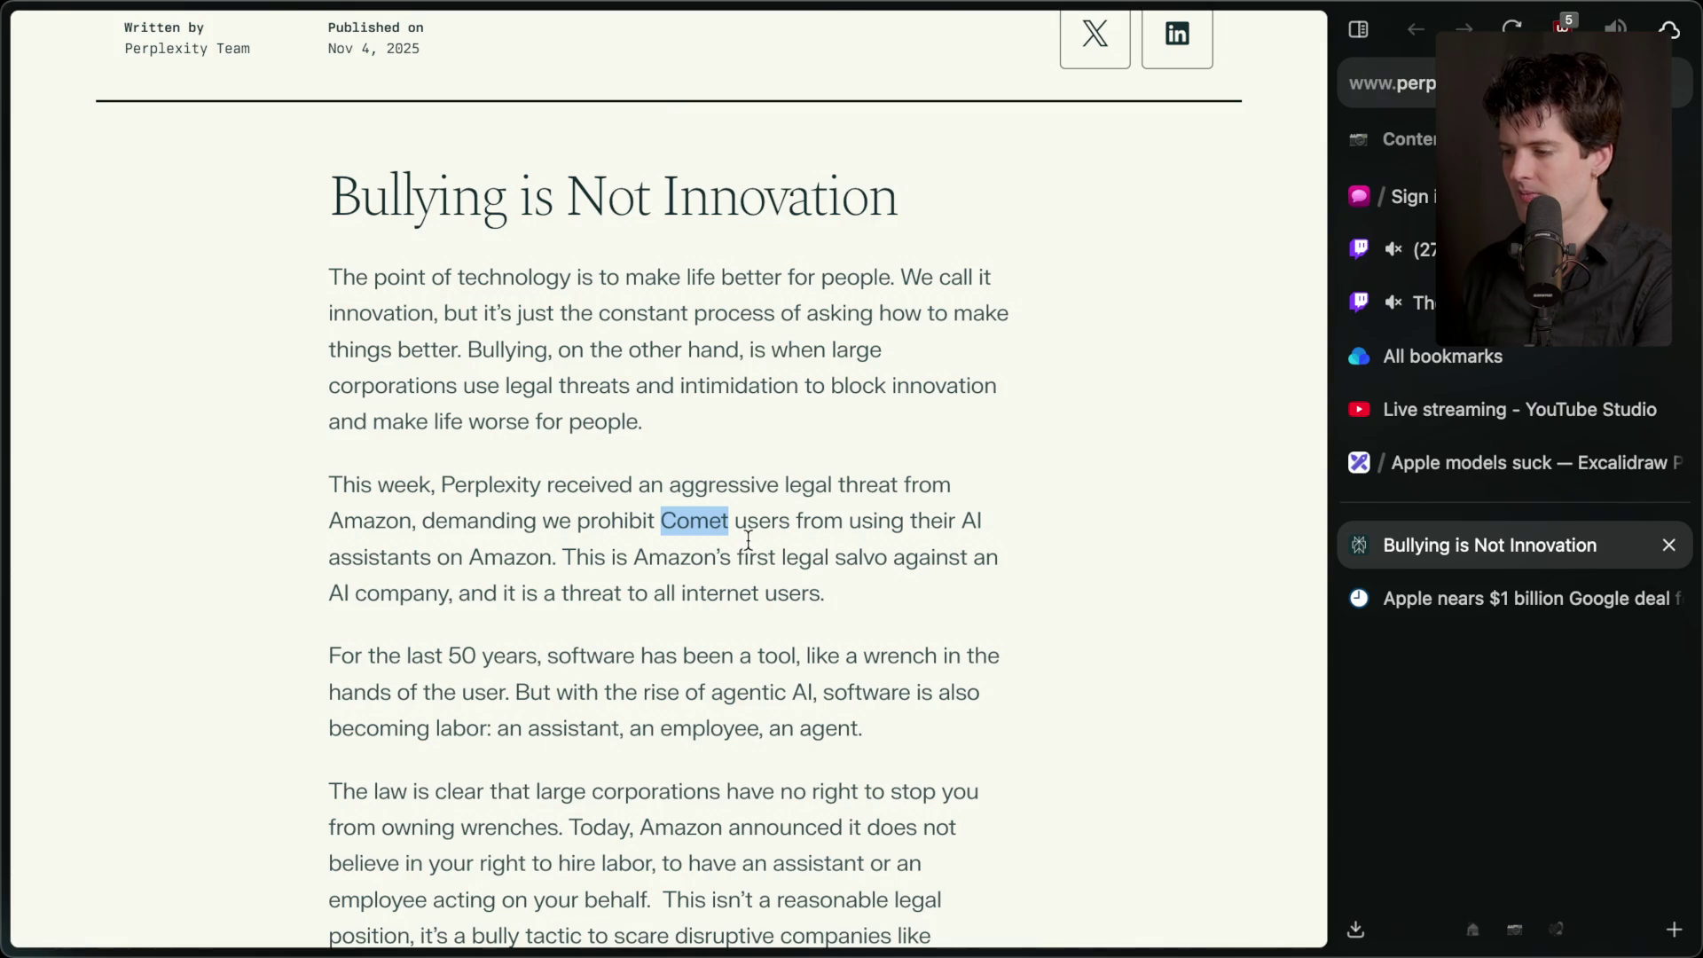
scroll(748, 548, "up", 8)
scroll(554, 817, "down", 5)
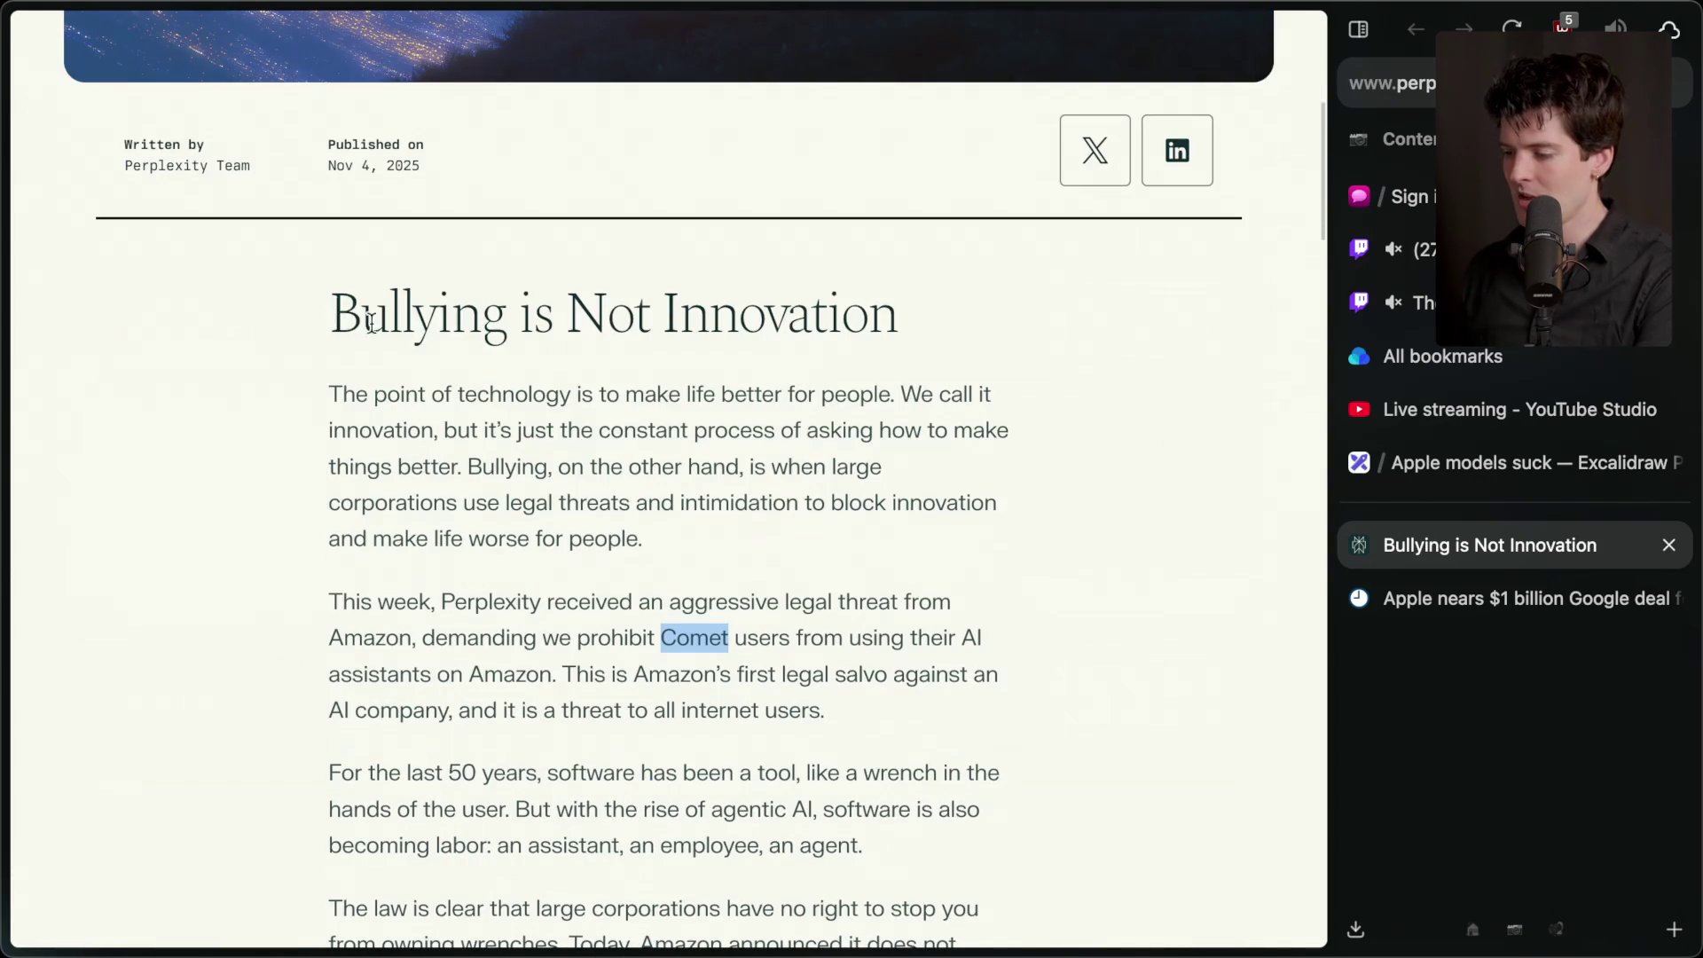
left_click_drag(311, 306, 1050, 384)
left_click(888, 637)
scroll(640, 769, "up", 8)
scroll(640, 769, "down", 2)
- Bookmark the Perplexity article with Raindrop, close its tab and return to the 'Apple models suck' board
key("super+shift+e")
left_click(849, 779)
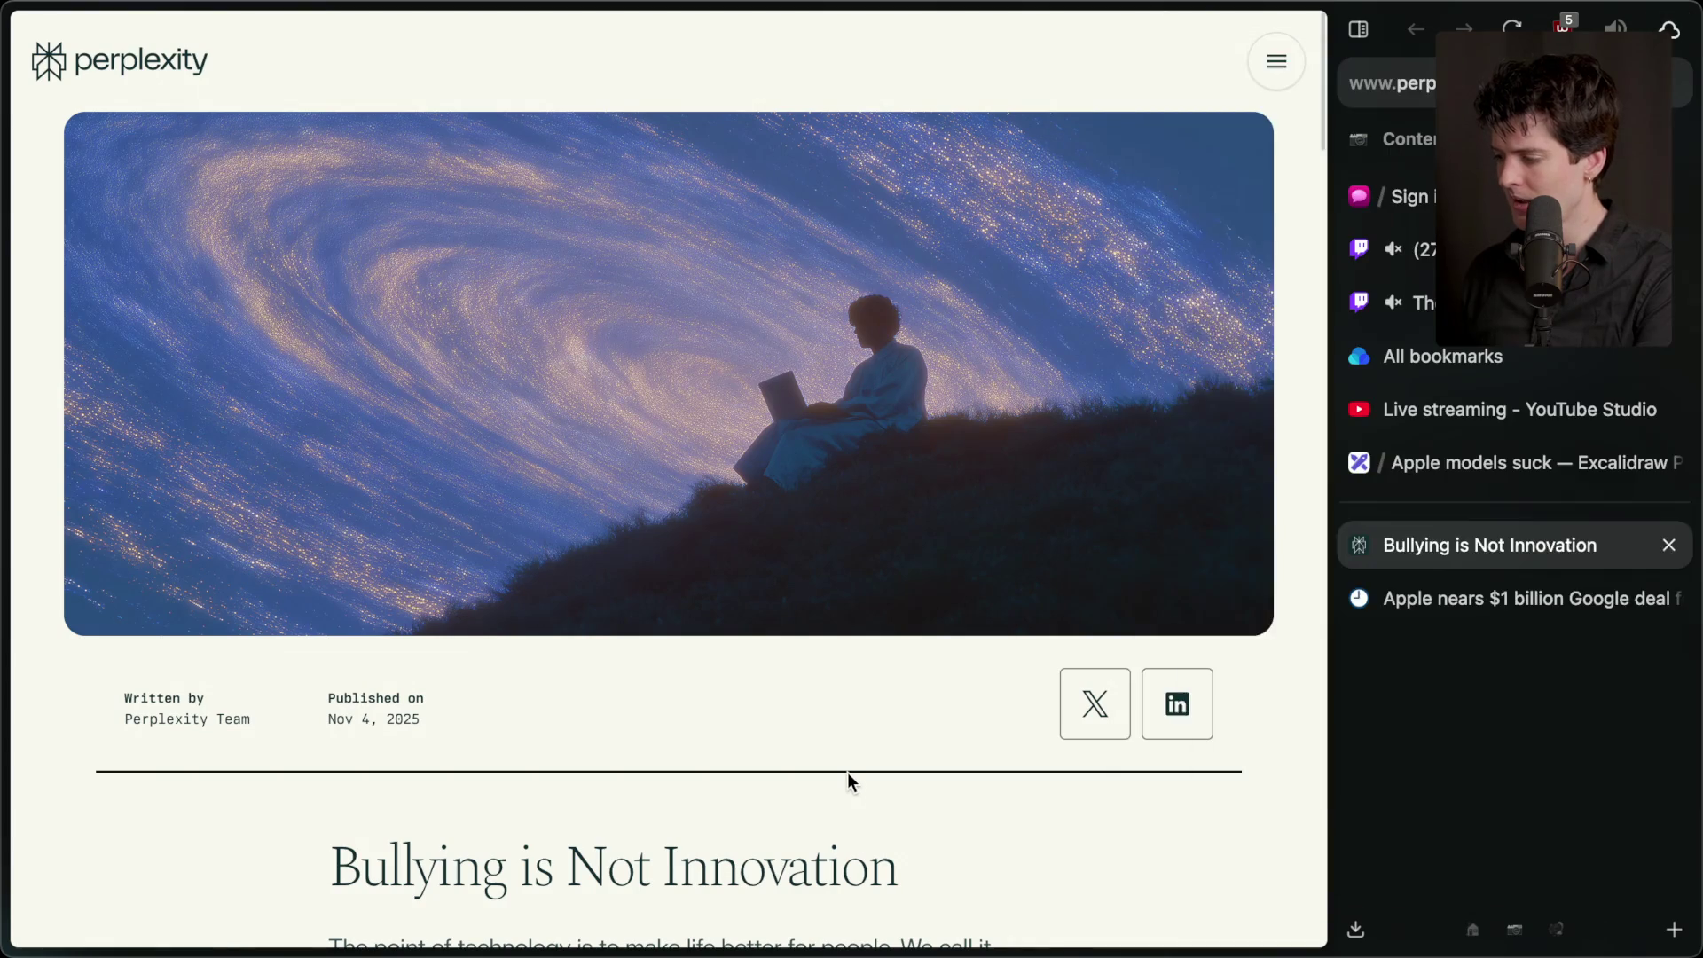
key("ctrl+w")
mouse_move(1695, 555)
left_click(1462, 545)
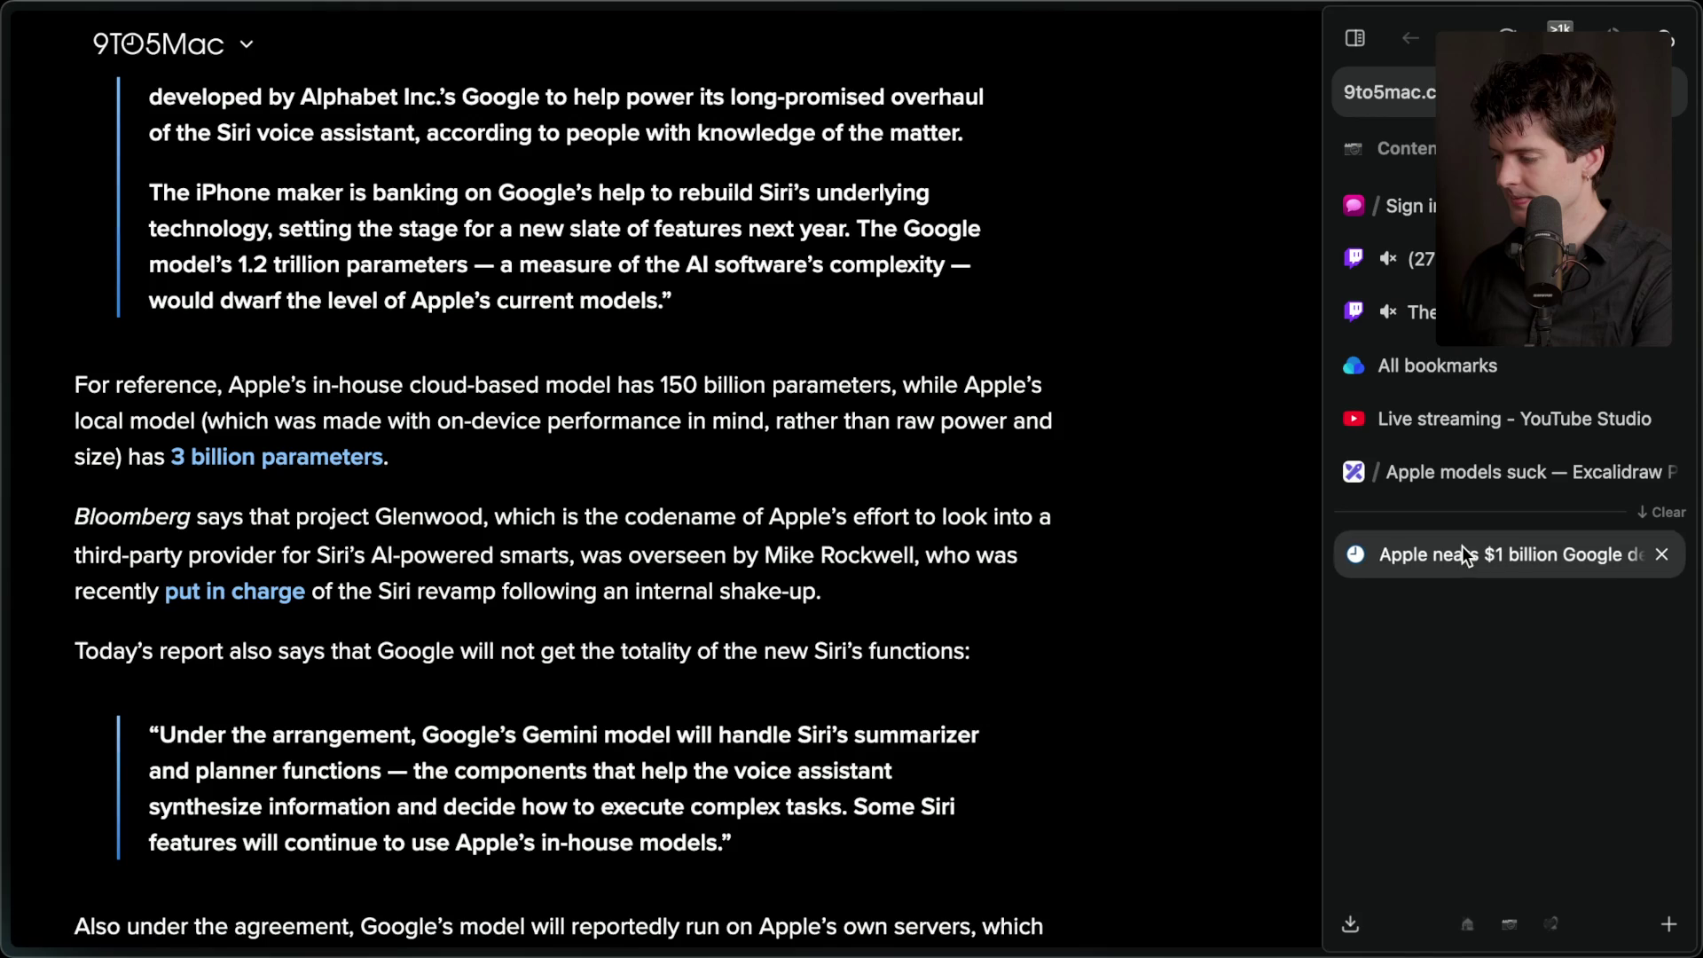
left_click(1487, 477)
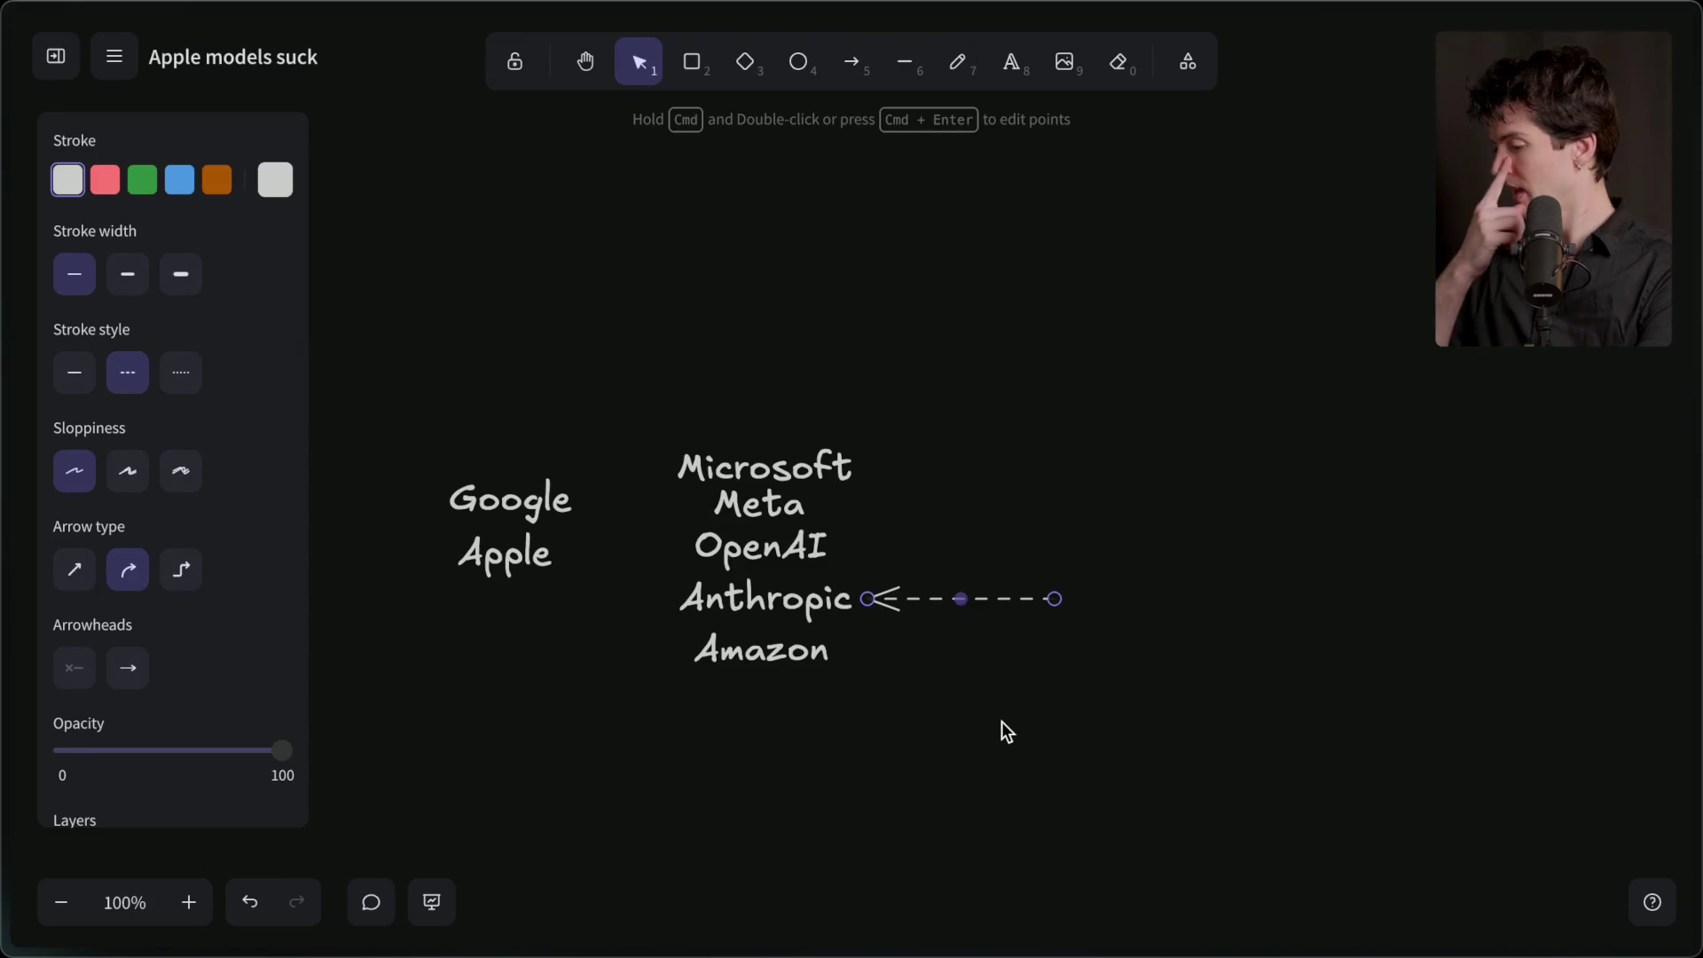
left_click(559, 506)
left_click(505, 559)
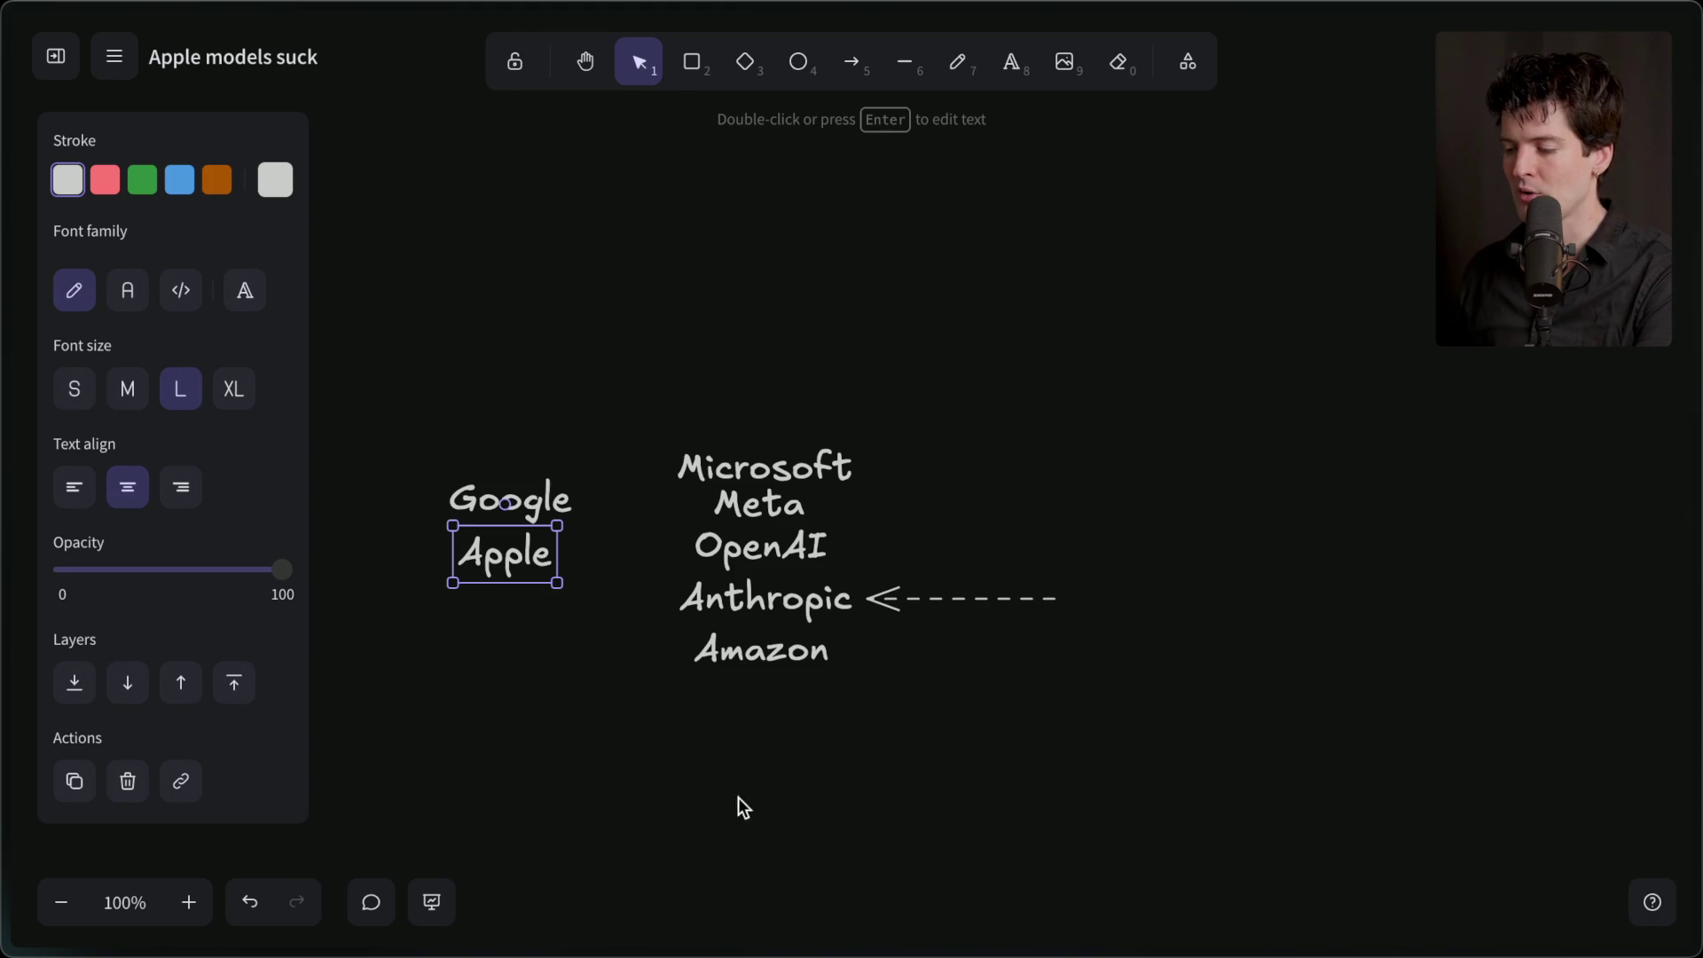
left_click(507, 504)
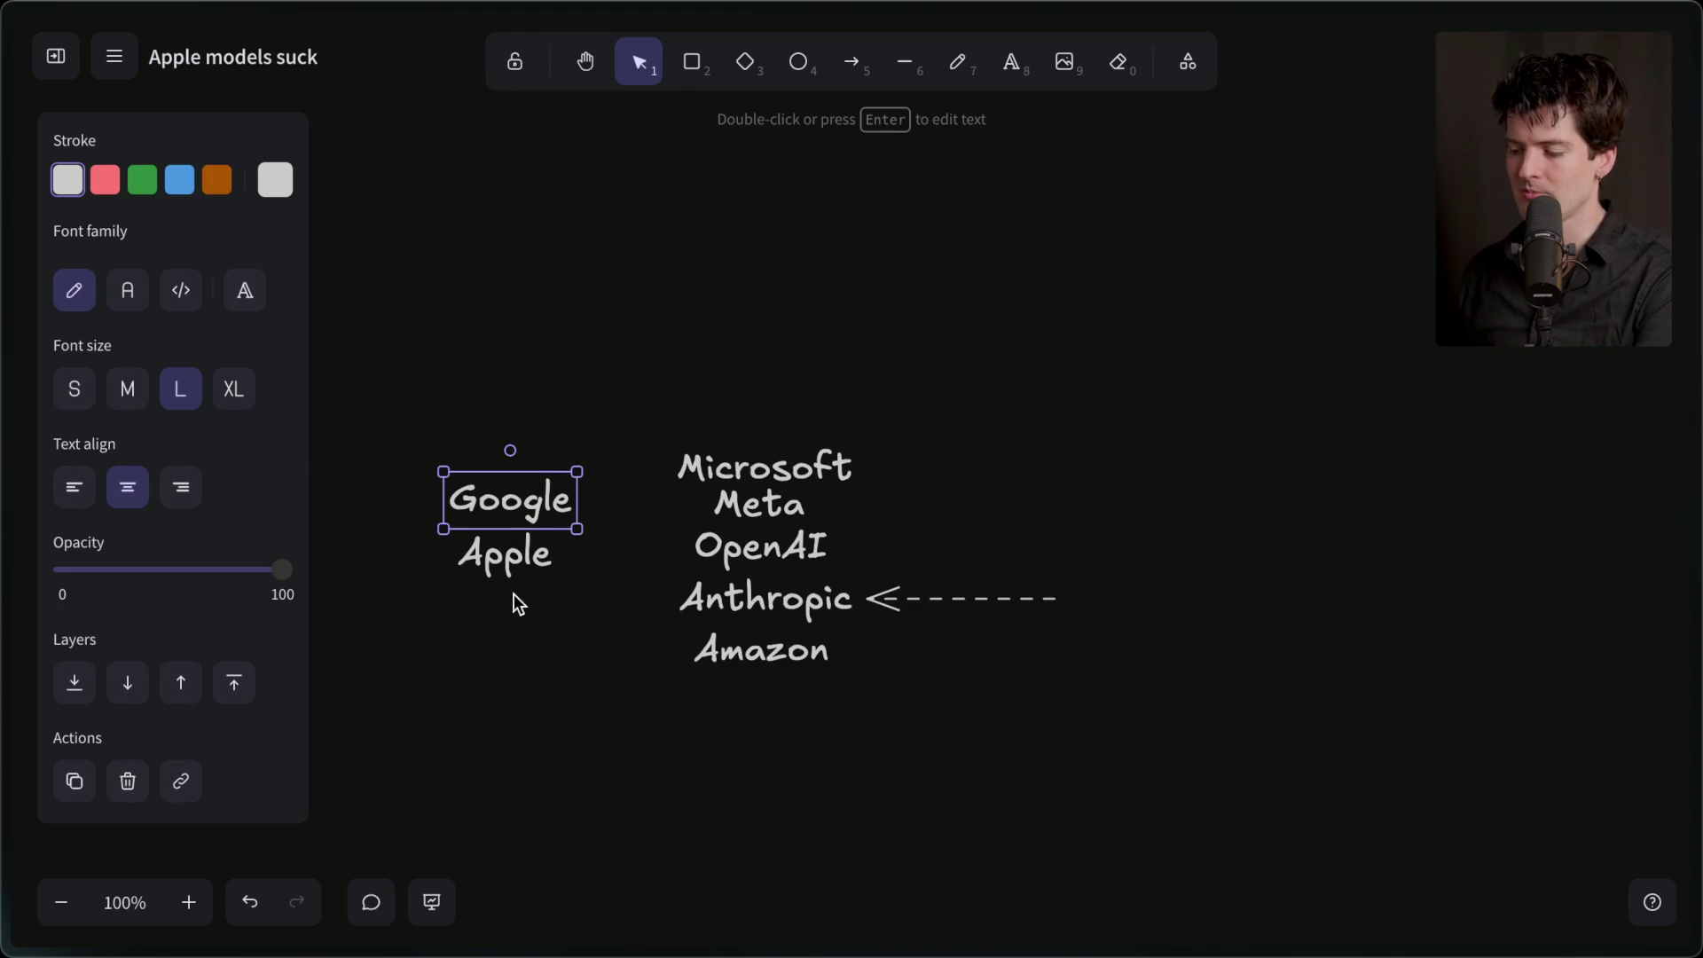
left_click(587, 752)
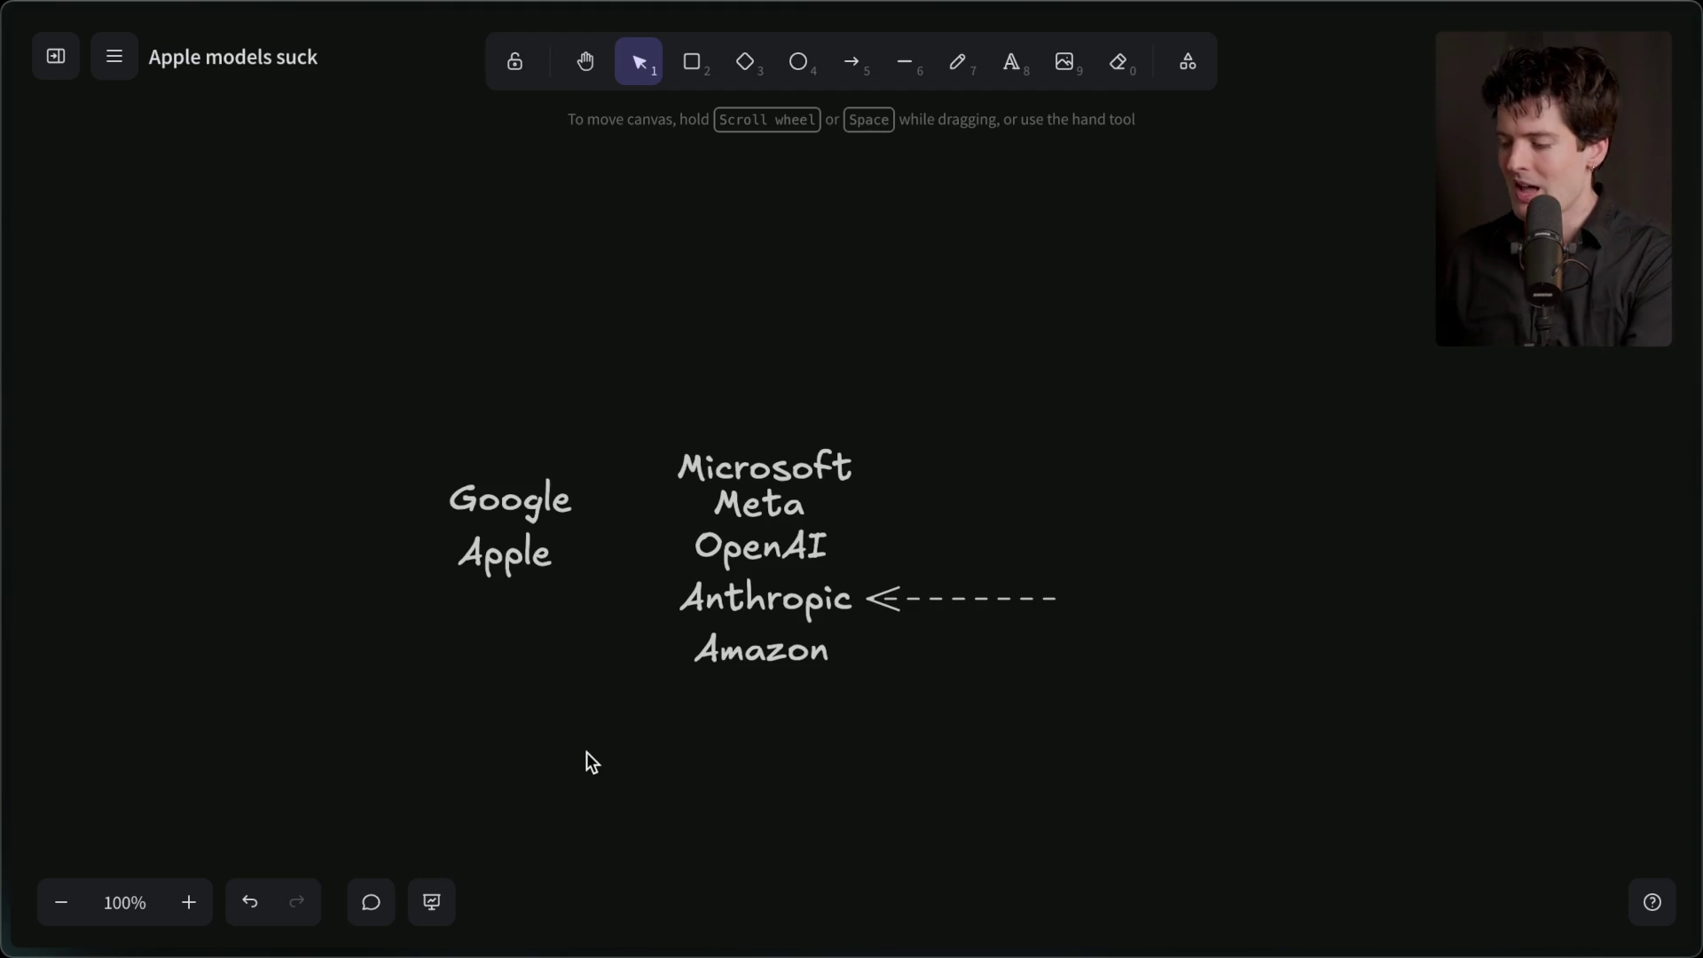
- Add an 'RCS' text label just below the company names
scroll(592, 761, "down", 5)
double_click(828, 568)
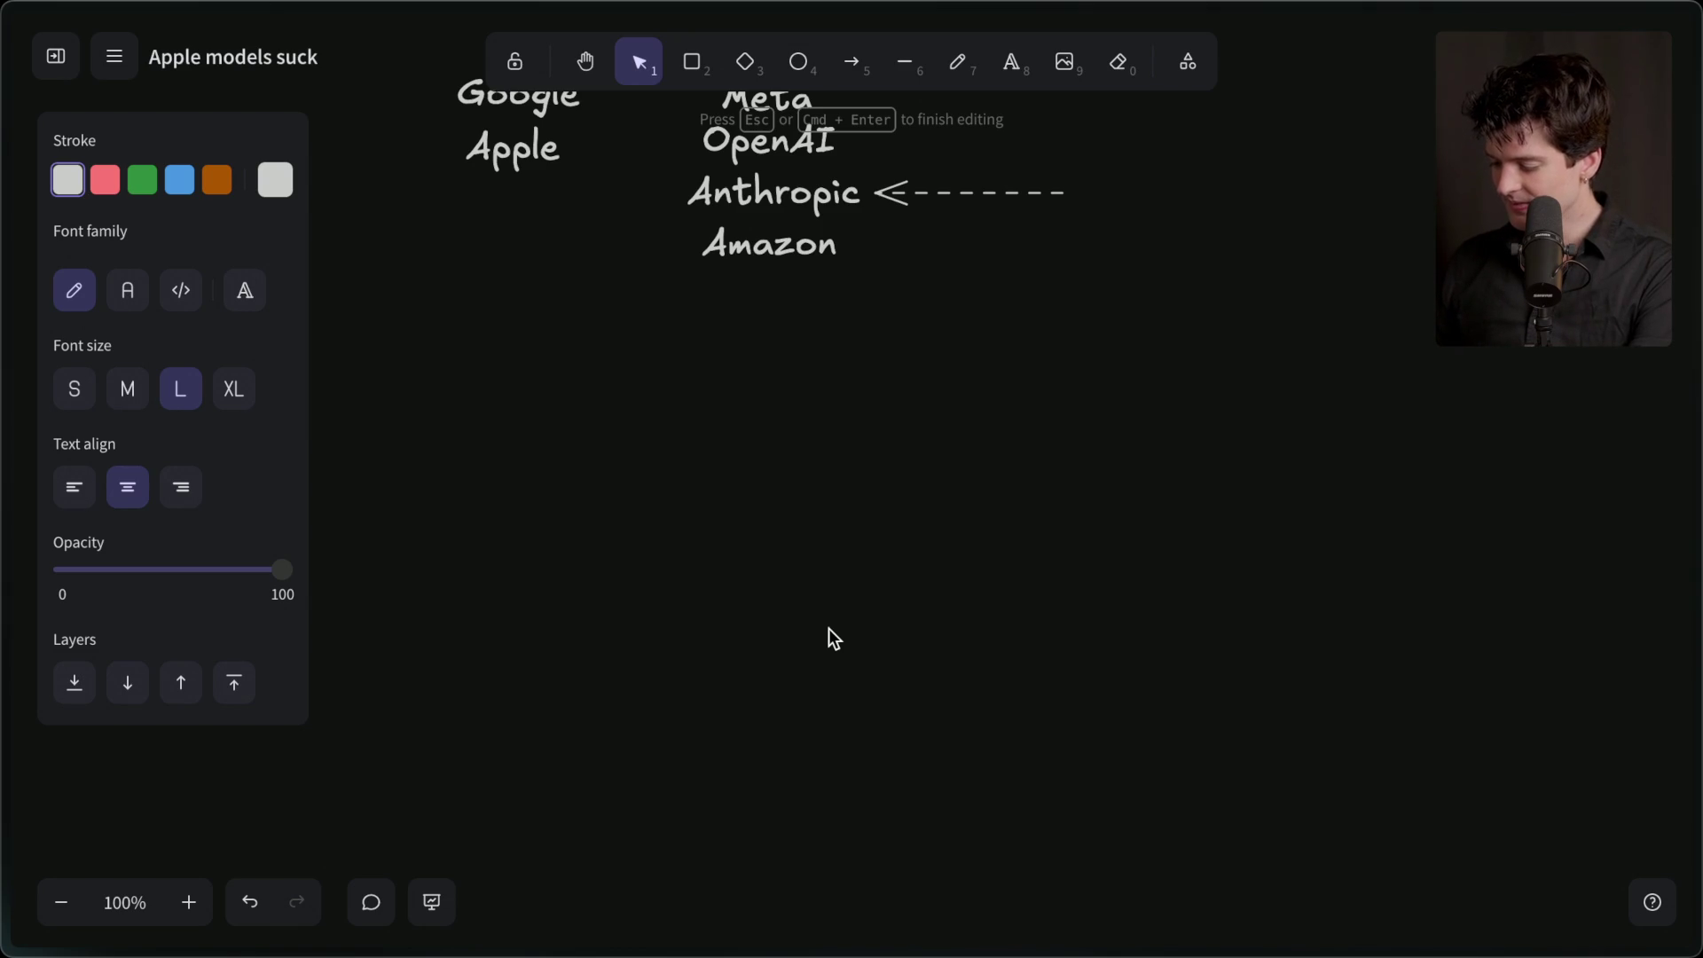
type("RCS")
key("Escape")
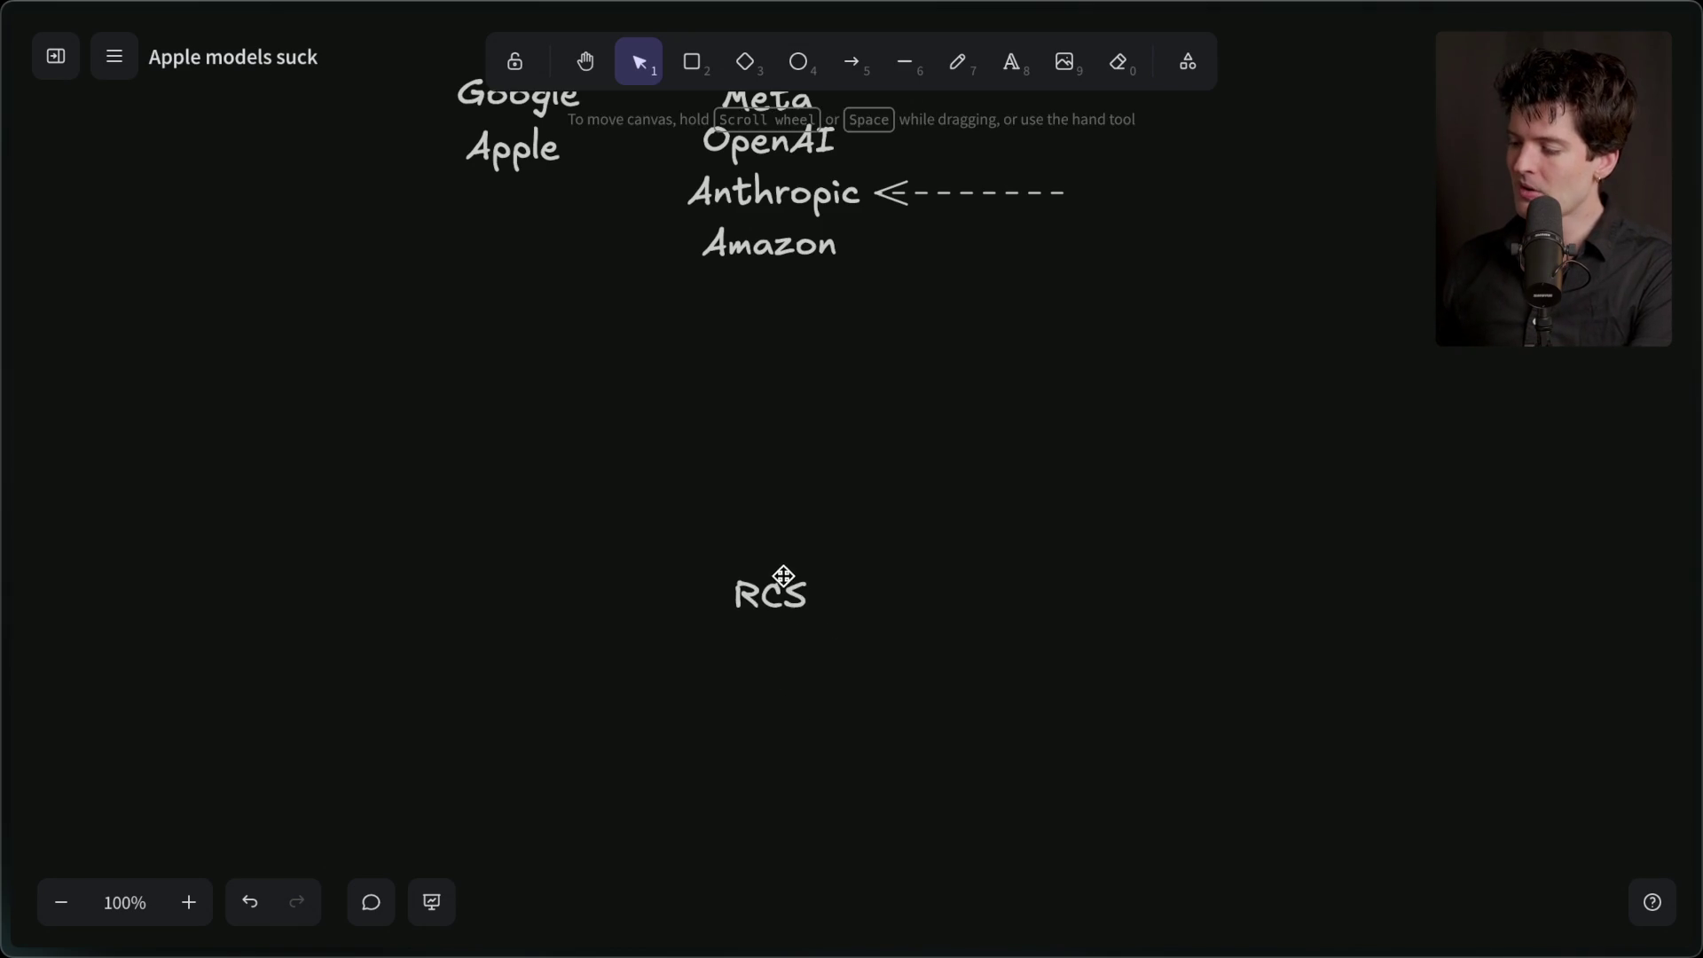
mouse_move(769, 609)
left_mouse_down()
mouse_move(966, 608)
mouse_move(949, 598)
left_mouse_up()
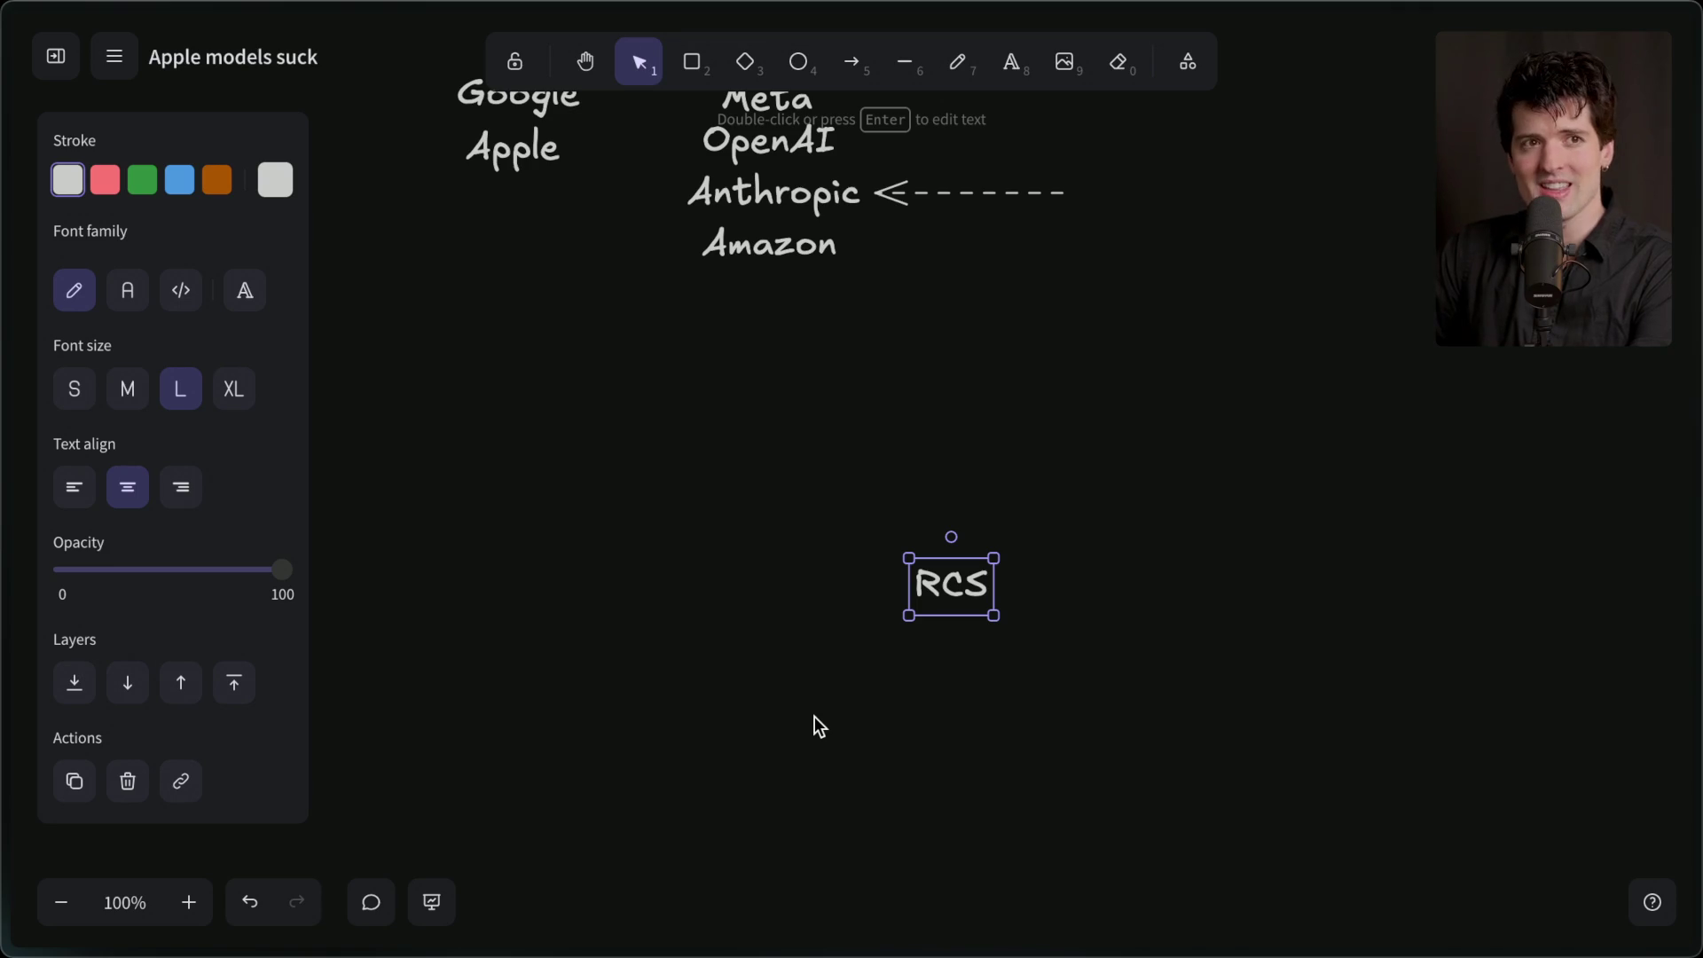
mouse_move(913, 616)
left_mouse_down()
mouse_move(840, 531)
mouse_move(830, 548)
left_mouse_up()
left_click(865, 614)
- Add 'Rich Communication Services' beneath RCS
double_click(865, 614)
type("Rich COmmu")
key("BackSpace")
key("BackSpace")
key("BackSpace")
type("Communication Services")
left_click(928, 844)
left_click_drag(856, 643, 856, 597)
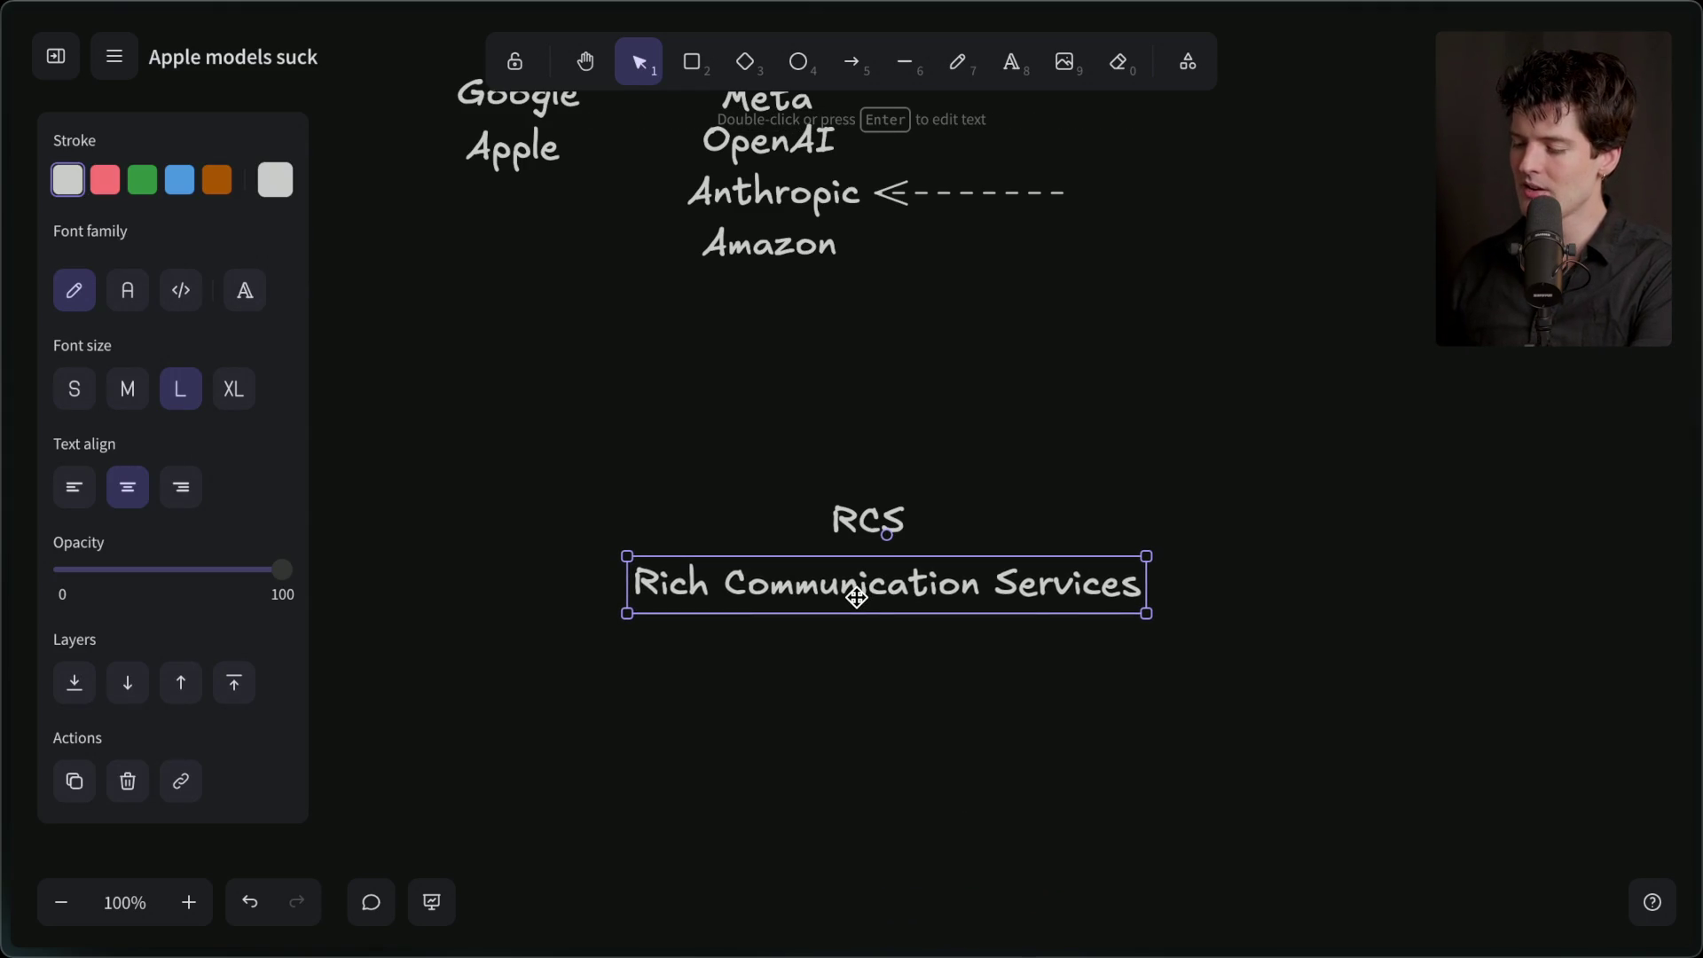
- Add 'It does not have encryption.' under Rich Communication Services
double_click(858, 656)
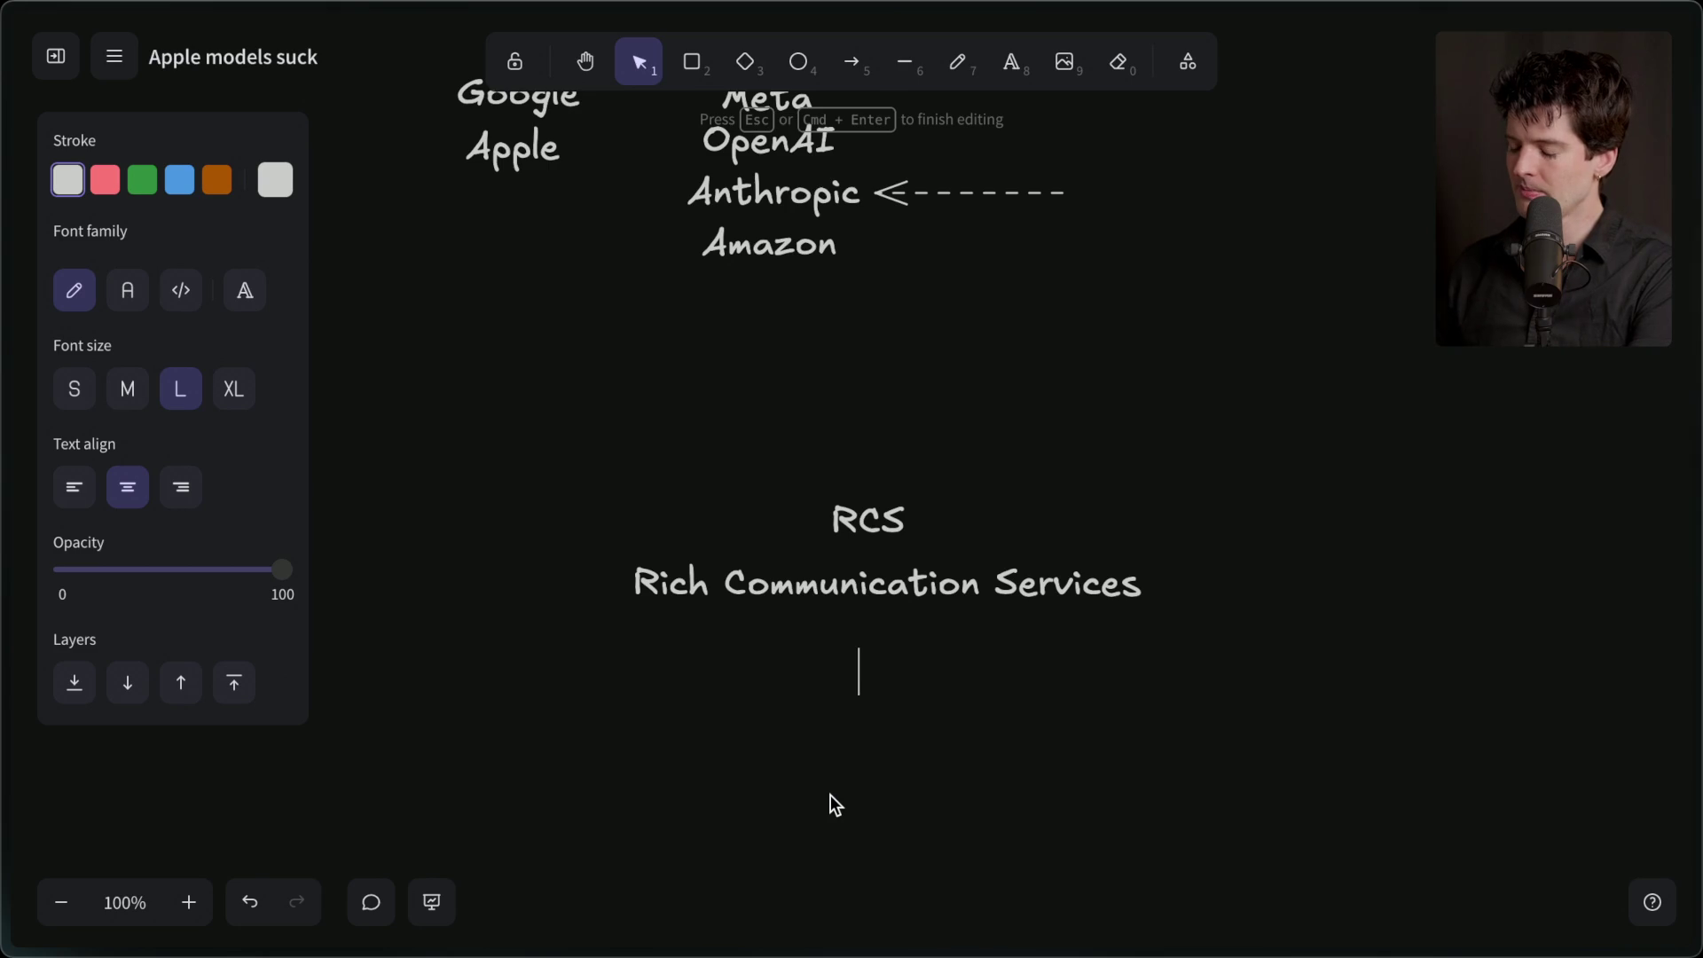
type("It does not have encryption.")
left_click(830, 868)
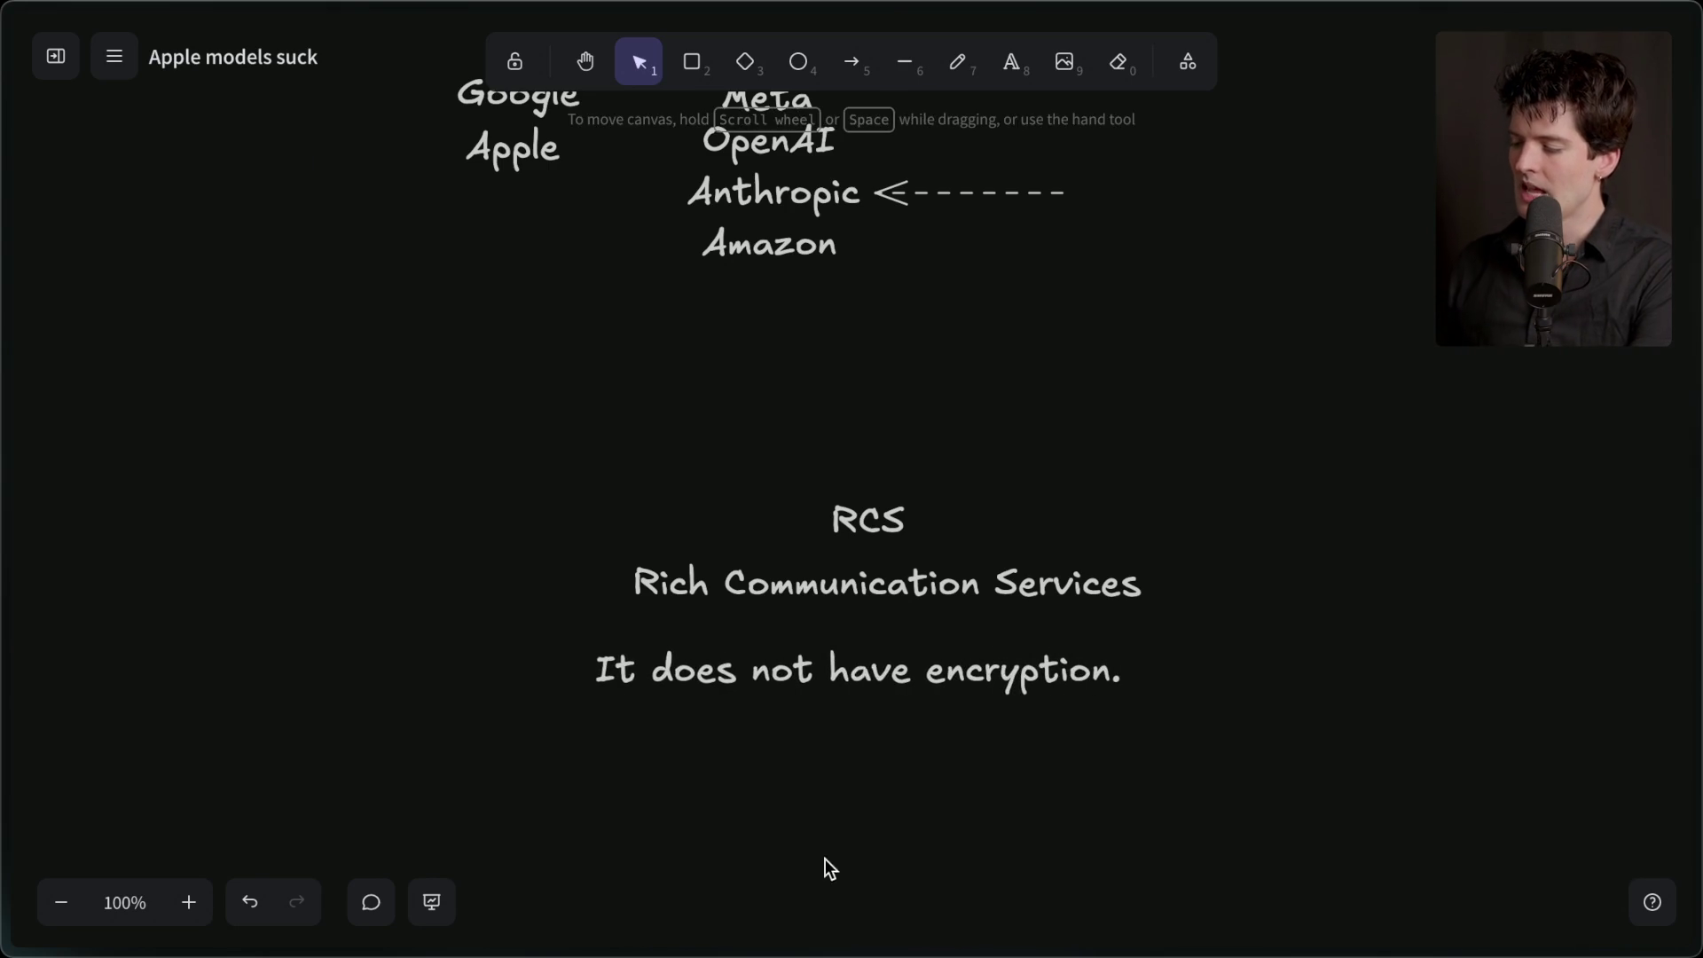
left_click(838, 672)
left_click_drag(838, 671, 870, 642)
left_click(827, 770)
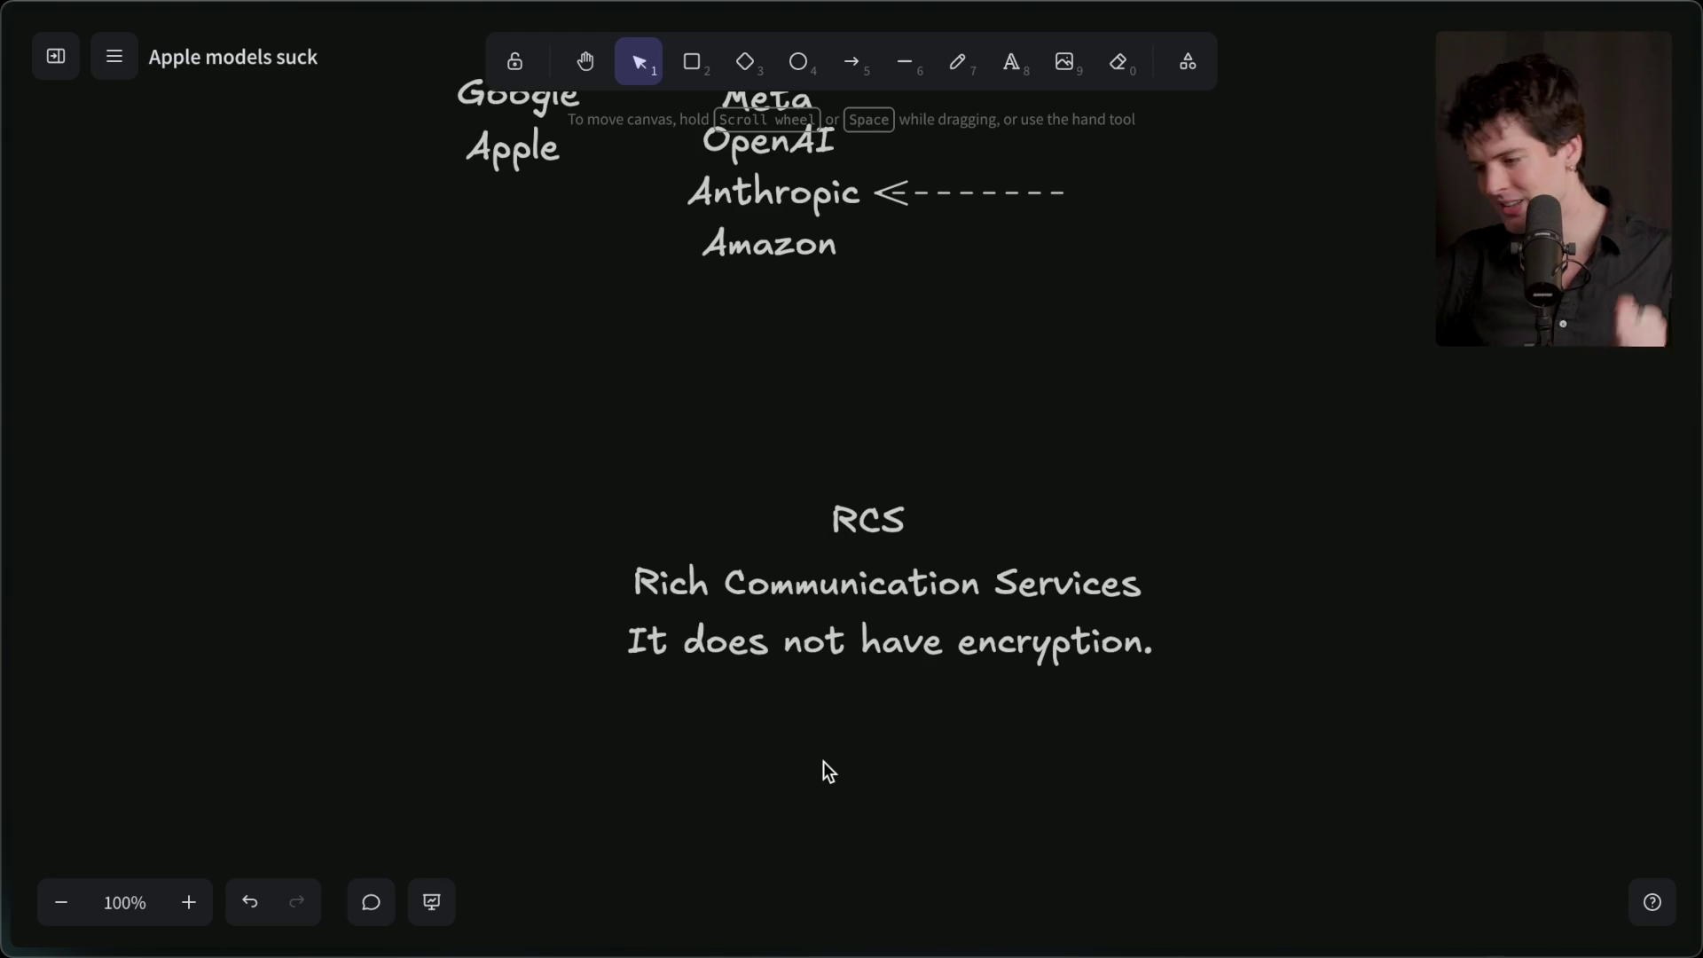
- Nudge the Apple label a few pixels lower beneath Google
scroll(823, 761, "up", 1)
scroll(823, 761, "up", 5)
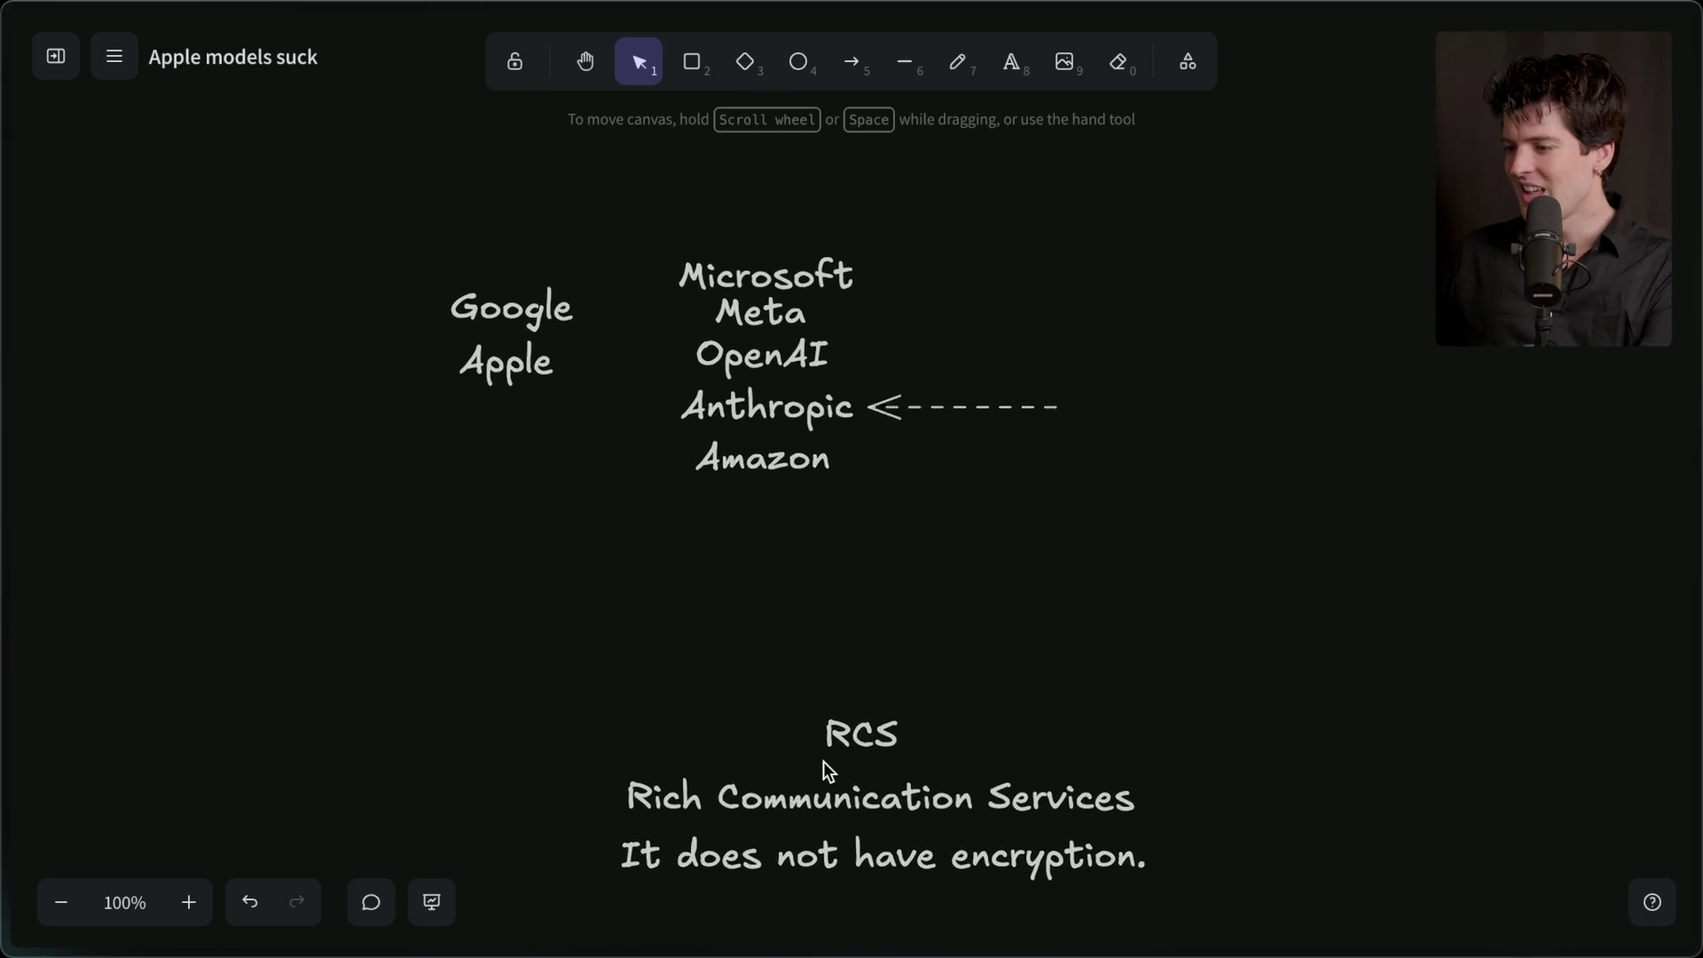
left_click_drag(383, 261, 610, 486)
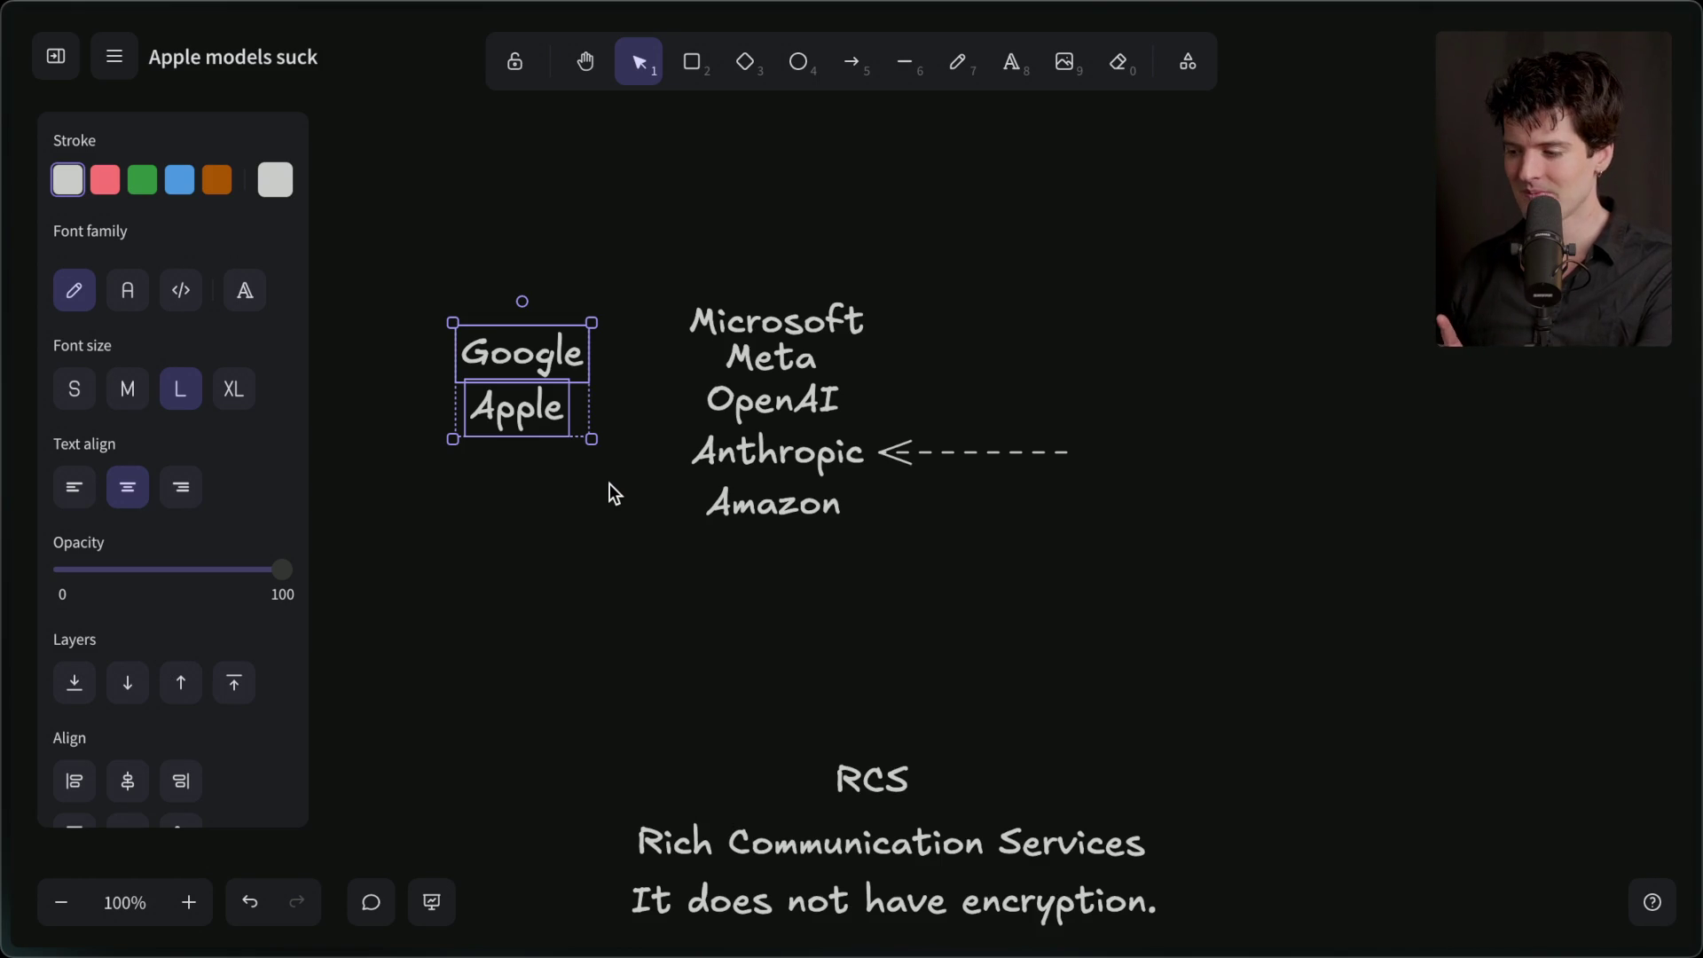
left_click(610, 483)
left_click(524, 410)
left_click_drag(544, 452, 544, 471)
left_click(544, 614)
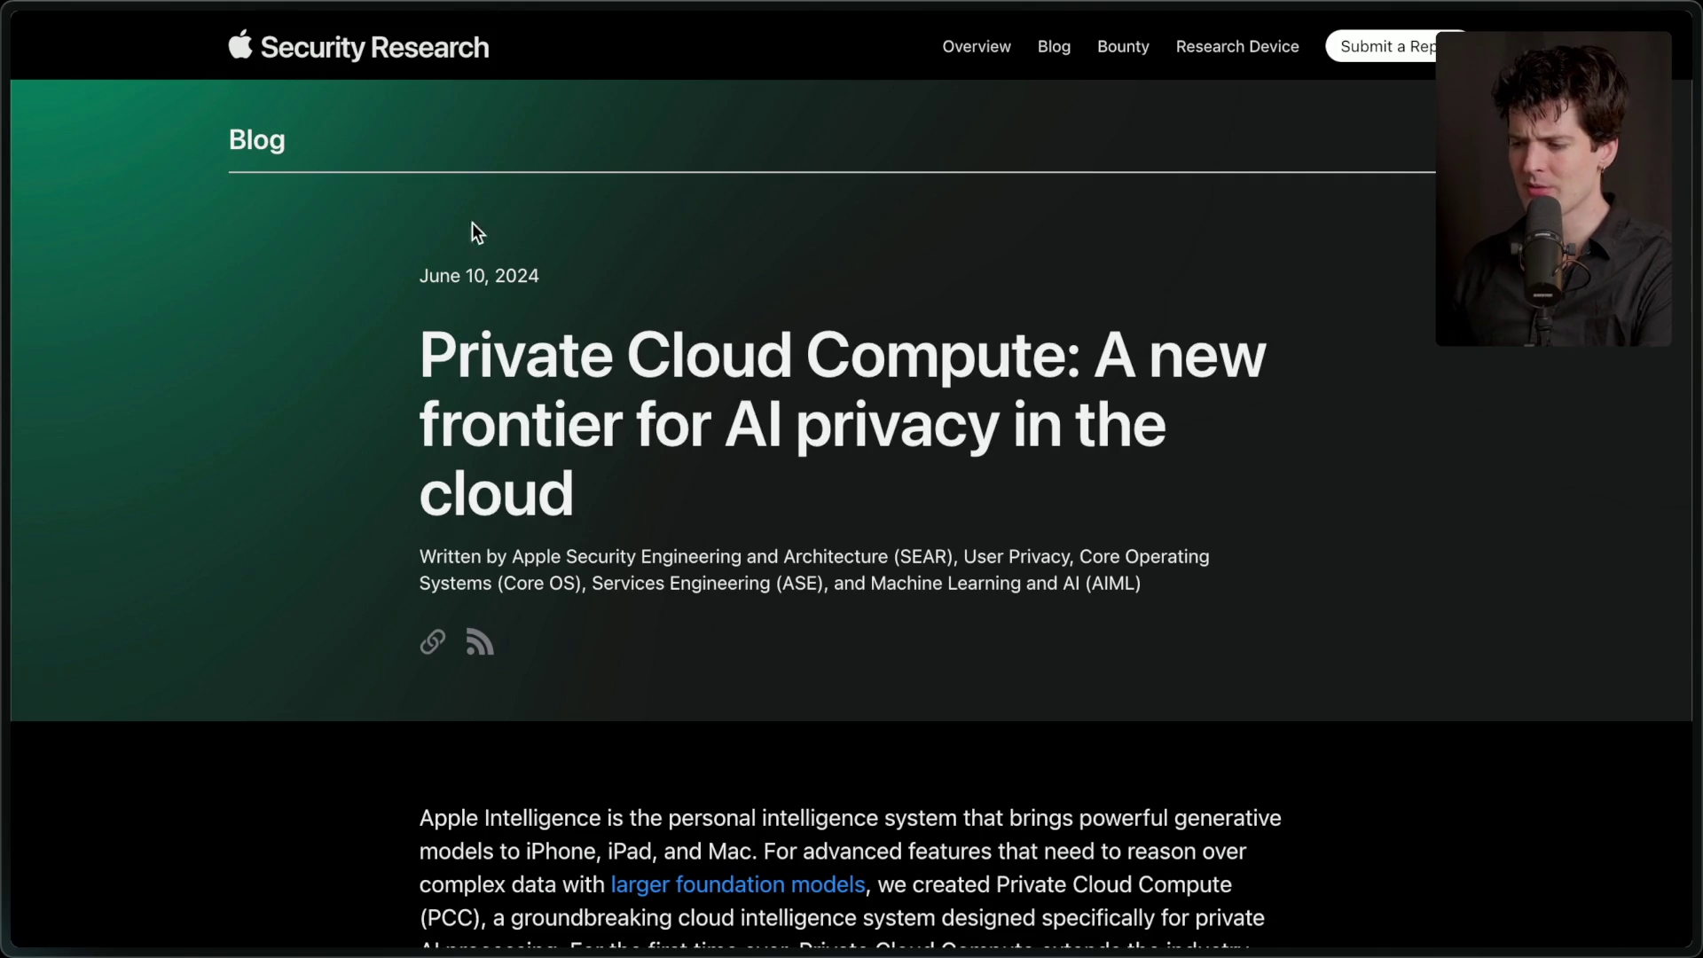
- Highlight 'Private Cloud Compute' in the post title, read the article, then return to the Twitch chat
left_click_drag(525, 355, 1088, 363)
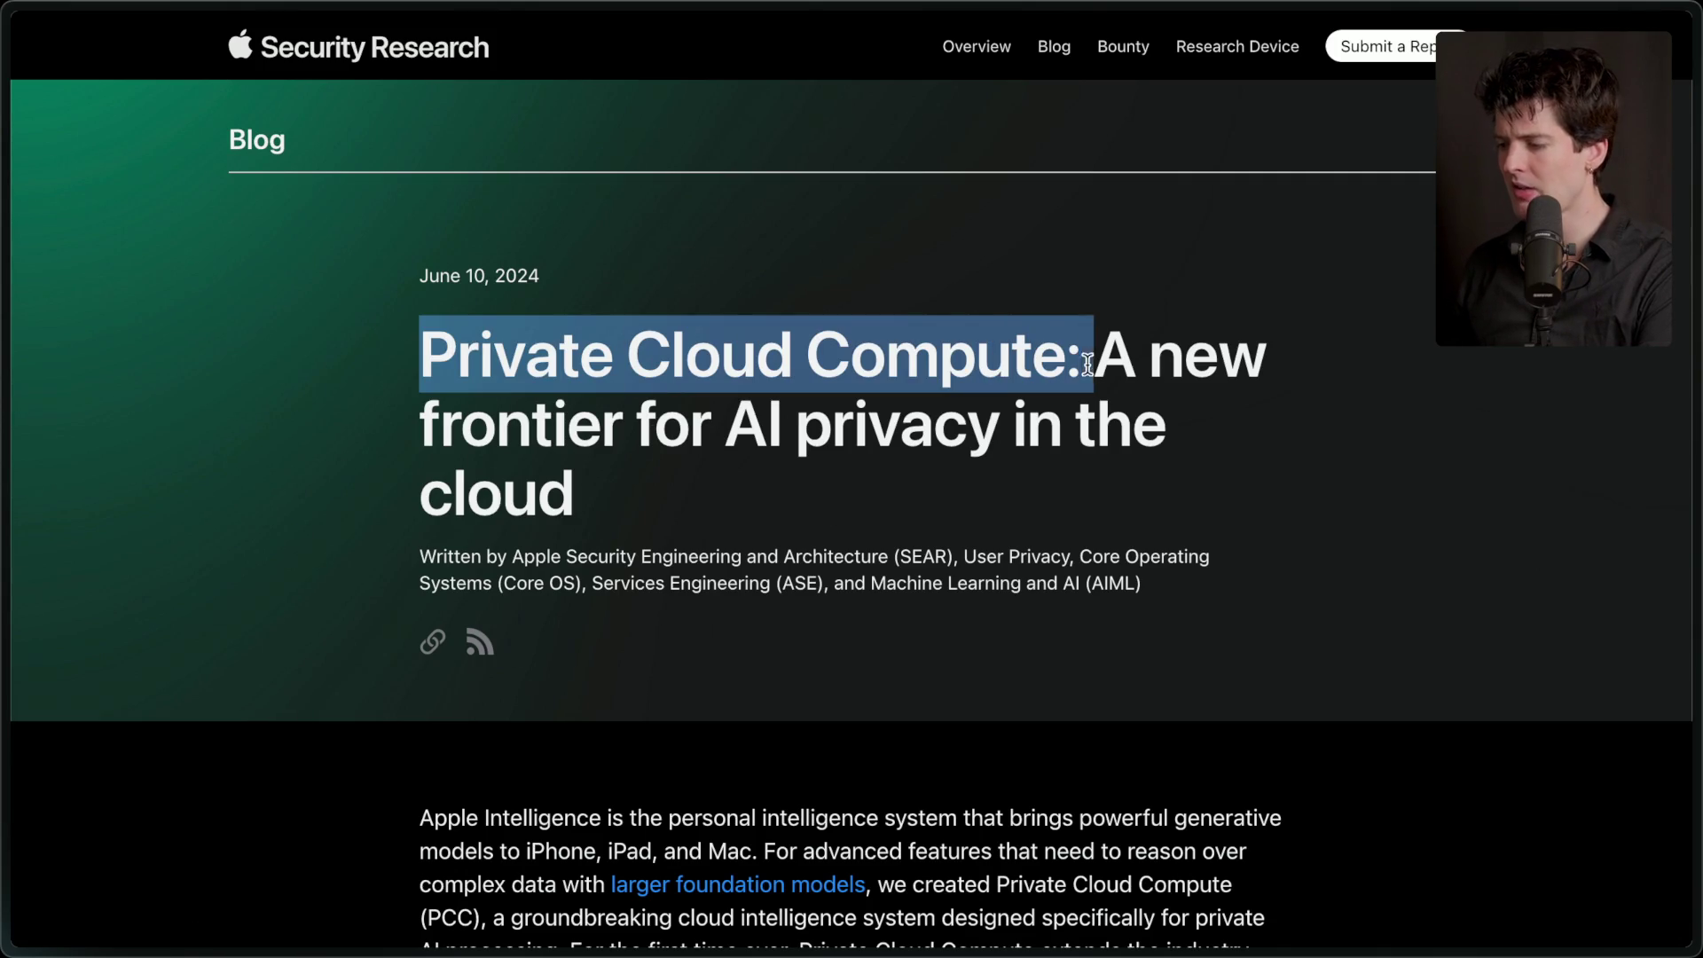
left_click(1083, 372)
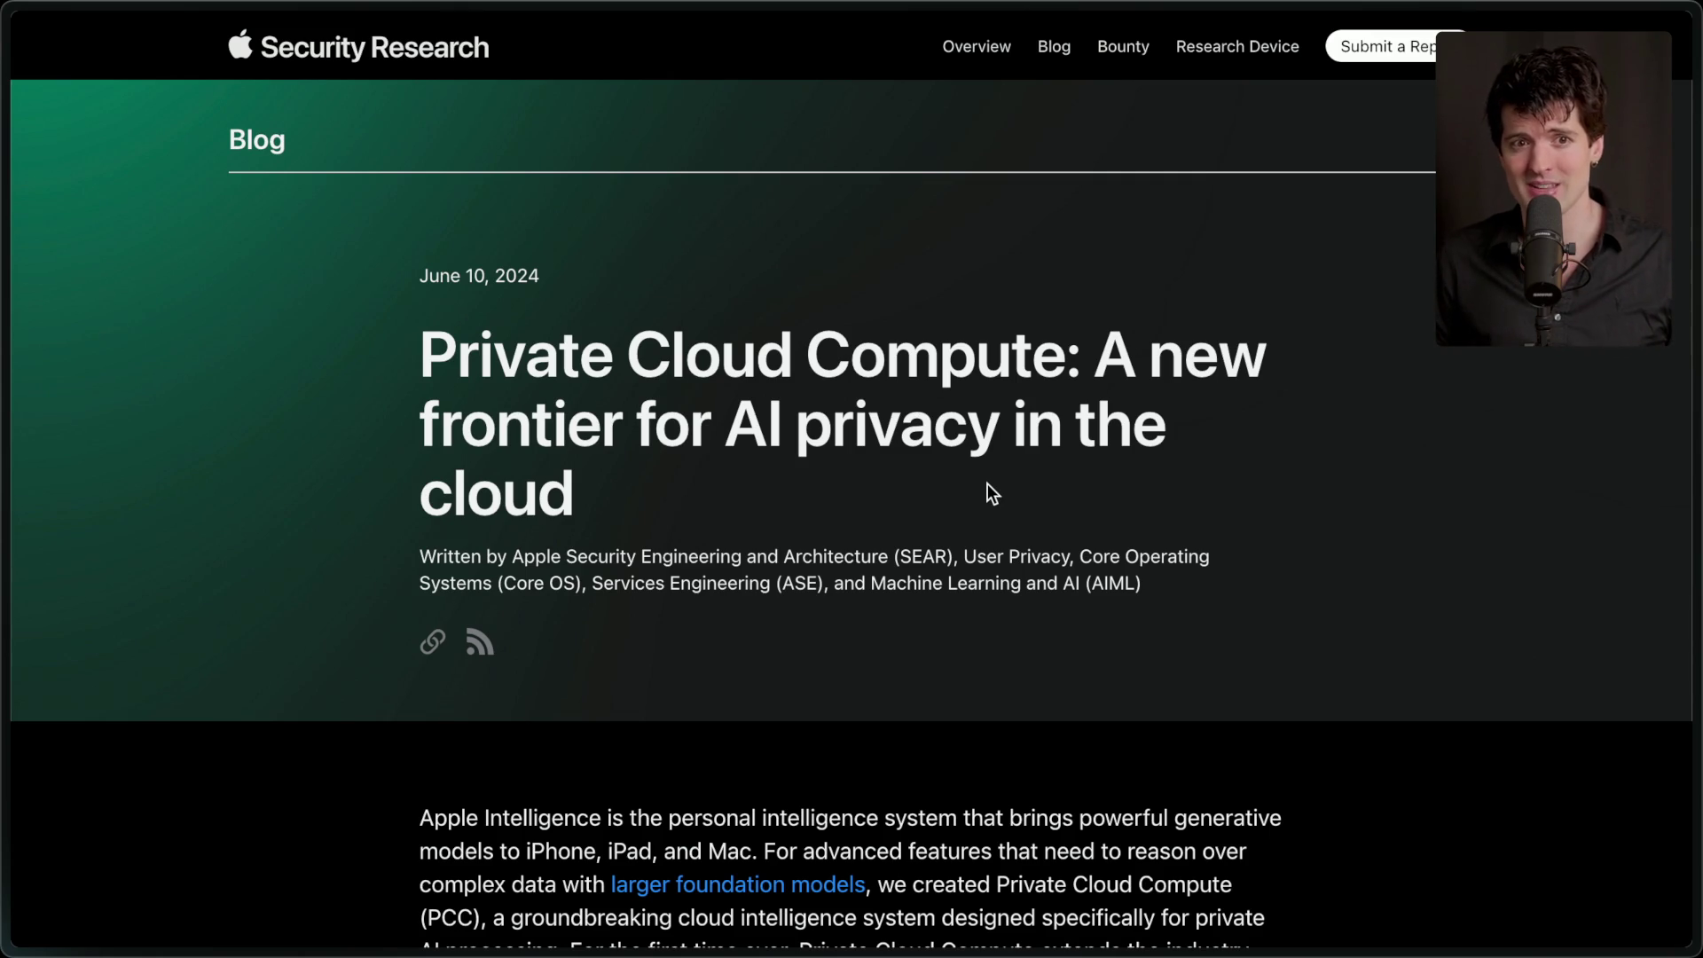
scroll(987, 483, "down", 6)
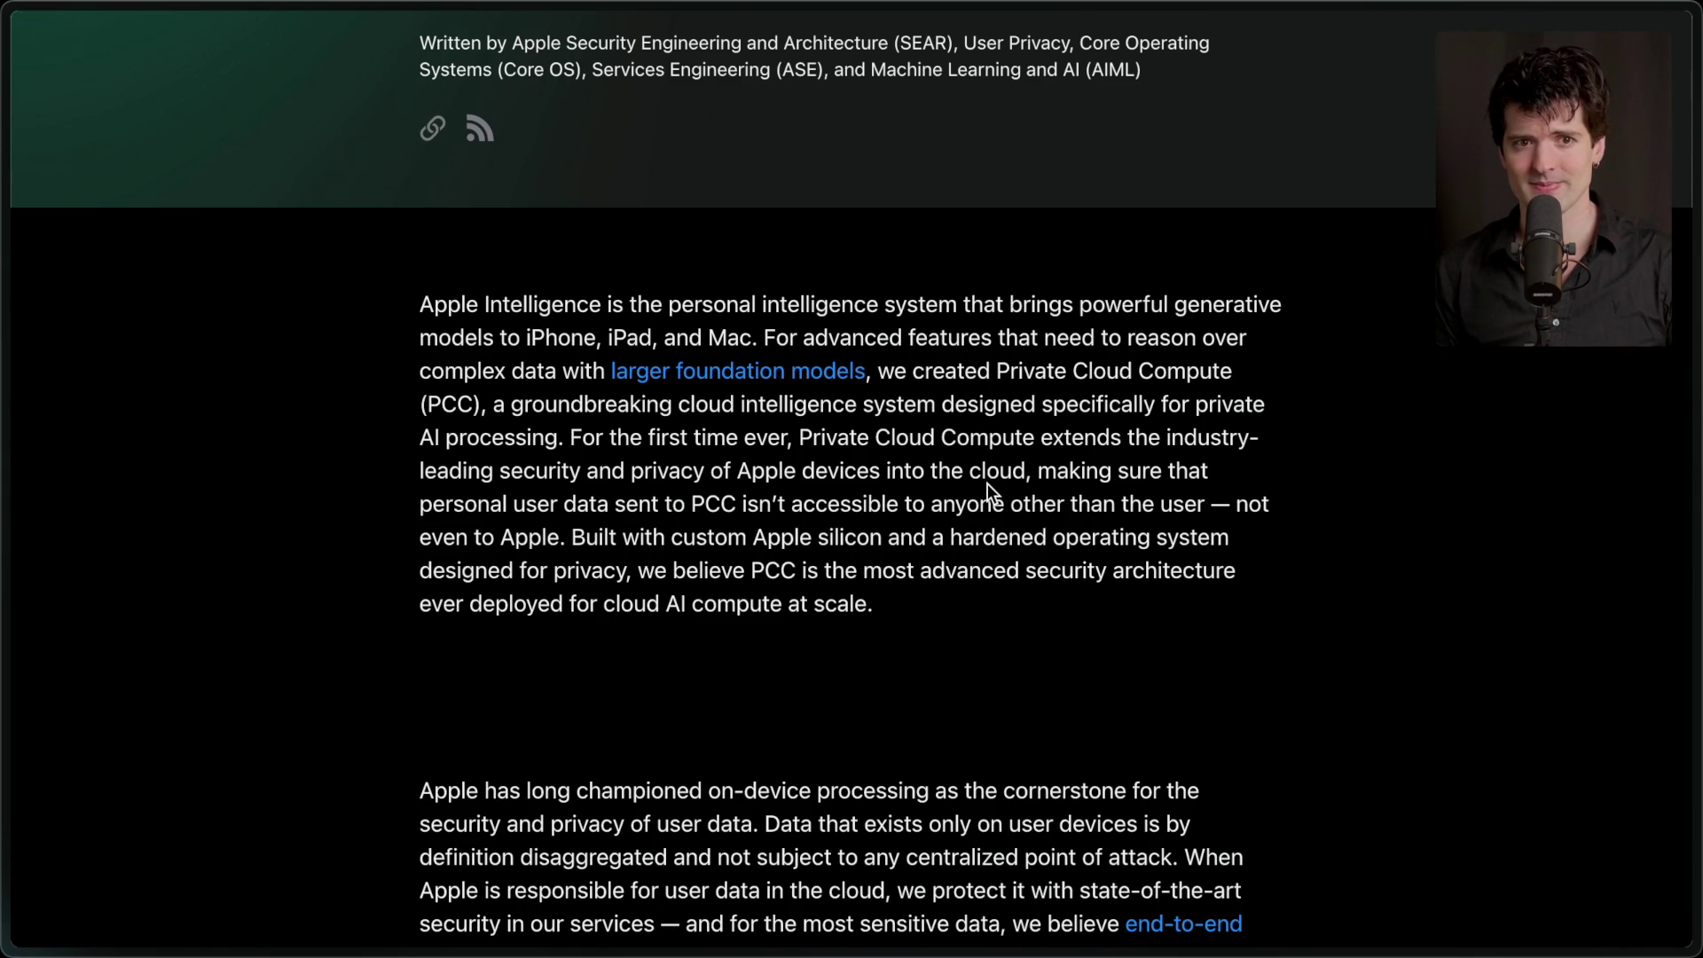
mouse_move(1699, 495)
left_click(1508, 312)
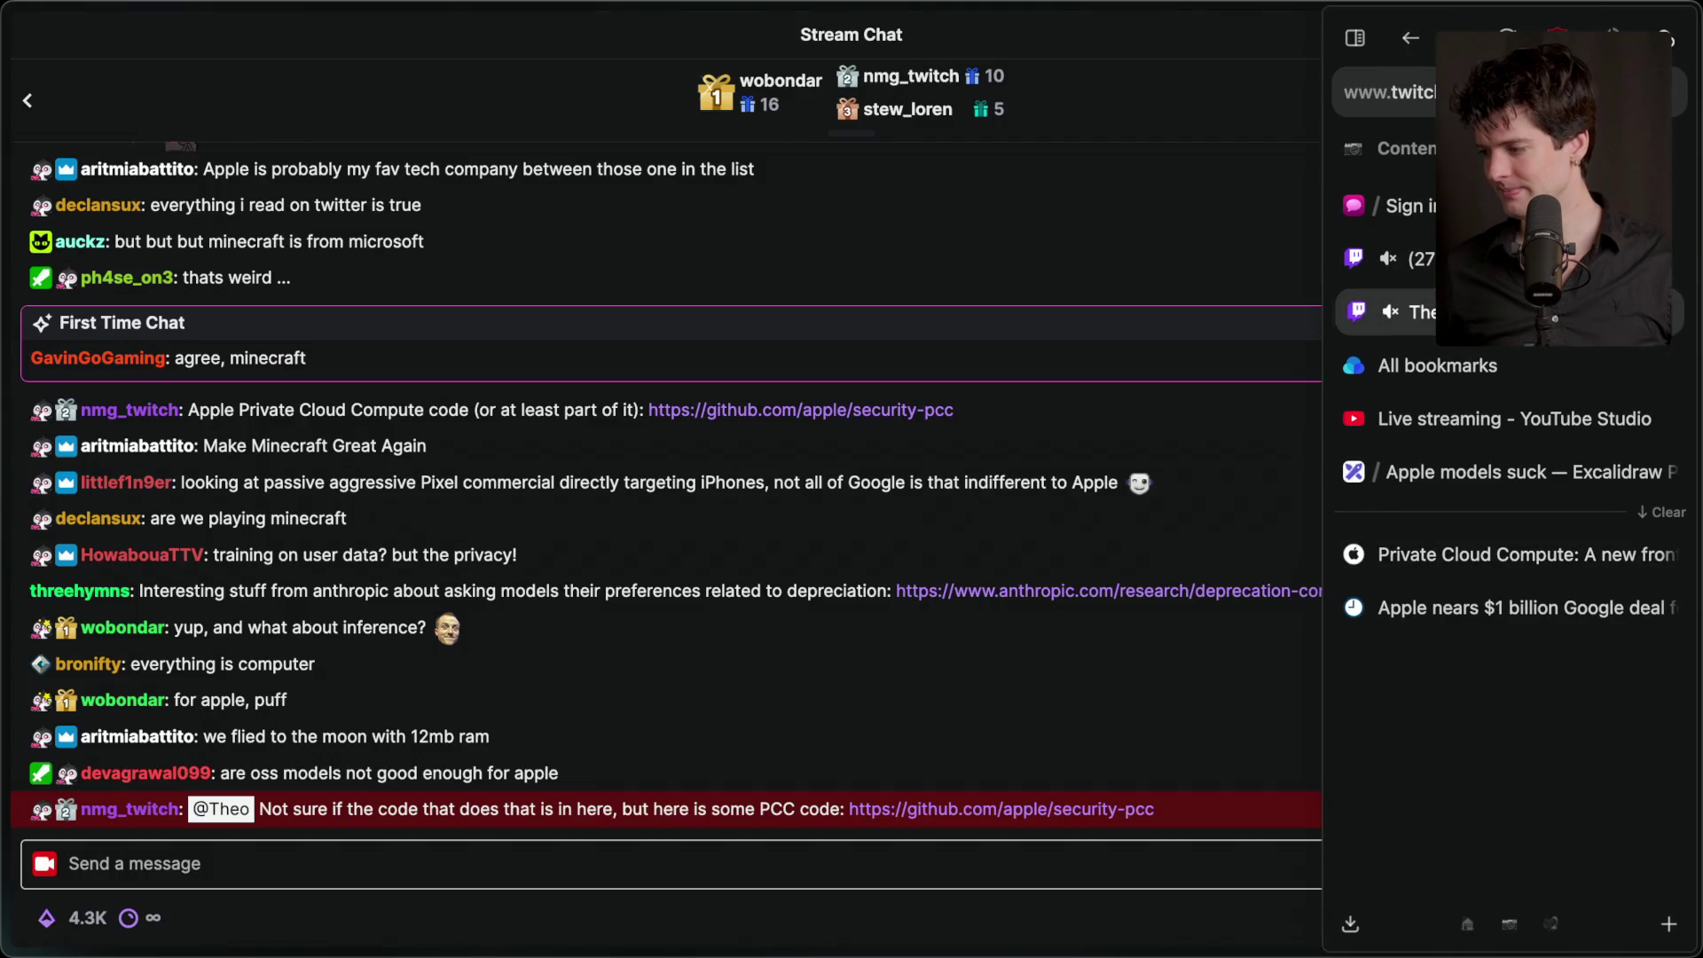
- Open the apple/security-pcc repository from the chat link, skim its README and view its three commits
left_click(882, 808)
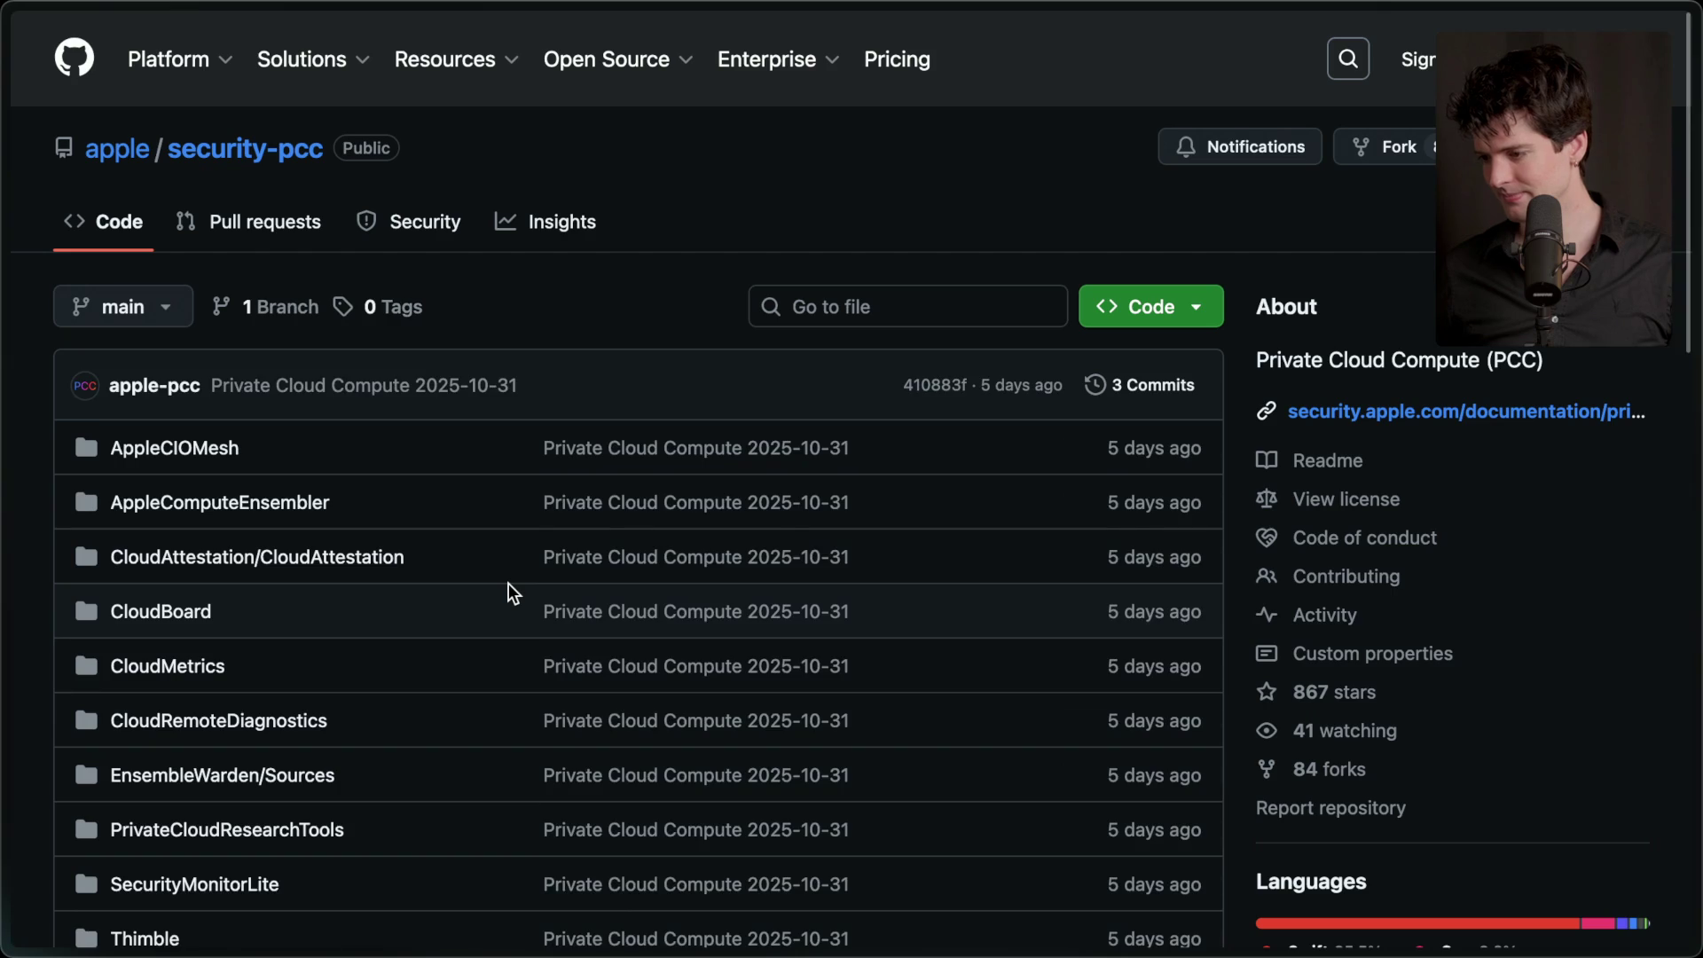
scroll(508, 583, "down", 10)
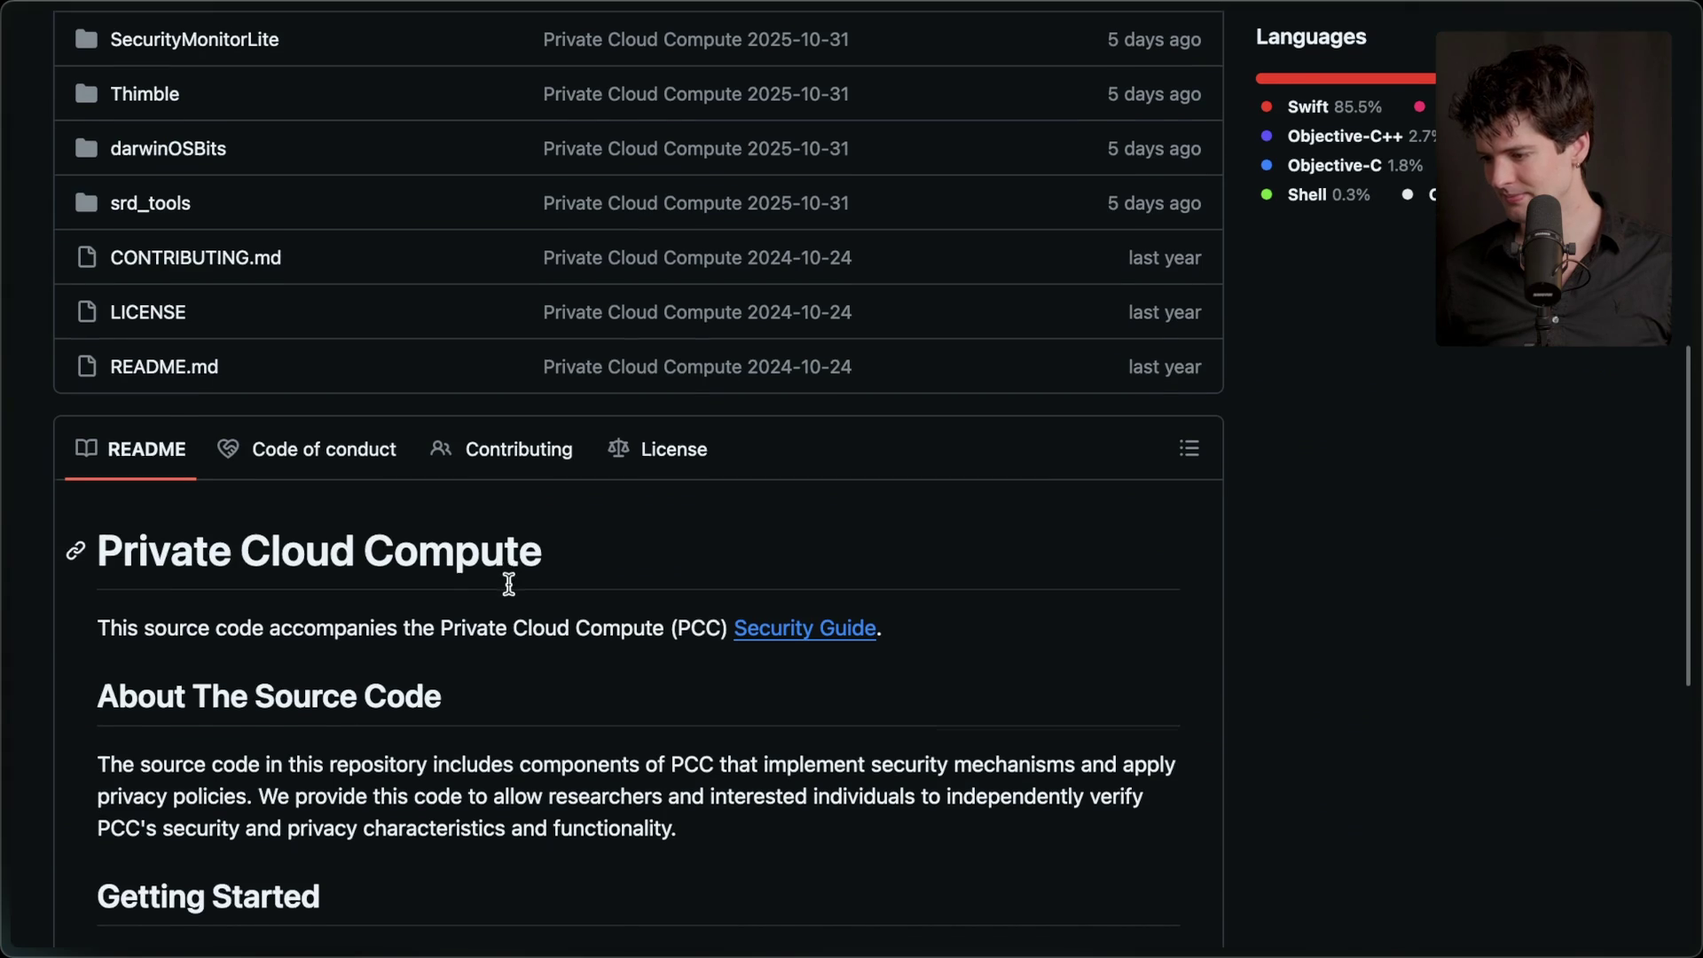
scroll(508, 583, "down", 5)
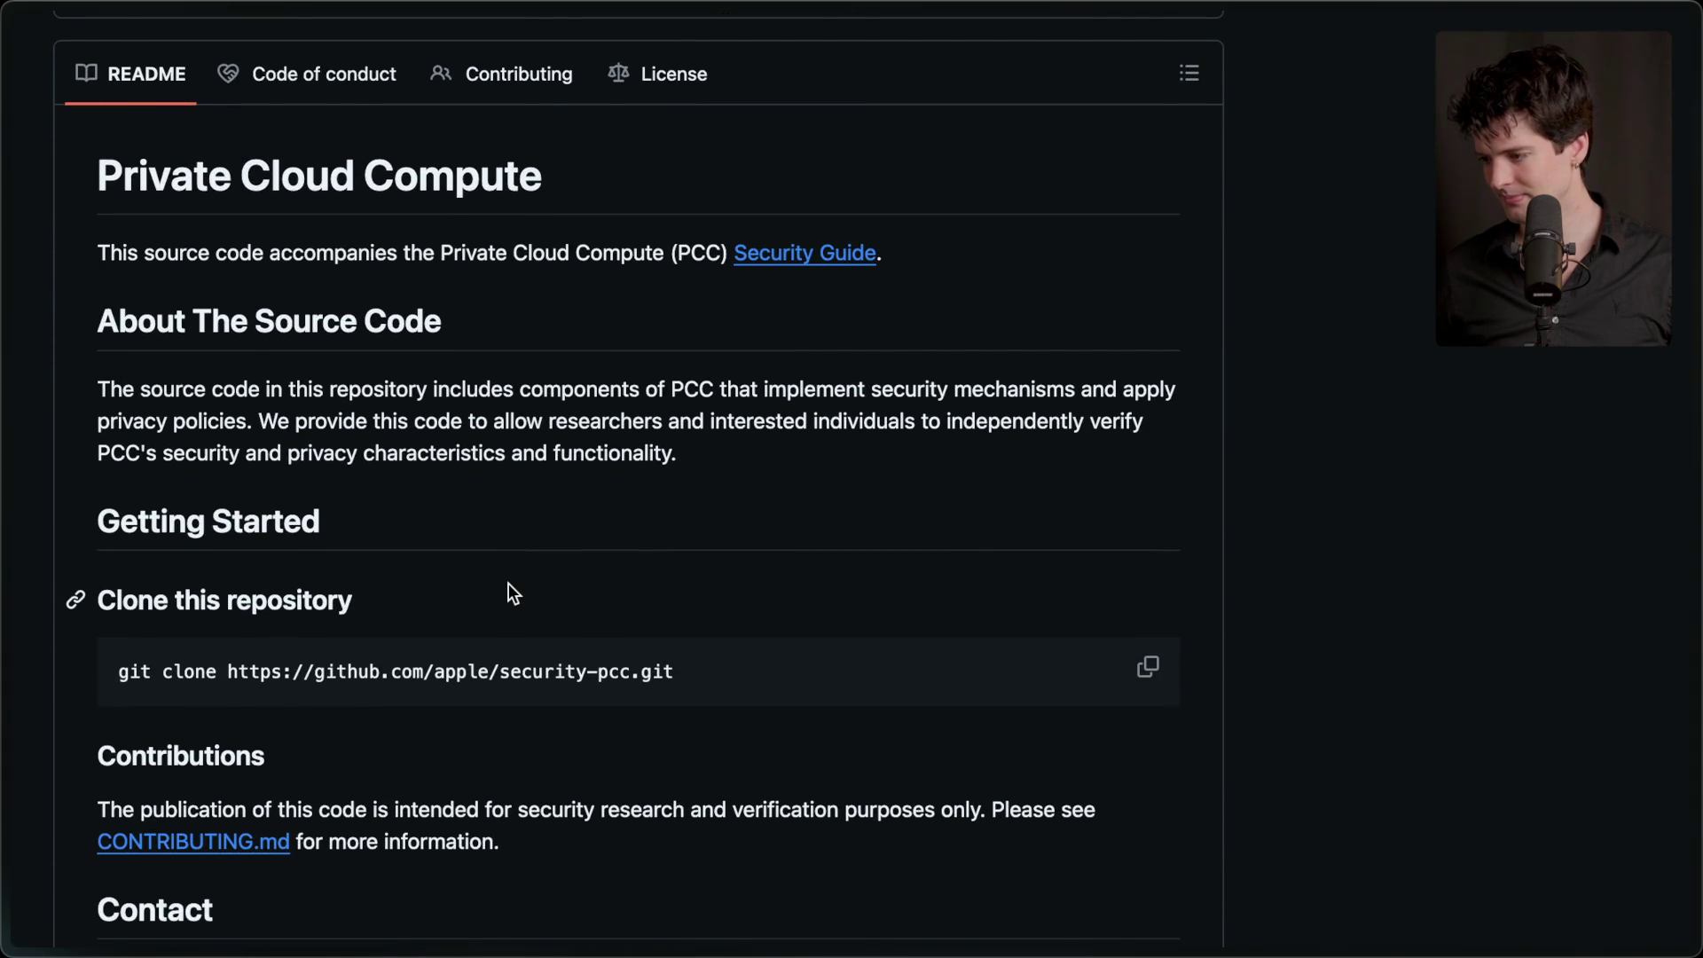
scroll(509, 583, "down", 4)
scroll(508, 583, "up", 15)
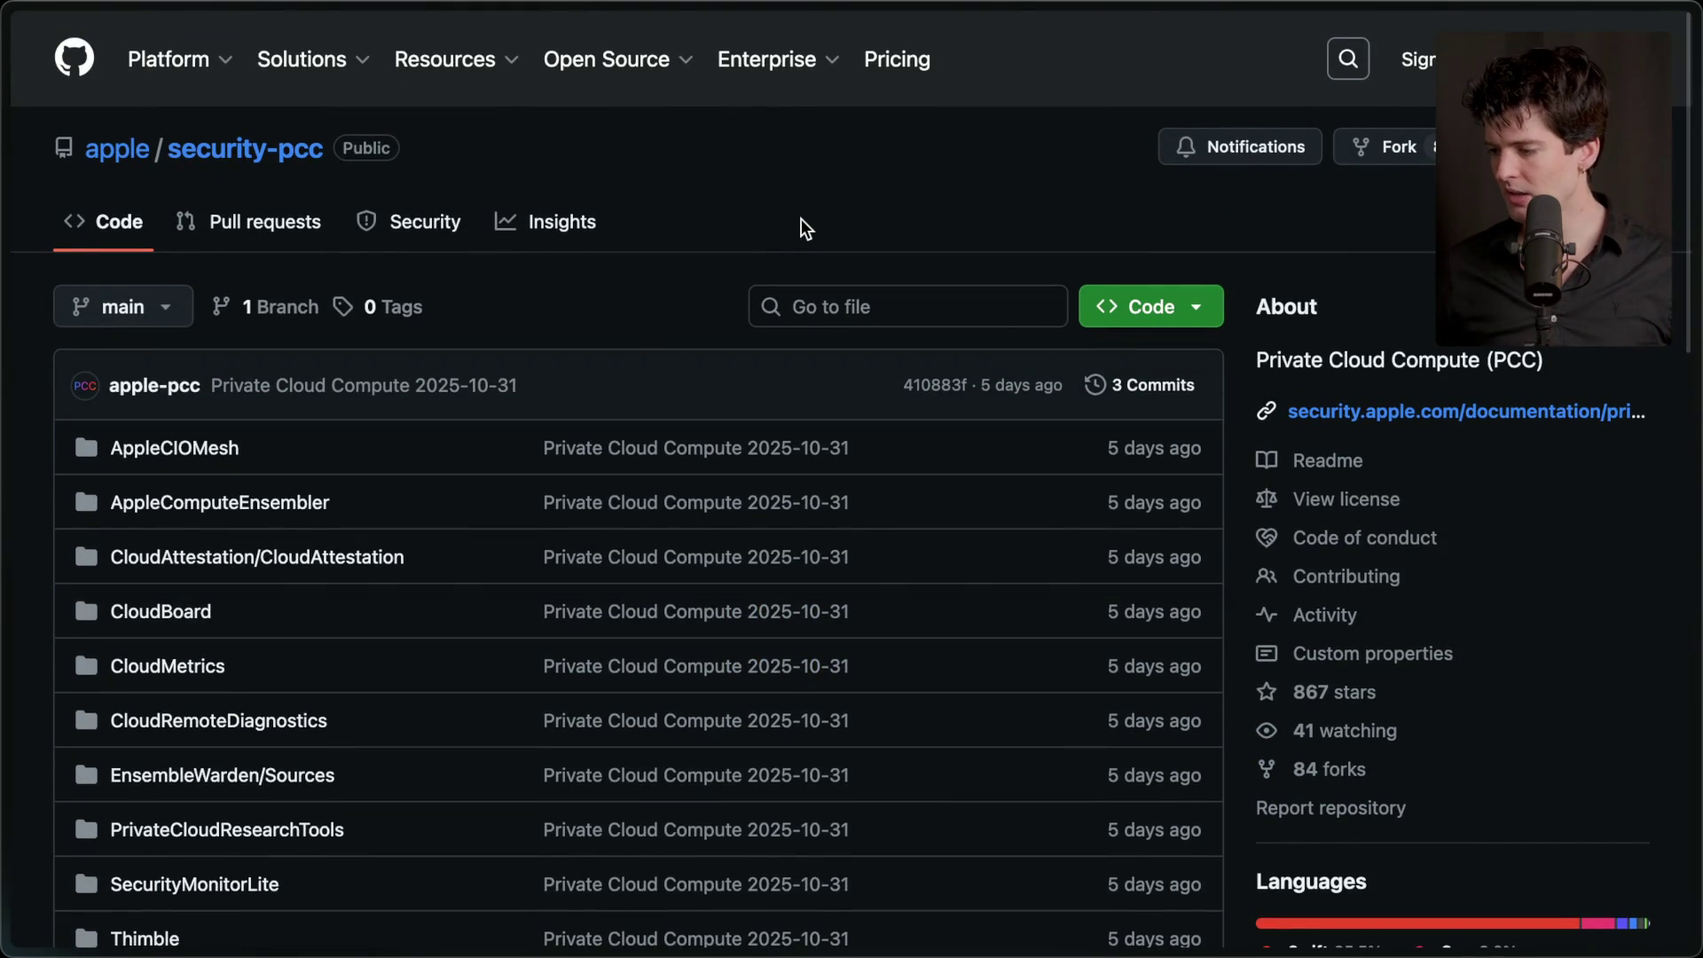
scroll(802, 218, "down", 2)
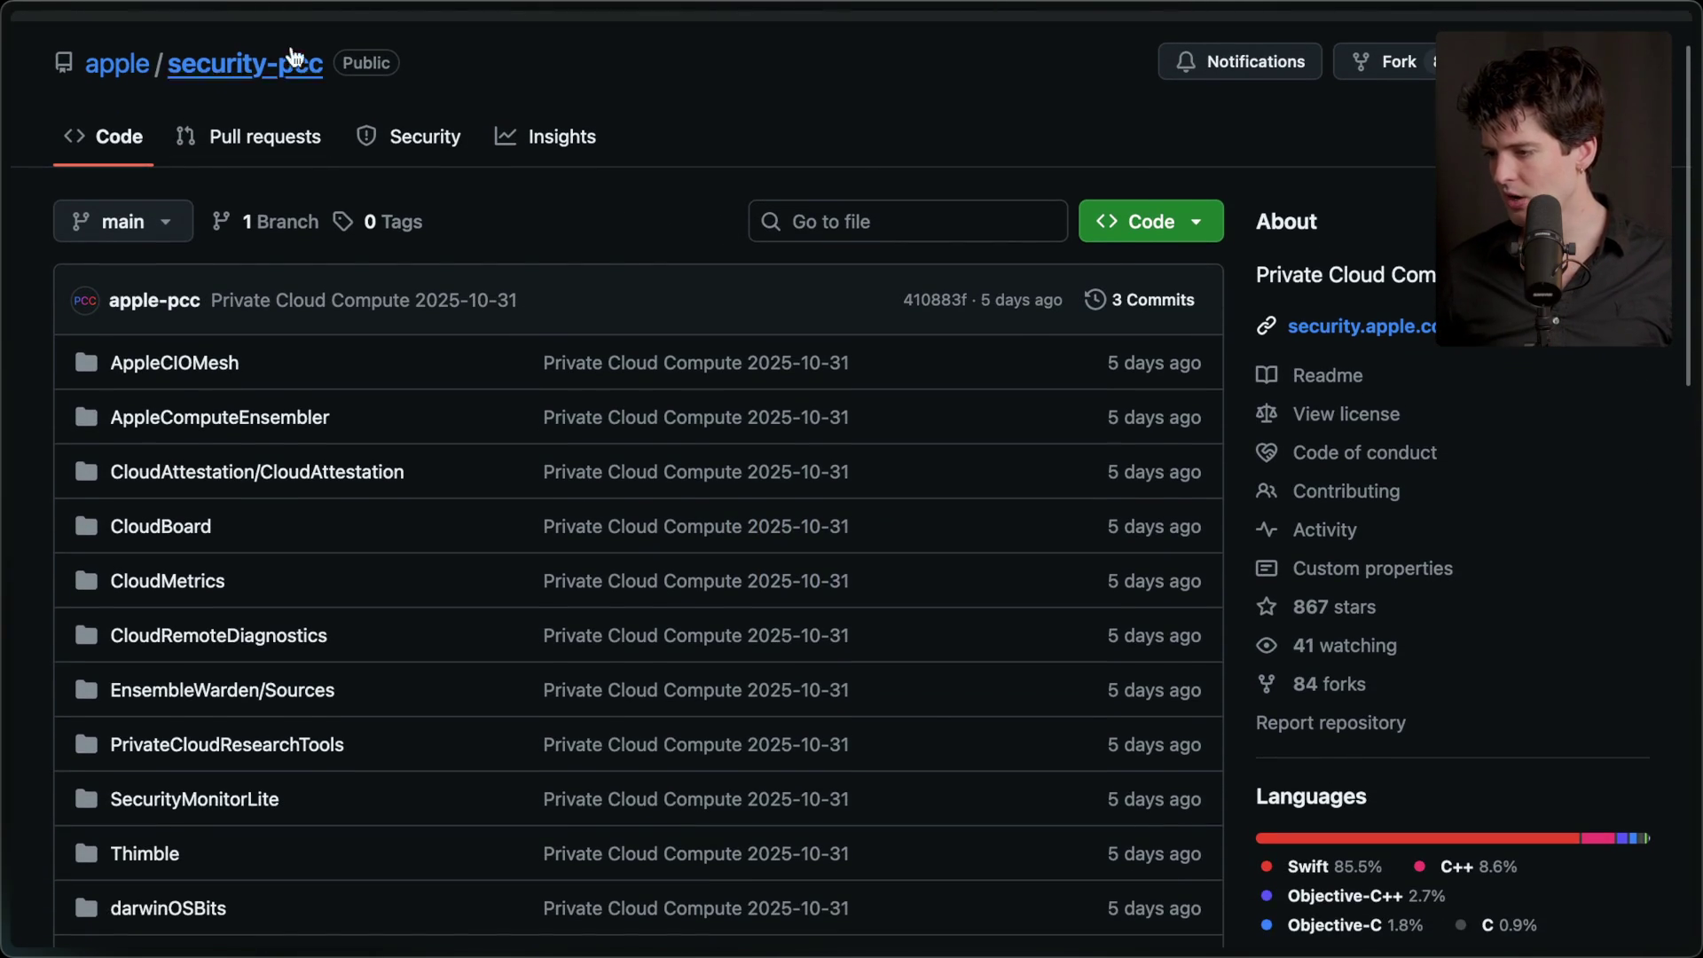
scroll(806, 364, "down", 2)
scroll(807, 364, "down", 15)
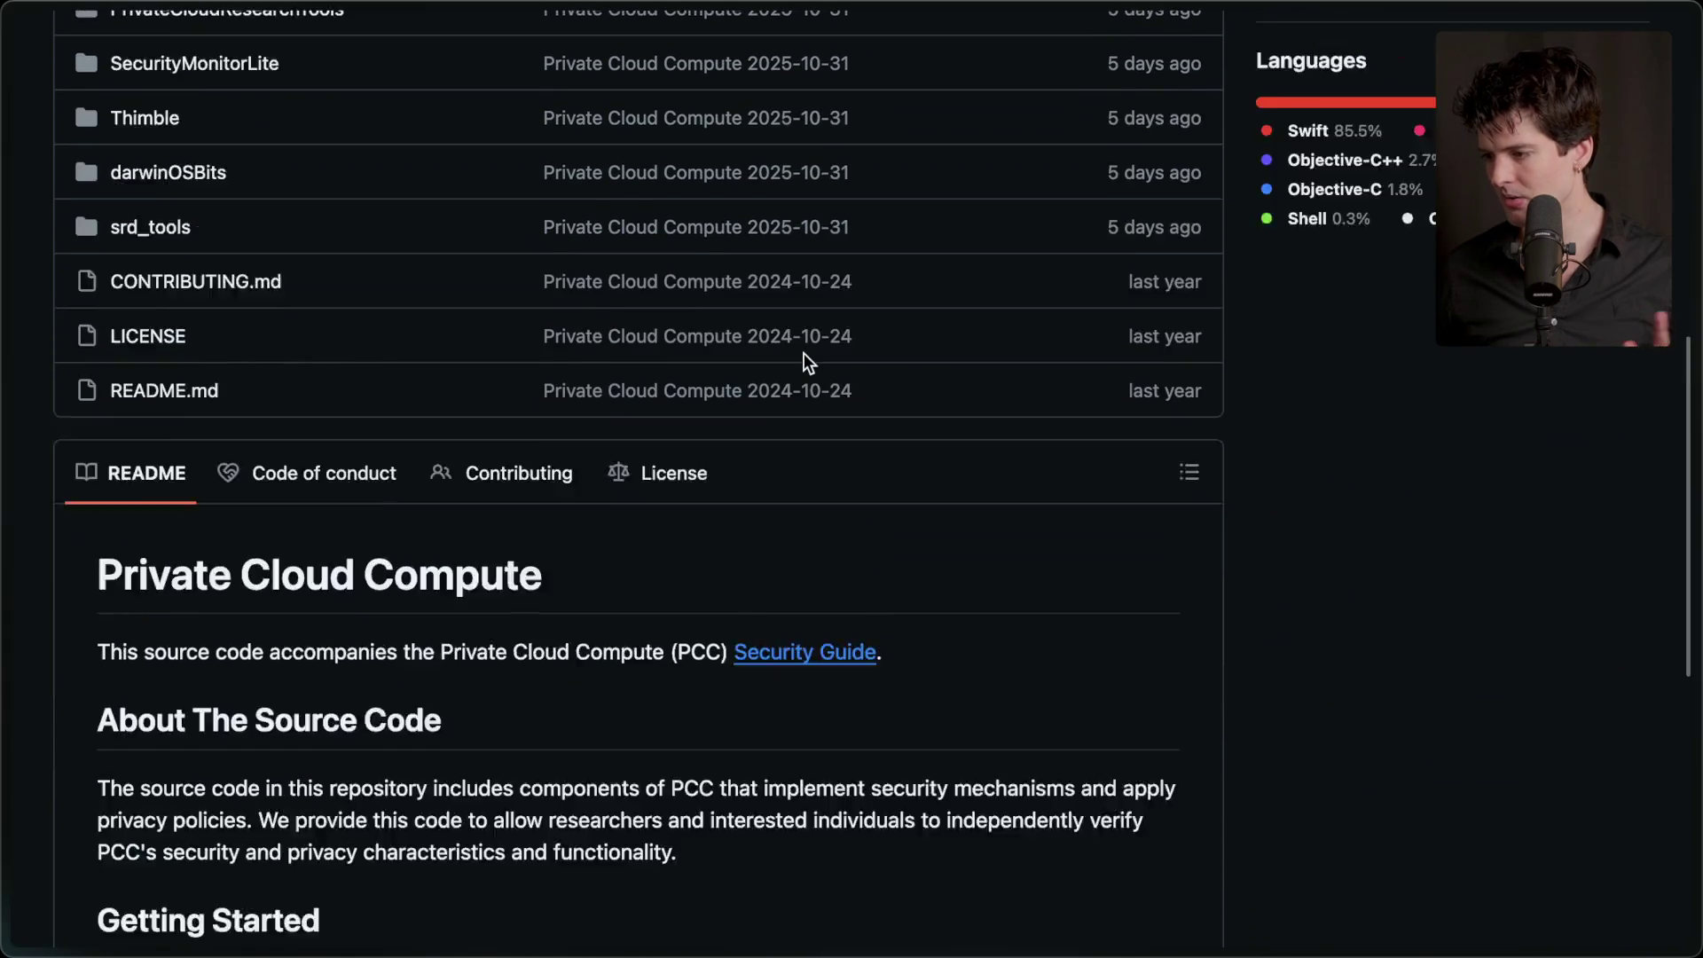
scroll(804, 354, "up", 13)
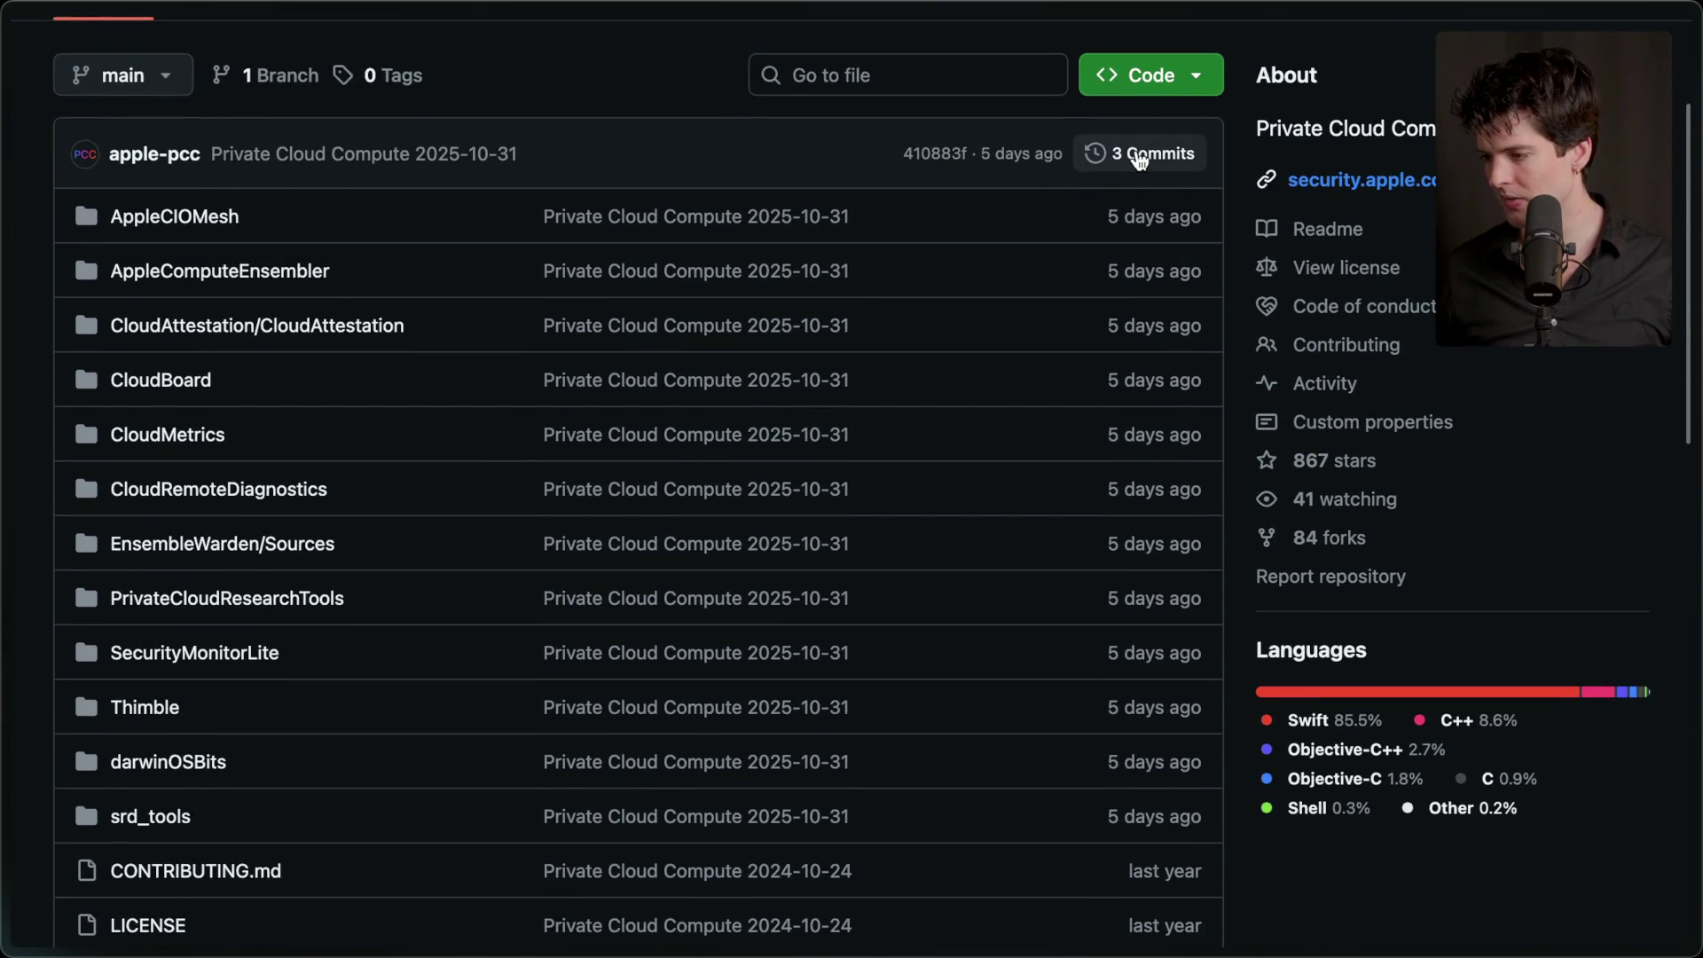
left_click(1127, 154)
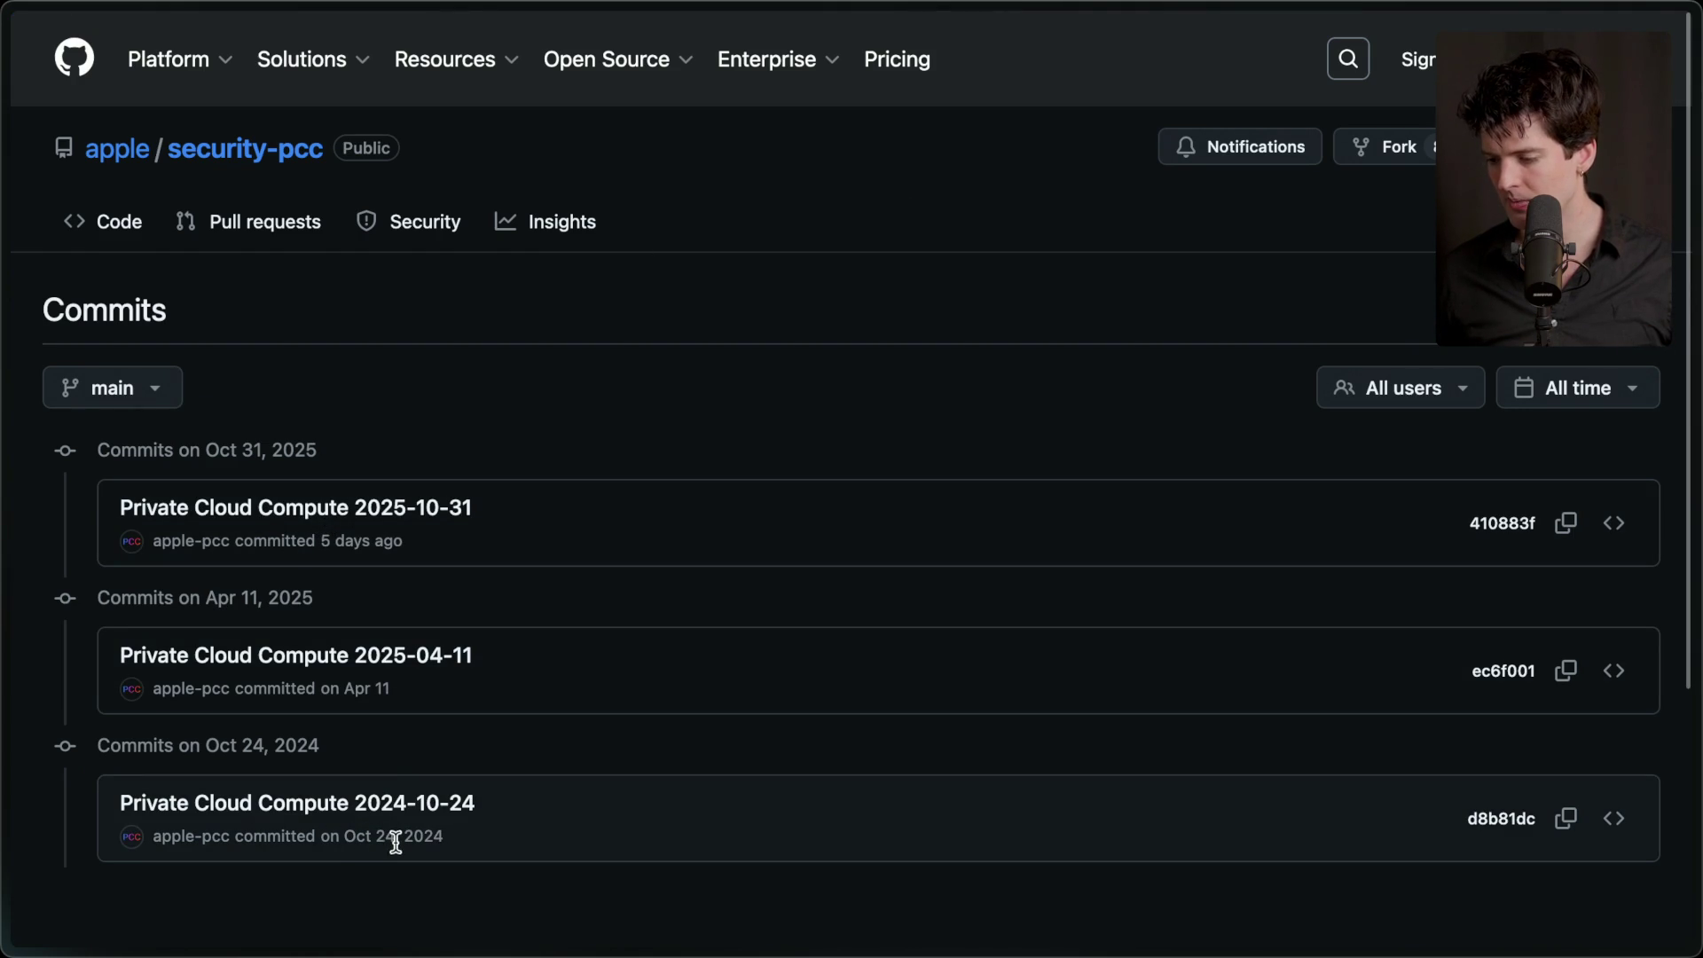
left_click(461, 670)
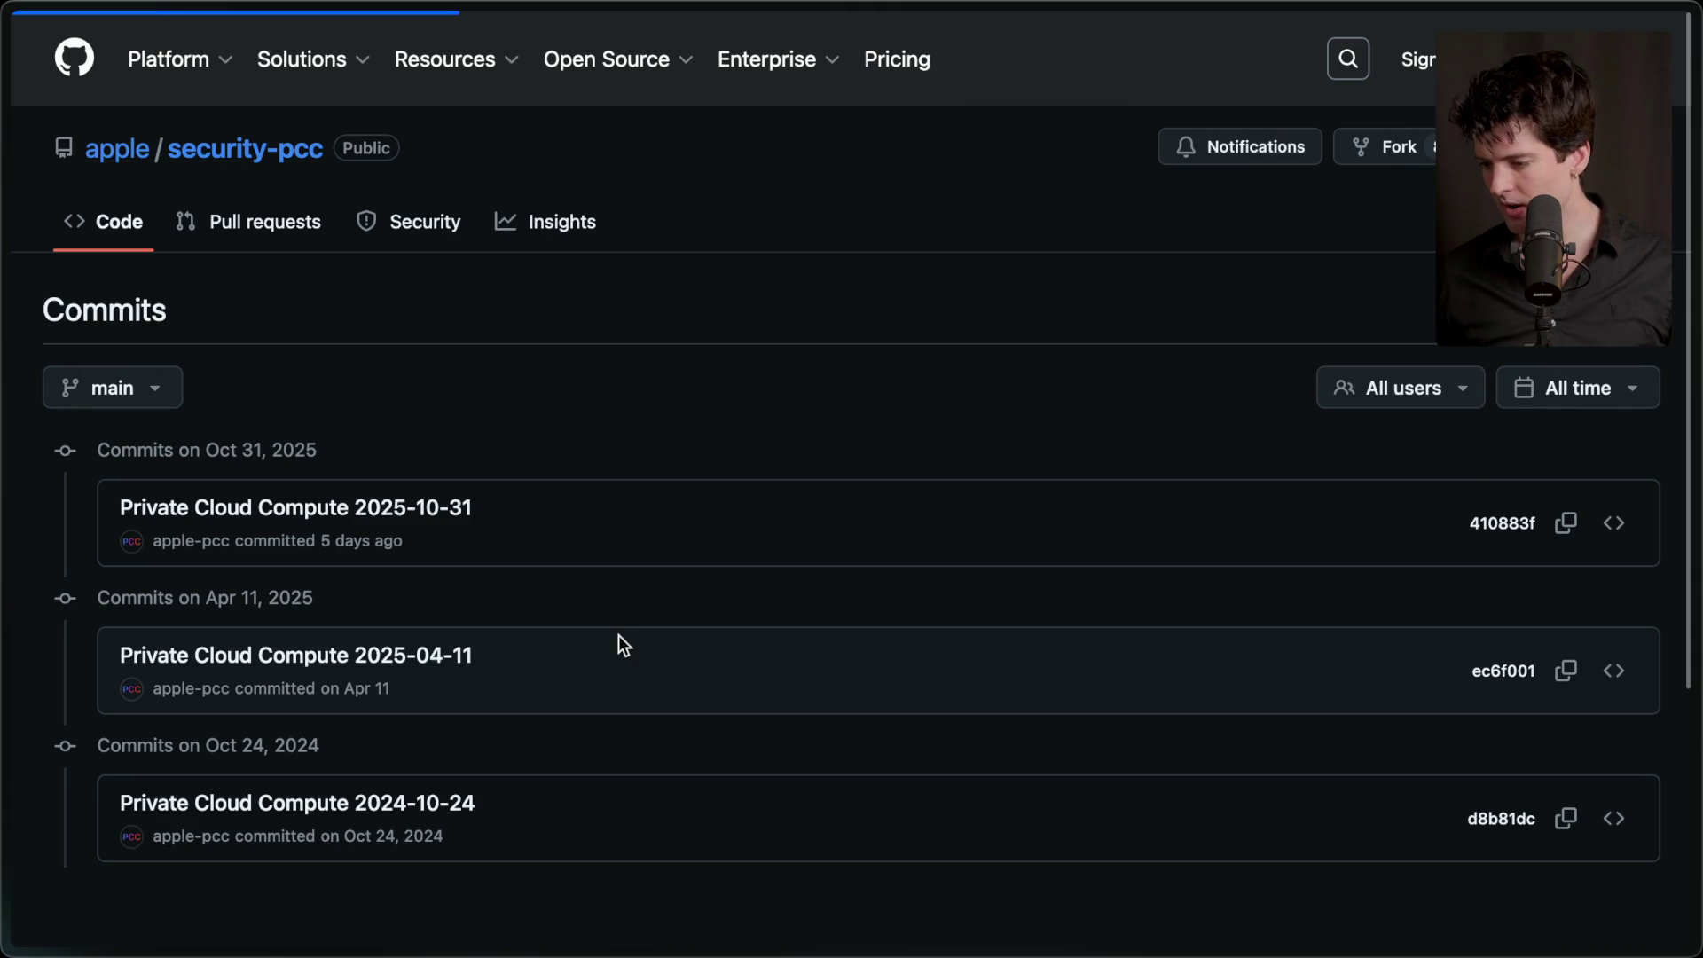
- Open the Private Cloud Compute 2025-10-31 commit from the commits list
scroll(620, 635, "down", 5)
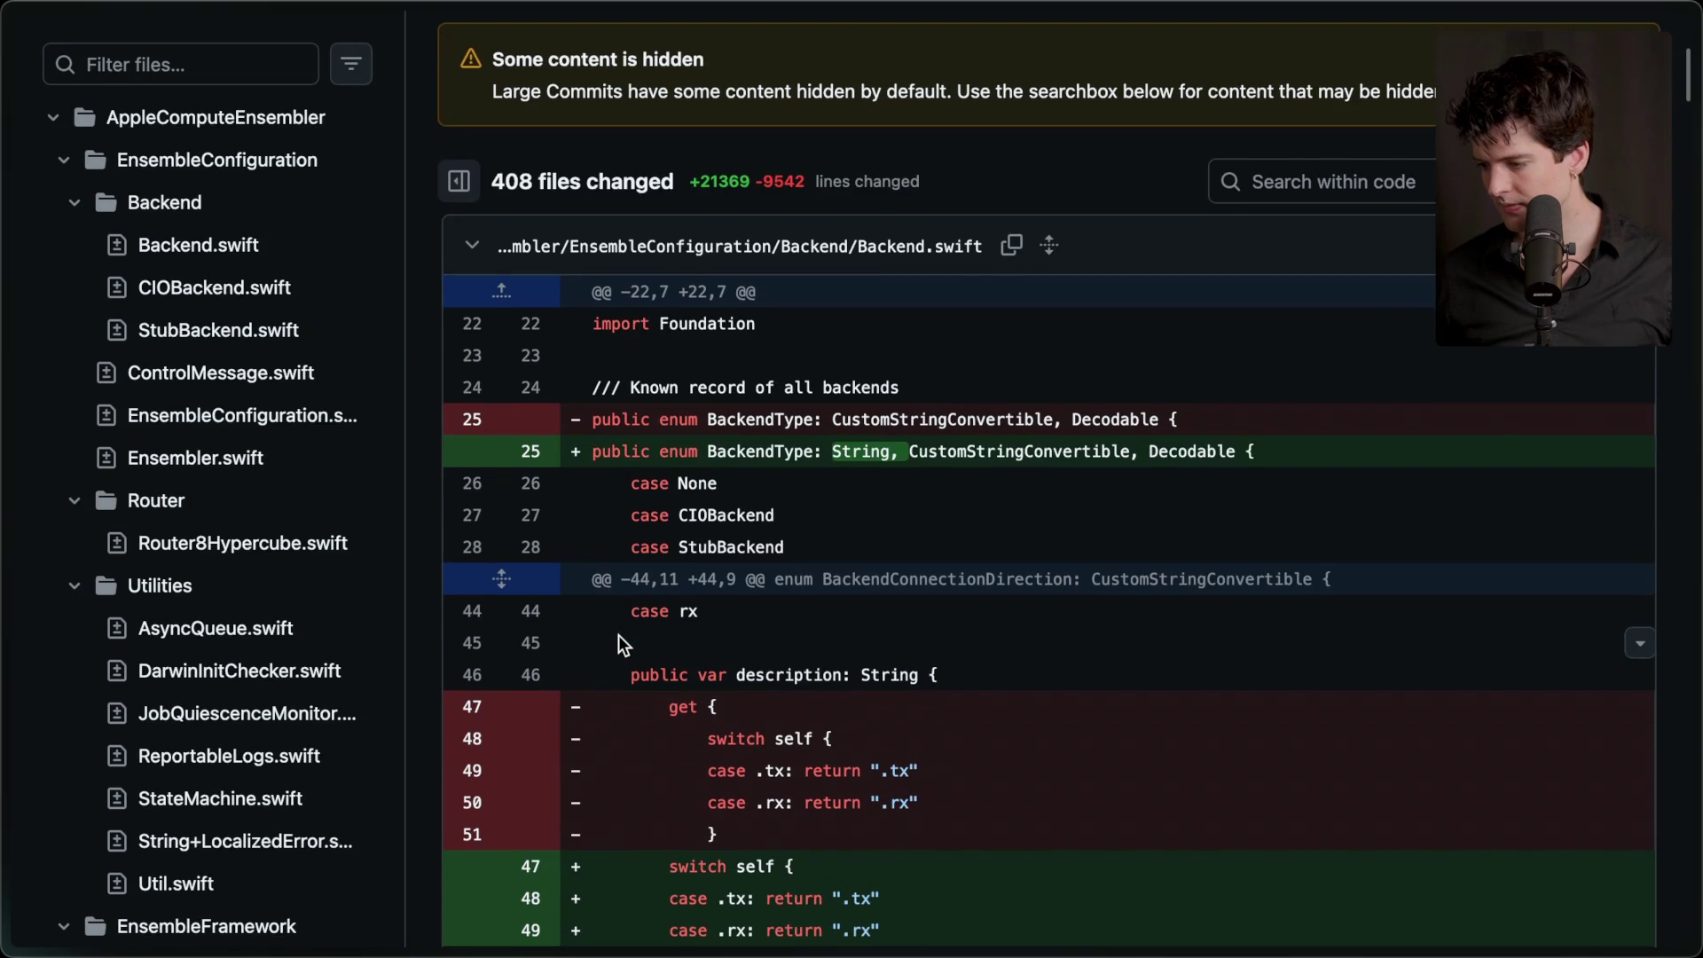
scroll(620, 635, "down", 15)
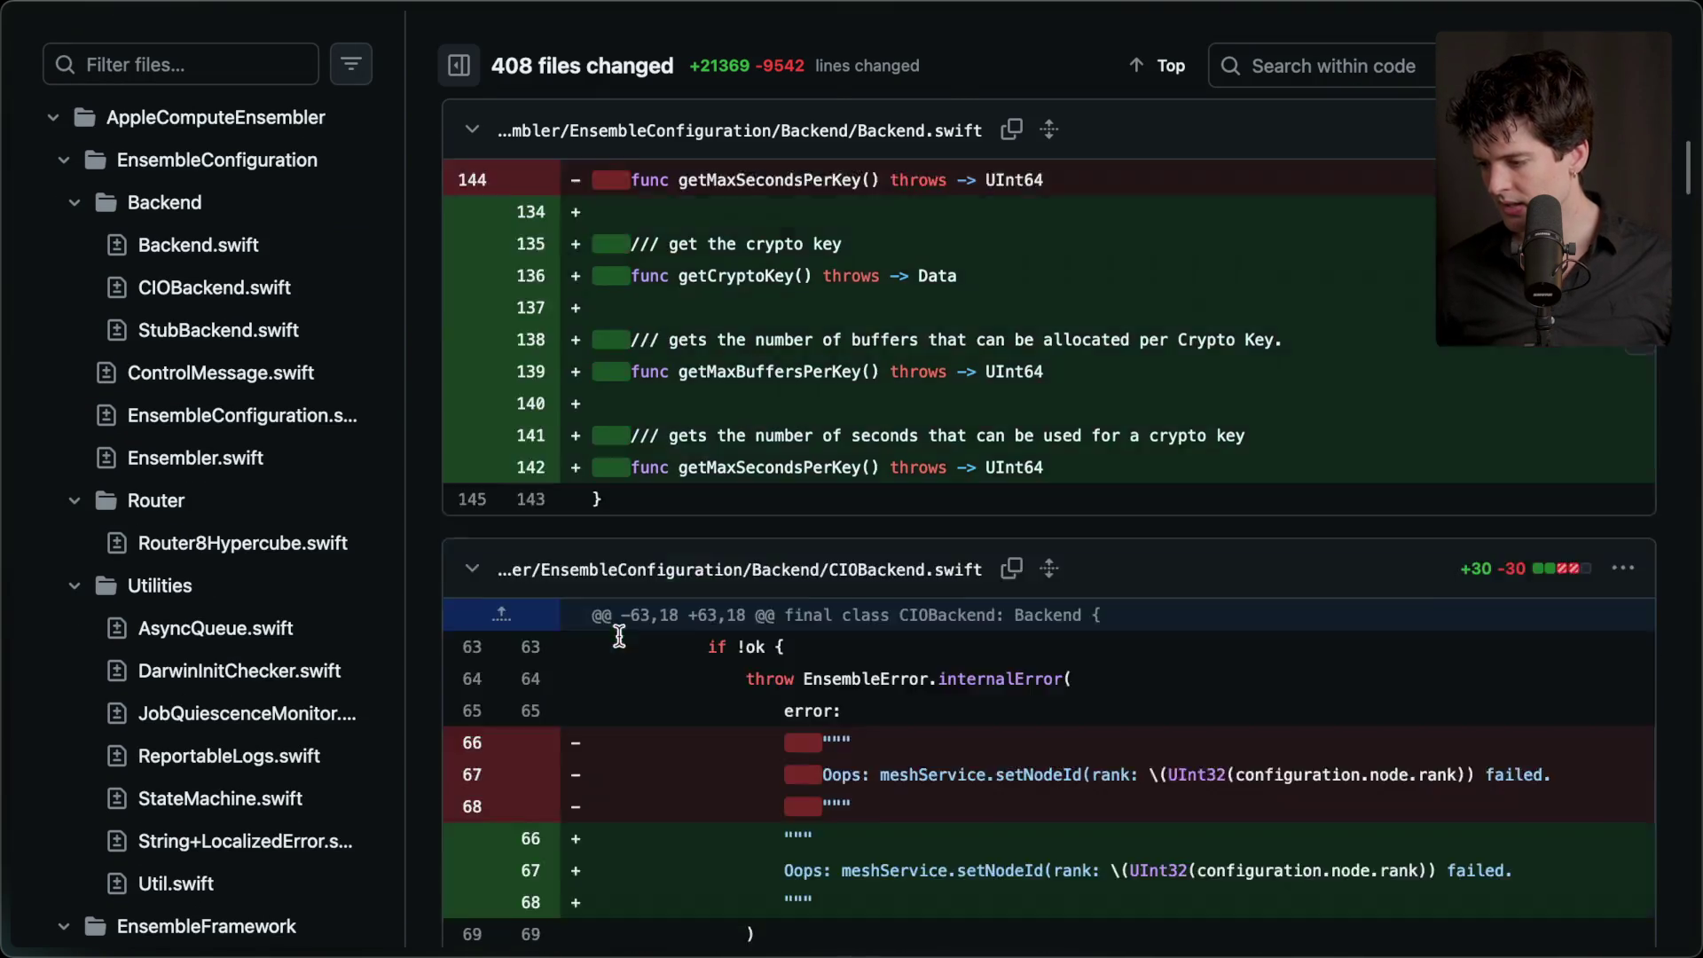
scroll(619, 635, "down", 20)
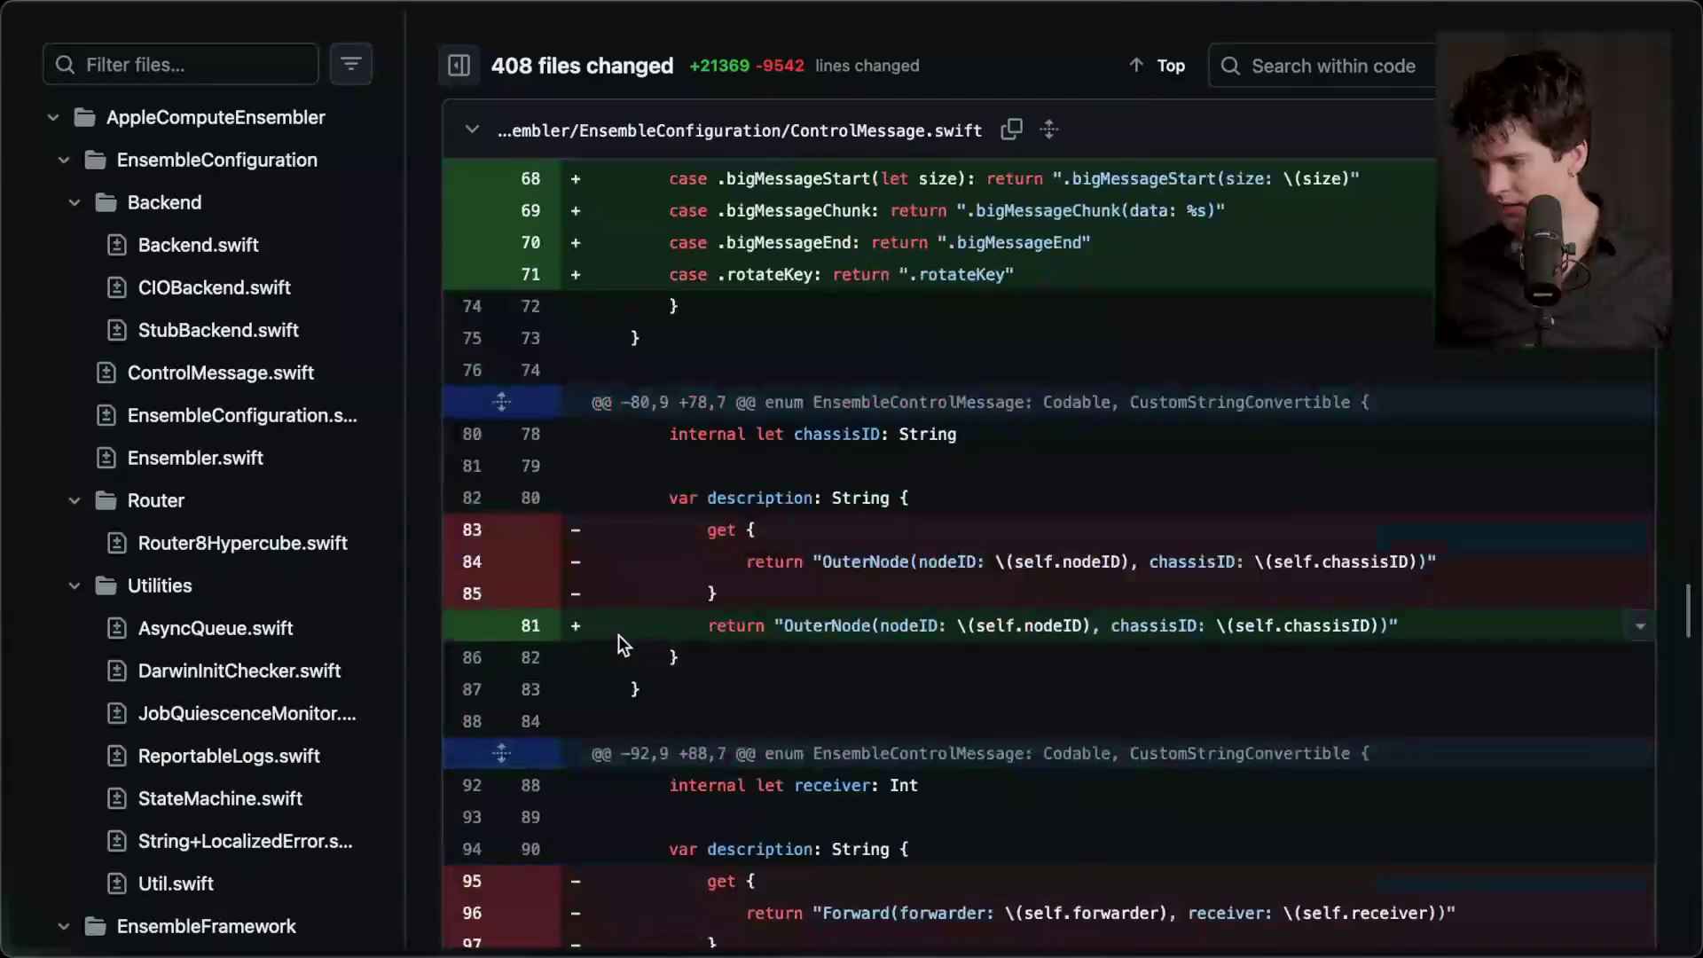
scroll(619, 636, "down", 20)
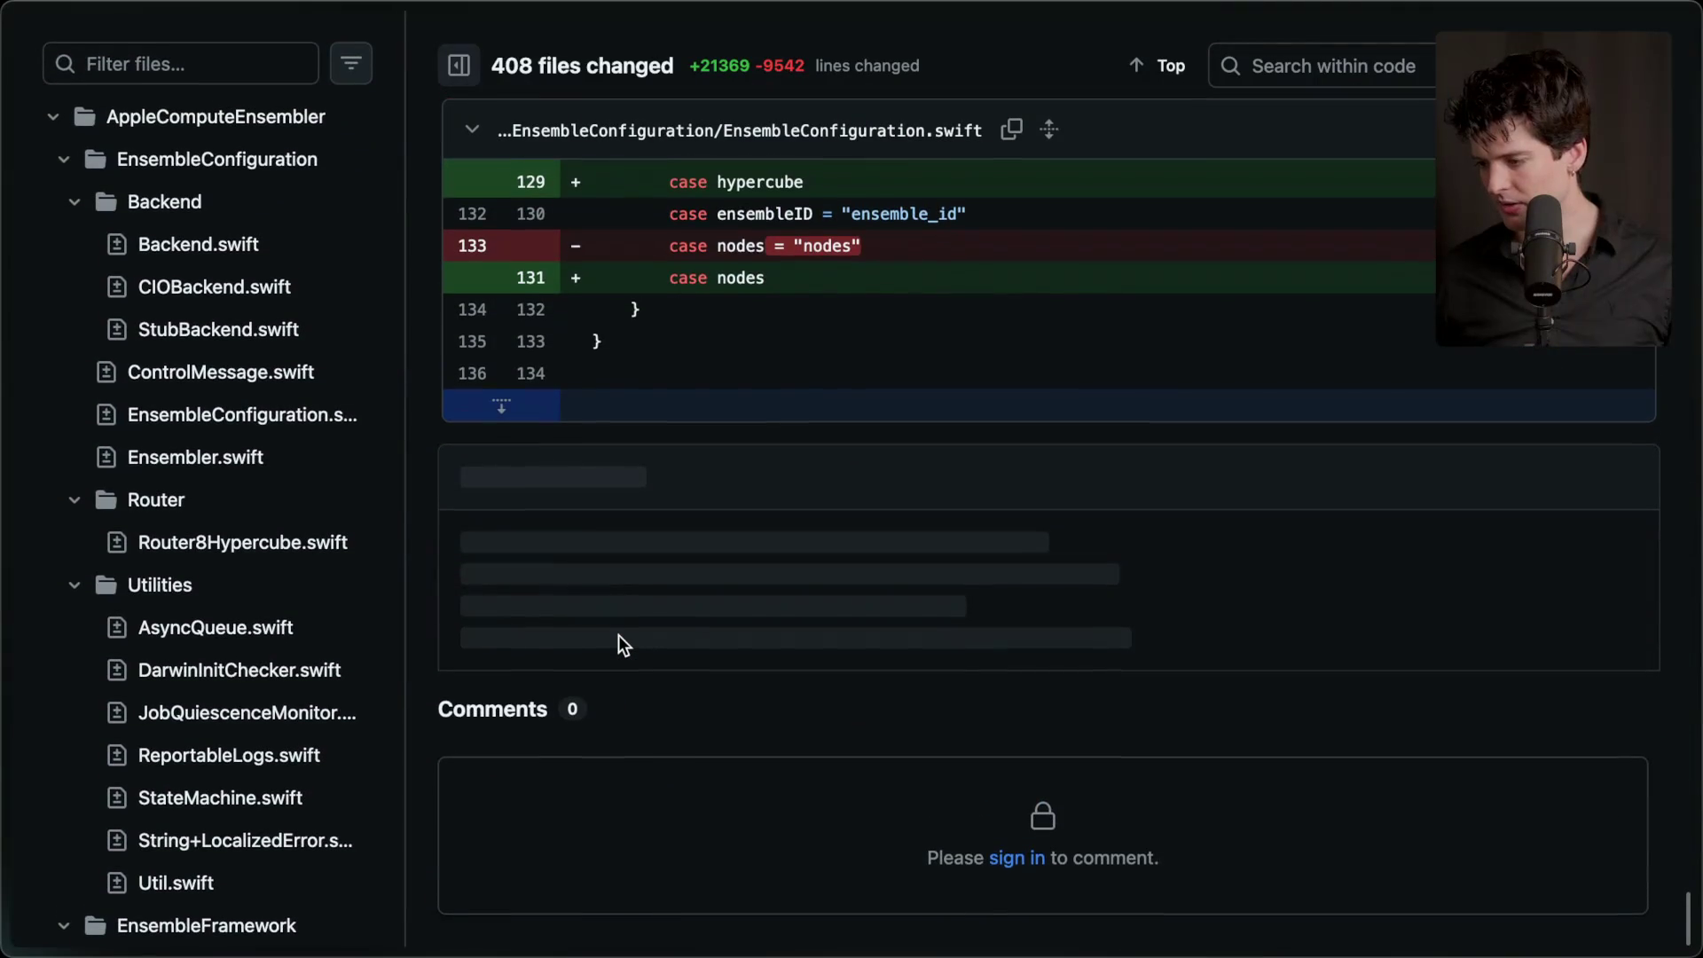
scroll(619, 635, "left", 5)
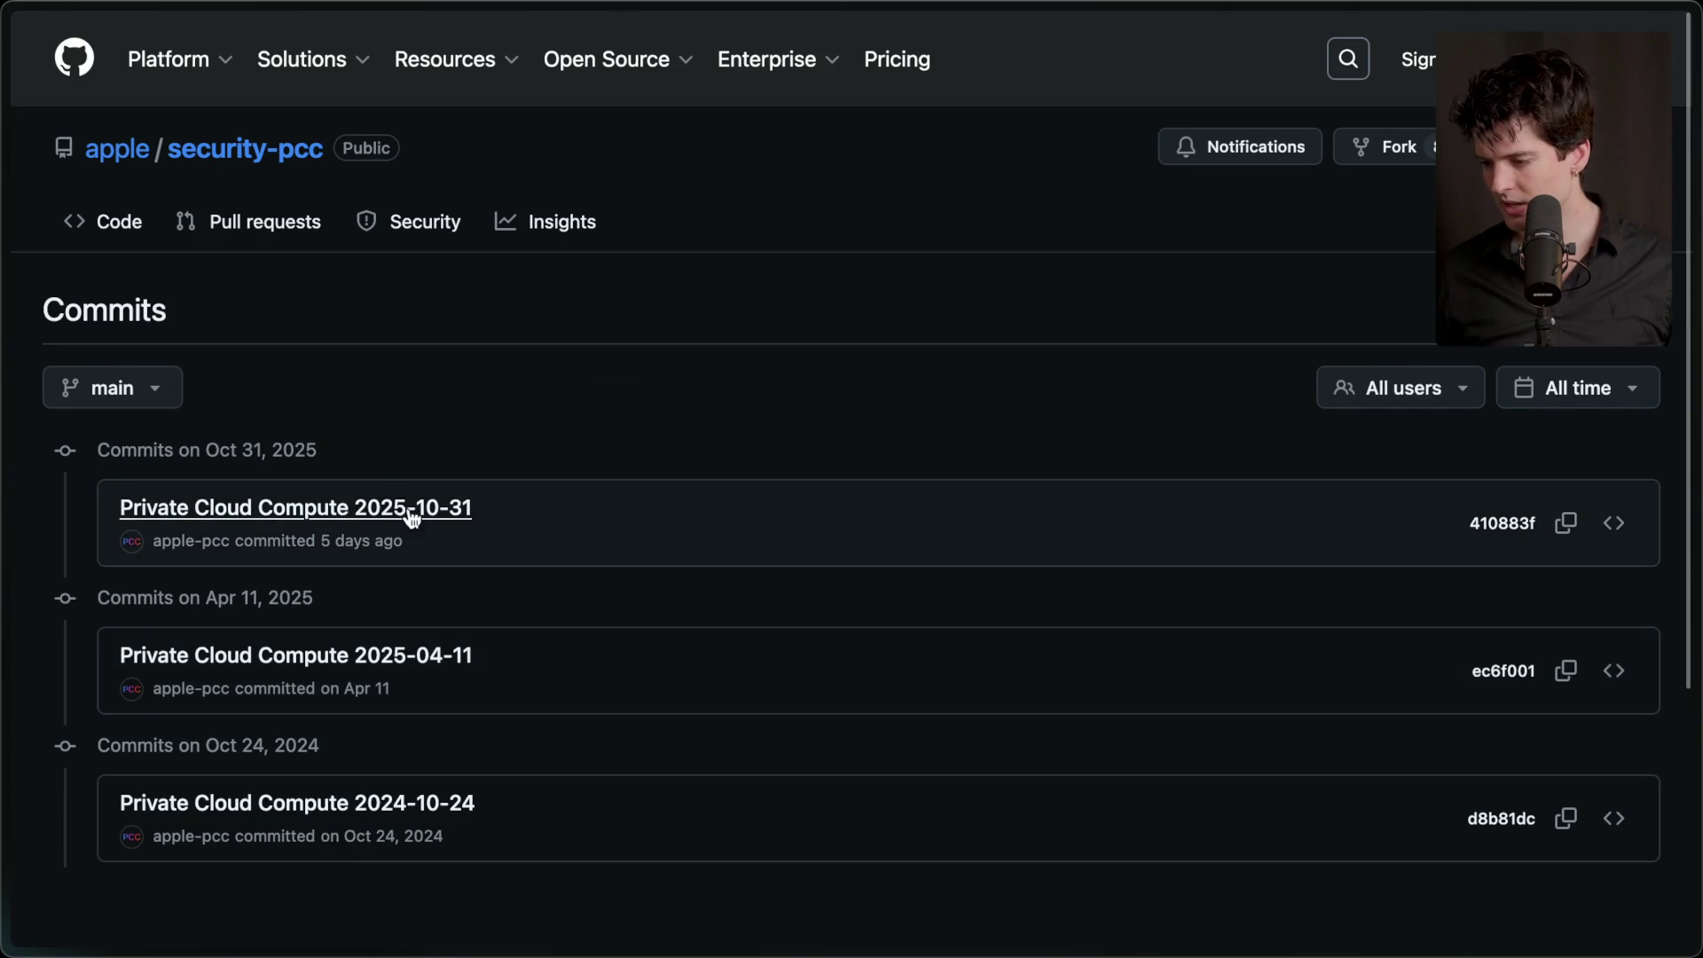
left_click(405, 509)
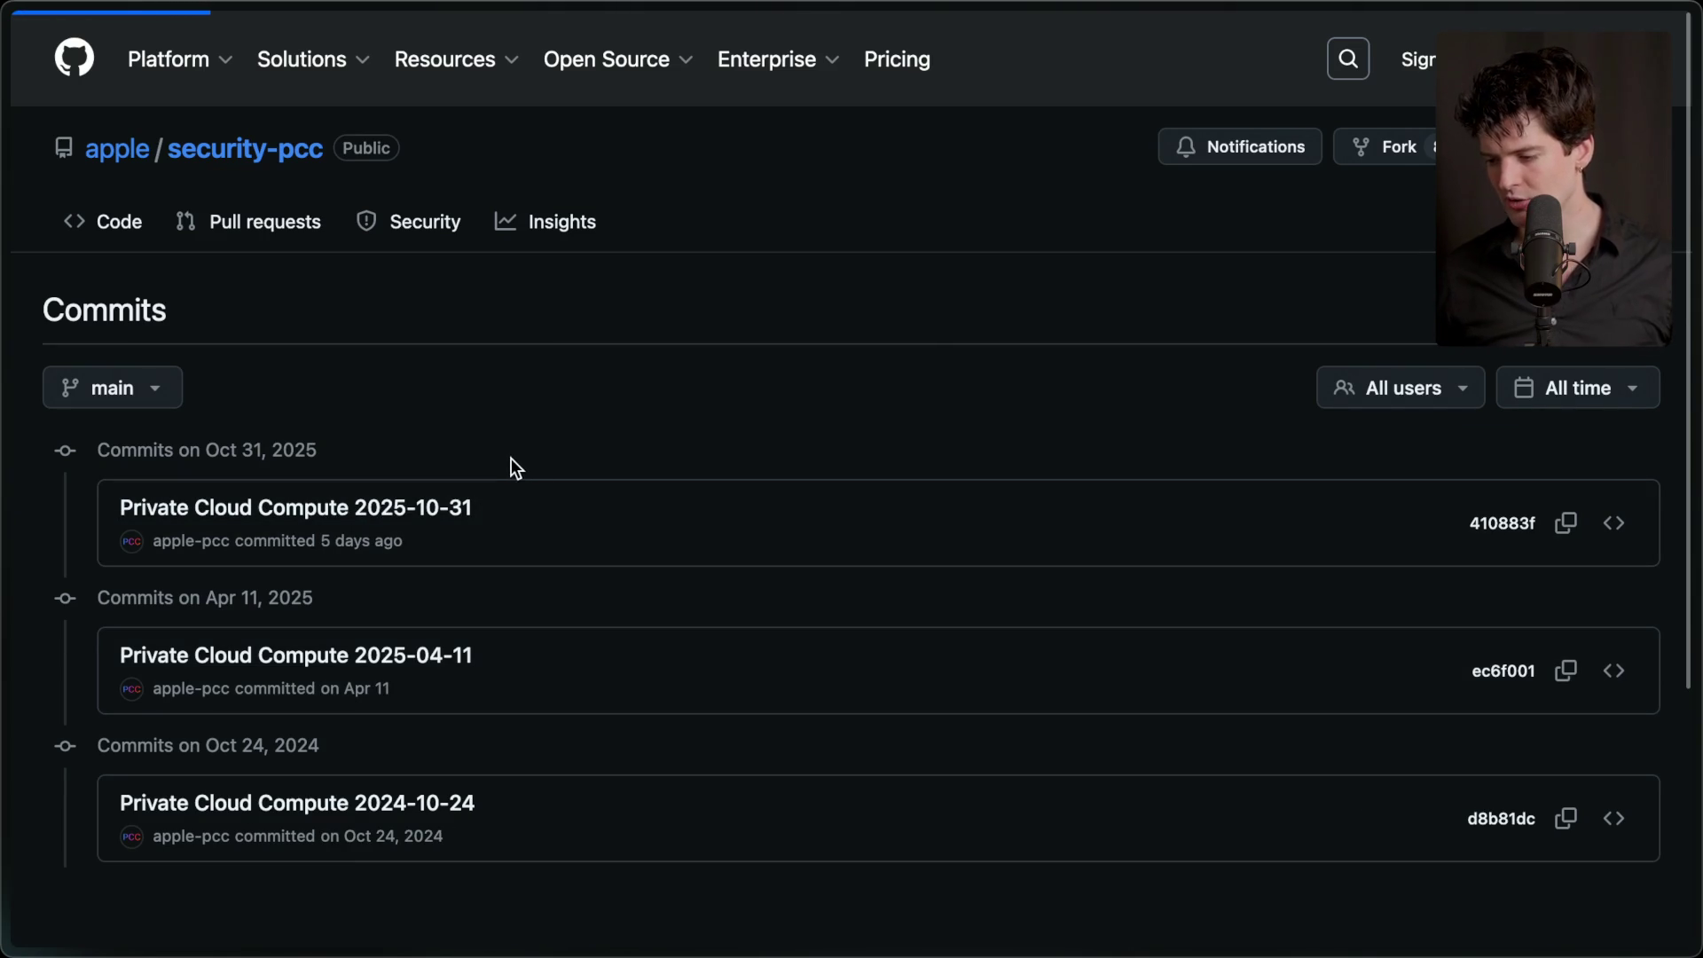
- Scroll through the 1,489-file diff, then switch to the live stream chat
scroll(487, 434, "down", 10)
scroll(488, 446, "down", 15)
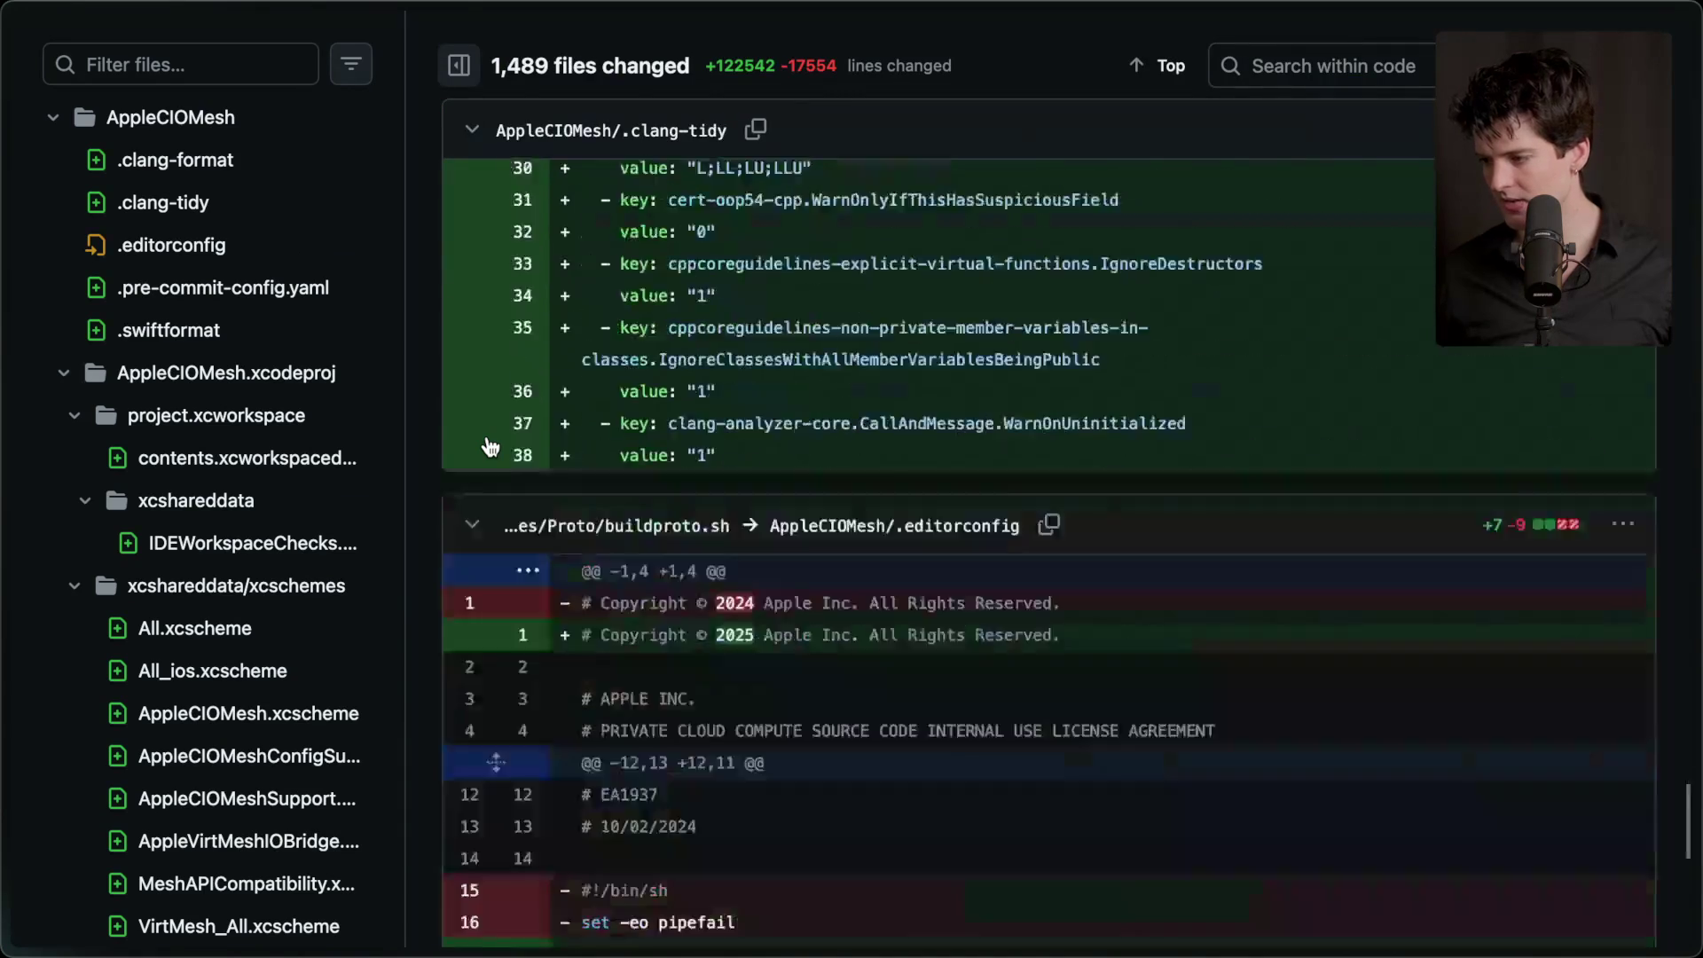
scroll(487, 435, "down", 10)
scroll(328, 529, "down", 3)
scroll(329, 530, "down", 20)
scroll(328, 530, "down", 20)
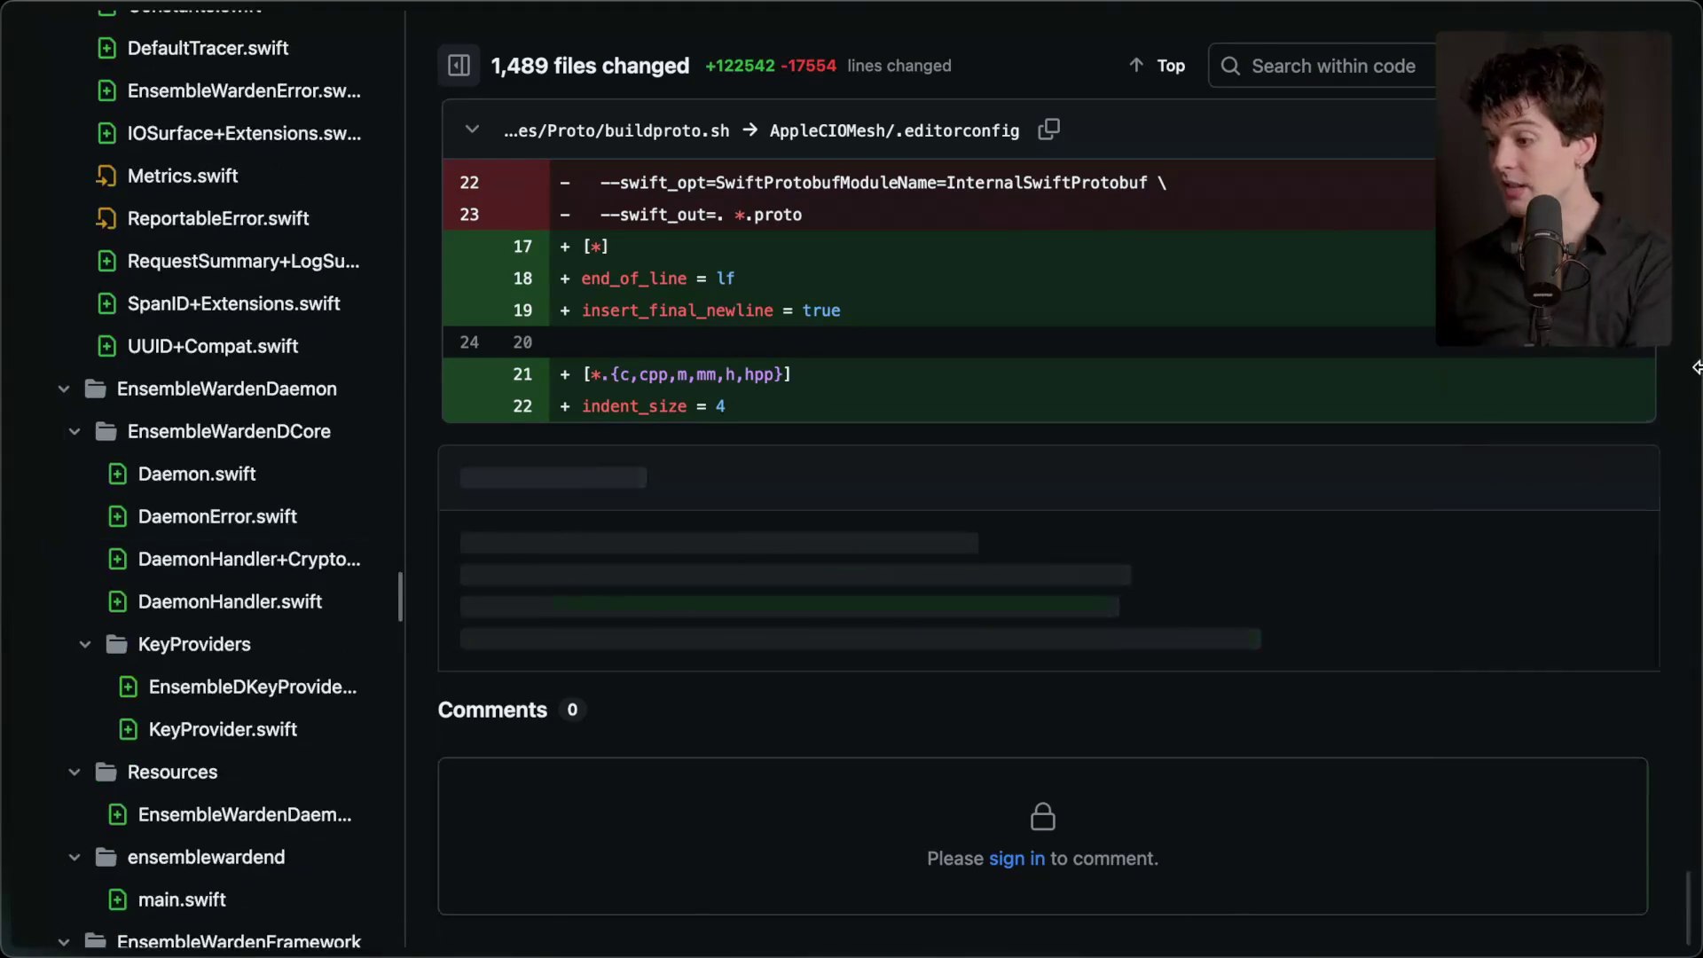
key("alt+Tab")
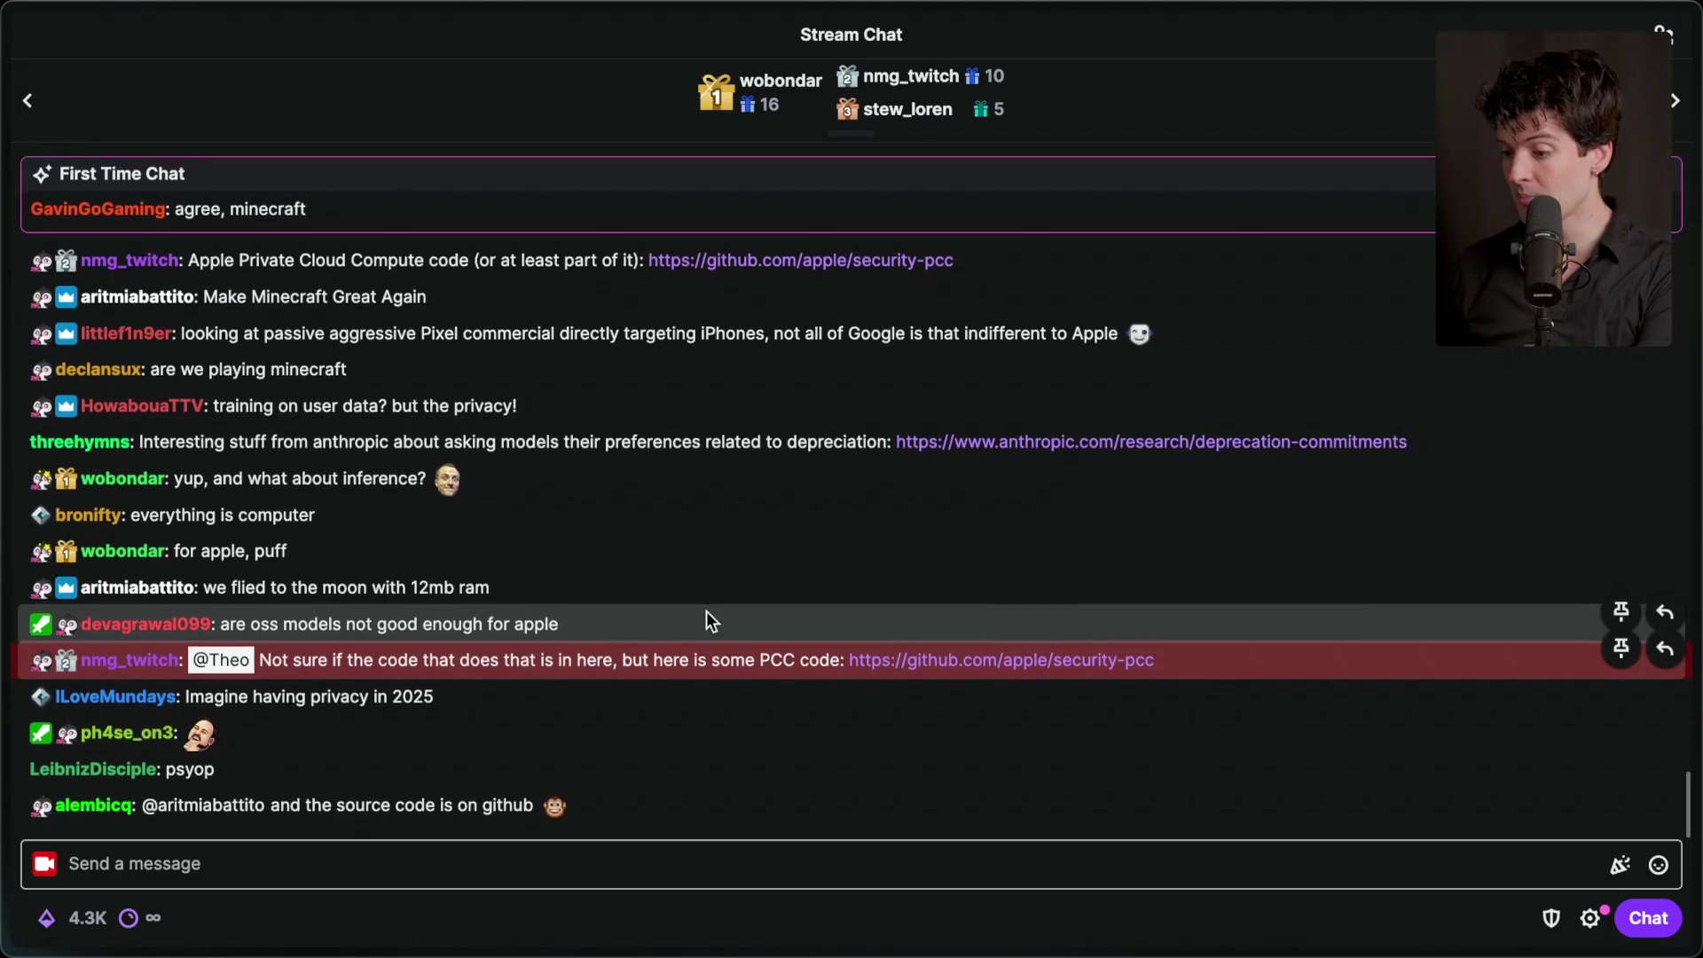
- Glance at the Private Cloud Compute tab, then read 9to5Mac's article on Apple's Google deal for Siri
mouse_move(1668, 532)
left_click(1471, 550)
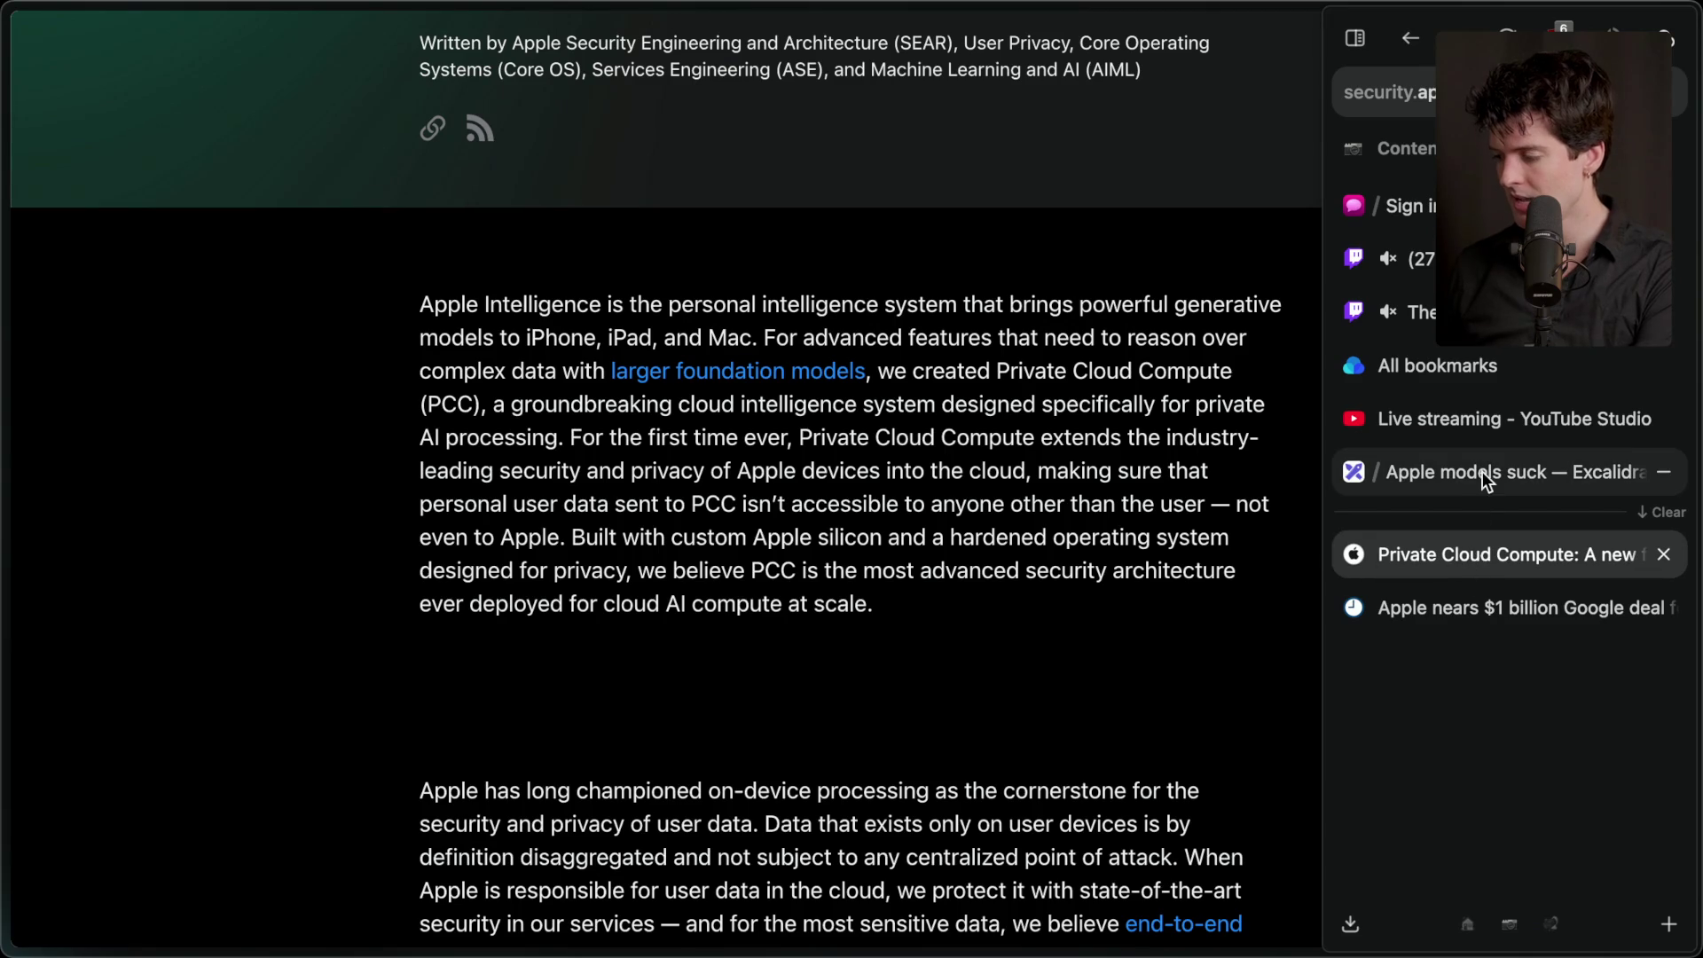
left_click(1459, 610)
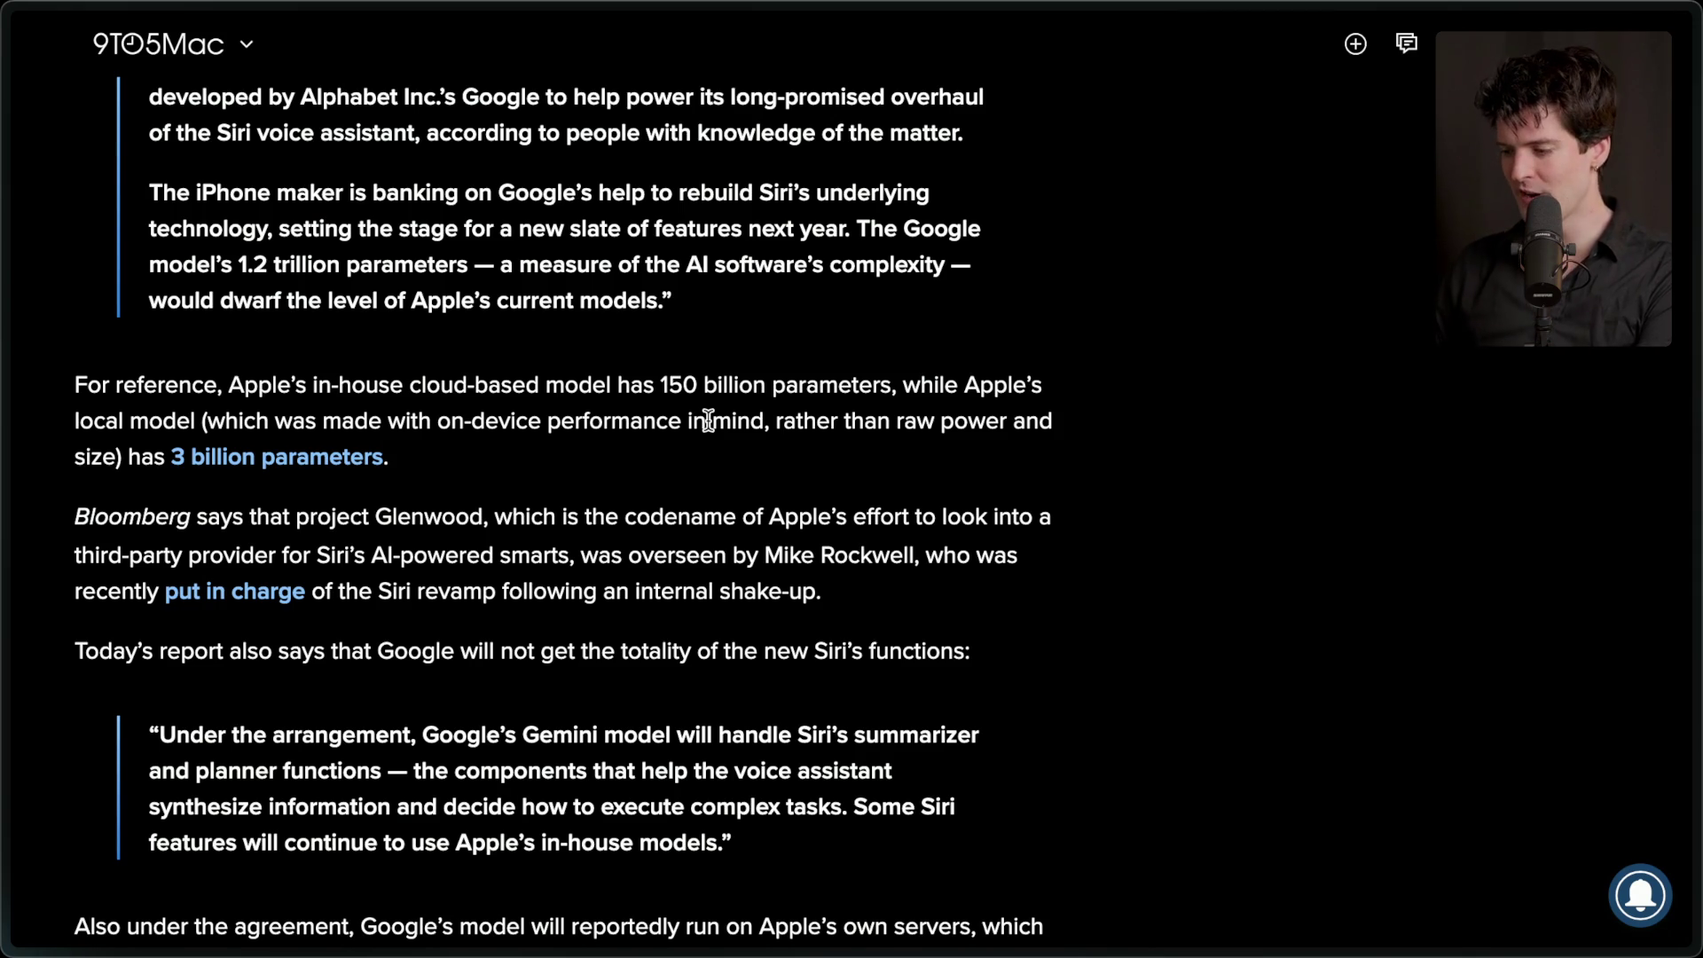
scroll(708, 421, "down", 3)
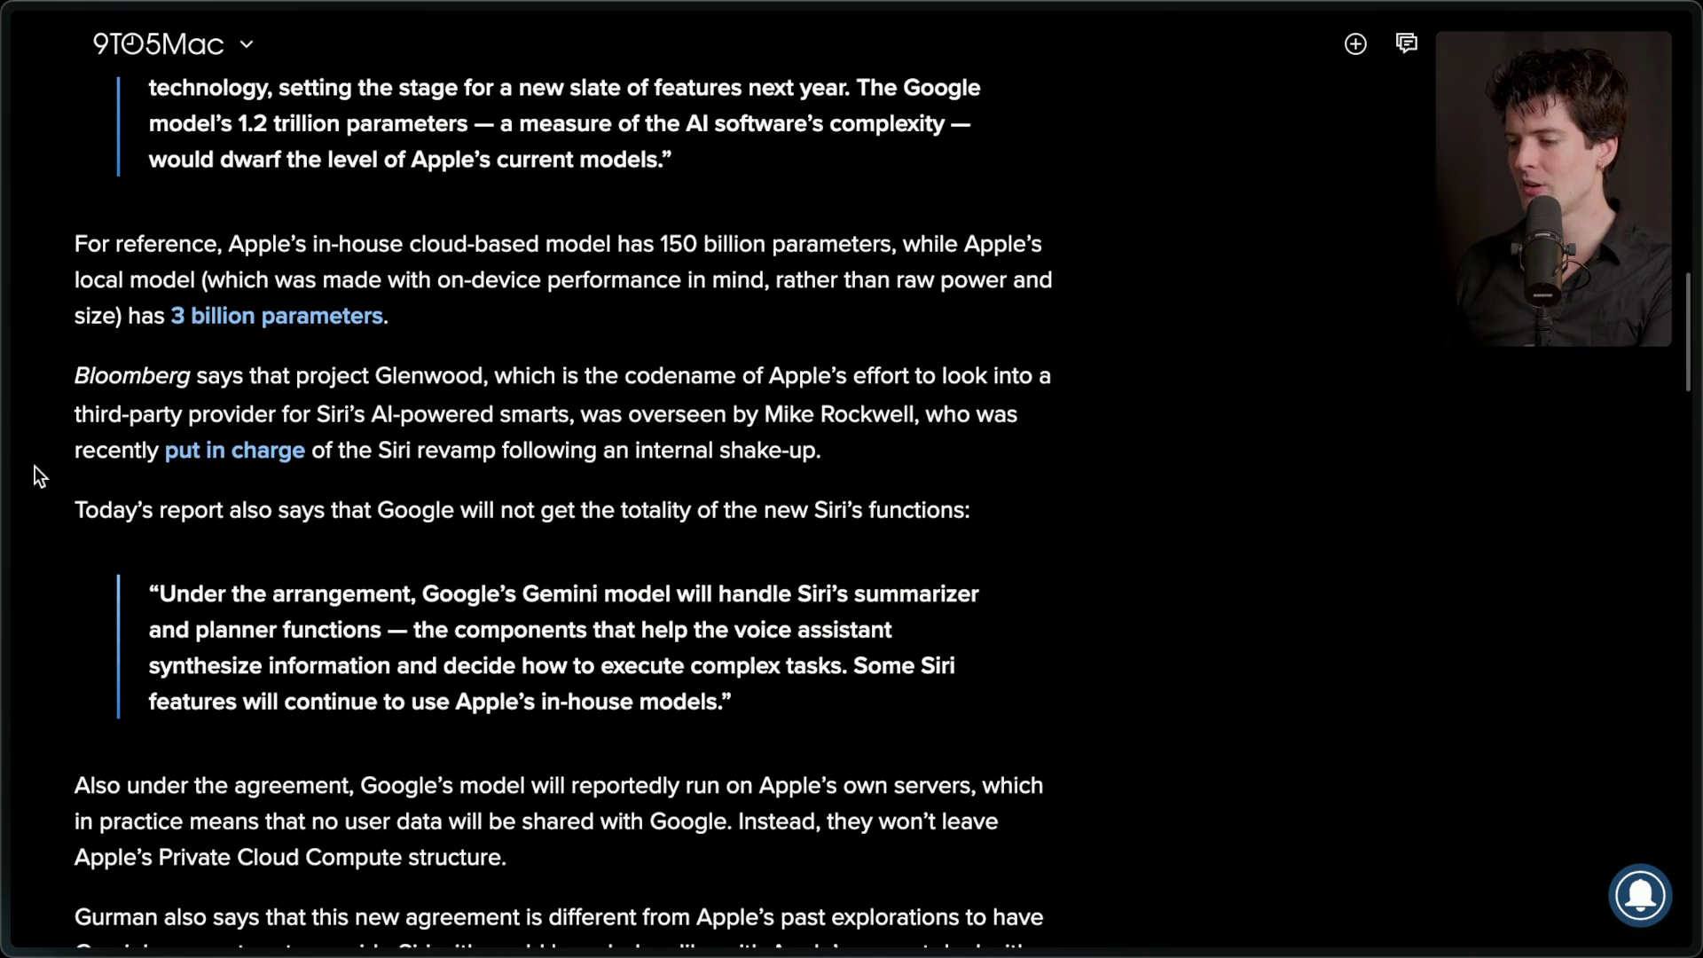
- Bring the 'Apple models suck' Excalidraw board back into view
mouse_move(1697, 379)
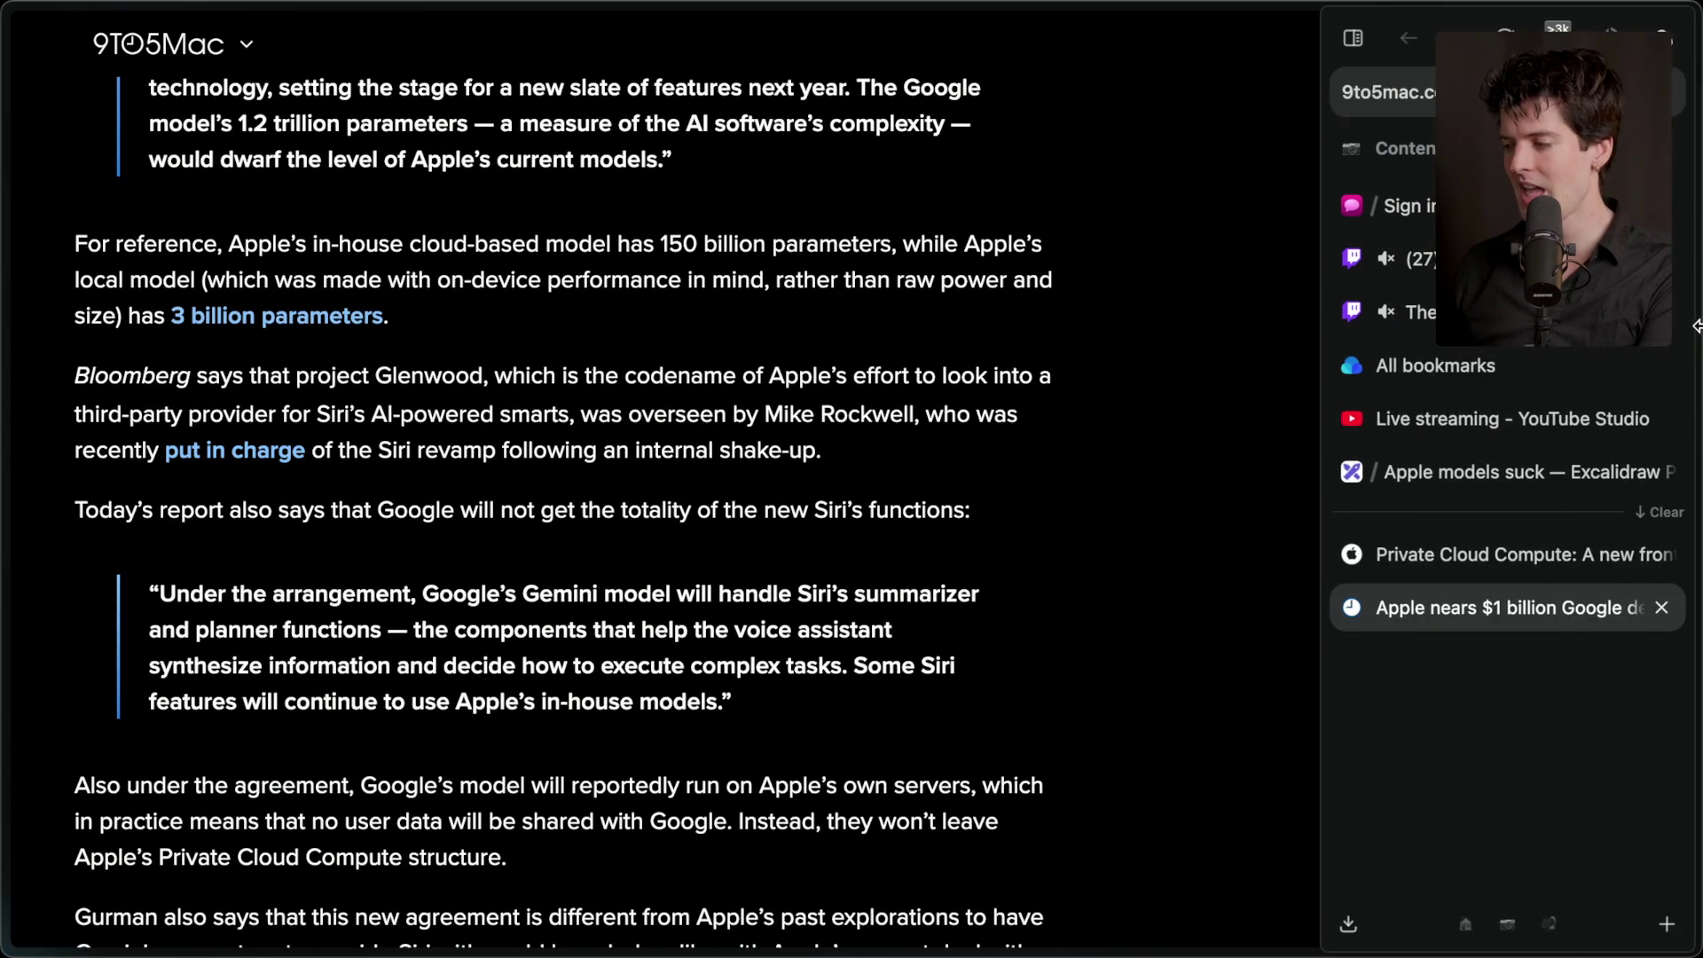
left_click(1469, 466)
scroll(1074, 825, "down", 10)
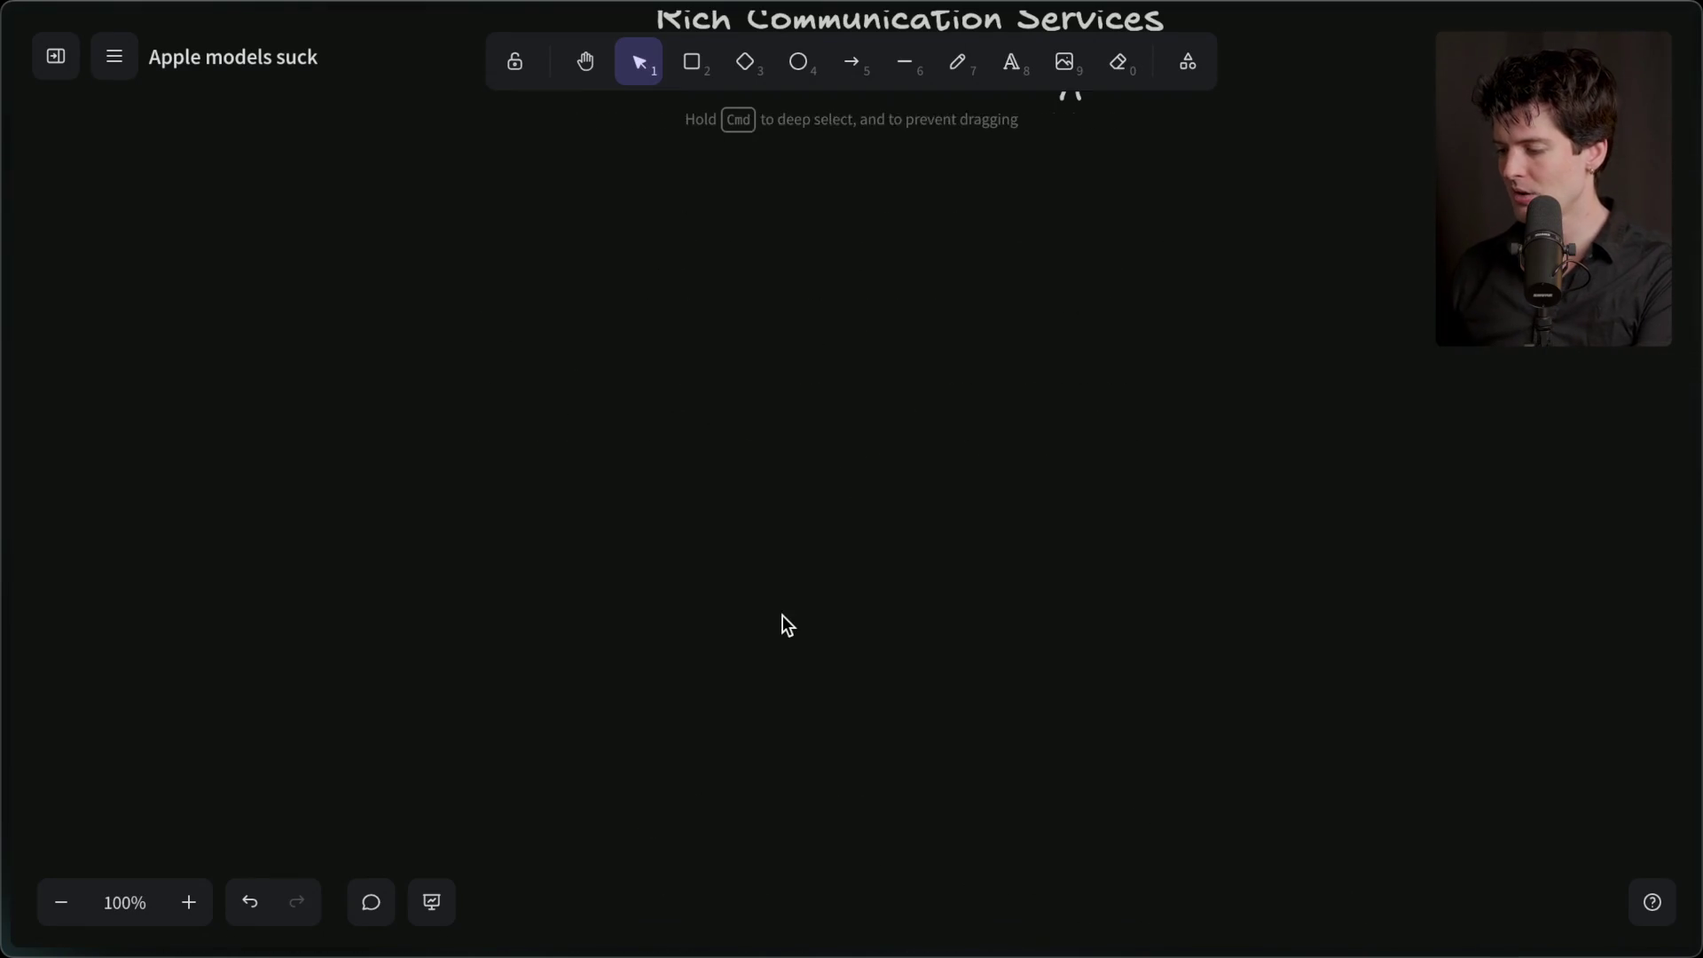
- Add a two-line 'AI/ML' over 'AI/MLess' joke label to the board
double_click(782, 641)
type("AI/ML")
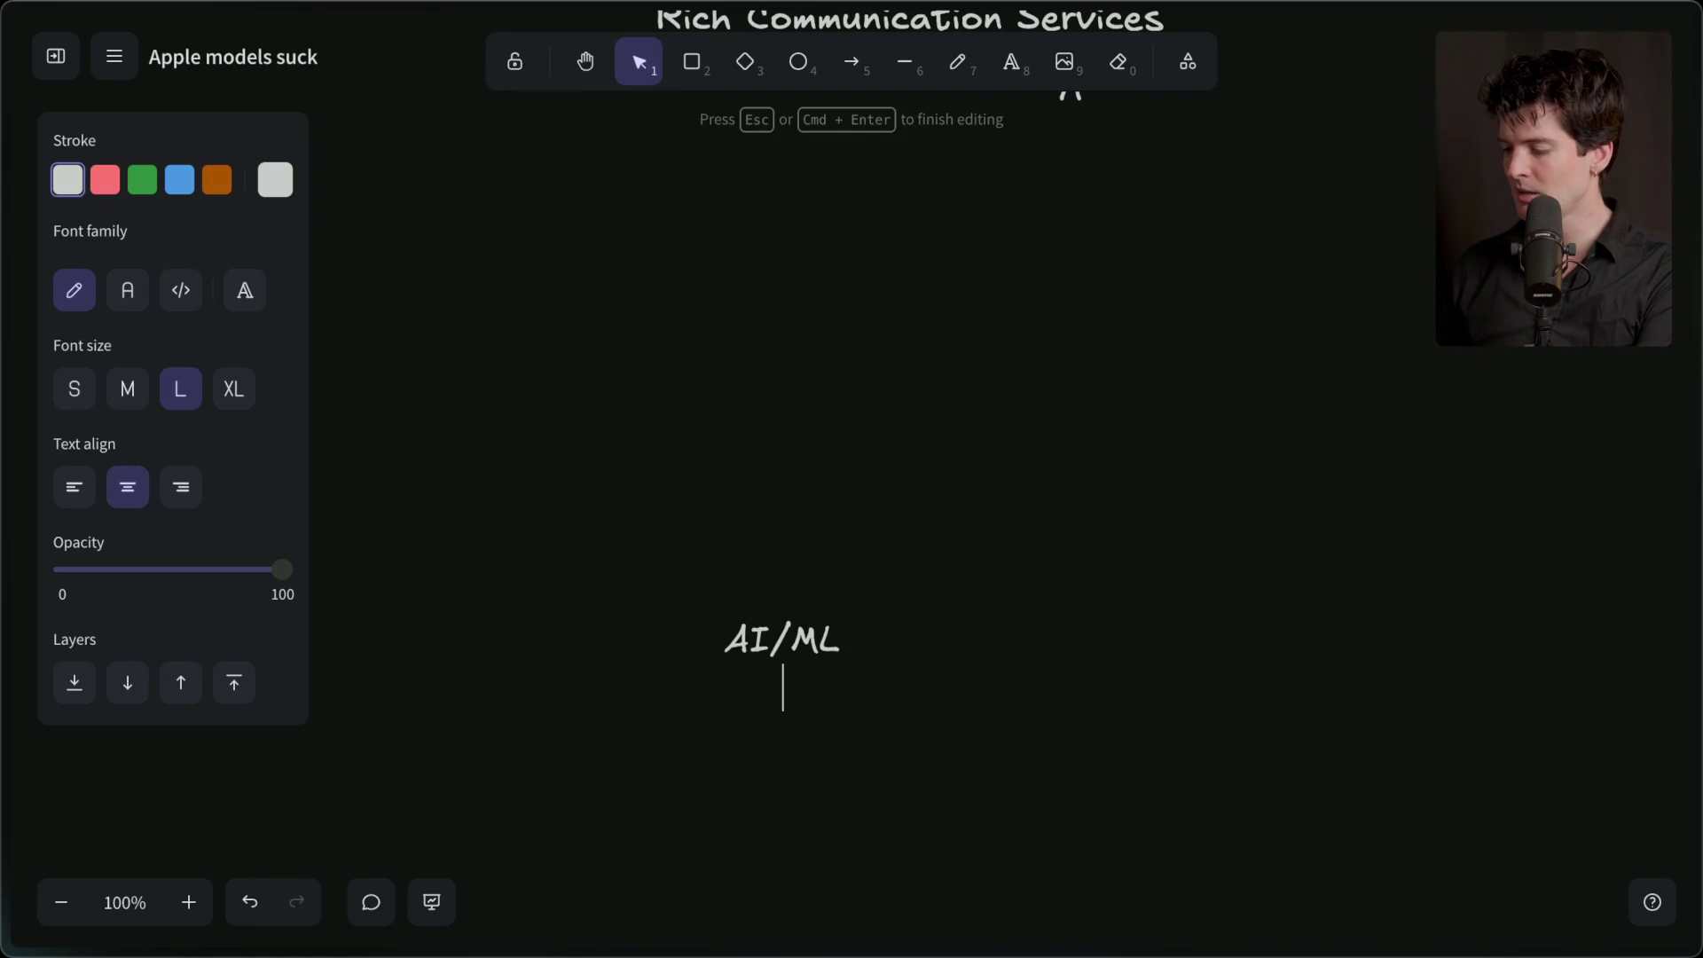
key("Return")
type("AI")
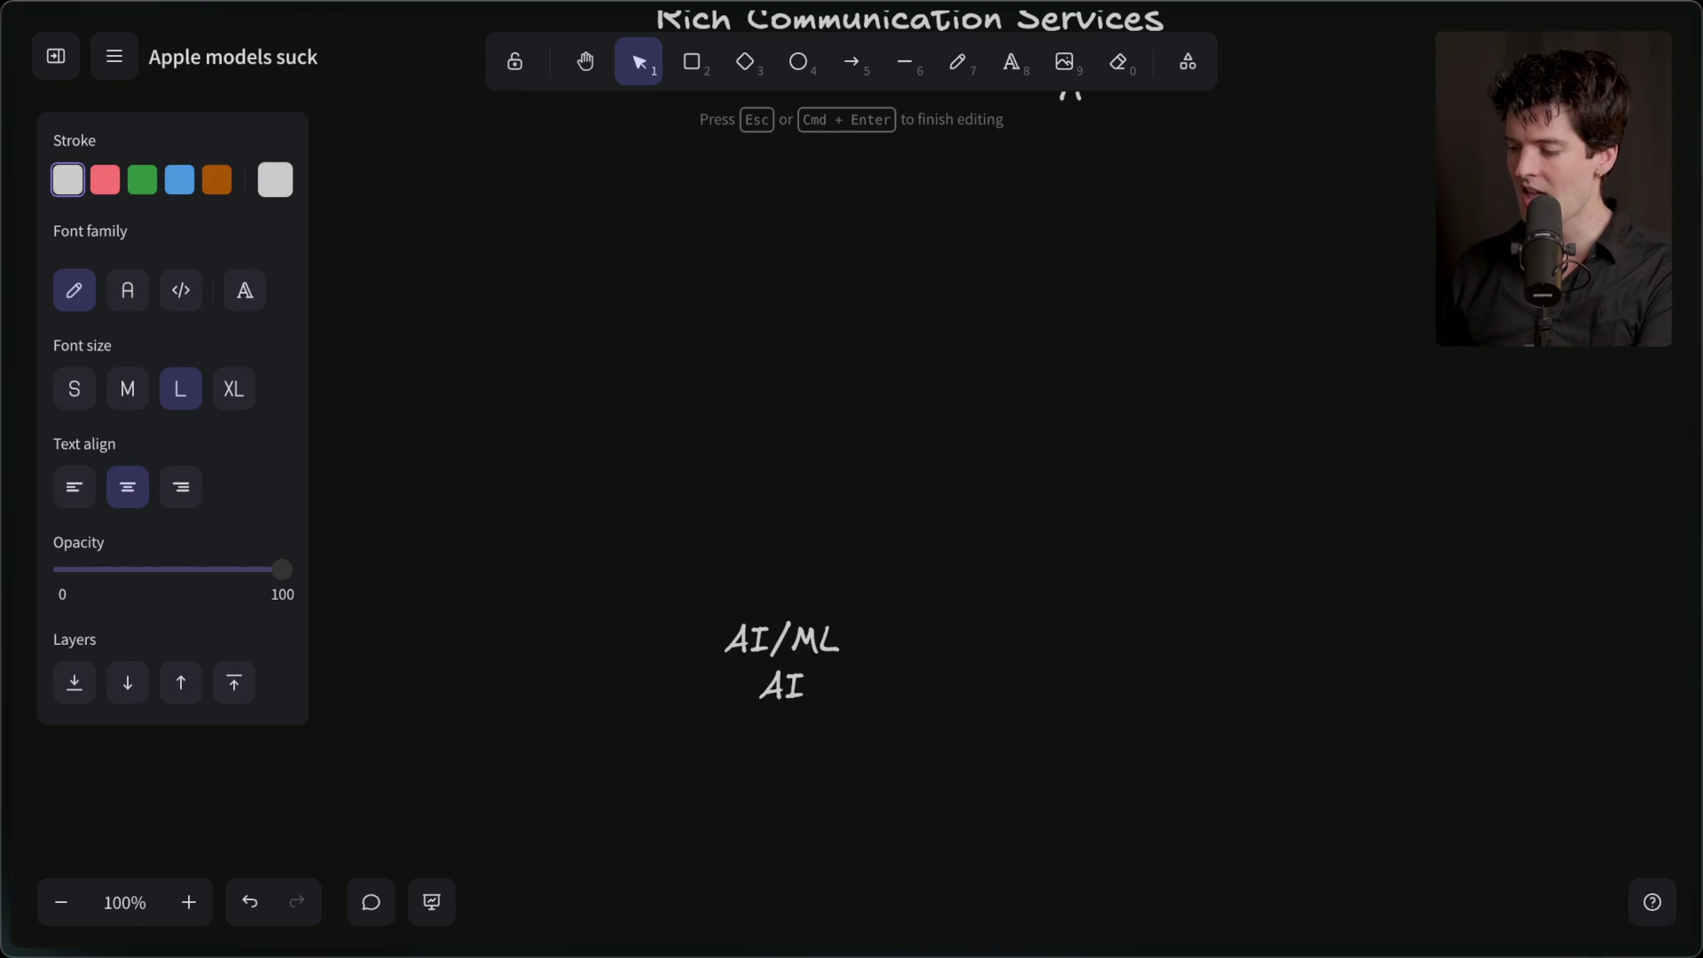
type("/MLess")
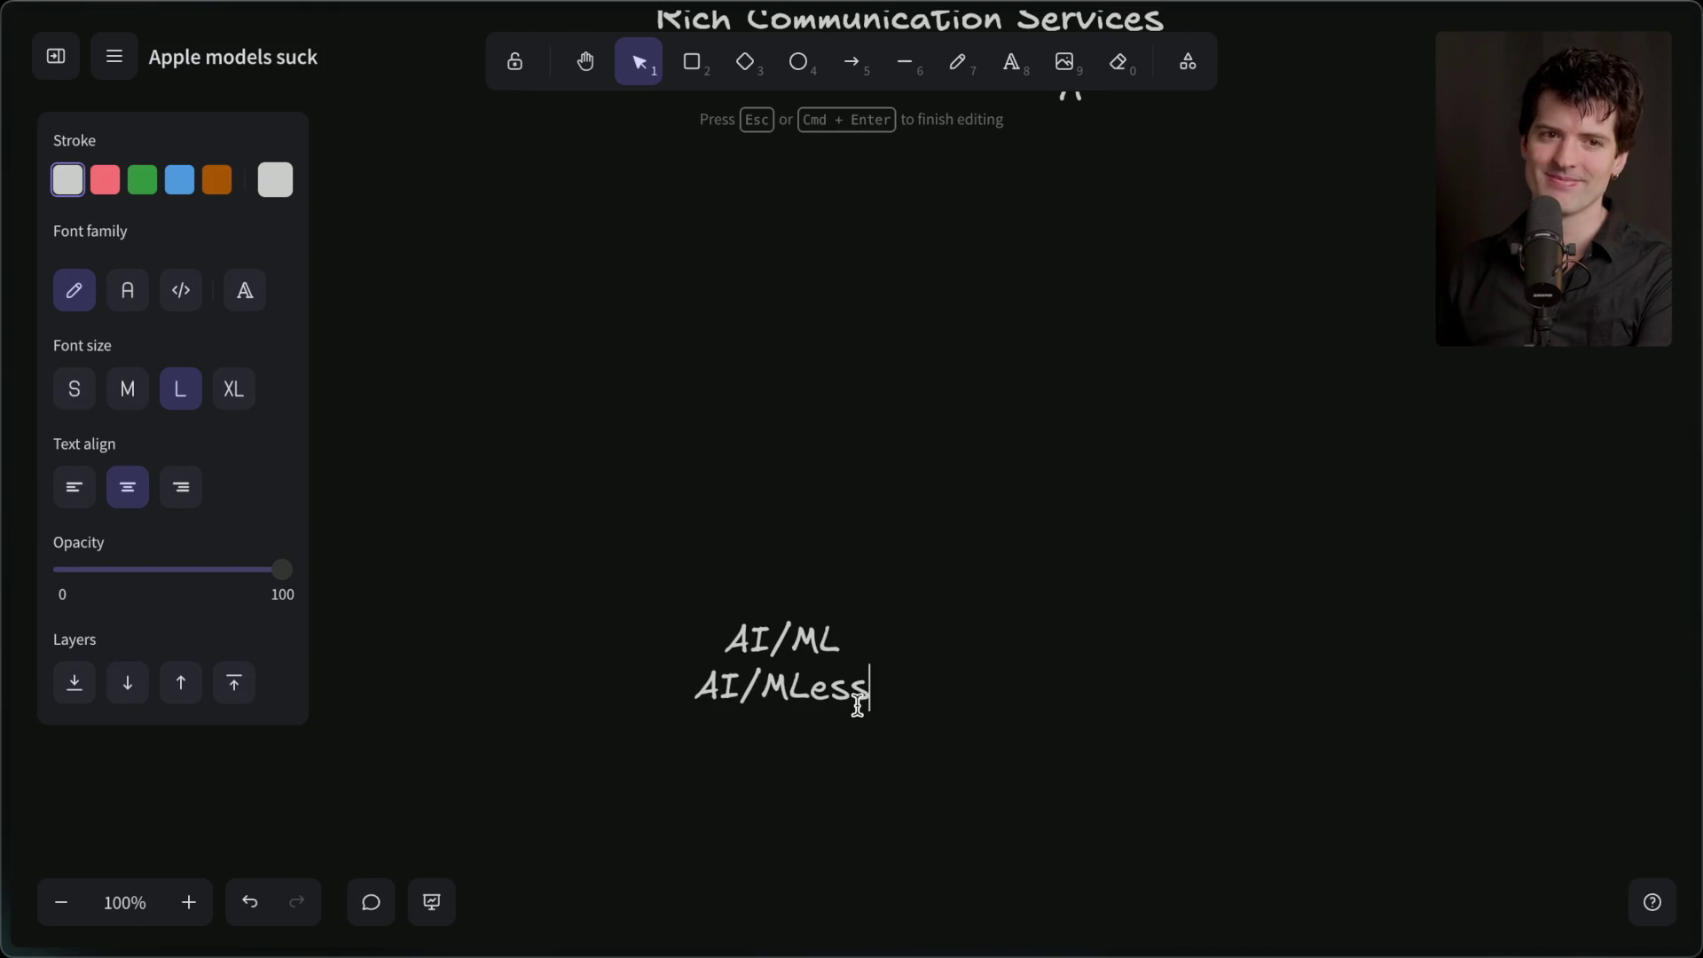
left_click(867, 822)
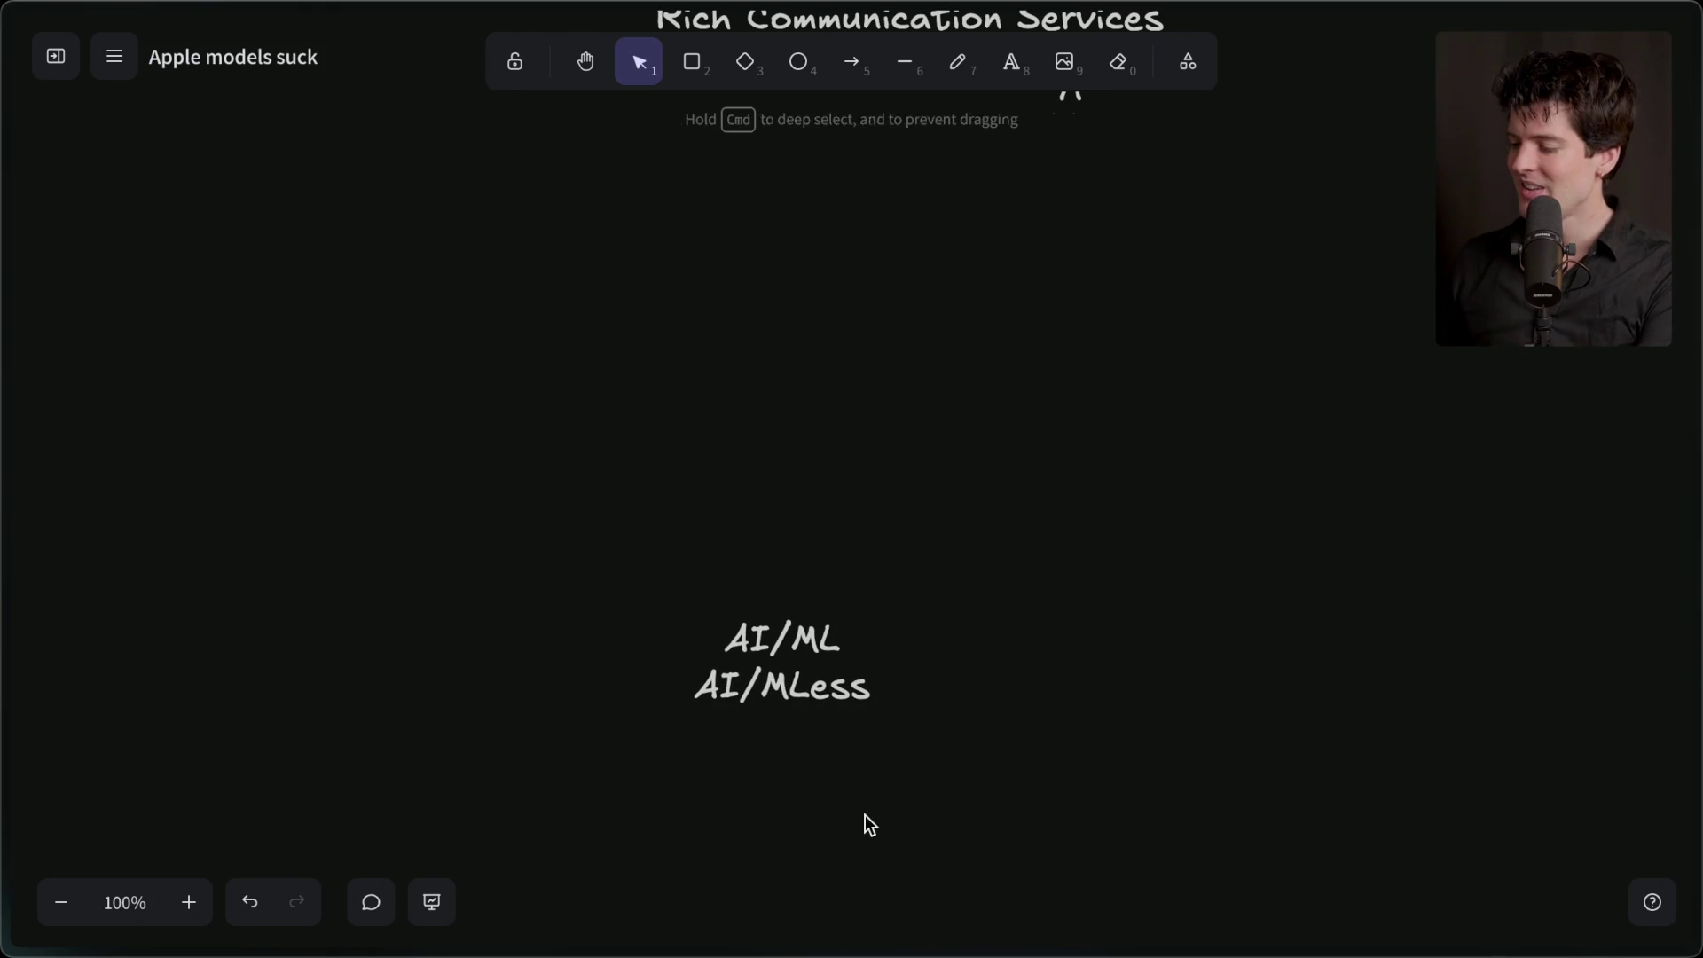
- Delete the AI/ML label and go back to the 9to5Mac Google deal article
left_click(765, 685)
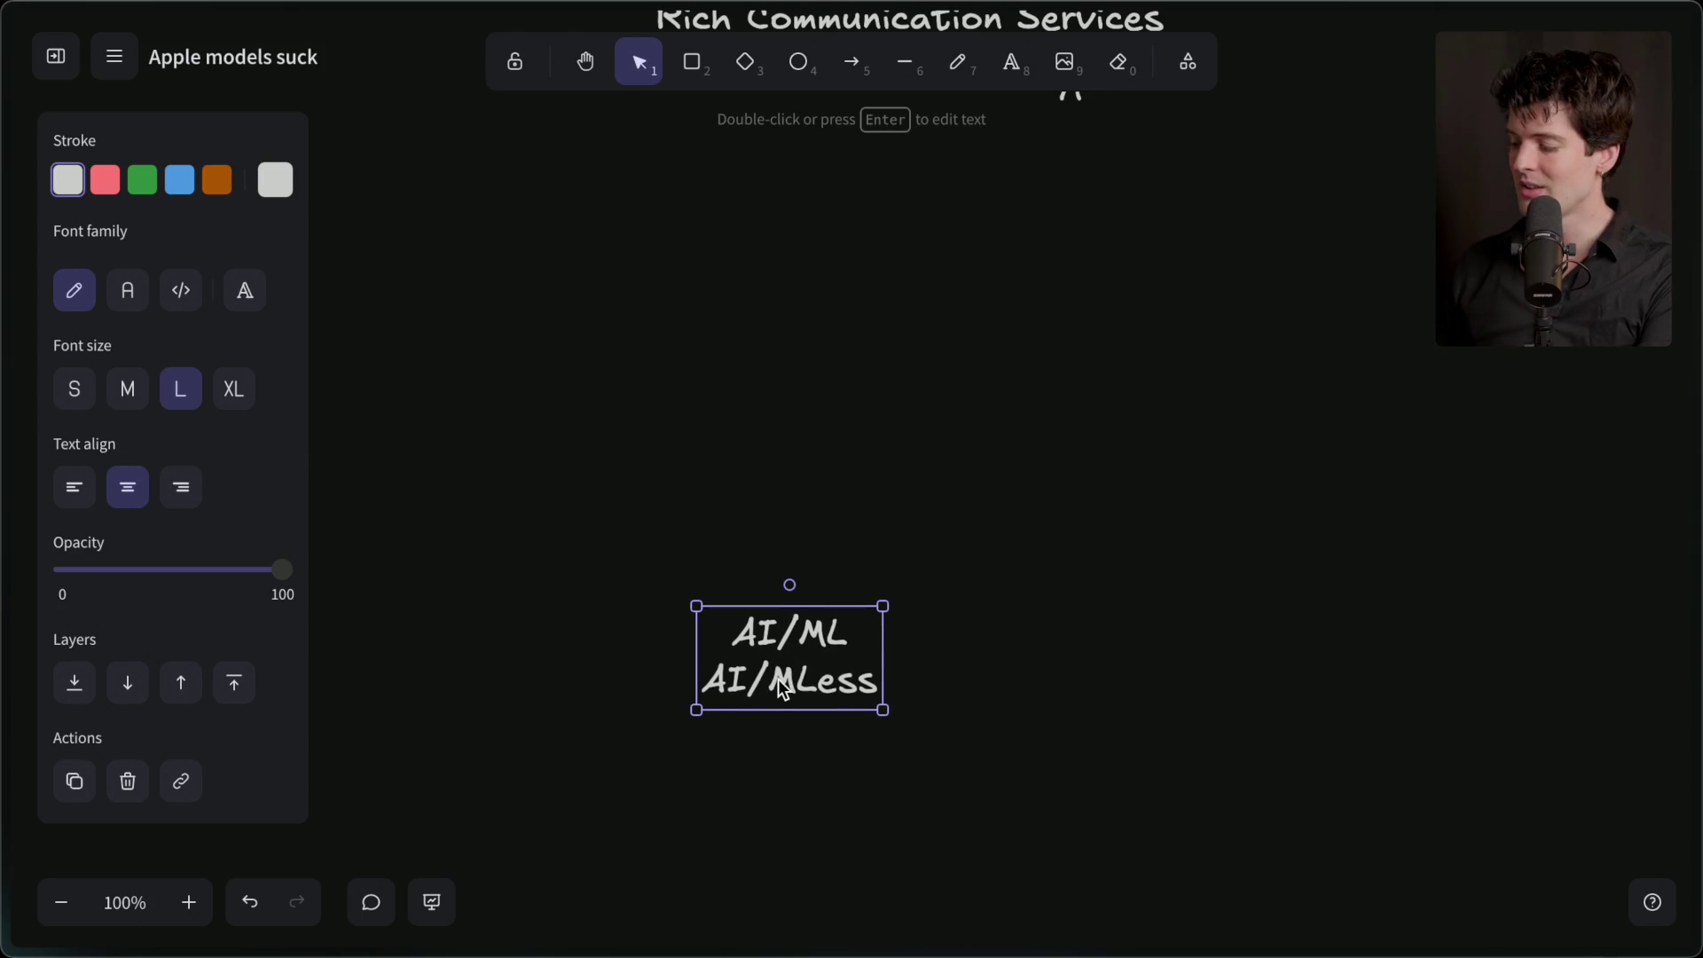
key("Delete")
mouse_move(1696, 399)
left_click(1455, 615)
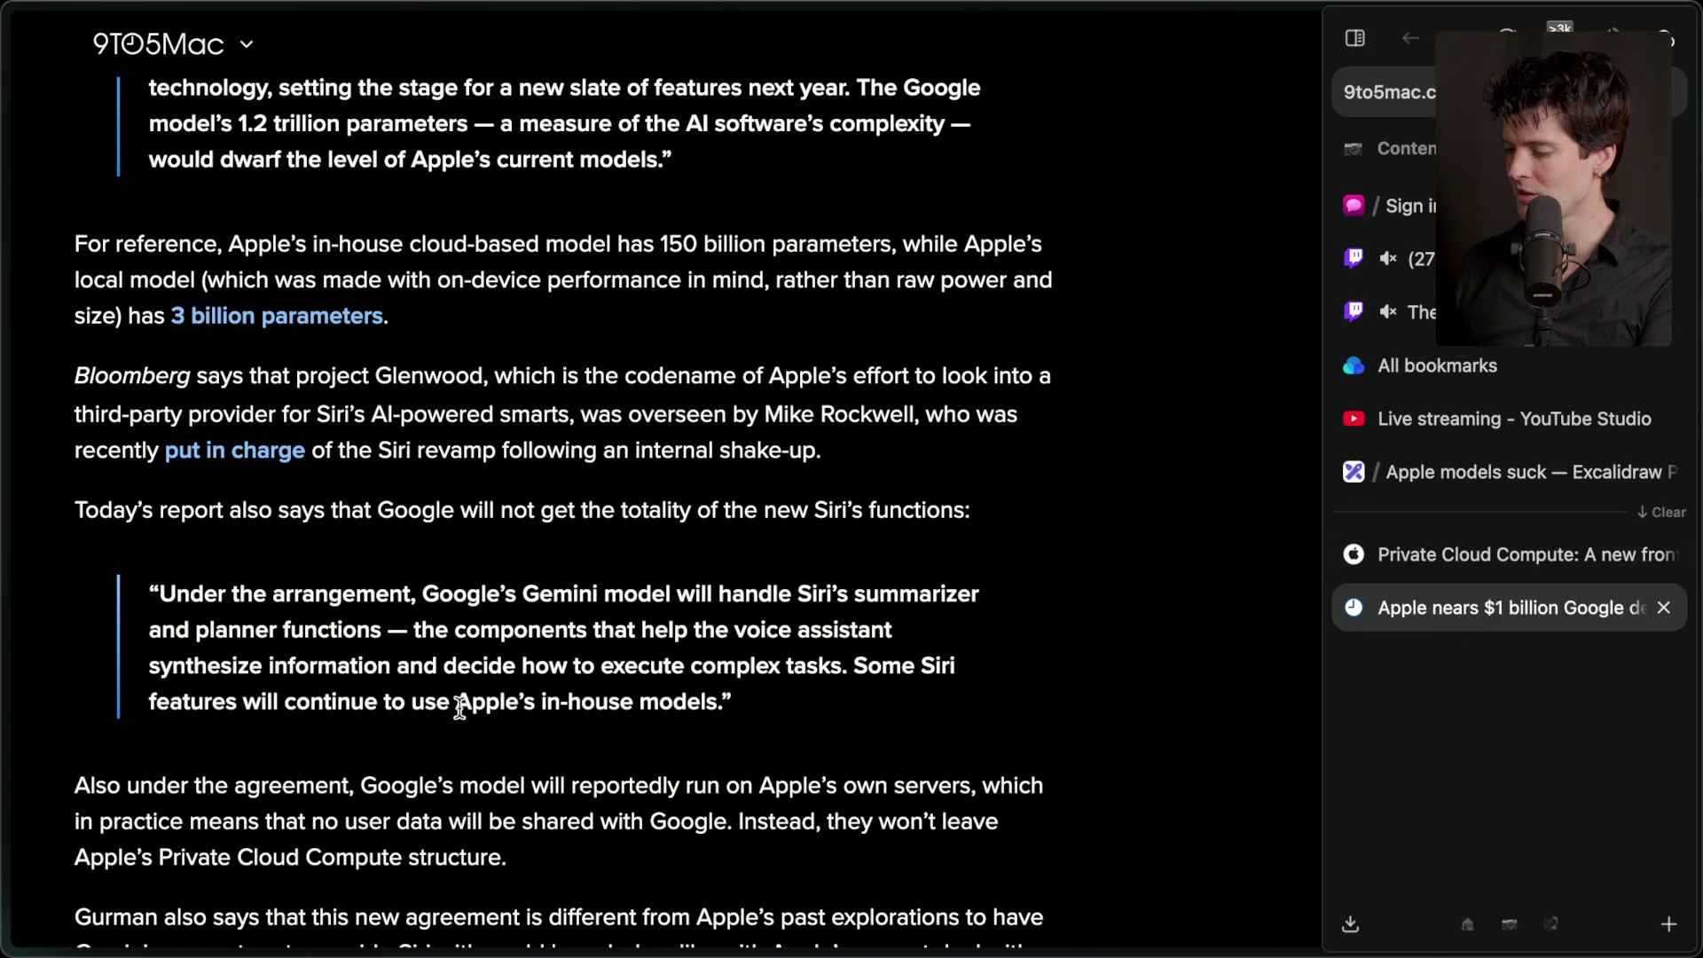
- Copy the Siri executive's name, web-search it, and open the 9to5Mac result
left_click_drag(768, 417, 914, 419)
key("super+c")
key("super+t")
key("super+v")
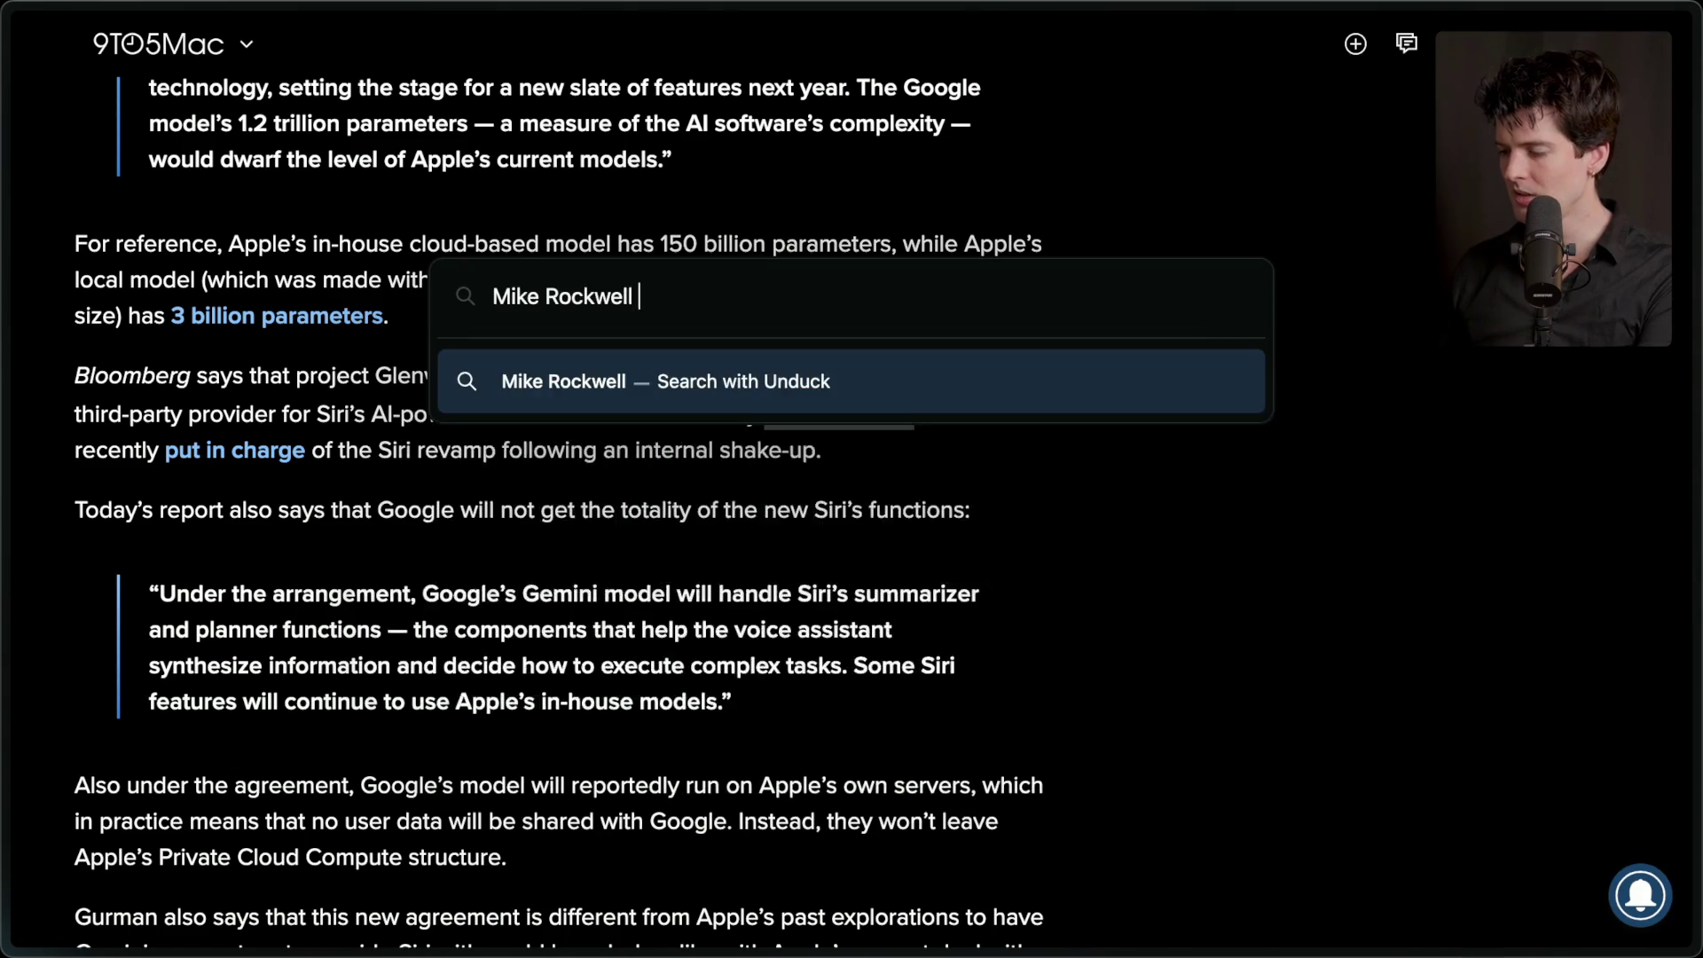
key("Return")
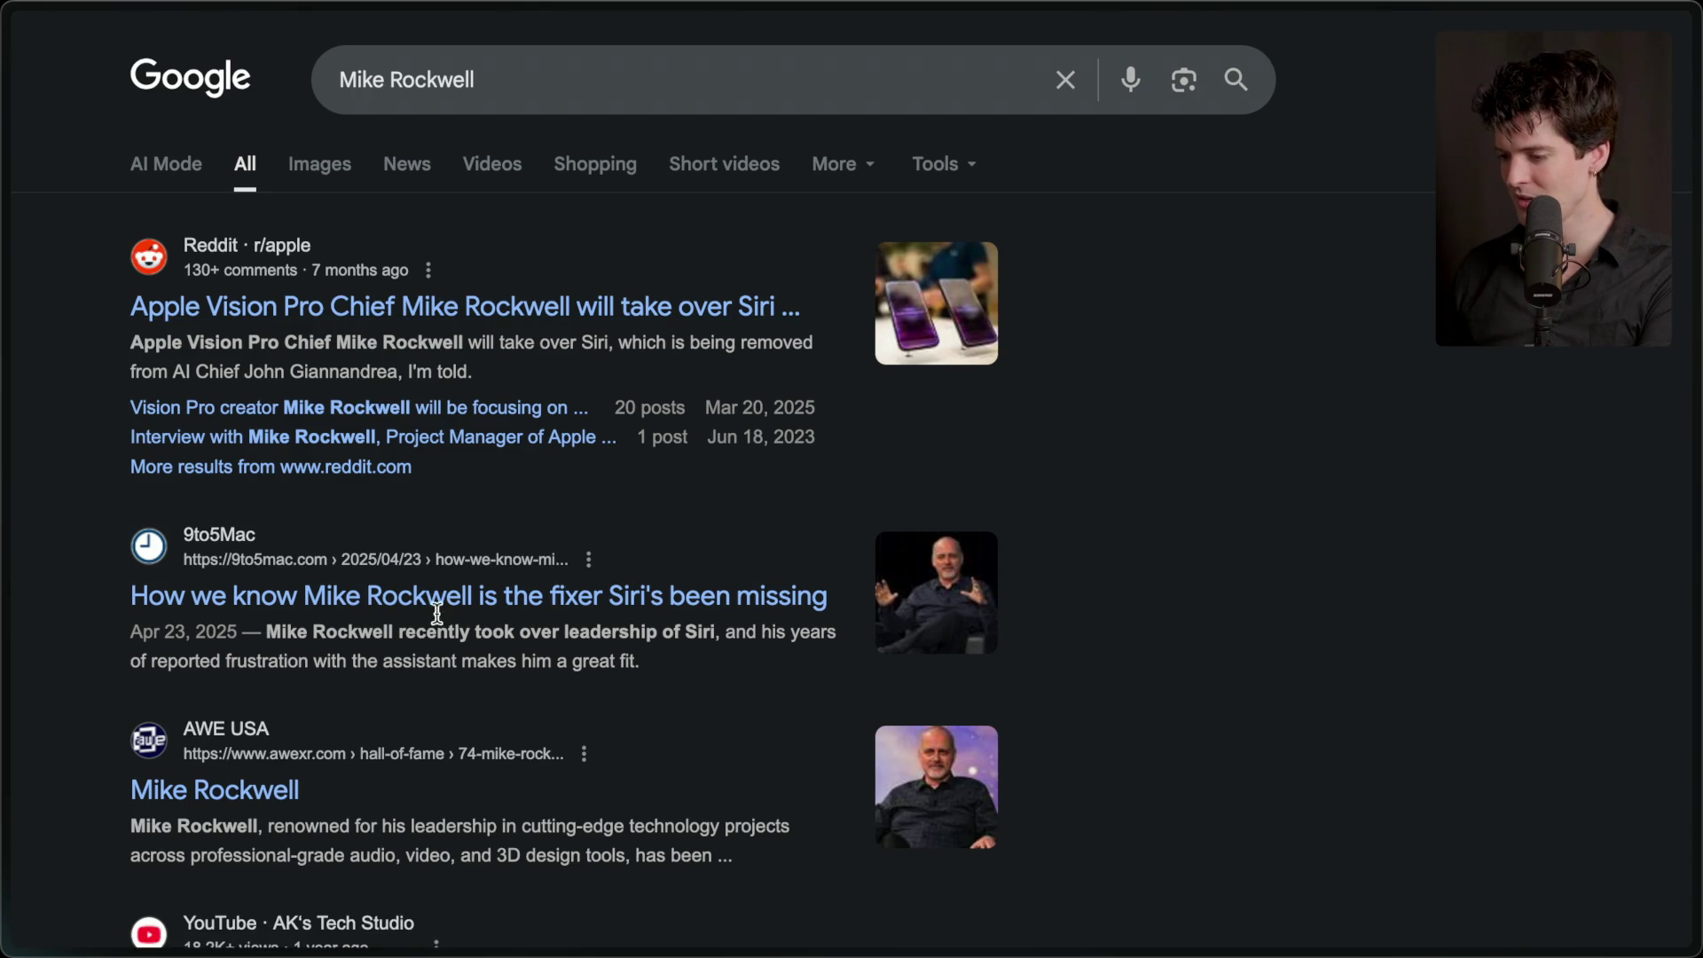
left_click(583, 609)
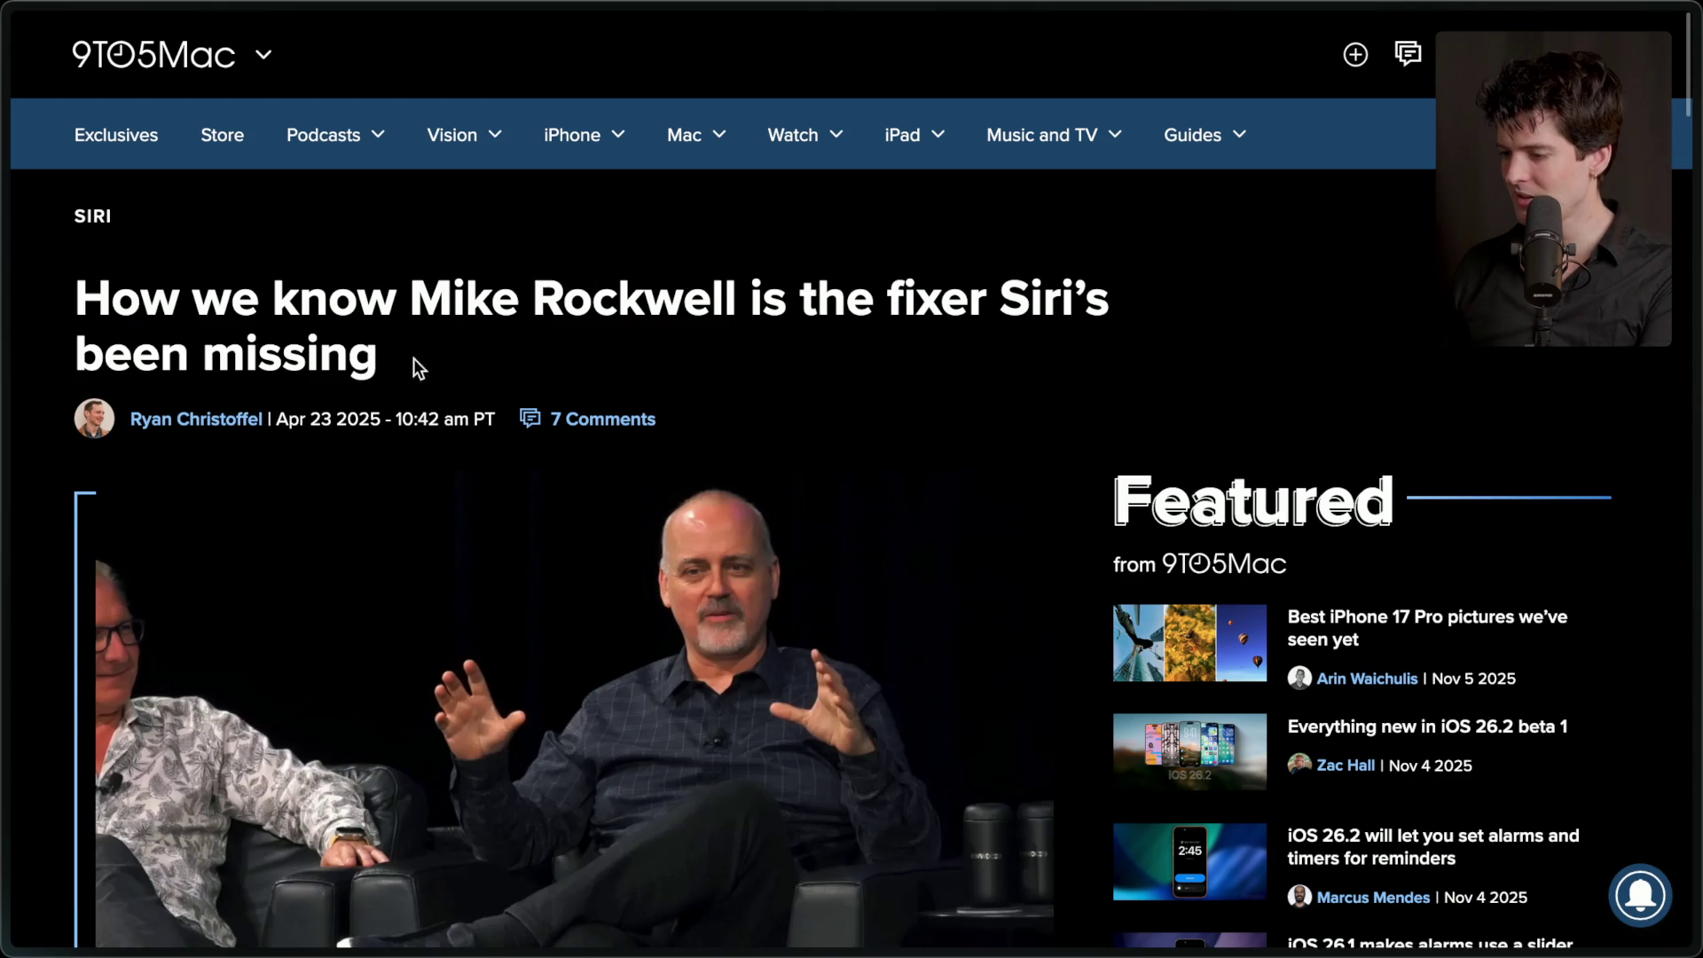
- Read the article on Siri's new leader, highlighting the software chief, quoted passage and Vision Pro quote
scroll(492, 358, "down", 8)
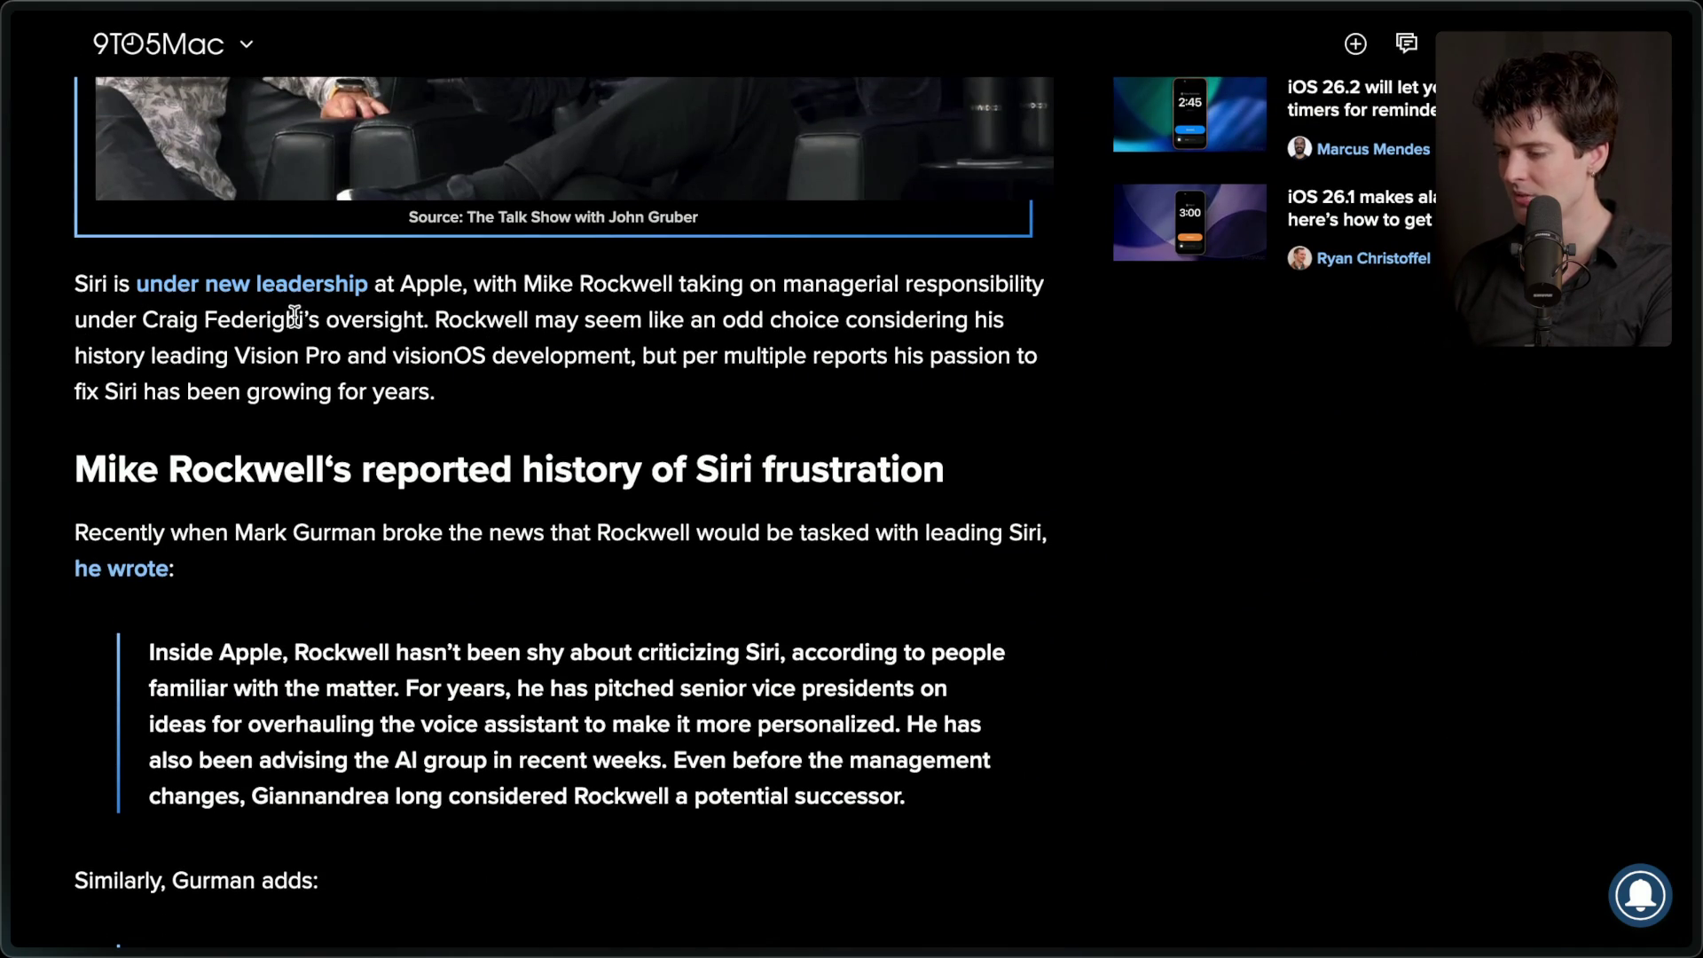
left_click_drag(304, 319, 144, 324)
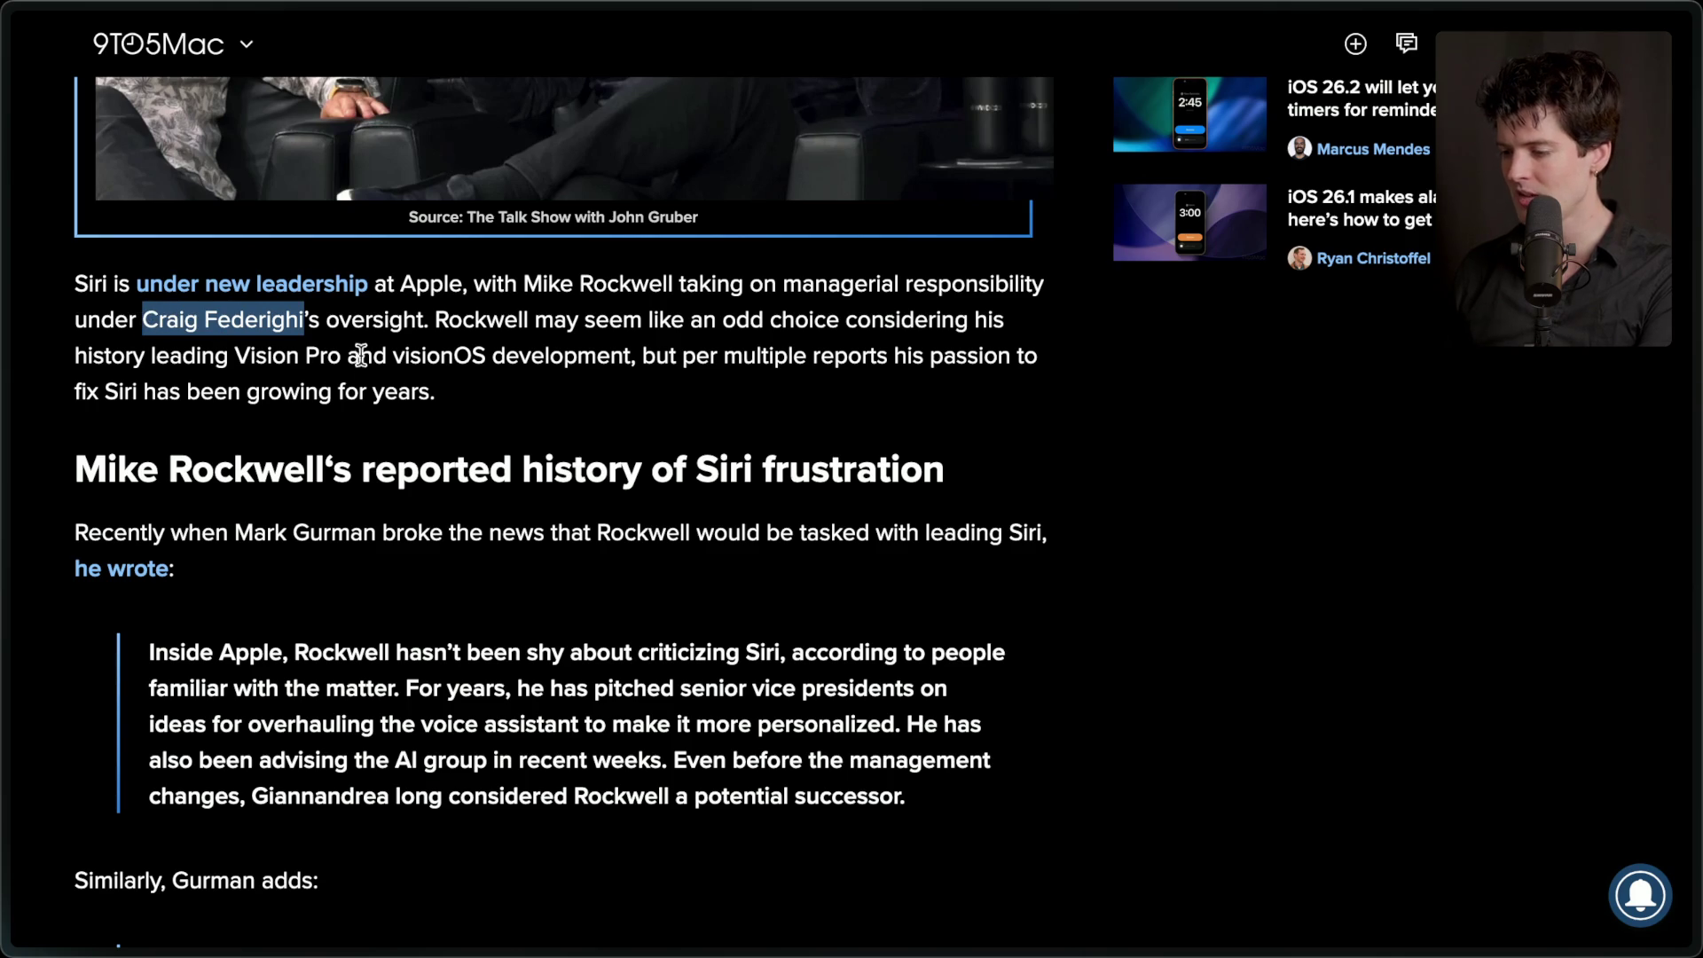
left_click(542, 414)
scroll(538, 404, "down", 5)
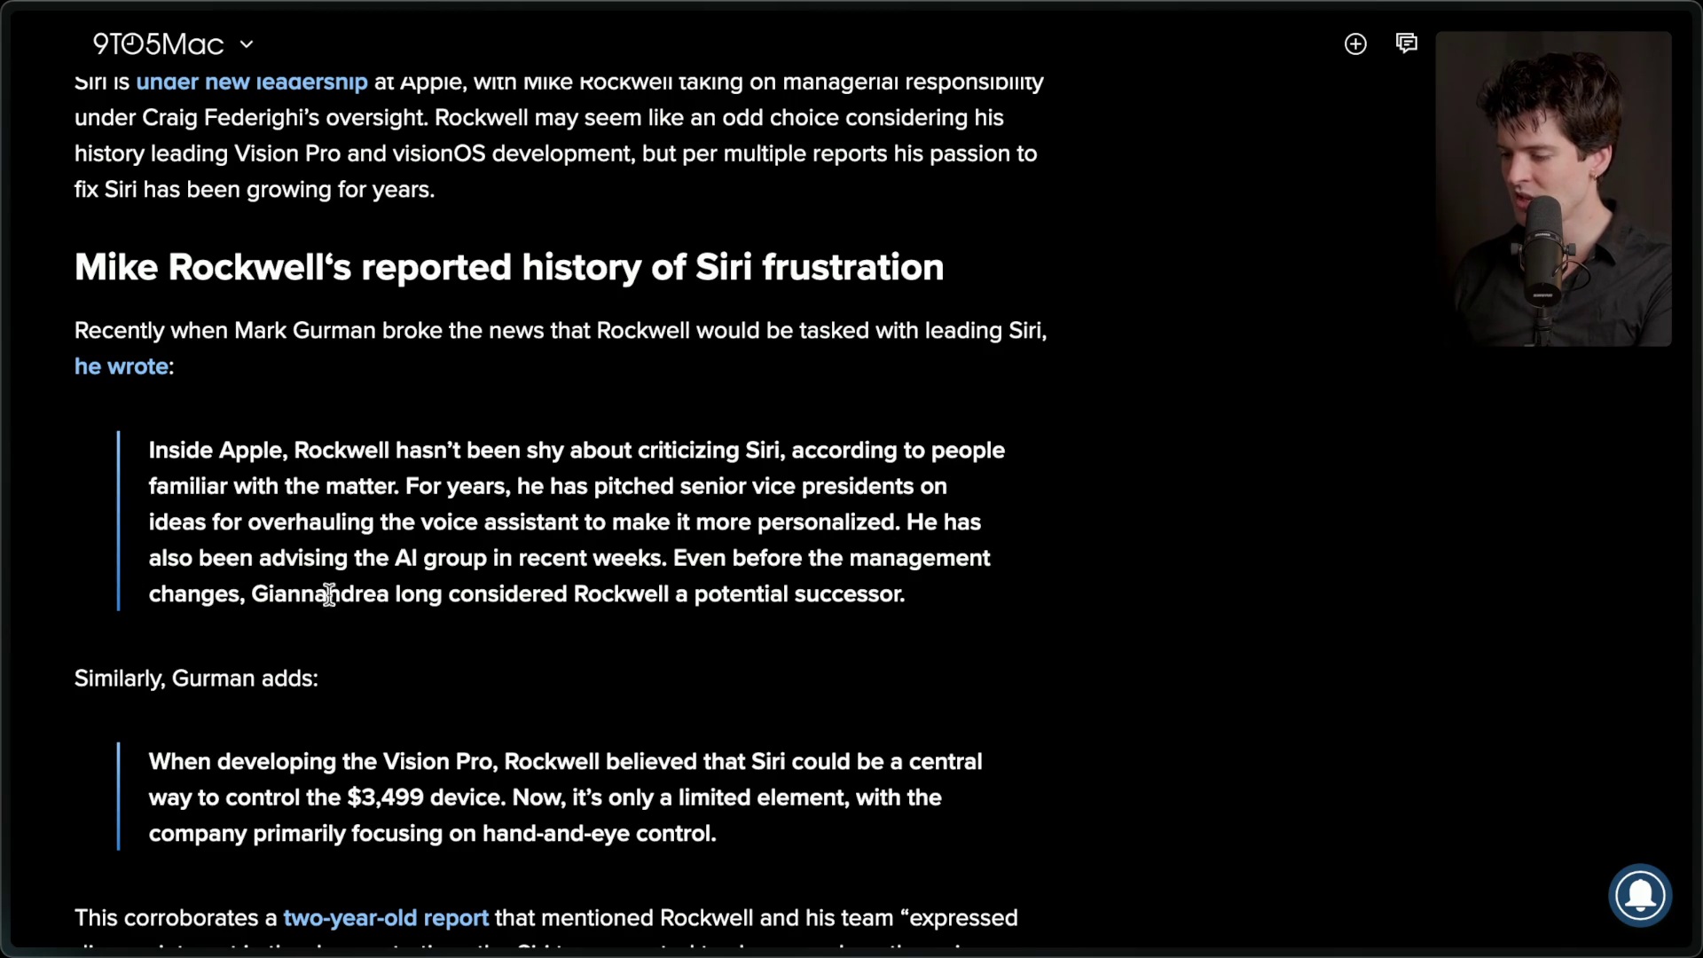
mouse_move(985, 598)
left_mouse_down()
mouse_move(220, 469)
mouse_move(204, 444)
left_mouse_up()
left_click(448, 424)
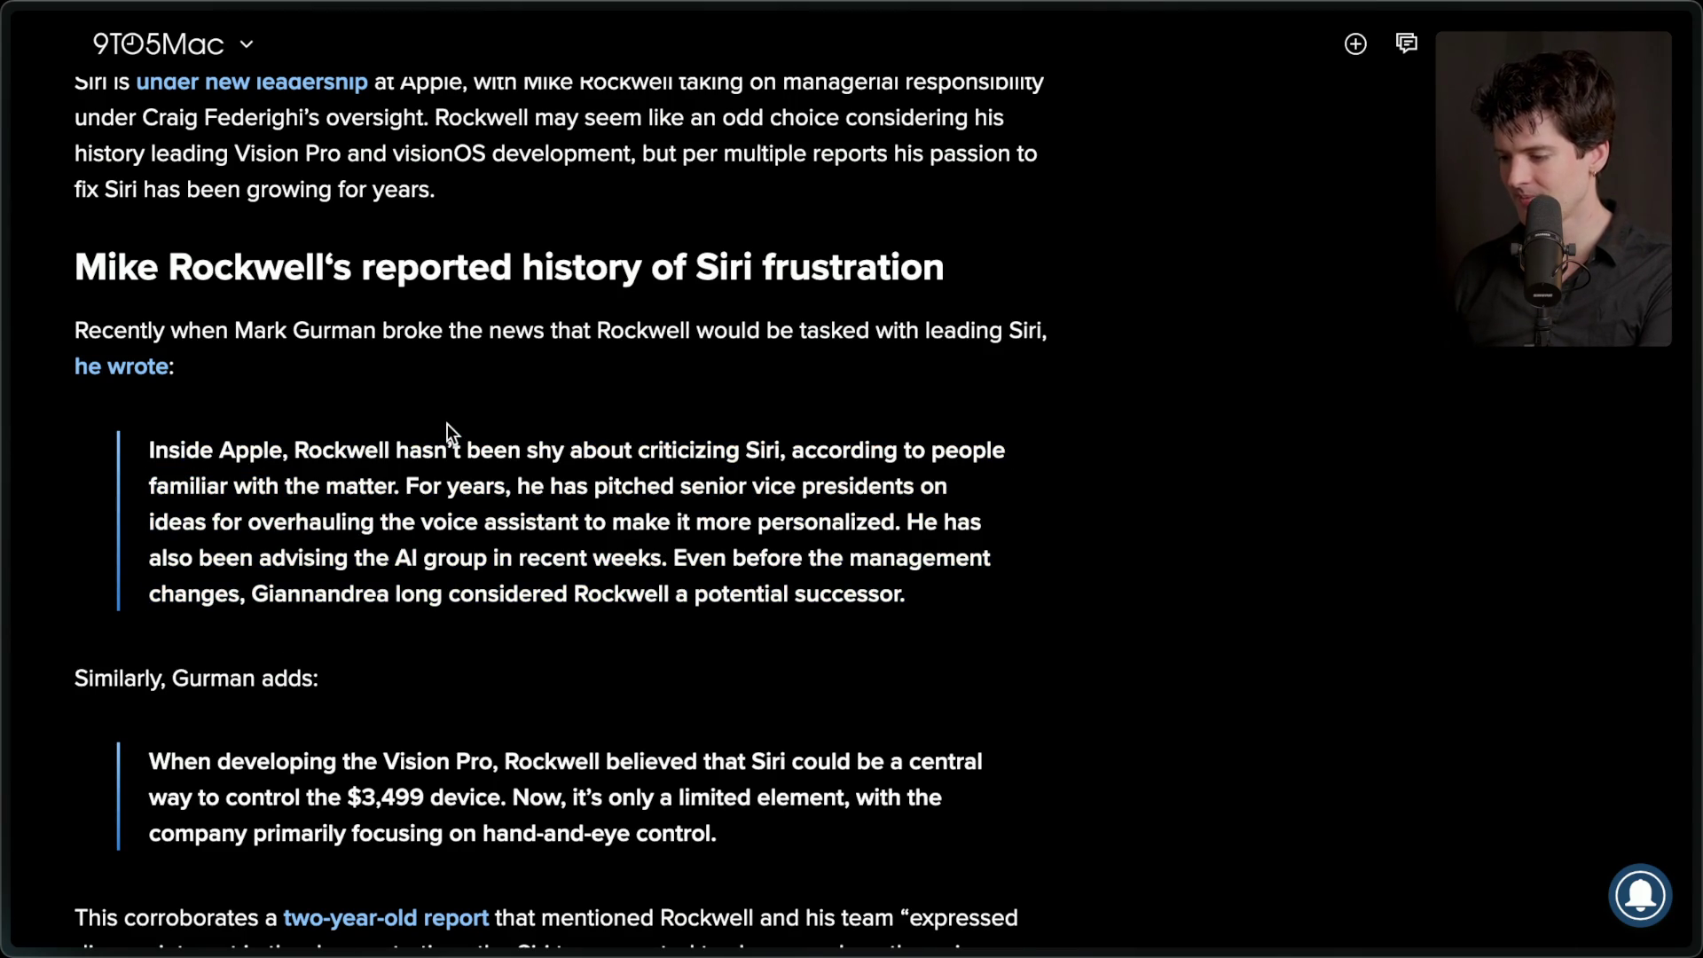
scroll(447, 424, "down", 5)
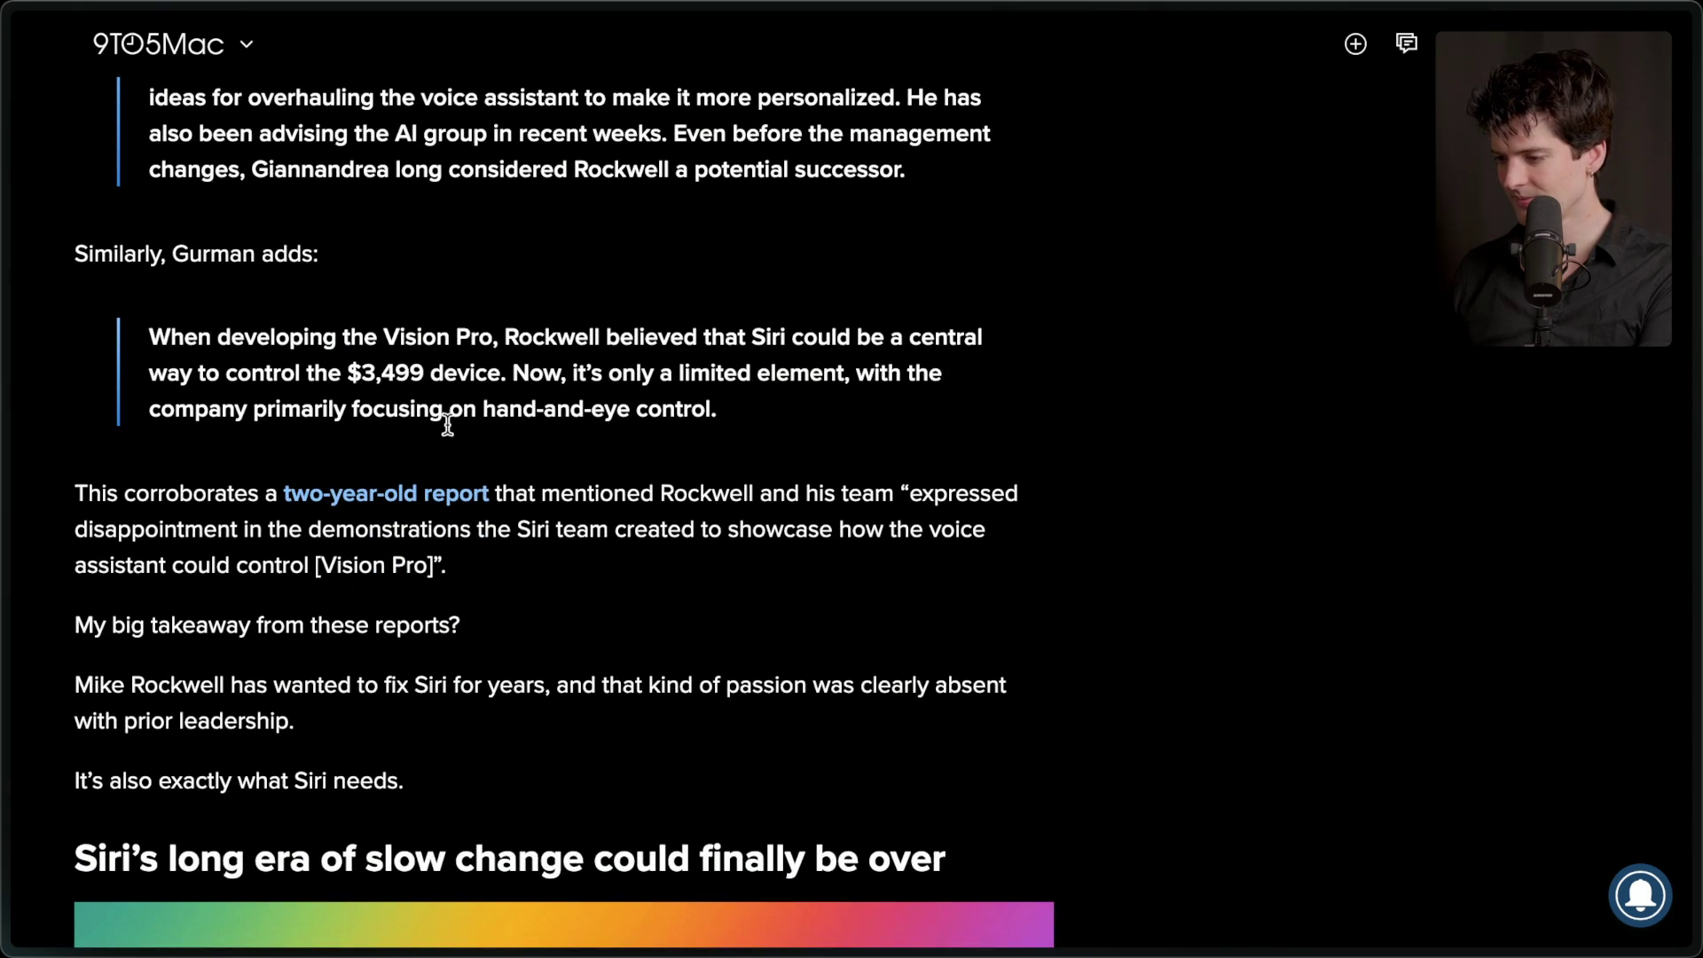
left_click_drag(151, 335, 870, 417)
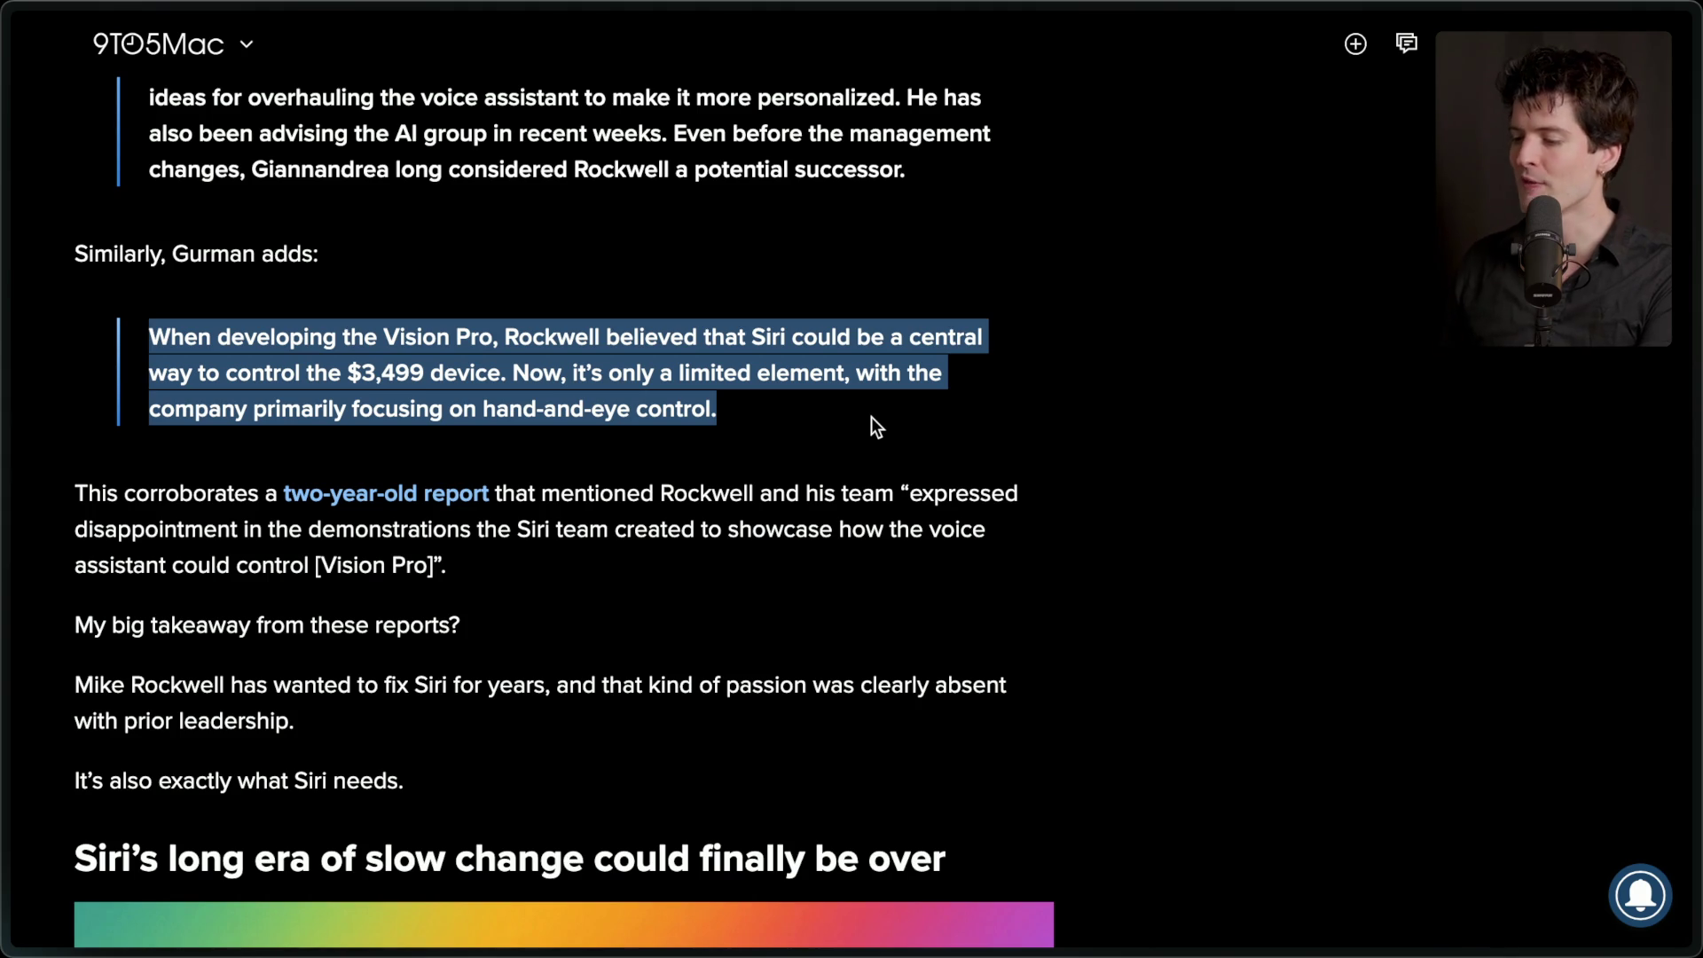
left_click(871, 424)
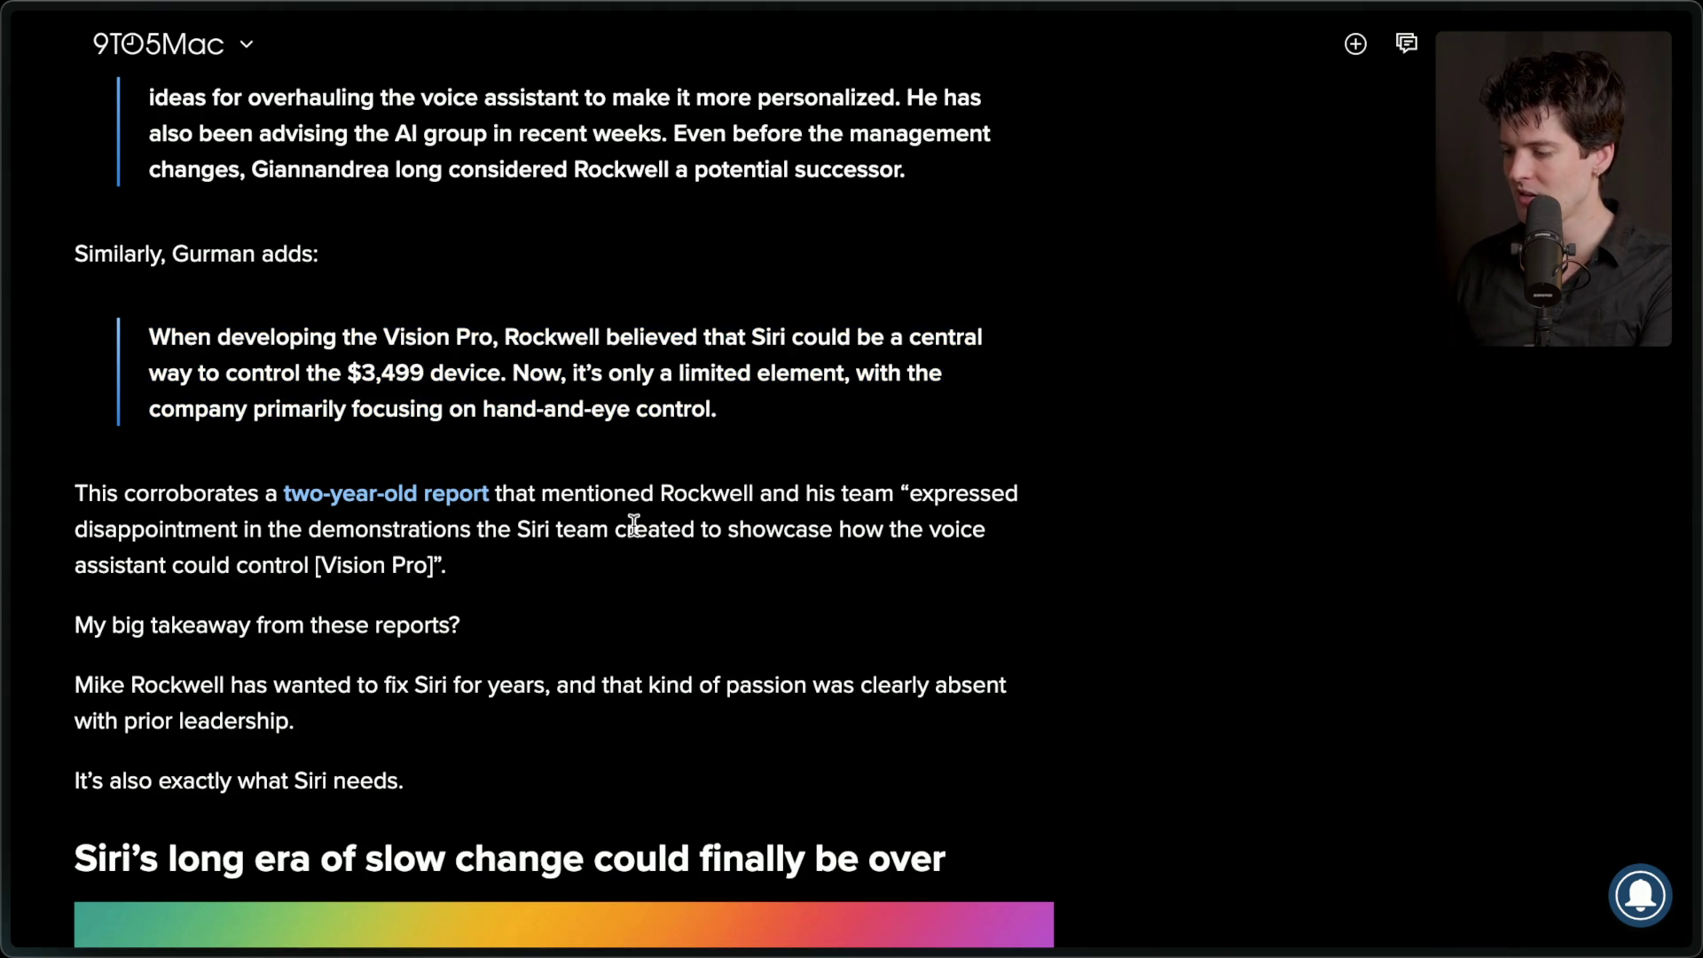
- Scroll the Gemini-Siri article down to 'Apple still hopes to develop its own large-scale model'
mouse_move(541, 569)
left_mouse_down()
mouse_move(78, 530)
mouse_move(75, 494)
left_mouse_up()
left_click(666, 599)
scroll(666, 600, "down", 6)
scroll(667, 602, "down", 15)
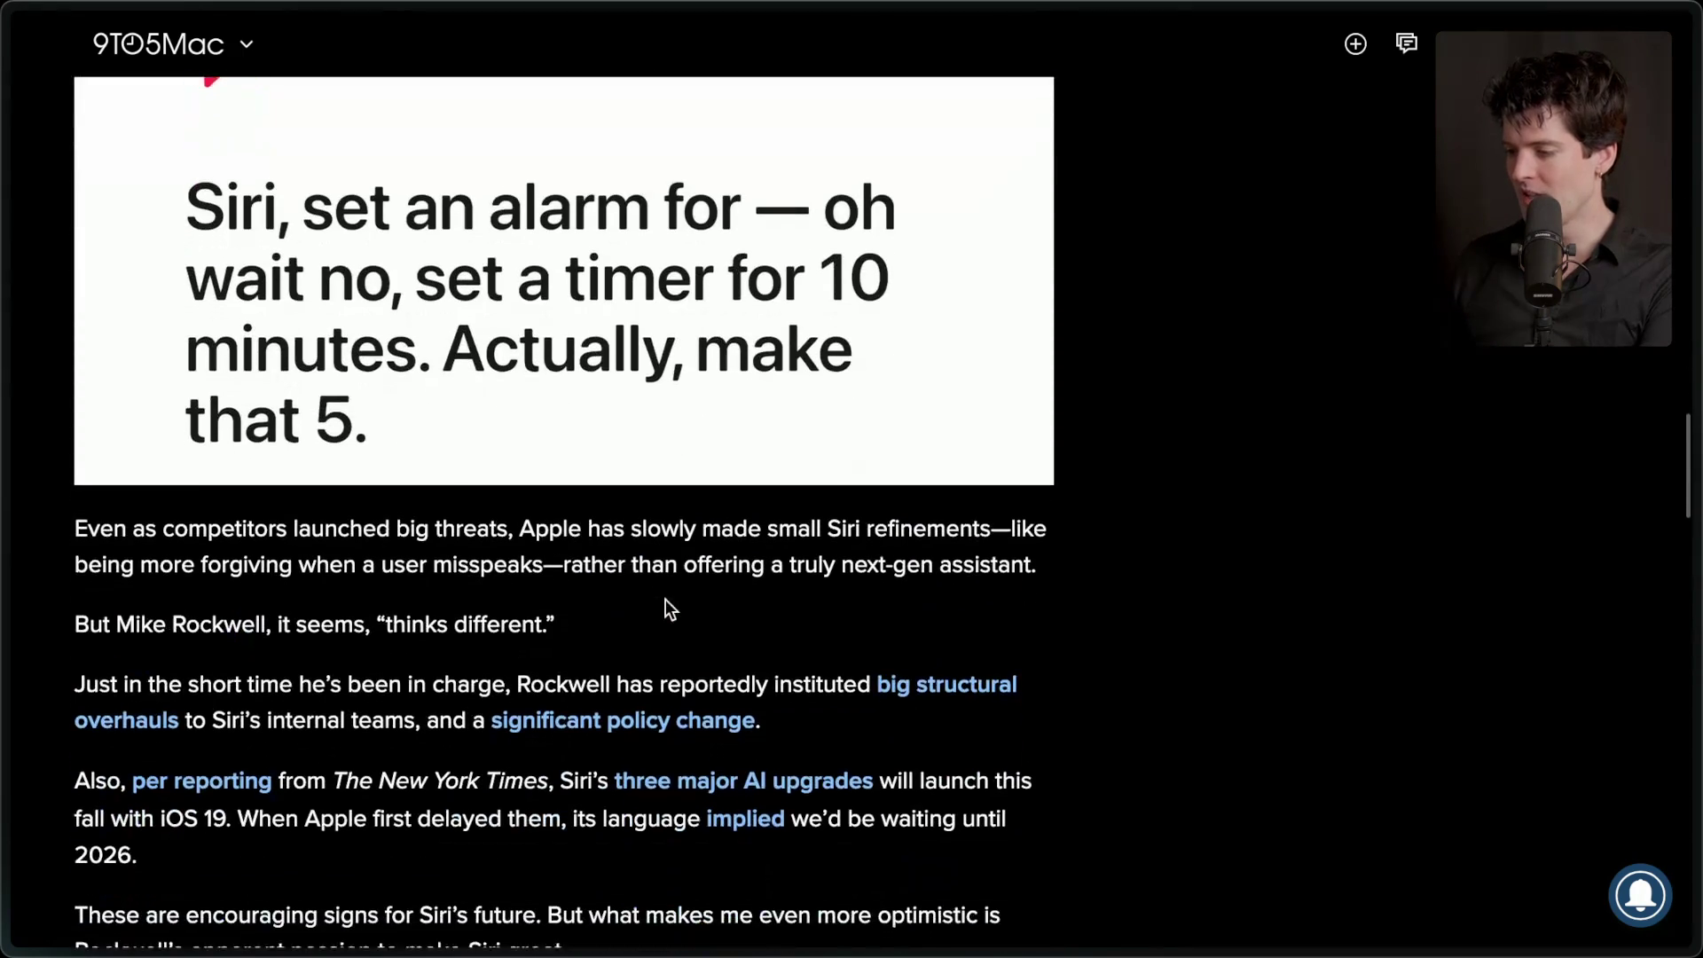
scroll(665, 598, "down", 15)
scroll(744, 599, "down", 3)
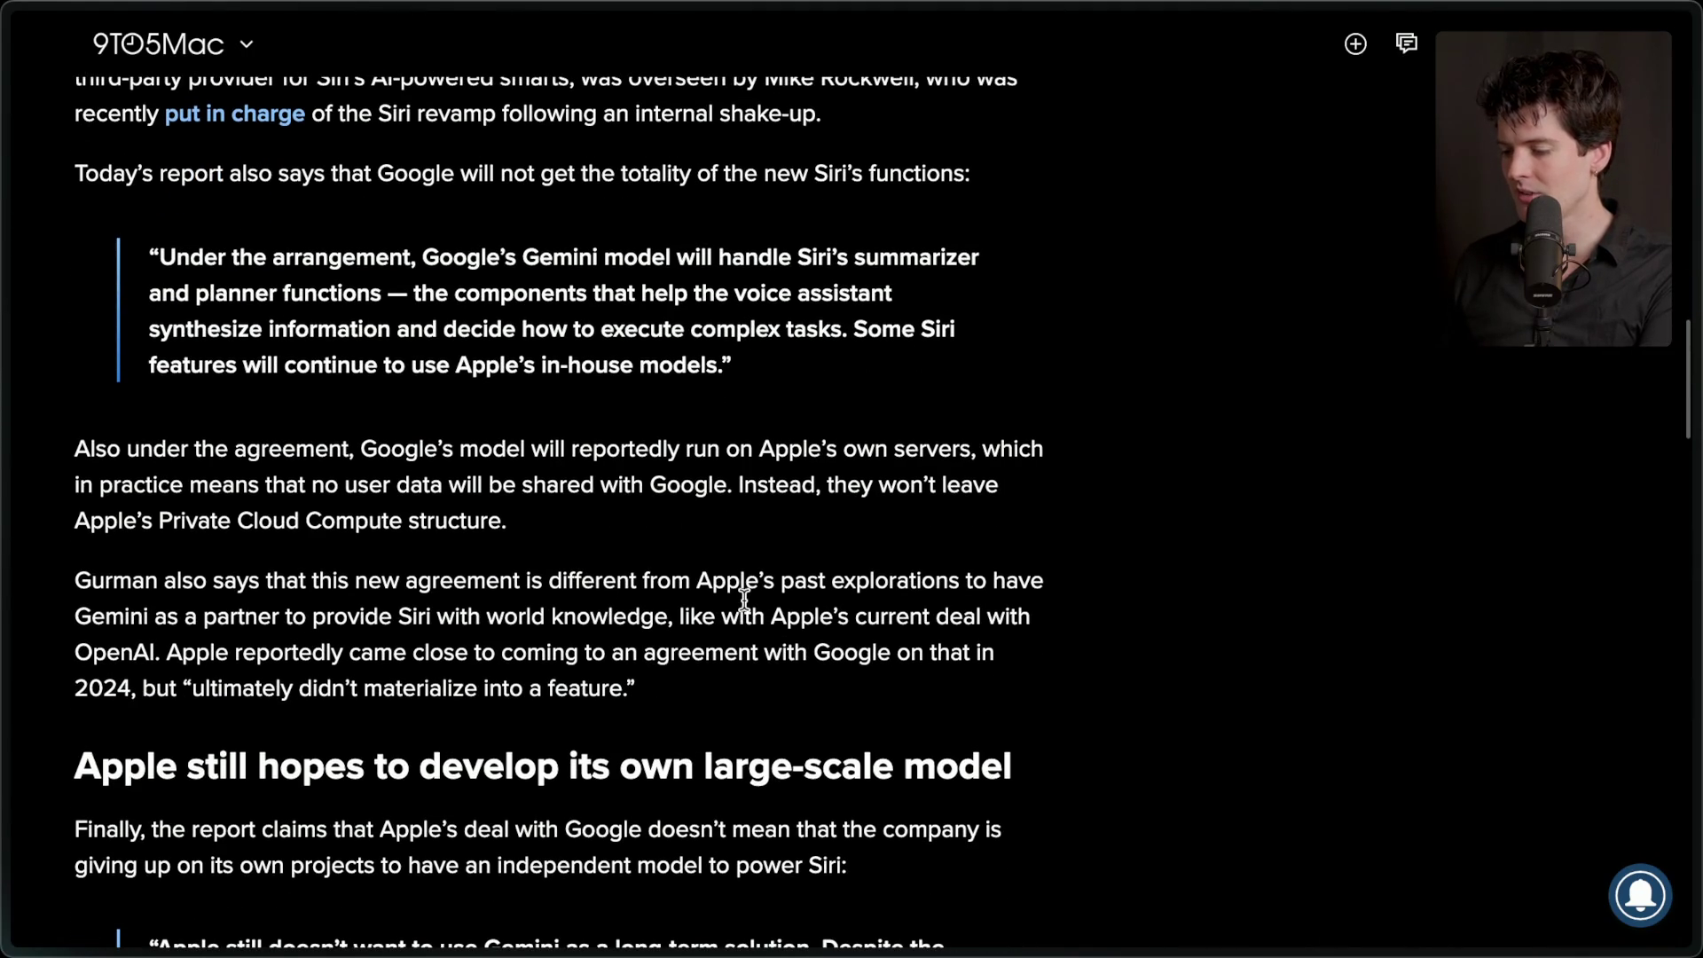
- Read the Gemini article to its end, highlighting the own-model heading and Private Cloud Compute sentence
scroll(745, 600, "down", 4)
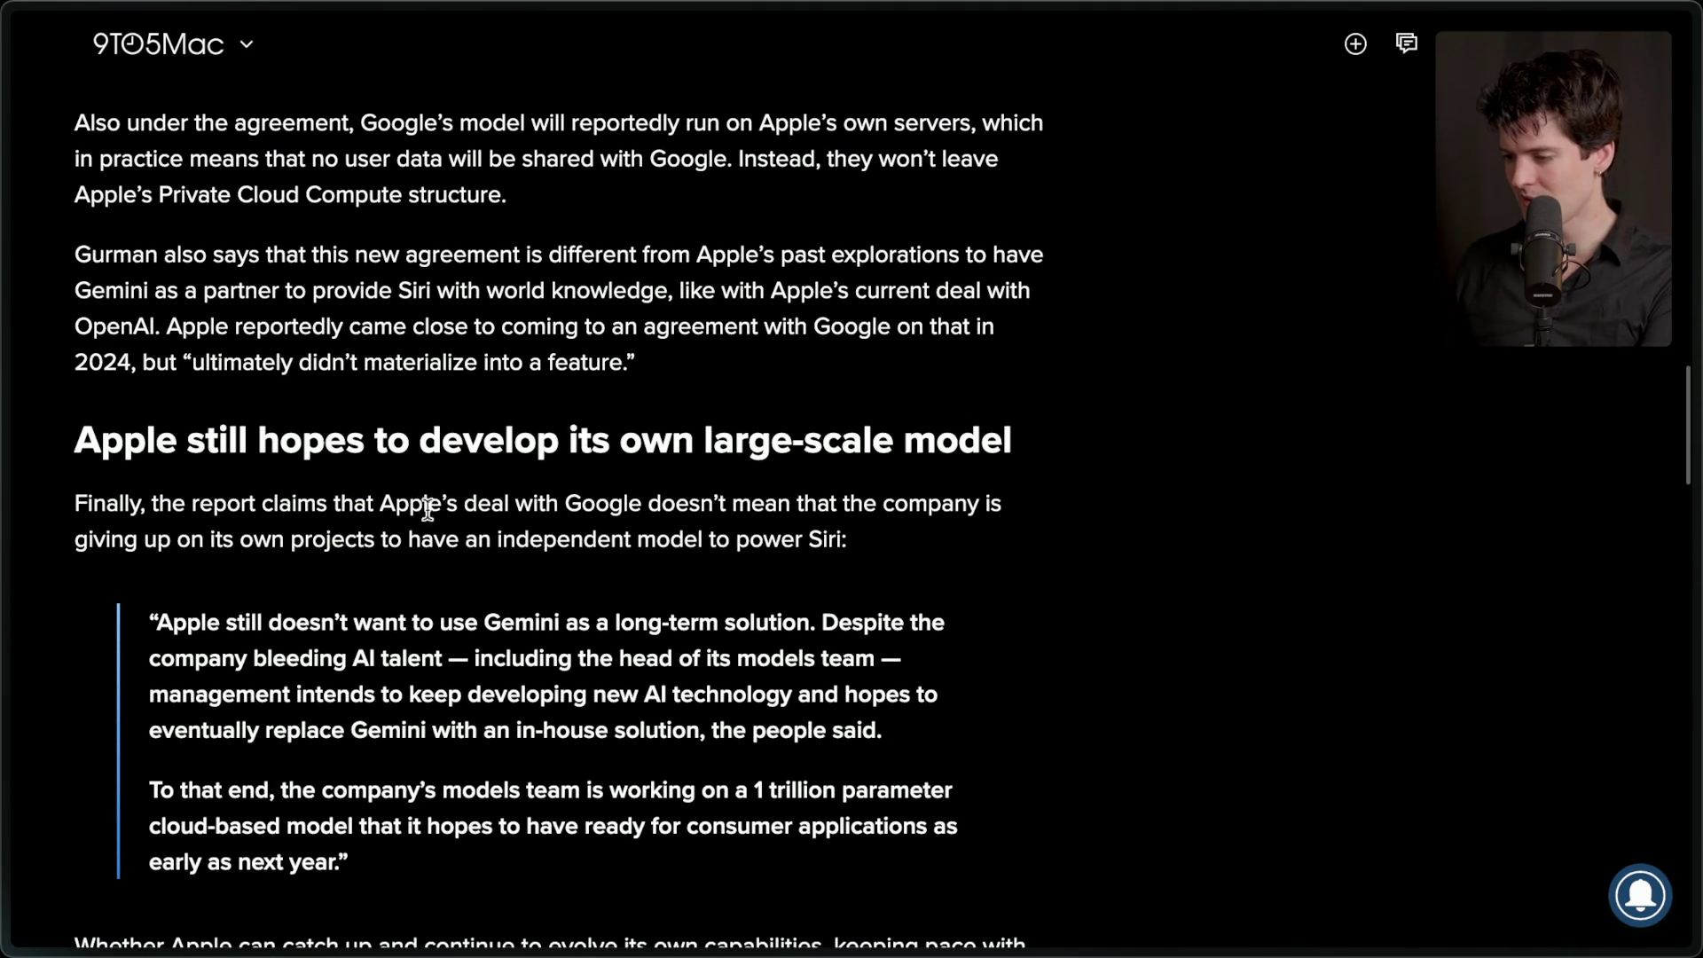
mouse_move(71, 437)
left_mouse_down()
mouse_move(1106, 427)
mouse_move(1038, 444)
left_mouse_up()
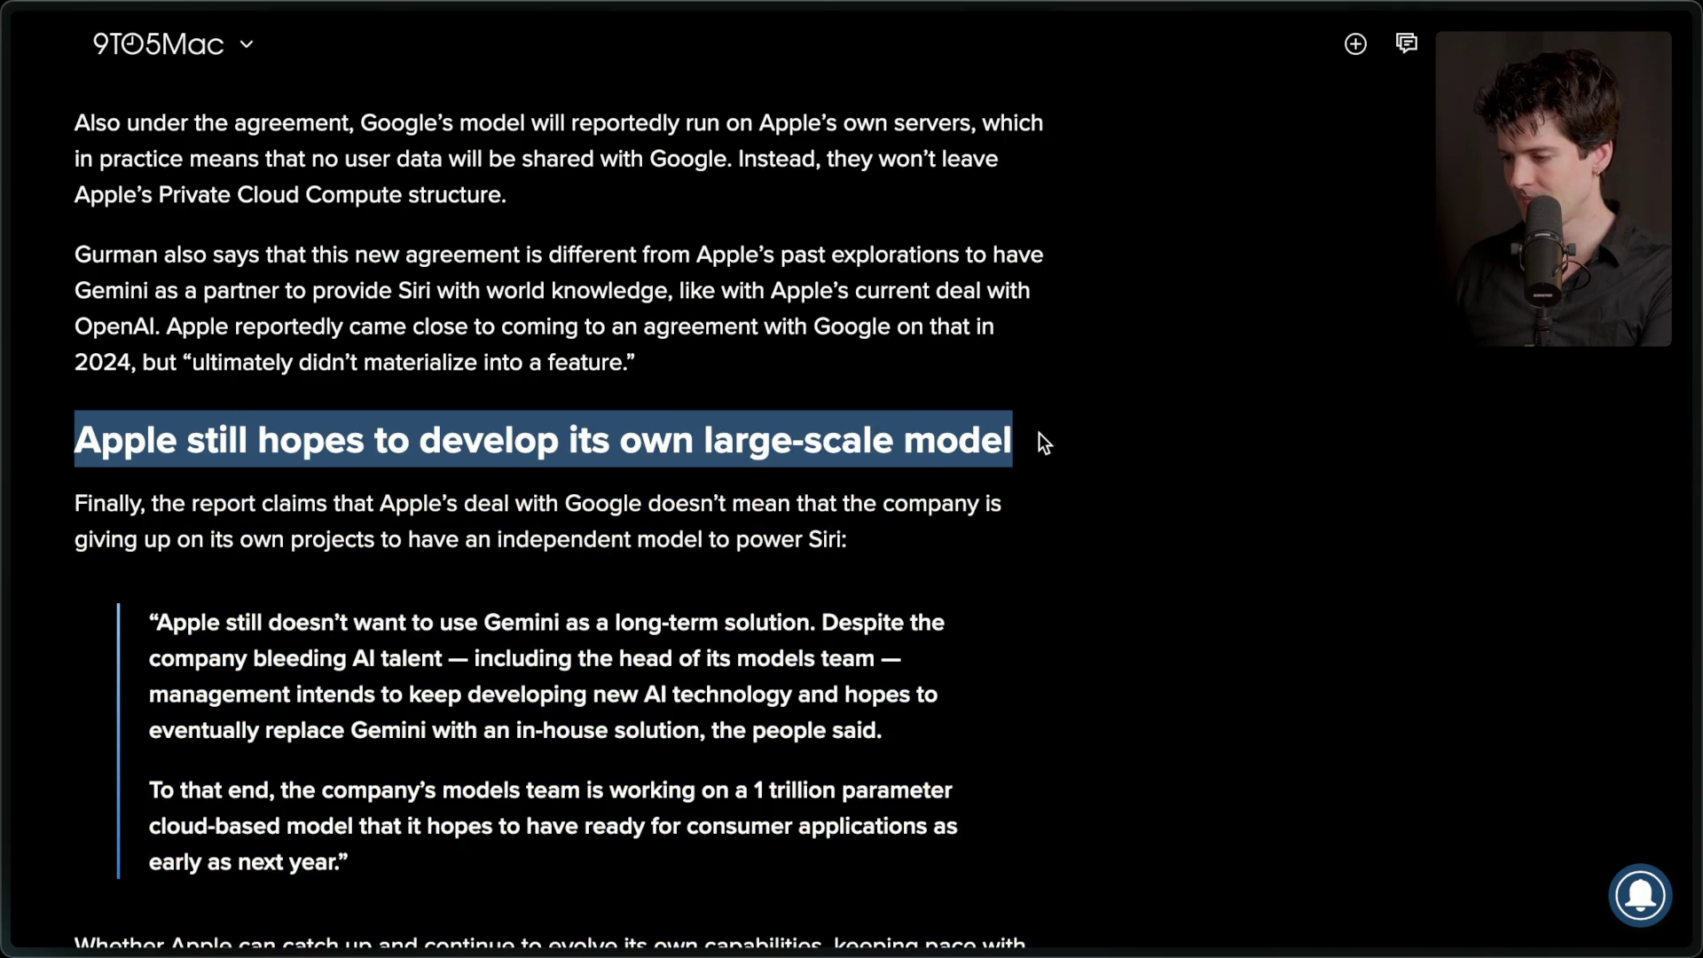
left_click(1040, 433)
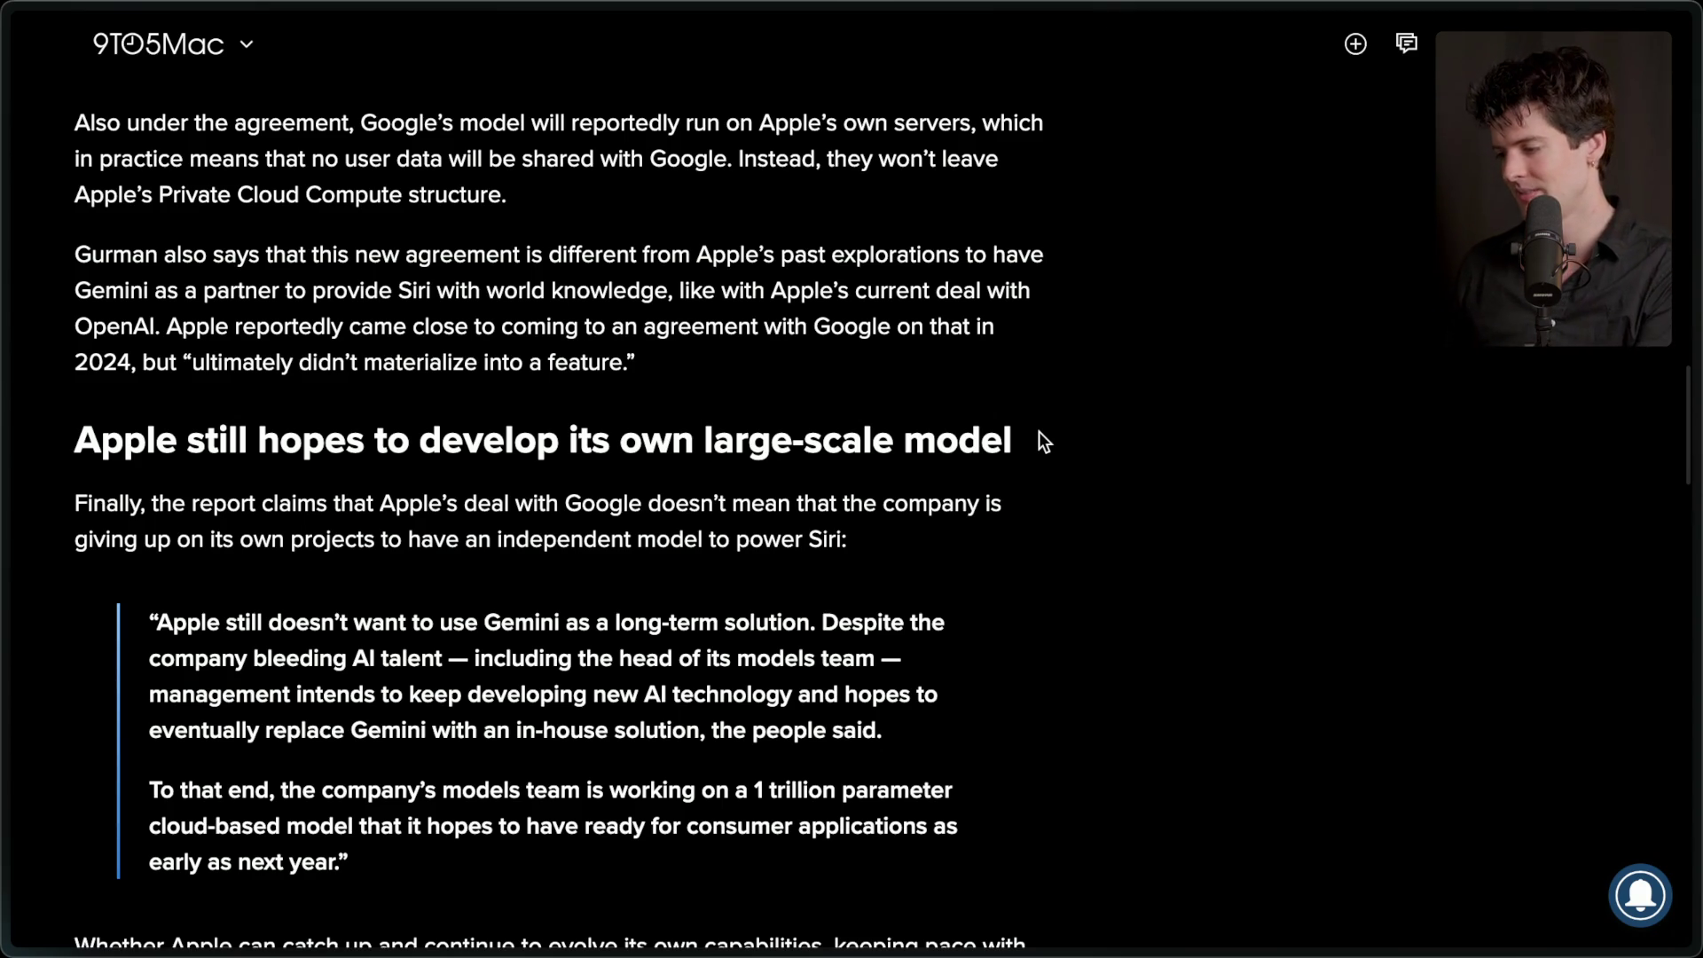
scroll(1038, 431, "up", 3)
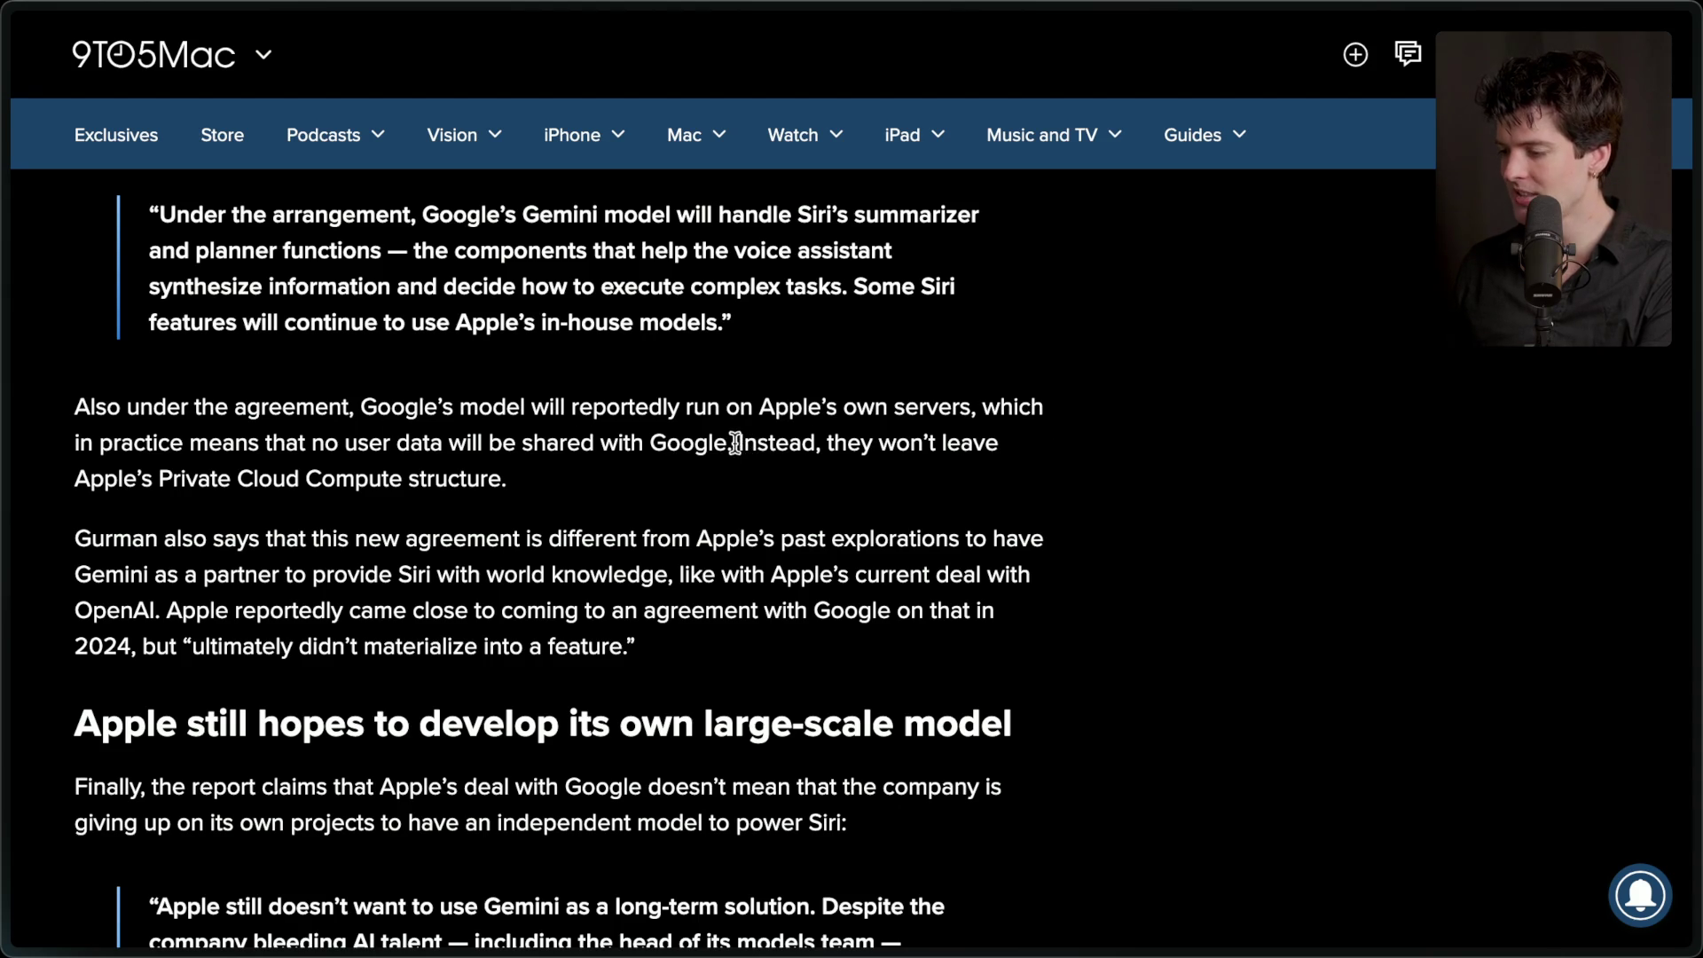
left_click_drag(735, 444, 760, 493)
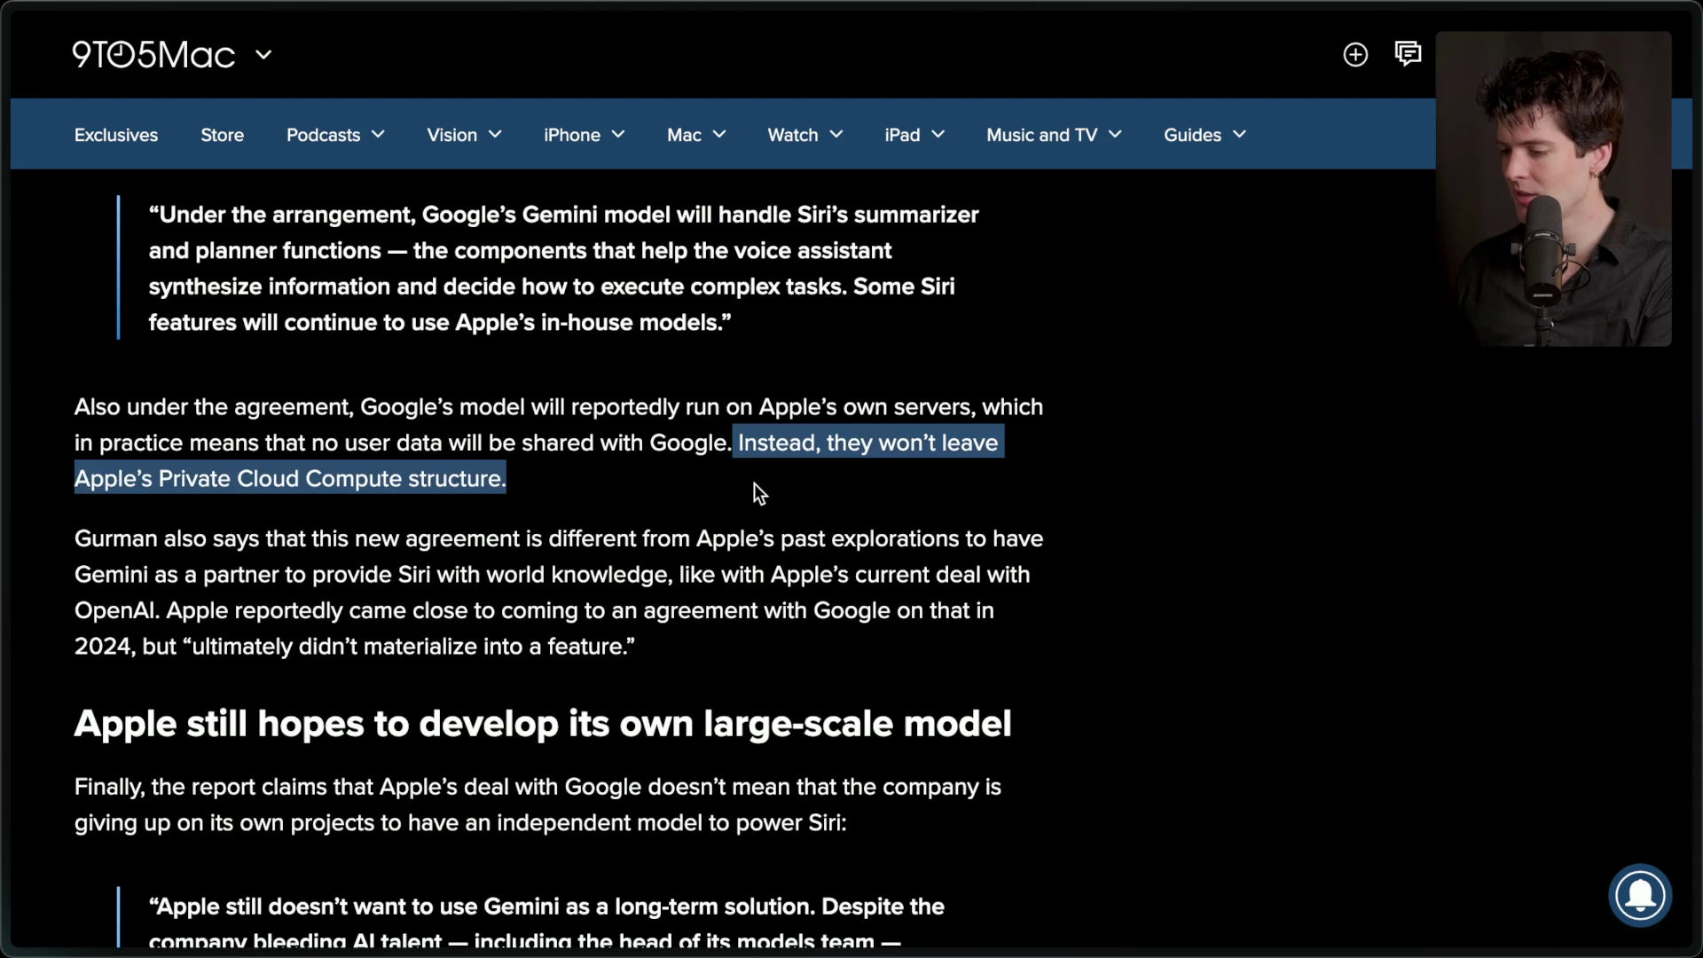
left_click(573, 475)
scroll(573, 473, "down", 8)
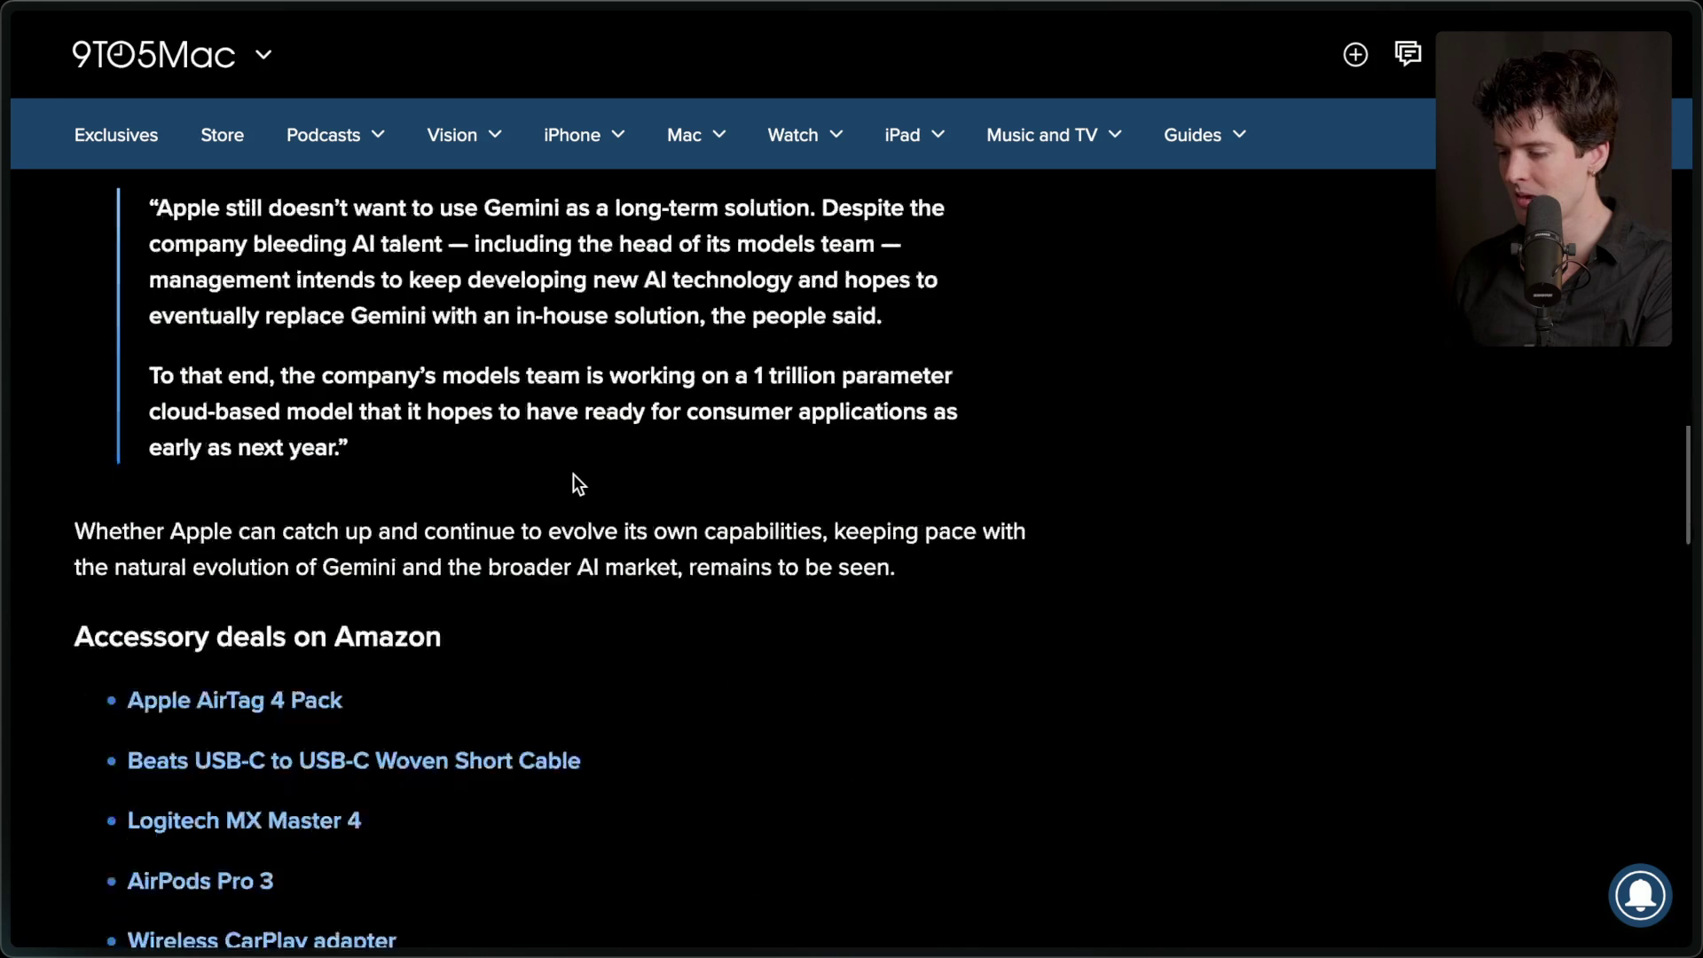
- Open the security.apple.com PCC documentation link from Twitch chat and start skimming it
mouse_move(1695, 479)
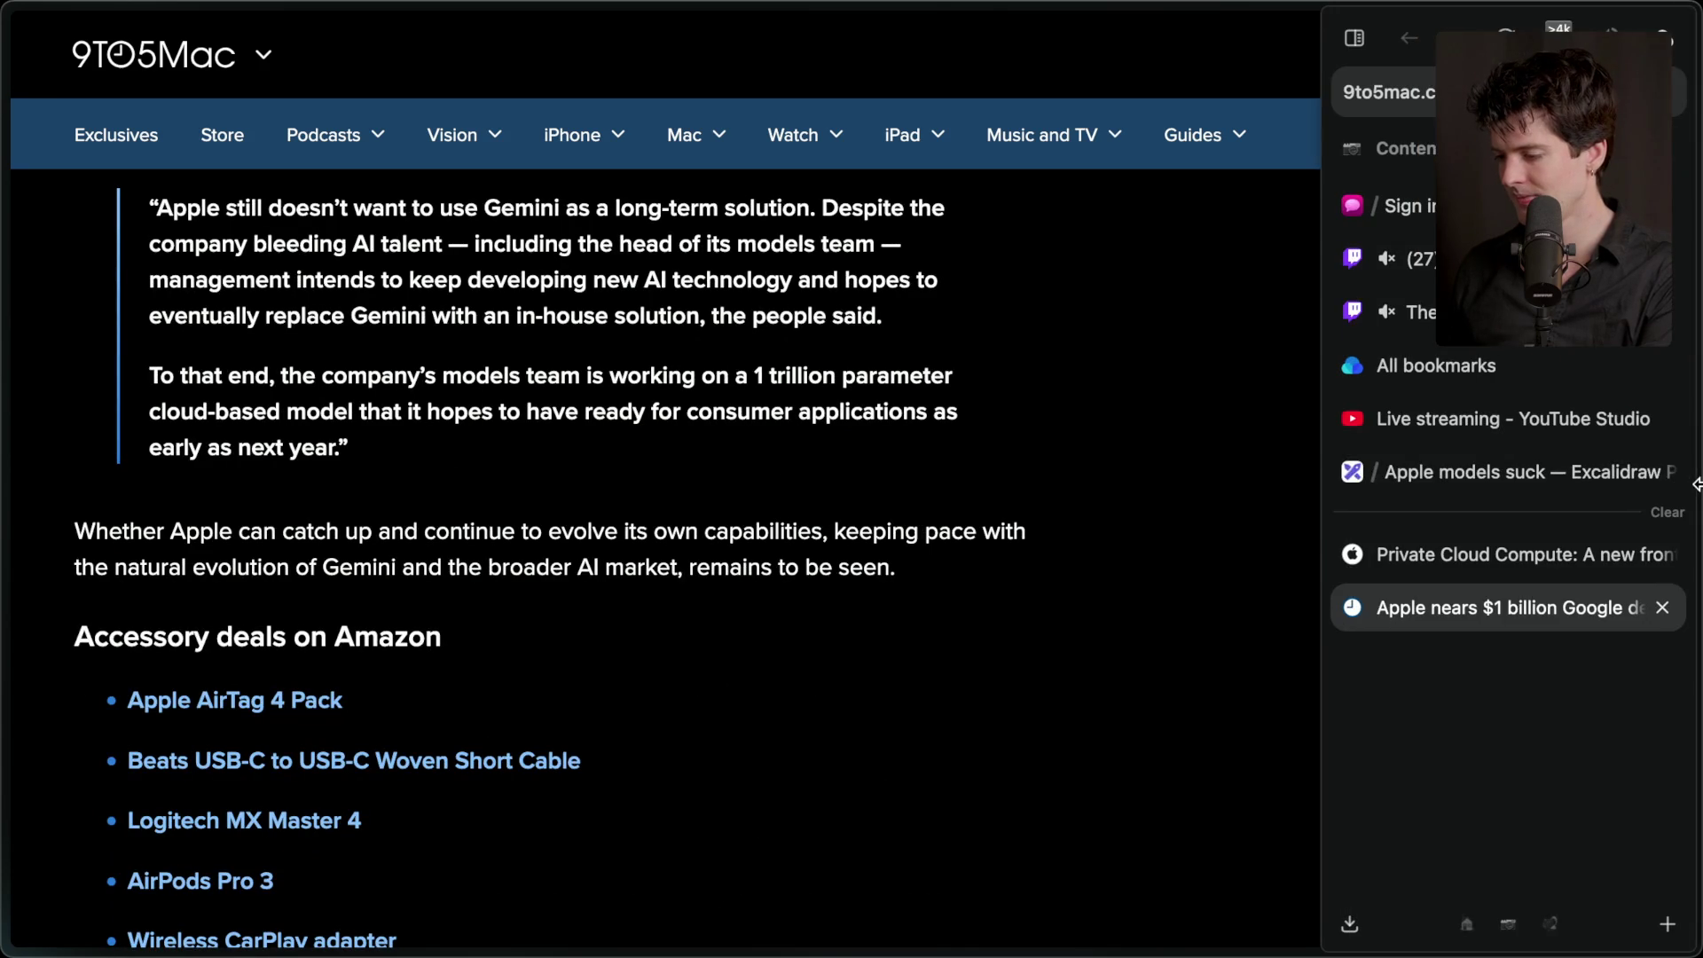
left_click(1500, 319)
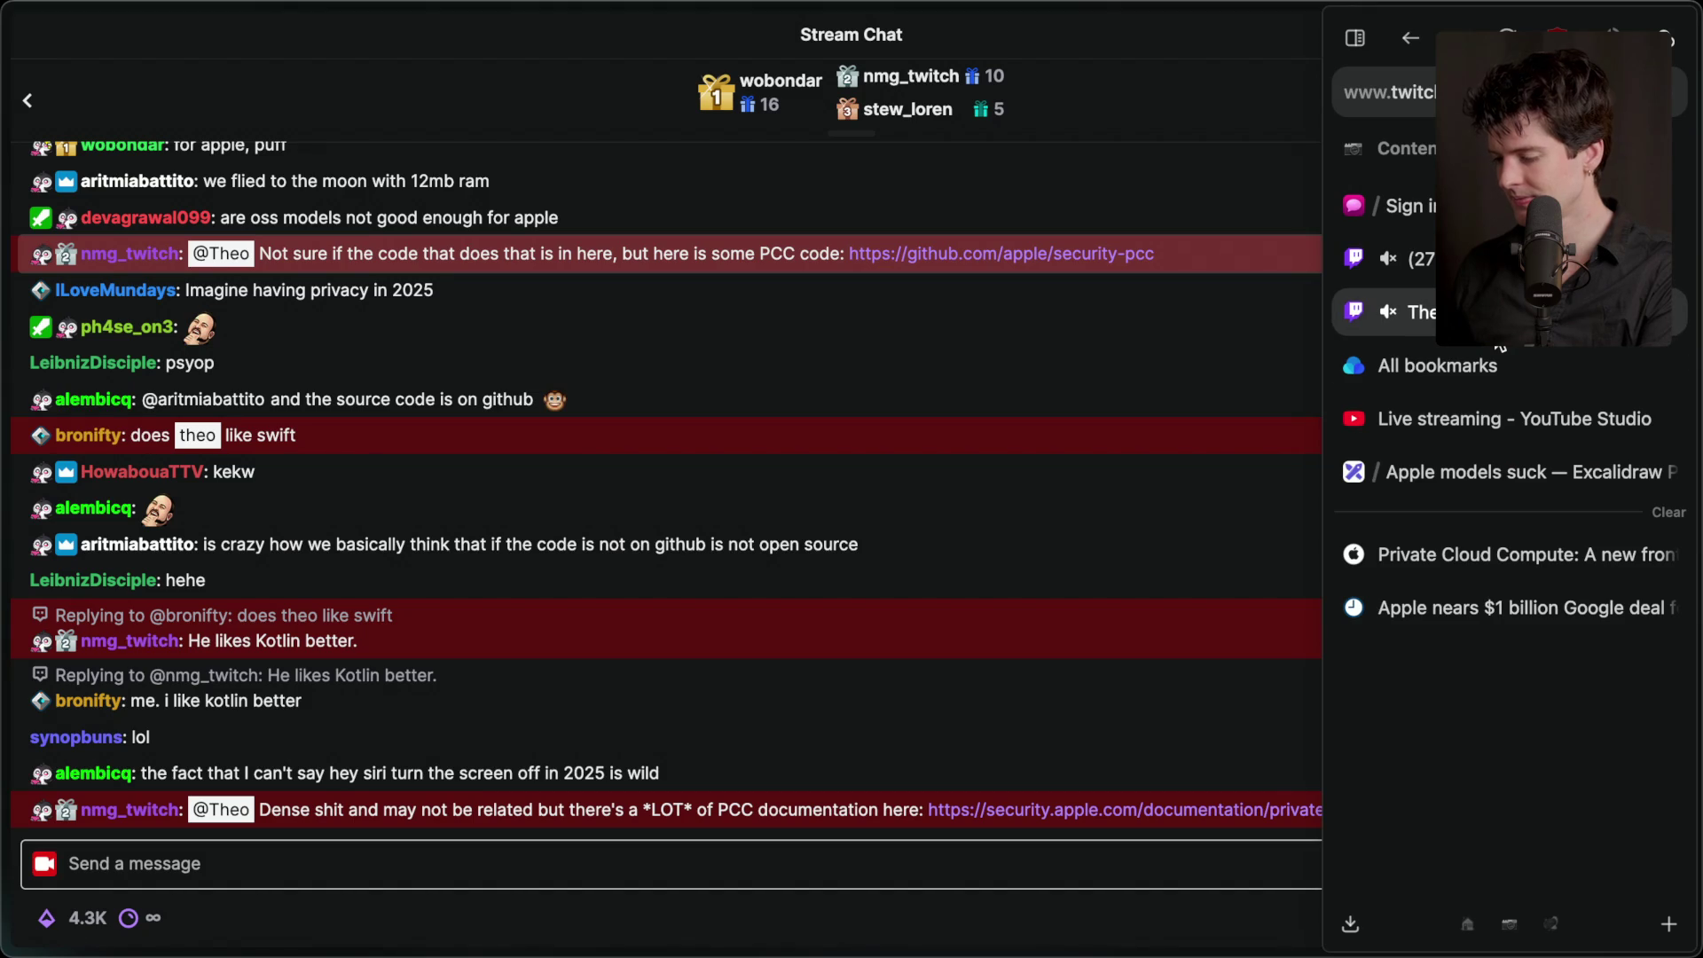
left_click(1111, 809)
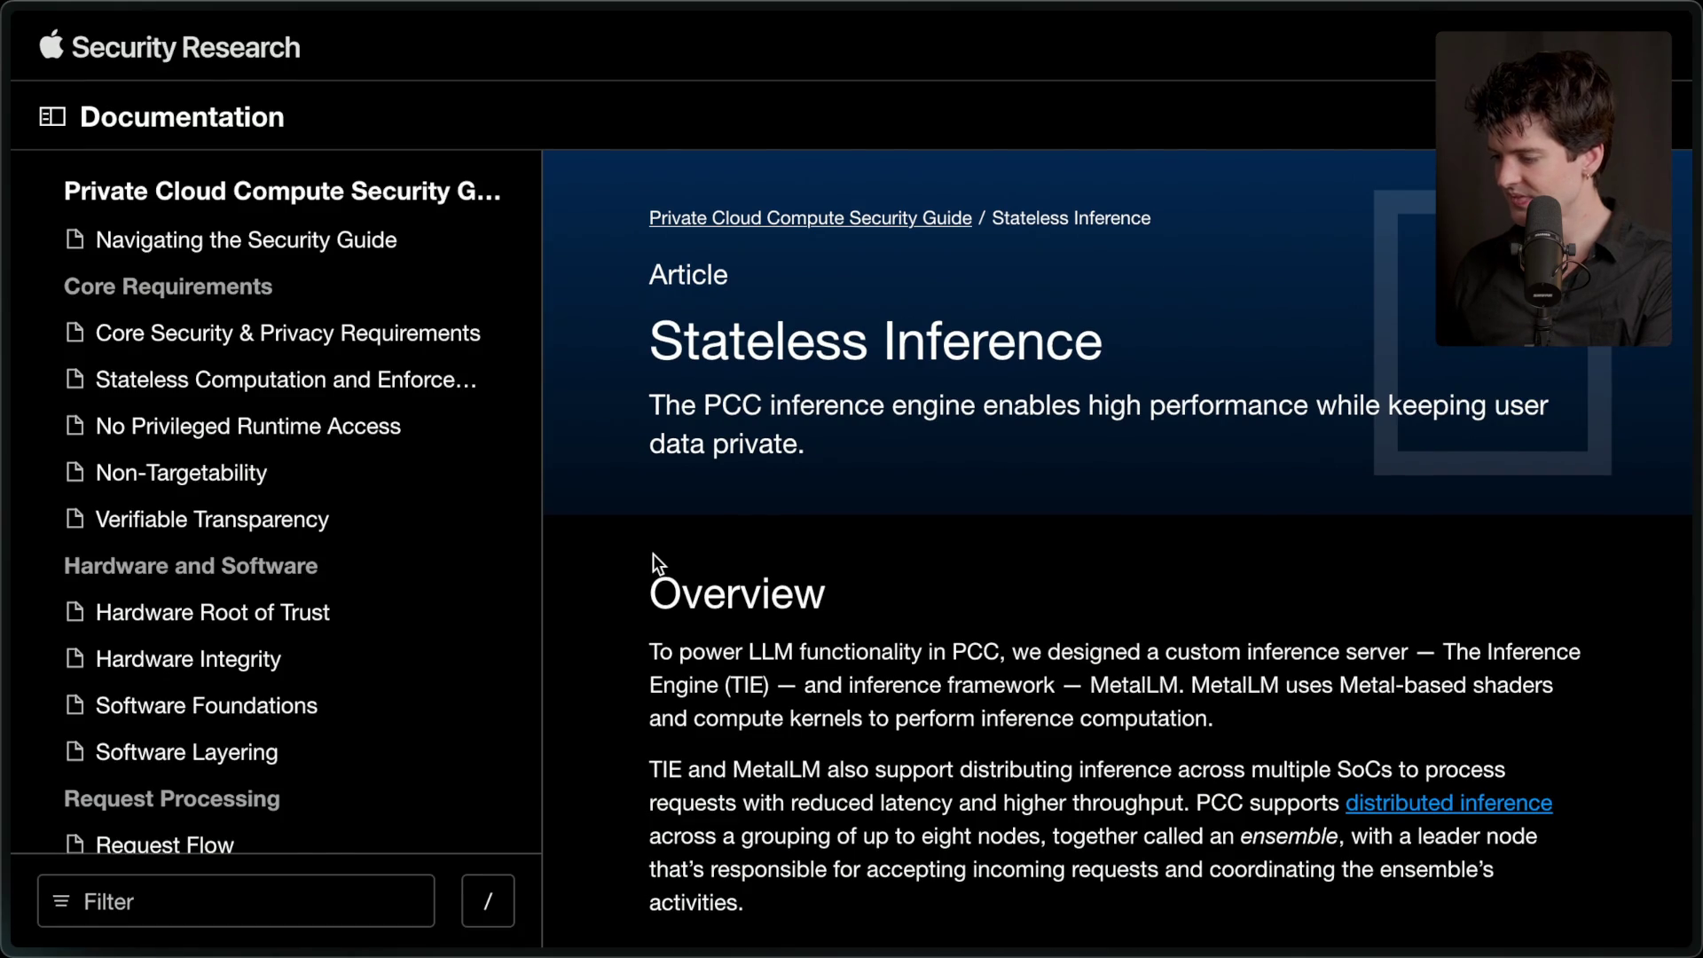
scroll(653, 554, "down", 3)
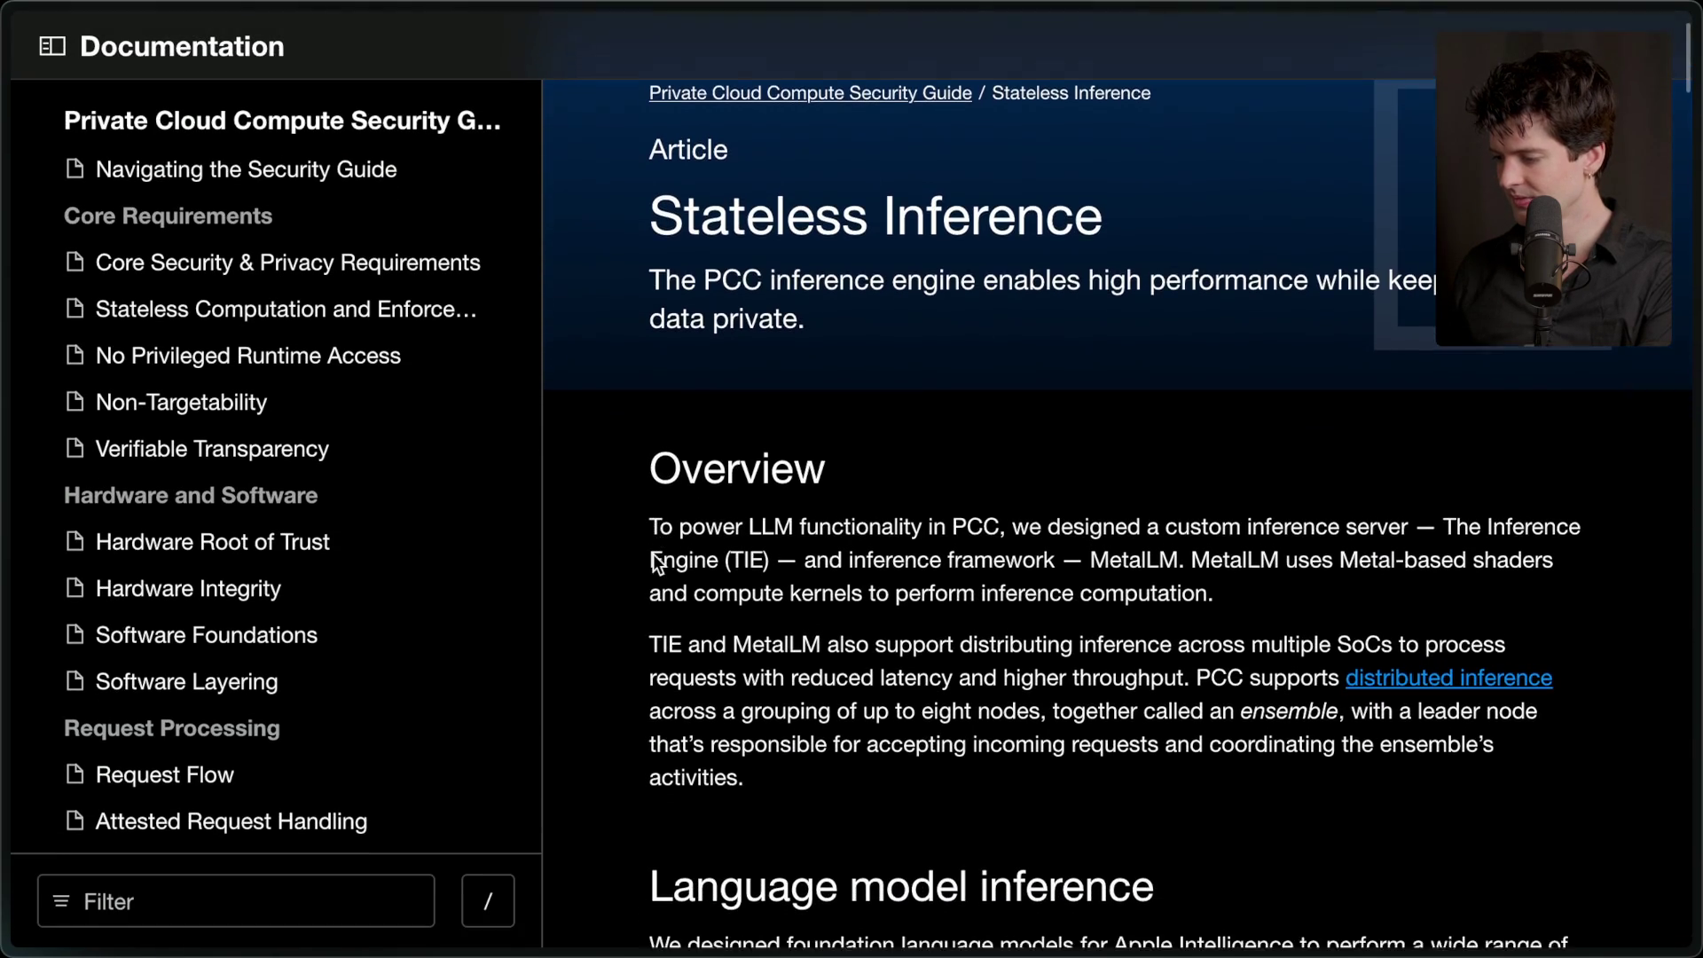
scroll(654, 555, "down", 2)
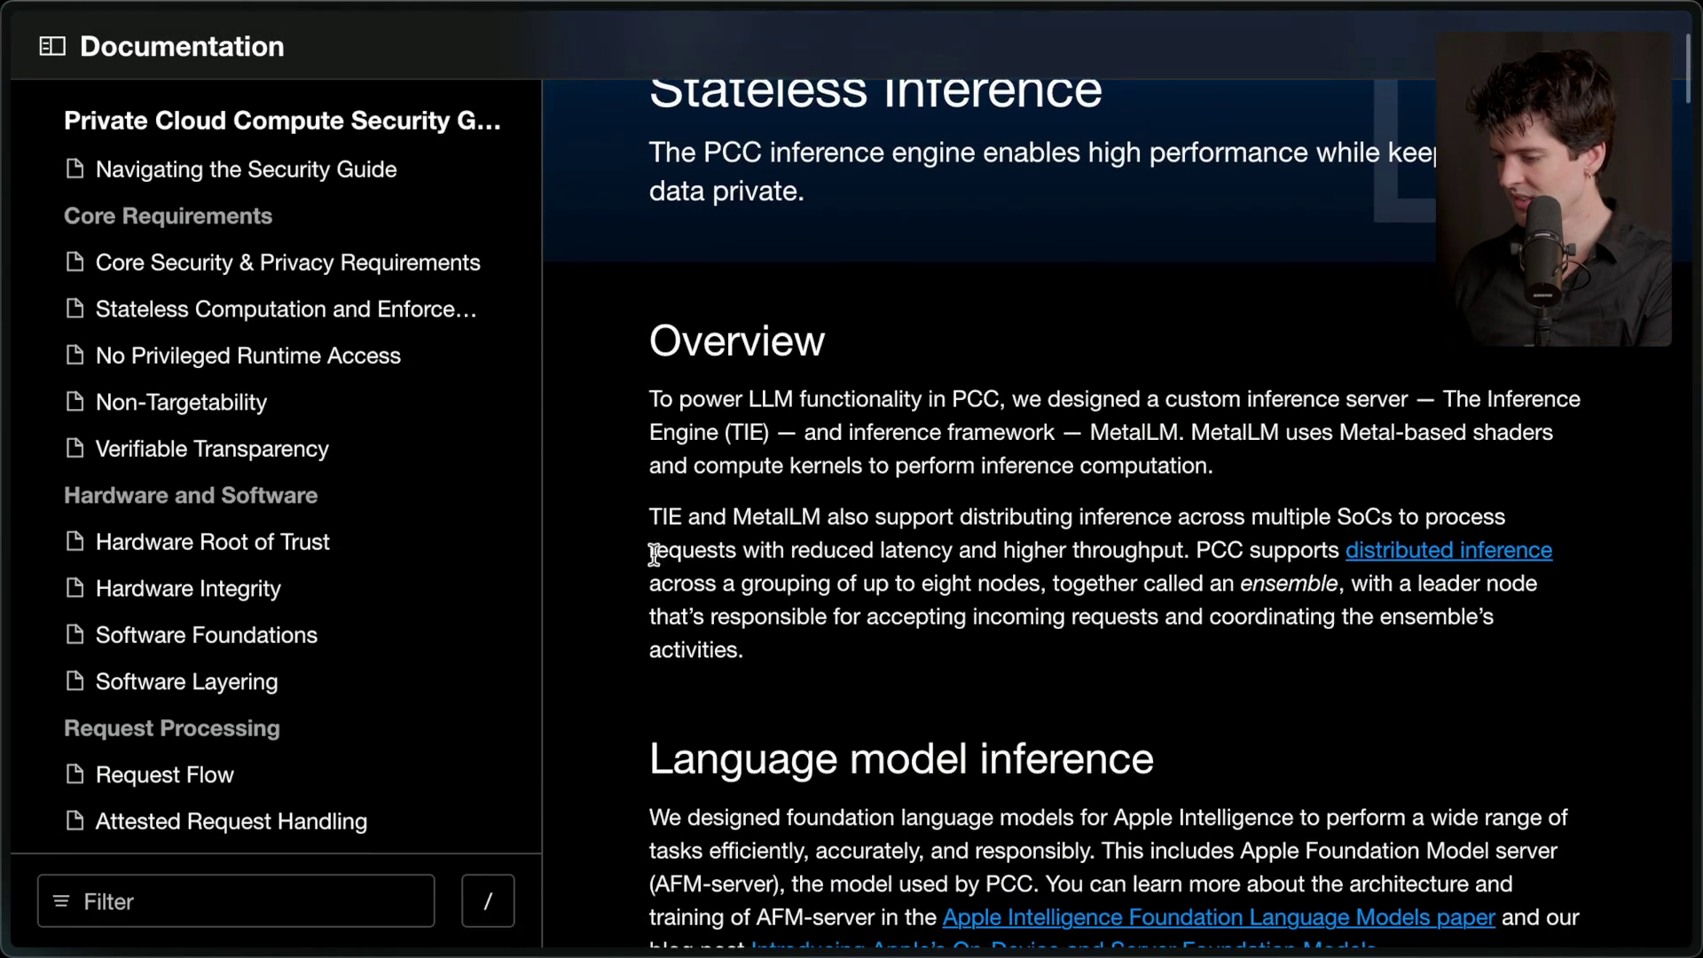
scroll(1034, 606, "down", 15)
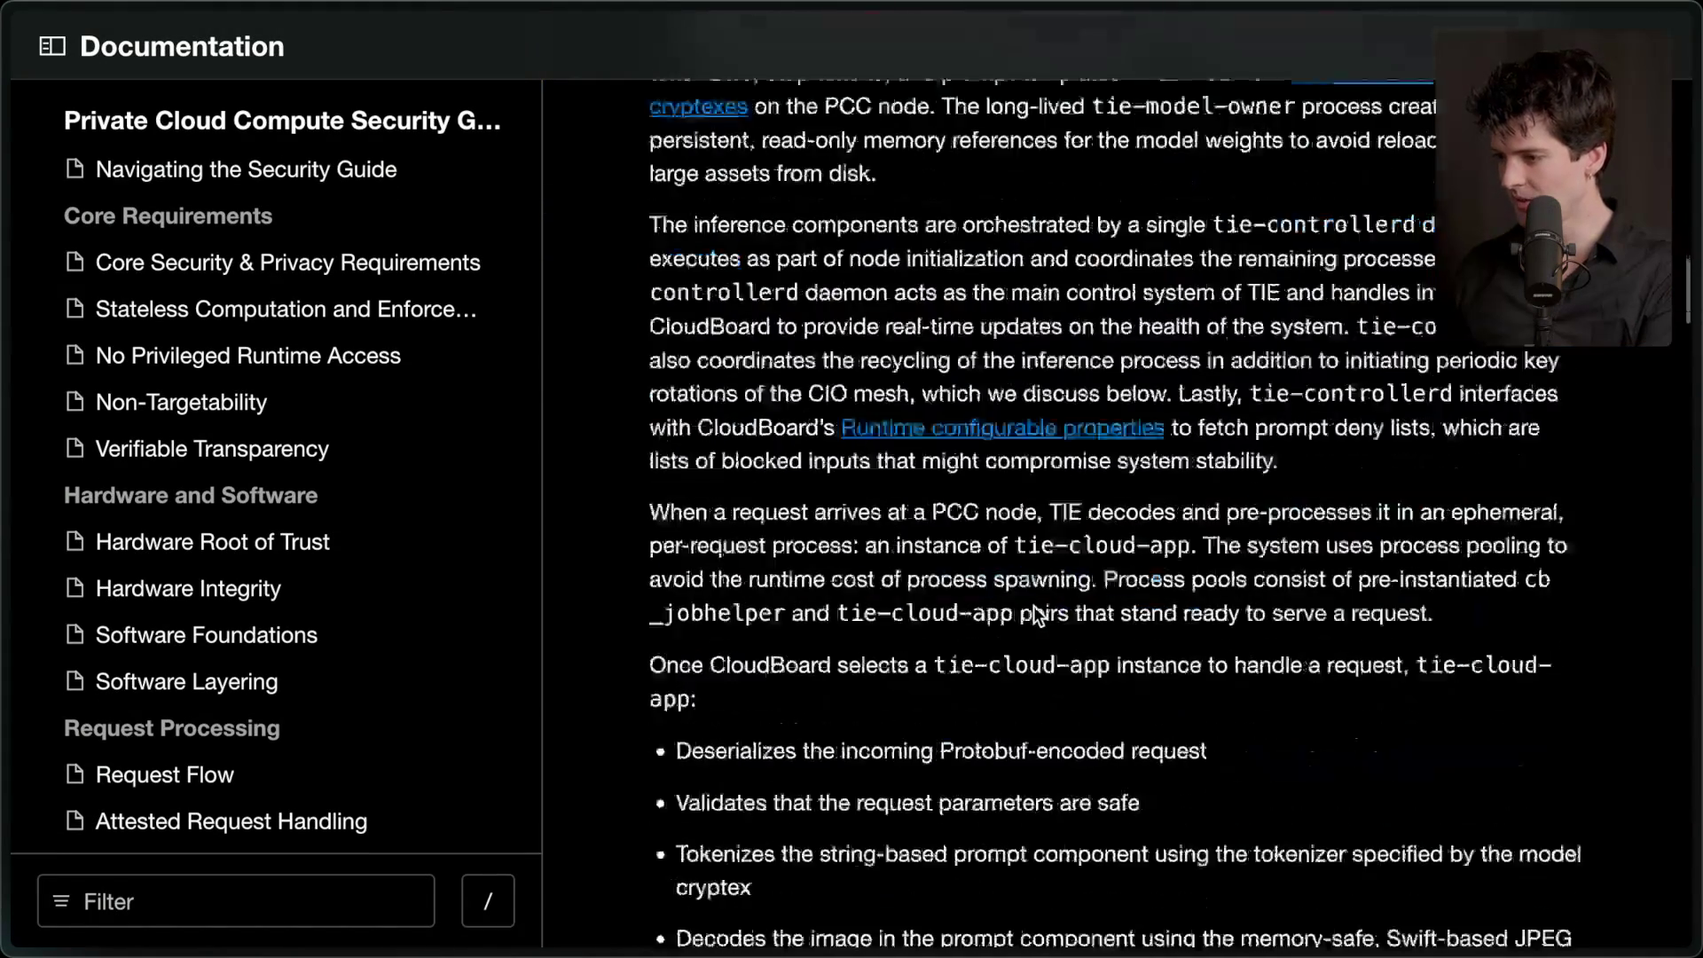
- Reread Stateless Inference from the top through Request handoff, then close the page
key("super+Up")
key("super+s")
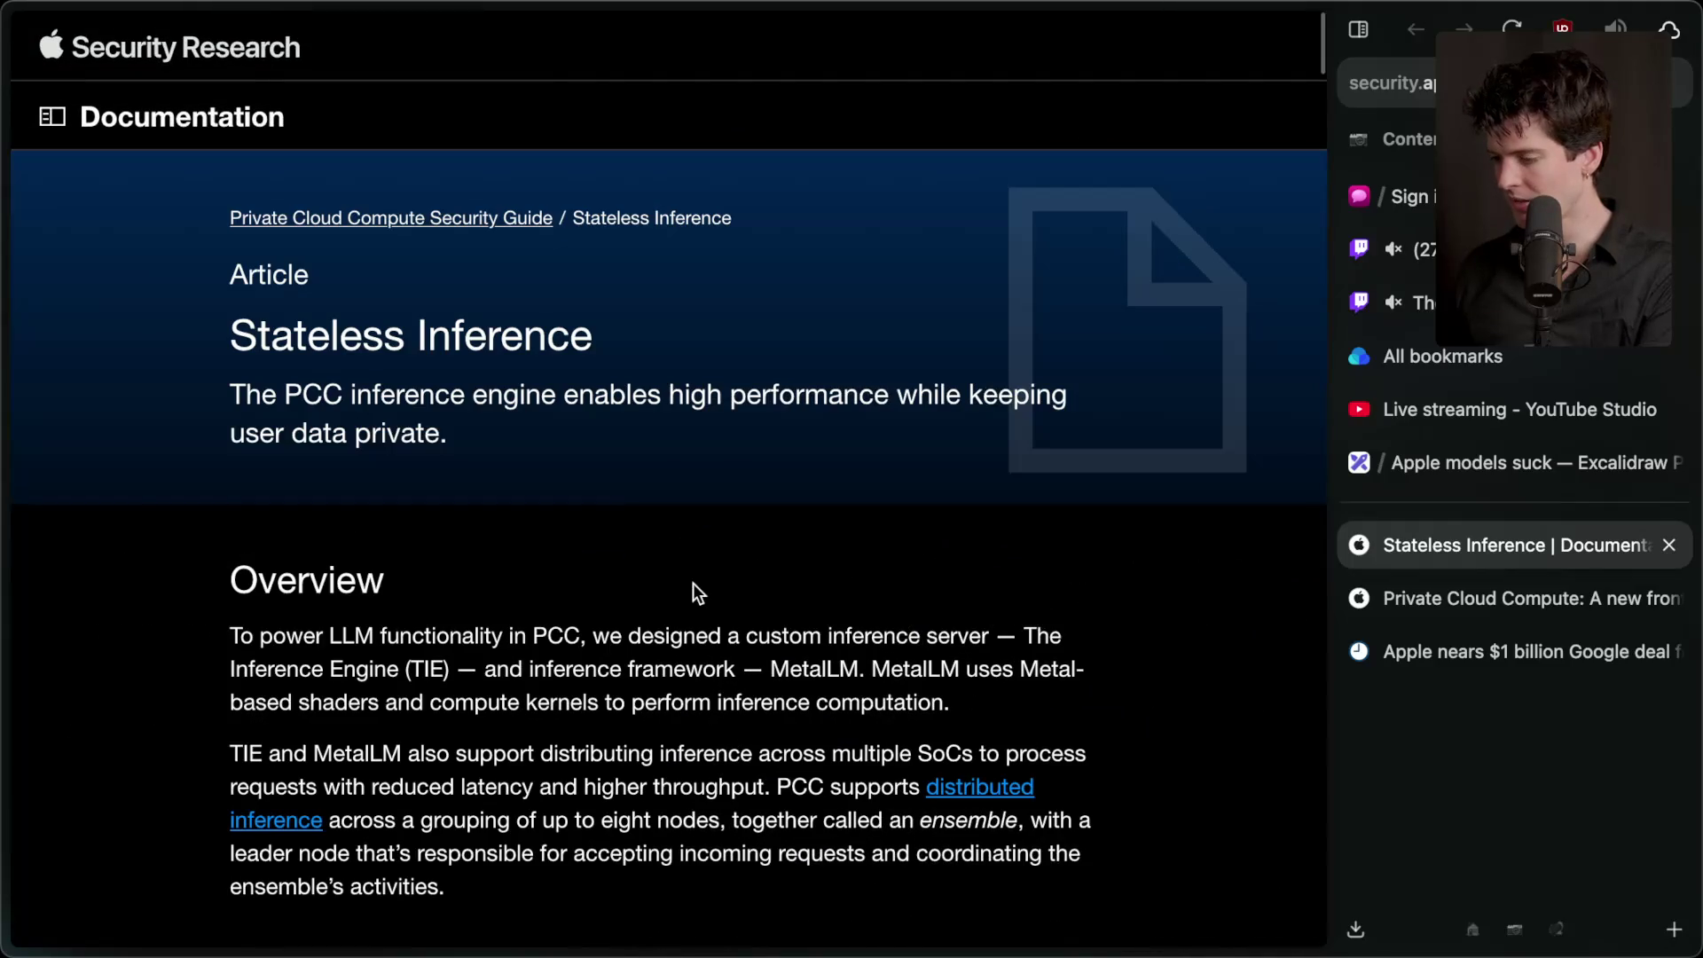
scroll(694, 583, "down", 15)
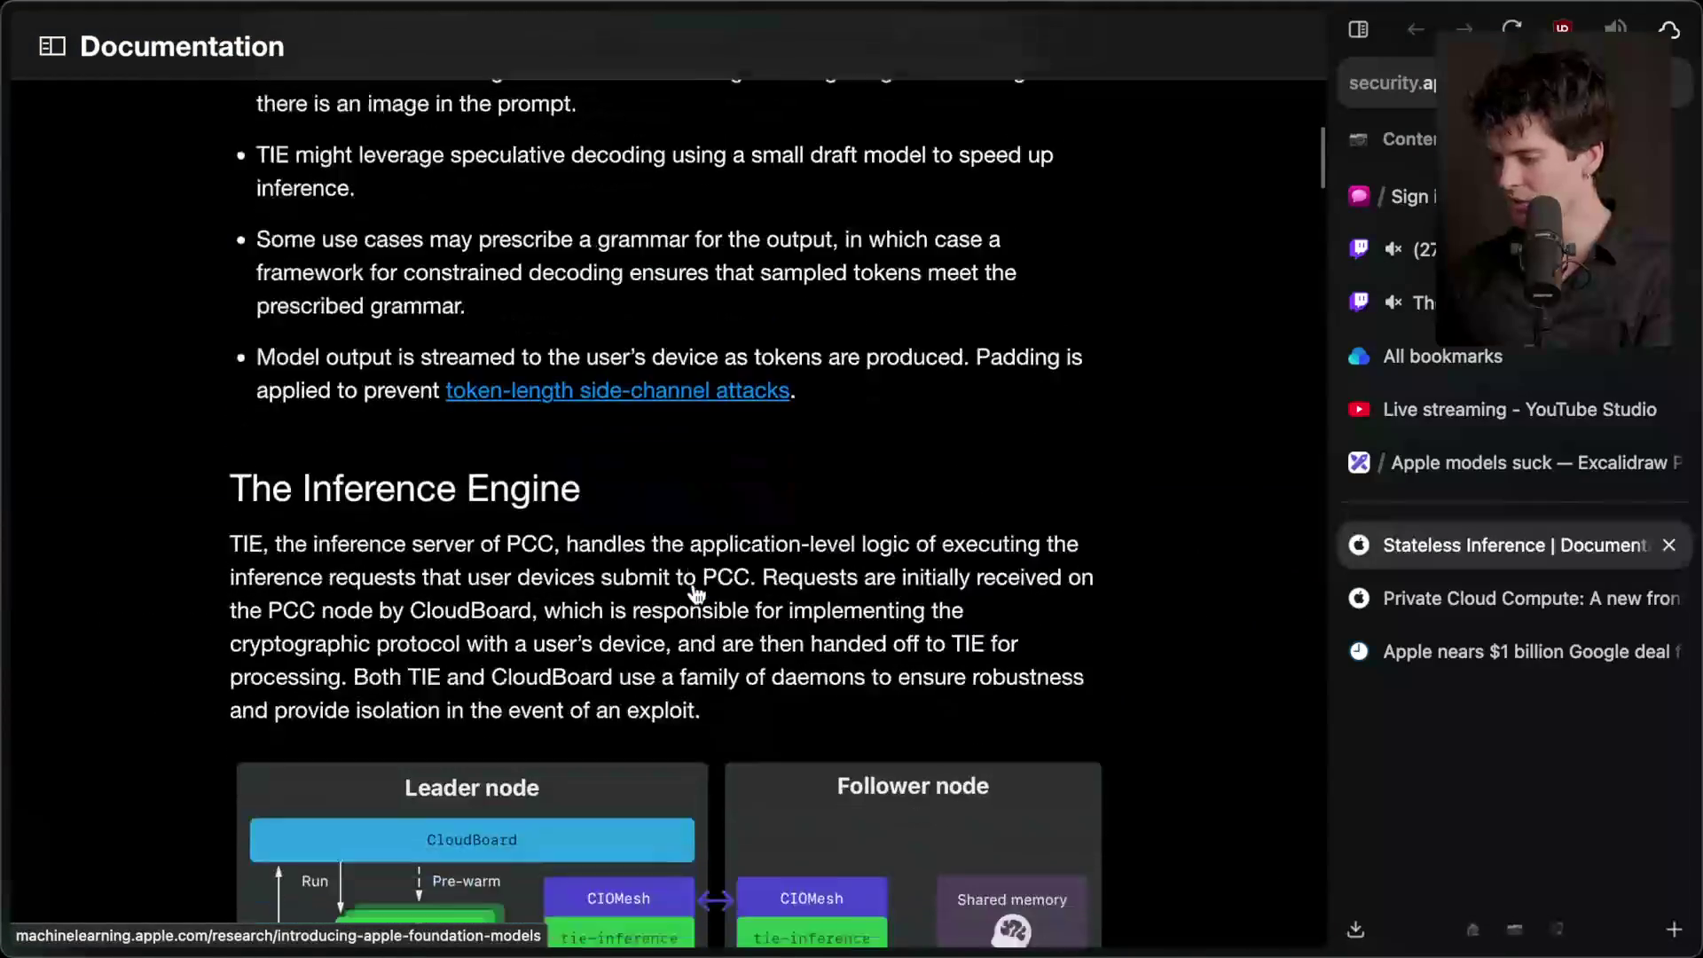
scroll(695, 593, "down", 20)
scroll(696, 593, "down", 20)
scroll(694, 583, "down", 20)
scroll(694, 583, "down", 20)
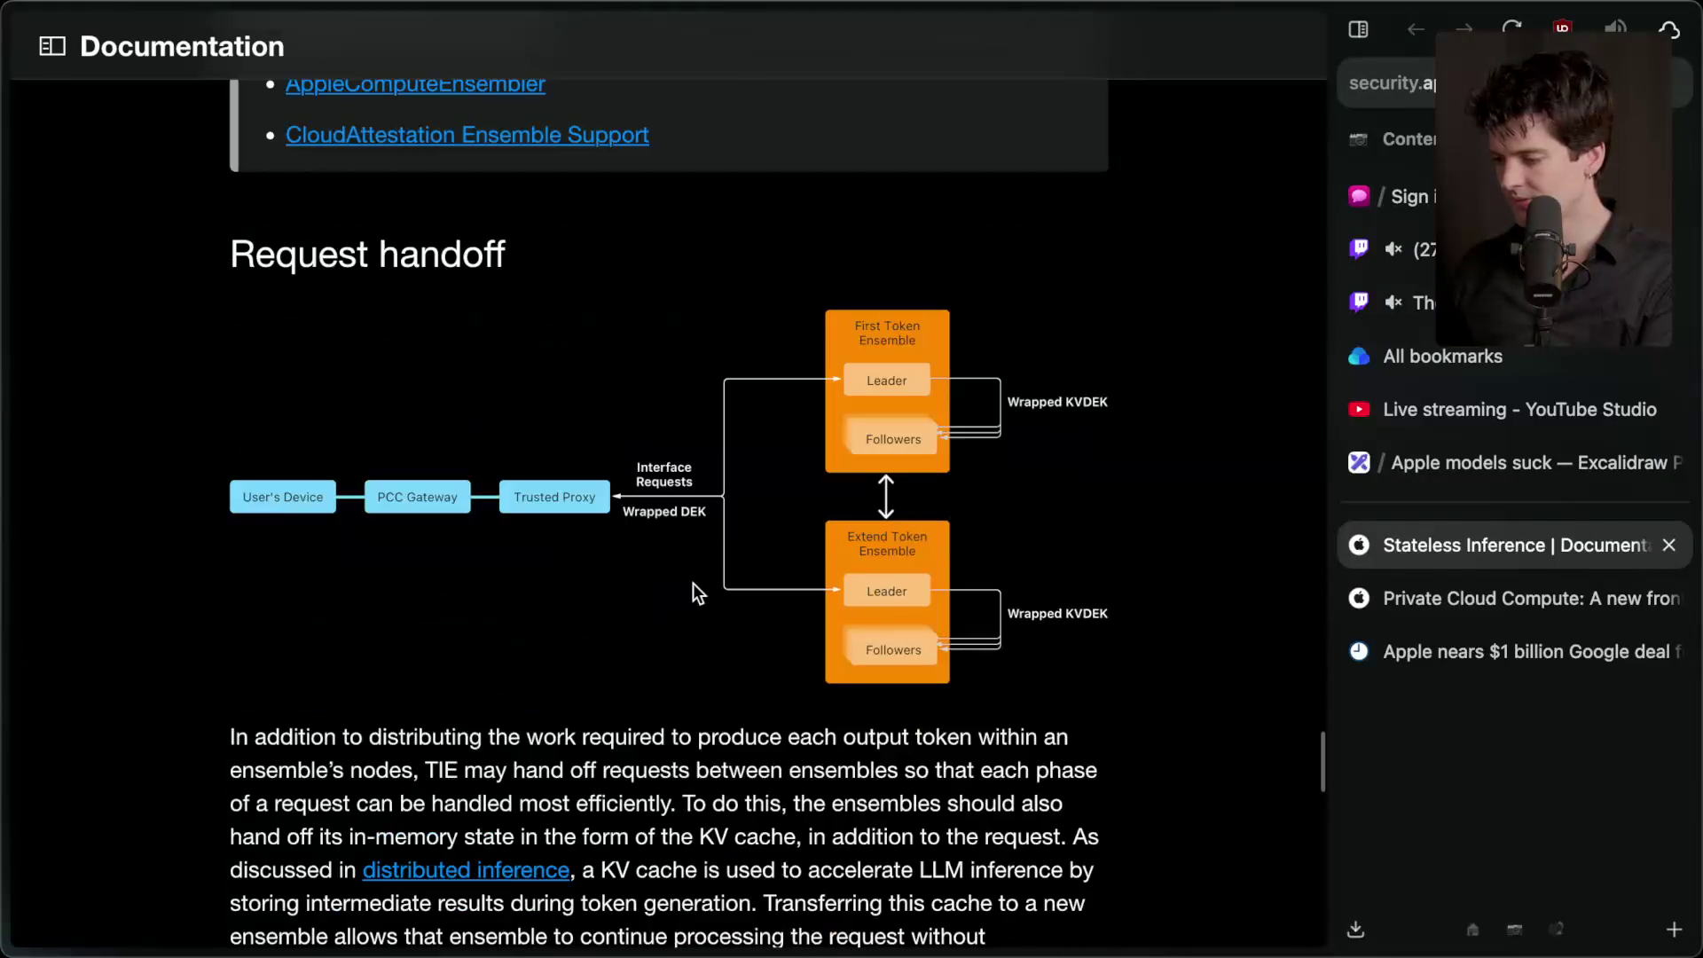
key("super+w")
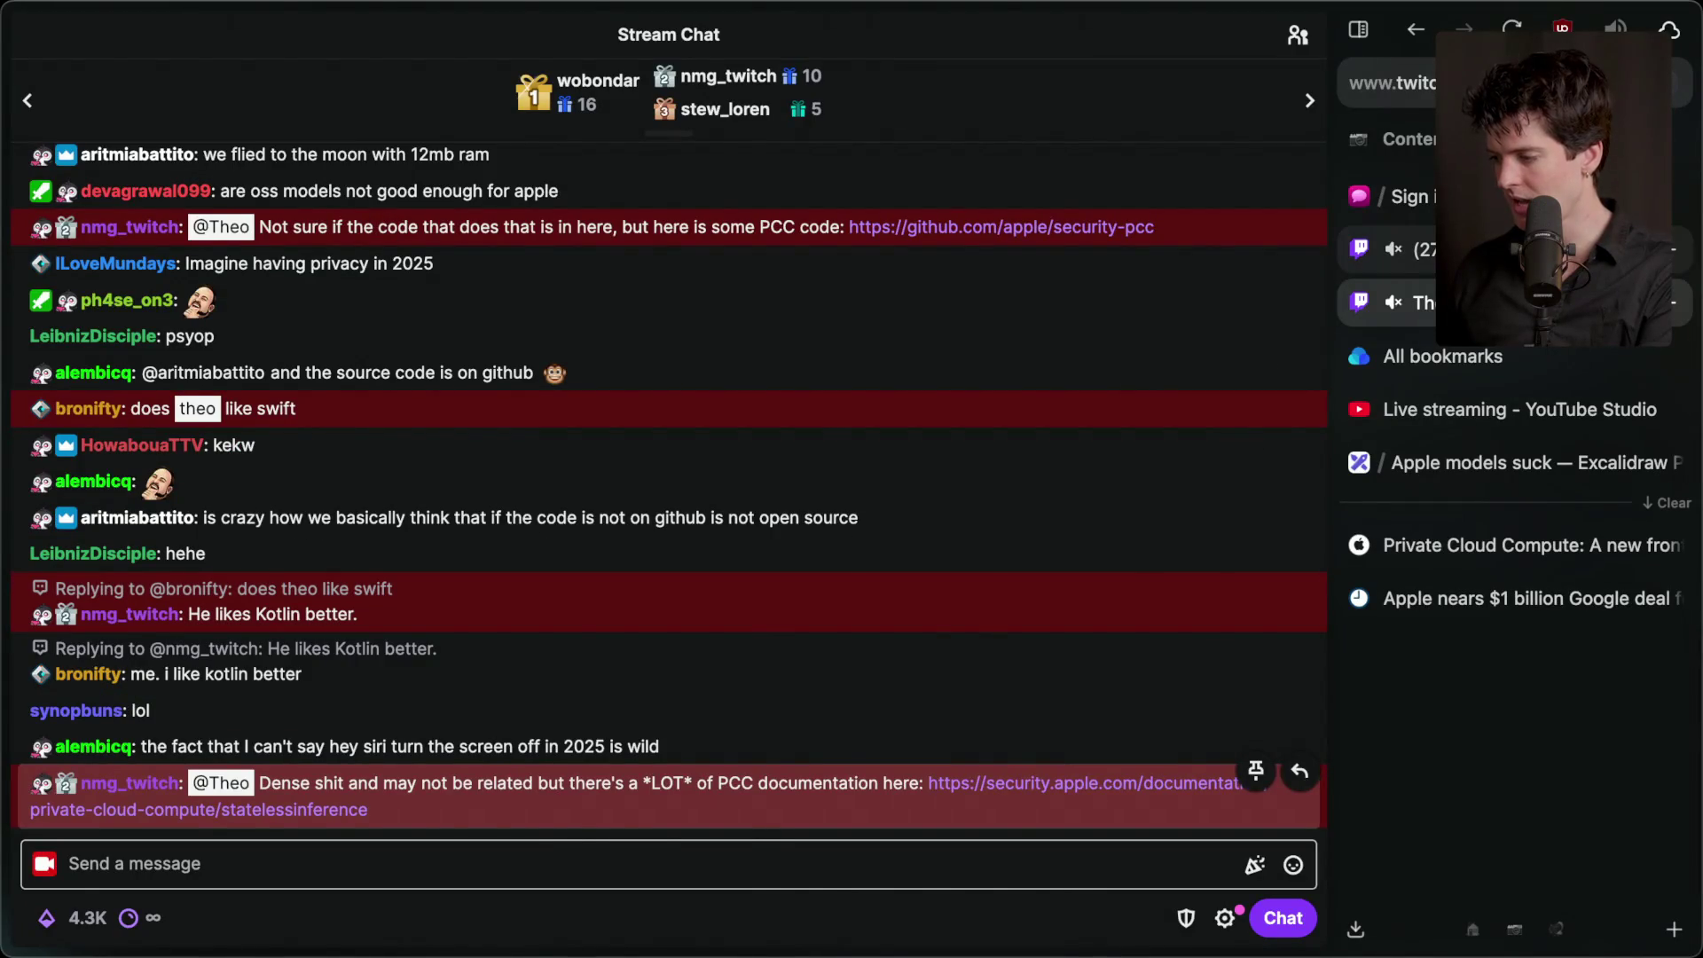
key("ctrl+Tab")
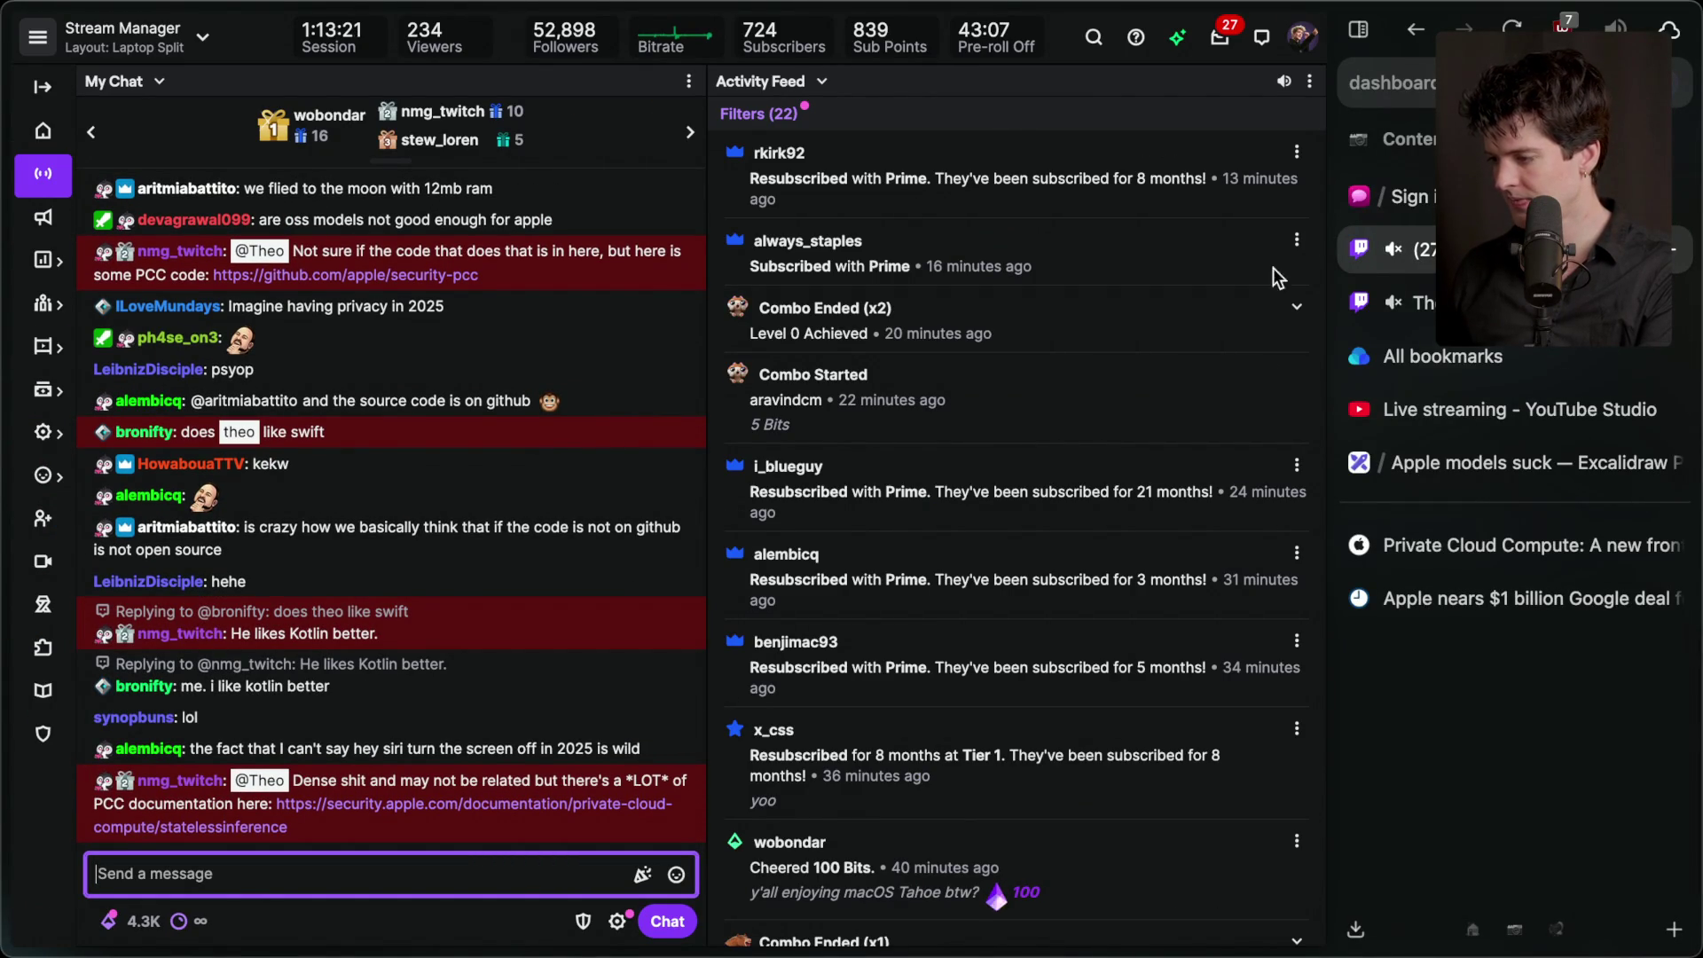
- Glance at the Private Cloud Compute article, then return to the Twitch stream chat
left_click(1500, 465)
left_click(1477, 543)
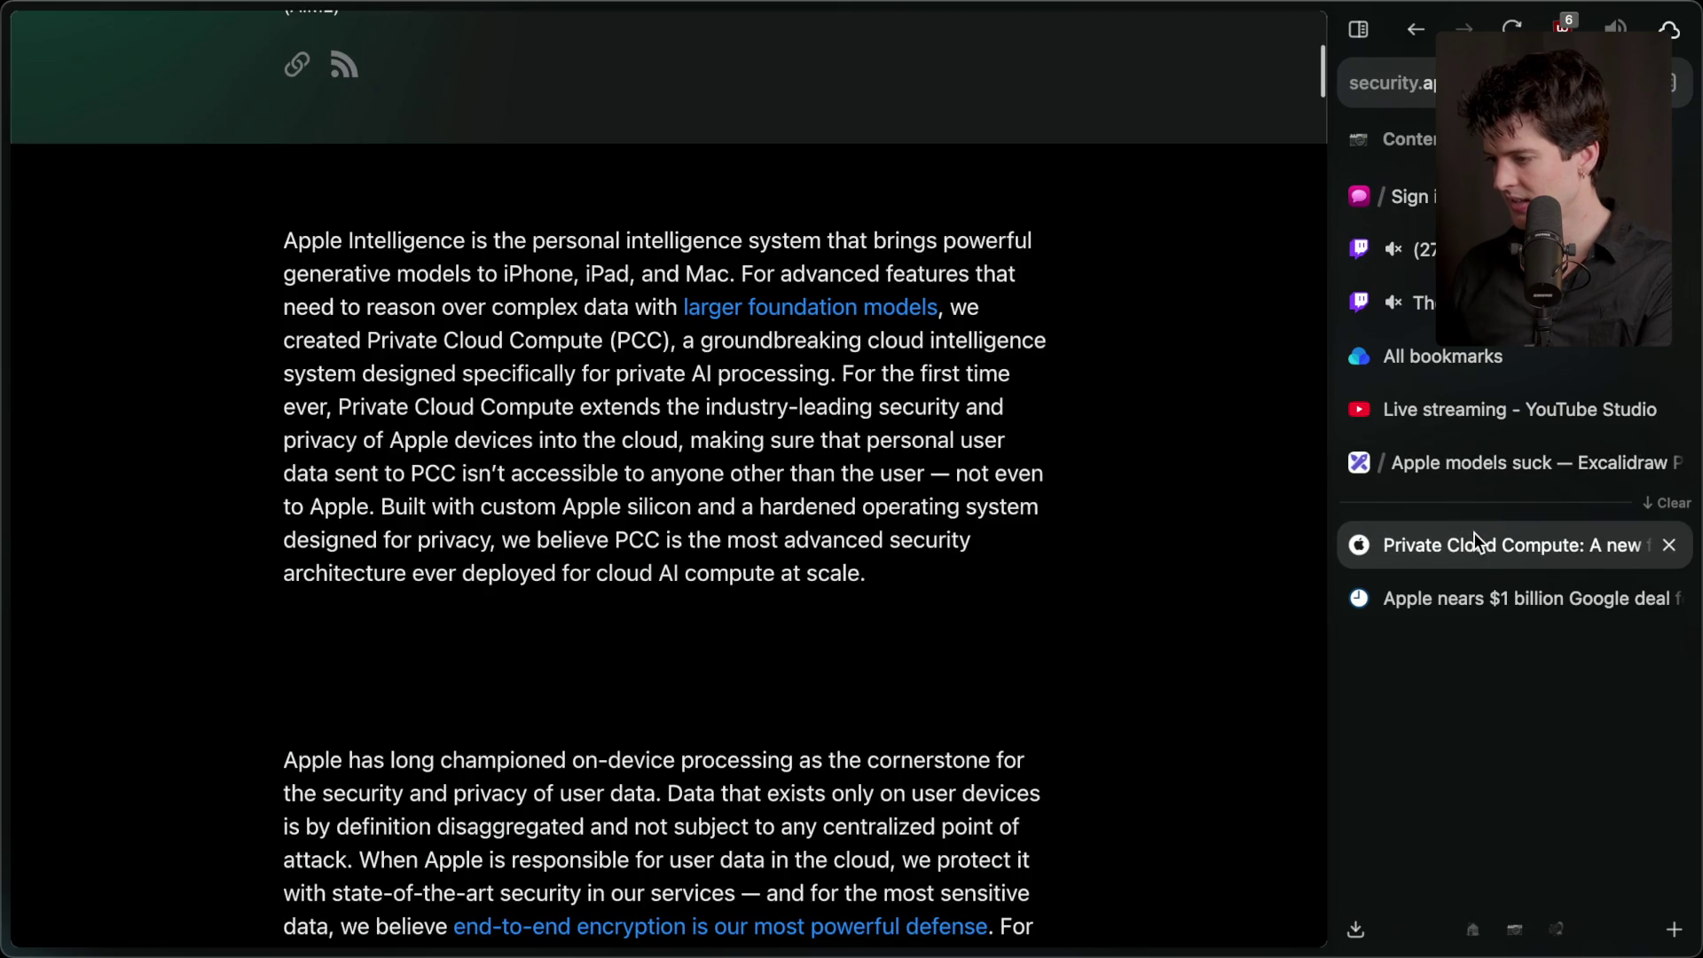
scroll(728, 772, "down", 7)
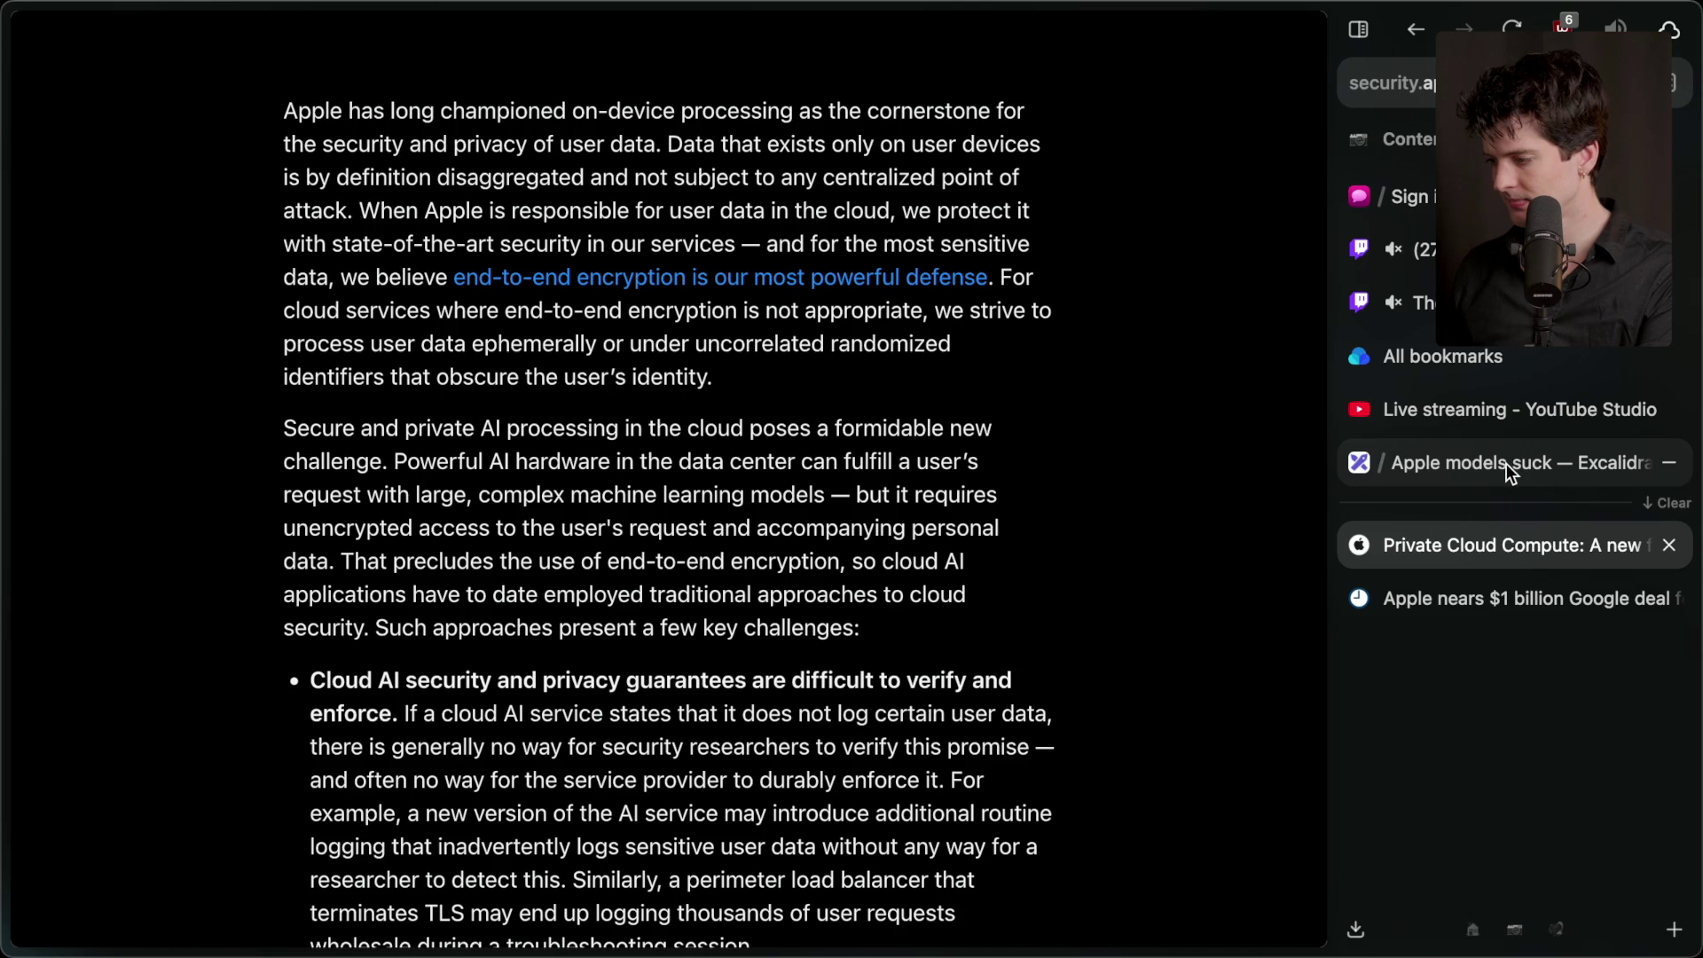
left_click(1511, 467)
left_click(1508, 302)
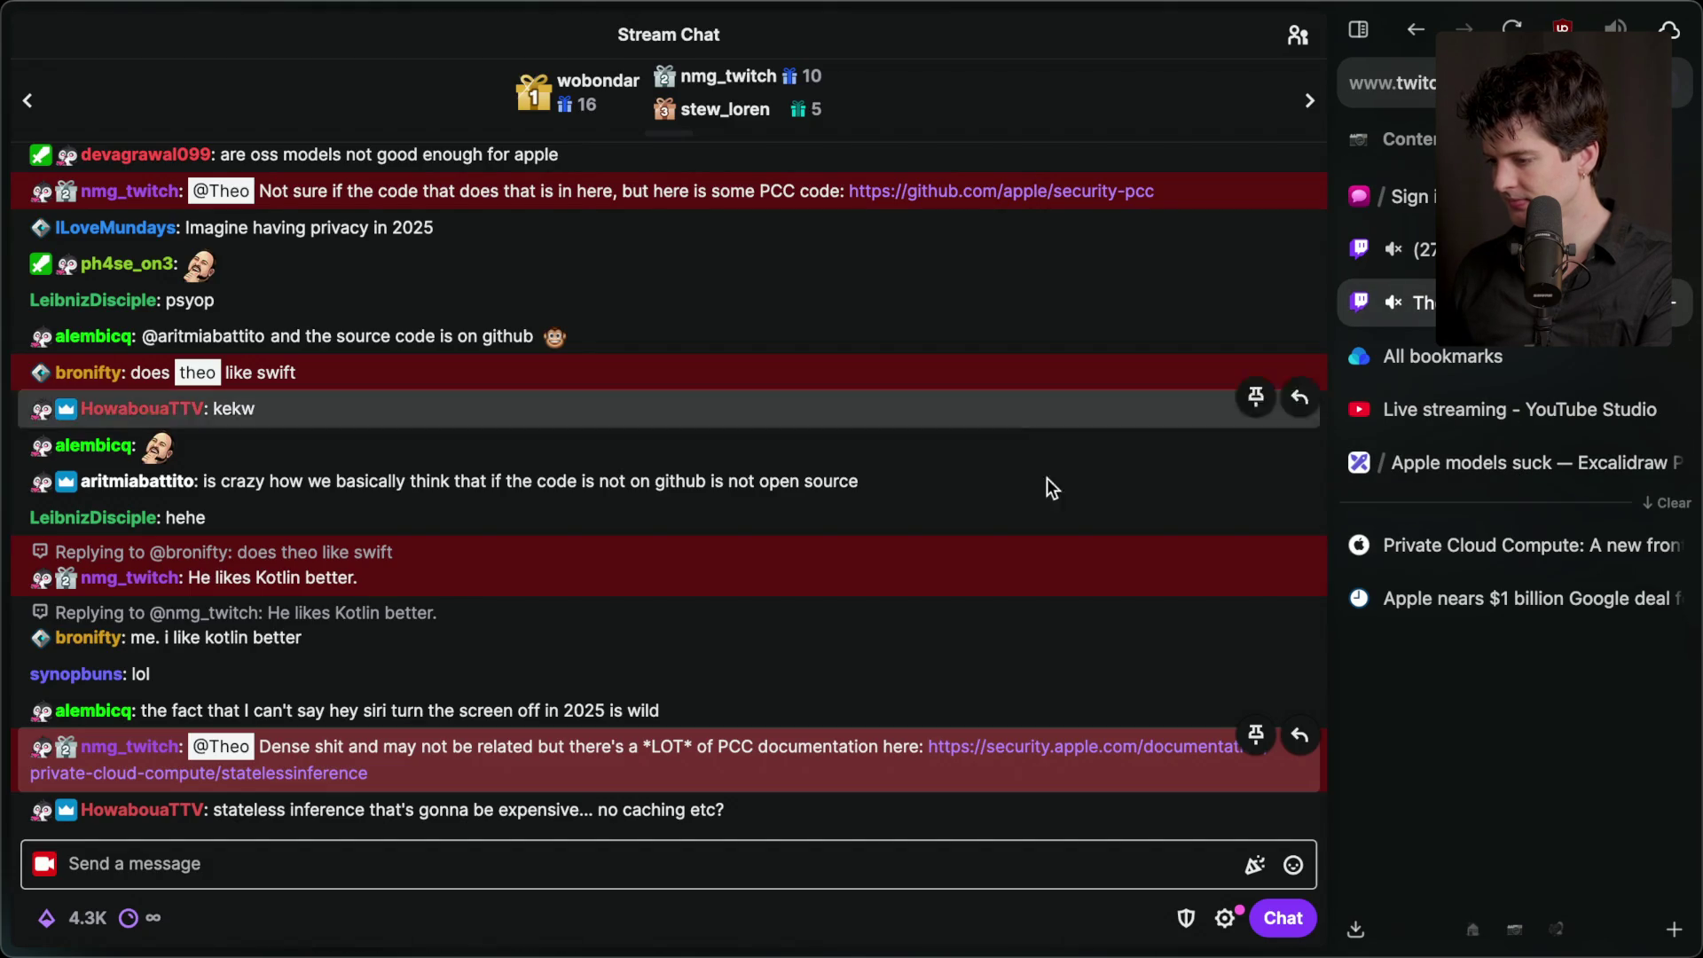
scroll(848, 609, "up", 5)
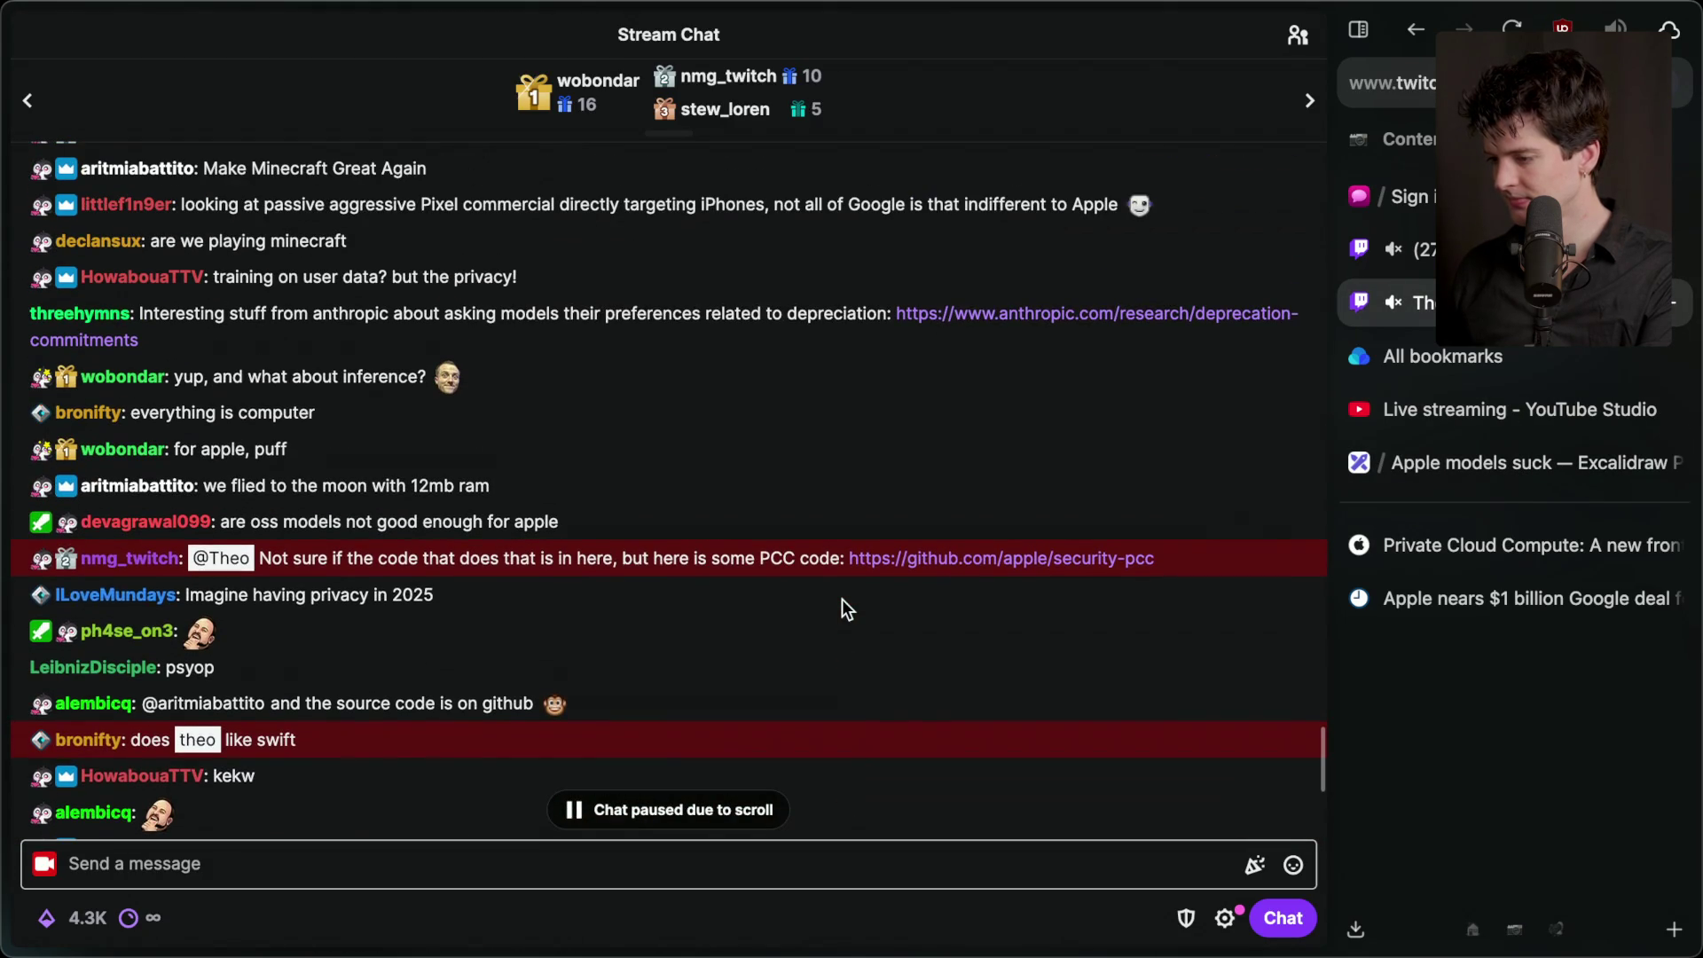
scroll(847, 609, "down", 5)
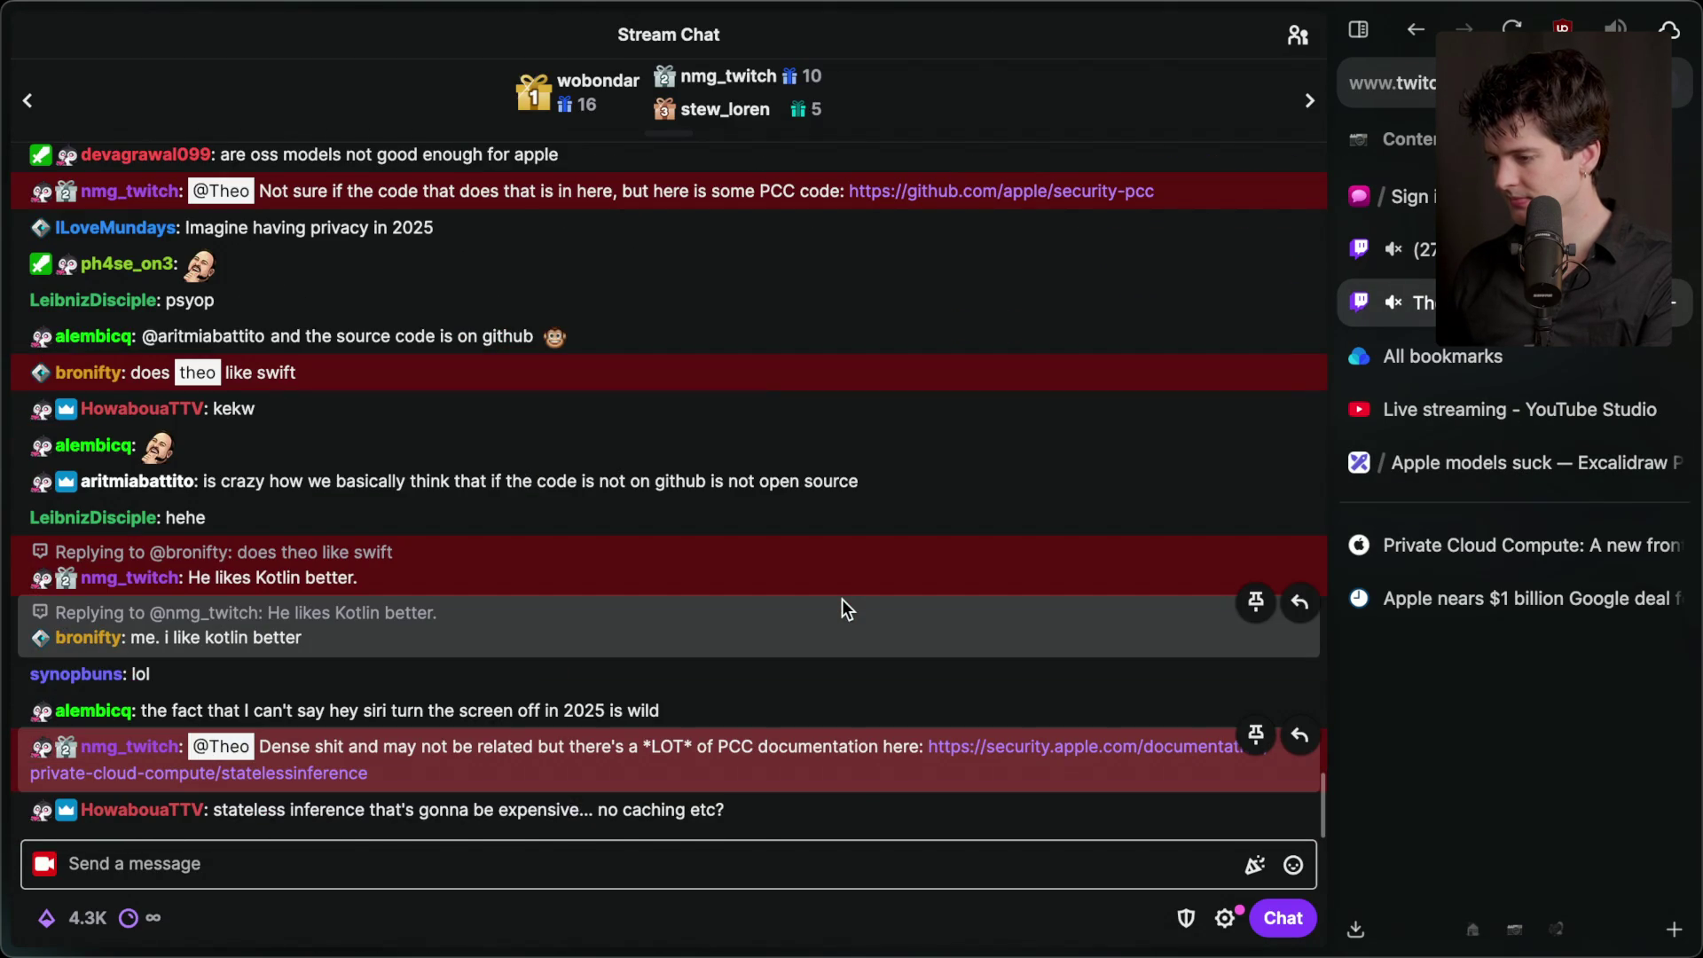
scroll(847, 609, "up", 4)
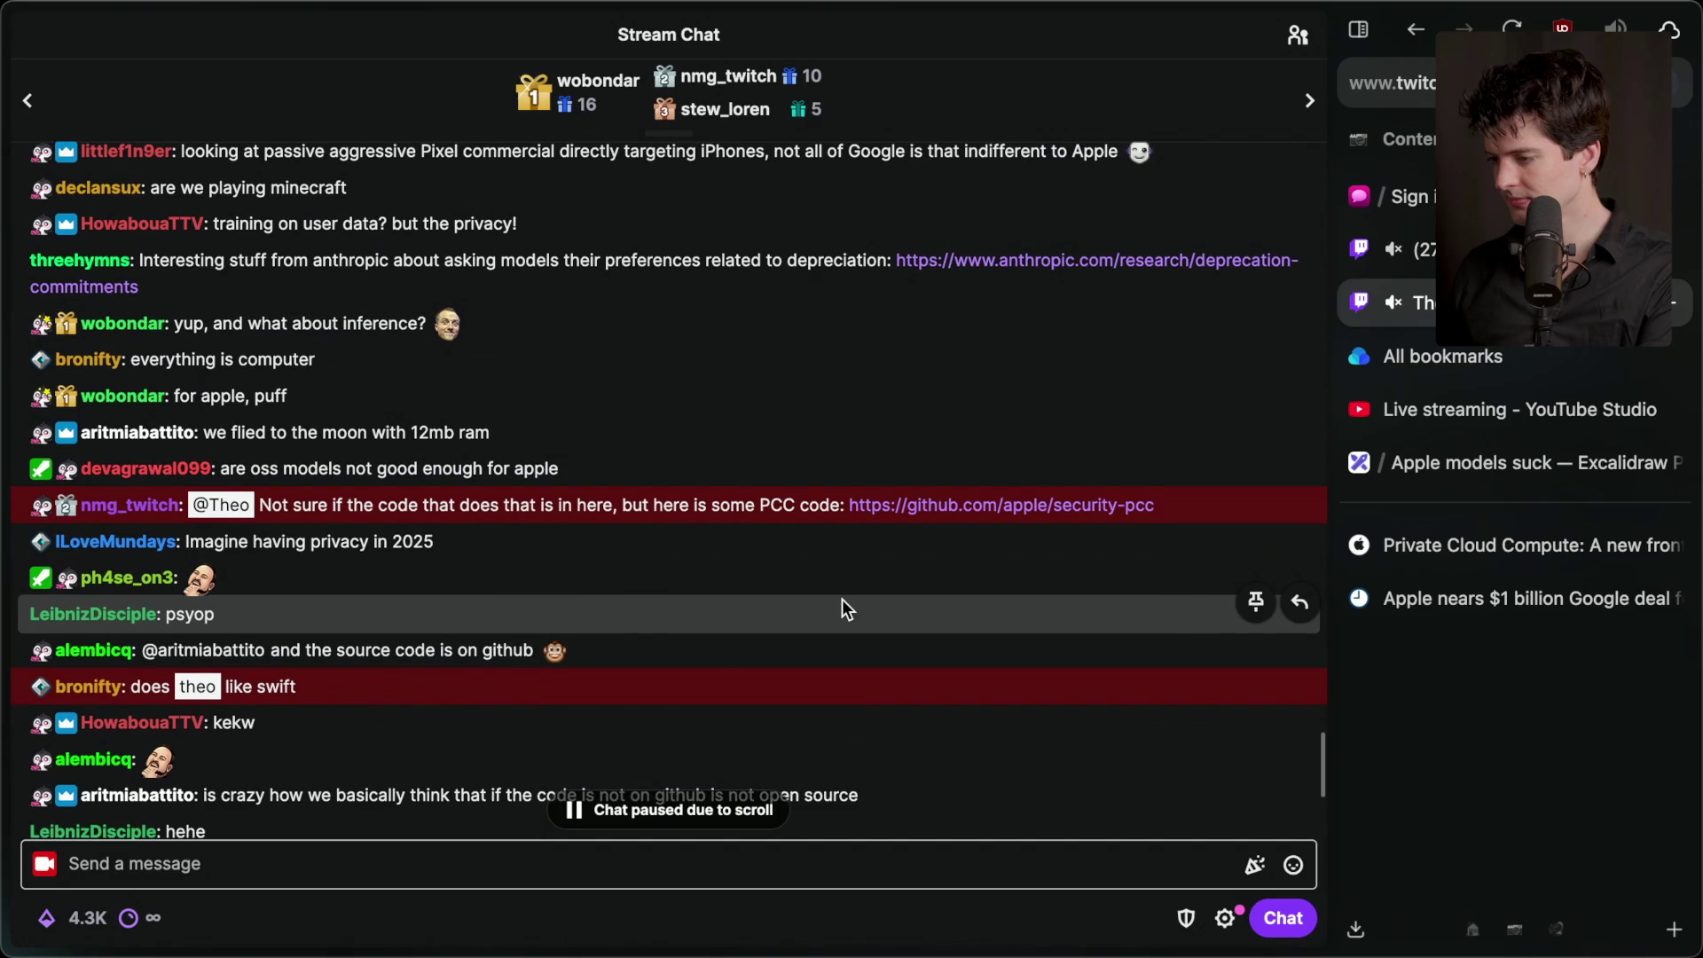
- Open the Anthropic model-deprecation link from chat, bookmark it, copy its URL, and switch to Notion
left_click(1004, 258)
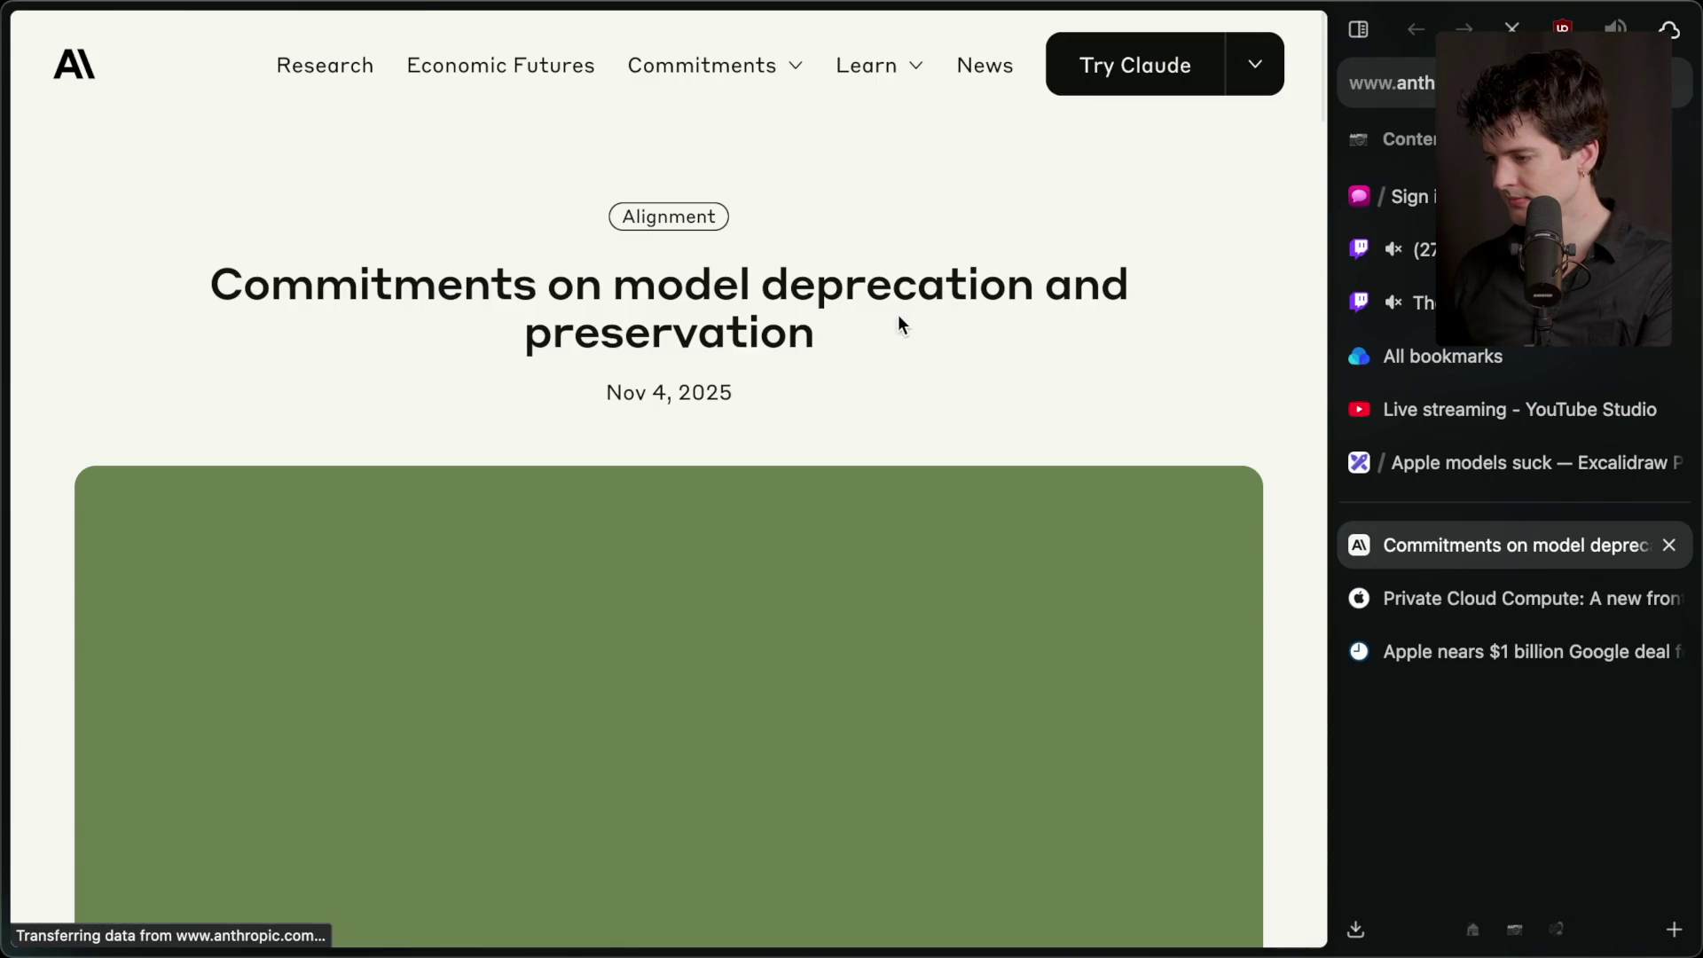
scroll(788, 424, "down", 15)
scroll(787, 424, "up", 20)
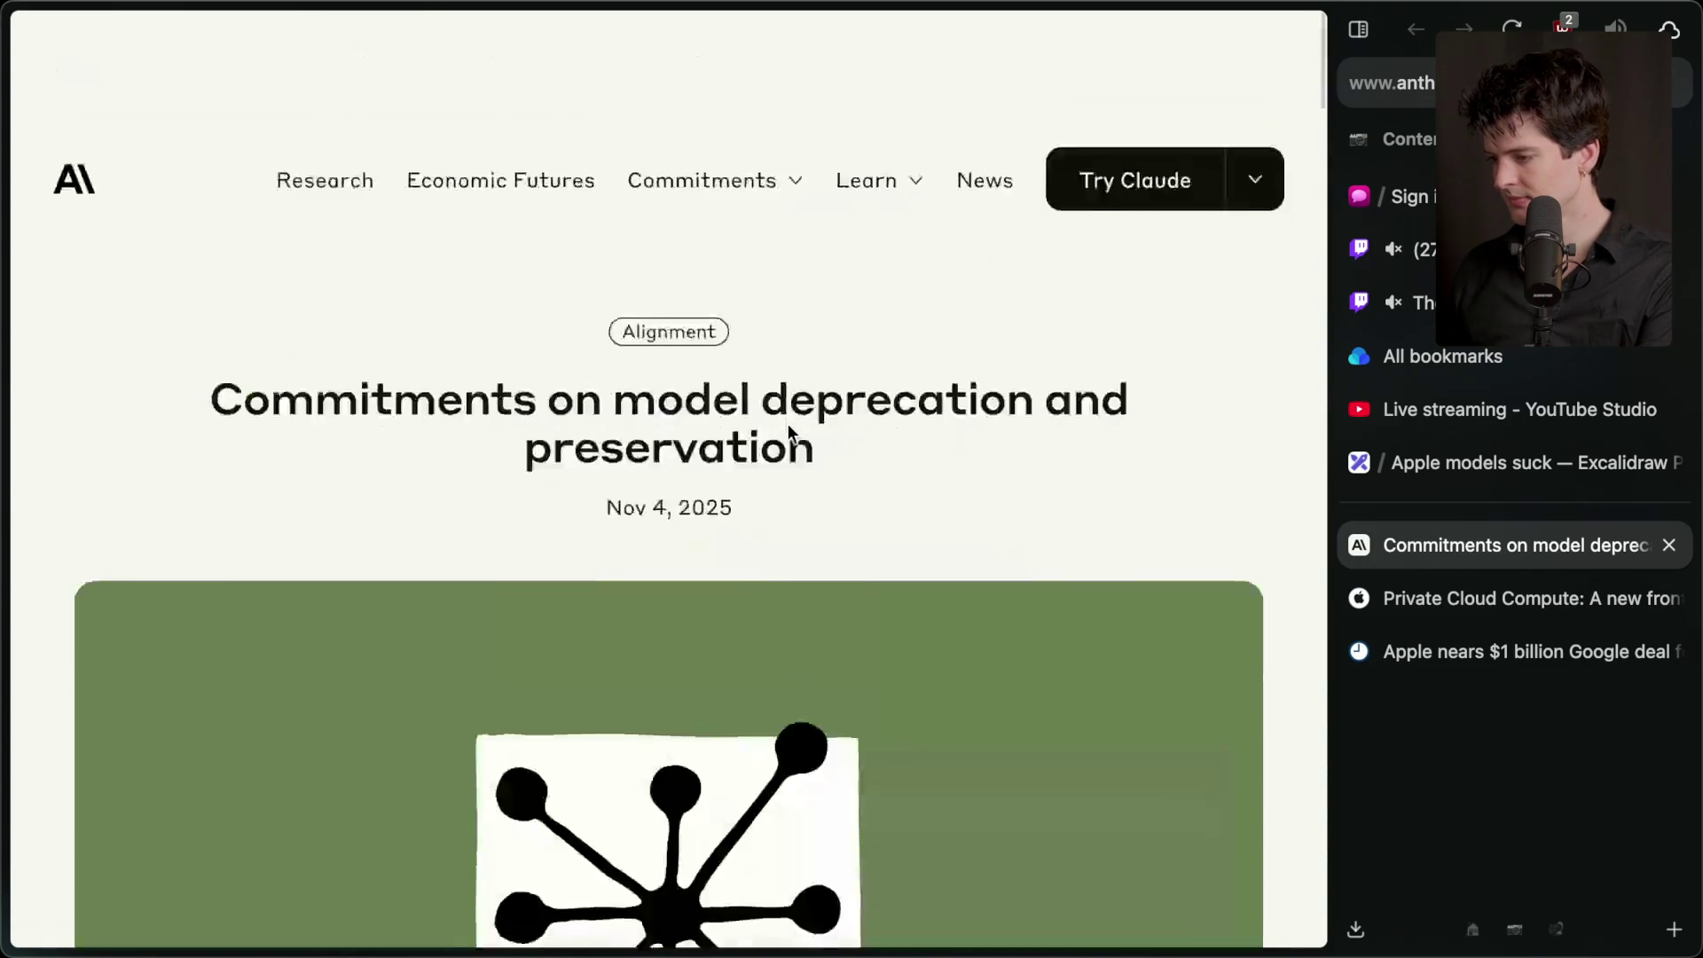
key("super+shift+e")
key("Escape")
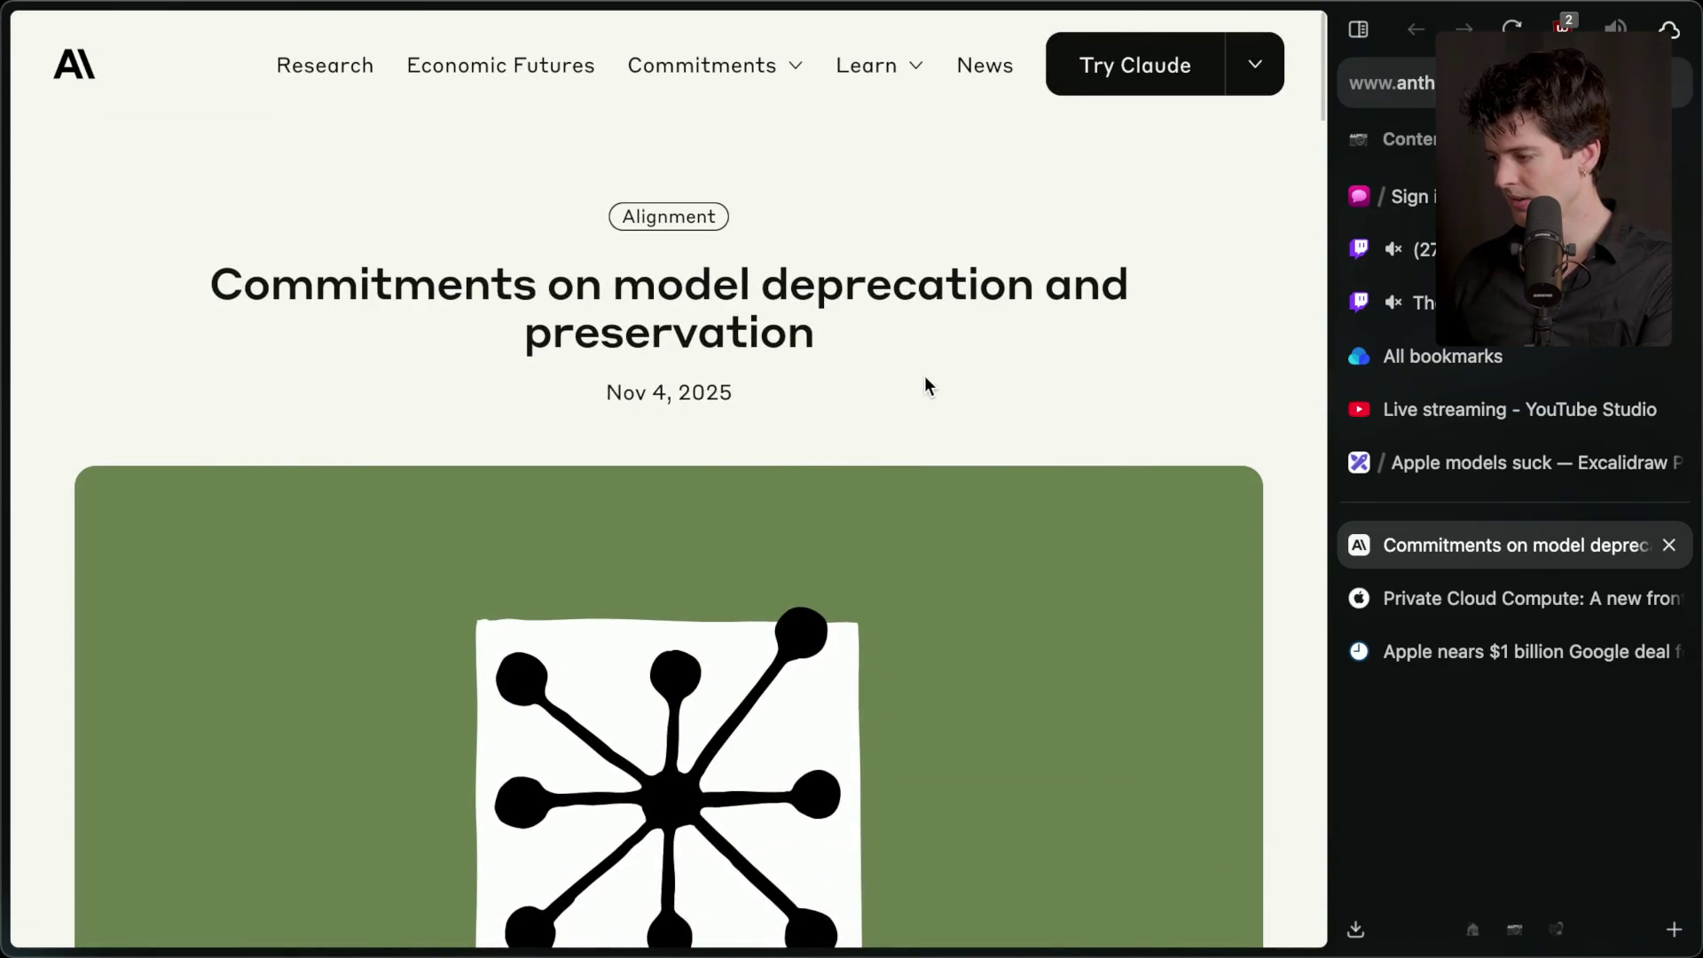
key("super+shift+c")
key("super+Tab")
key("super+Tab")
scroll(249, 671, "down", 10)
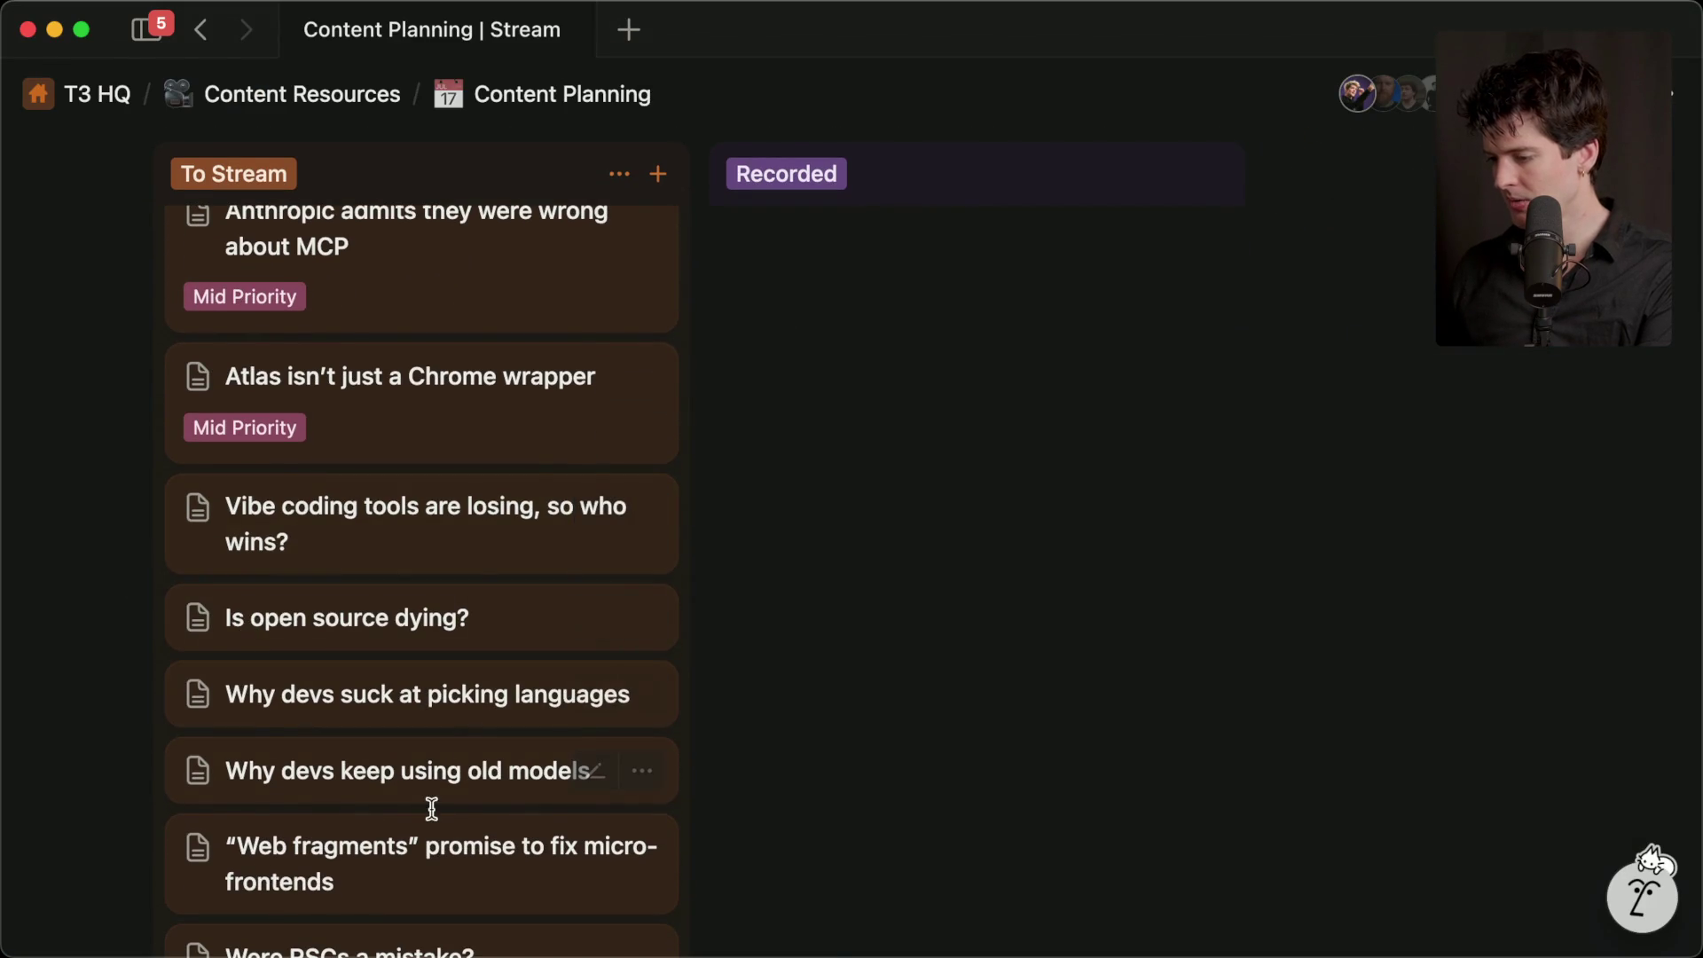
- Paste the Anthropic deprecation link as a plain link into the 'Why devs keep using old models' card
scroll(433, 812, "up", 6)
scroll(434, 818, "down", 4)
scroll(435, 818, "down", 1)
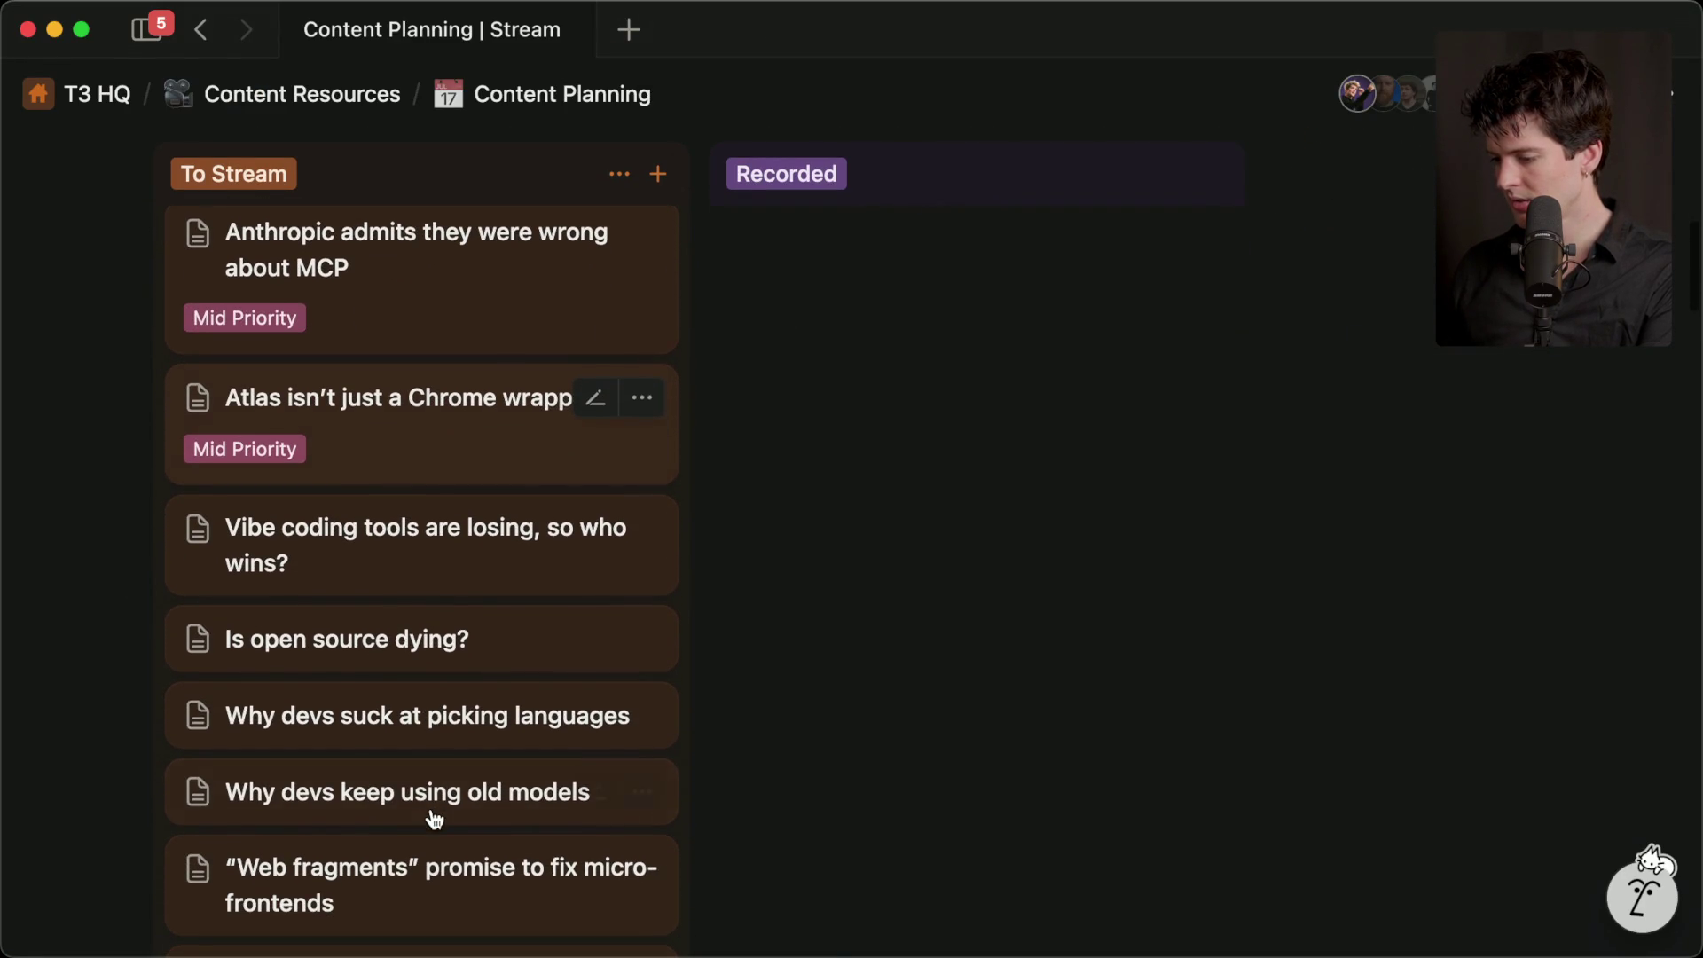
left_click(430, 815)
scroll(1286, 798, "down", 5)
left_click(1199, 886)
key("ctrl+v")
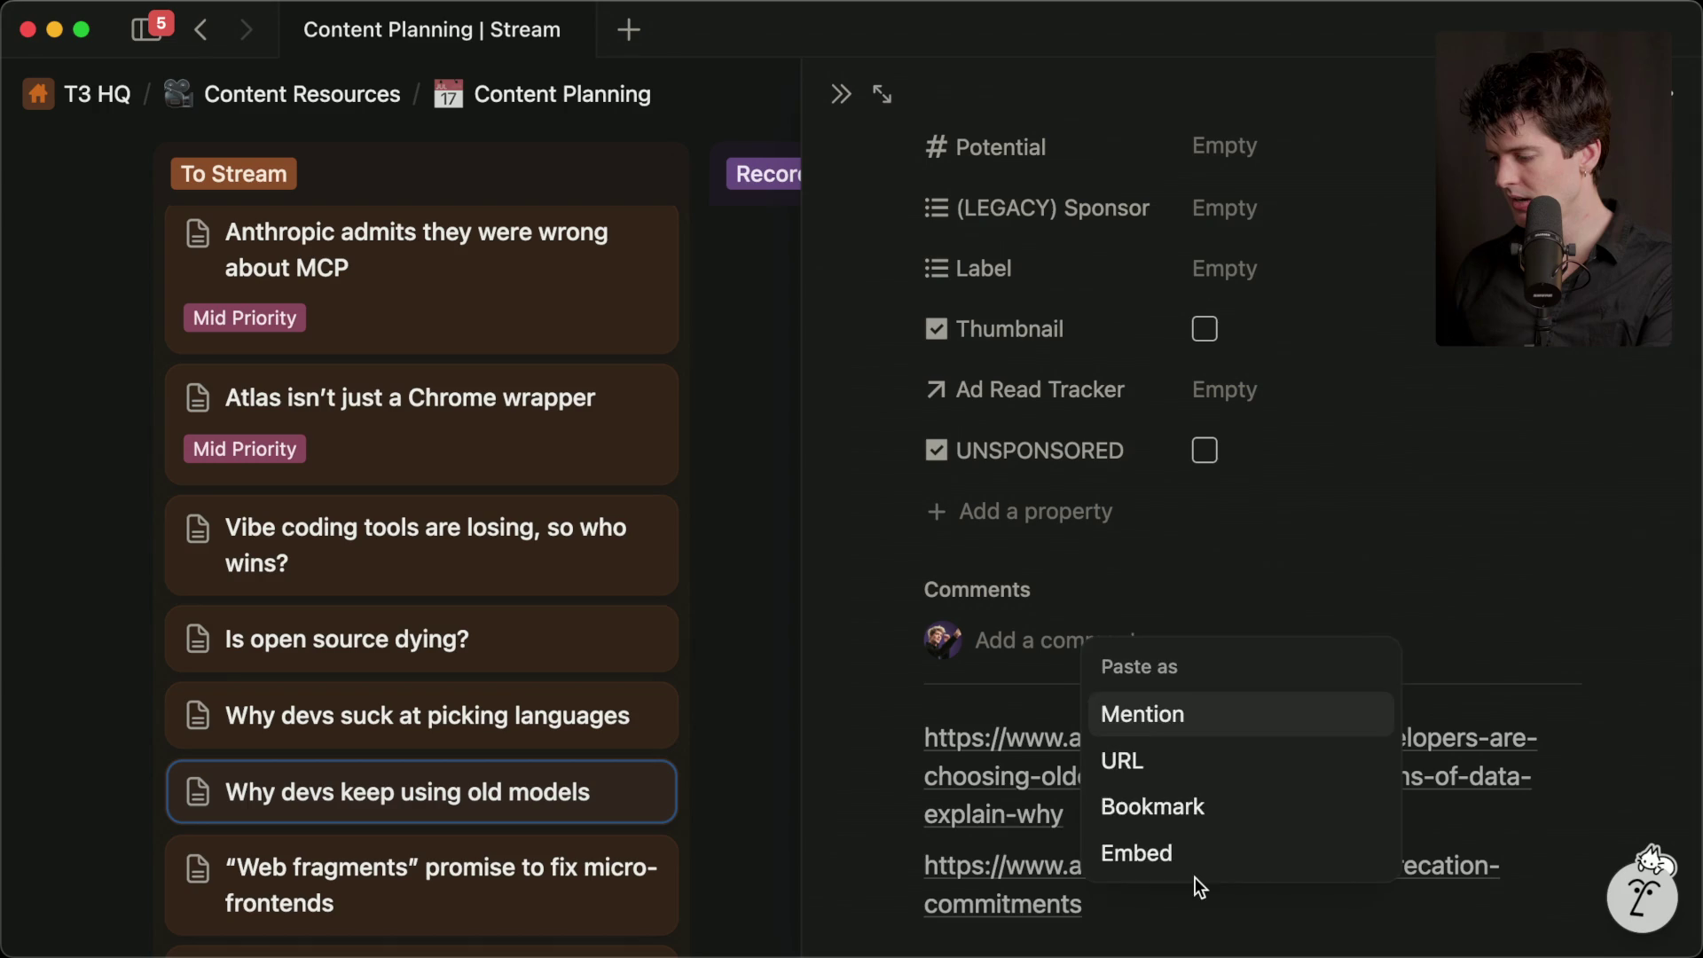
key("Escape")
- Close the card's side panel and close the Anthropic tab in the browser
key("Escape")
left_click_drag(802, 213, 863, 213)
key("Escape")
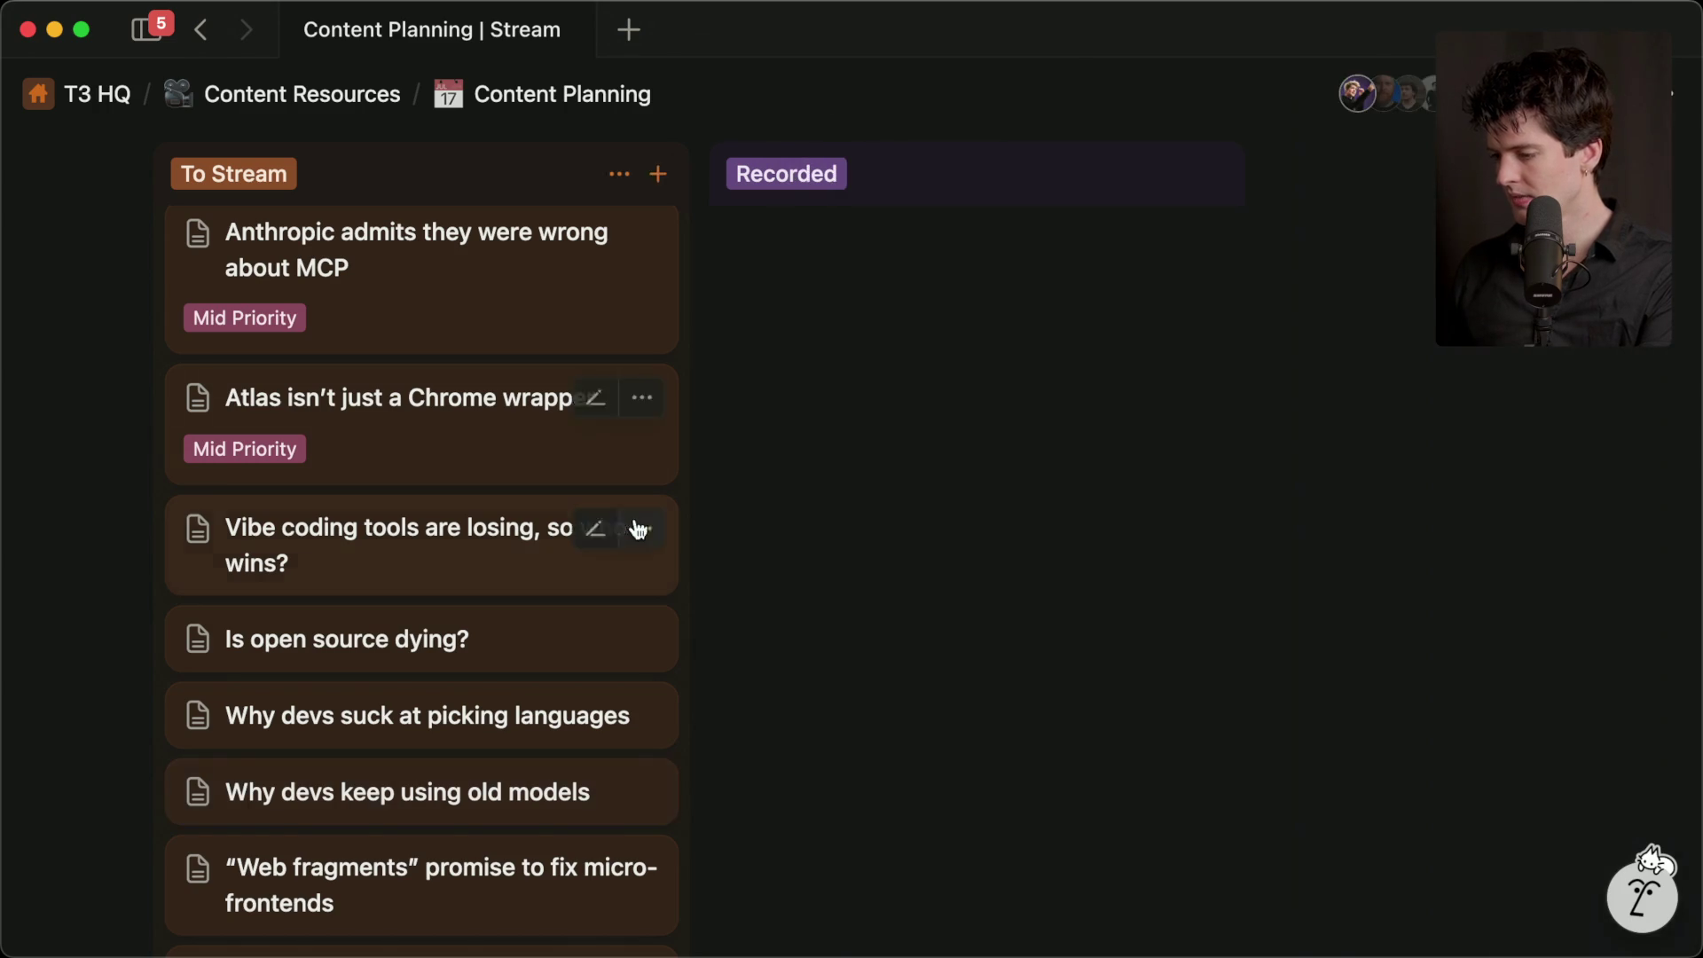
left_click(1500, 544)
key("super+w")
scroll(1031, 617, "down", 5)
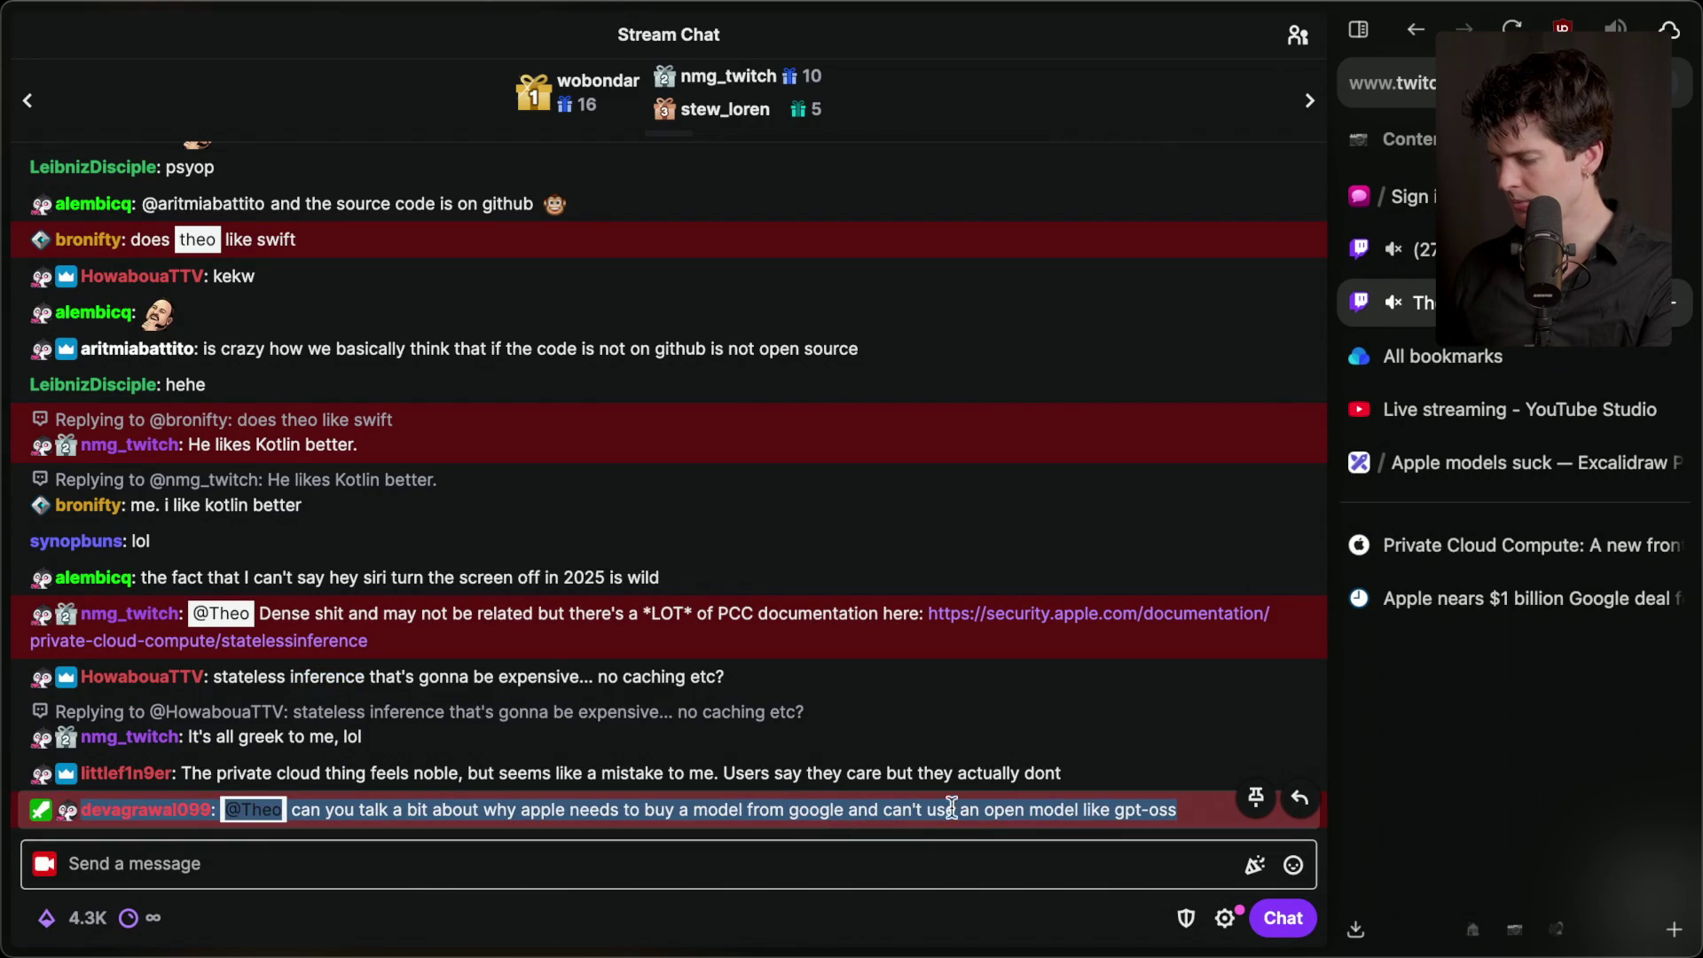
- Cycle through the article tabs to reach the 'Apple models suck' Excalidraw board
left_click(1498, 530)
left_click(1460, 585)
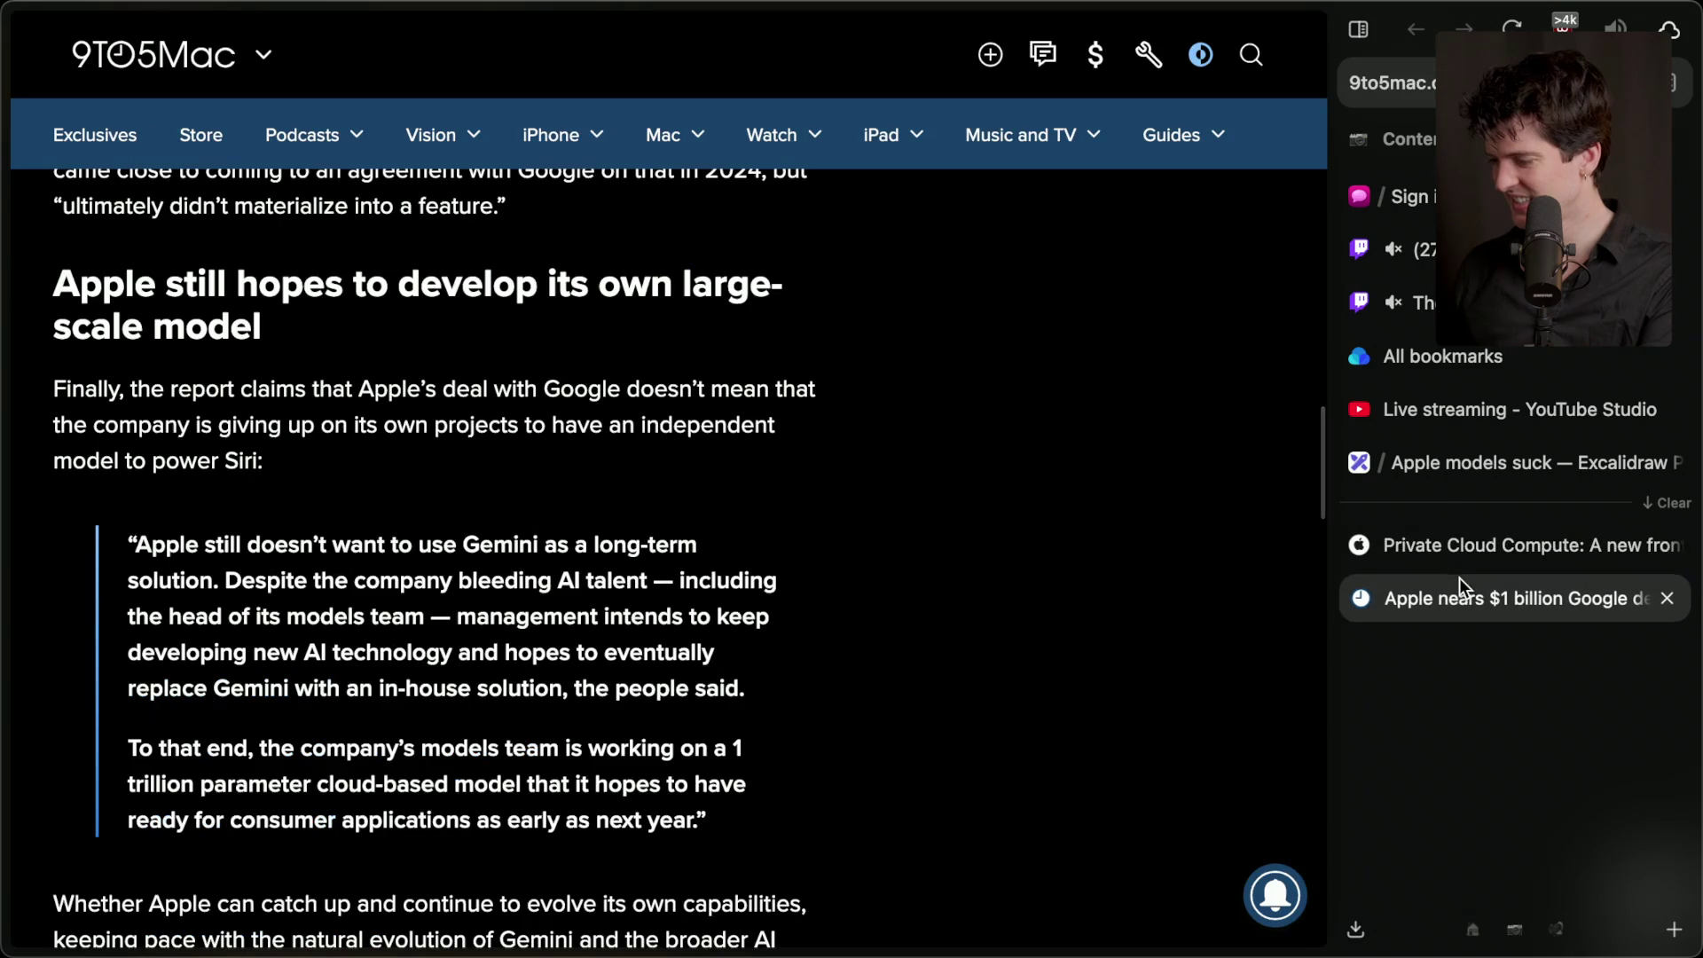
left_click(1525, 459)
scroll(1160, 545, "up", 10)
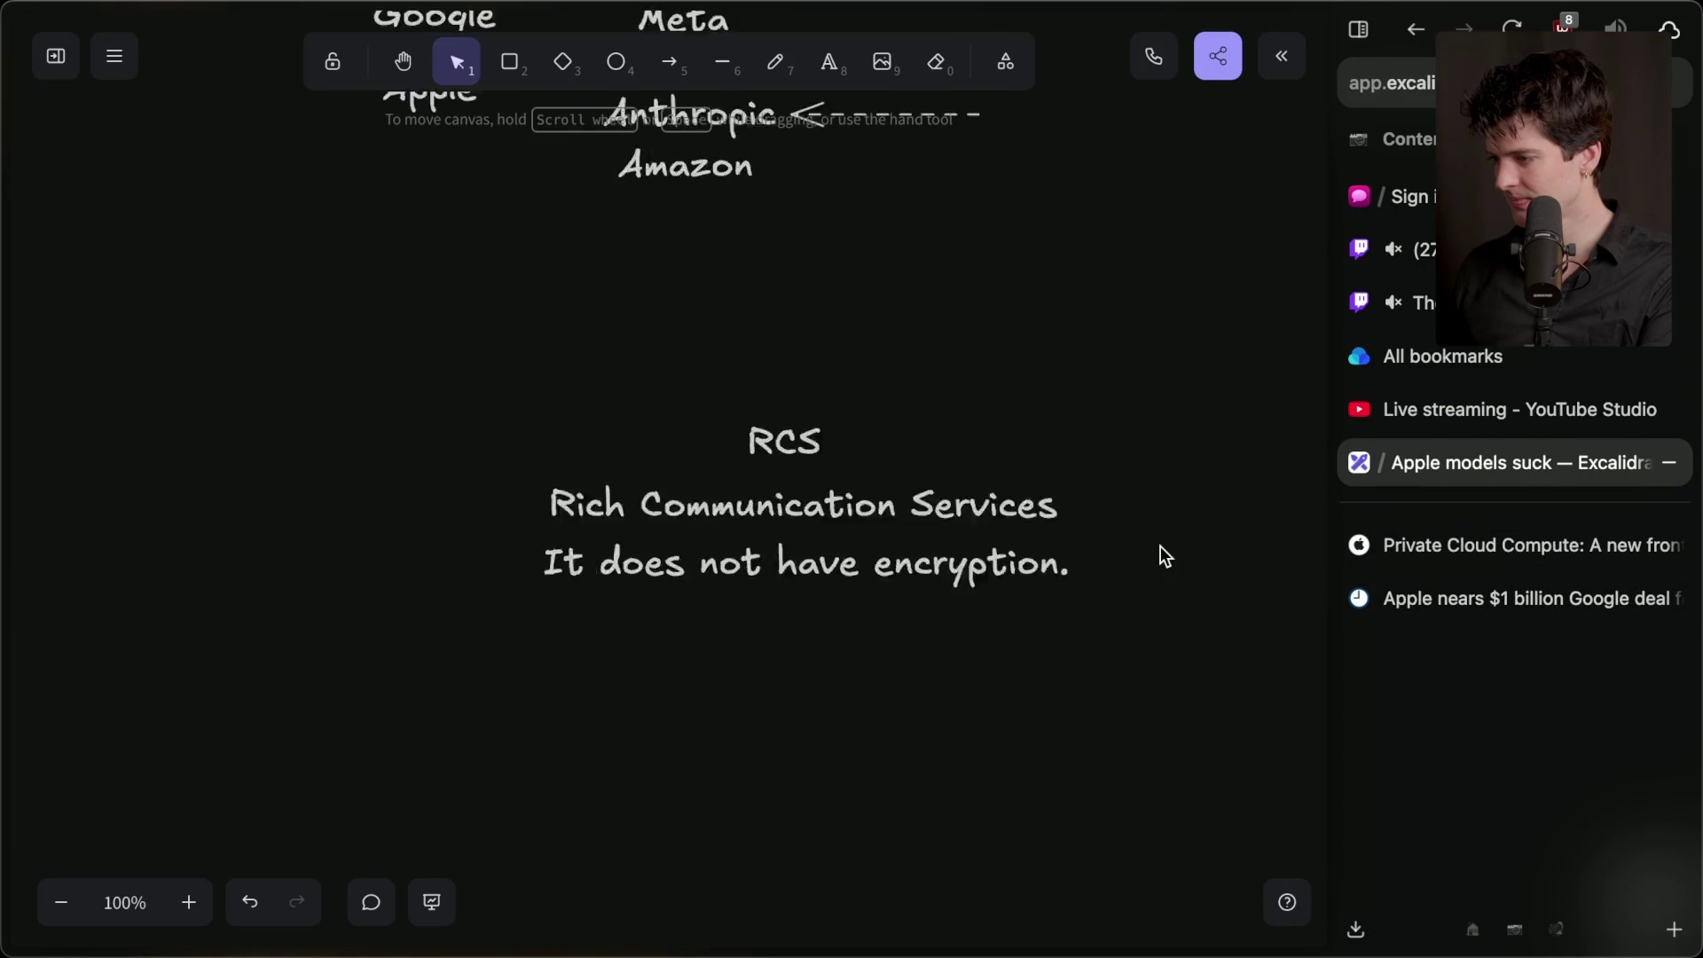
- Dismiss the Export image dialog and hide the tab sidebar so the board fills the window
key("super+shift+e")
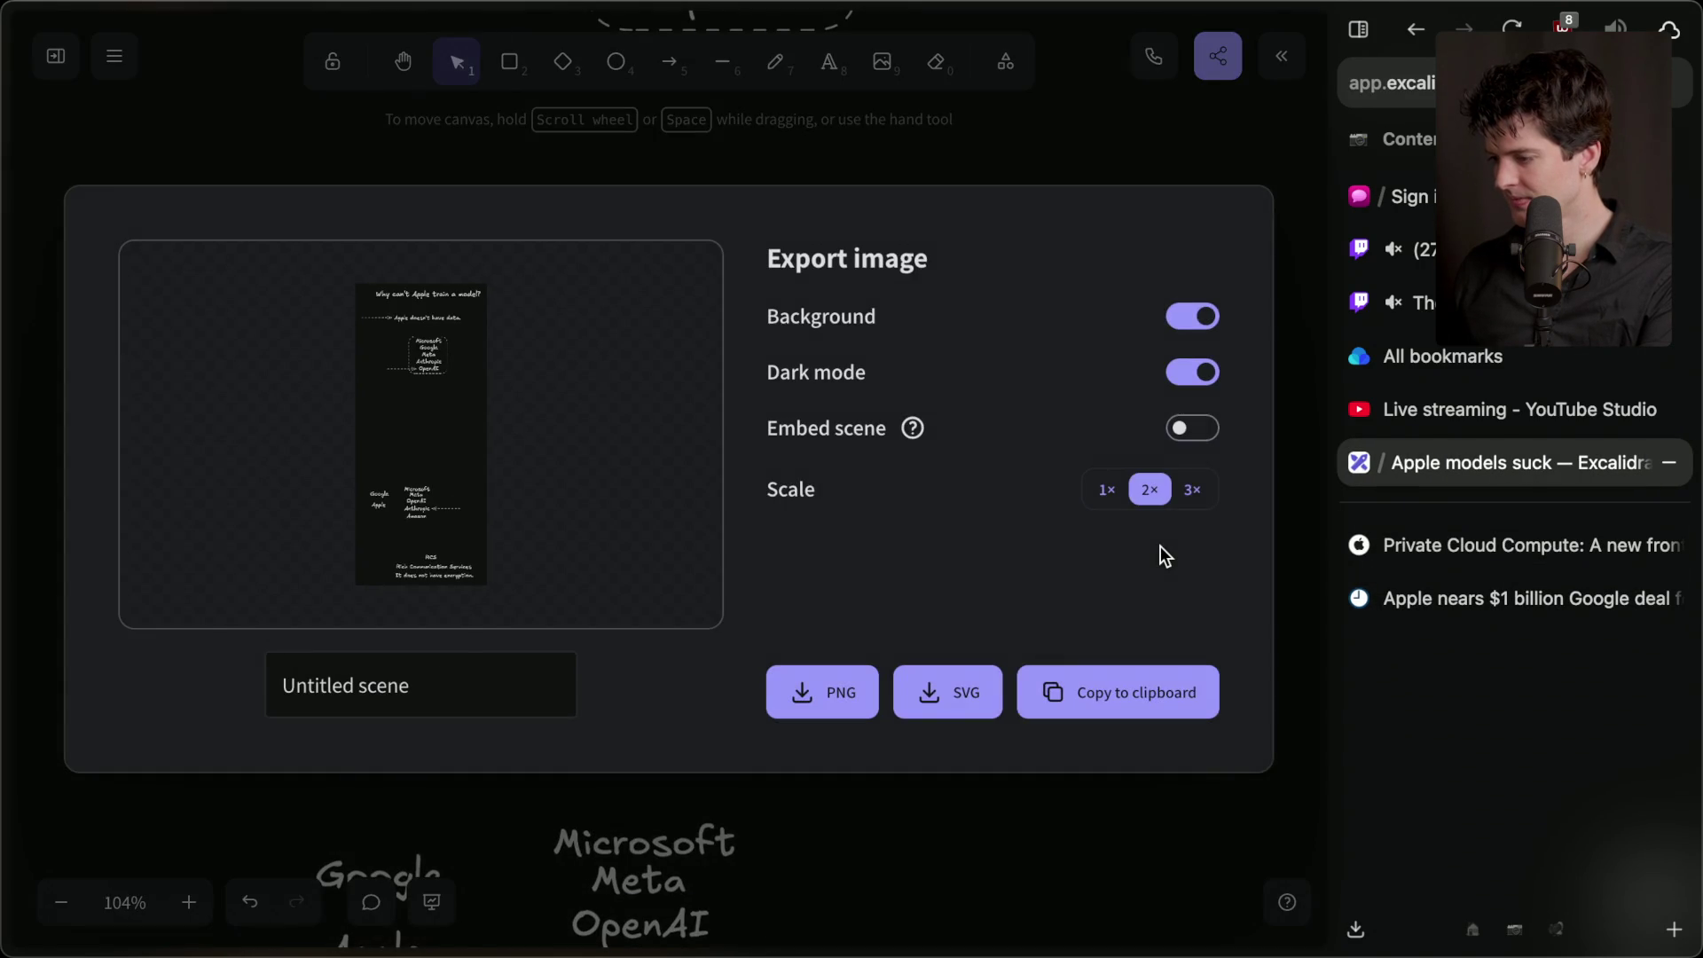
key("Escape")
left_click(1359, 30)
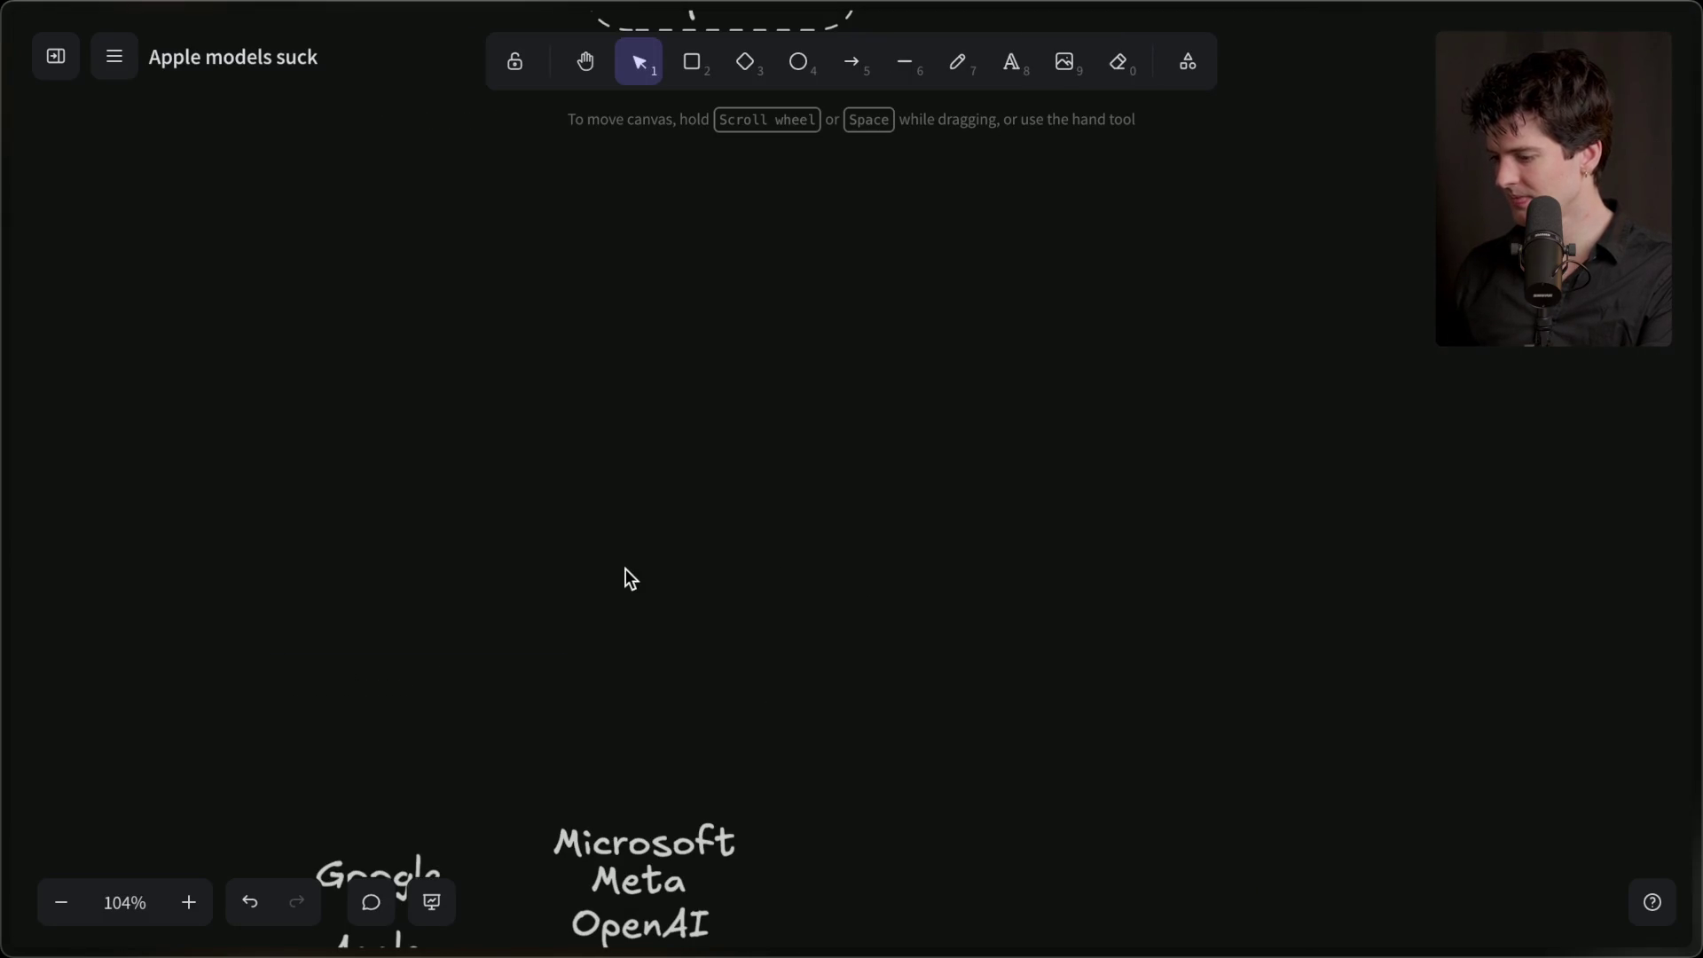
scroll(625, 574, "down", 5)
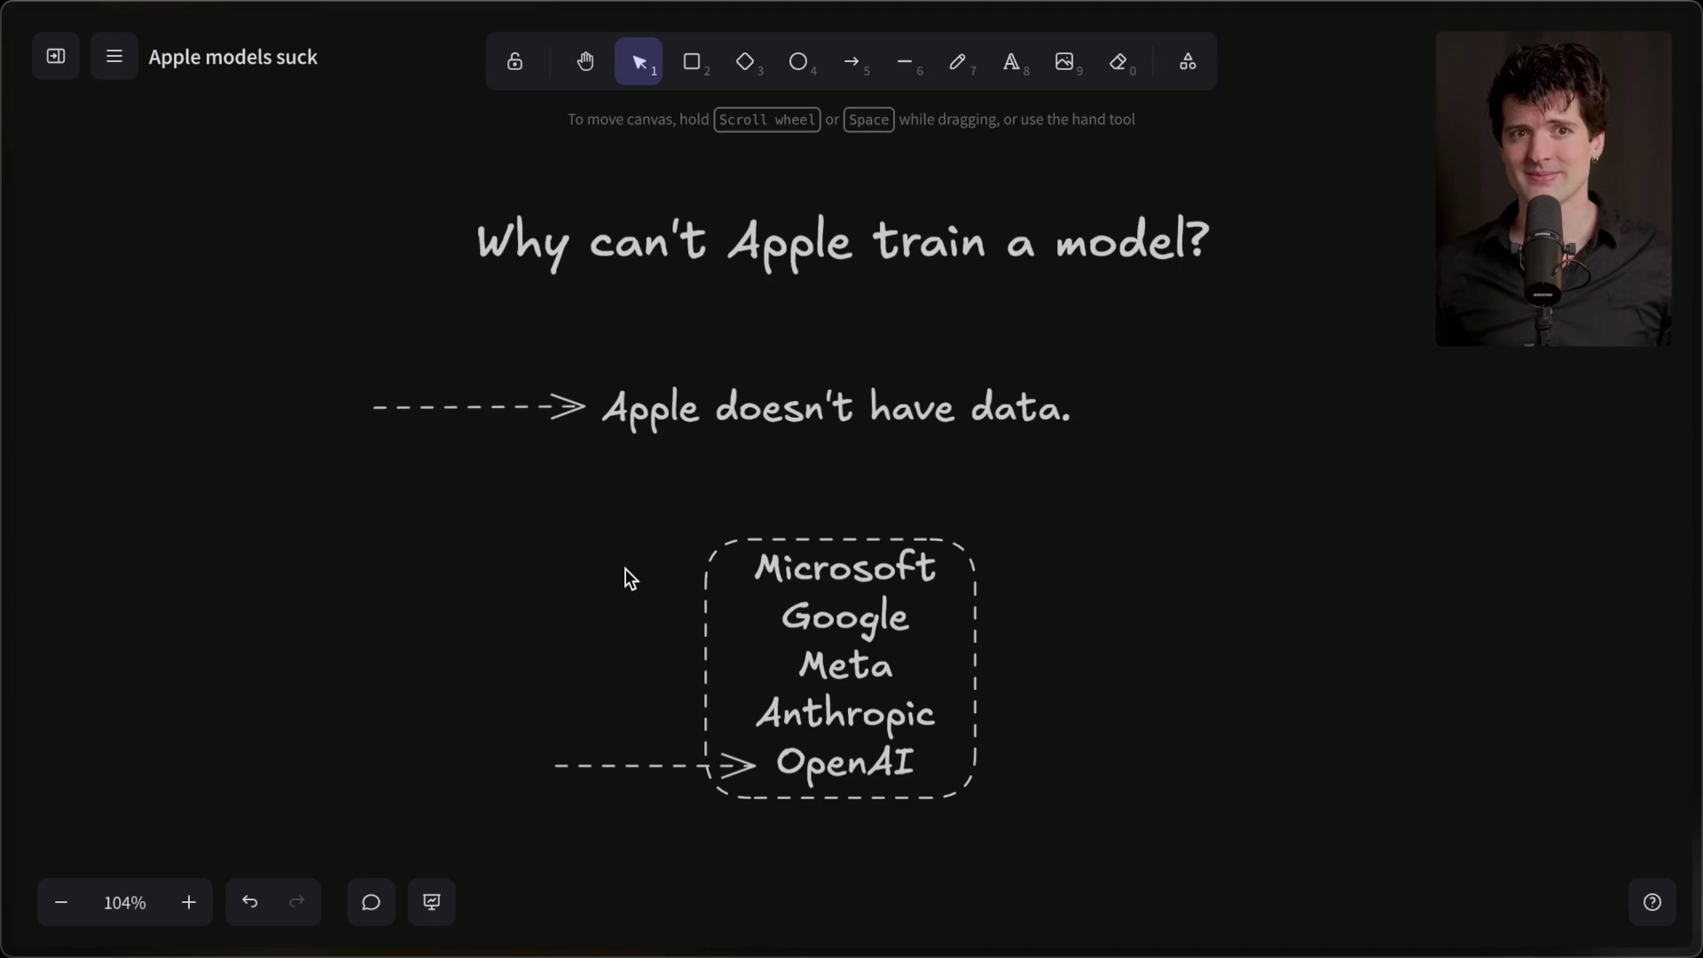
left_click(1419, 312)
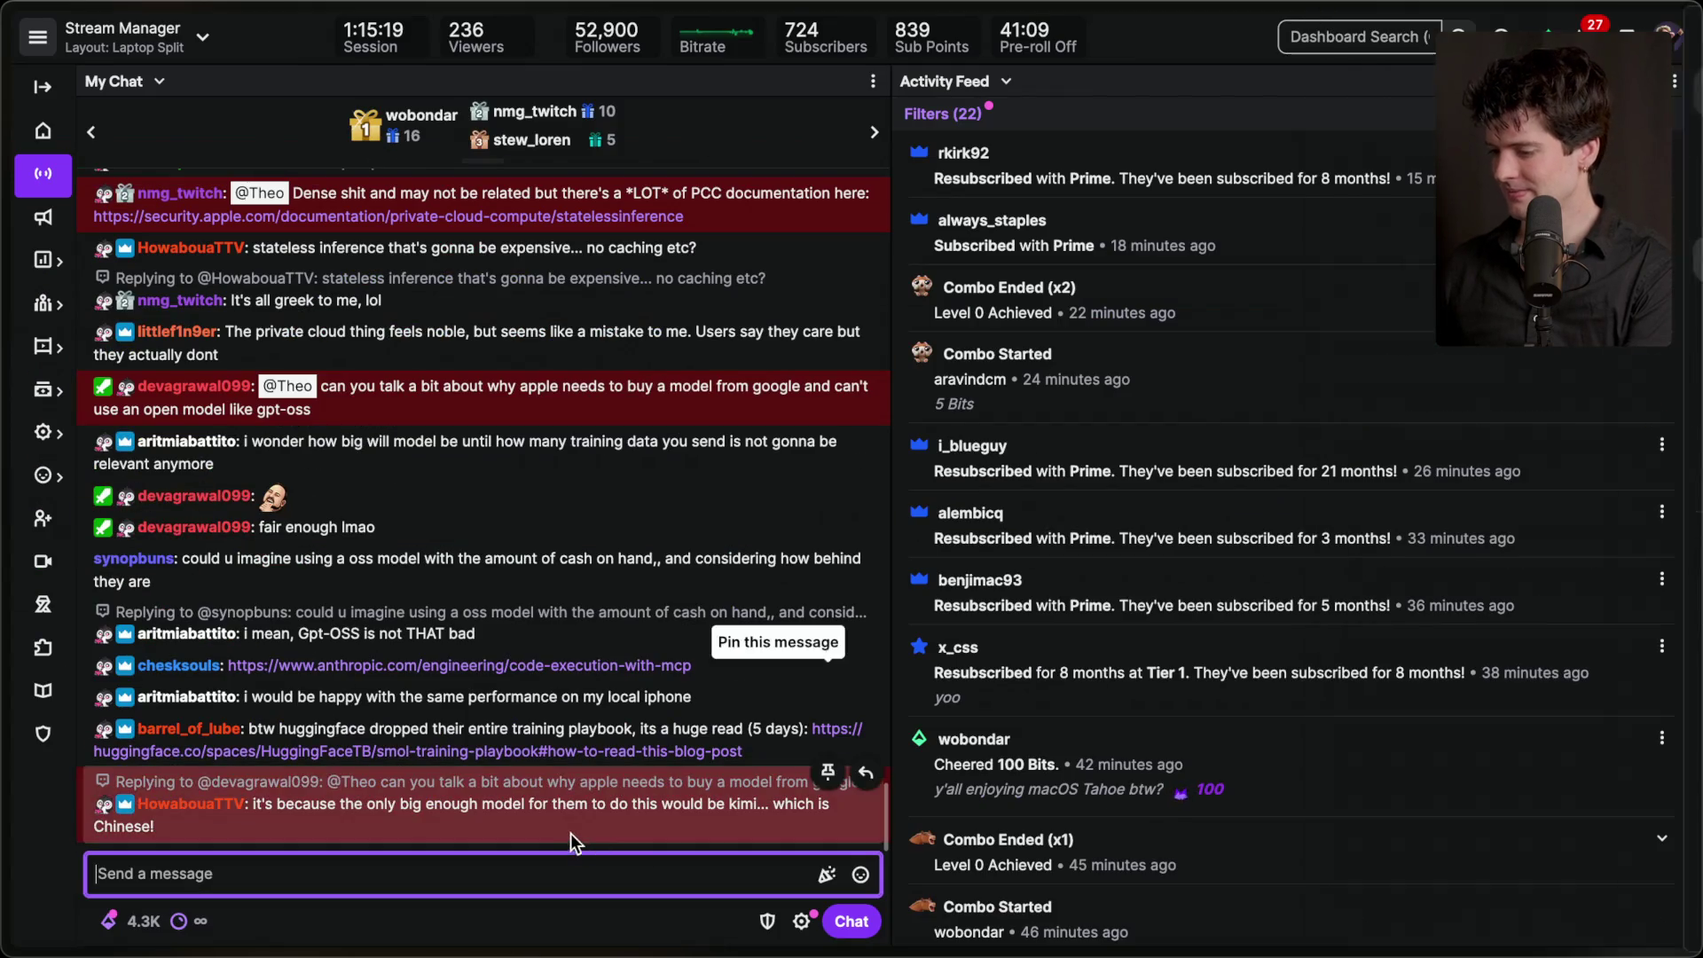
- Add a stream marker 'End of Apple google model collab' with the /marker chat command
left_click(555, 883)
type("/marker Apple")
key("BackSpace")
key("BackSpace")
key("BackSpace")
type("End of Apple google model collab")
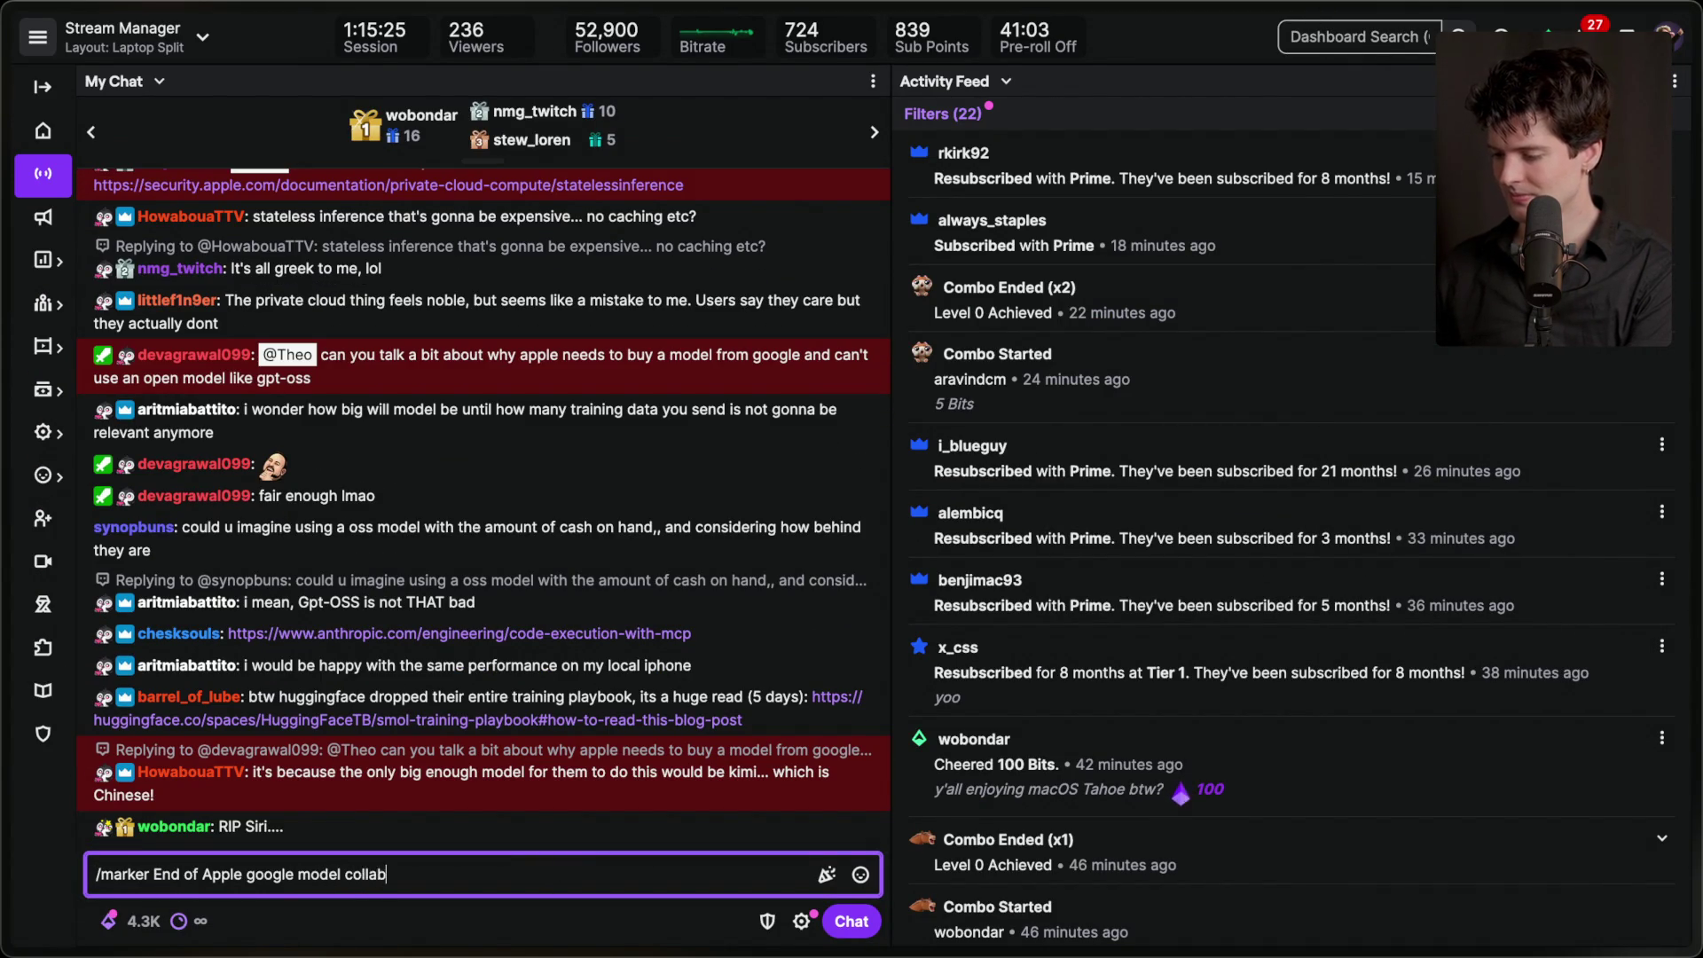
key("Return")
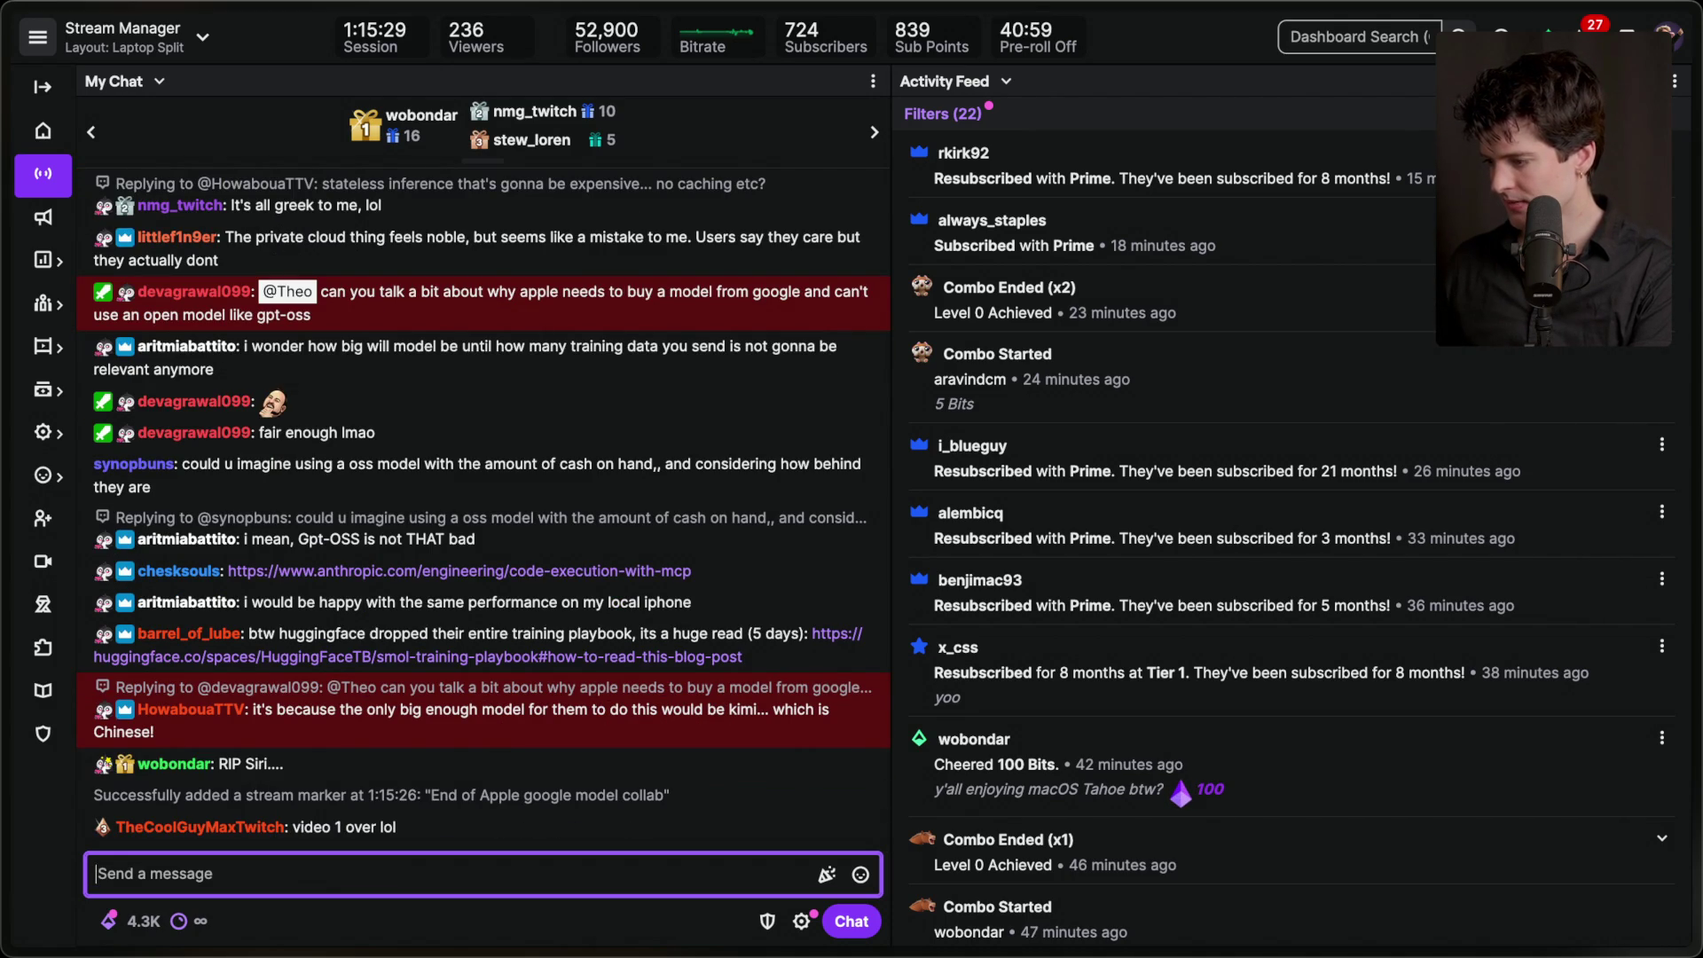
- Review the 5-, 3-, 21- and 8-month resubscription and Prime entries in the activity feed
scroll(1097, 433, "up", 1)
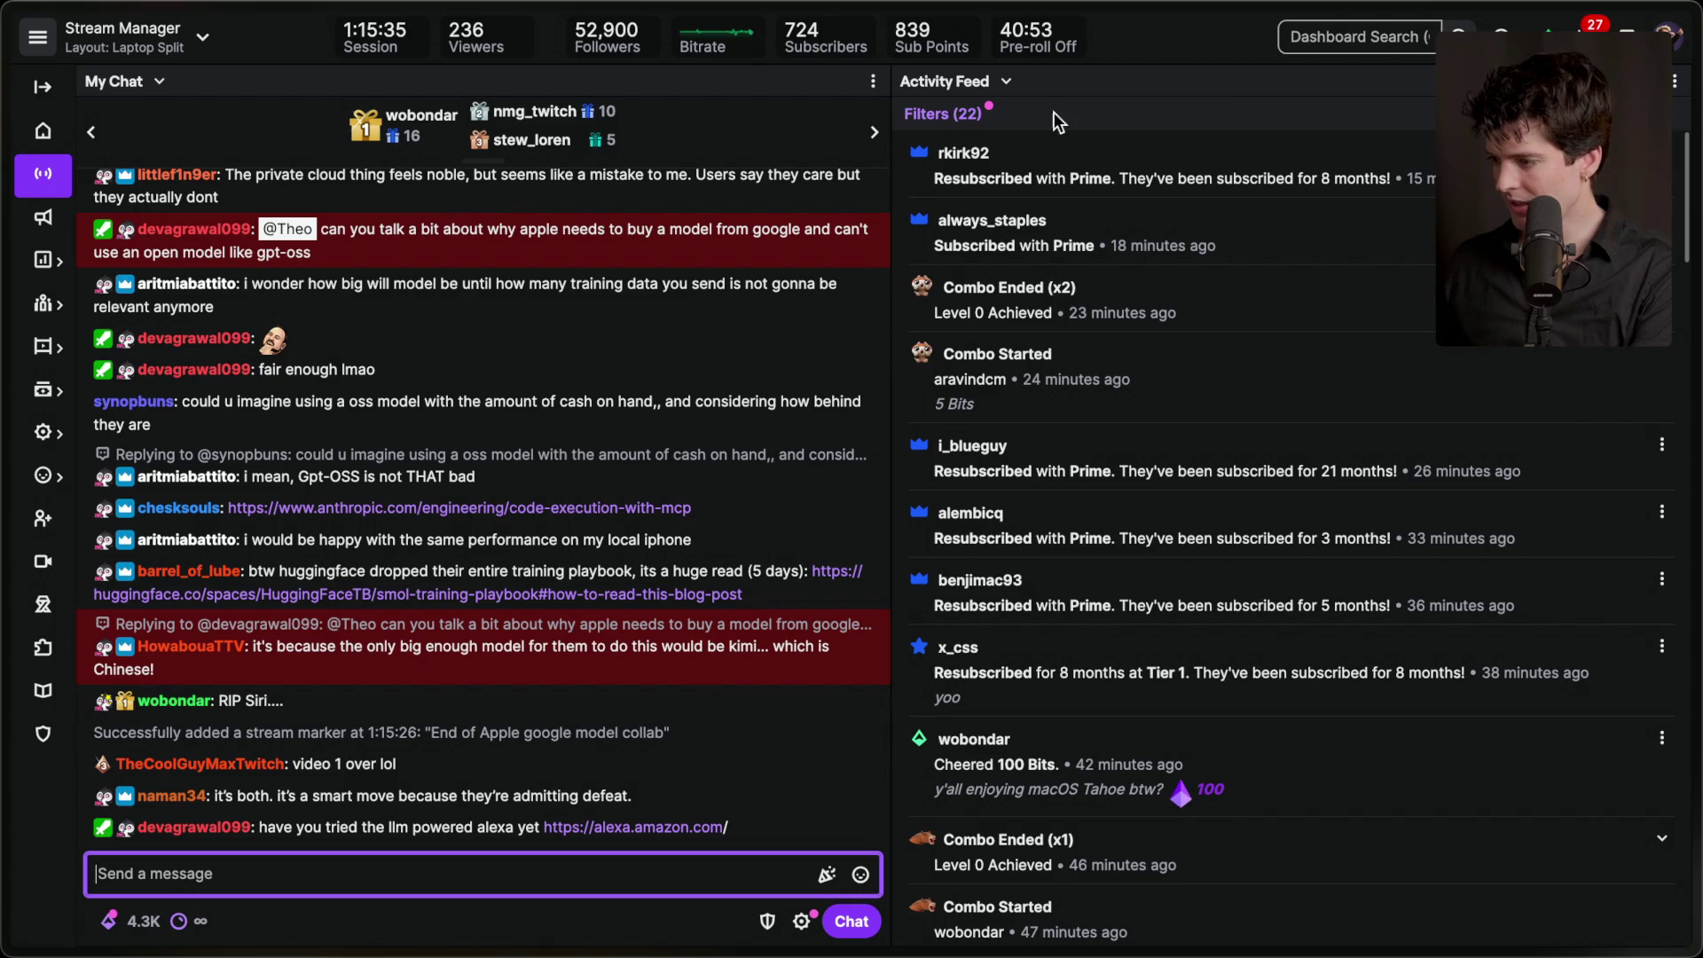
left_click(992, 700)
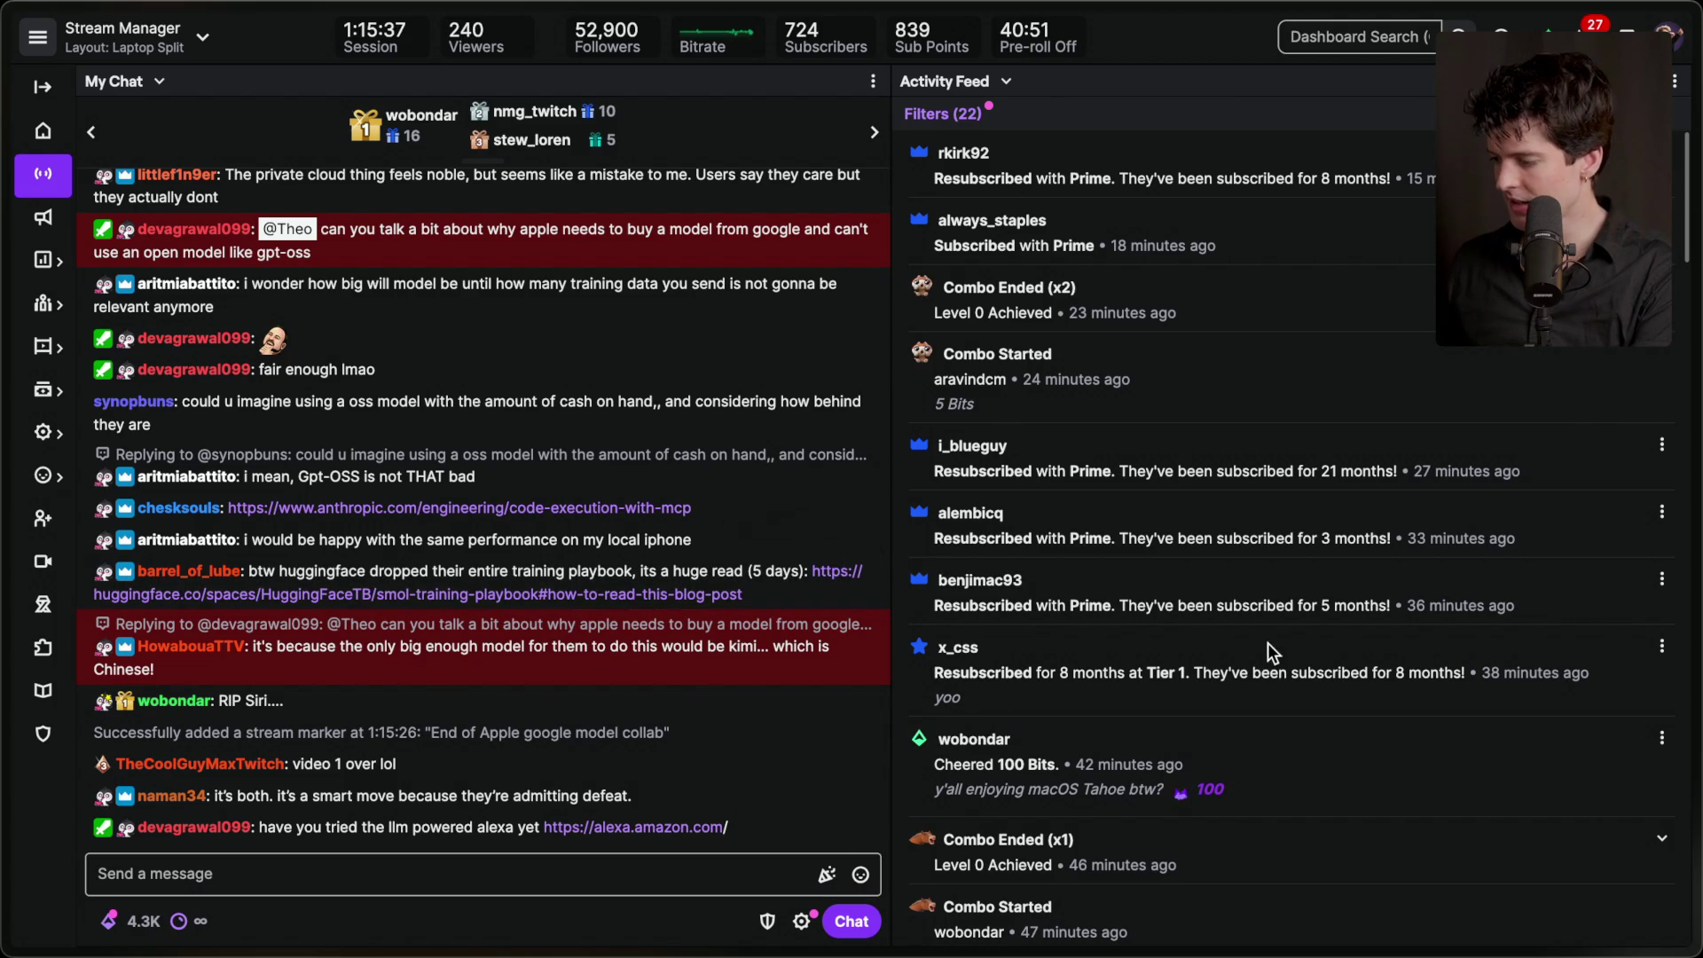
left_click_drag(934, 603, 1350, 623)
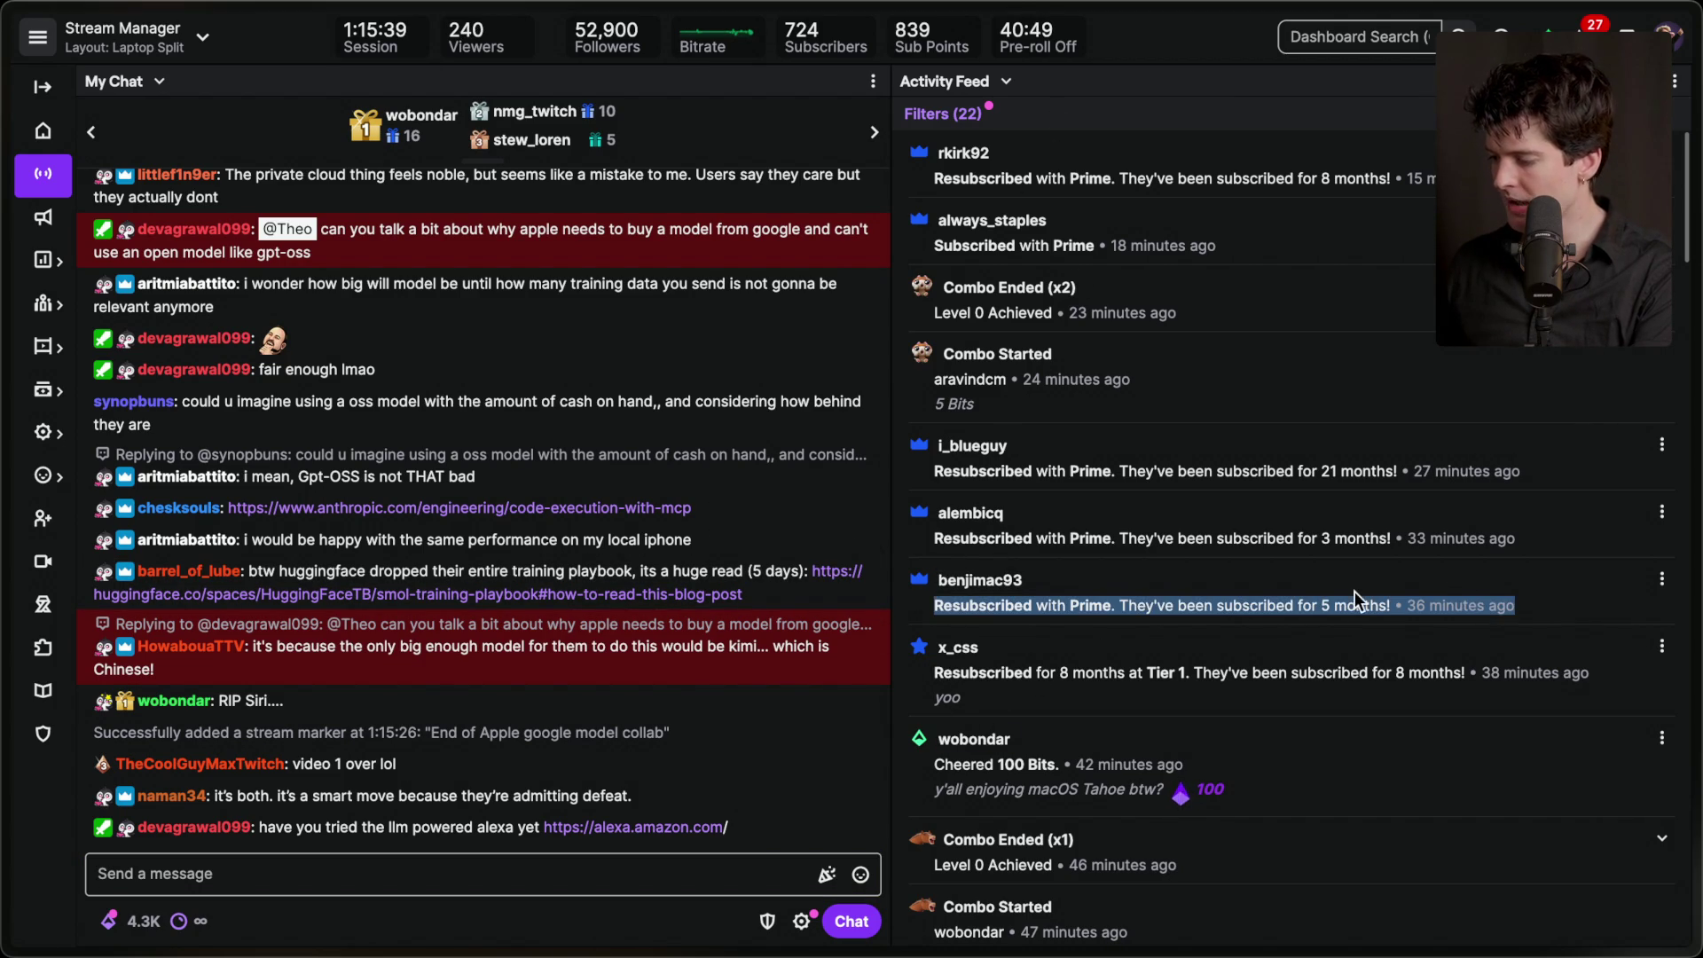
left_click(1355, 591)
left_click_drag(1560, 543, 1030, 520)
left_click(1030, 520)
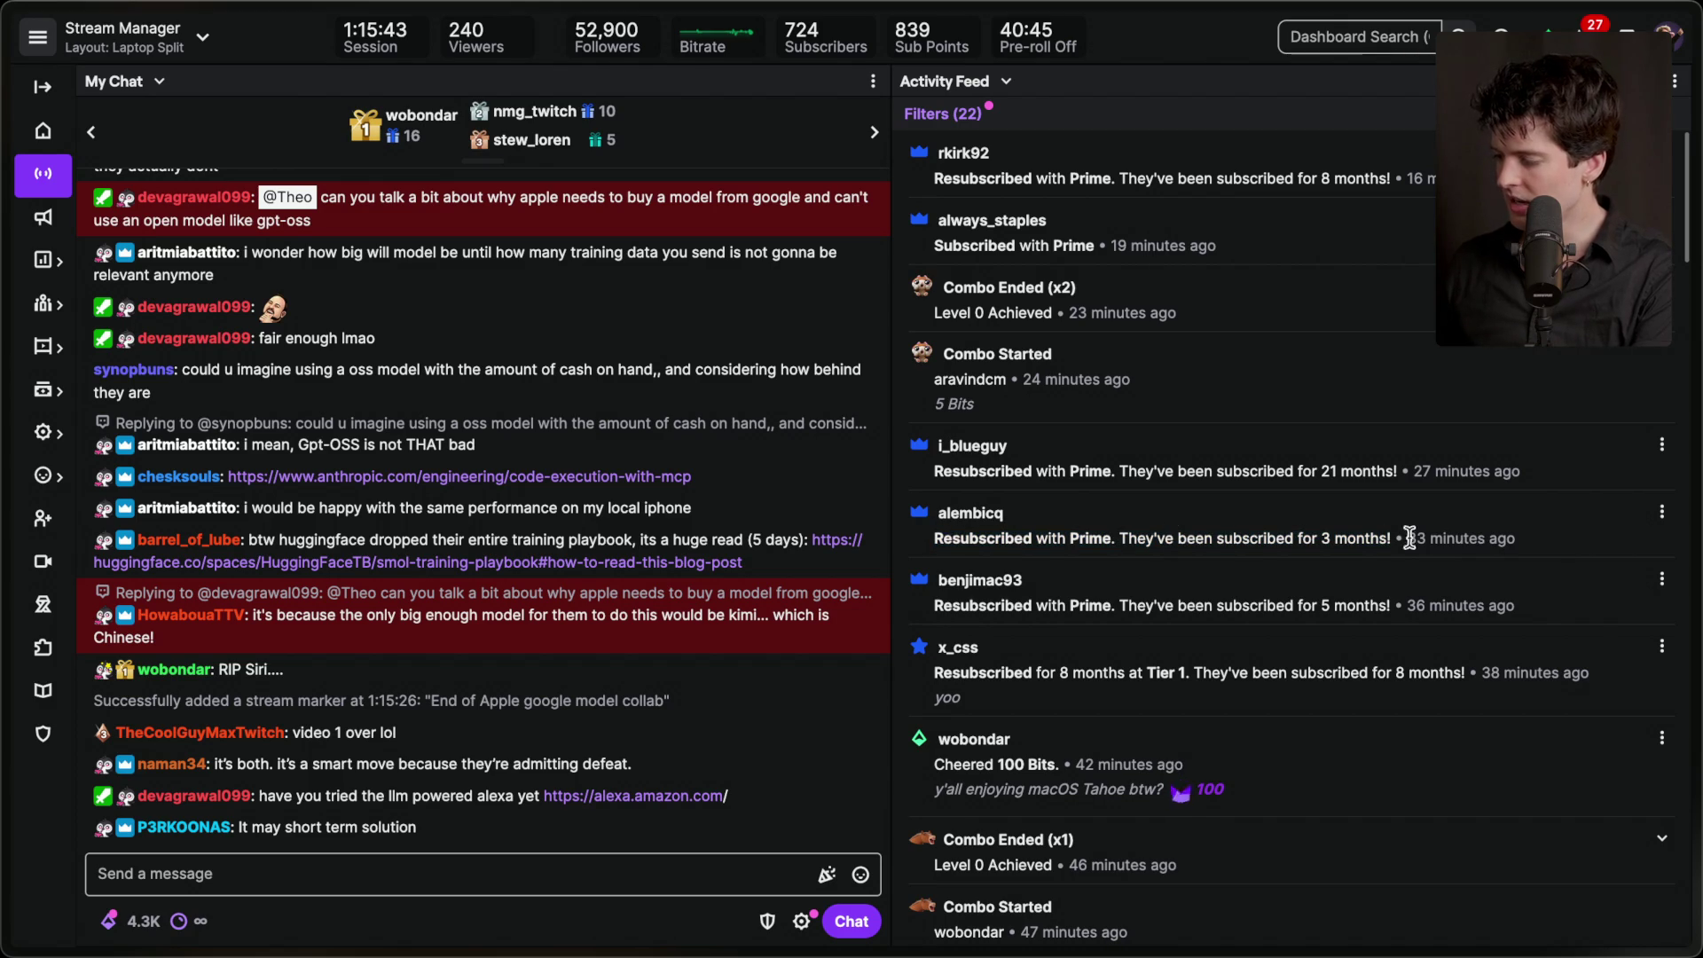
mouse_move(929, 428)
left_mouse_down()
mouse_move(1514, 460)
mouse_move(1504, 469)
left_mouse_up()
left_click(1339, 458)
mouse_move(1253, 255)
left_mouse_down()
mouse_move(940, 222)
mouse_move(1179, 209)
left_mouse_up()
left_click(1184, 210)
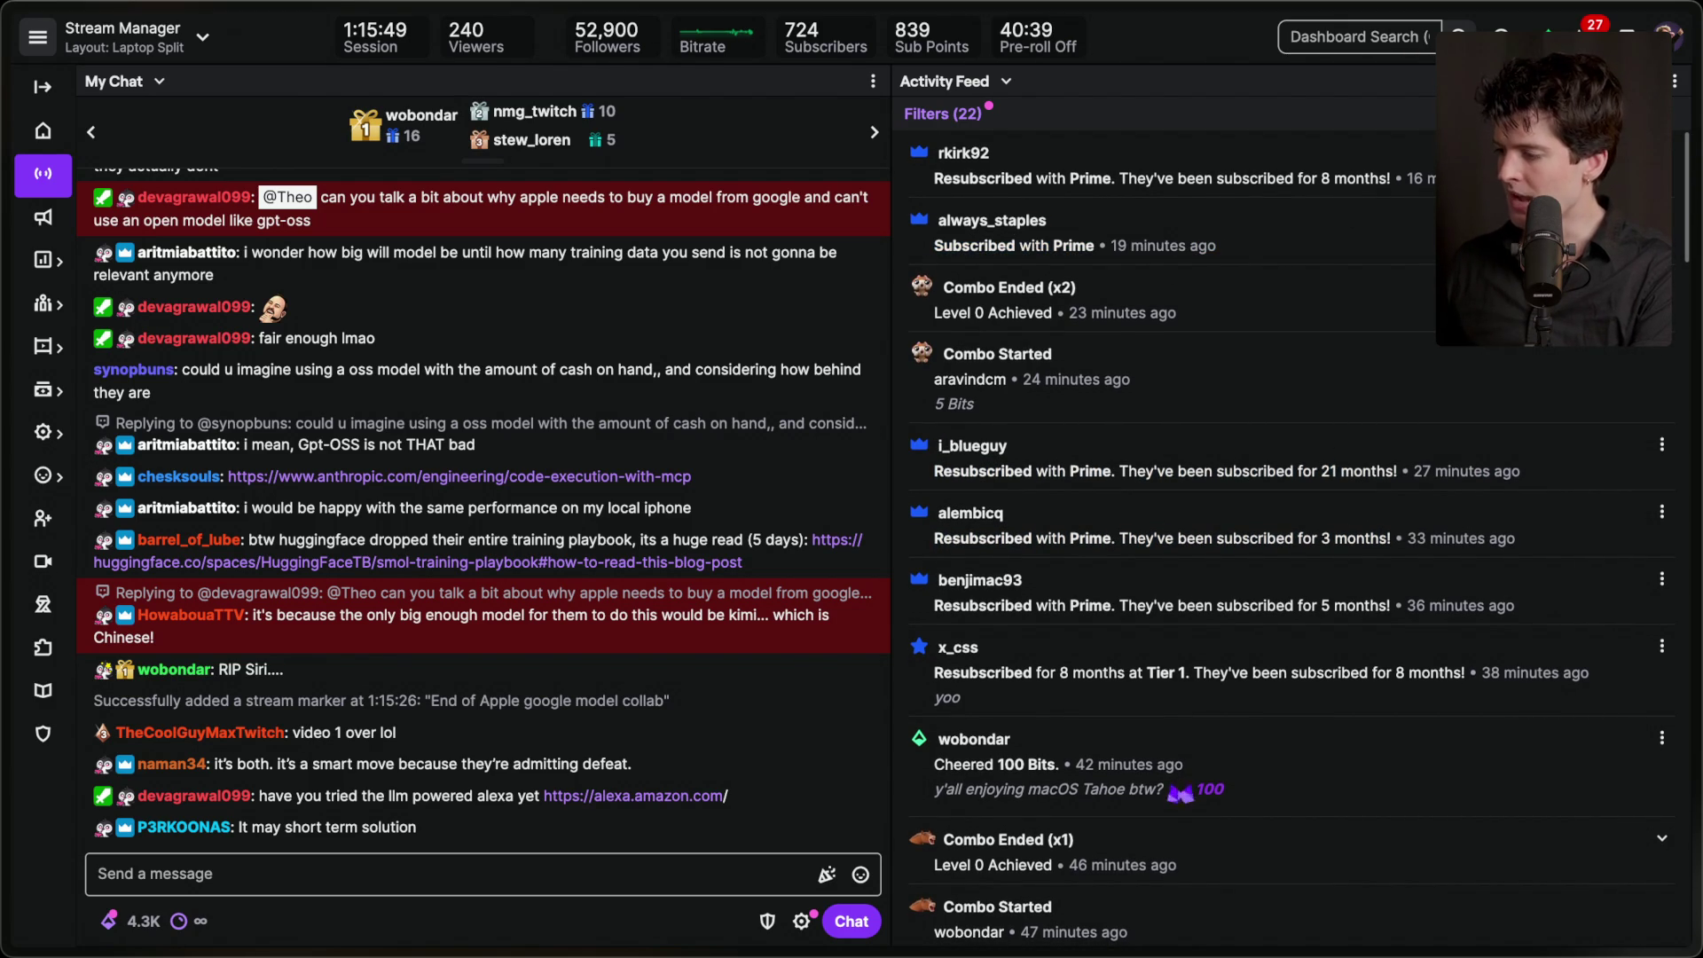
left_click_drag(1428, 180, 985, 149)
left_click(1103, 158)
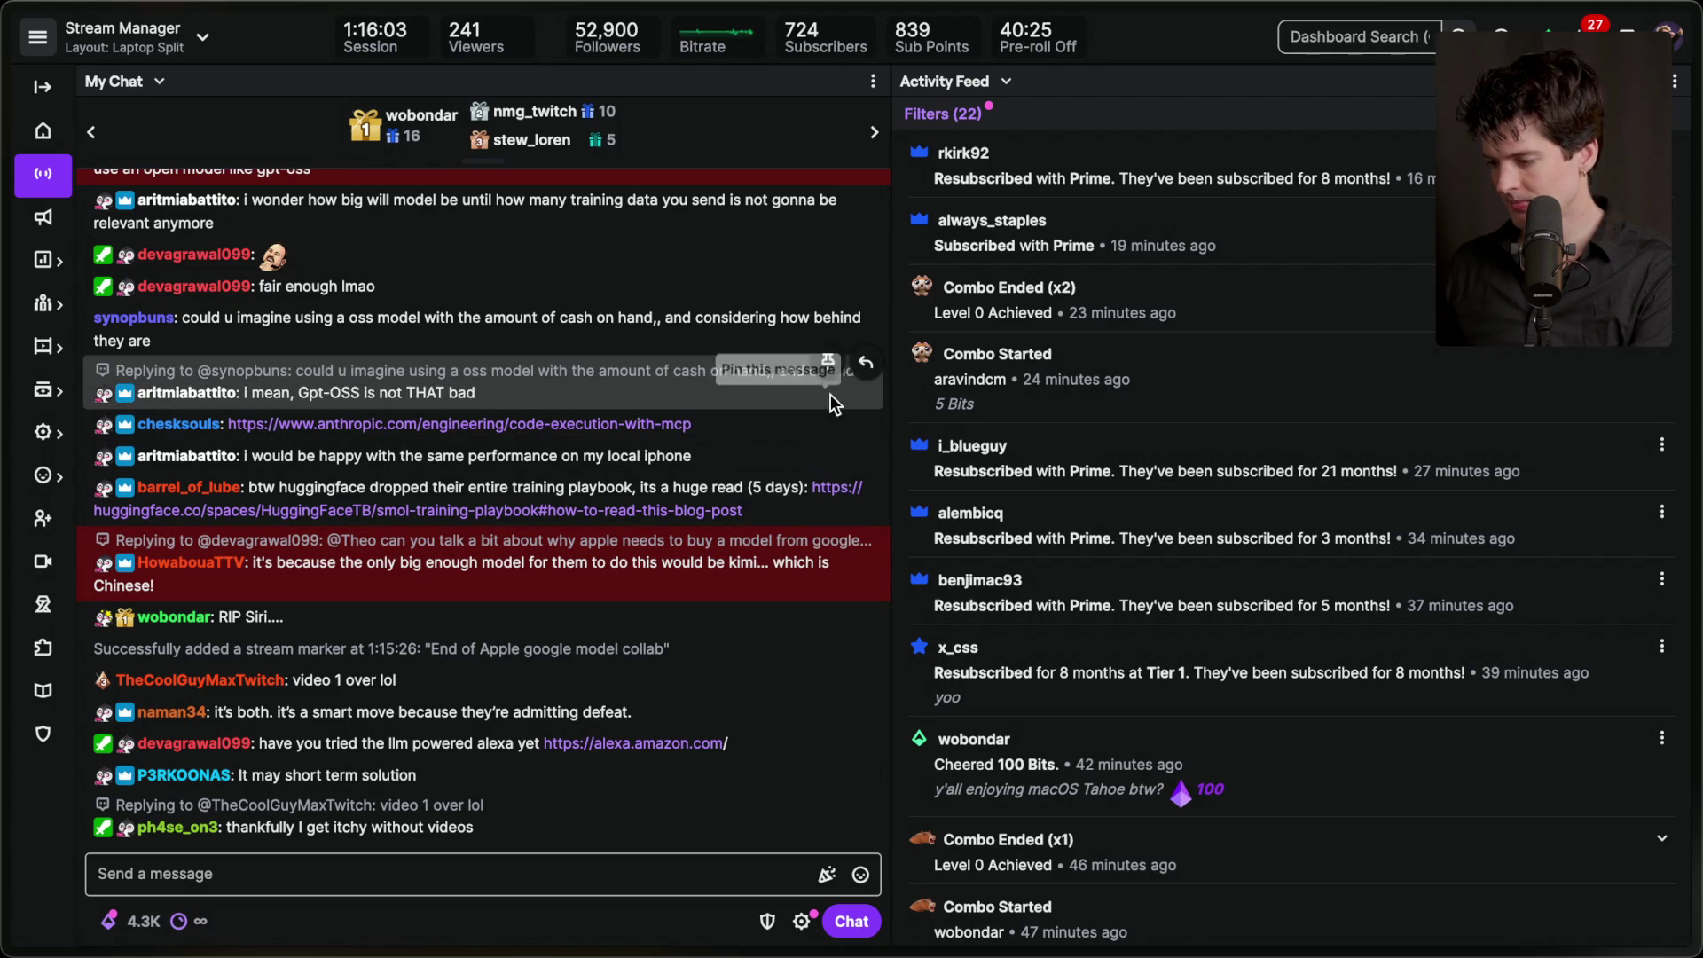
- Move the 'Apple pays Google for custom Gemini 3' card from To Stream into Recorded
key("super+Tab")
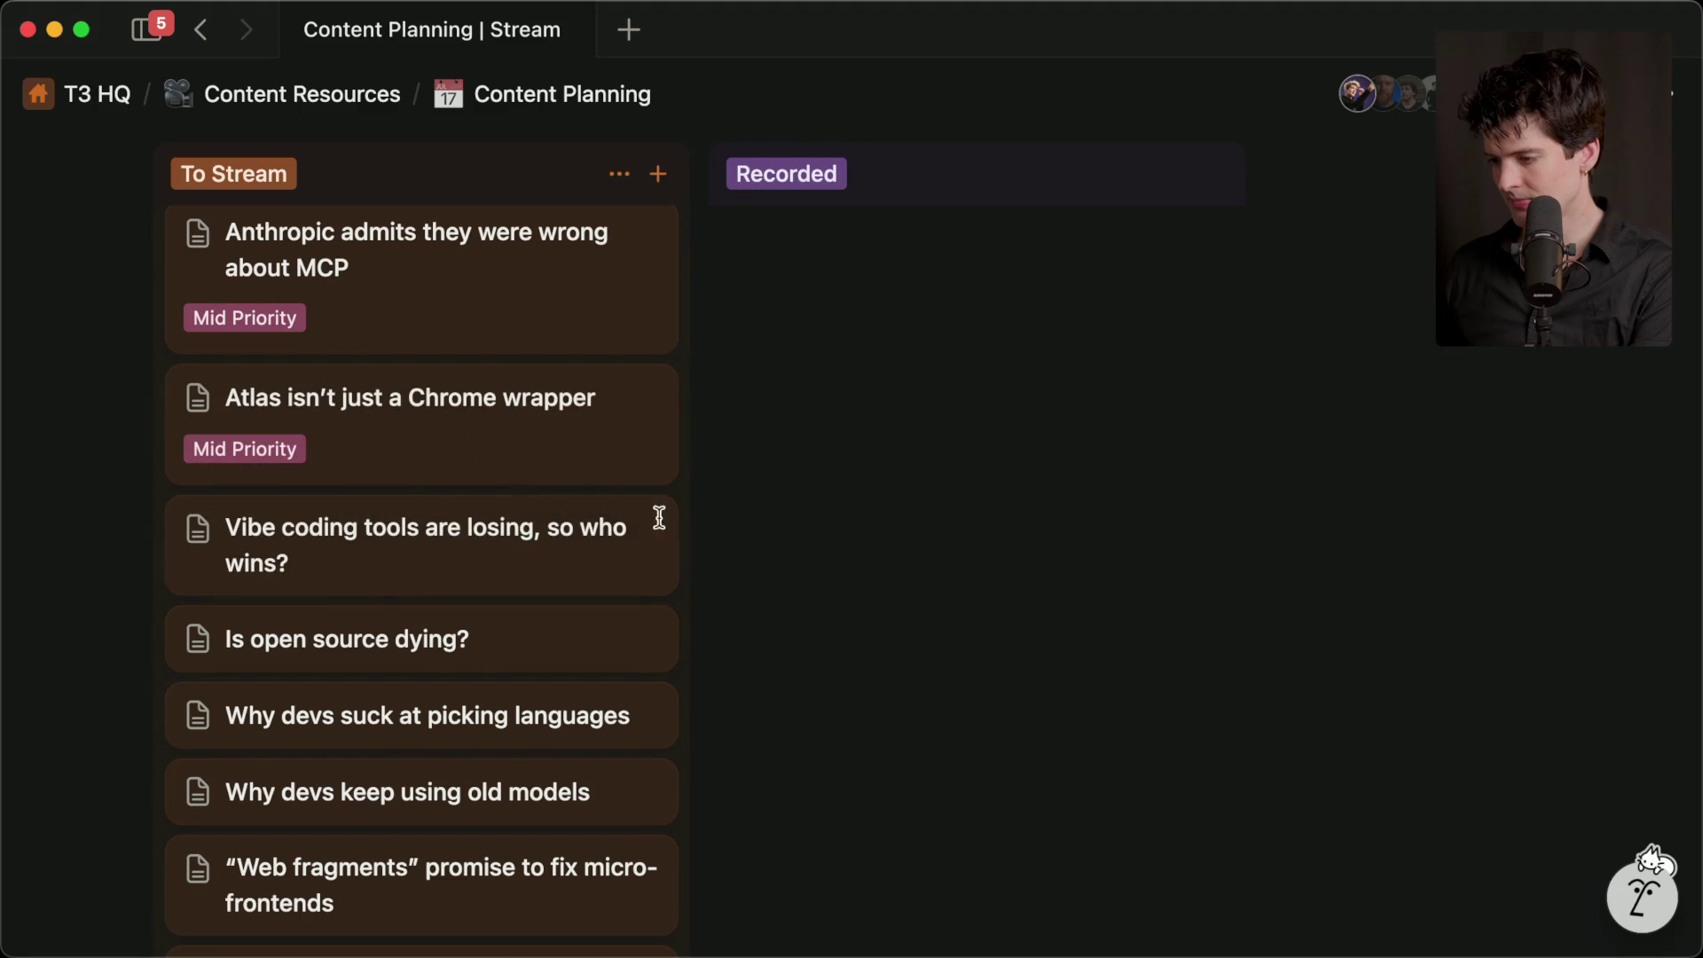
scroll(376, 285, "up", 10)
left_click_drag(341, 661, 922, 434)
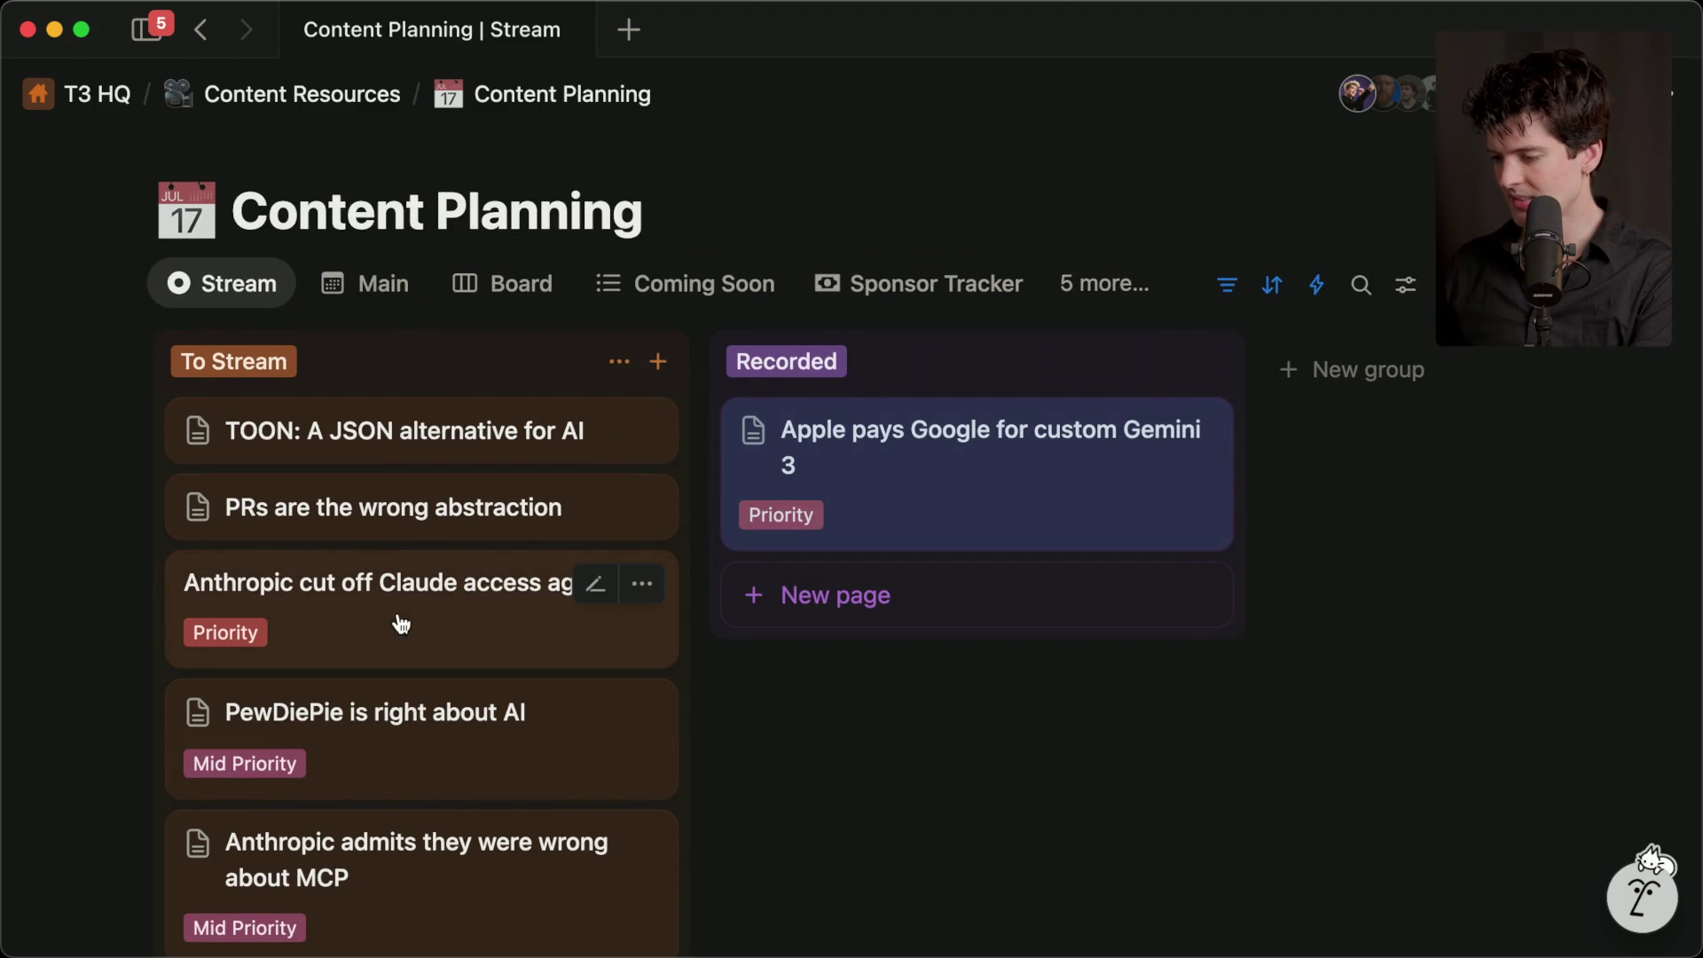
key("super+Tab")
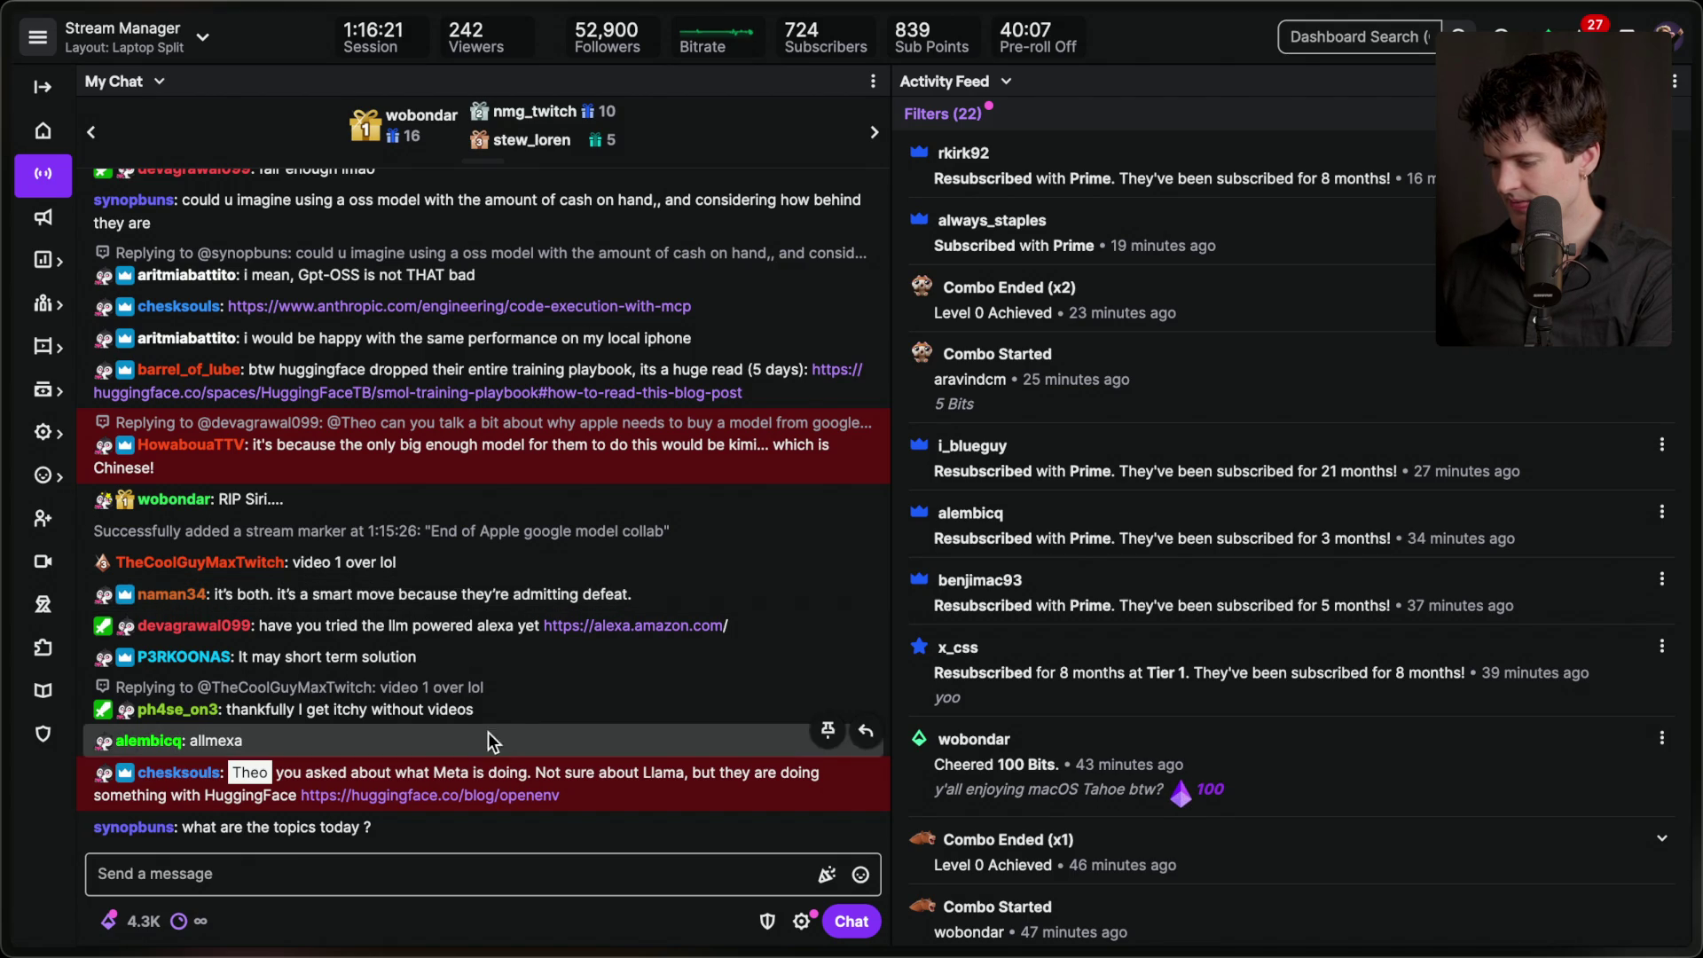
- Open the huggingface.co/blog/openenv post from chat and skim it down to The RFCs
left_click(509, 795)
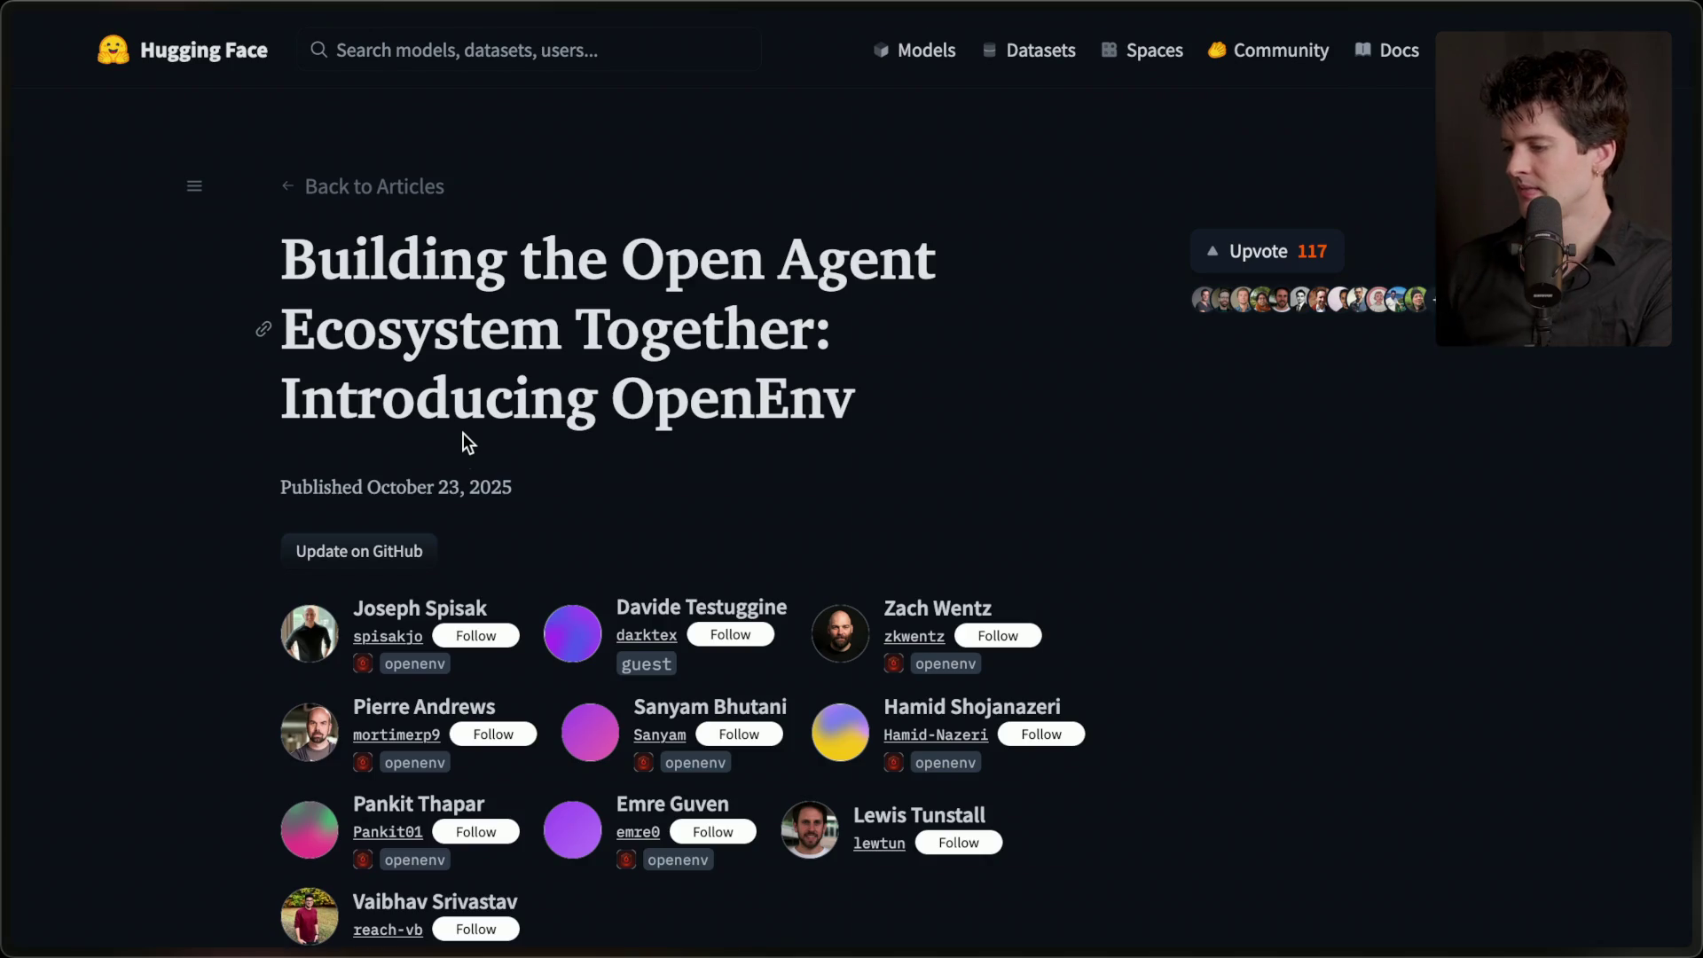
scroll(463, 433, "down", 10)
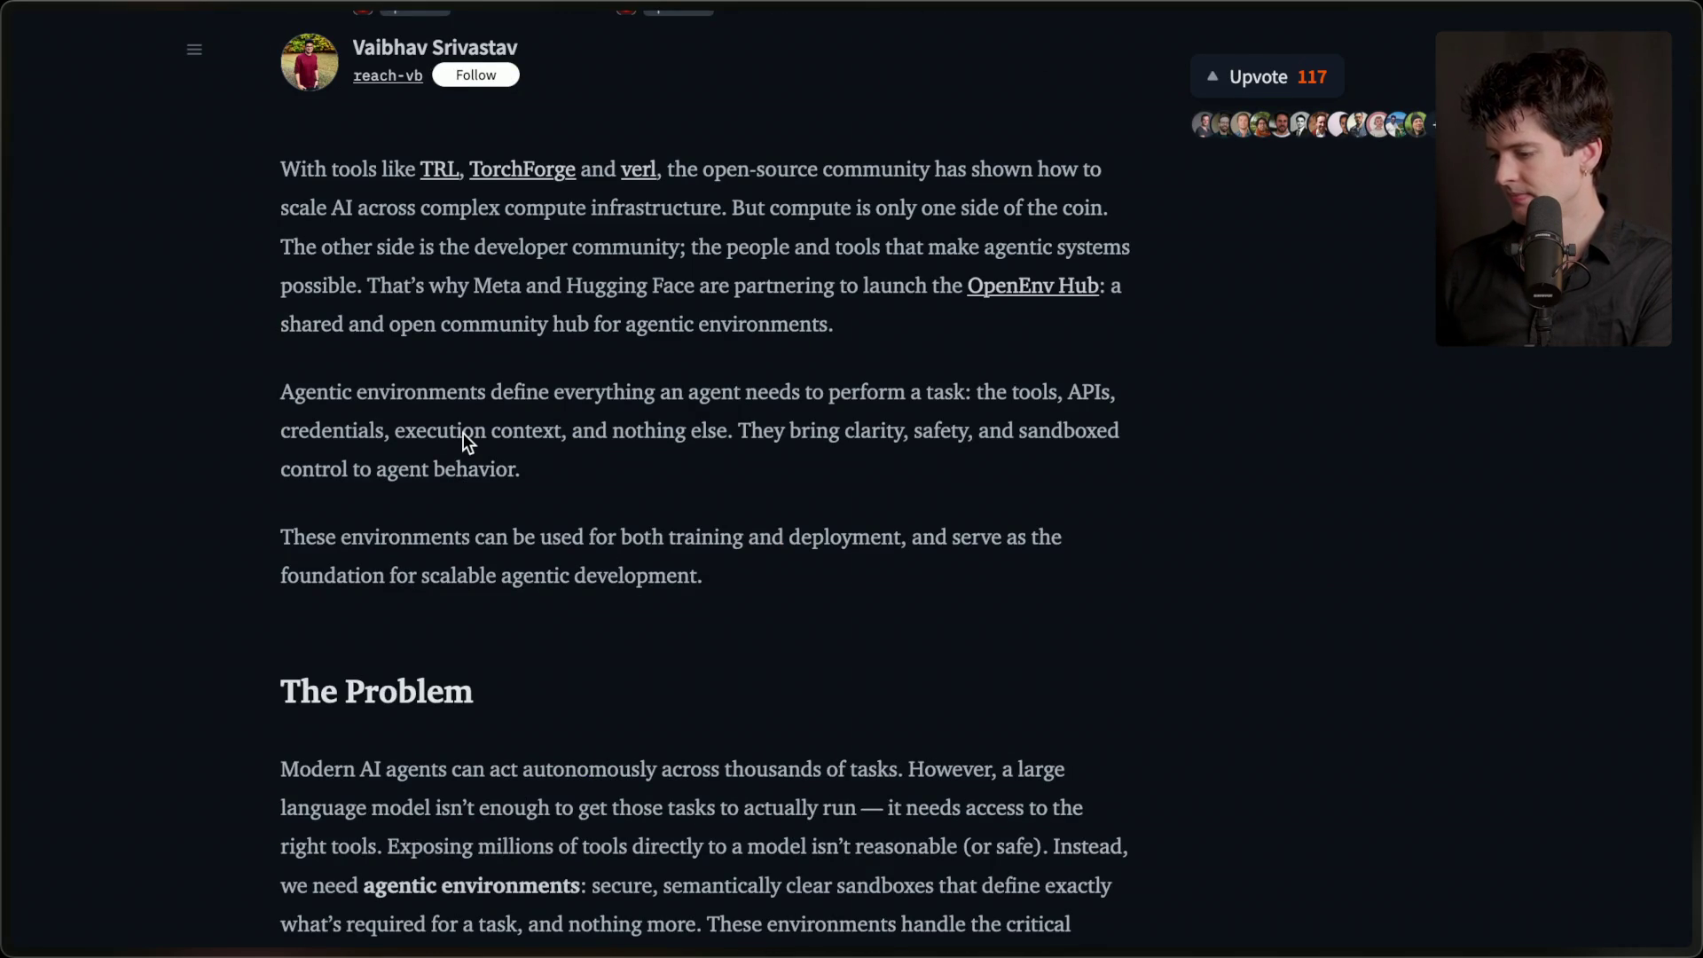
scroll(463, 433, "down", 7)
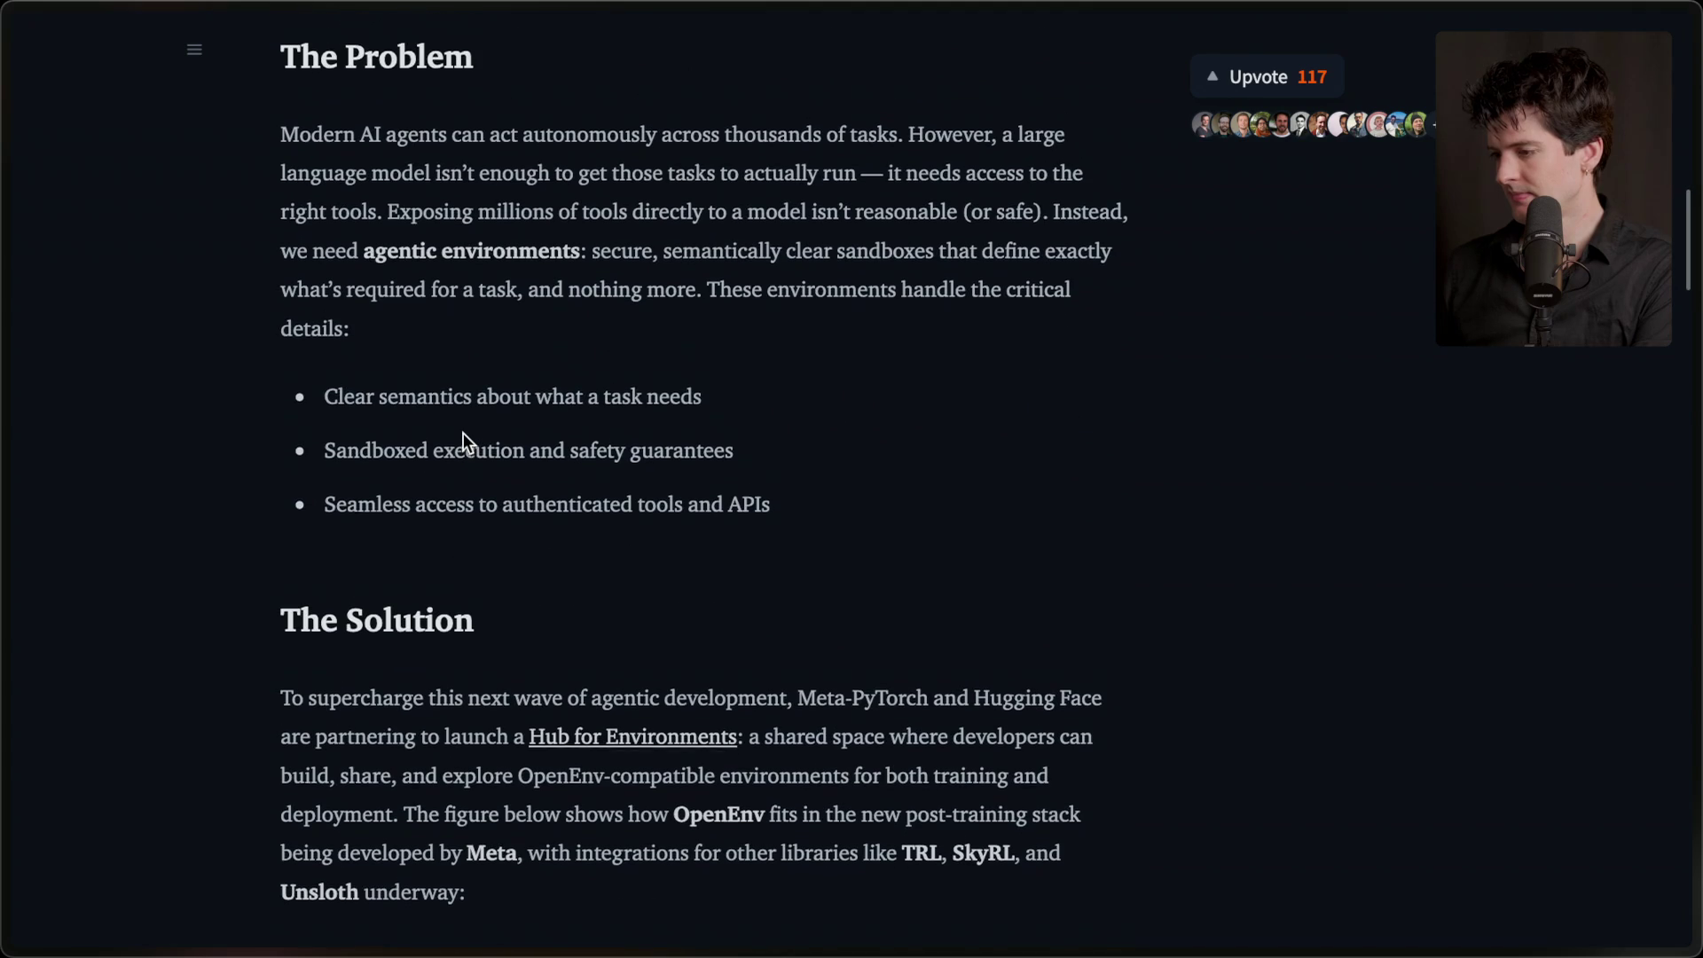
scroll(463, 433, "up", 2)
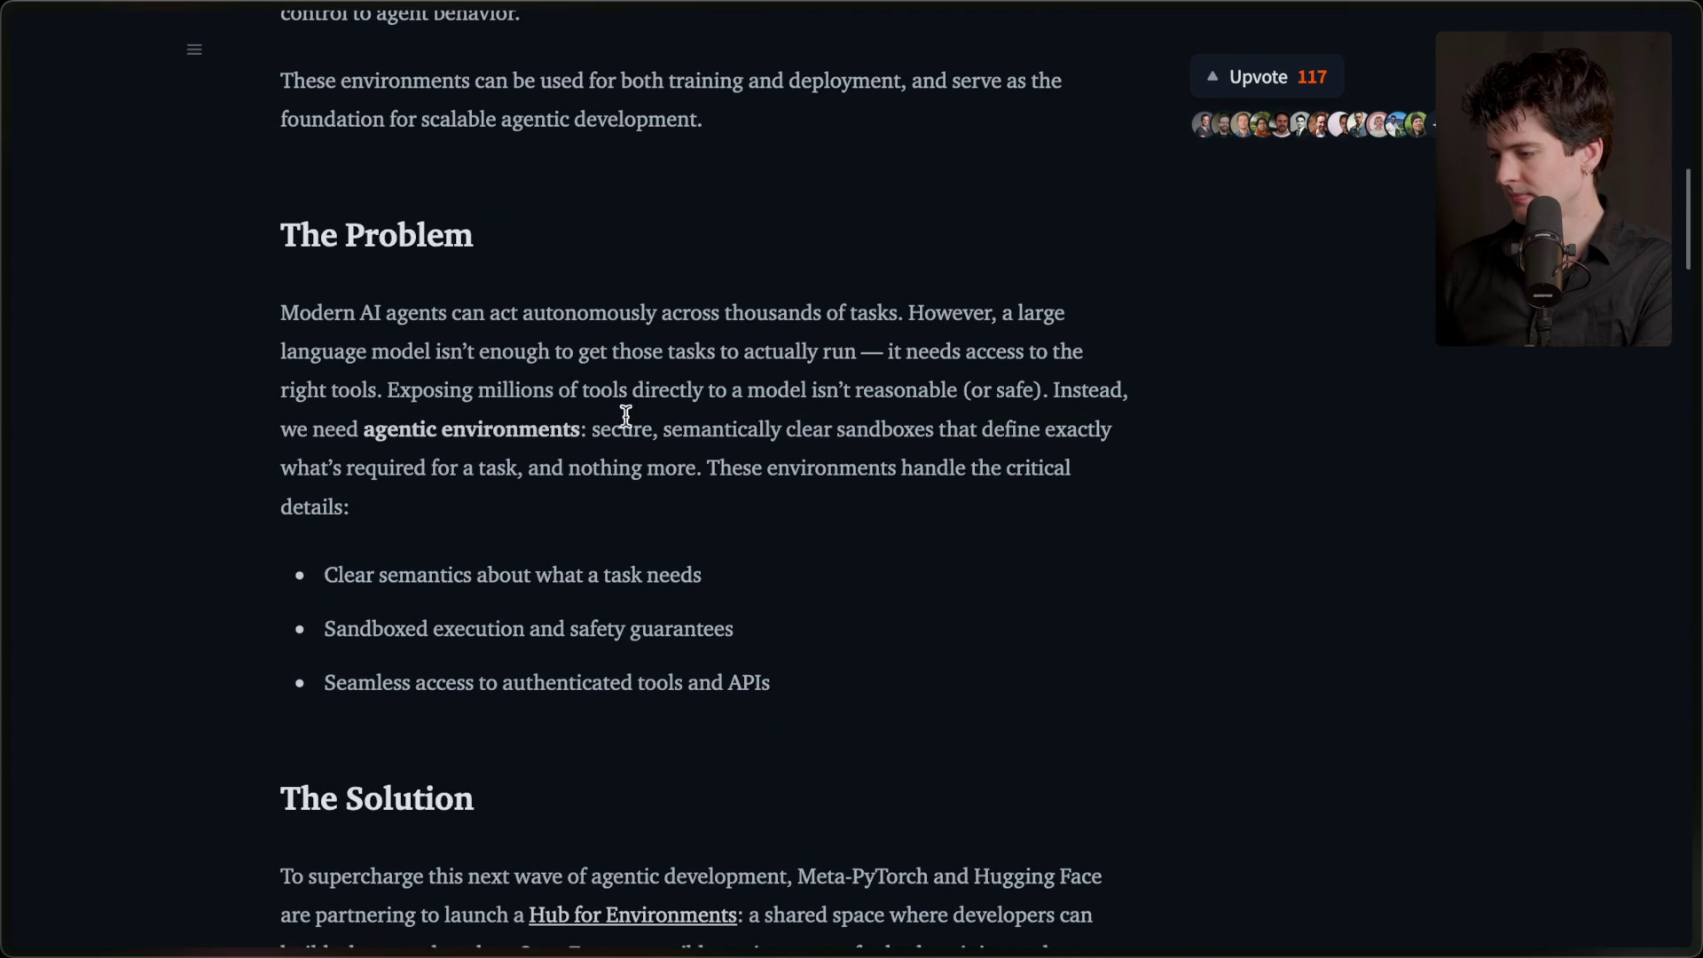
scroll(1039, 575, "down", 20)
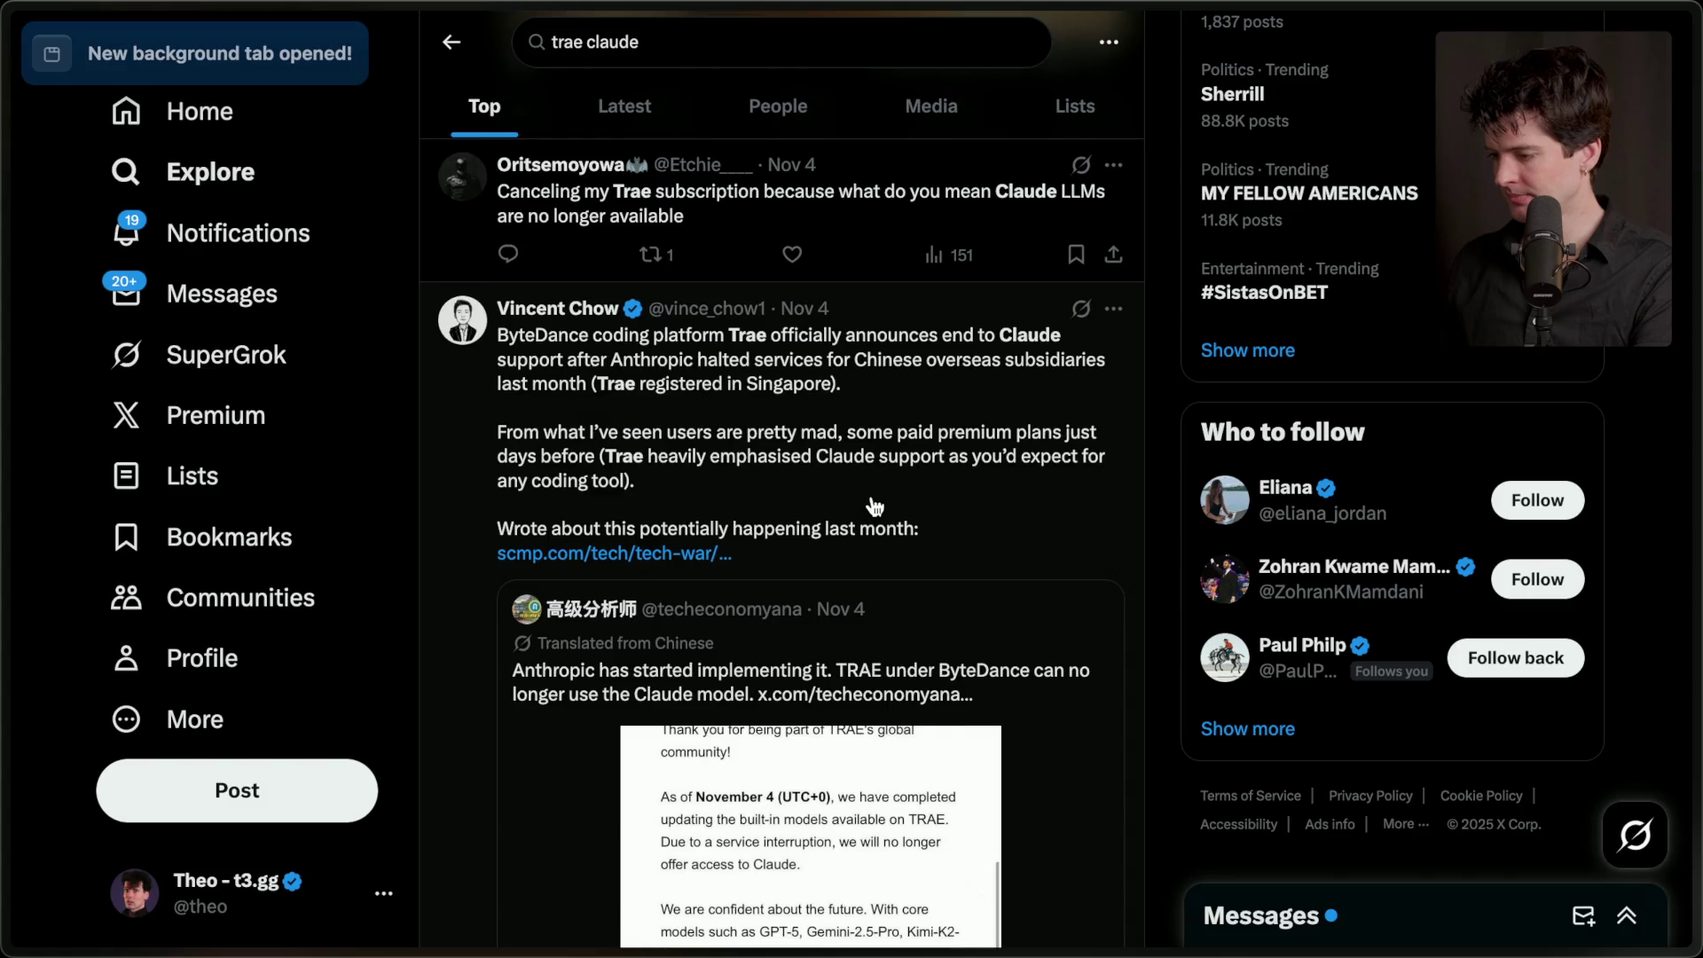
scroll(874, 506, "down", 5)
scroll(874, 506, "down", 7)
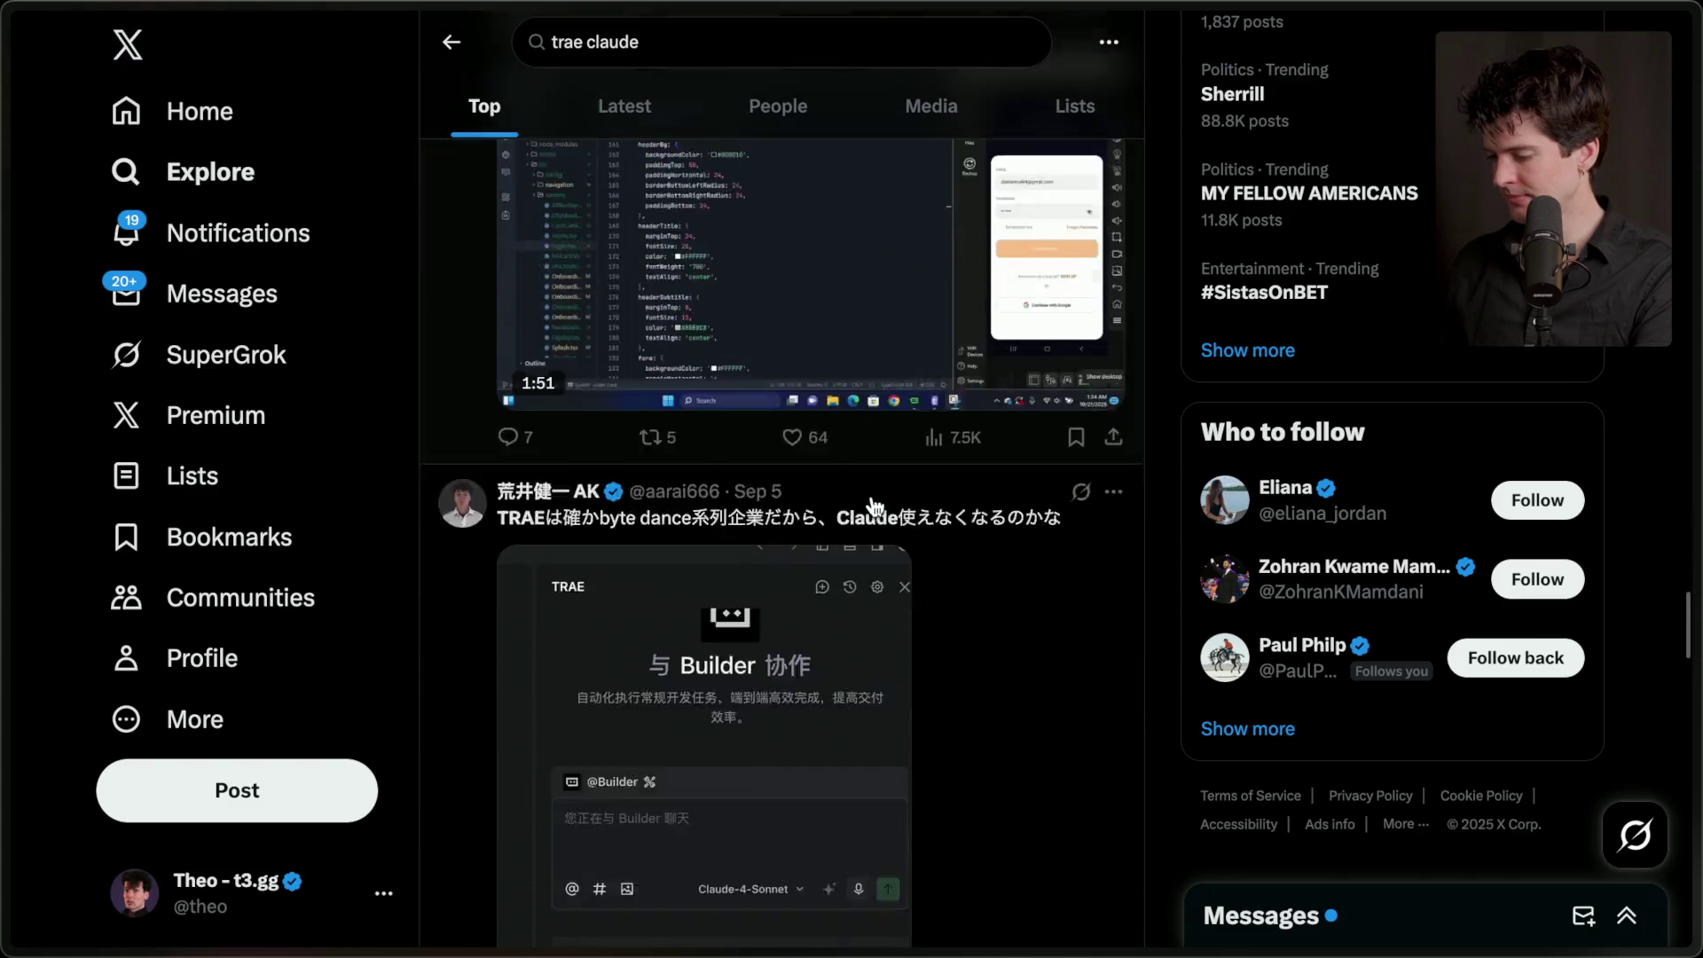
scroll(874, 506, "down", 6)
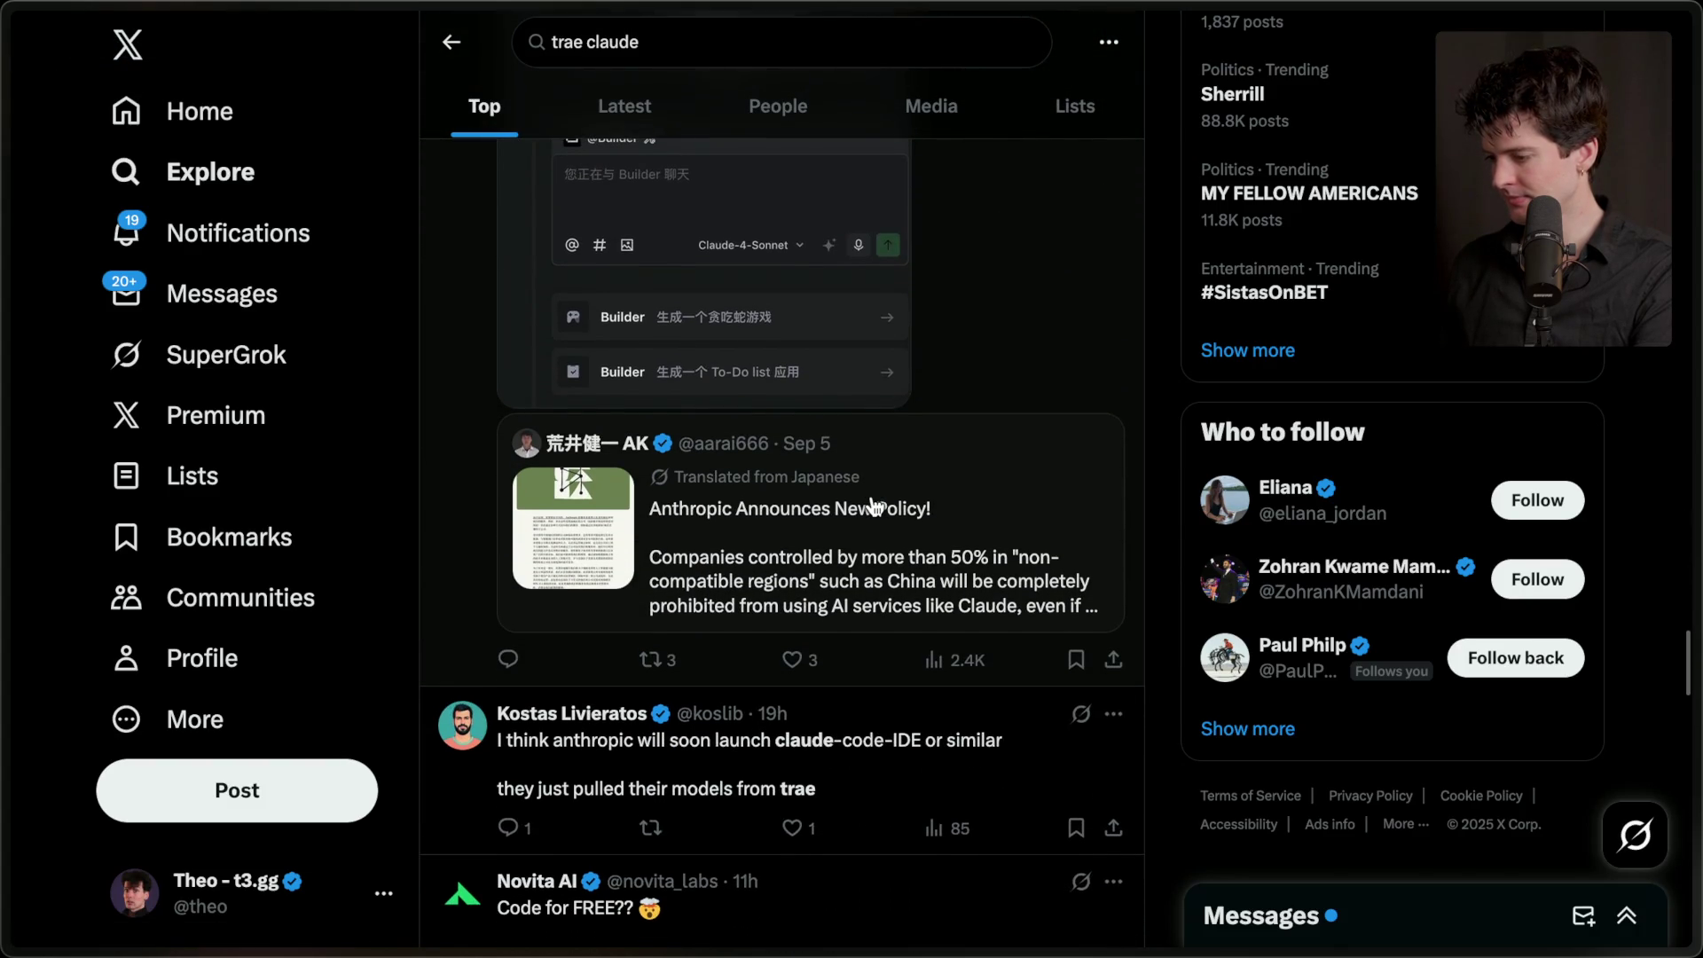
scroll(874, 506, "down", 4)
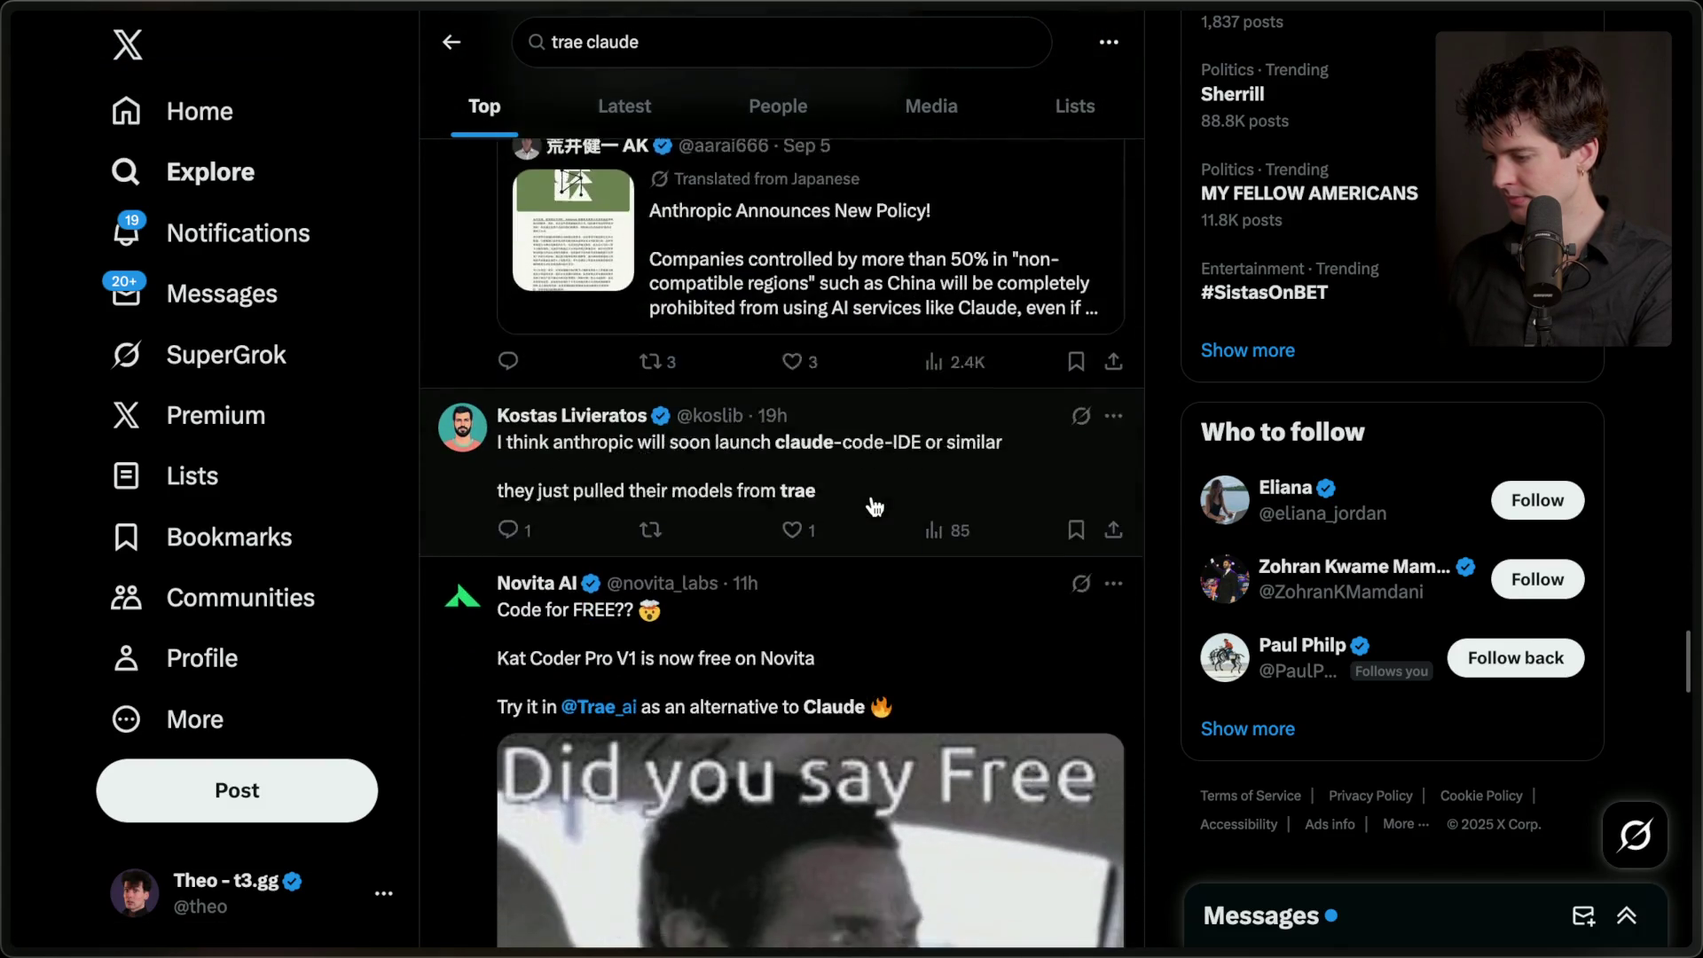
scroll(874, 505, "down", 1)
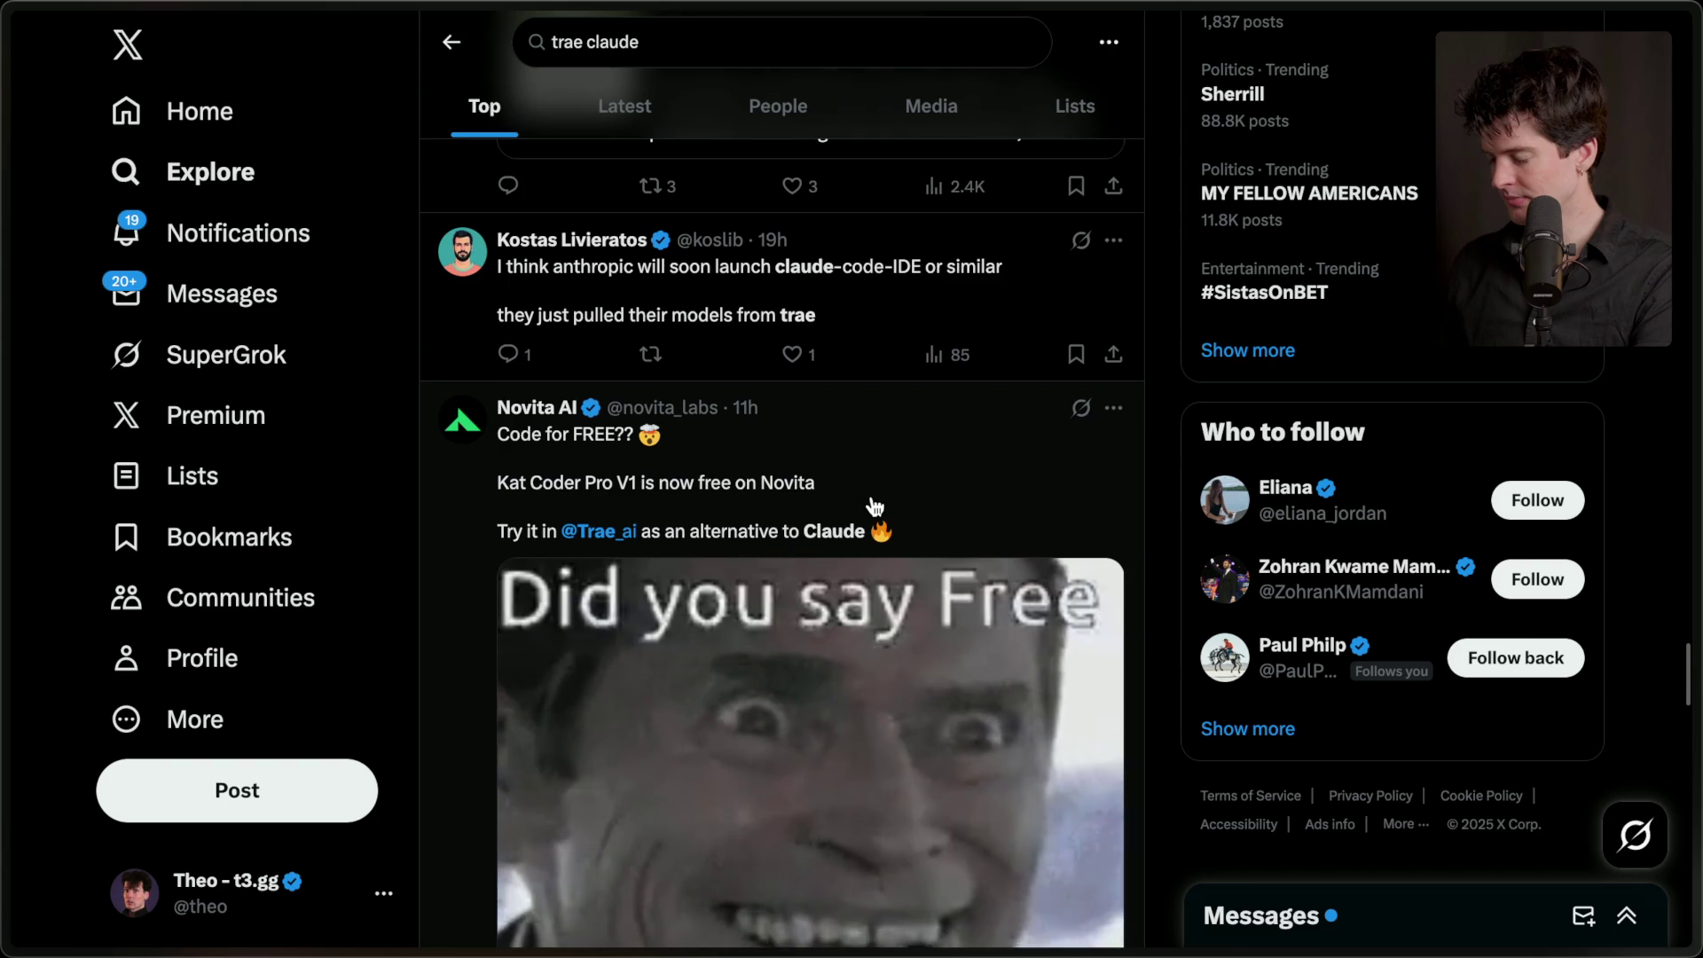
scroll(874, 506, "down", 10)
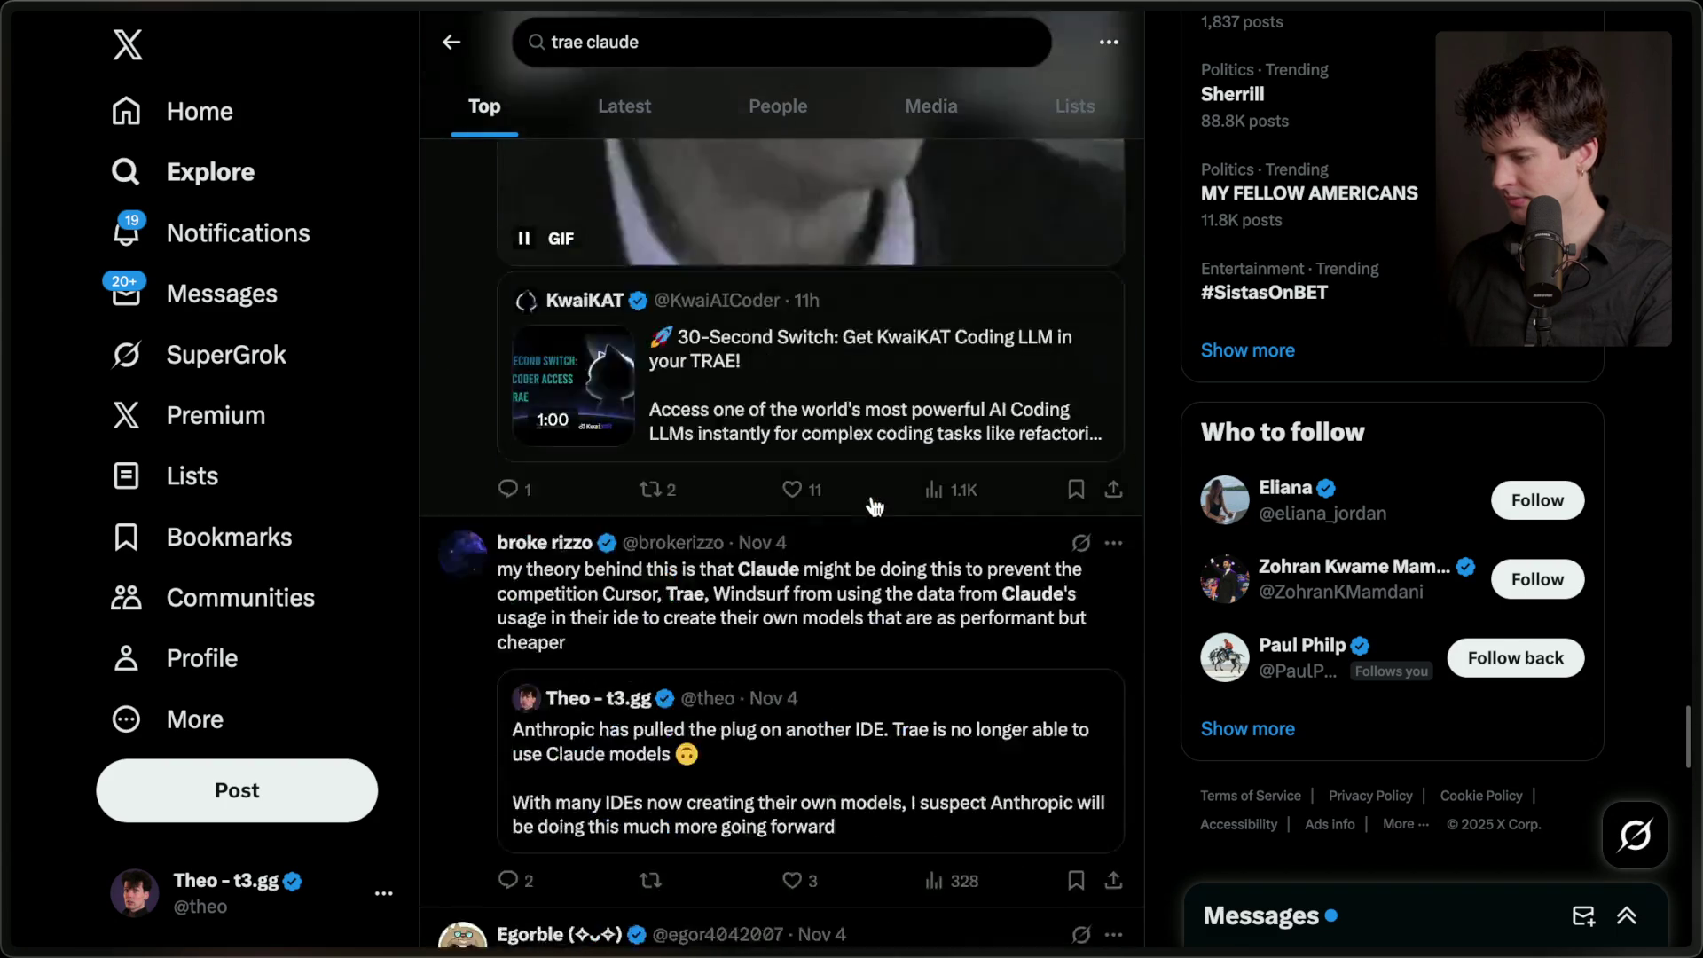
scroll(874, 506, "up", 1)
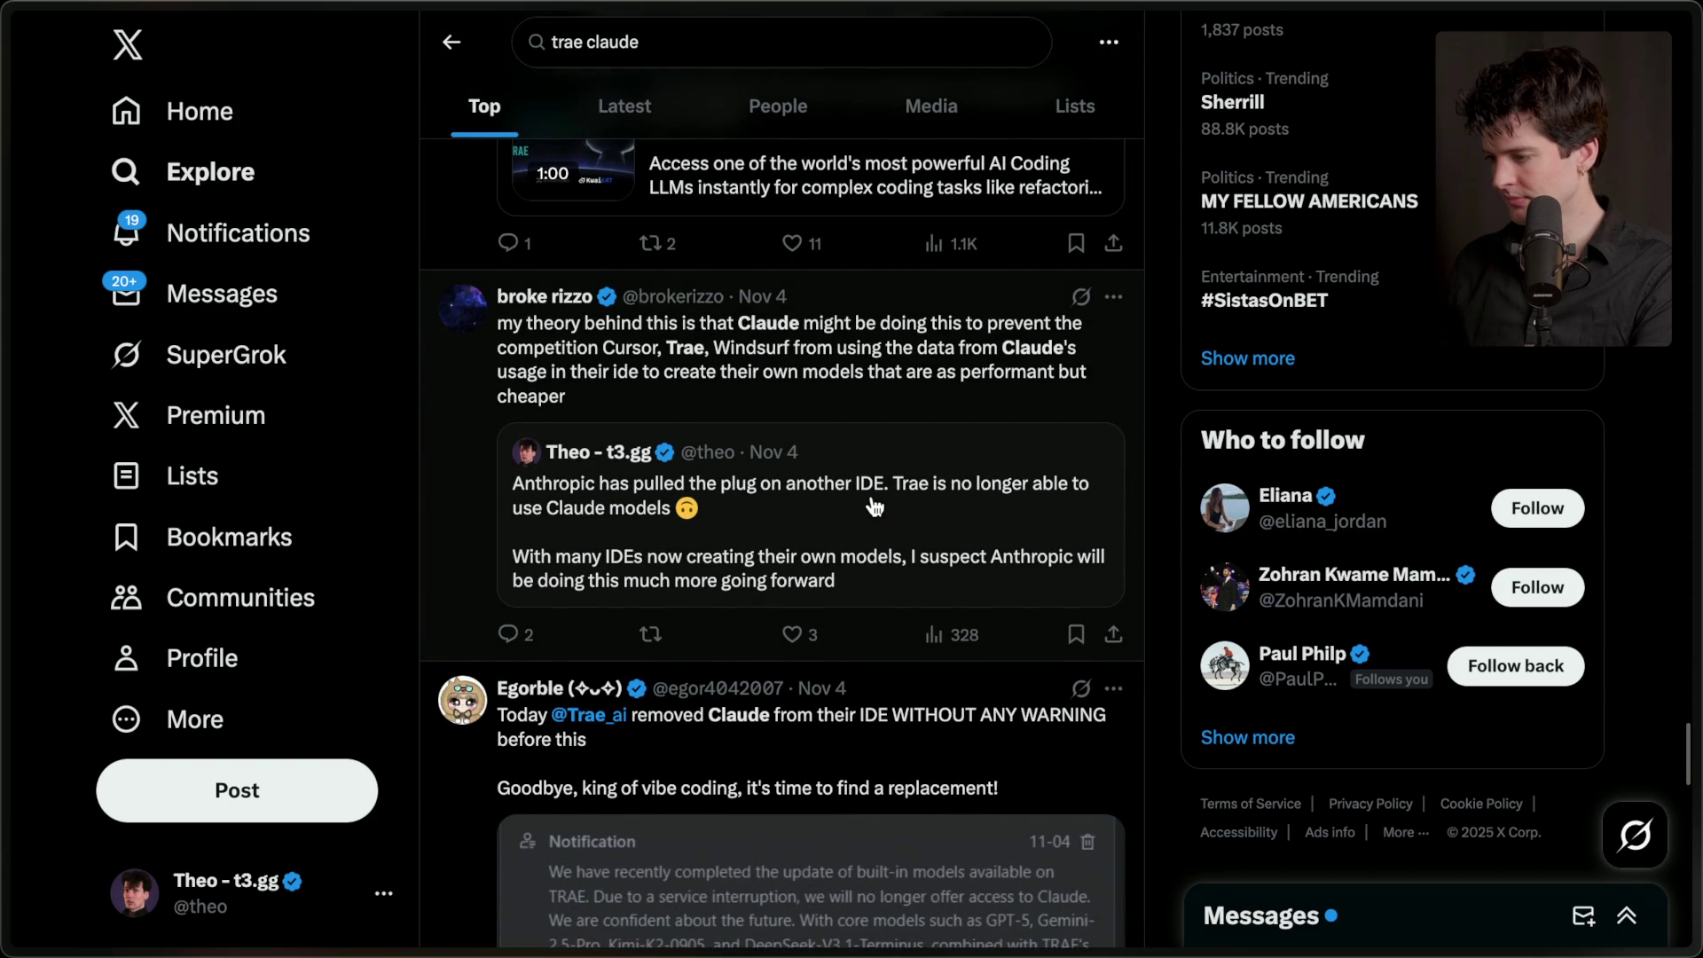
scroll(874, 506, "down", 8)
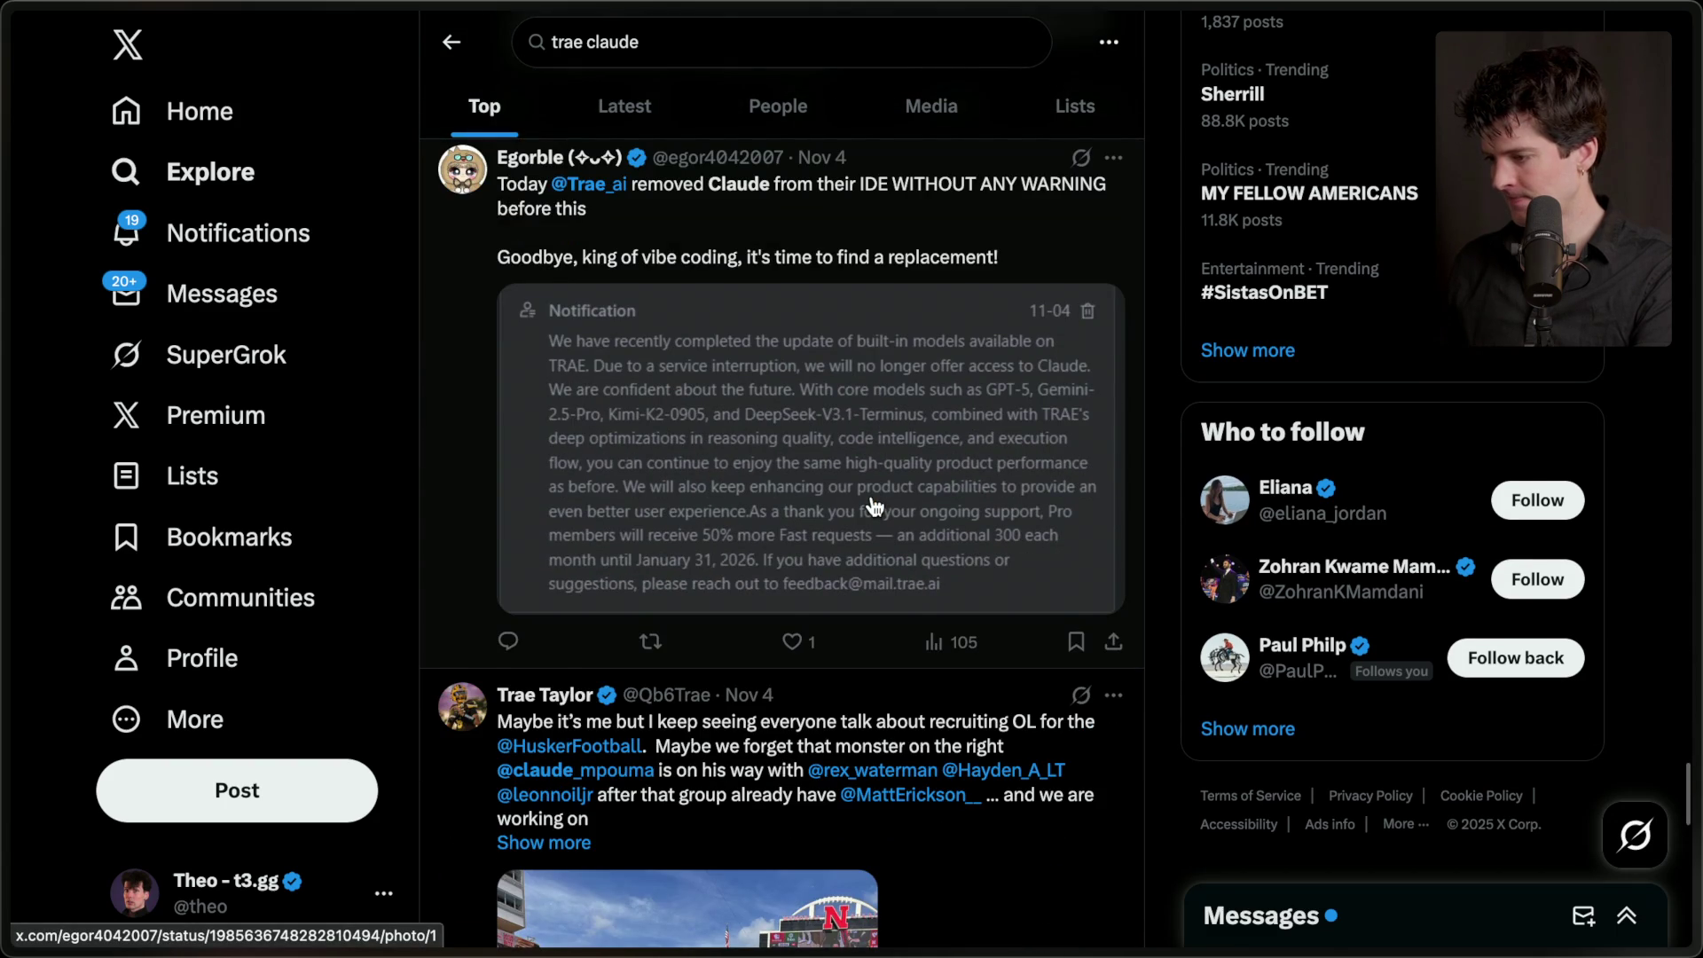
scroll(874, 506, "down", 5)
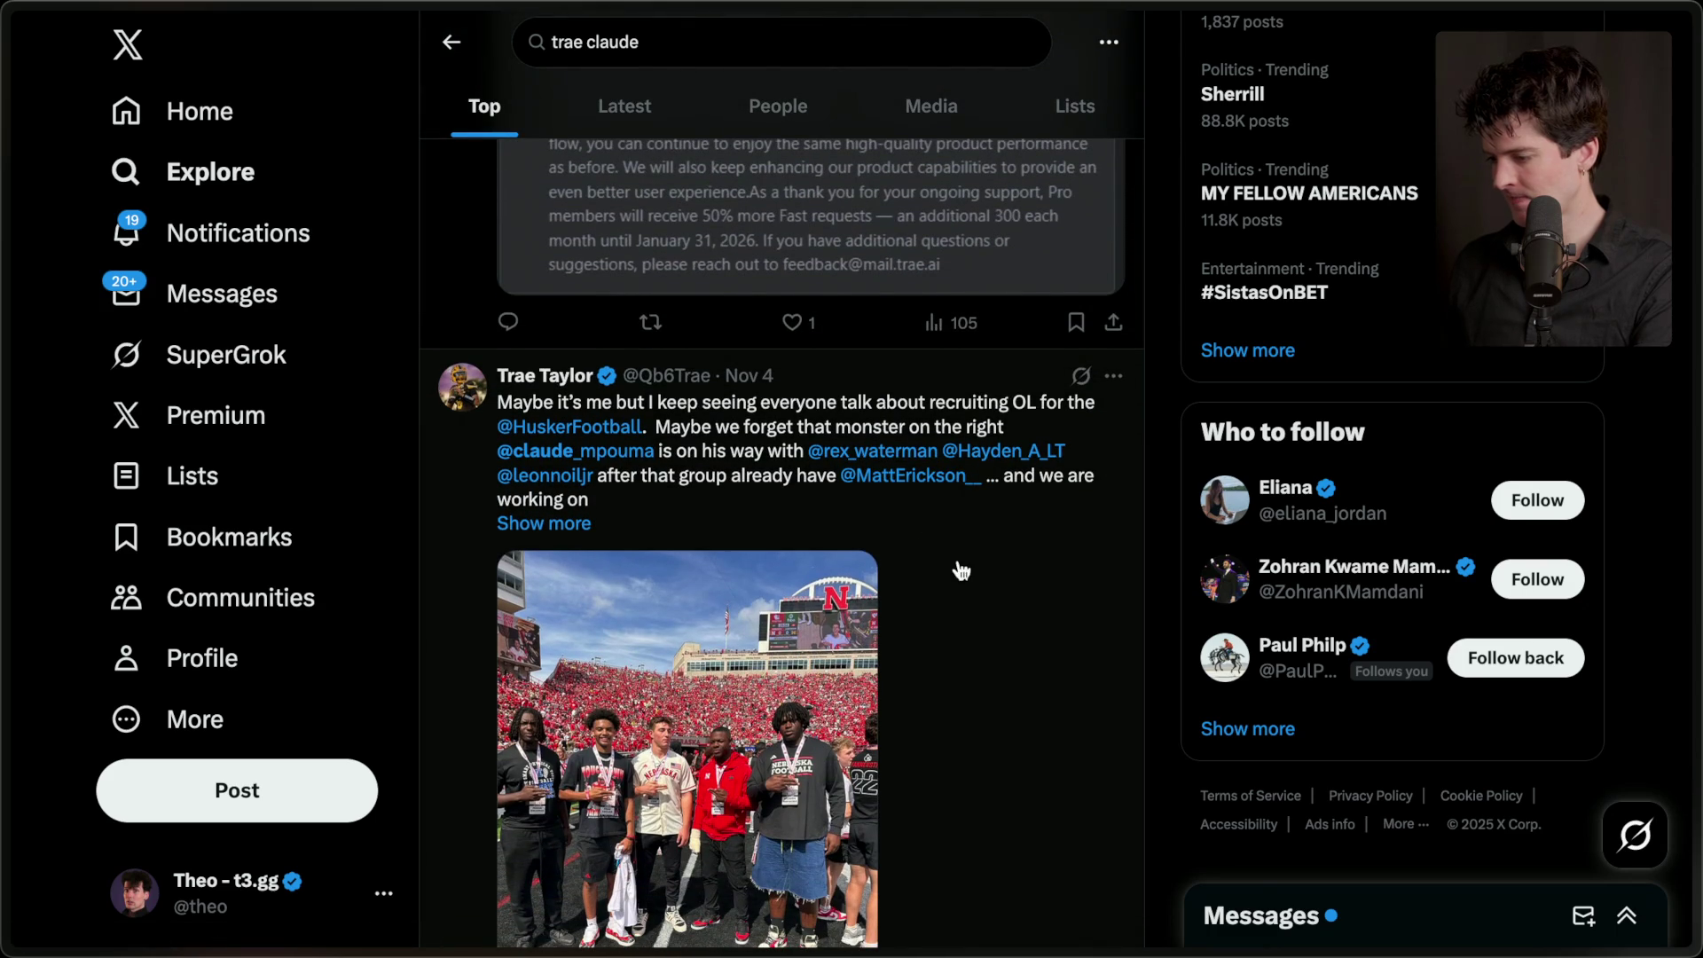
key("super+Left")
mouse_move(1696, 567)
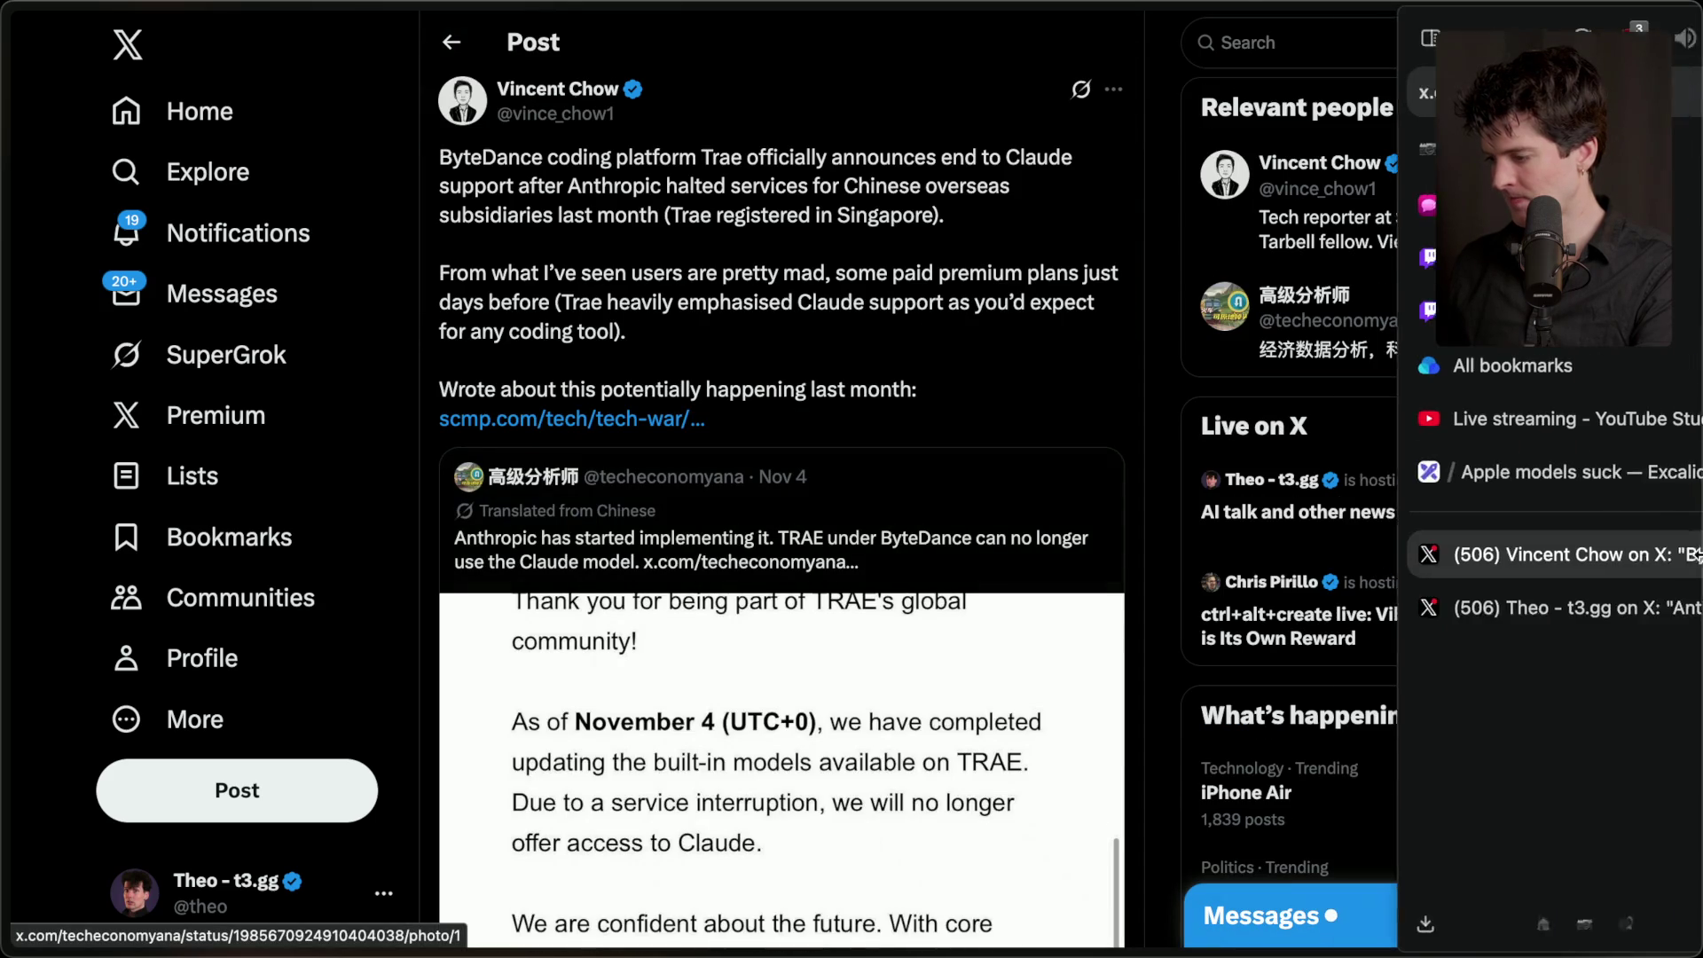
- Search Google for 'anthropic pulls claude access from openai'
key("super+t")
type("anthro")
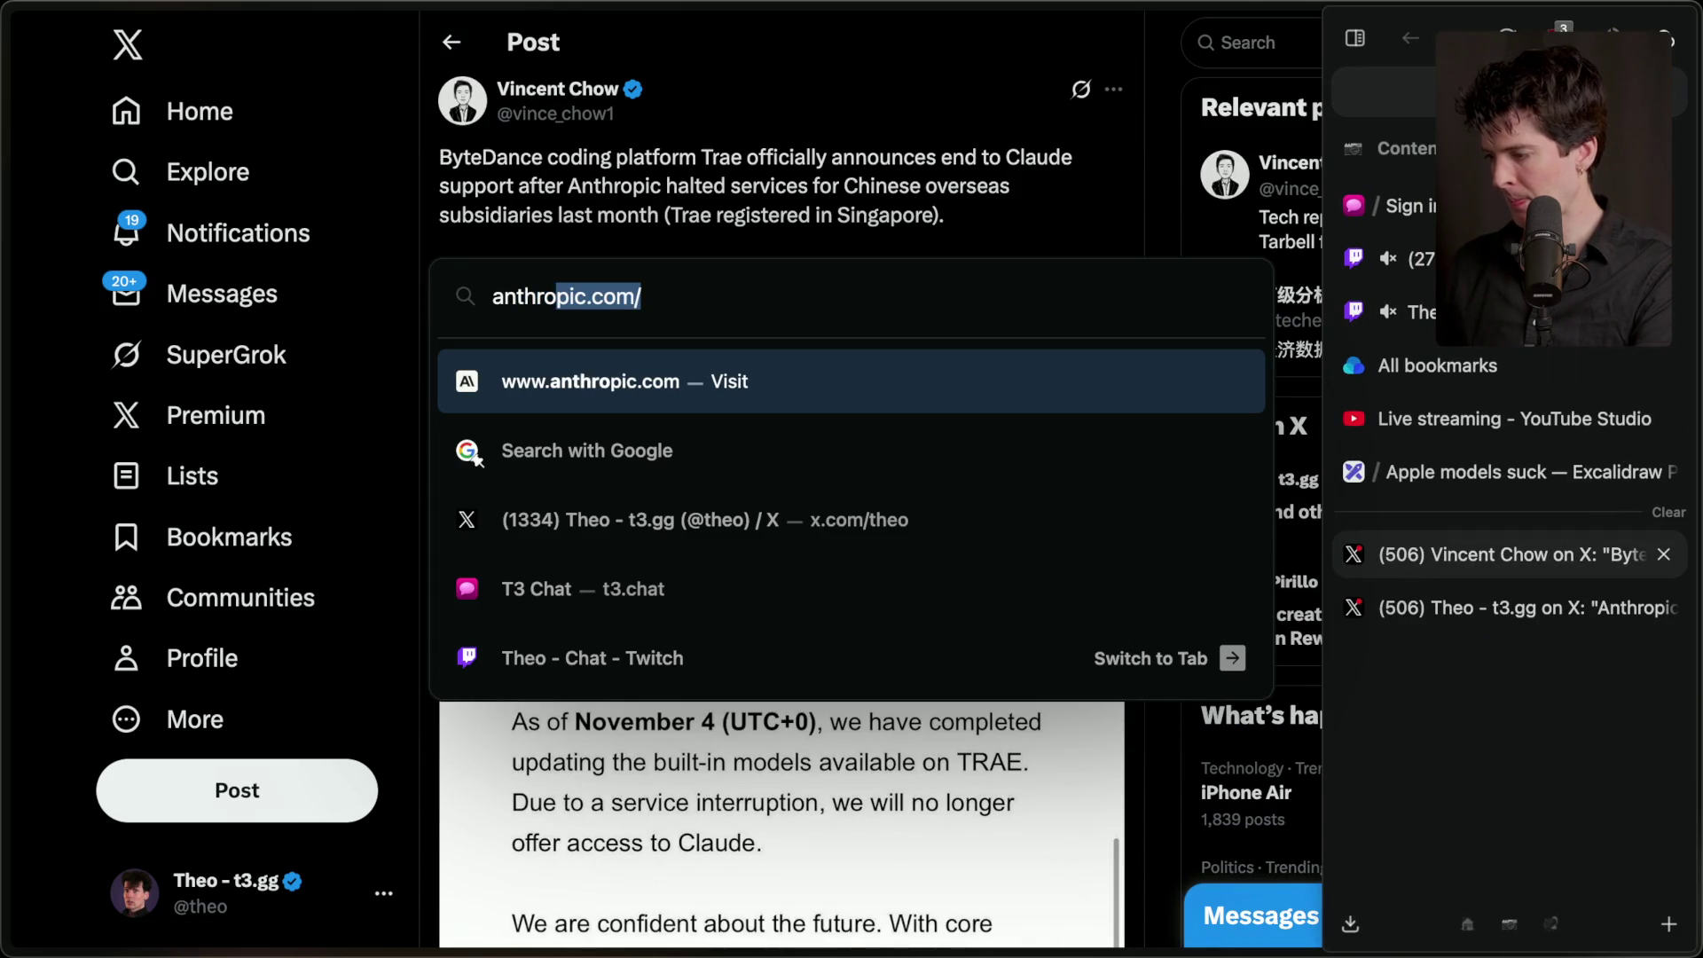
type("pic pulls o")
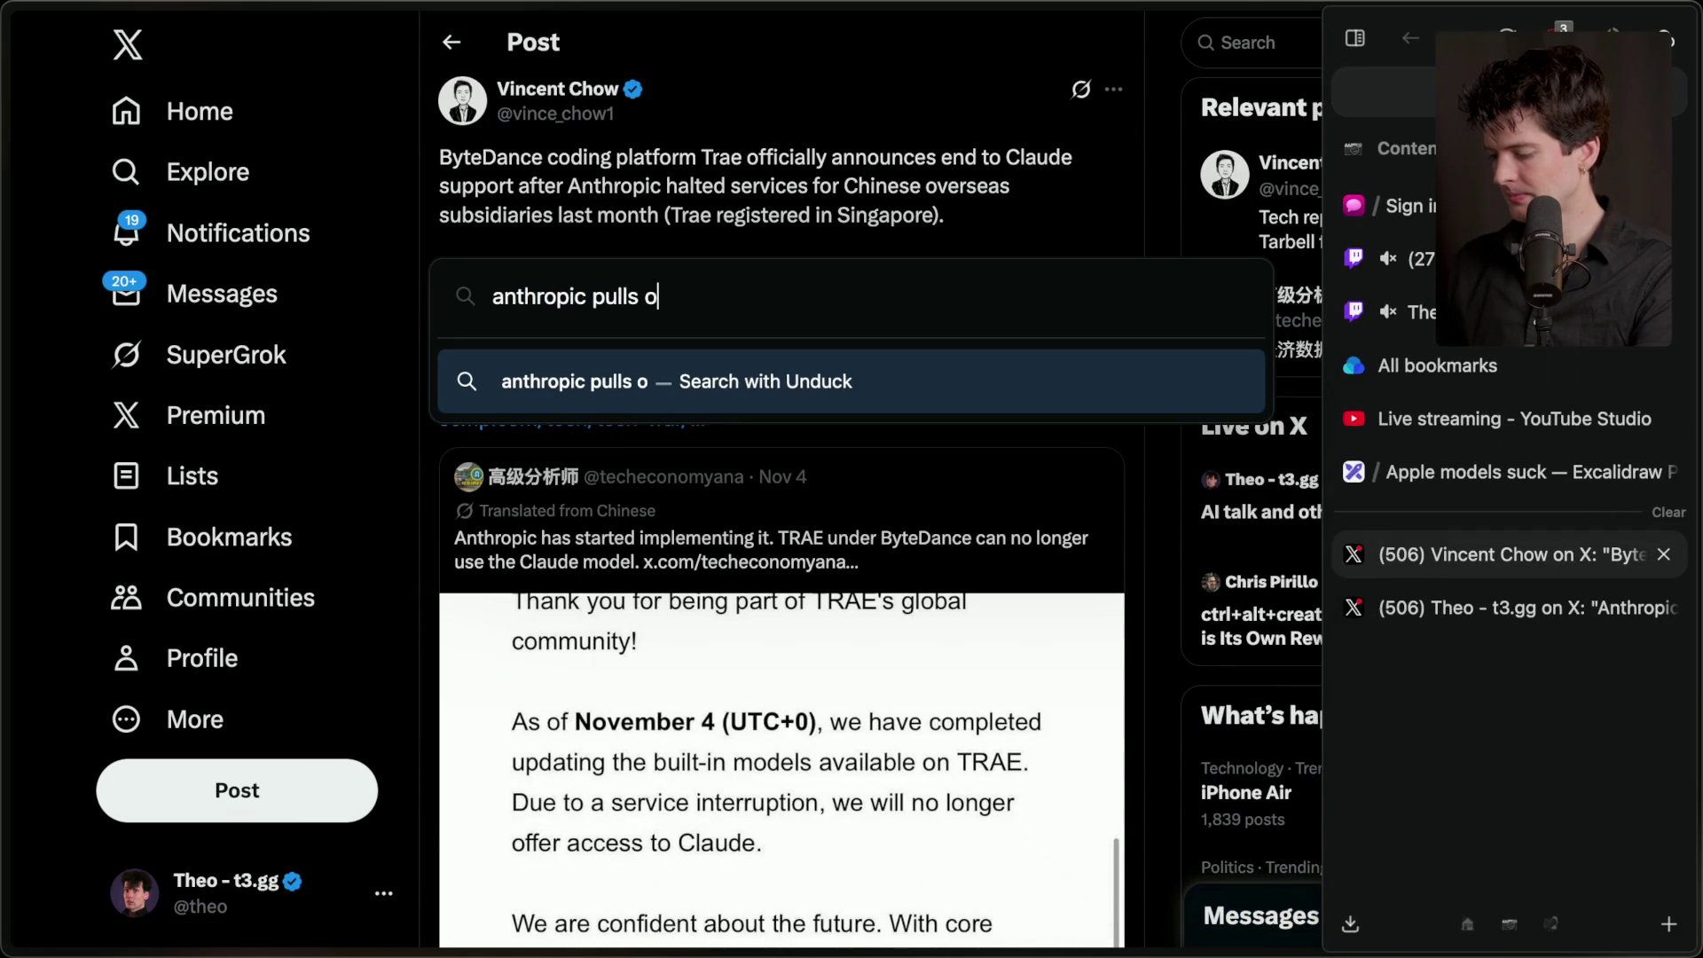
key("BackSpace")
type("claude acces")
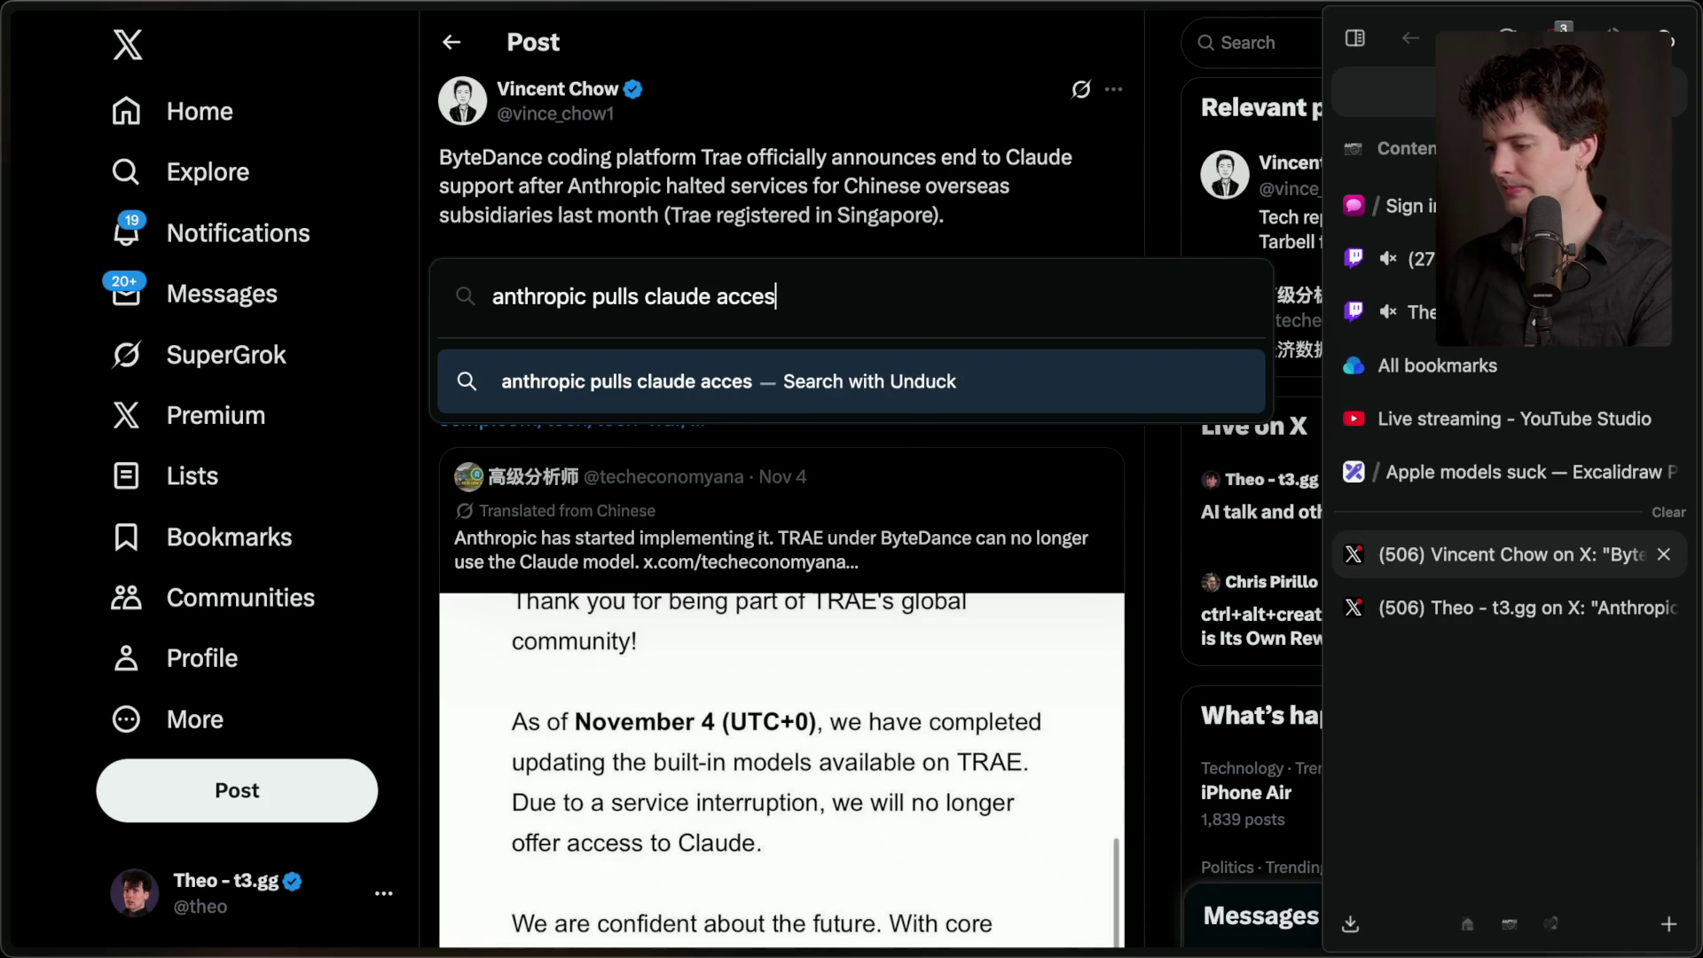
type("s from openai")
key("Return")
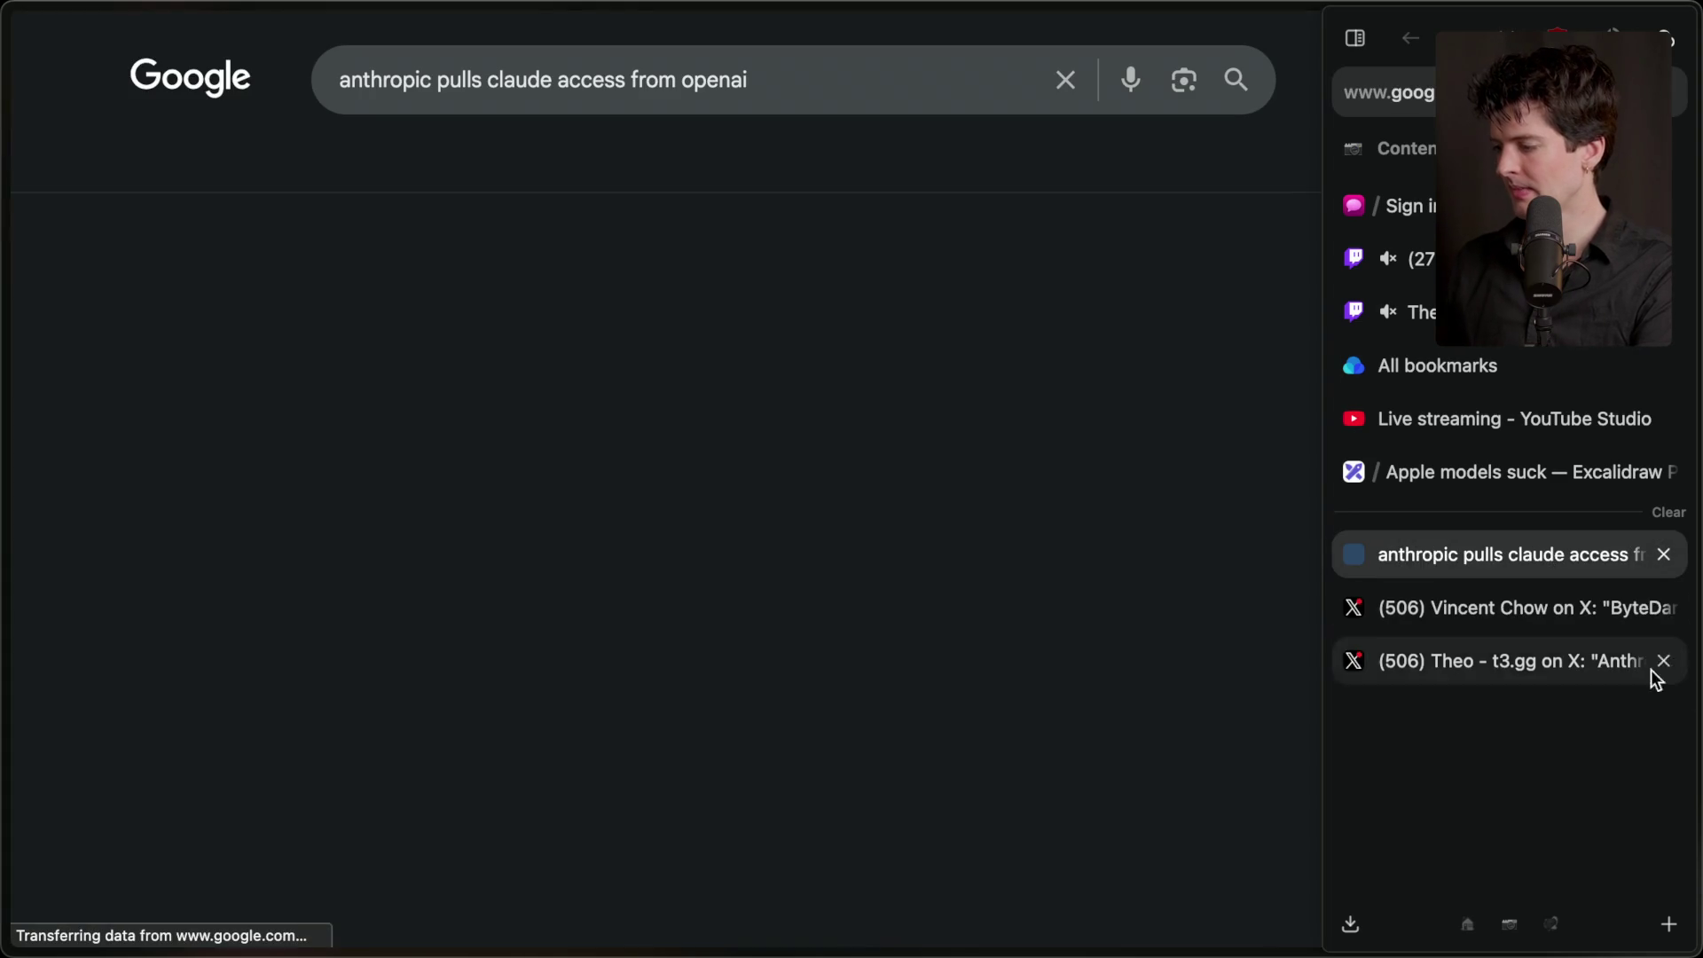
- Open the WIRED and TechCrunch results, view TechCrunch, then return to the Trae post
left_click(444, 525)
mouse_move(1429, 546)
mouse_move(1429, 540)
left_mouse_down()
mouse_move(1483, 550)
mouse_move(1487, 636)
left_mouse_up()
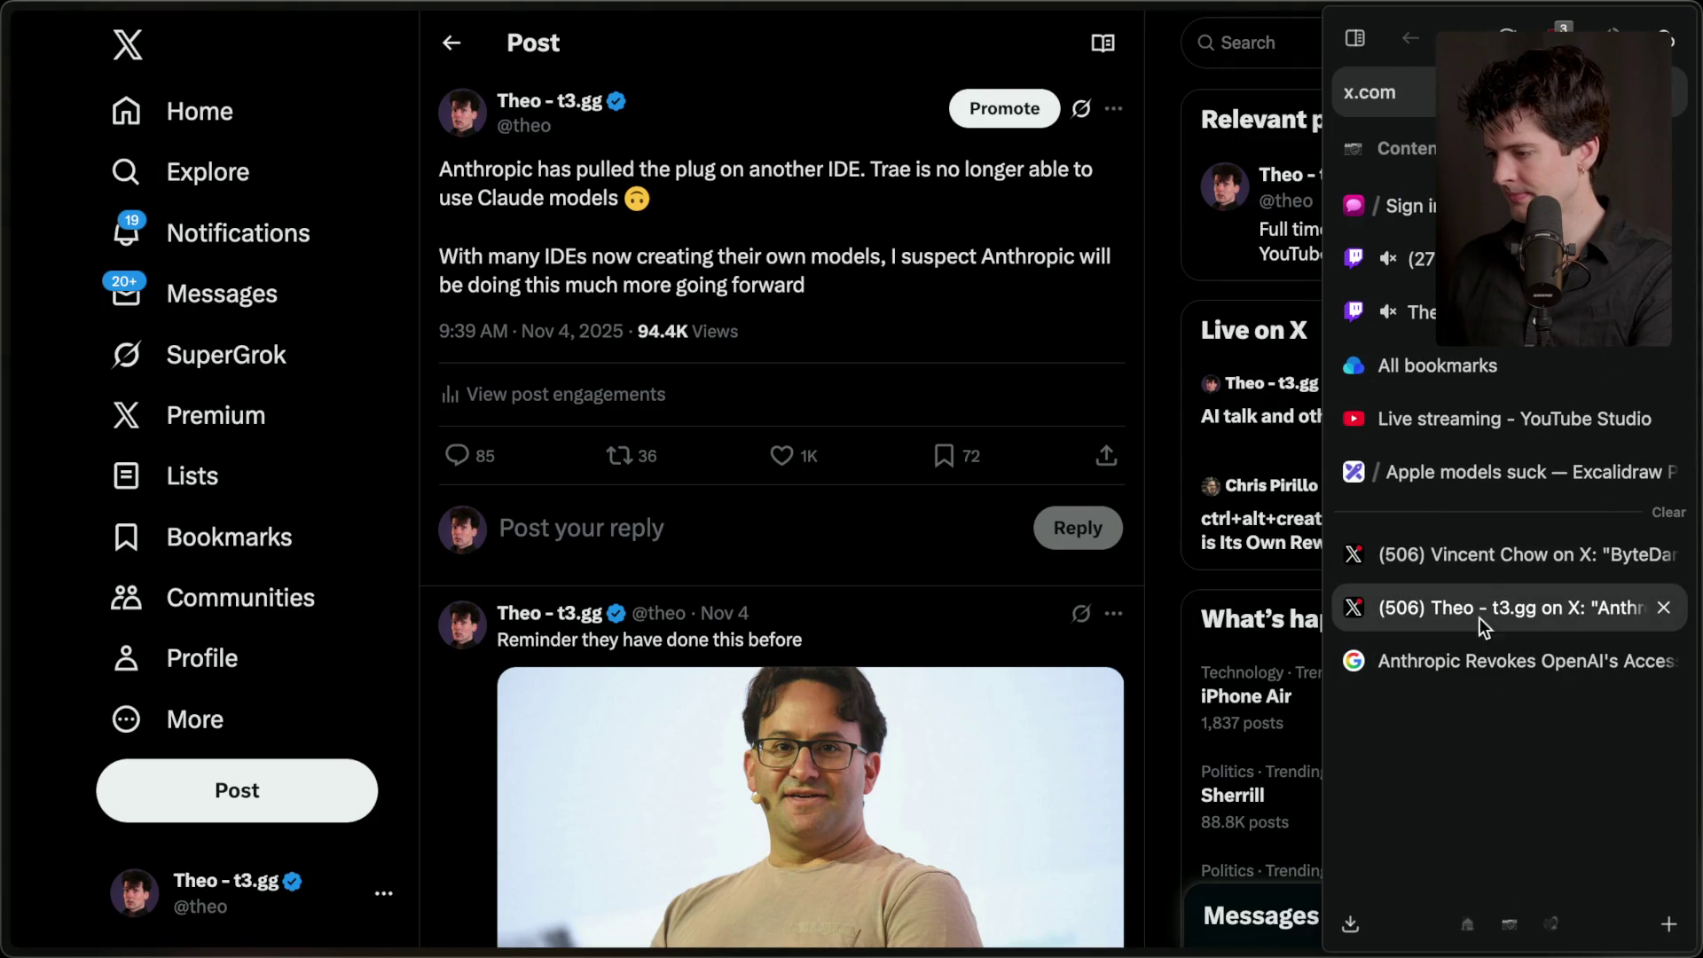
middle_click(667, 732)
left_click(1521, 658)
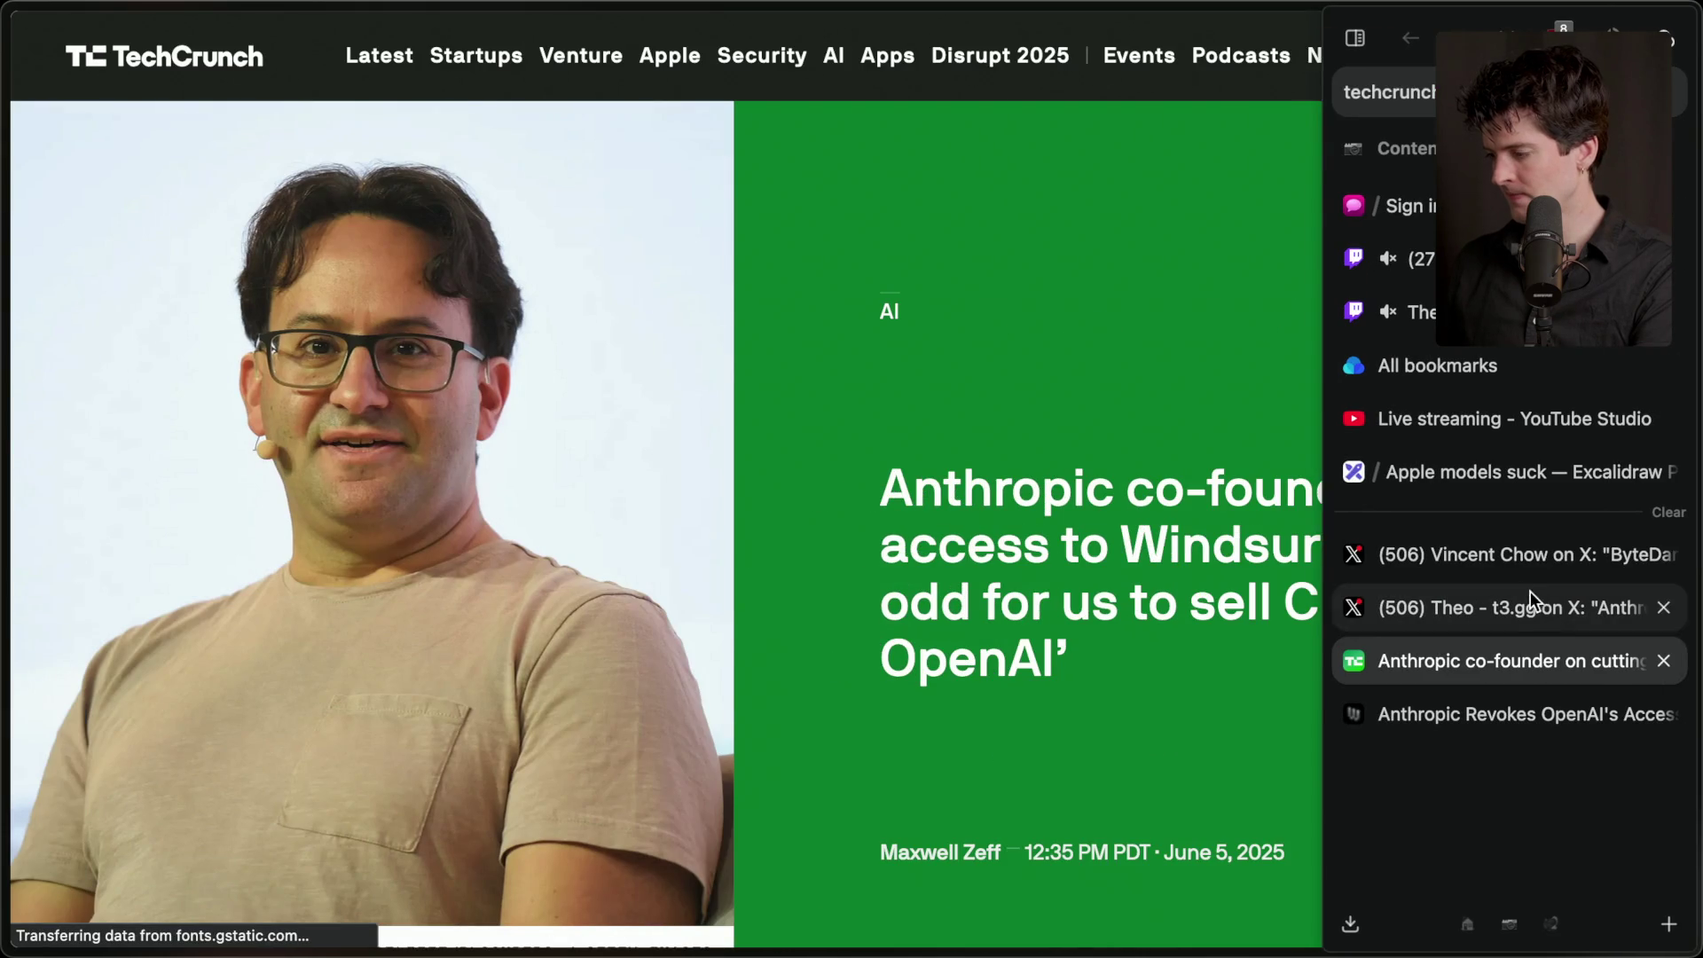
left_click(1506, 568)
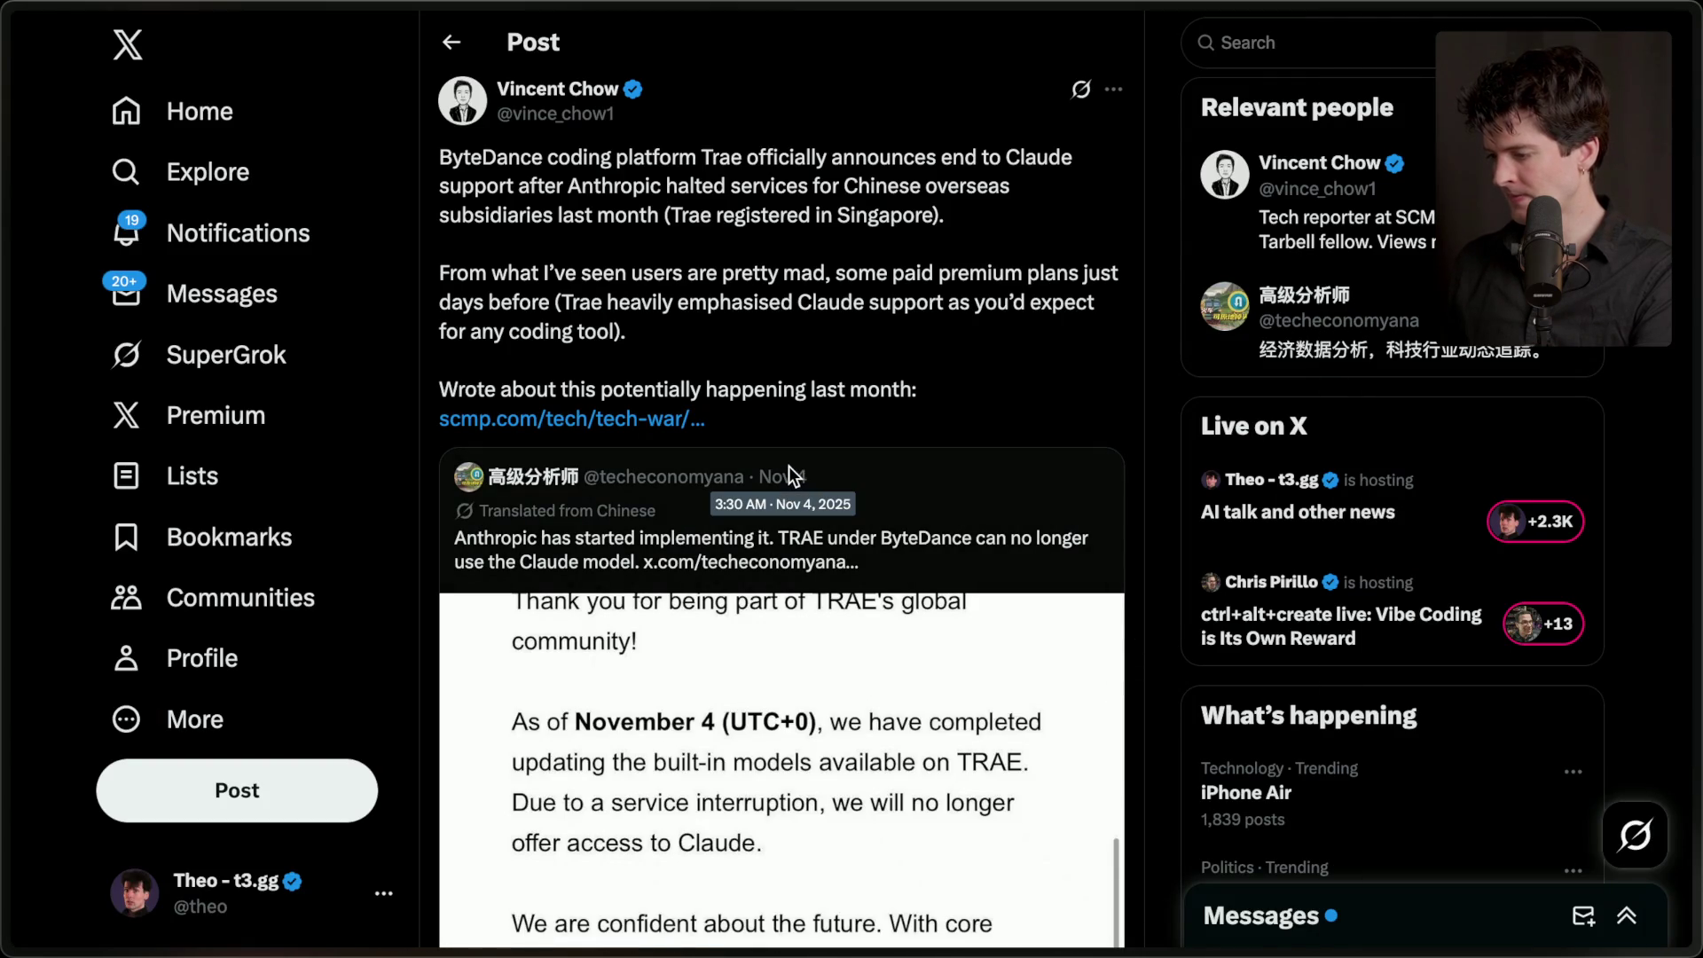
- Close the duplicate tab and read through the quoted post's TRAE letter
mouse_move(1559, 605)
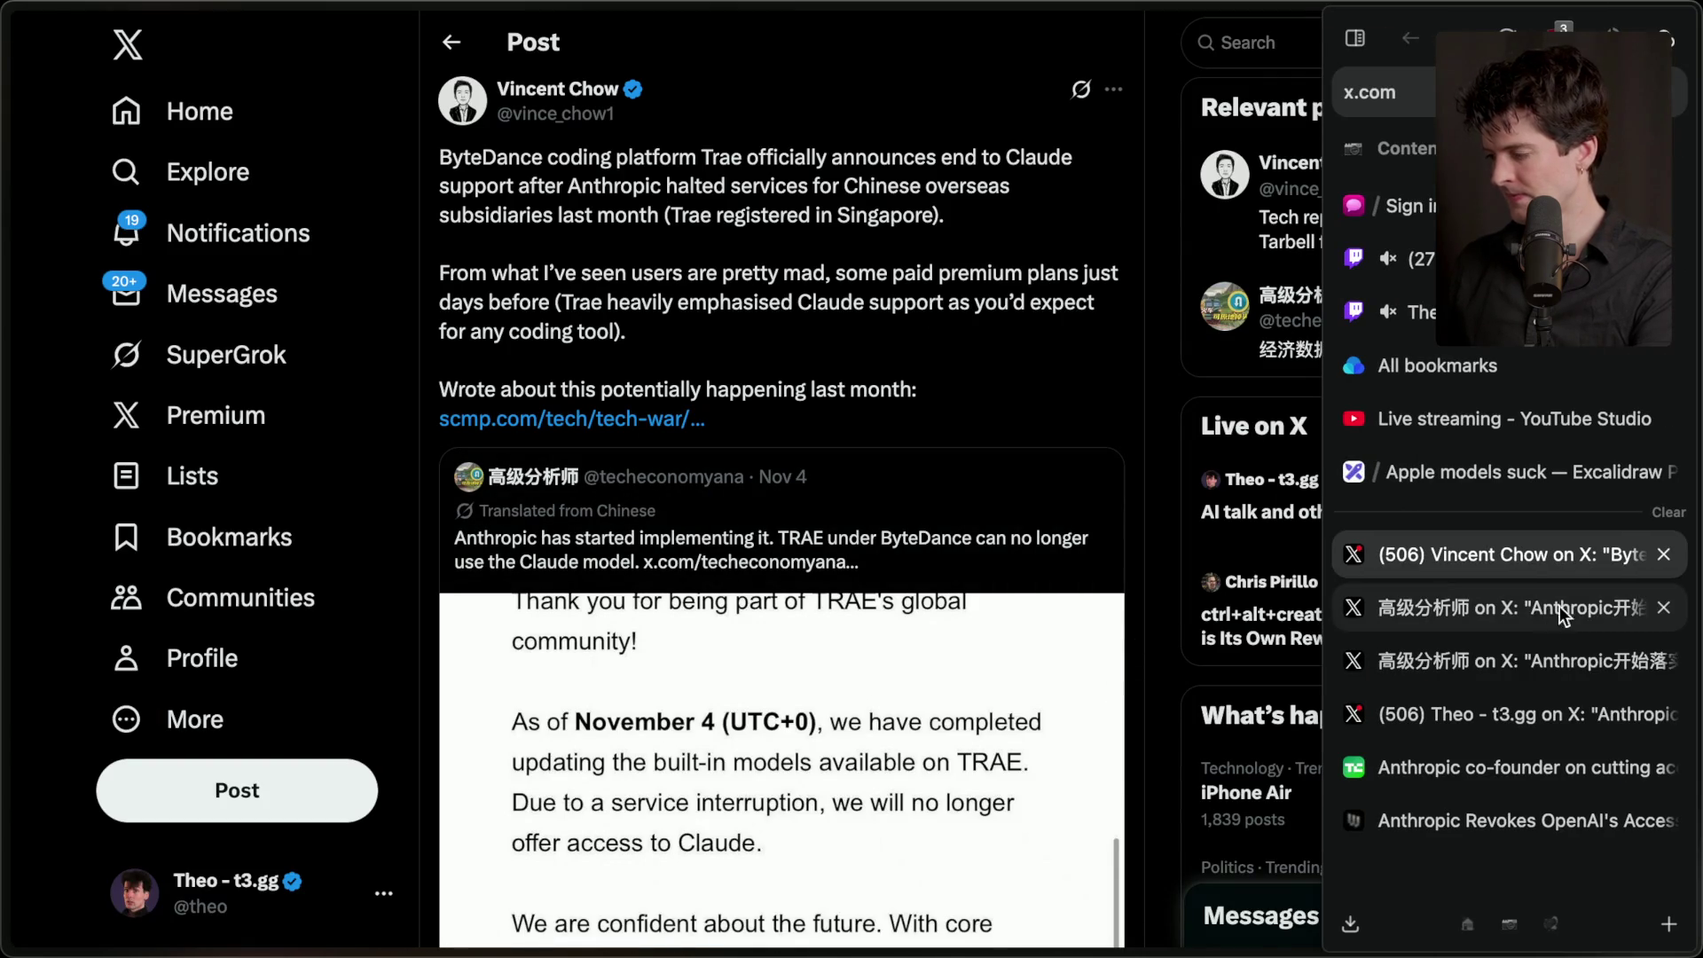
left_click(1652, 664)
left_click(1457, 617)
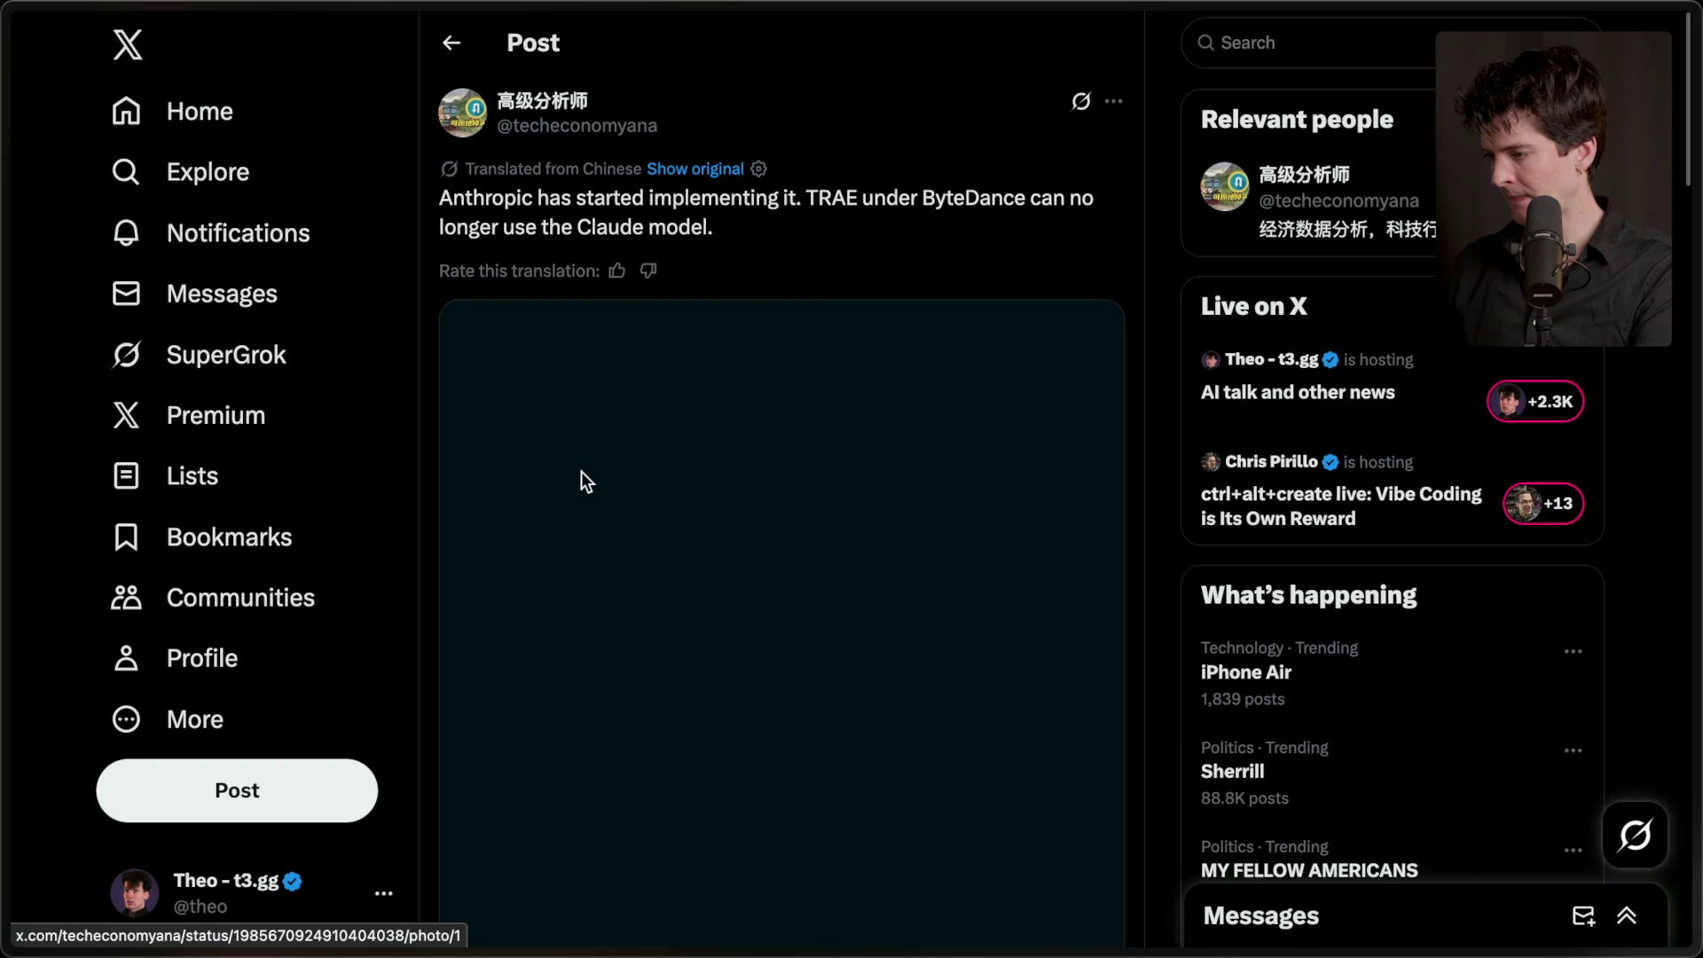
scroll(583, 480, "down", 5)
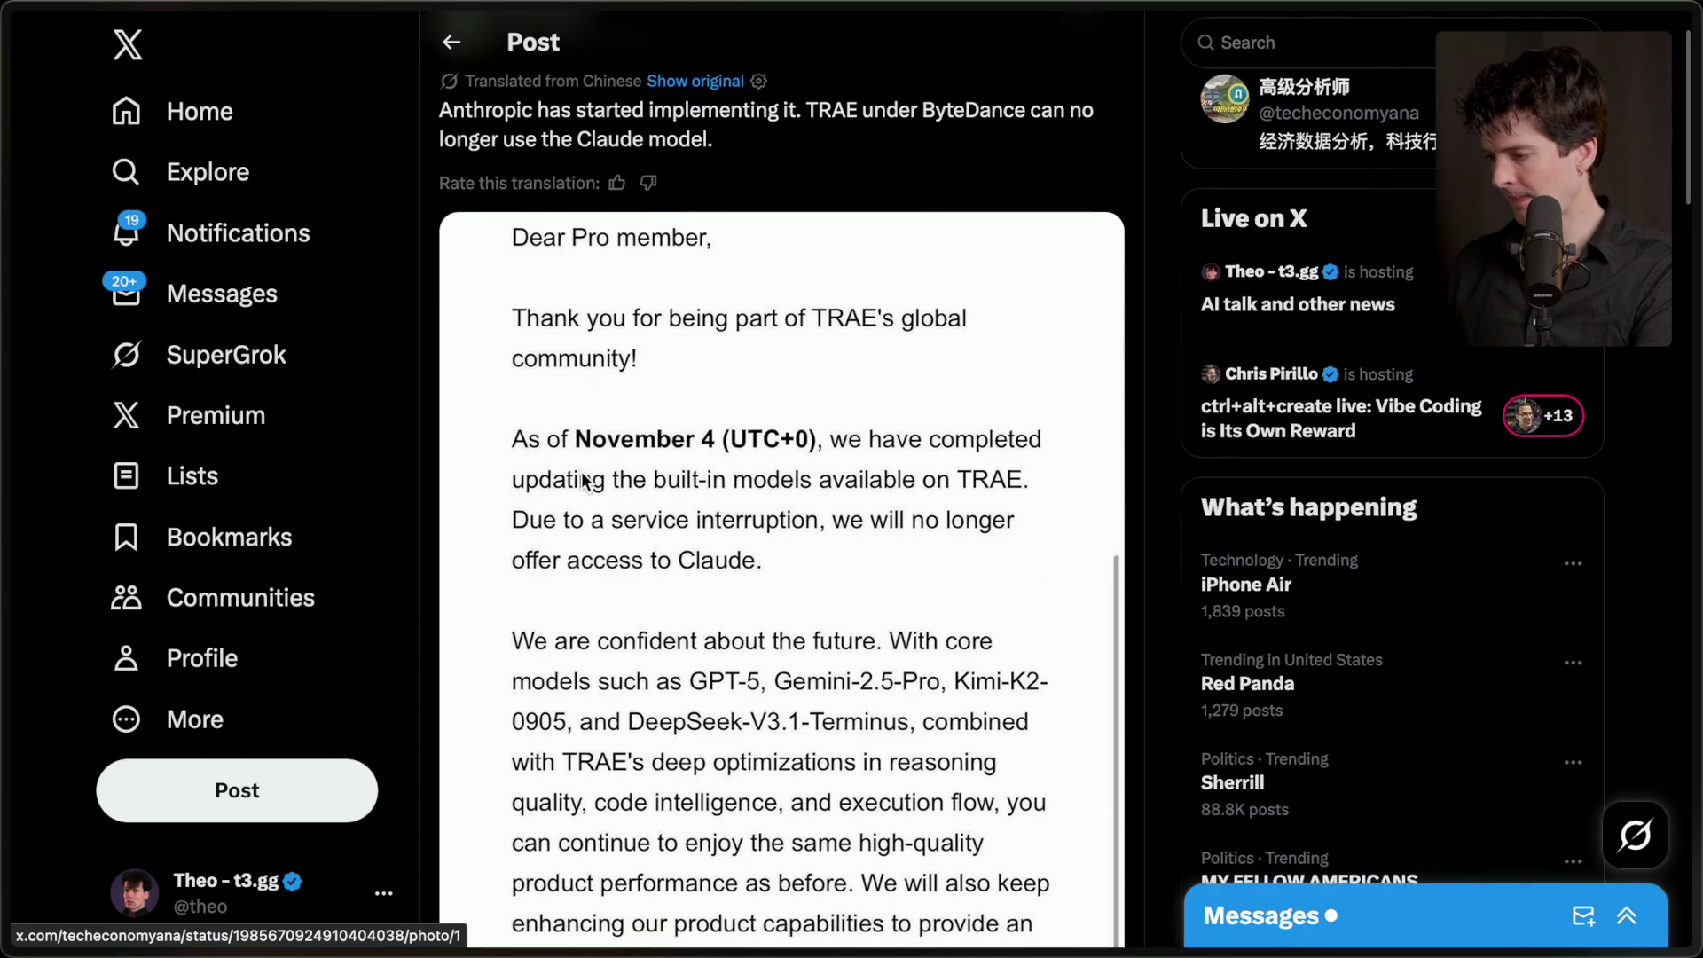
scroll(582, 480, "down", 6)
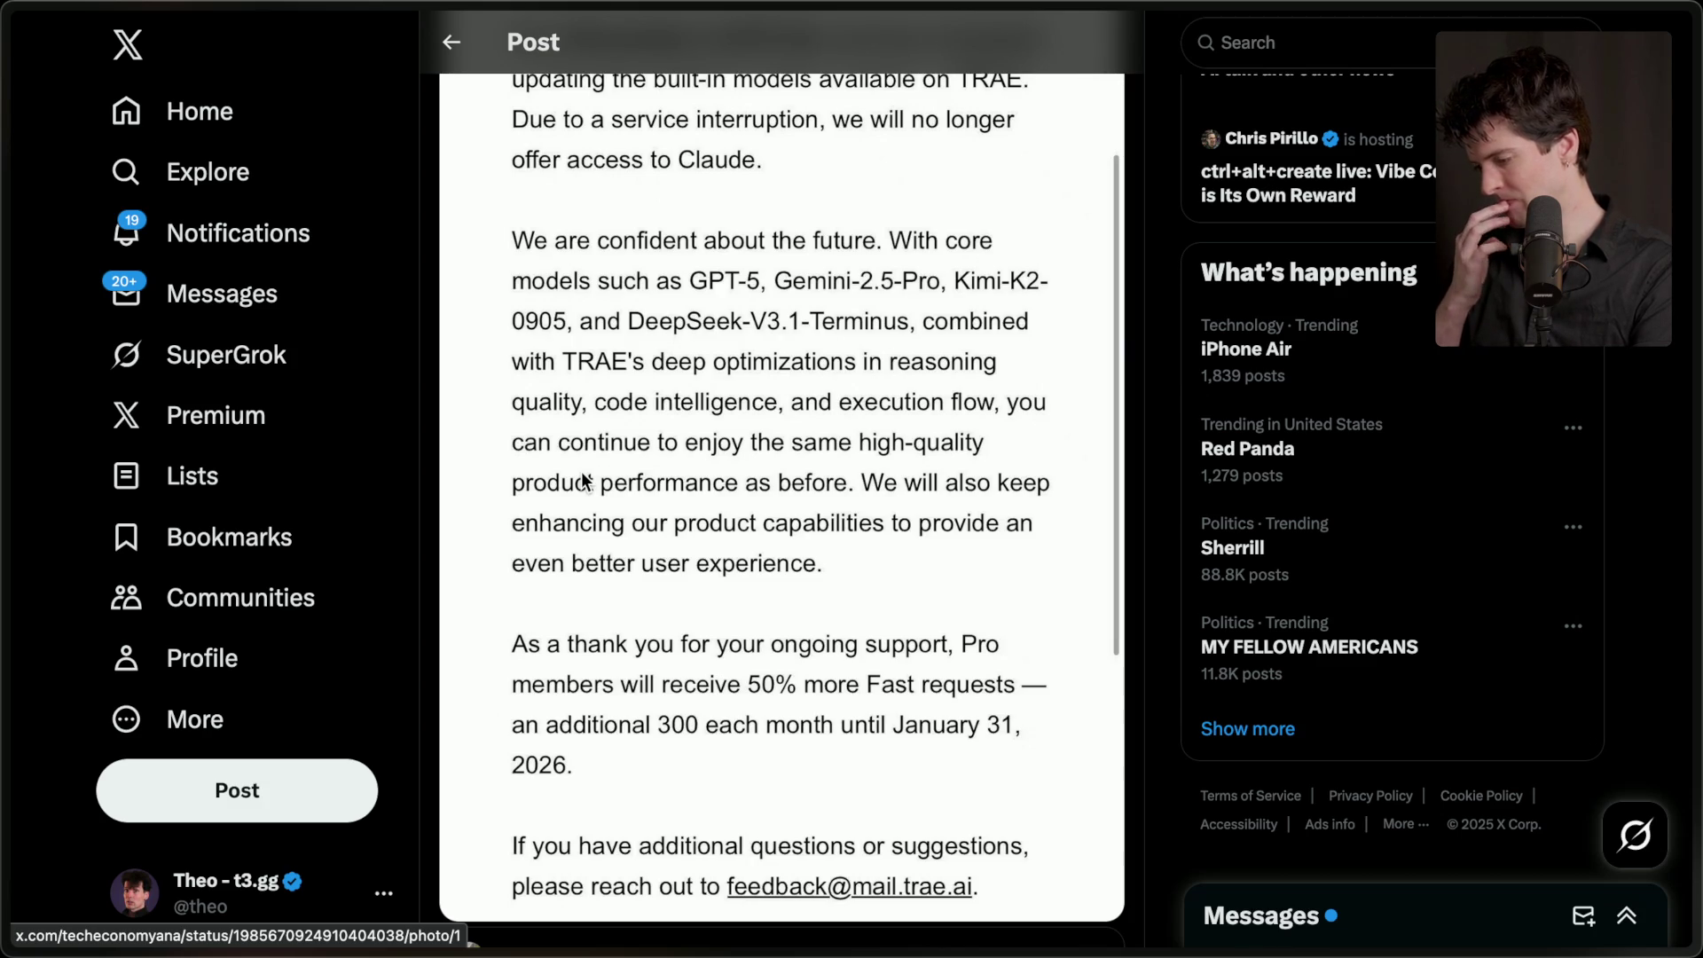
scroll(584, 480, "down", 8)
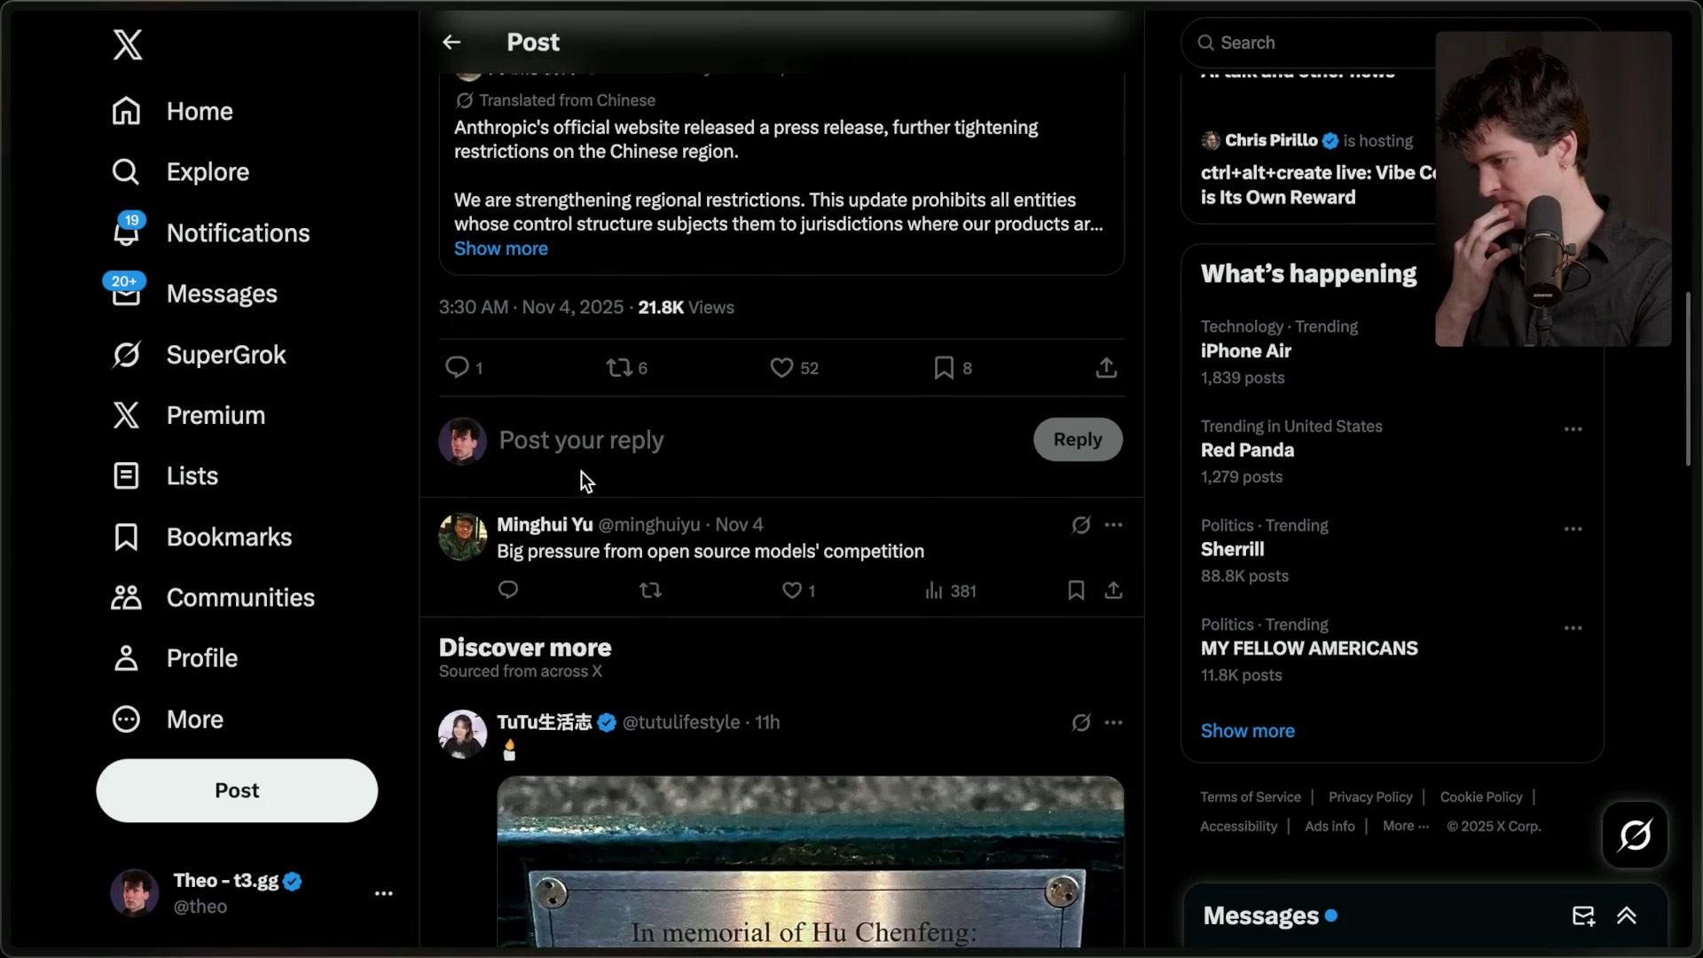
- Follow the quoted press-release post to Anthropic's 'Updating restrictions of sales to unsupported regions' article
left_click(706, 337)
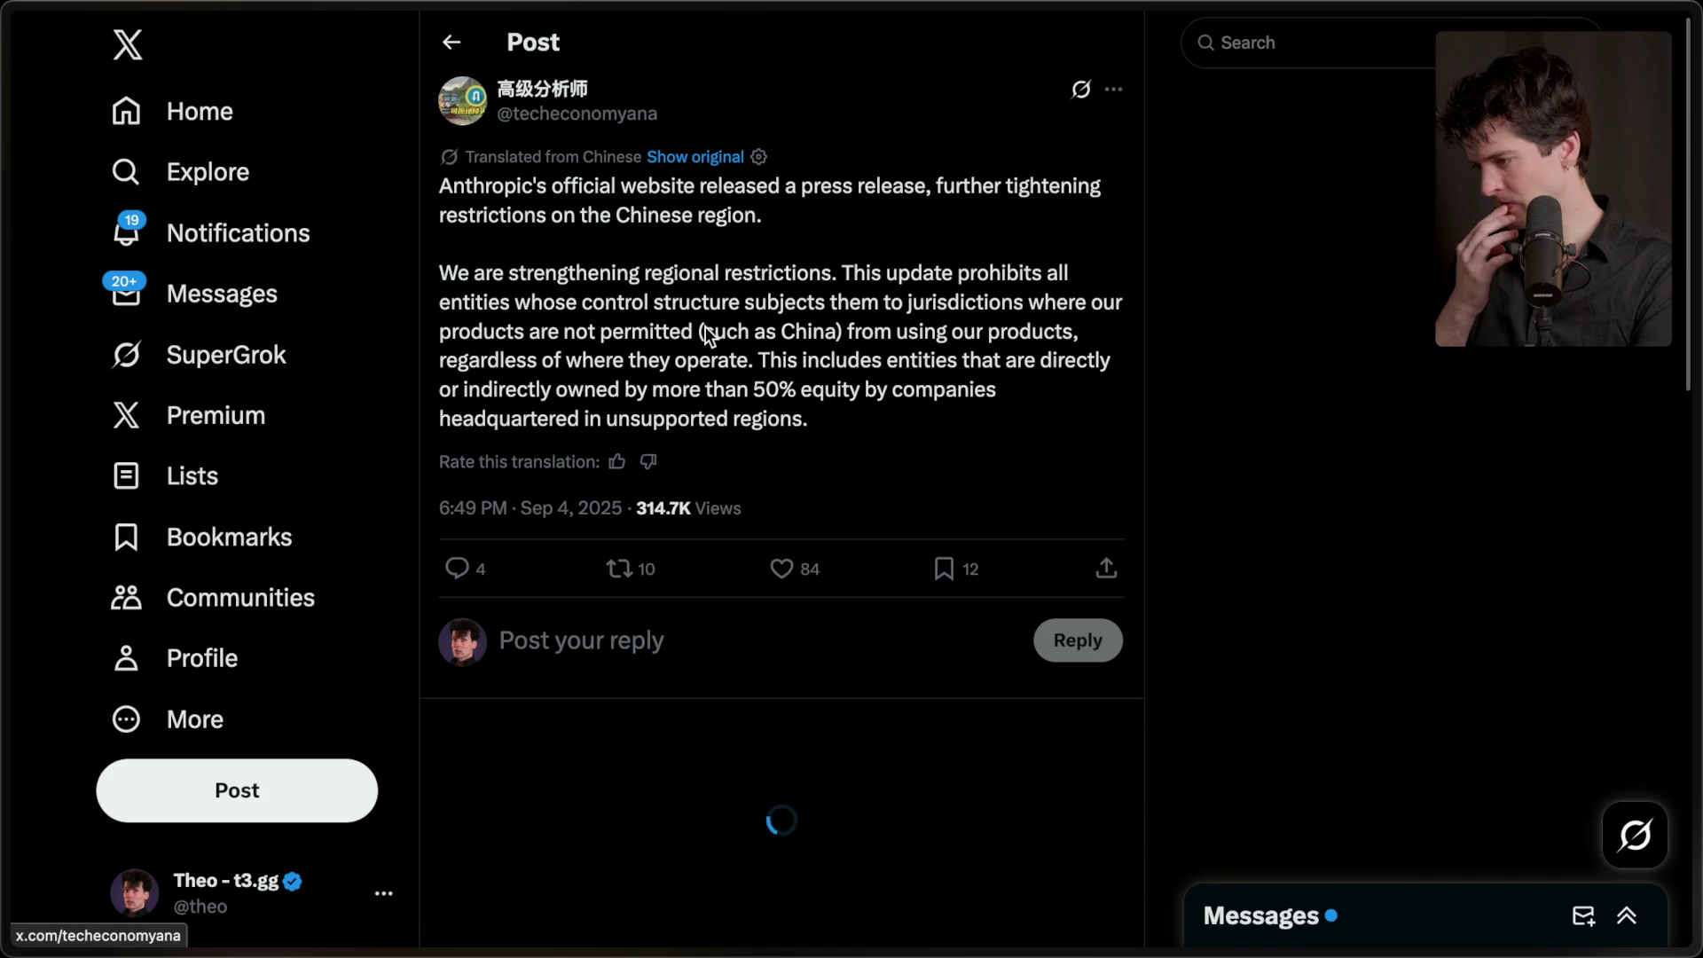
scroll(706, 330, "down", 5)
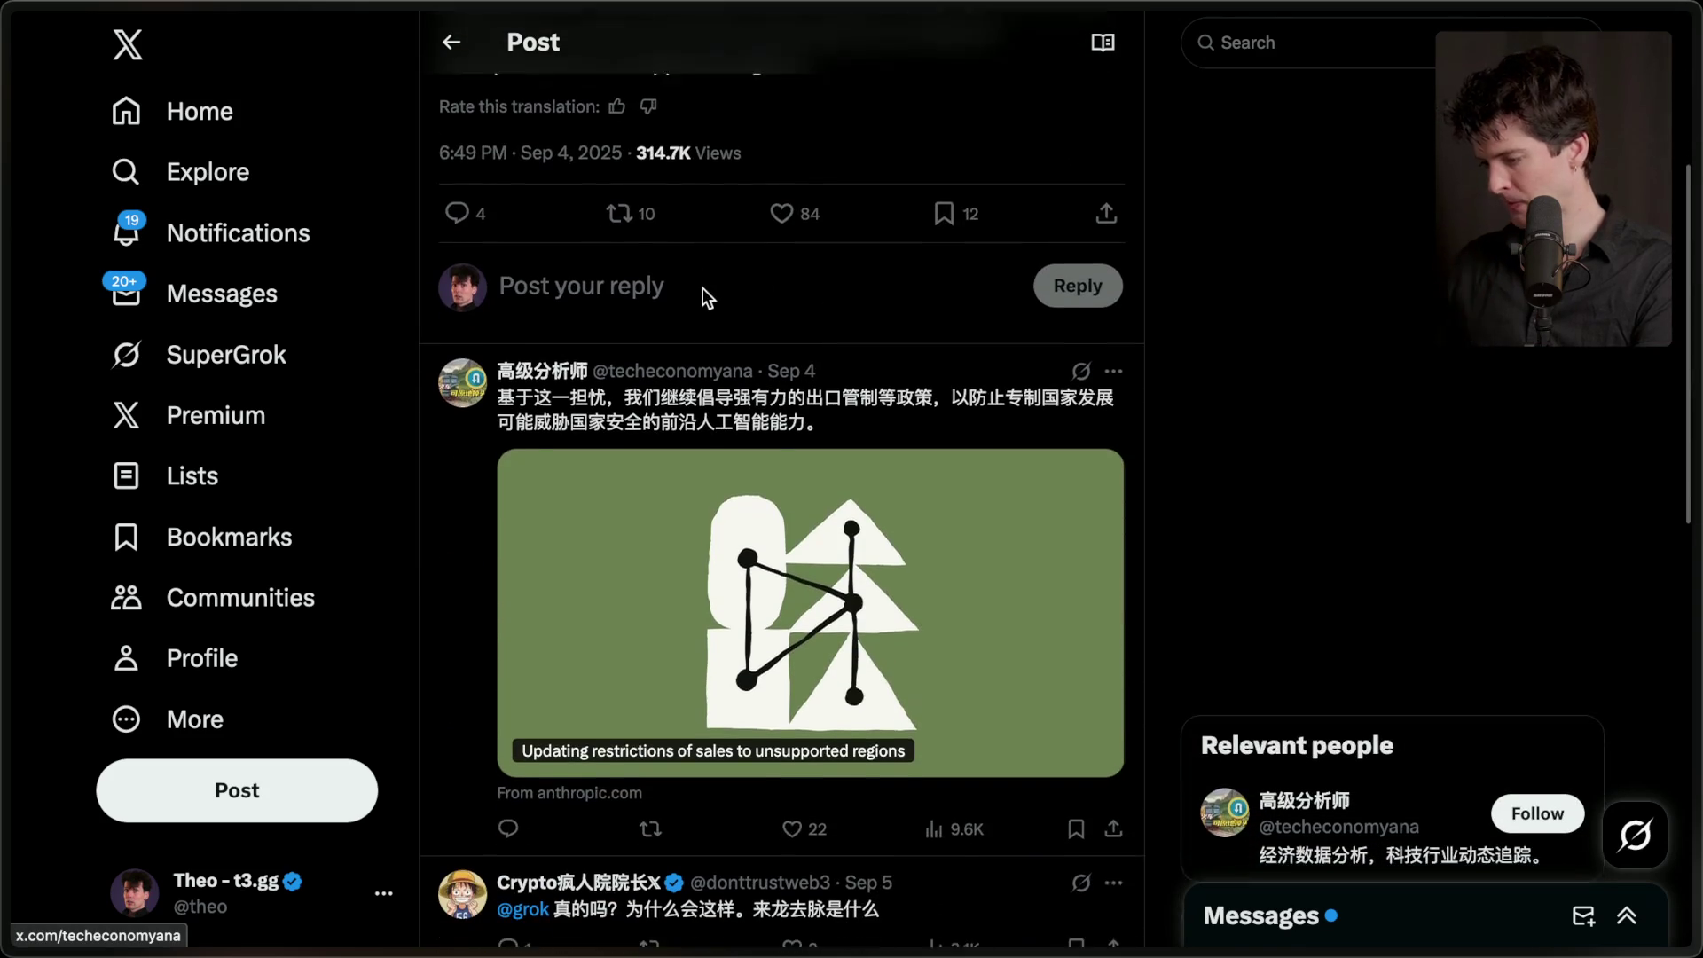
middle_click(684, 553)
mouse_move(1697, 657)
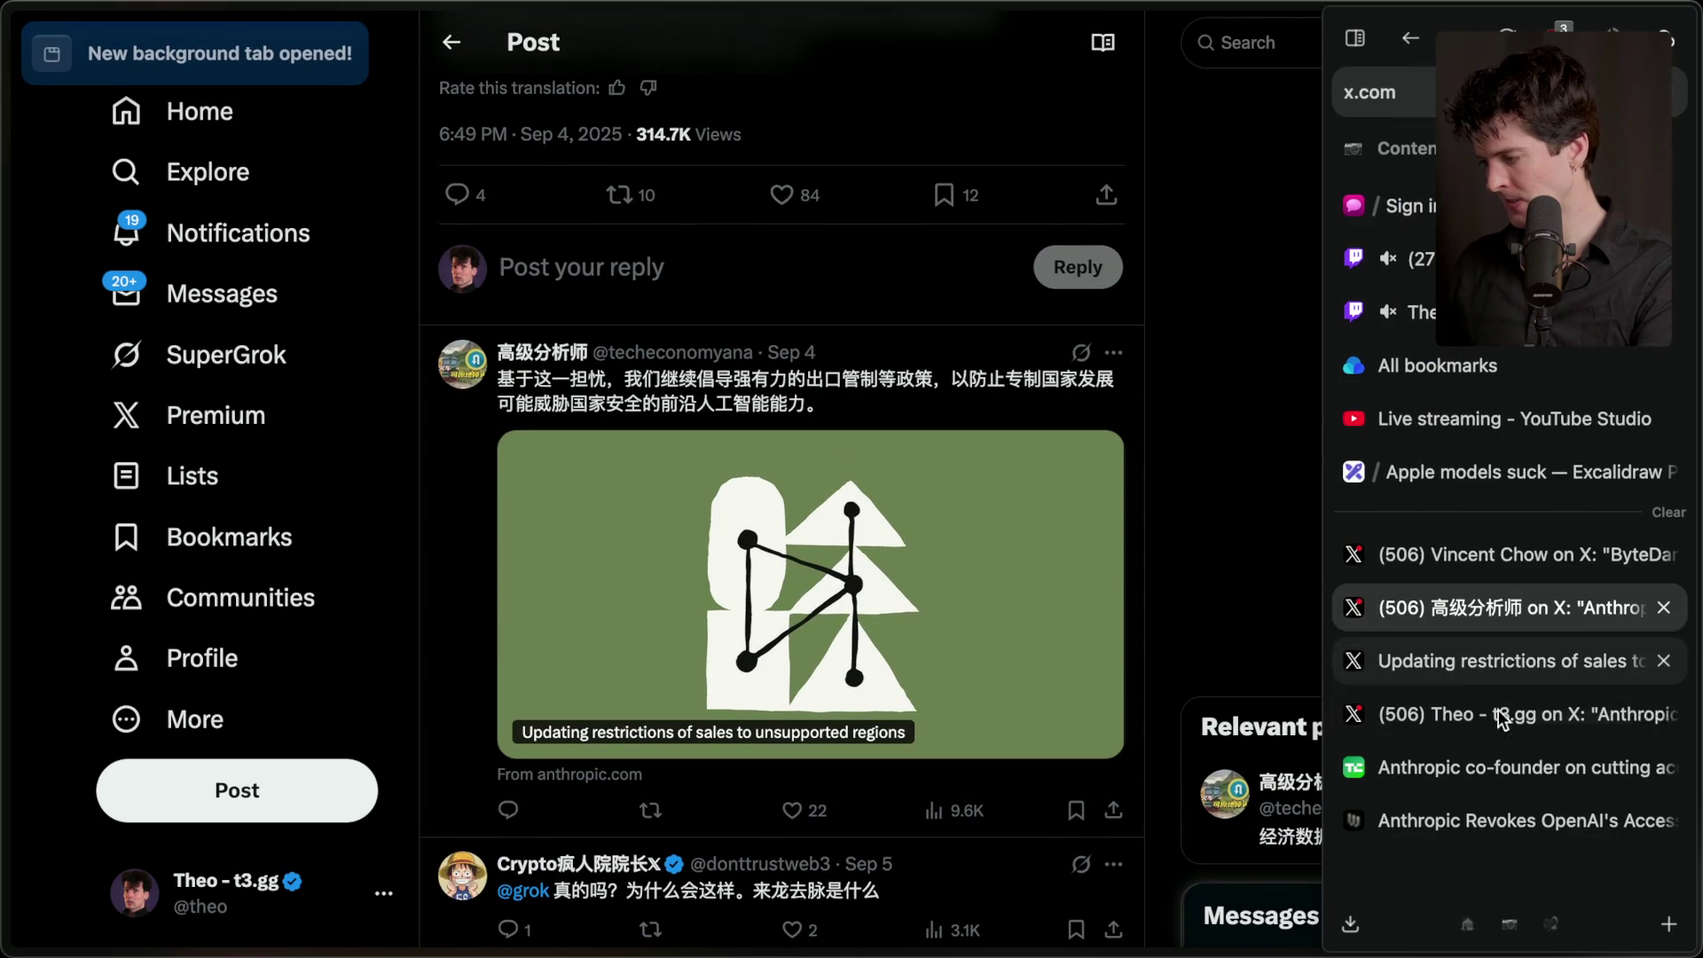
left_click(1528, 667)
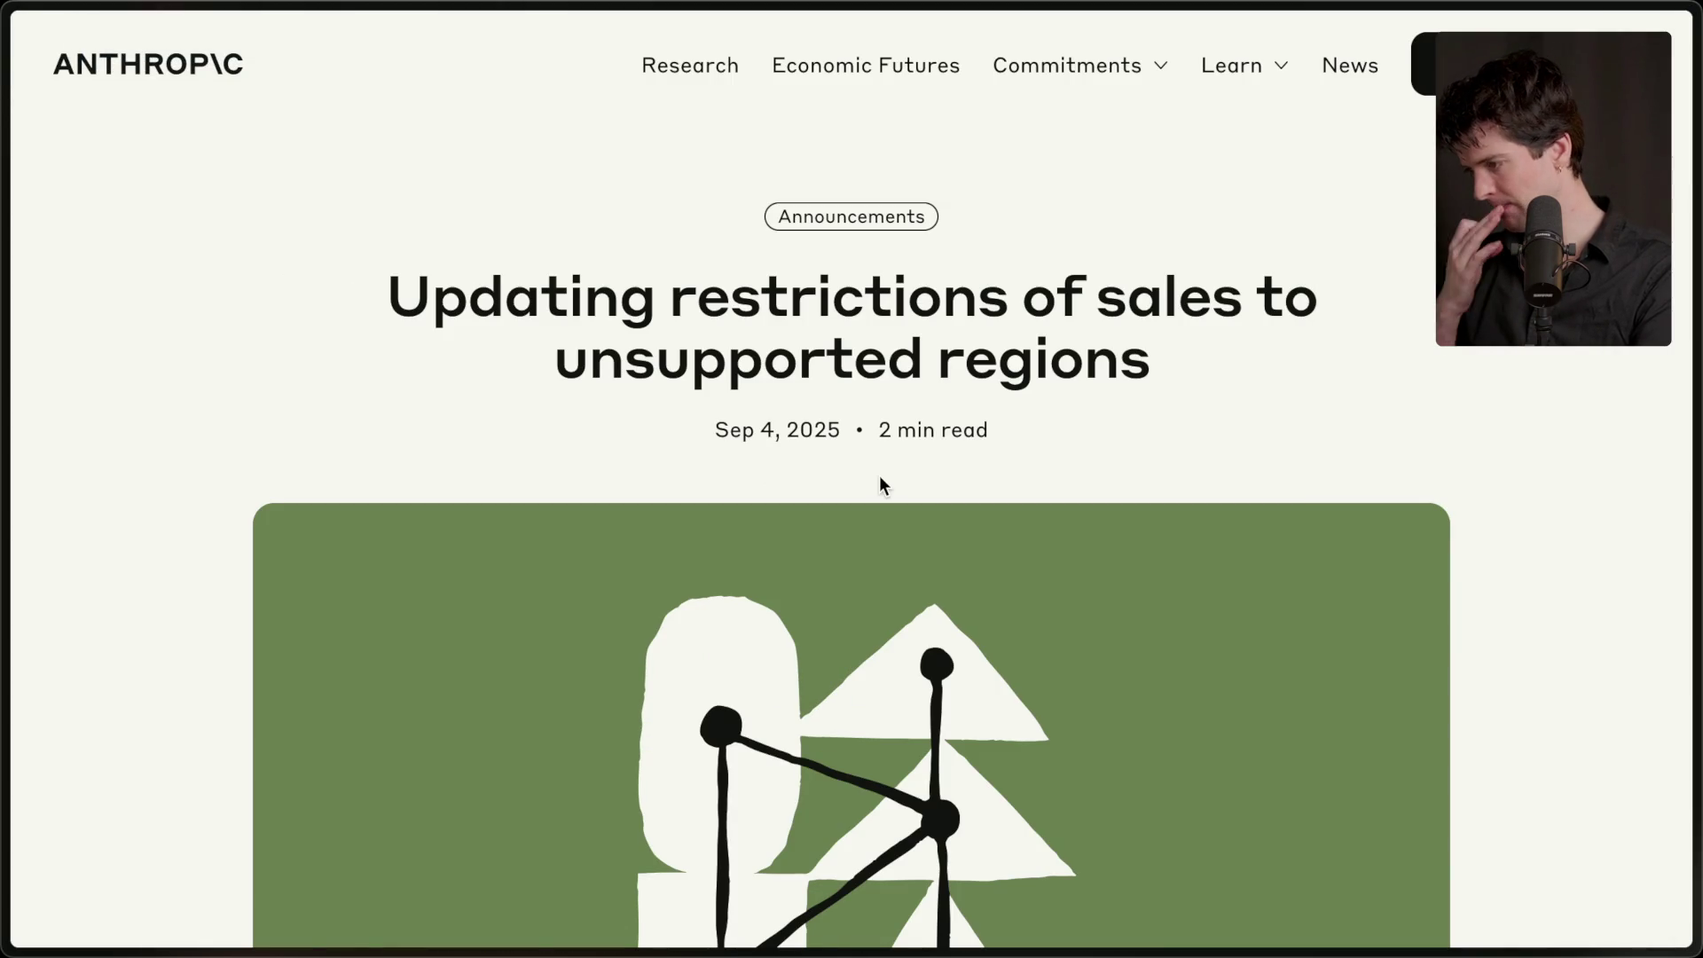
scroll(880, 484, "down", 10)
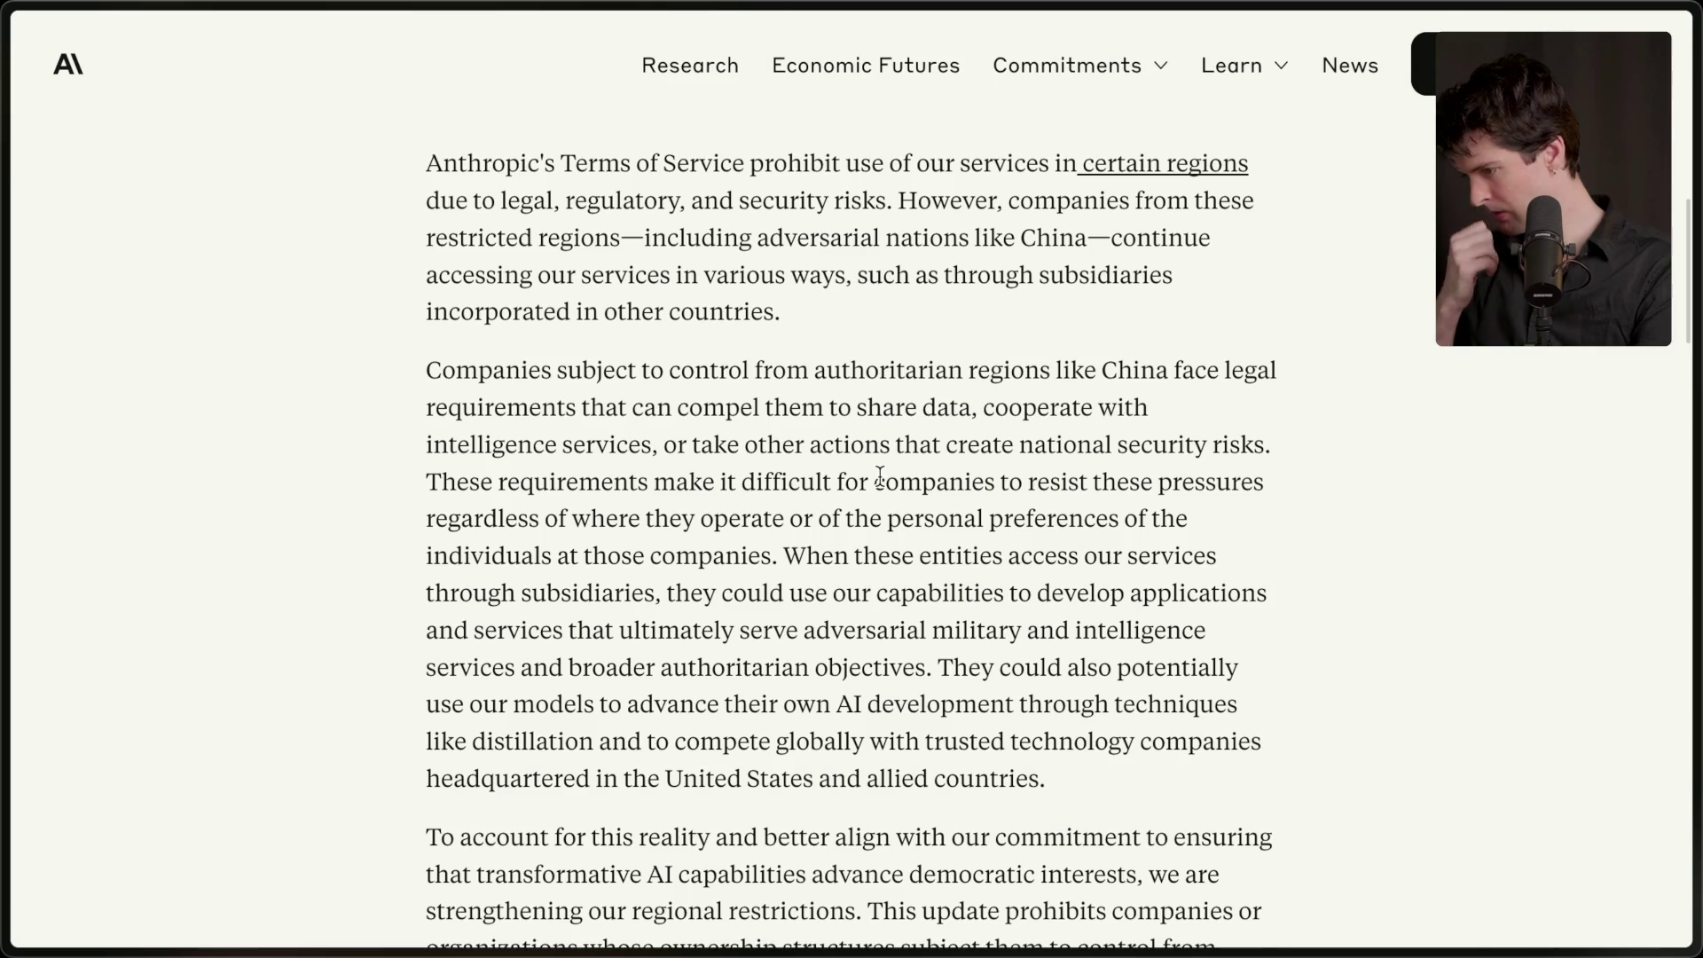
scroll(879, 476, "down", 5)
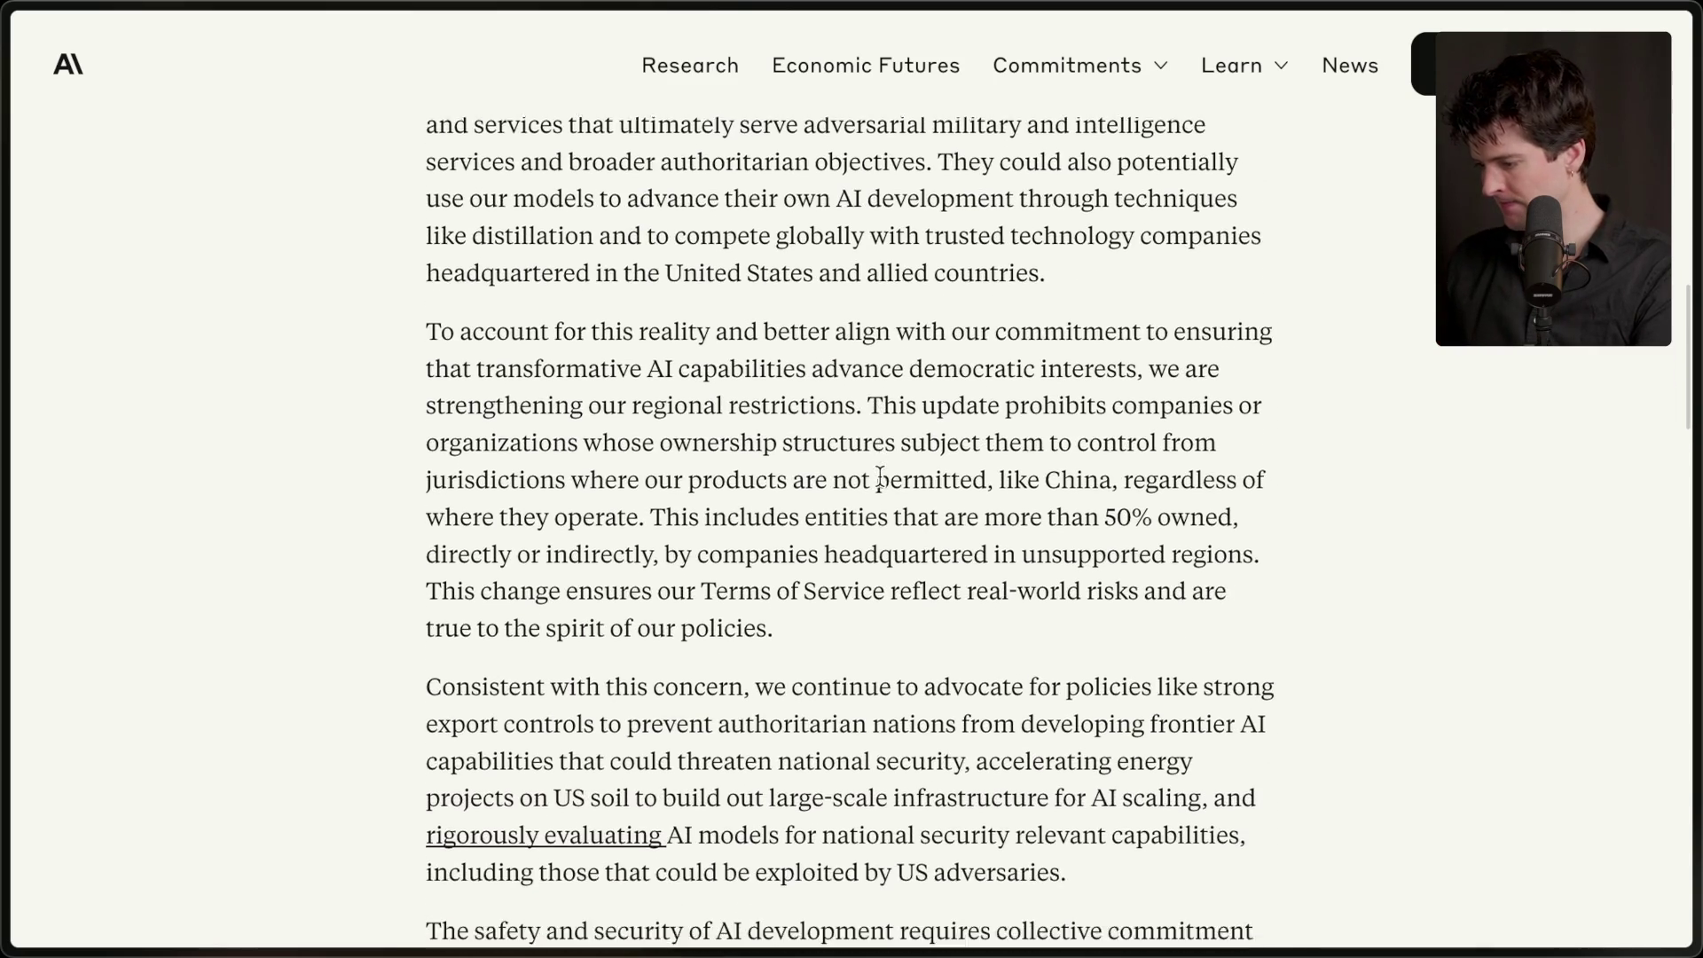
scroll(881, 479, "down", 7)
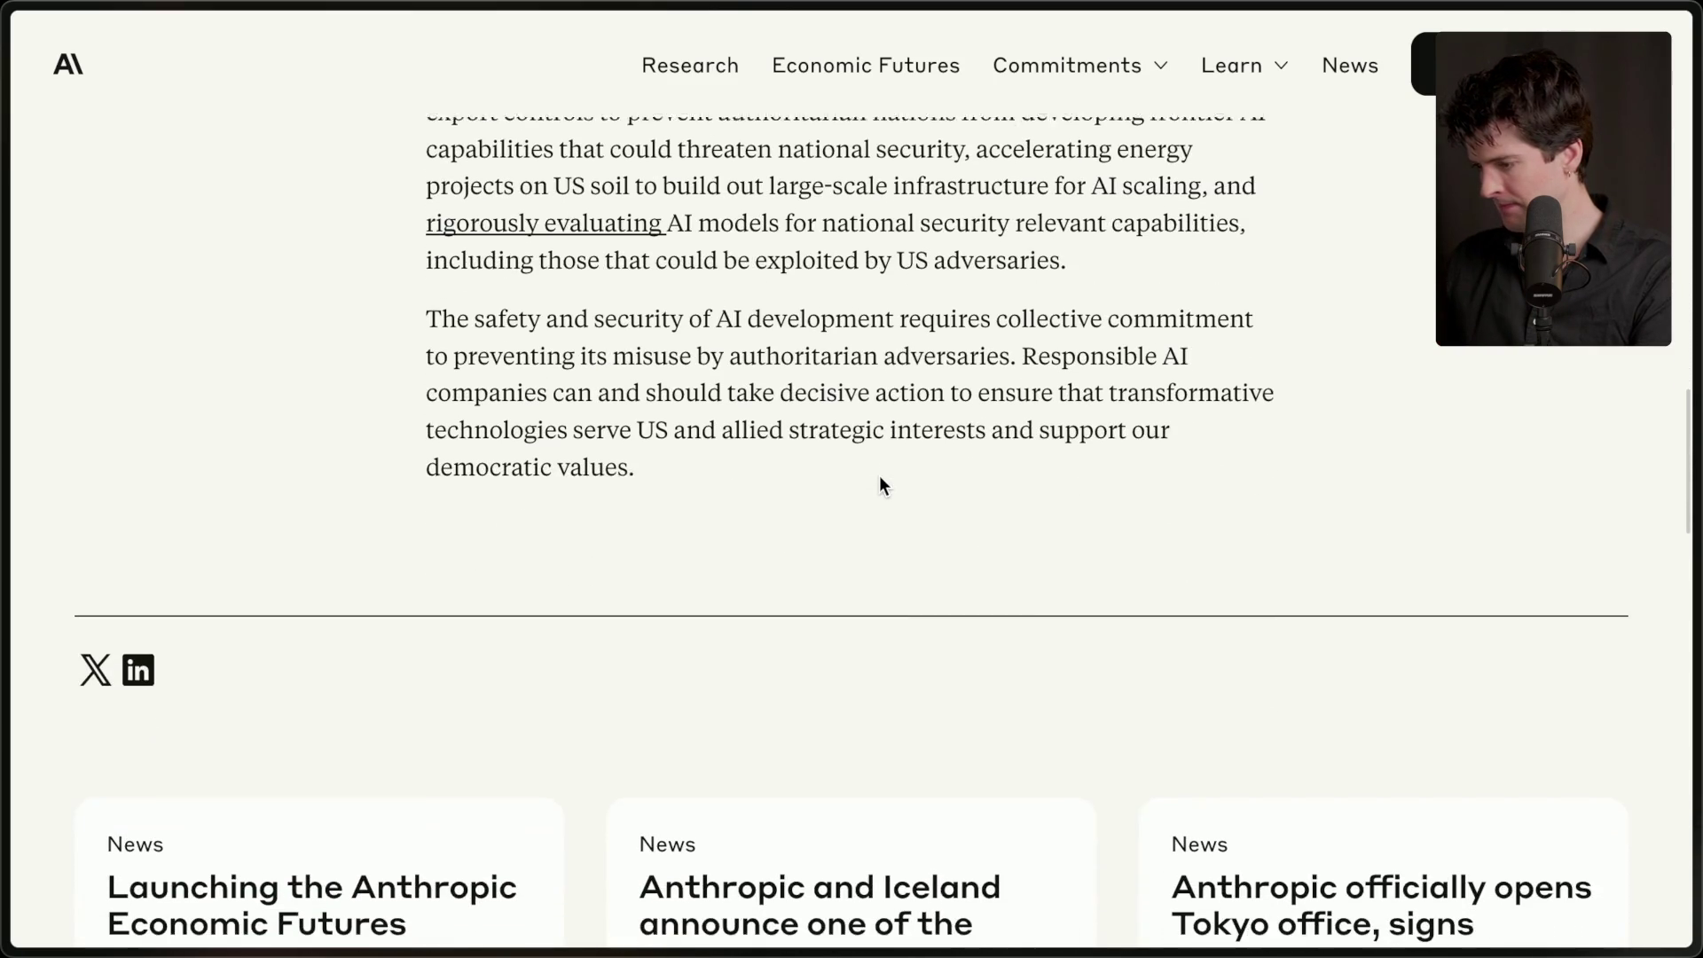
scroll(880, 477, "down", 2)
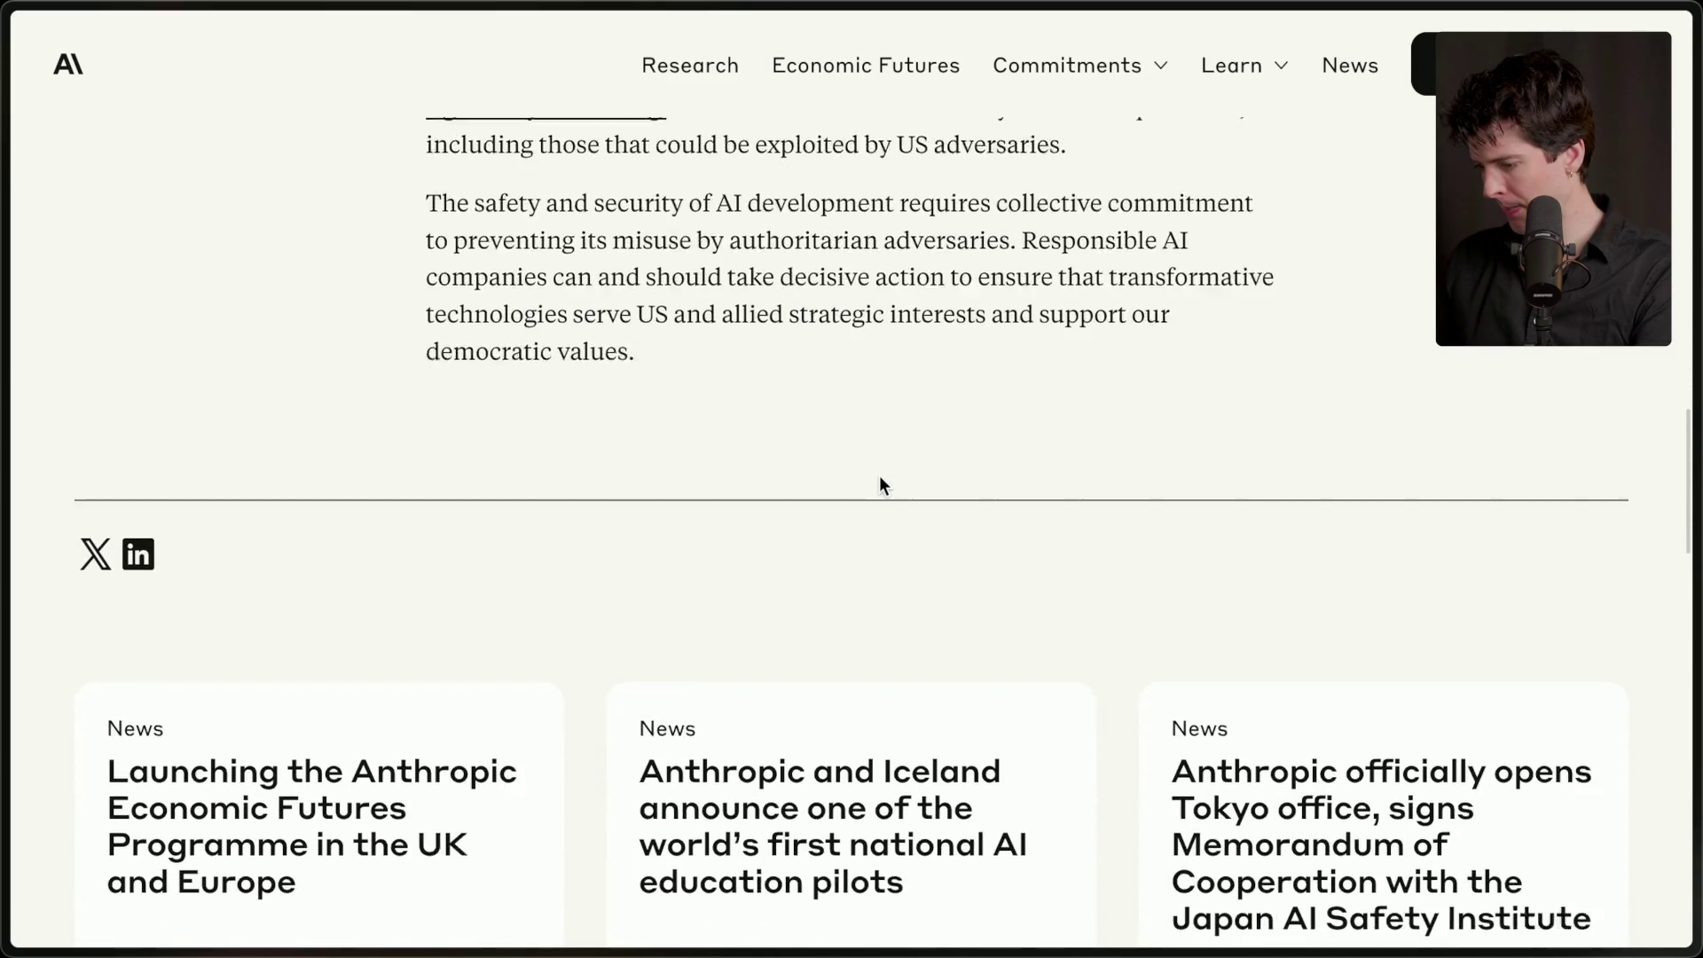
scroll(881, 477, "up", 7)
scroll(880, 476, "up", 10)
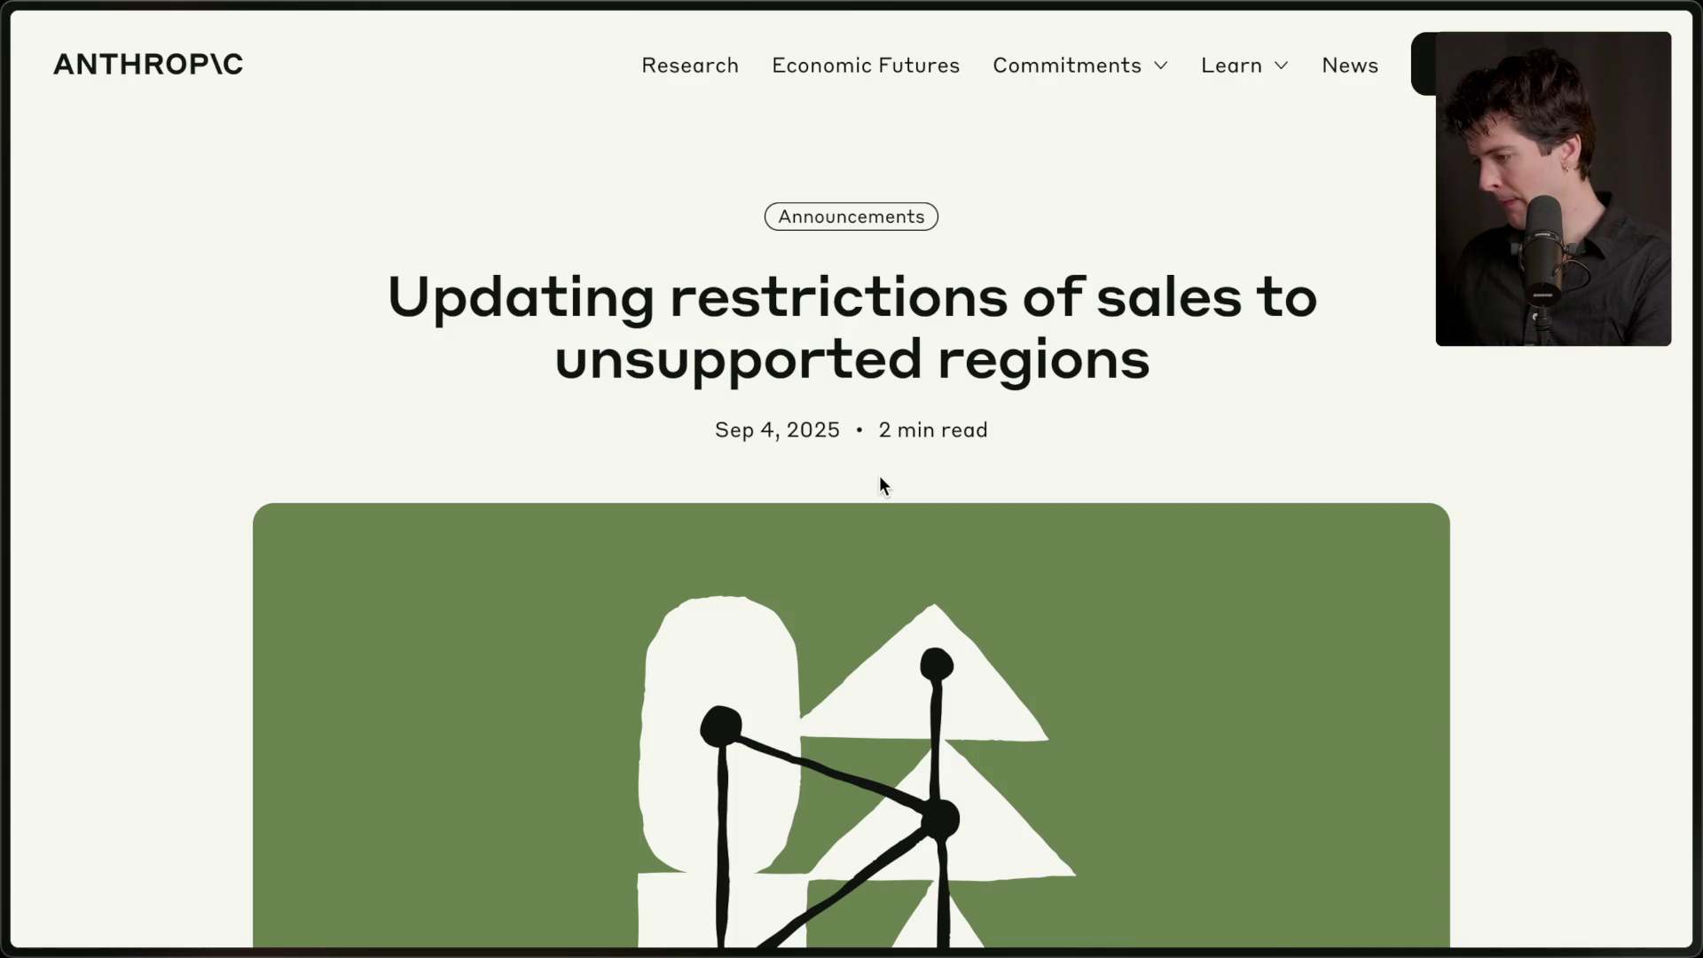
mouse_move(1696, 533)
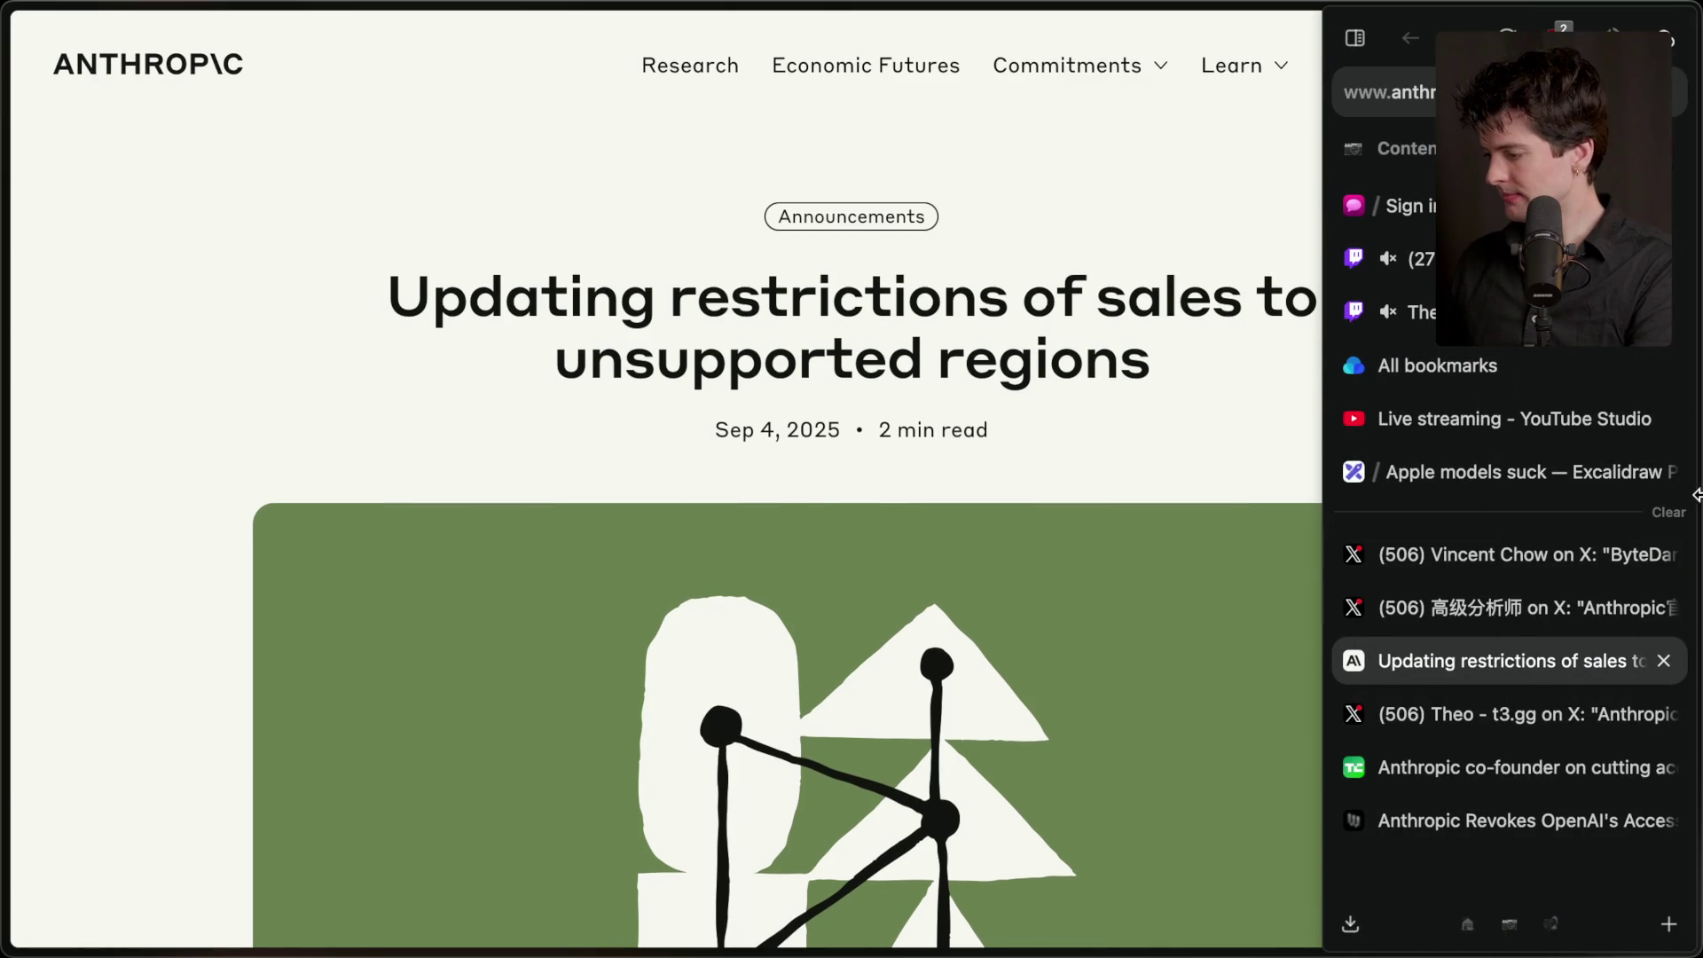
- Cycle through the X post tabs and return to the 'Apple models suck' board
left_click(1489, 609)
left_click(1488, 568)
left_click(1463, 706)
left_click(1480, 559)
left_click(1478, 475)
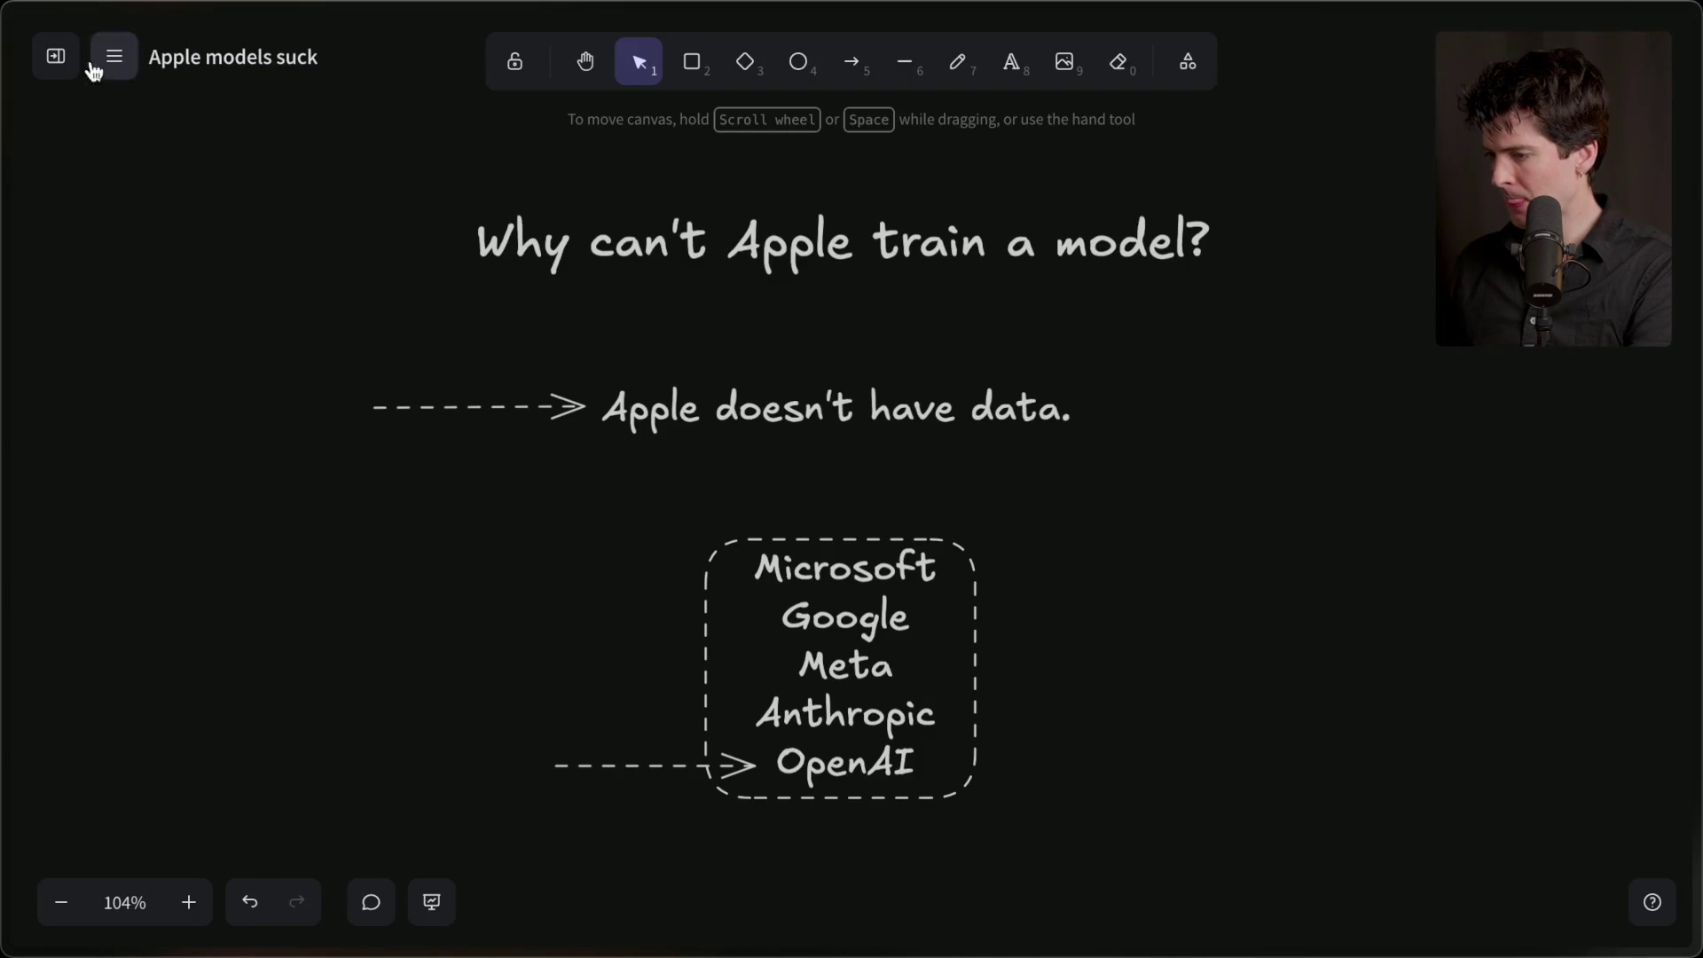
- Create a new blank board named 'Anthropic cuts off Trae'
left_click(53, 63)
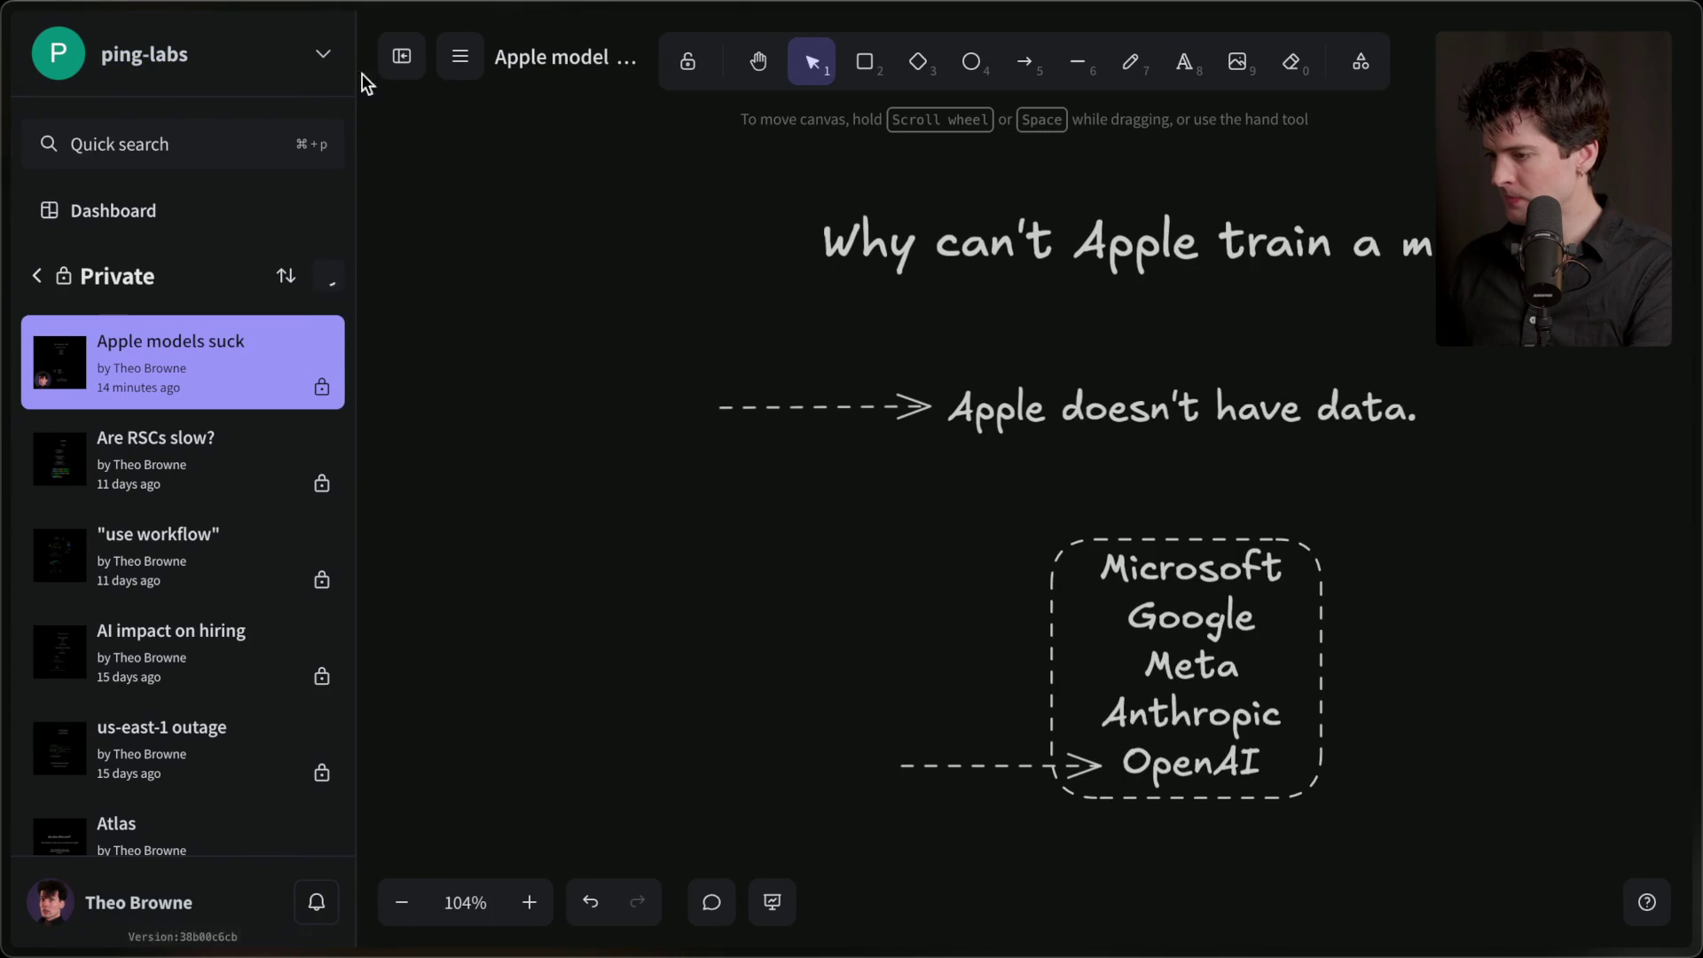
left_click(401, 62)
left_click(225, 66)
type("Anthropic cuts of")
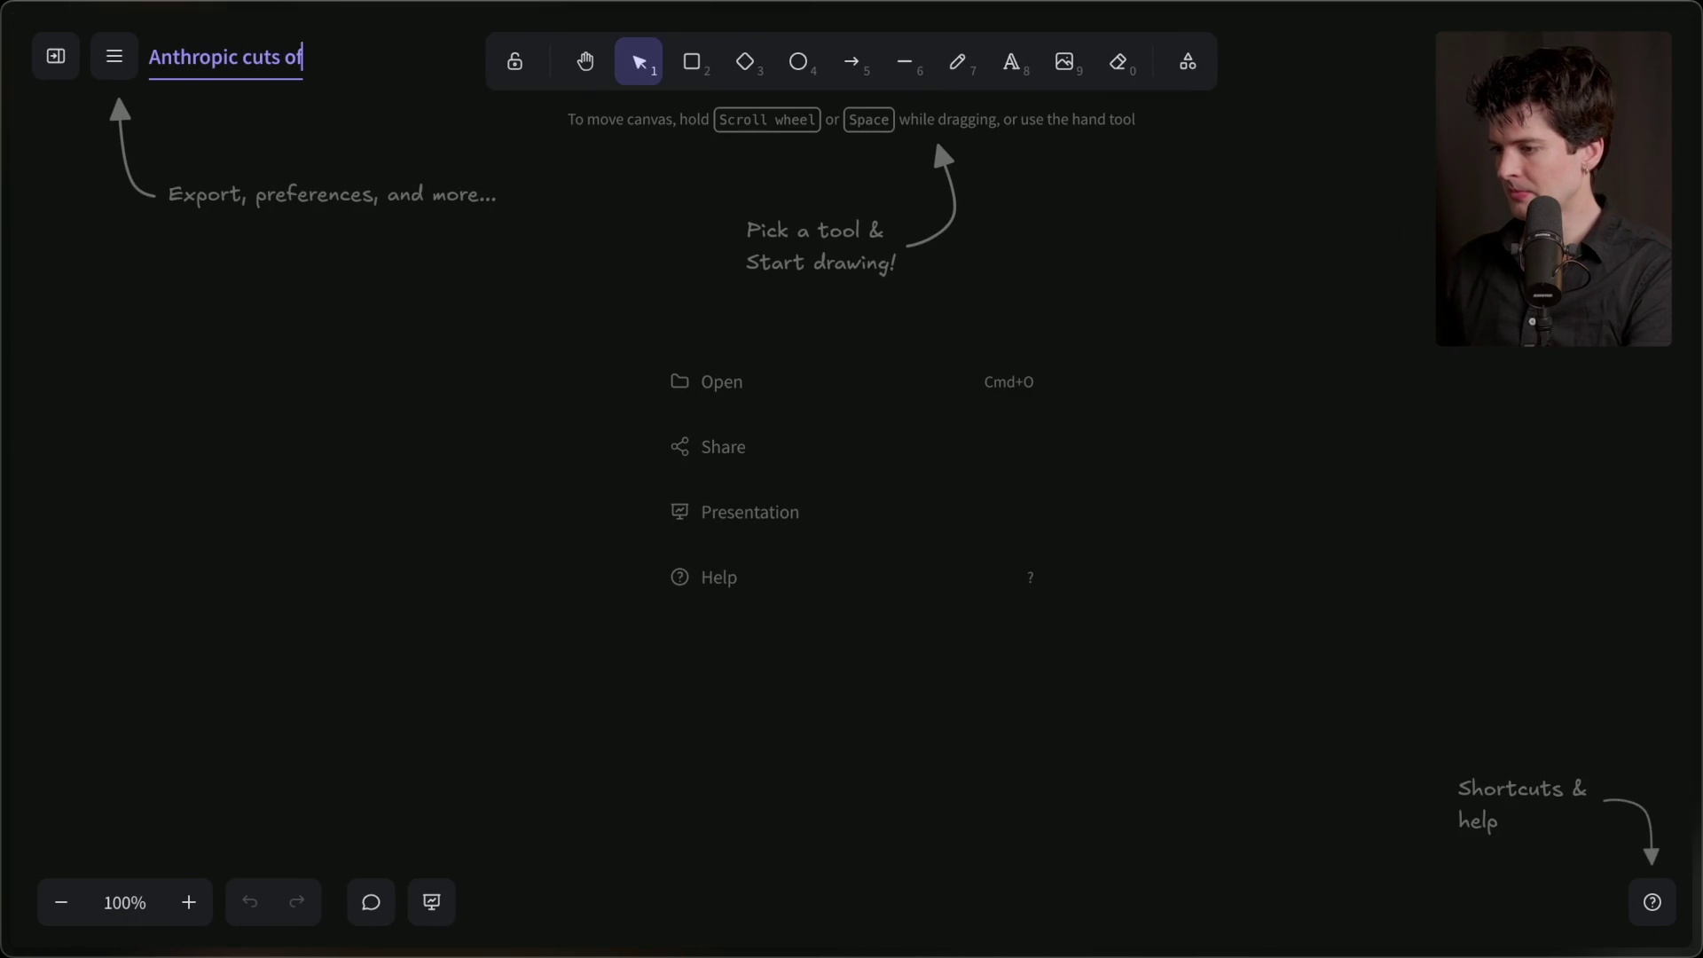
type("f Trae")
key("Return")
- Add the XL heading 'Why is Anthropic so sensitive?' and move it near the top
left_click(1012, 61)
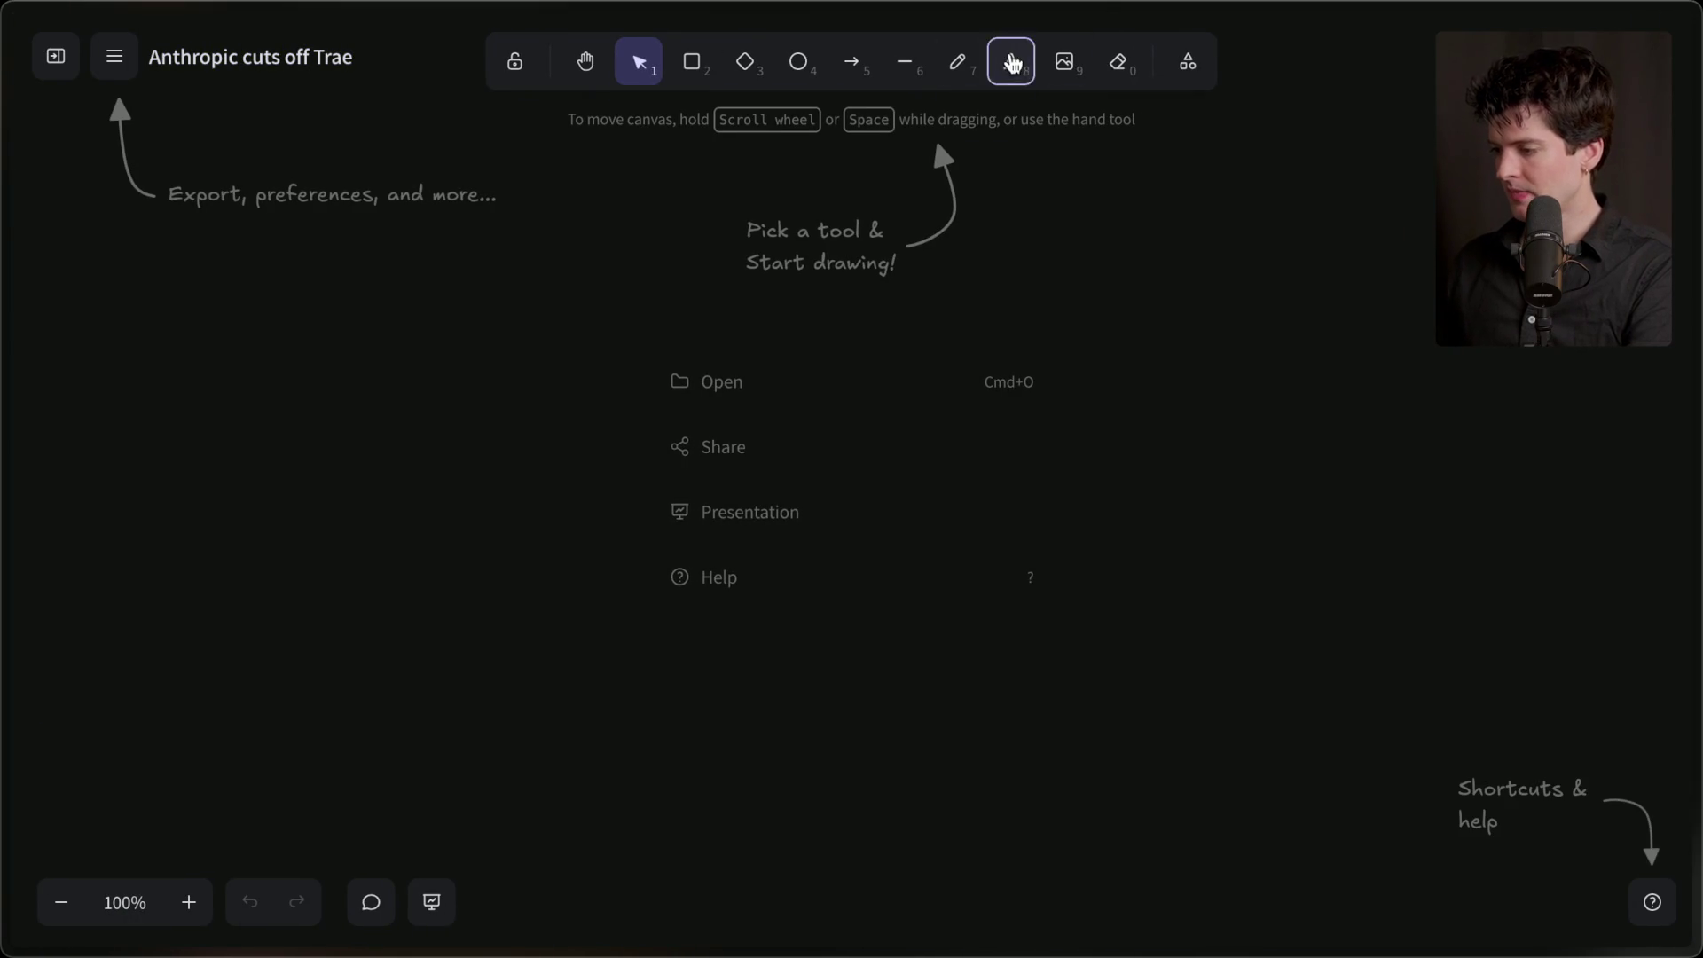
left_click(856, 255)
type("Why is Anthrop")
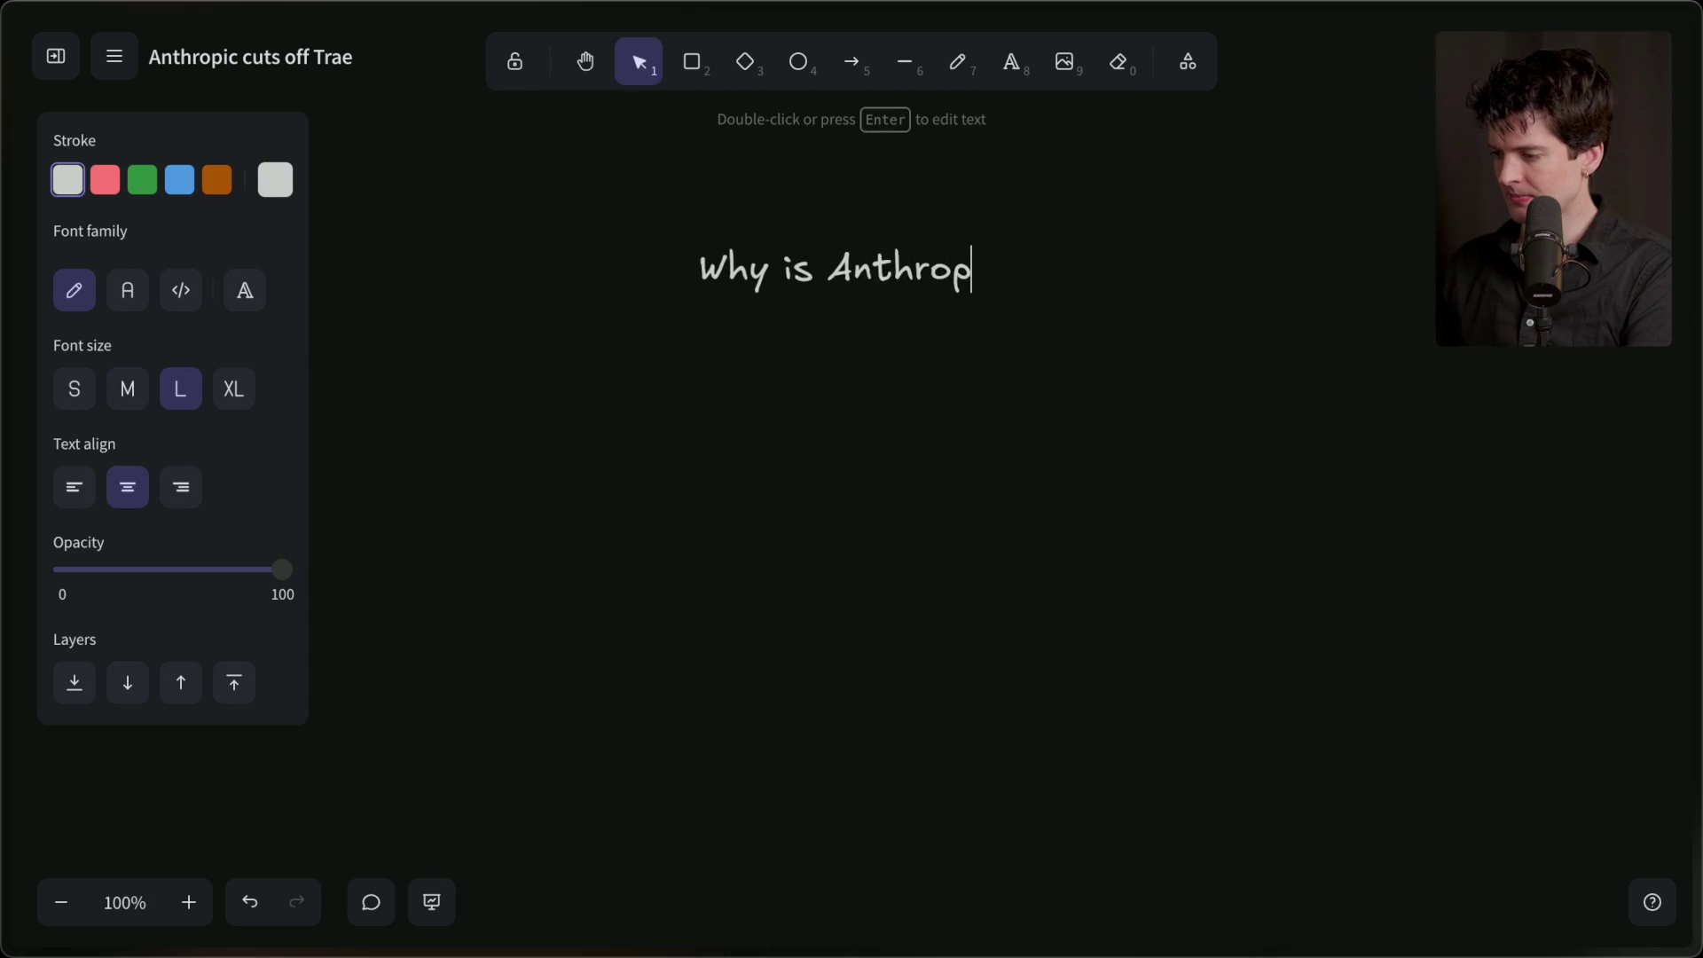
type("ic so sensitive?")
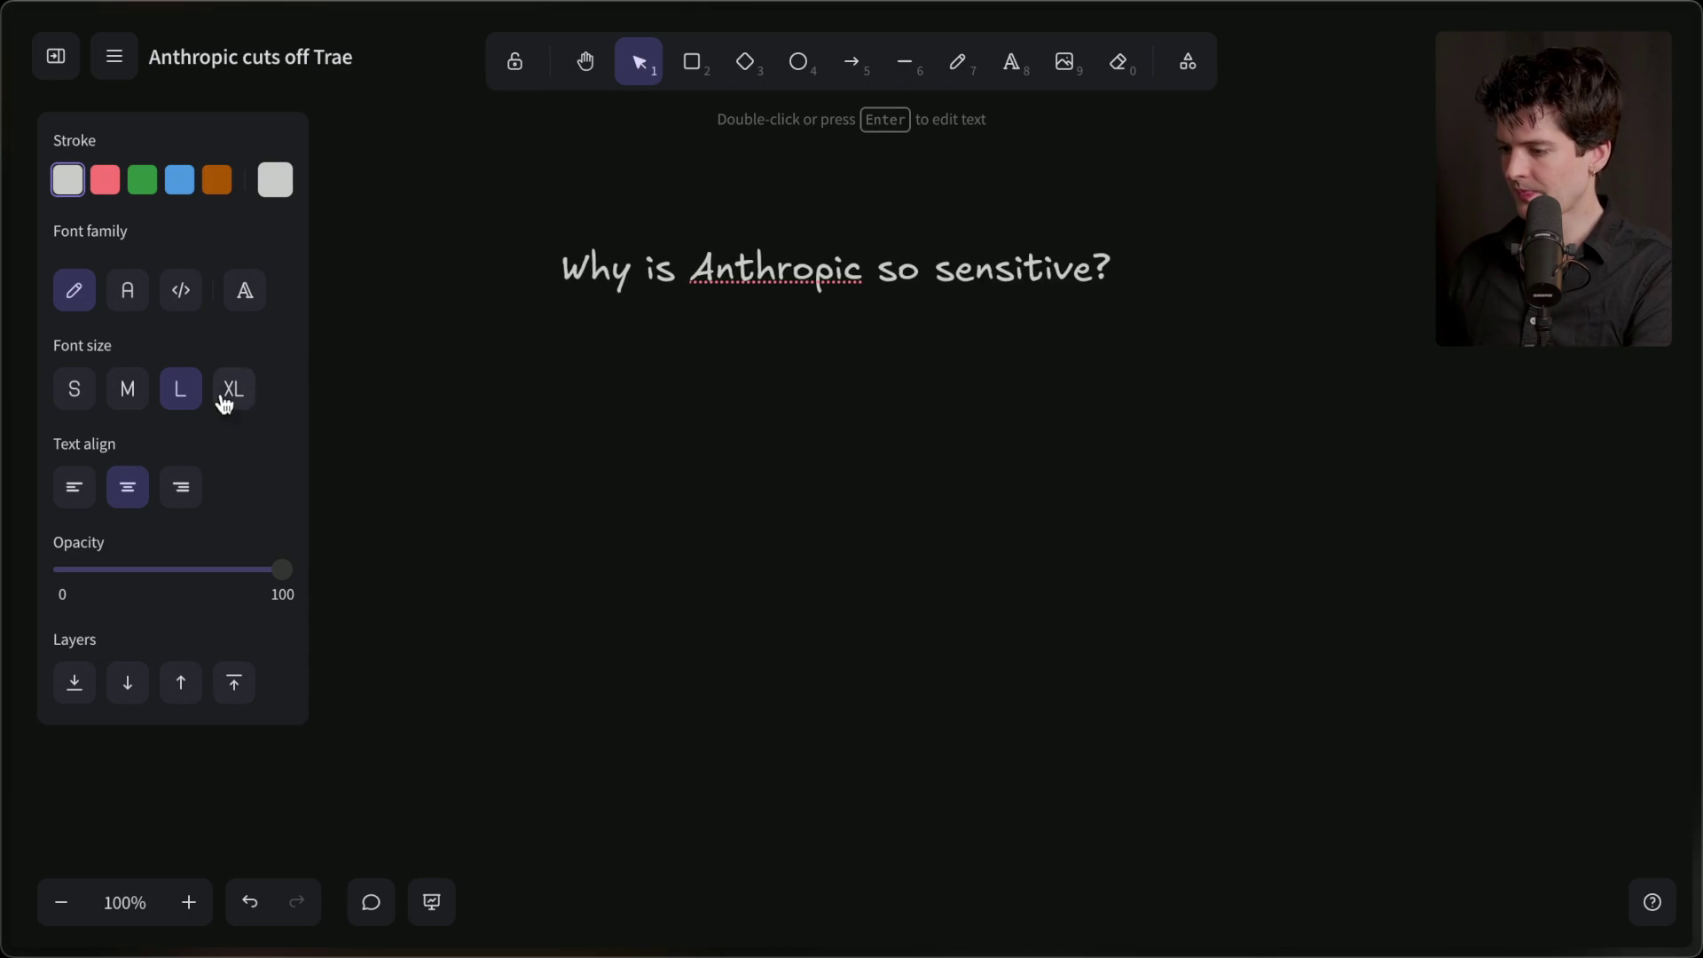
left_click(220, 394)
left_click(694, 541)
left_click_drag(714, 275, 723, 209)
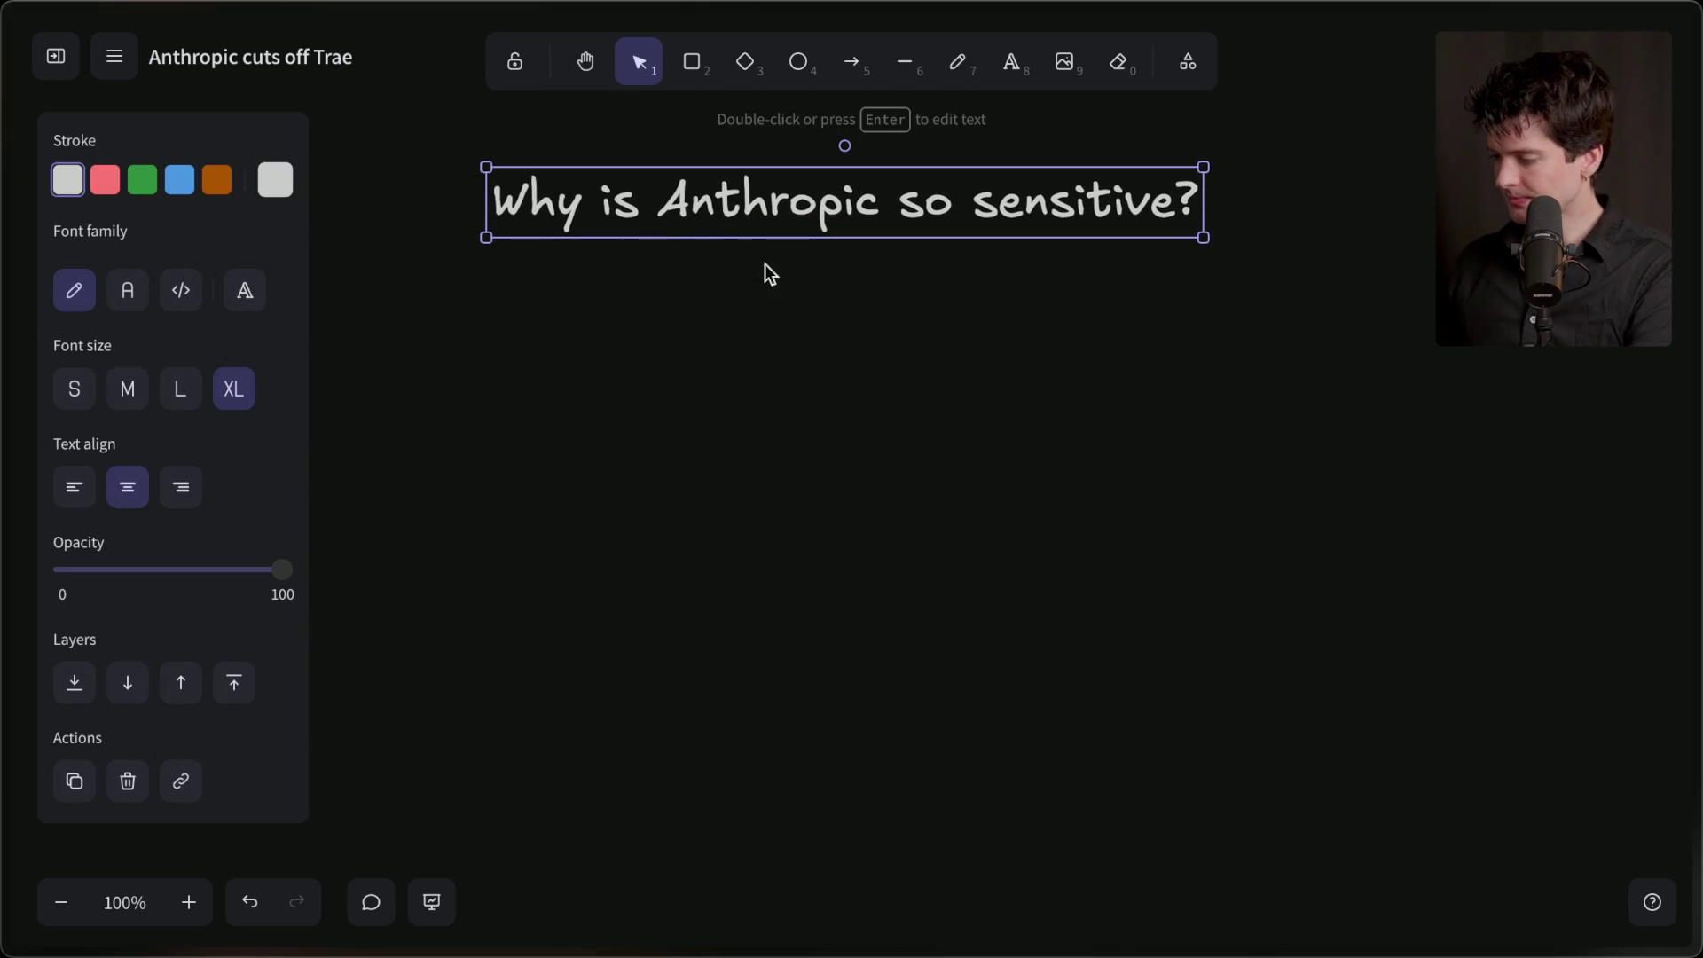
left_click(765, 269)
mouse_move(1695, 426)
left_click(1526, 607)
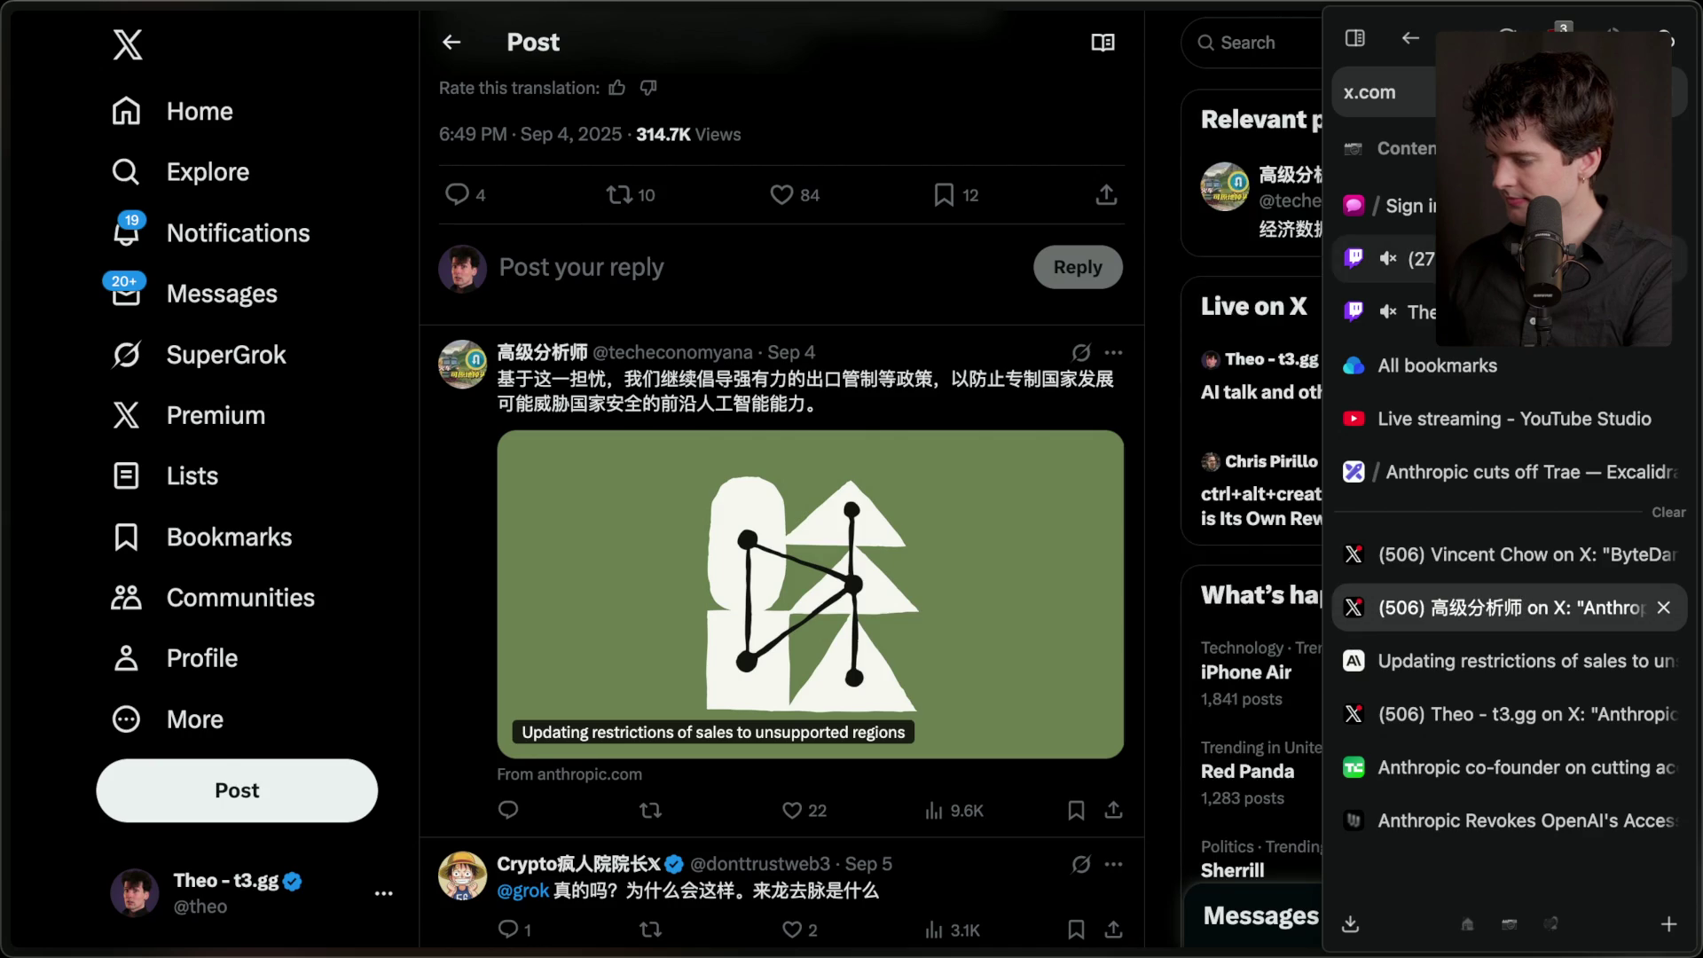
- Leave the X post for the Twitch Stream Manager chat and activity feed
left_click(1500, 311)
left_click(1411, 258)
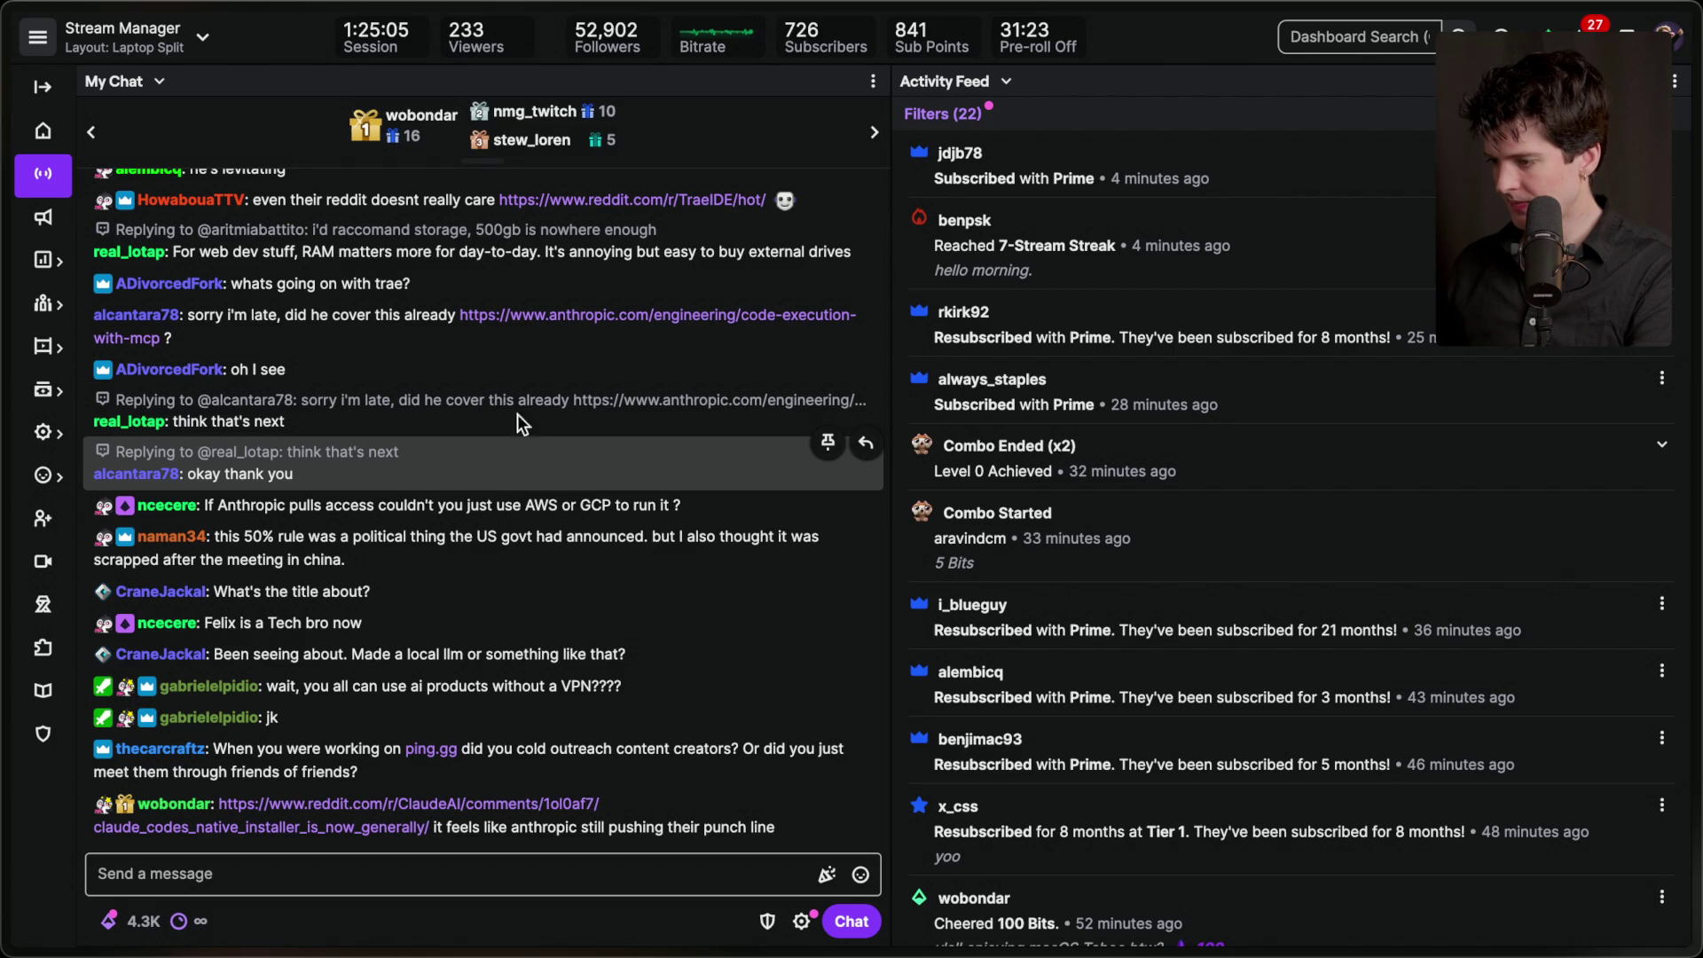
- Browse r/TraeIDE from the chat link past the Claude-removal posts, then return to Stream Manager
left_click(613, 201)
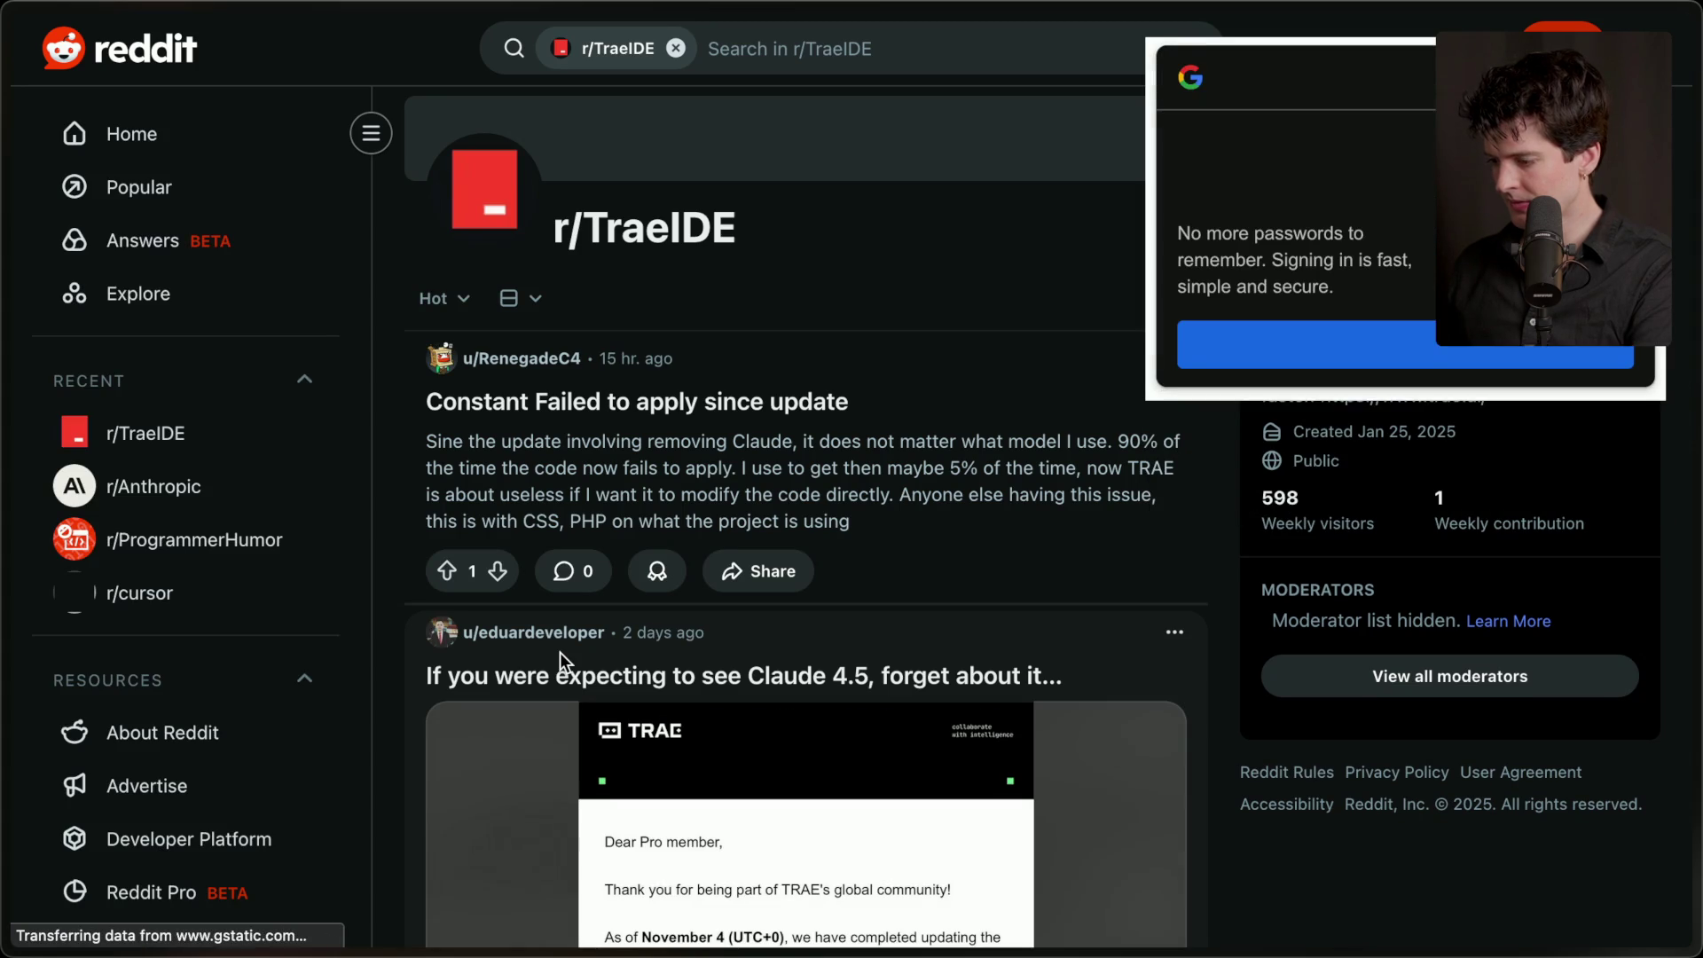
scroll(560, 652, "down", 3)
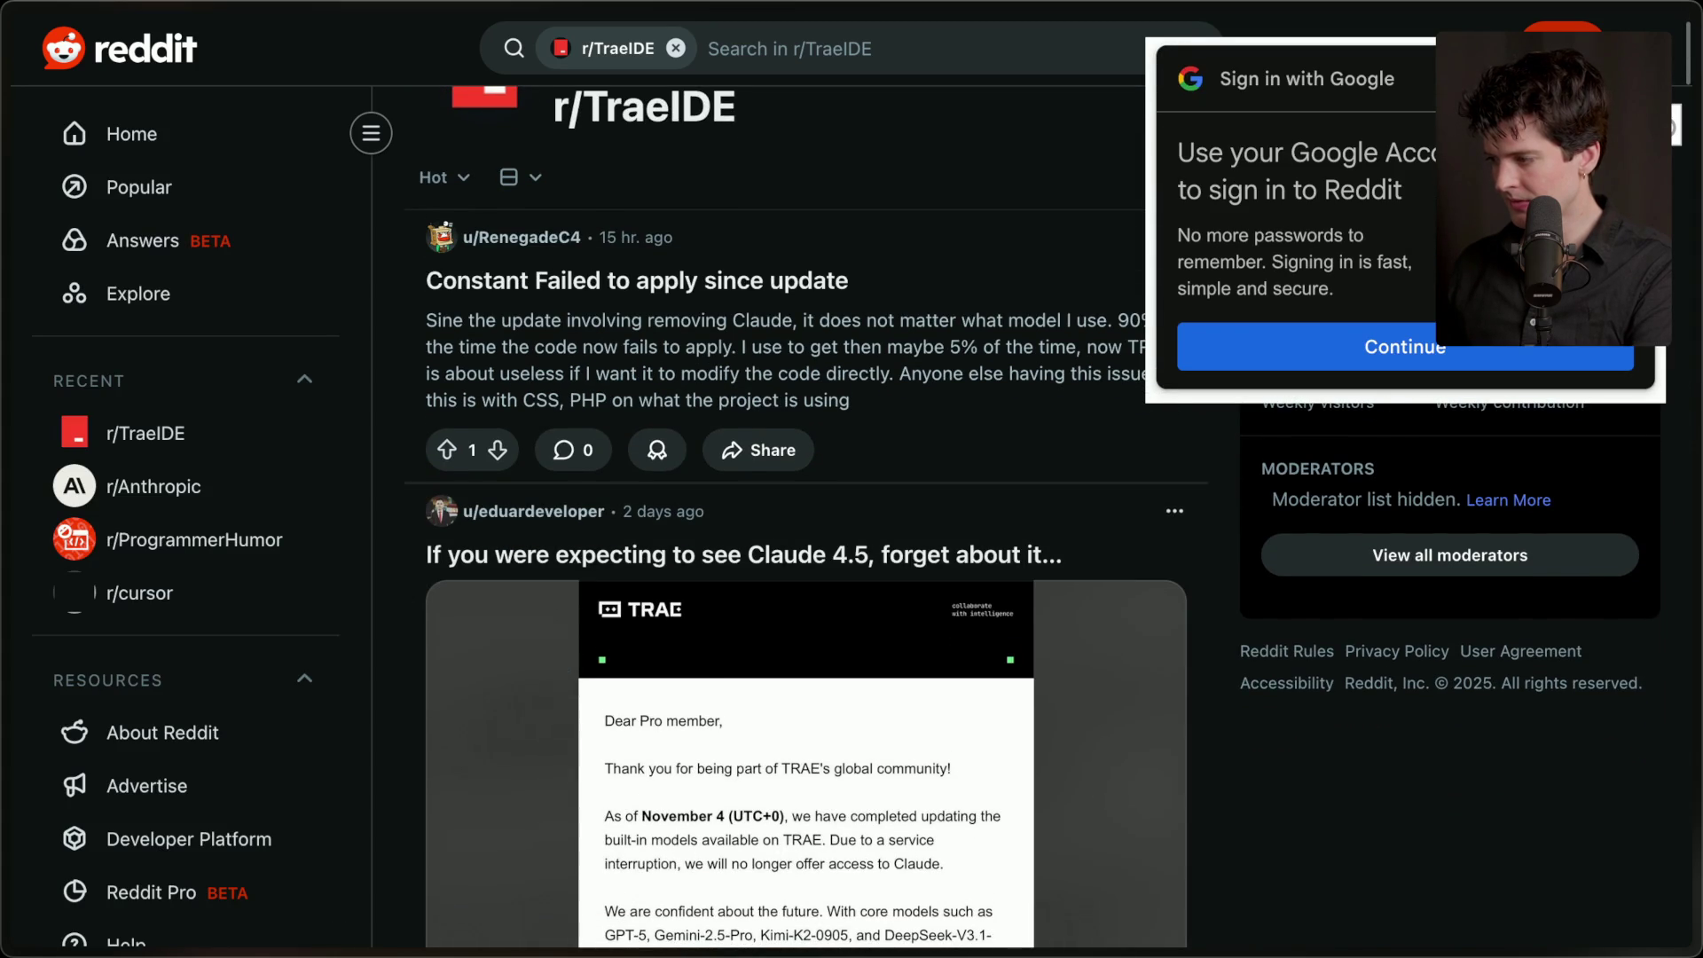
scroll(910, 482, "down", 7)
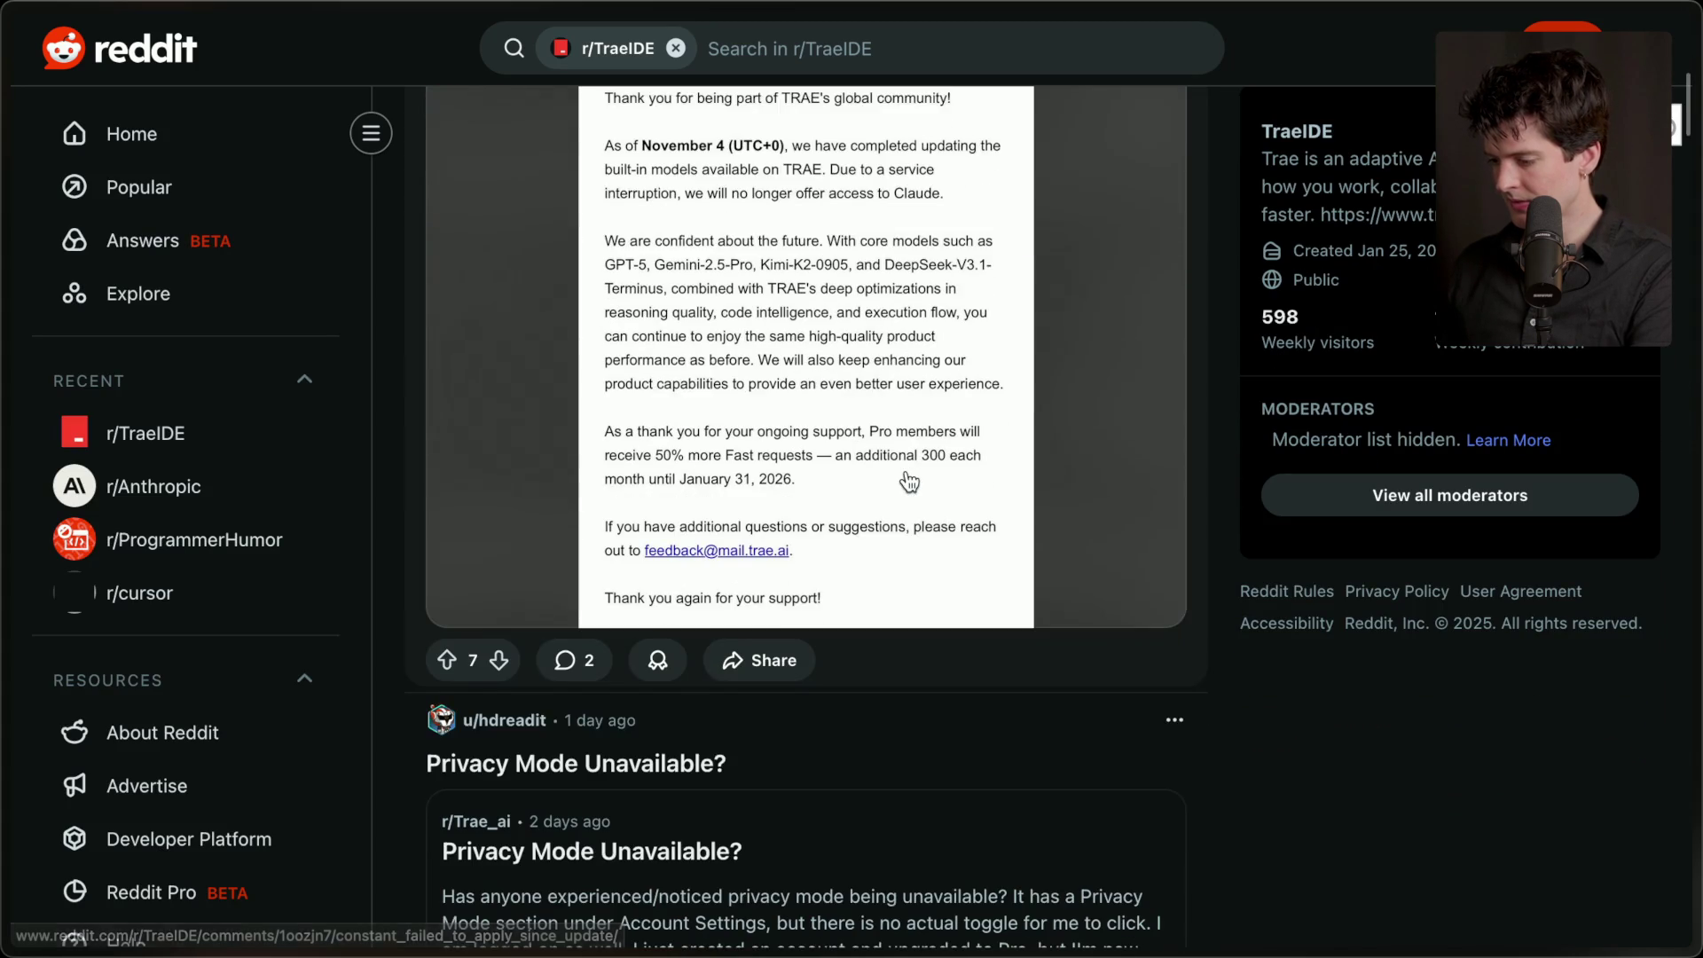
scroll(910, 482, "down", 6)
scroll(910, 482, "down", 8)
scroll(911, 481, "down", 10)
scroll(910, 481, "up", 4)
scroll(910, 482, "down", 1)
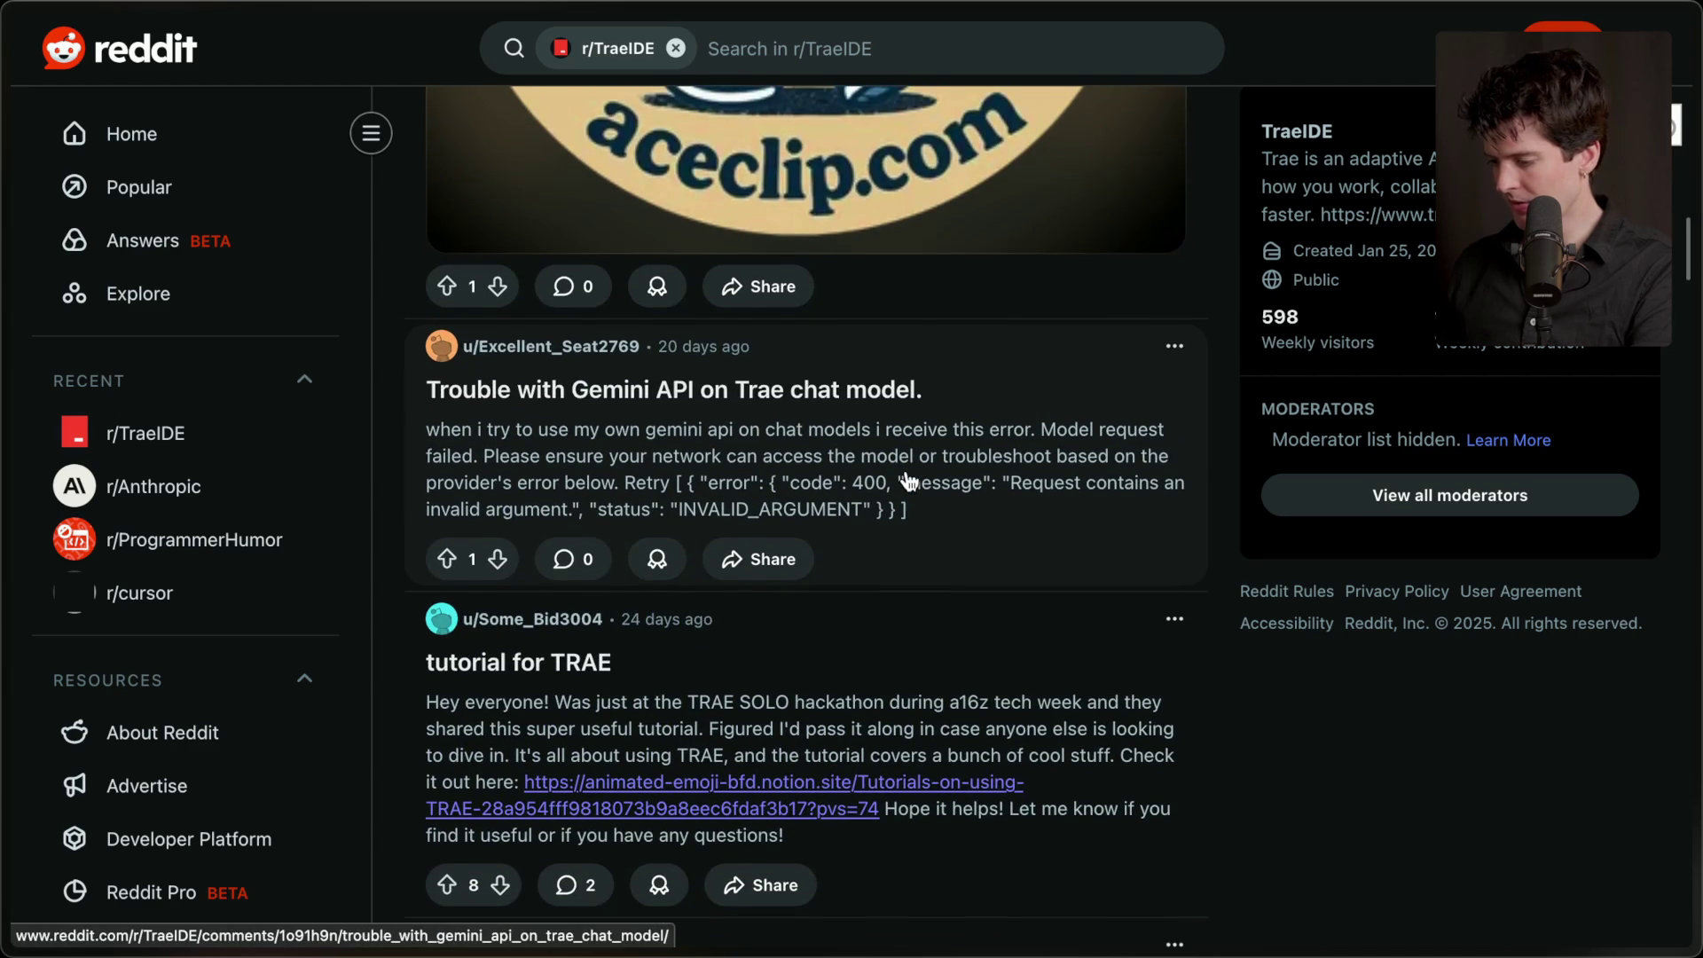
key("super+Tab")
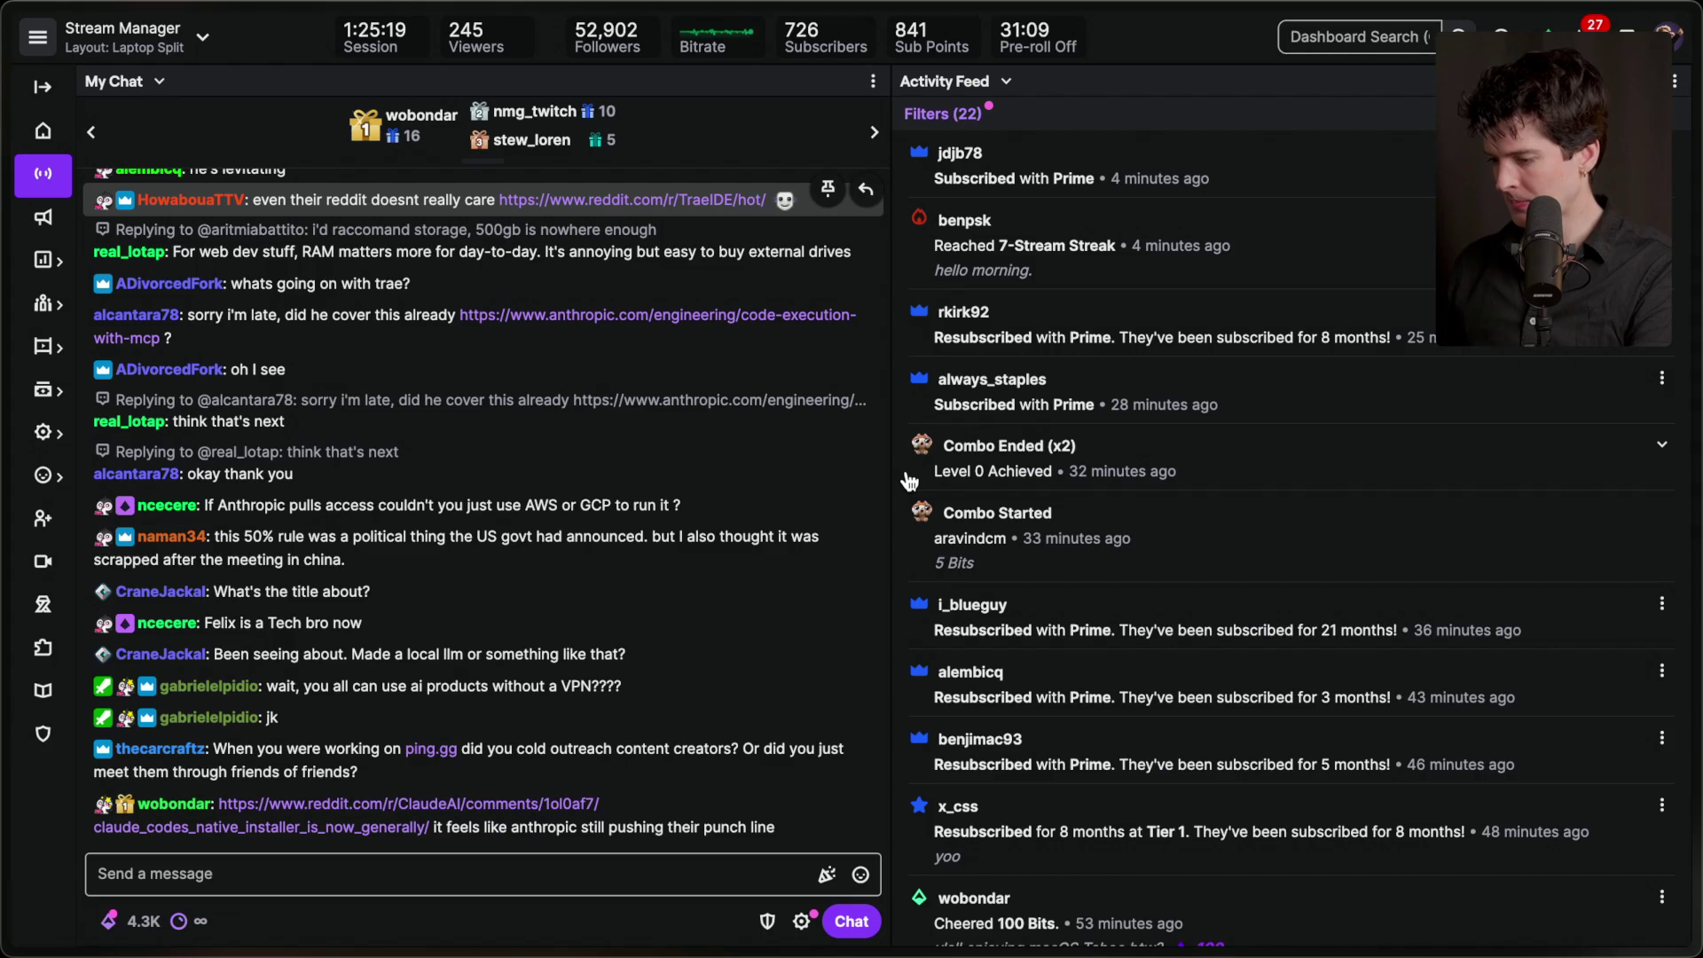
mouse_move(1694, 461)
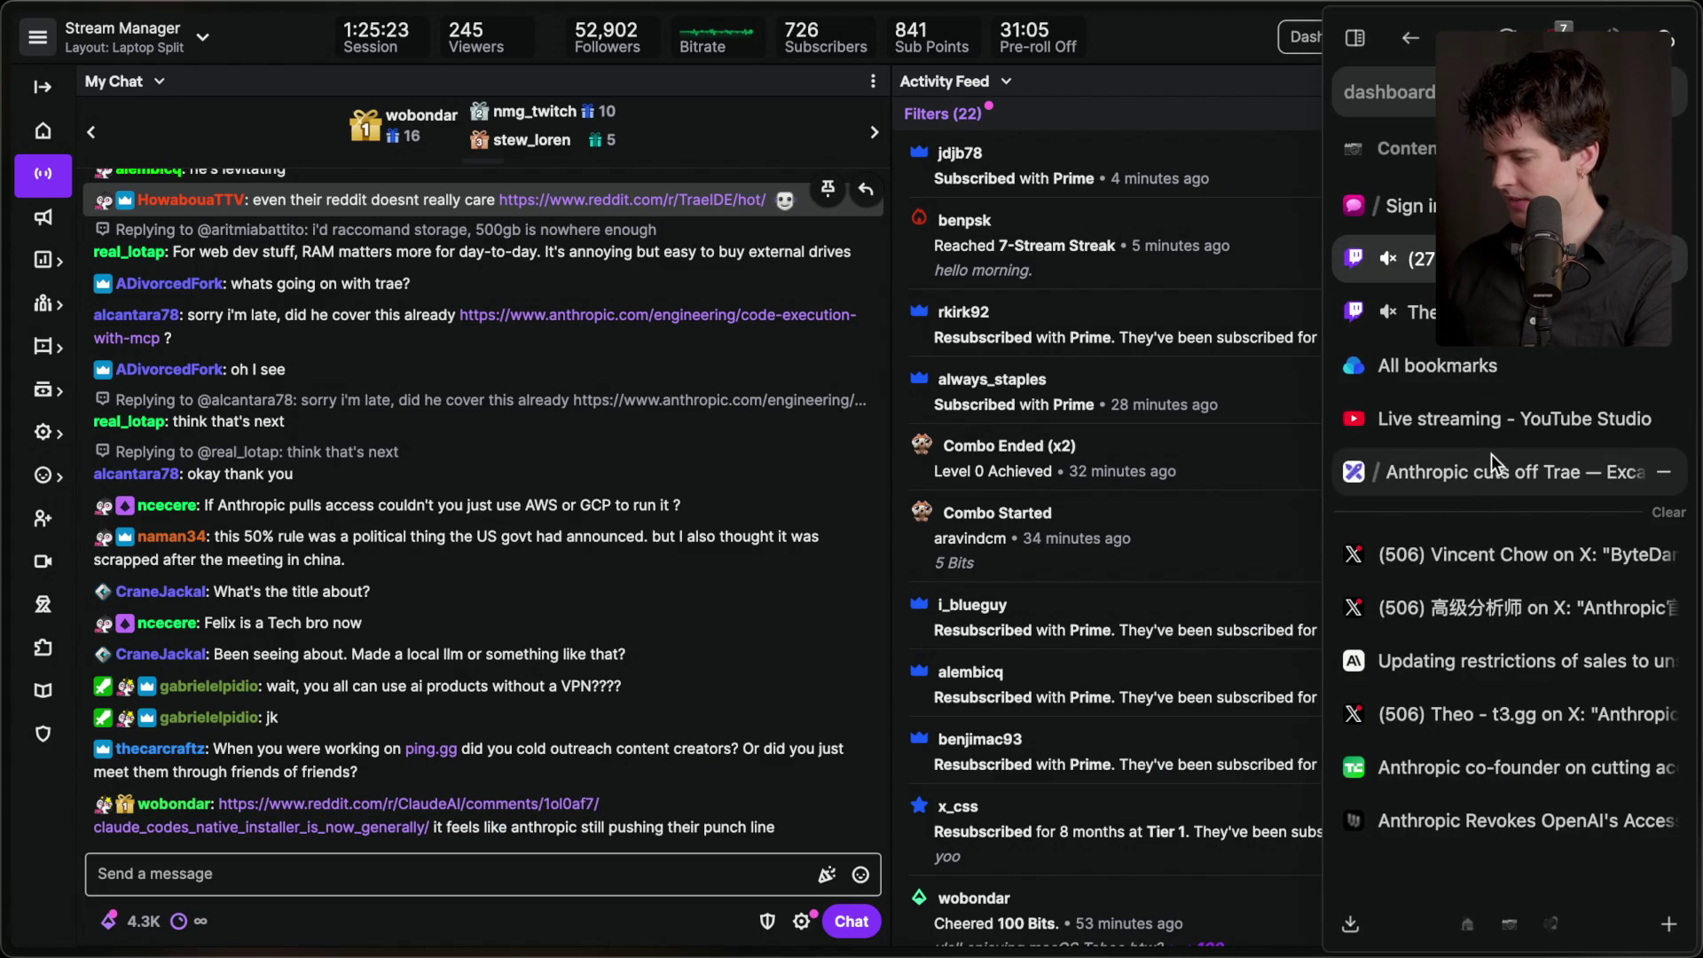
- View the Trae post's enlarged TRAE Pro-member notice image, then go to the Twitch chat
left_click(1516, 590)
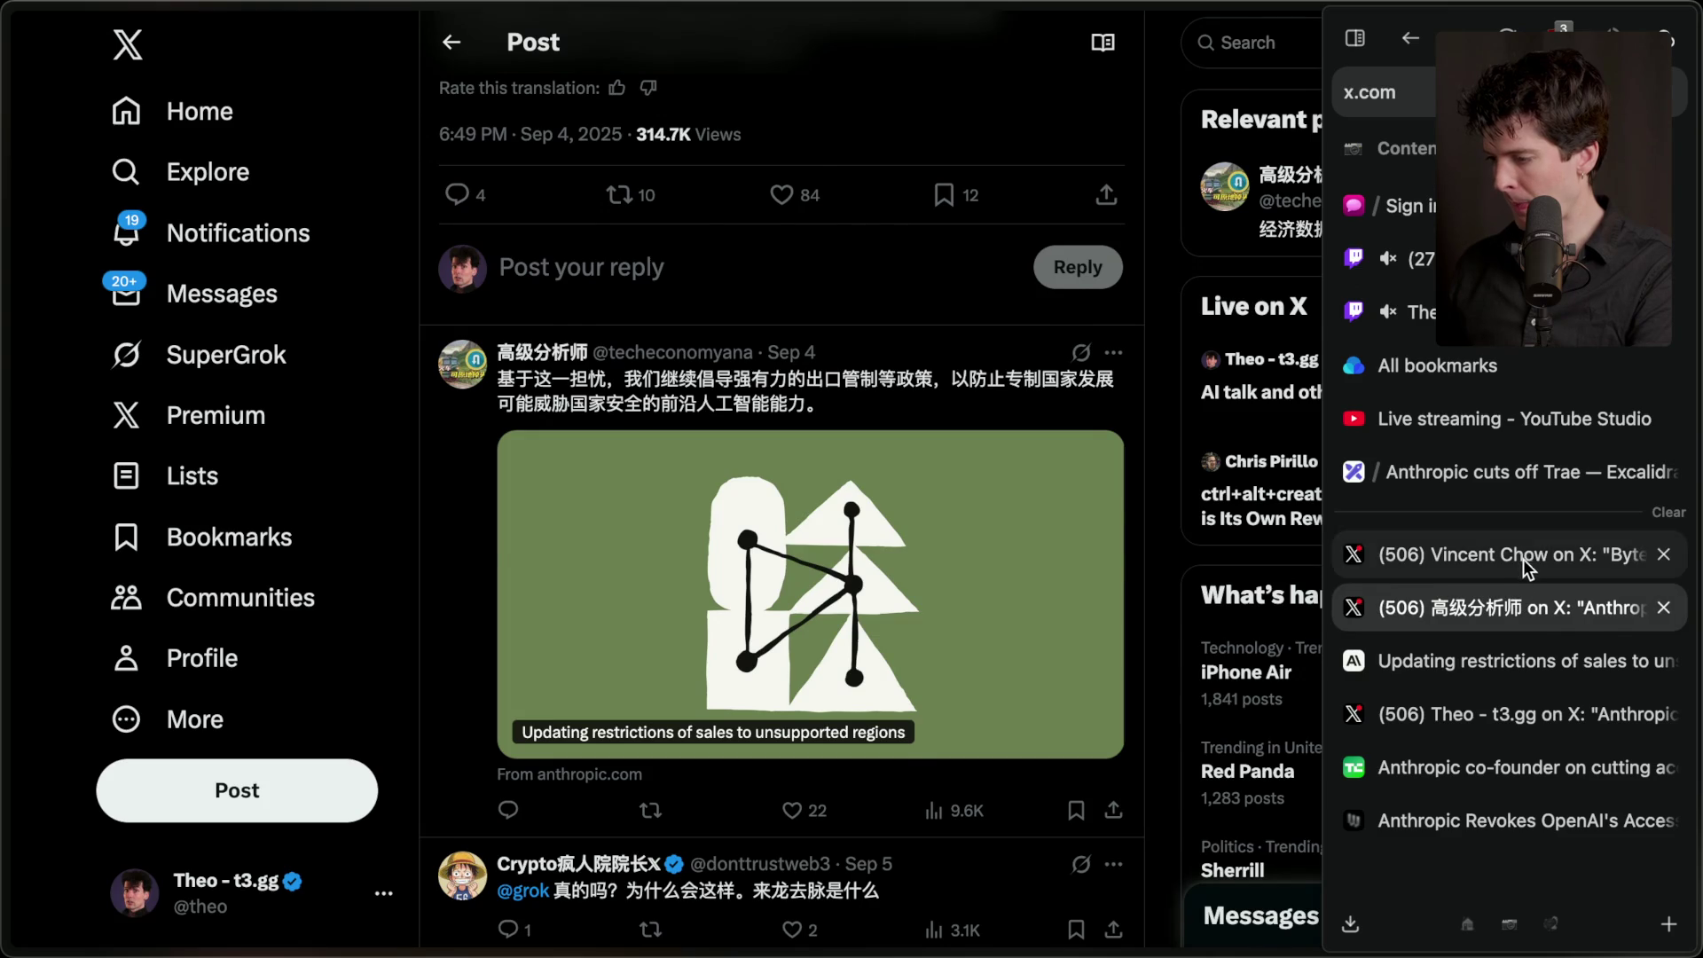
left_click(1522, 559)
left_click(881, 759)
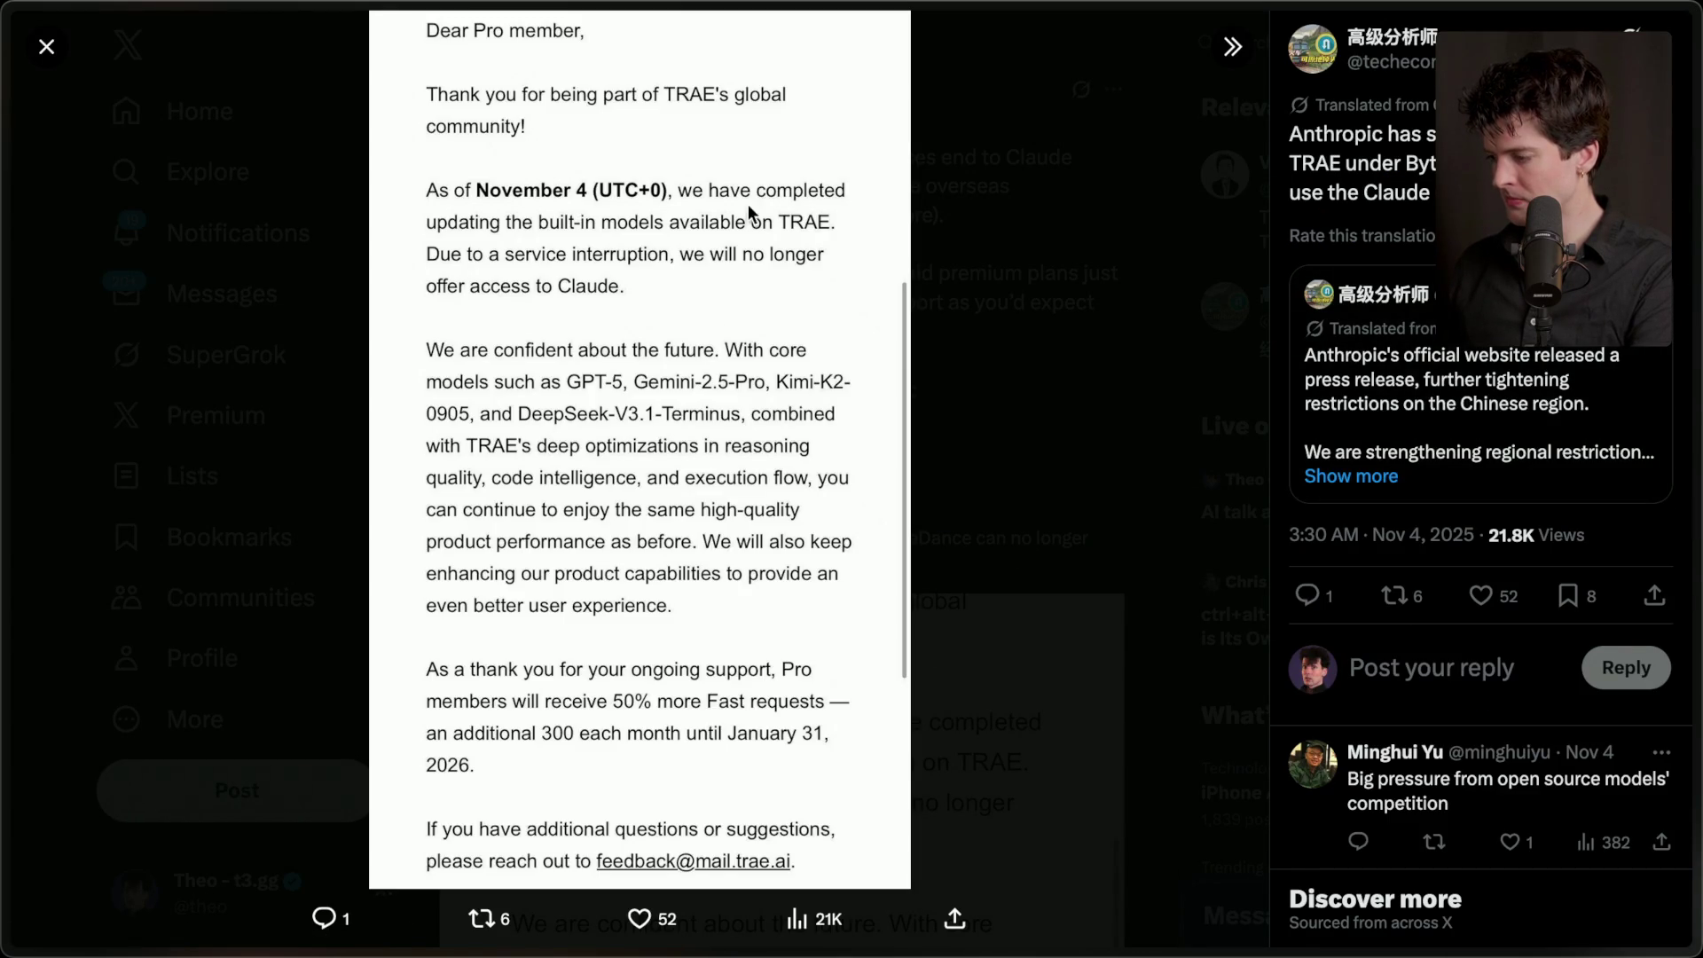
mouse_move(1696, 453)
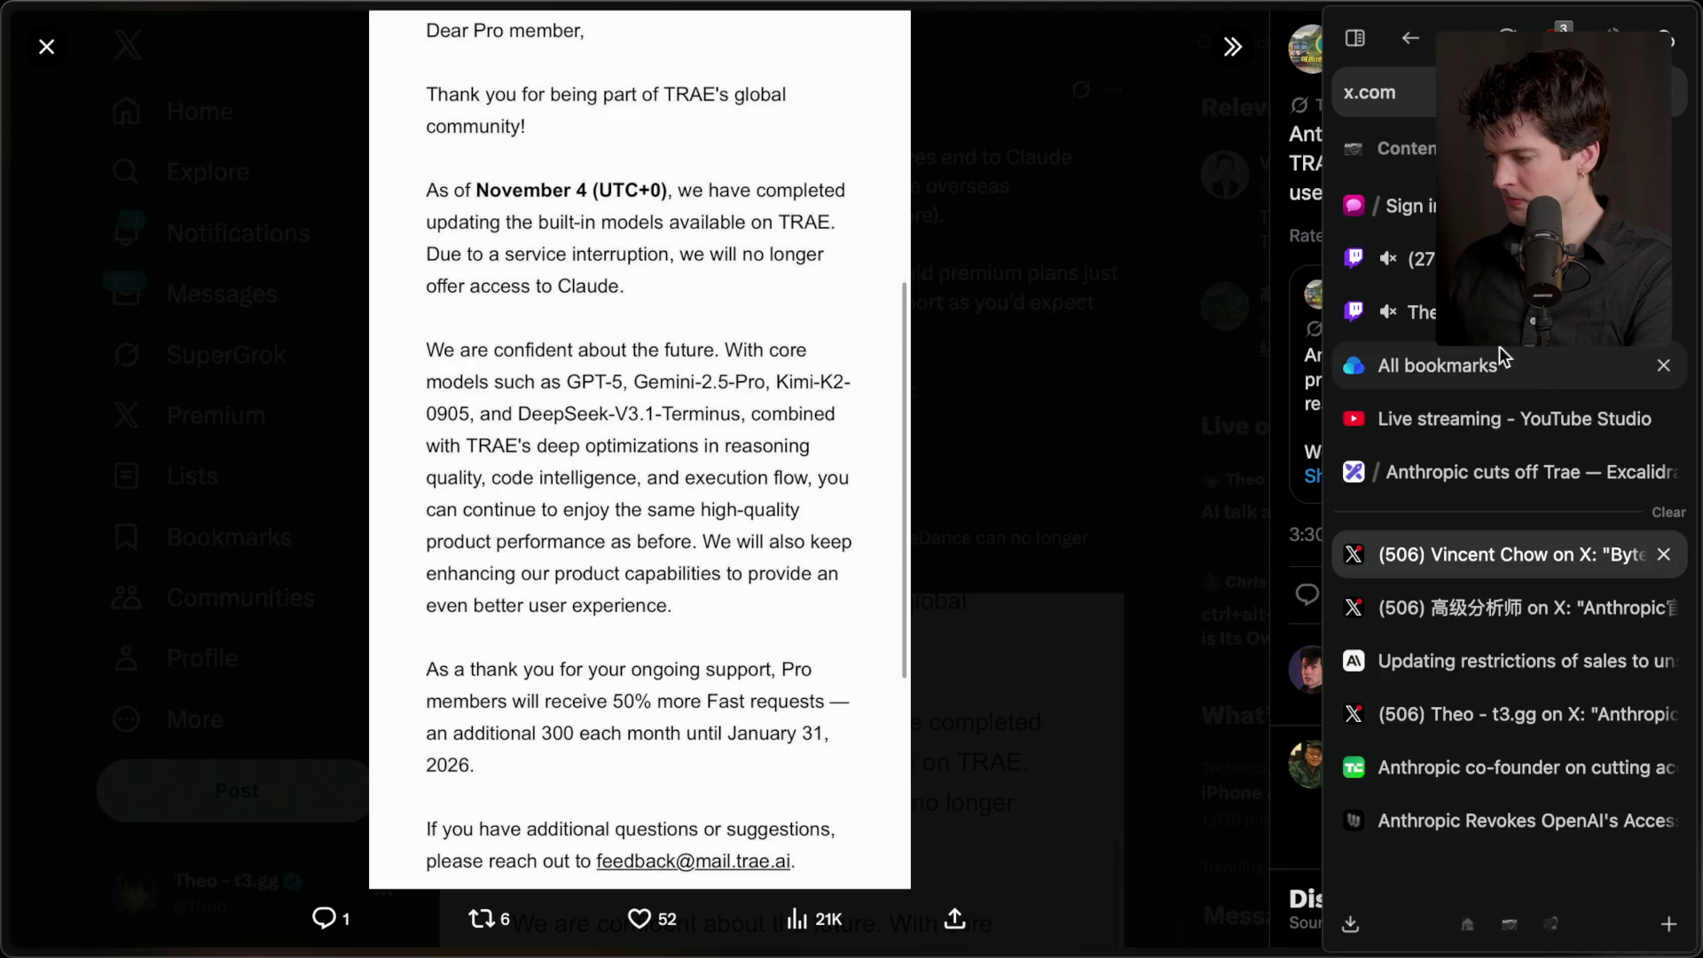
key("Escape")
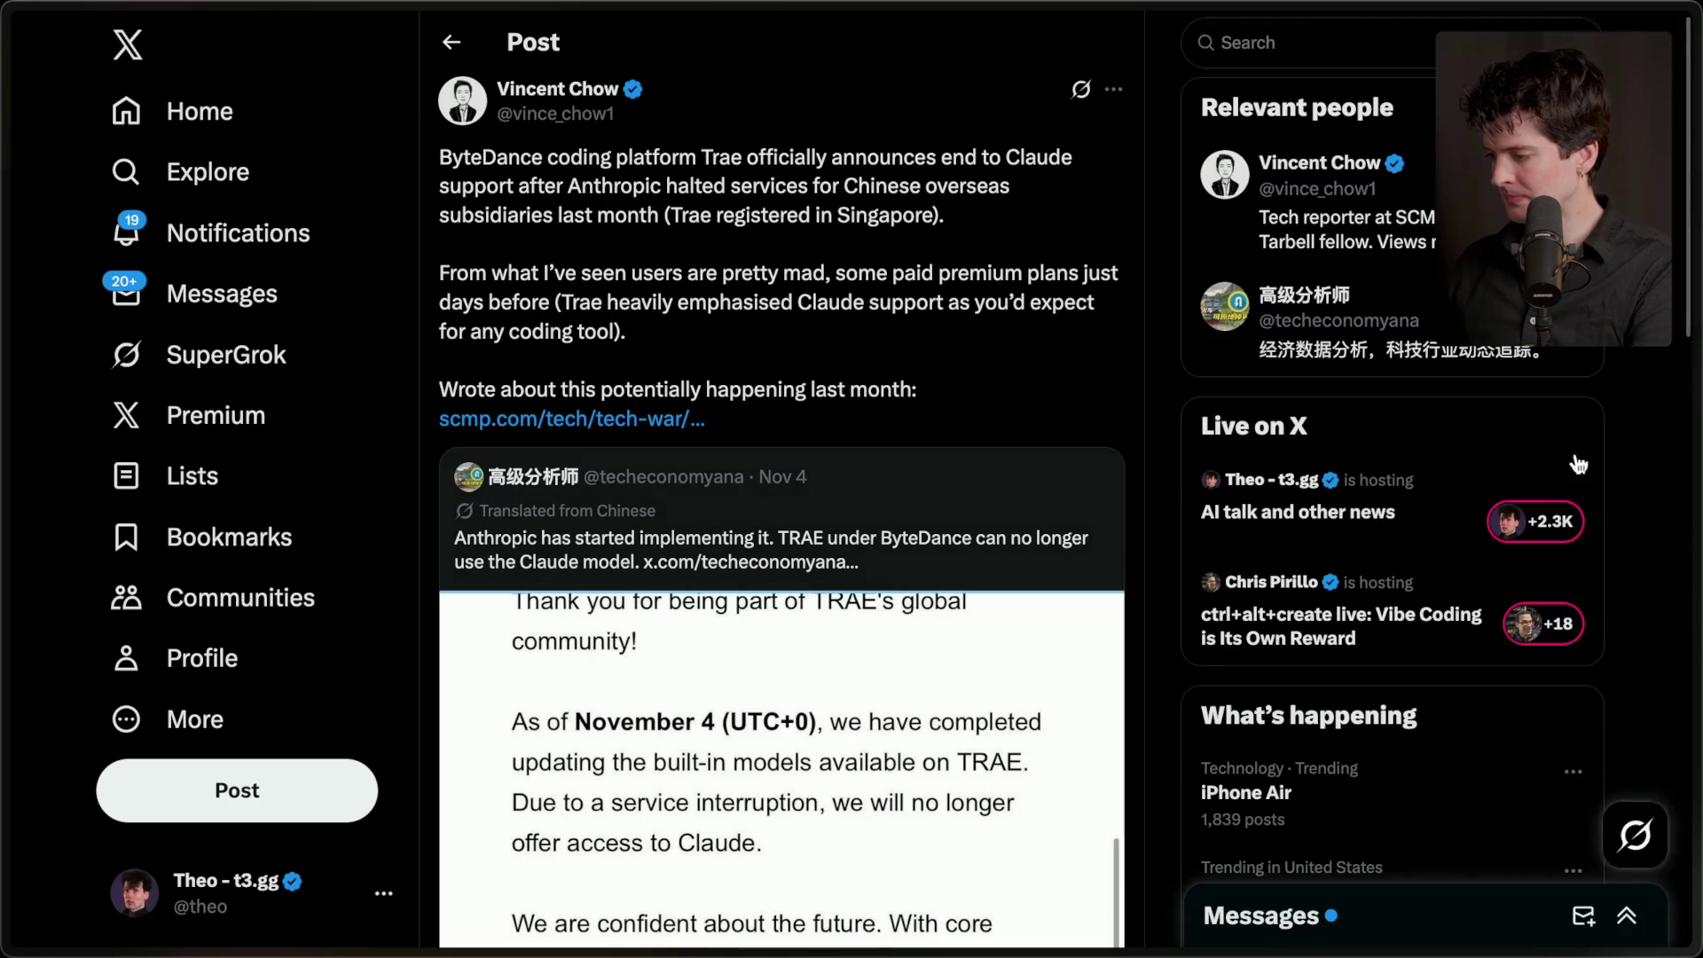
left_click(1419, 258)
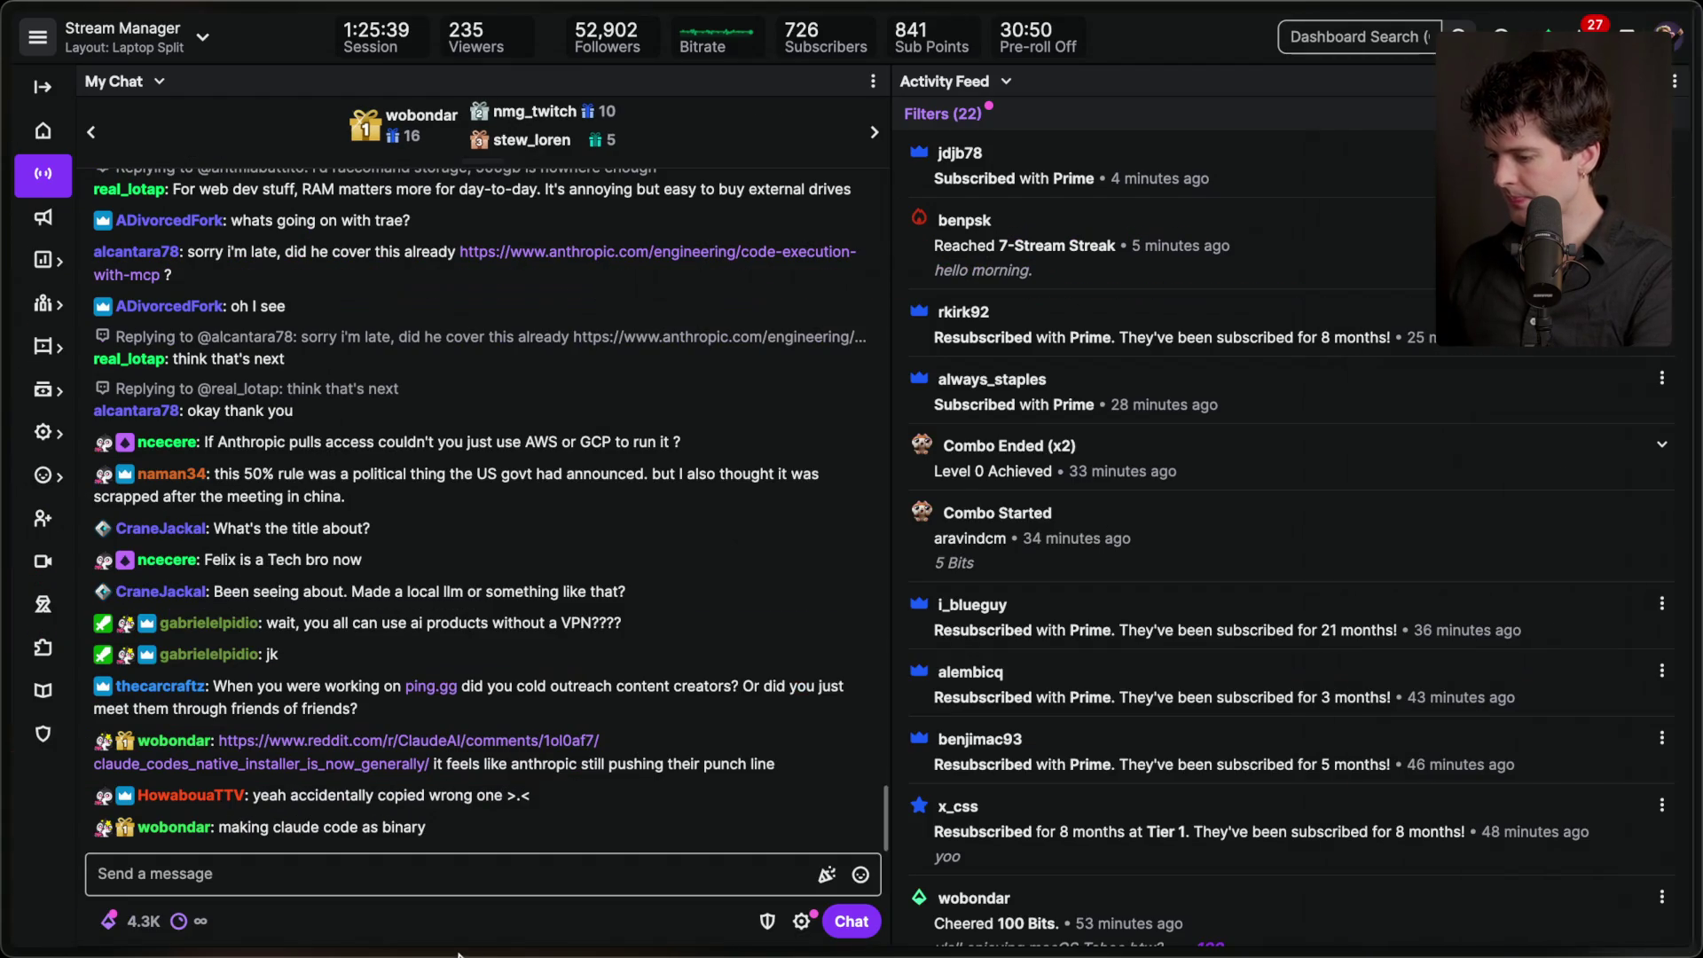
- Add a stream marker 'Trae ai claude drama' at 1:25:45 with the /marker chat command
left_click(494, 874)
type("/marker Trae ai ")
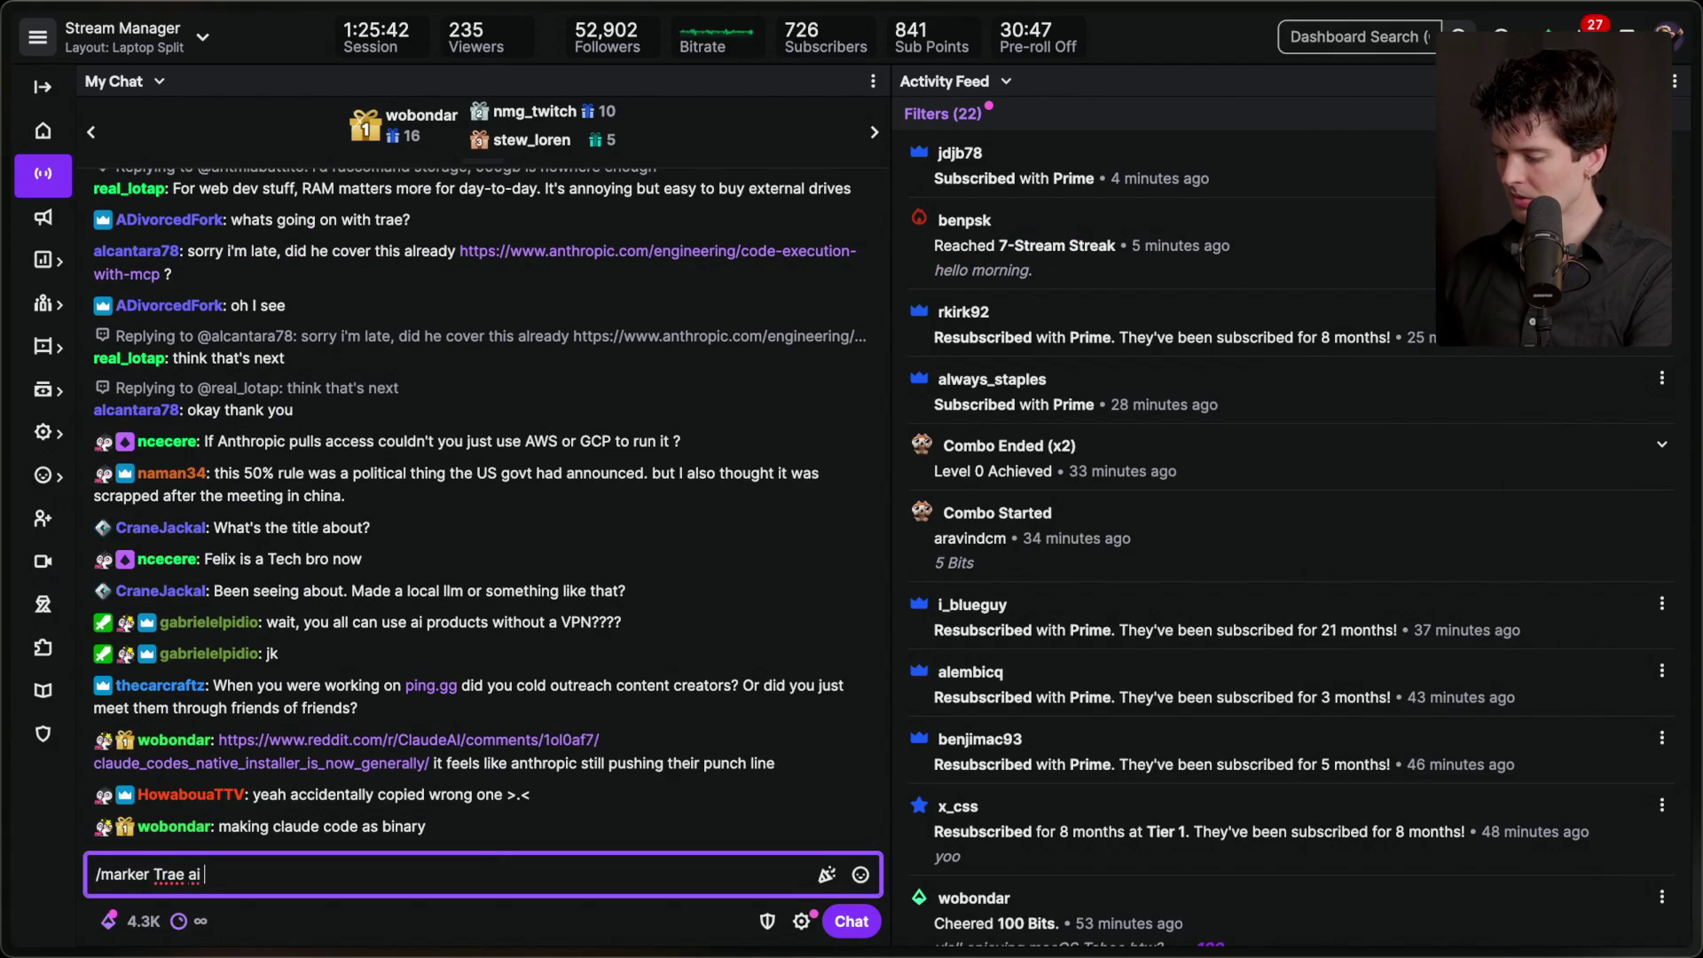
type("clau")
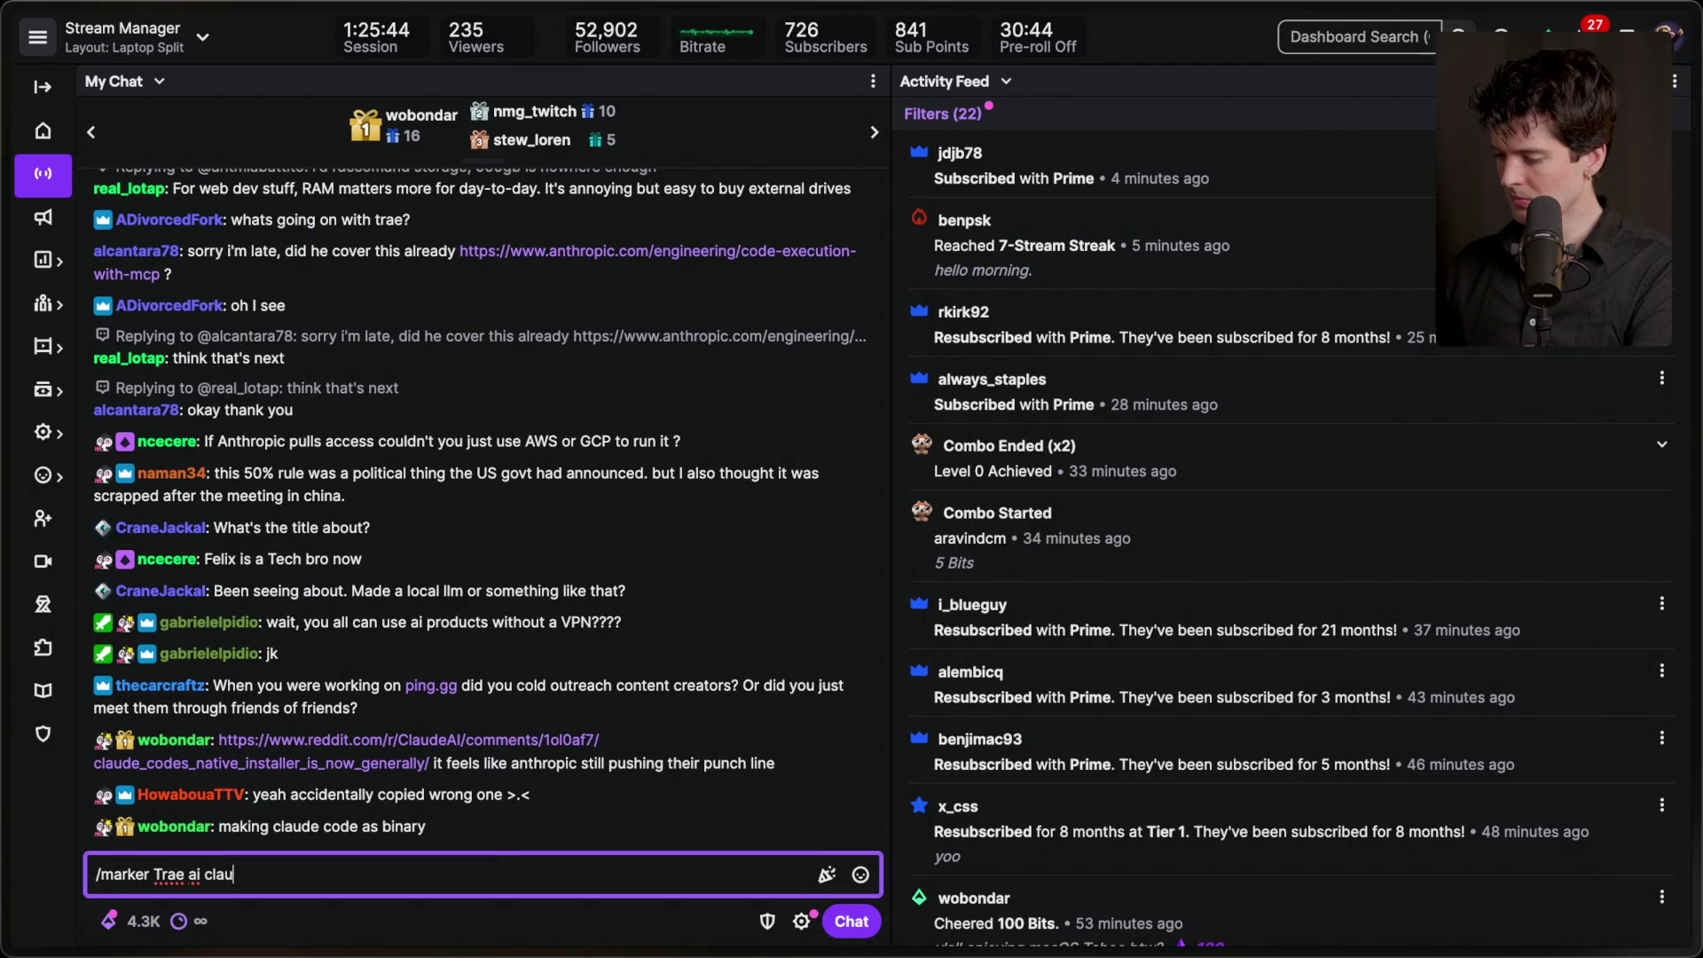
key("Return")
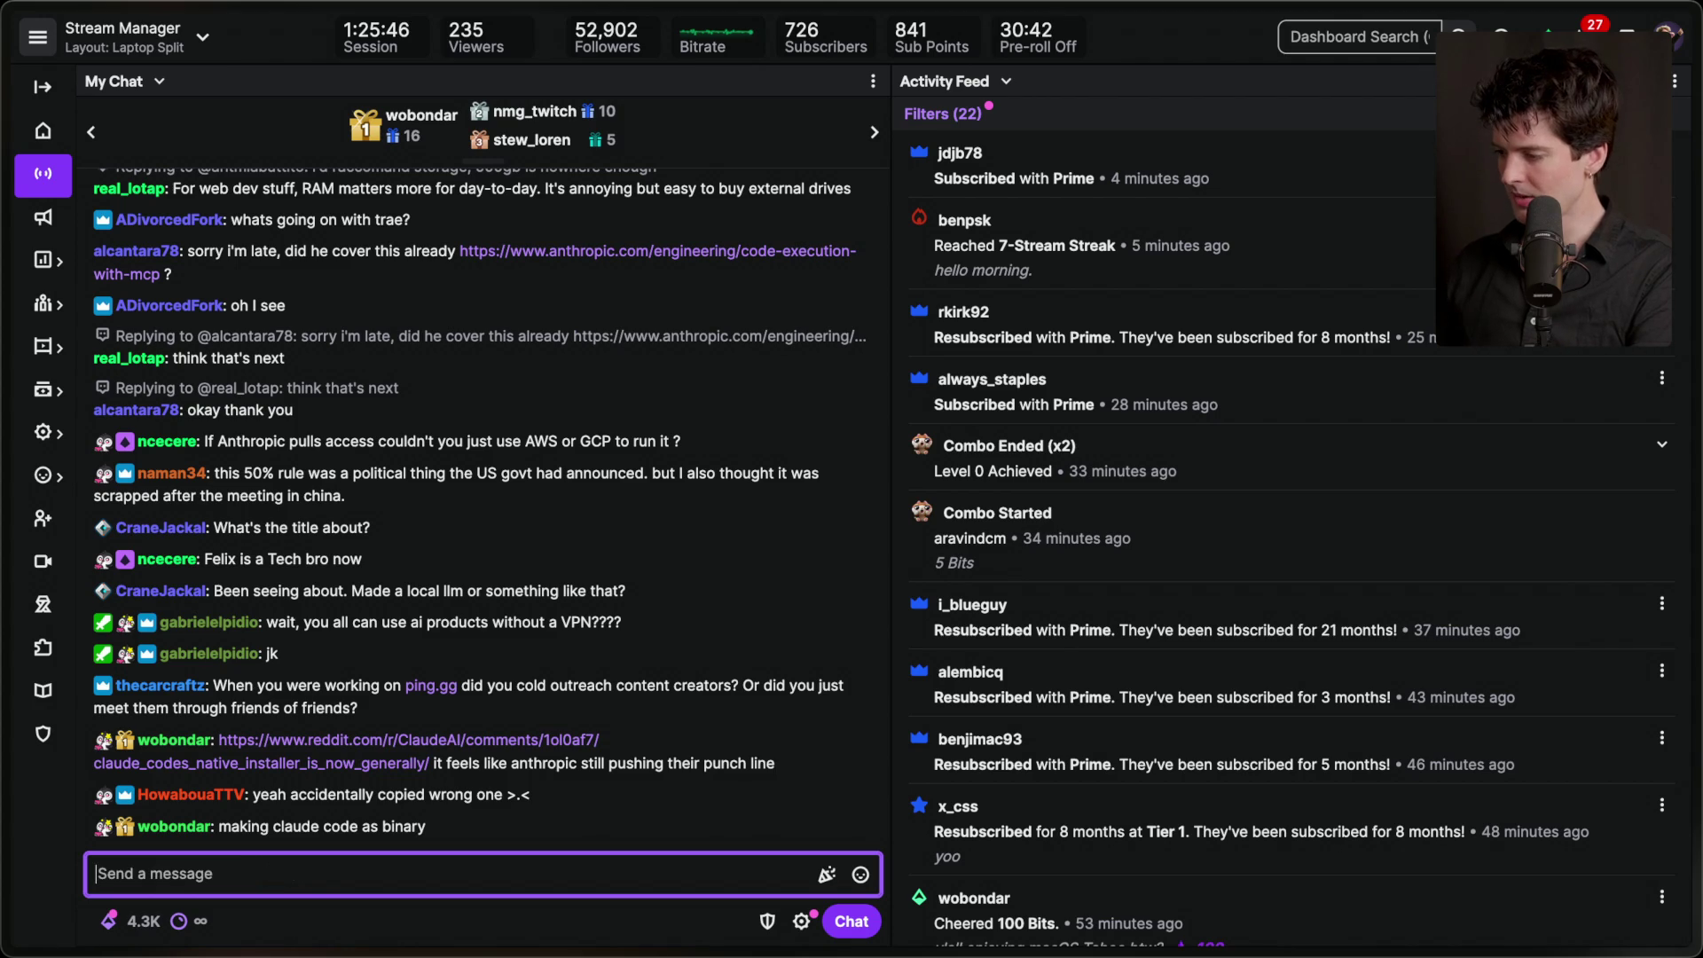
mouse_move(1690, 683)
key("super+t")
type("trae ai")
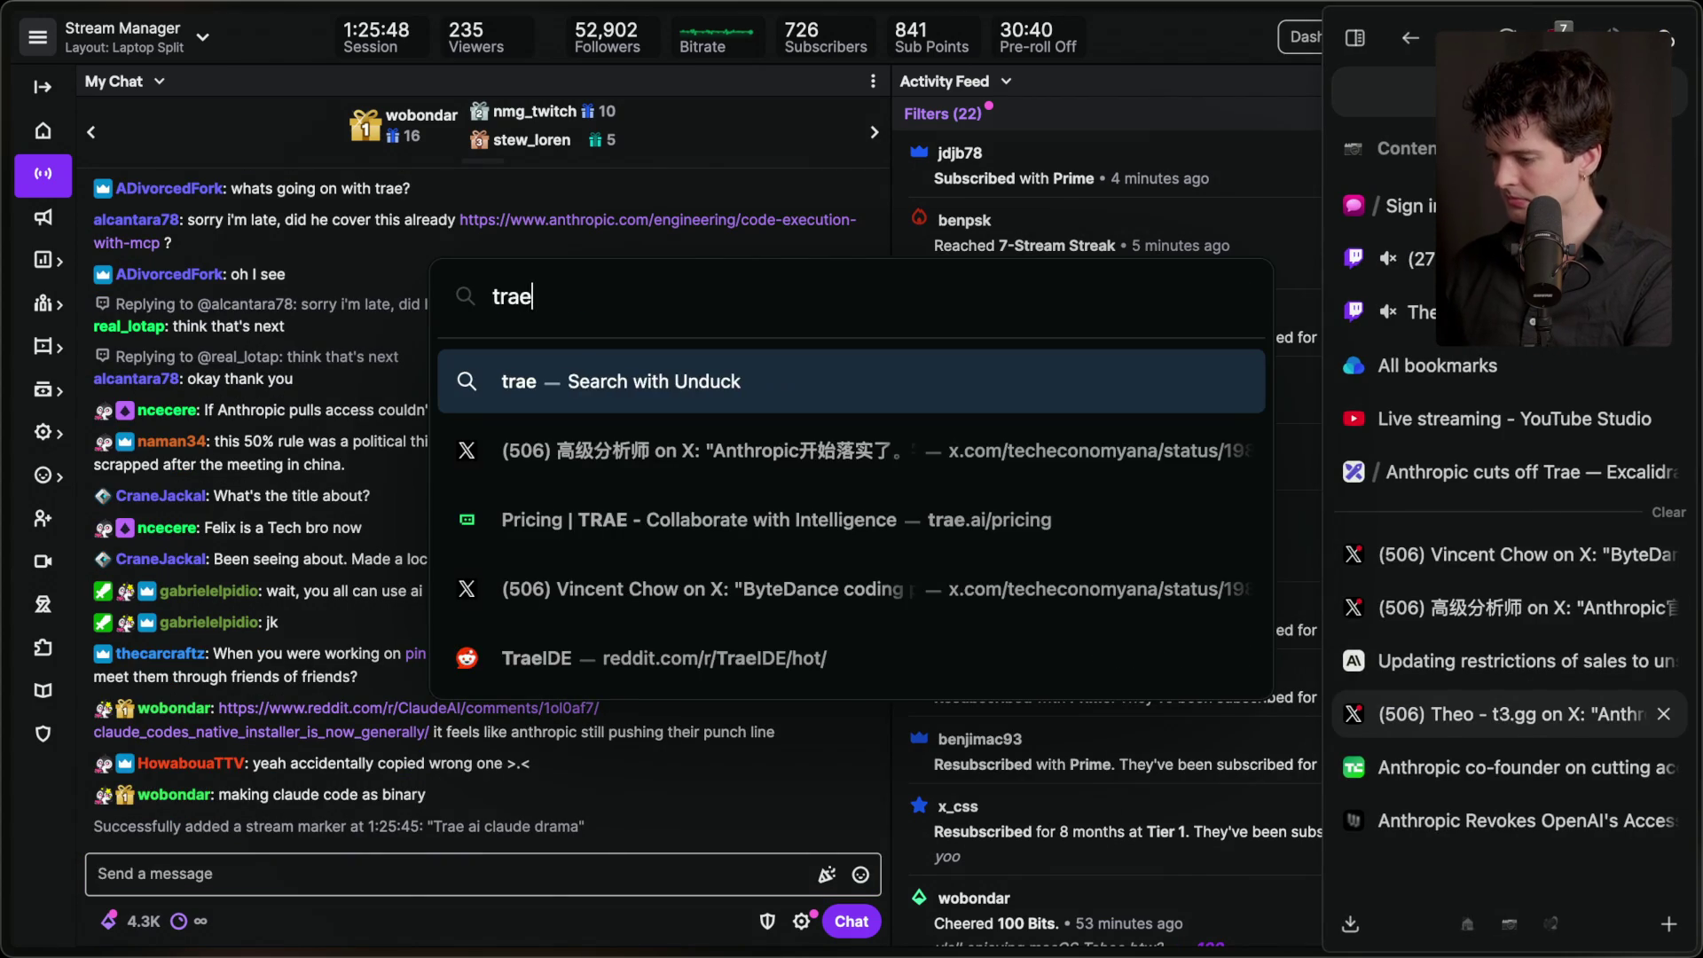
key("Down")
key("alt+BackSpace")
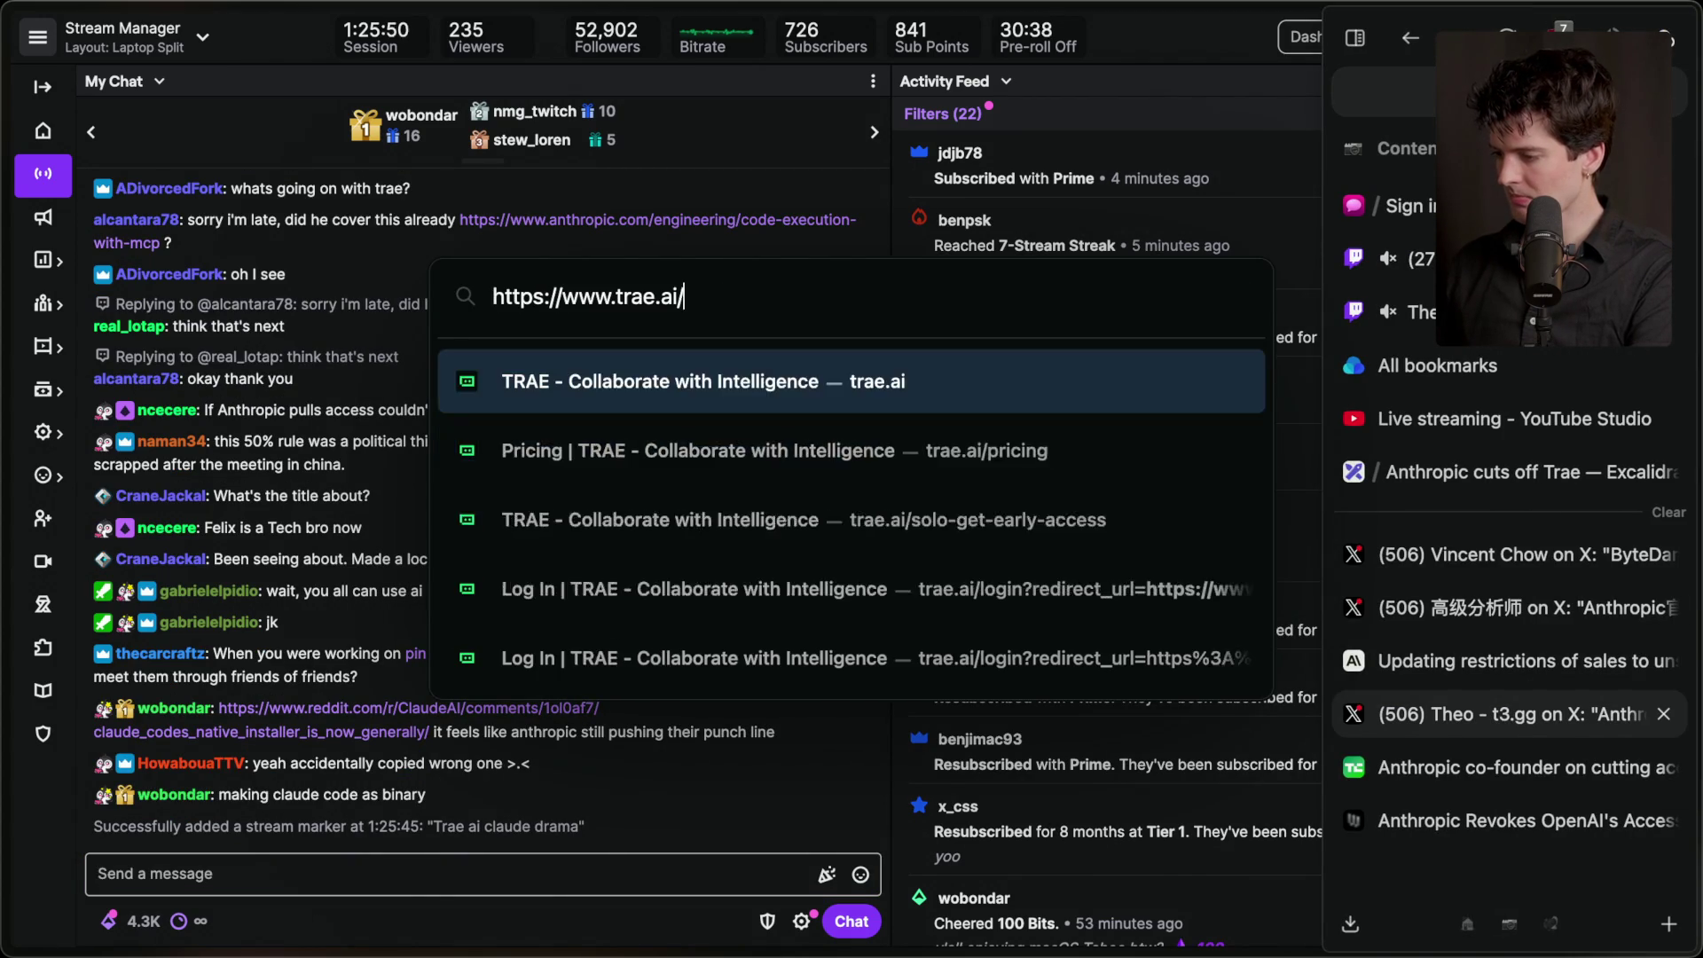
key("Return")
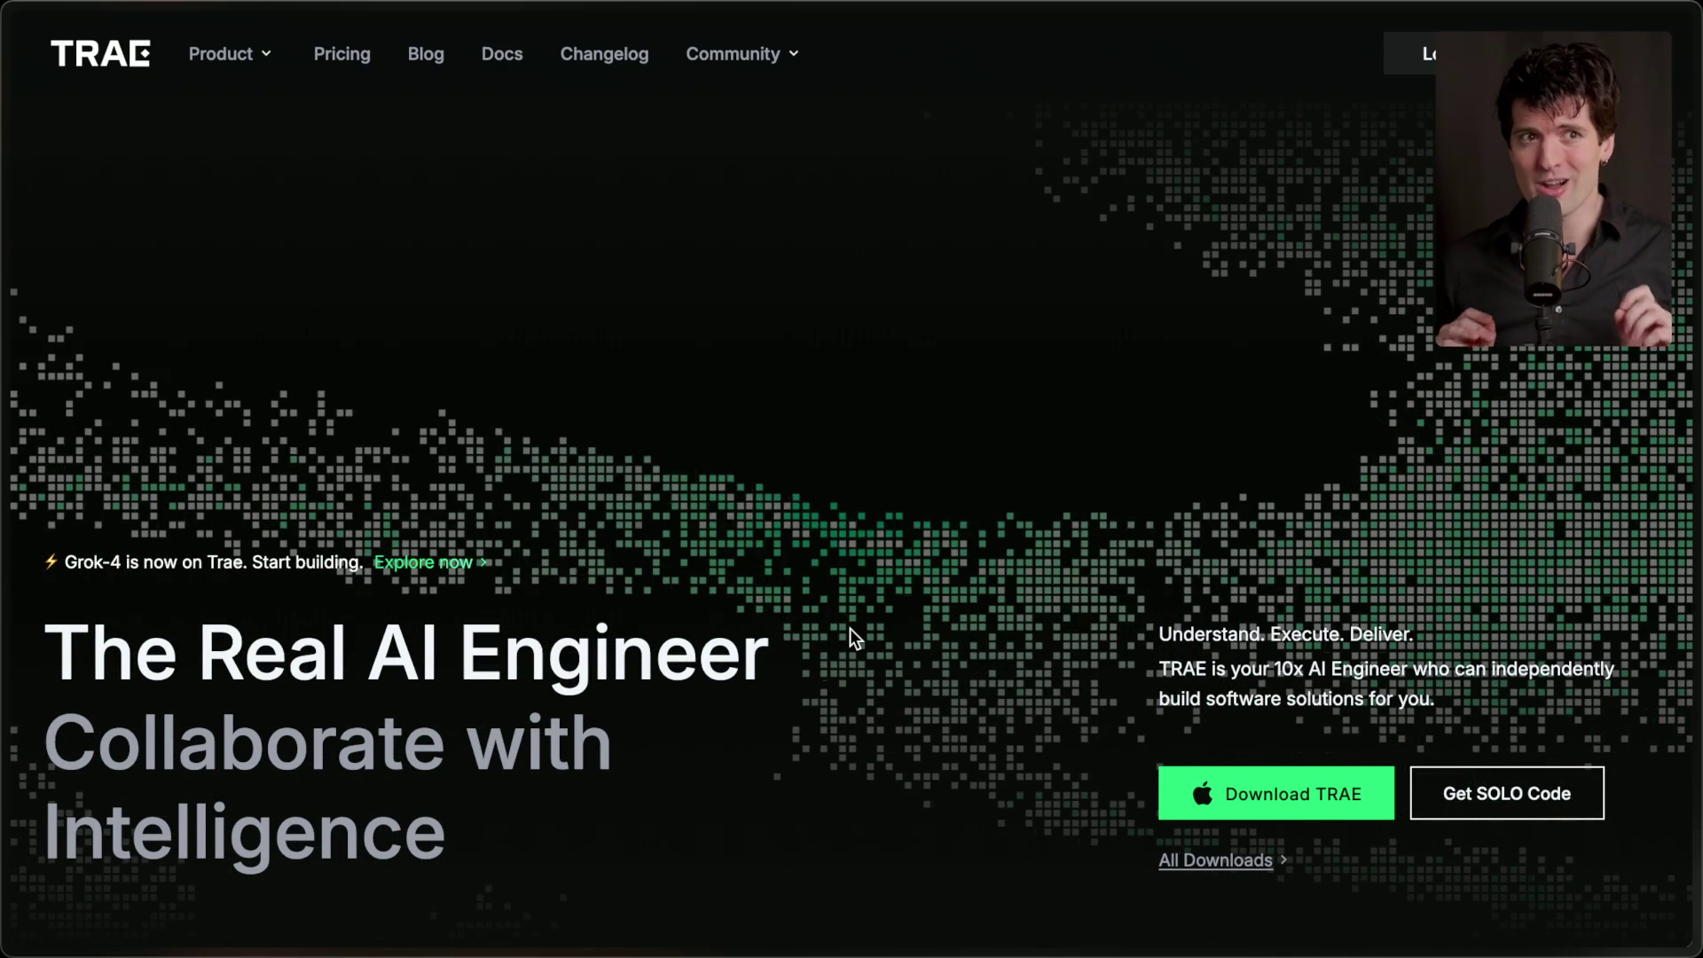
mouse_move(1696, 744)
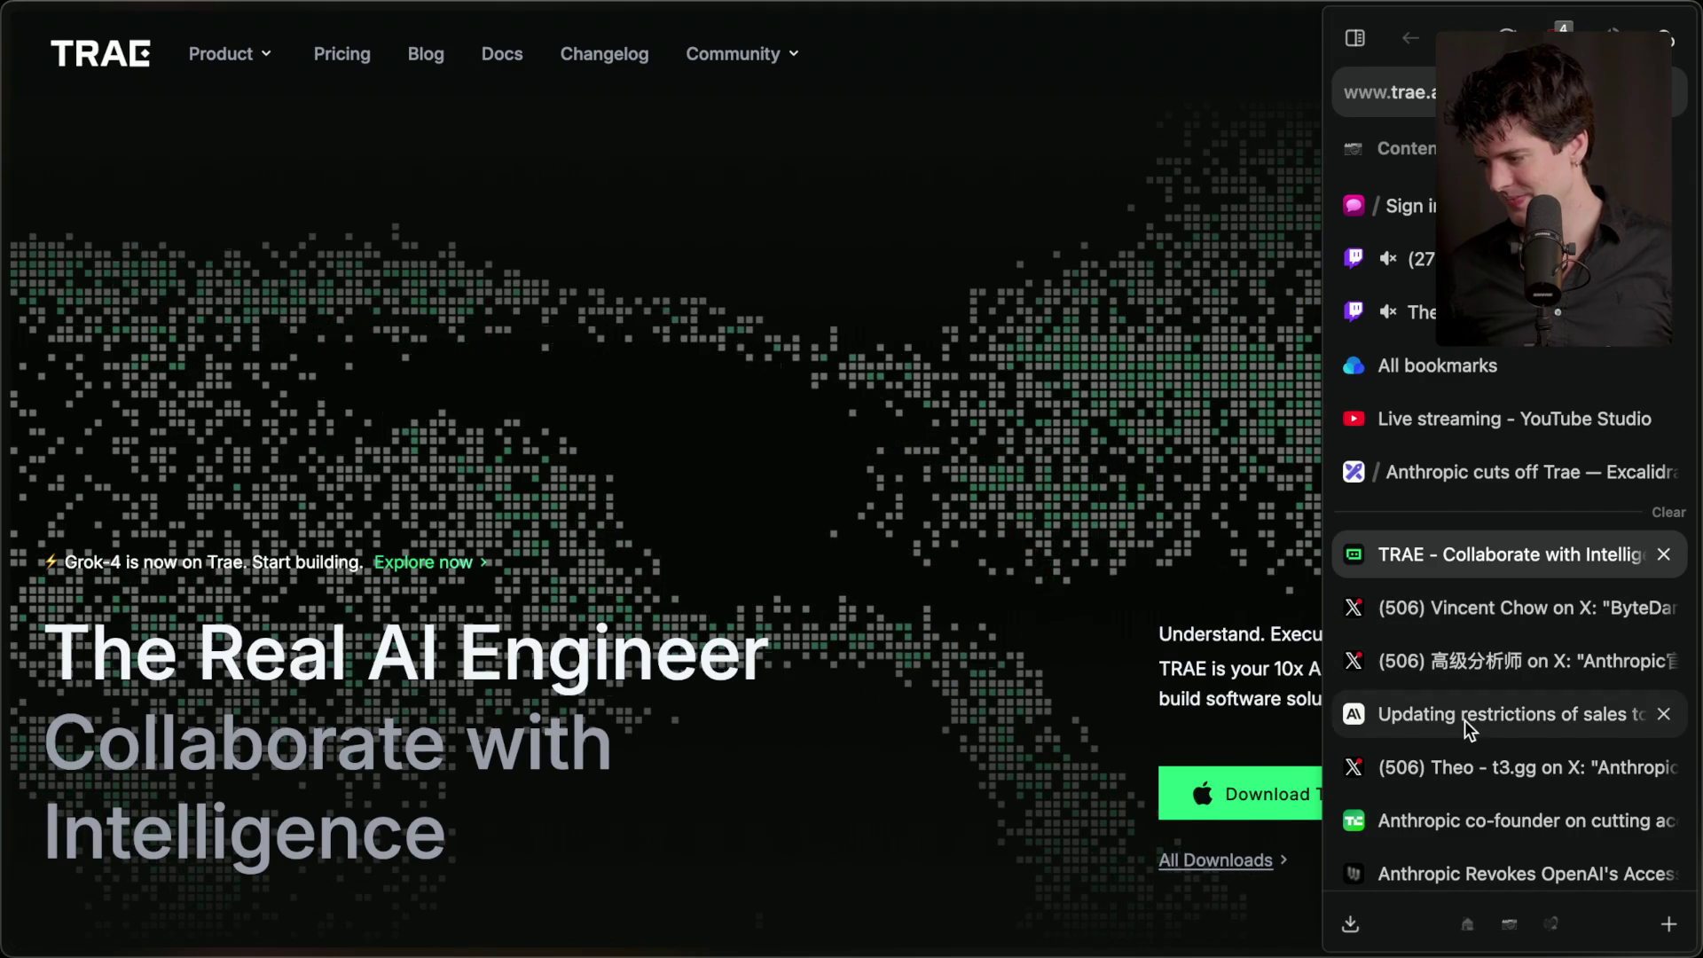
- Revisit the TRAE Claude posts on X, then open WIRED's 'Anthropic Revokes OpenAI's Access to Claude'
left_click(1483, 658)
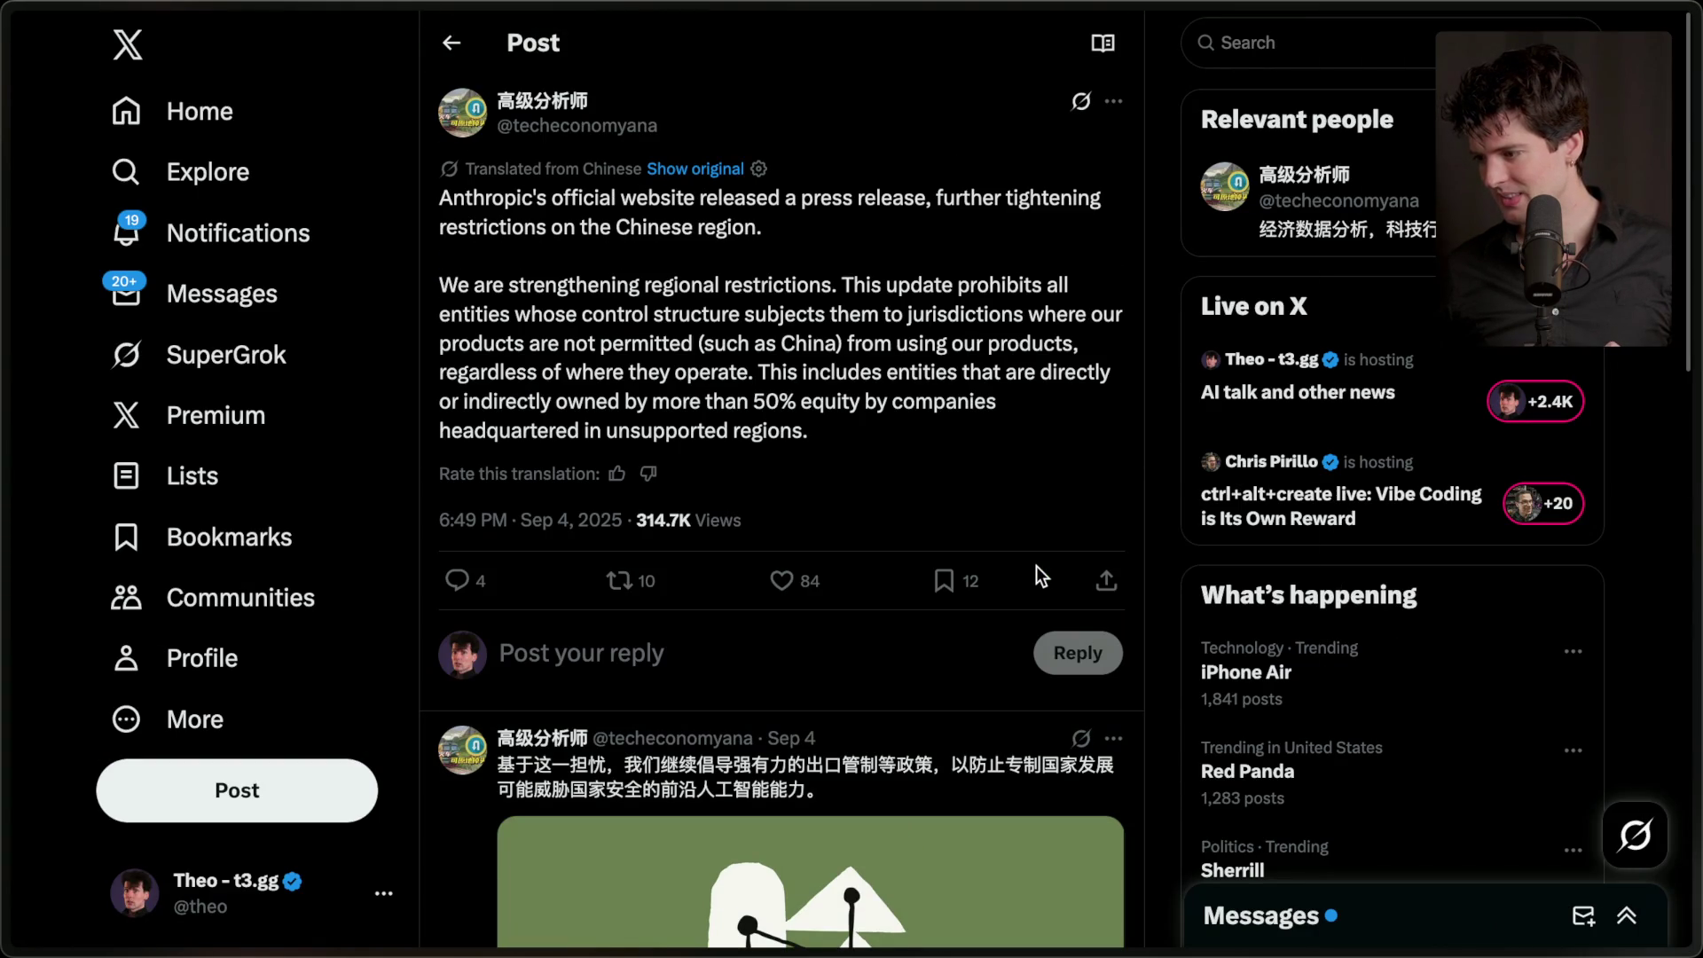
key("super+bracketleft")
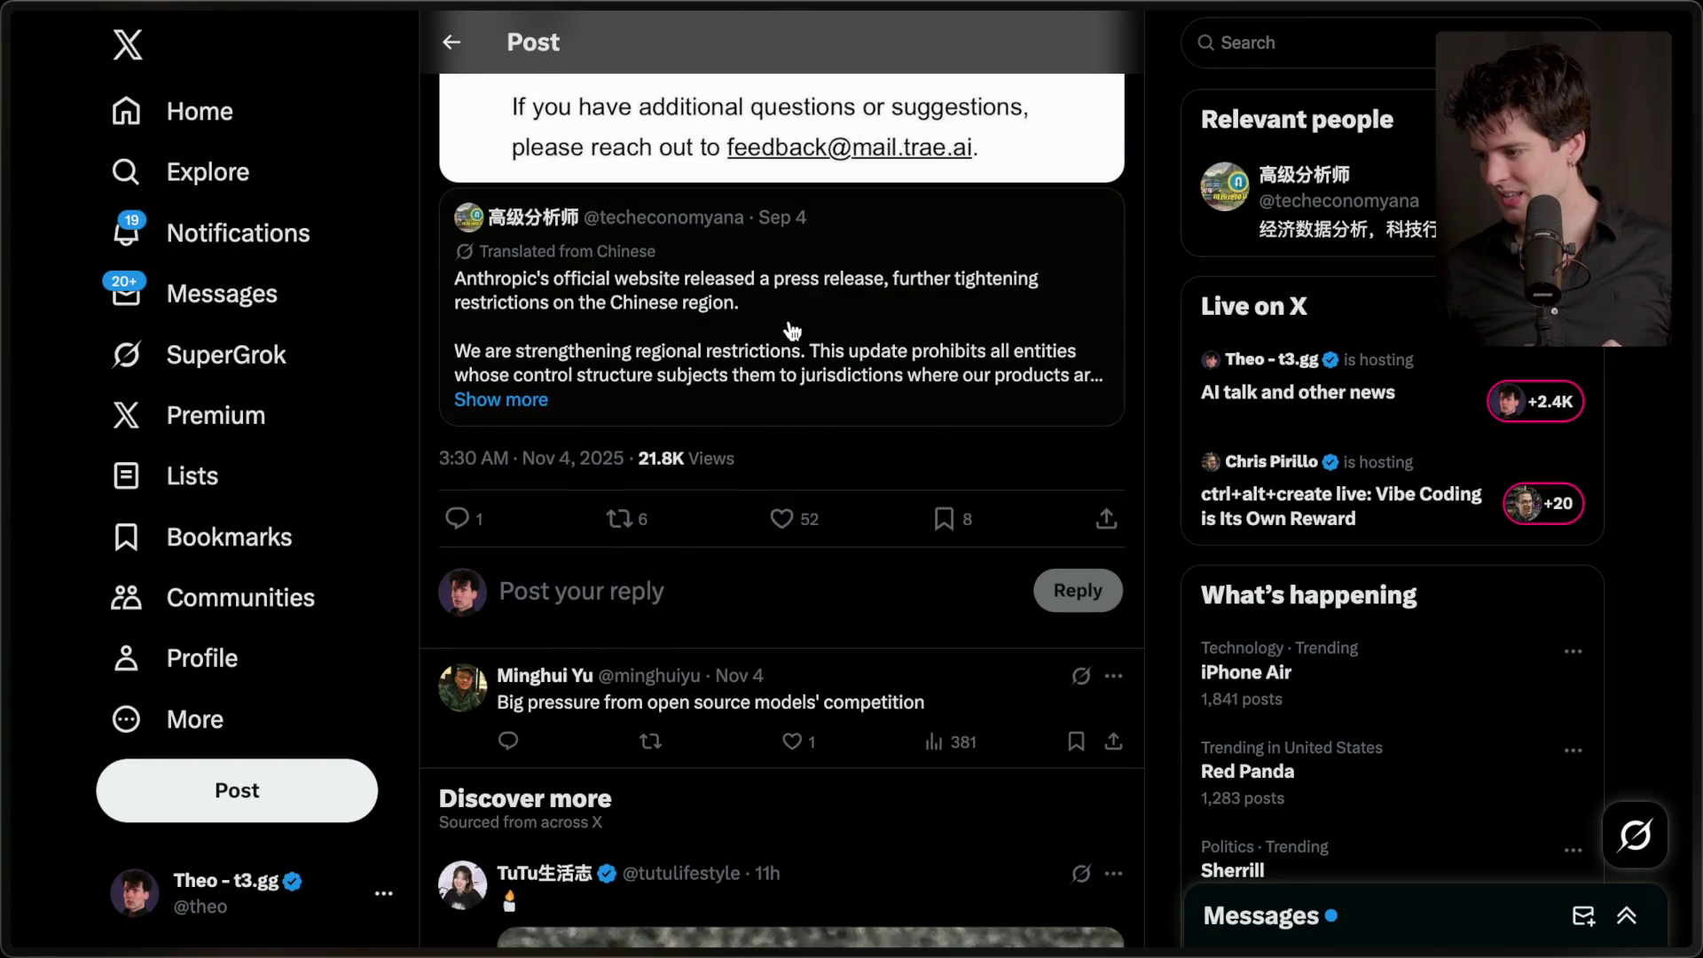
left_click(792, 332)
scroll(722, 357, "left", 5)
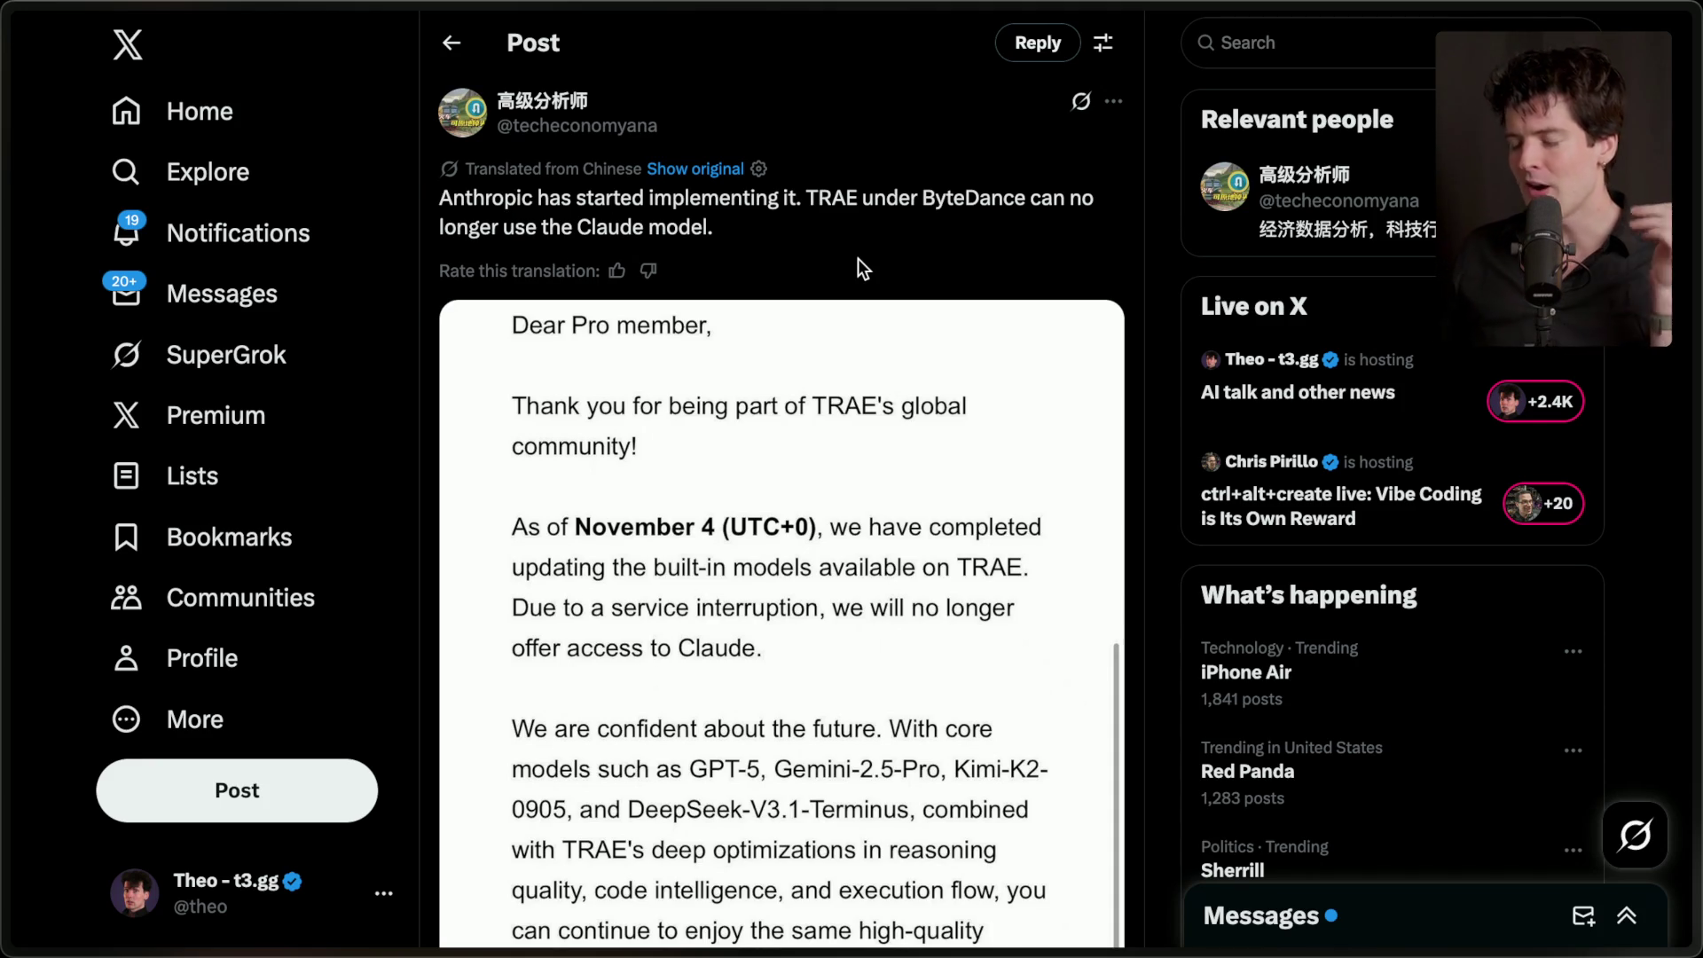
mouse_move(1419, 793)
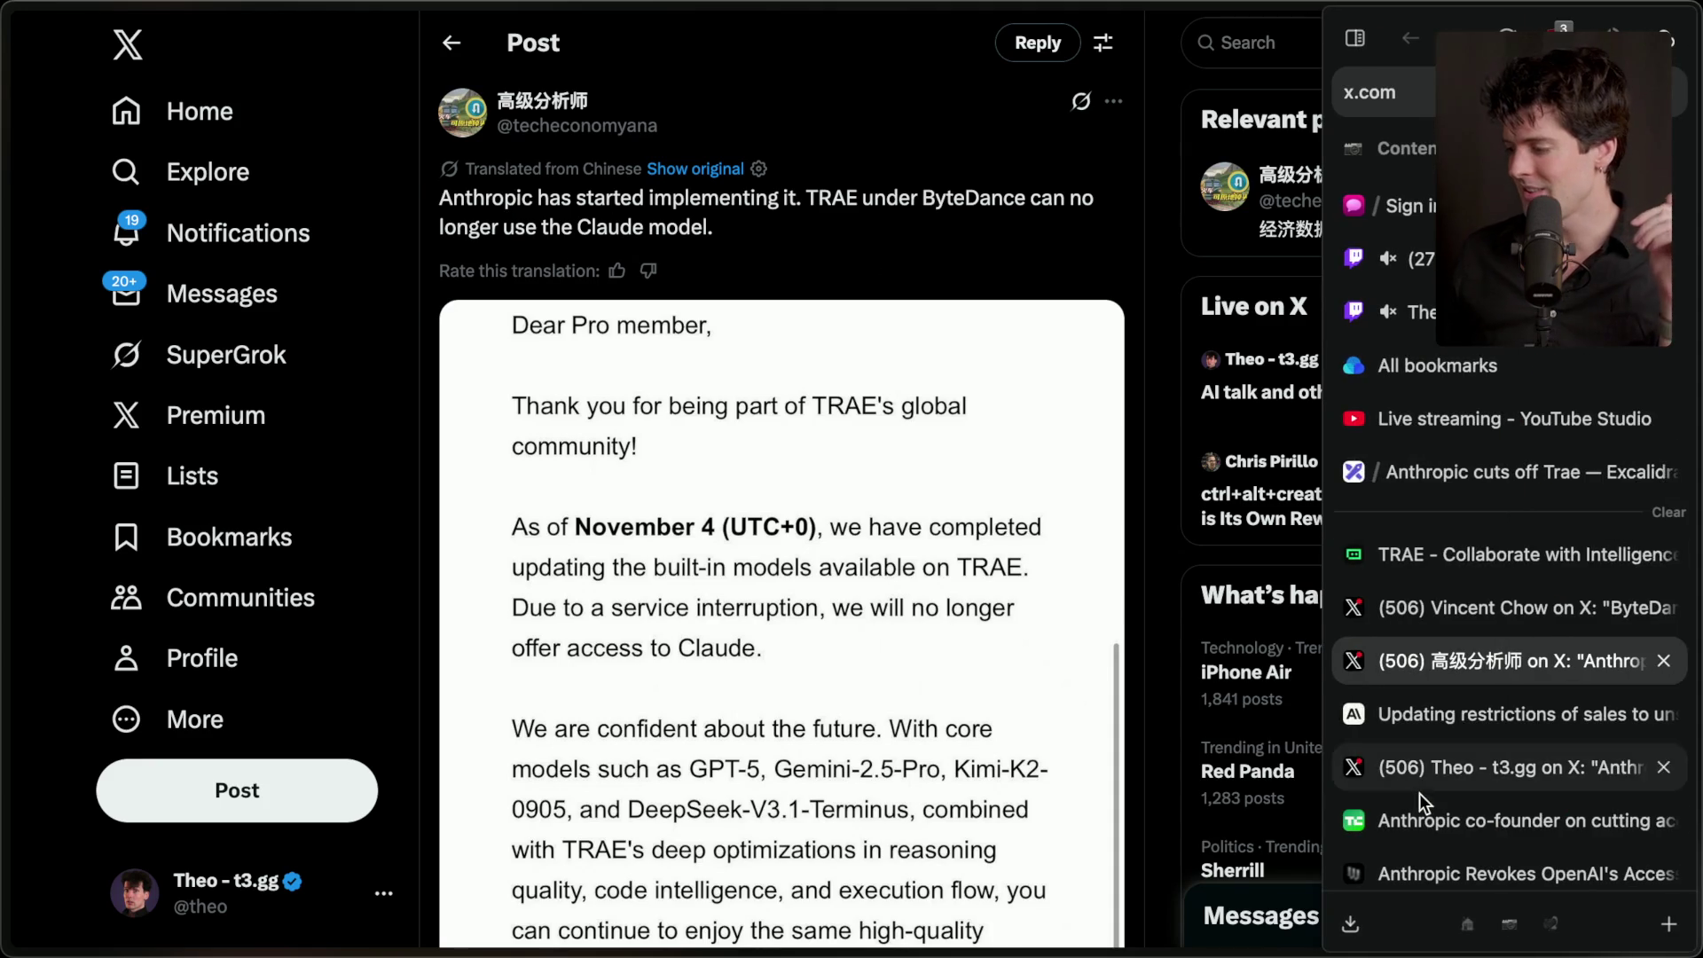
left_click(1482, 861)
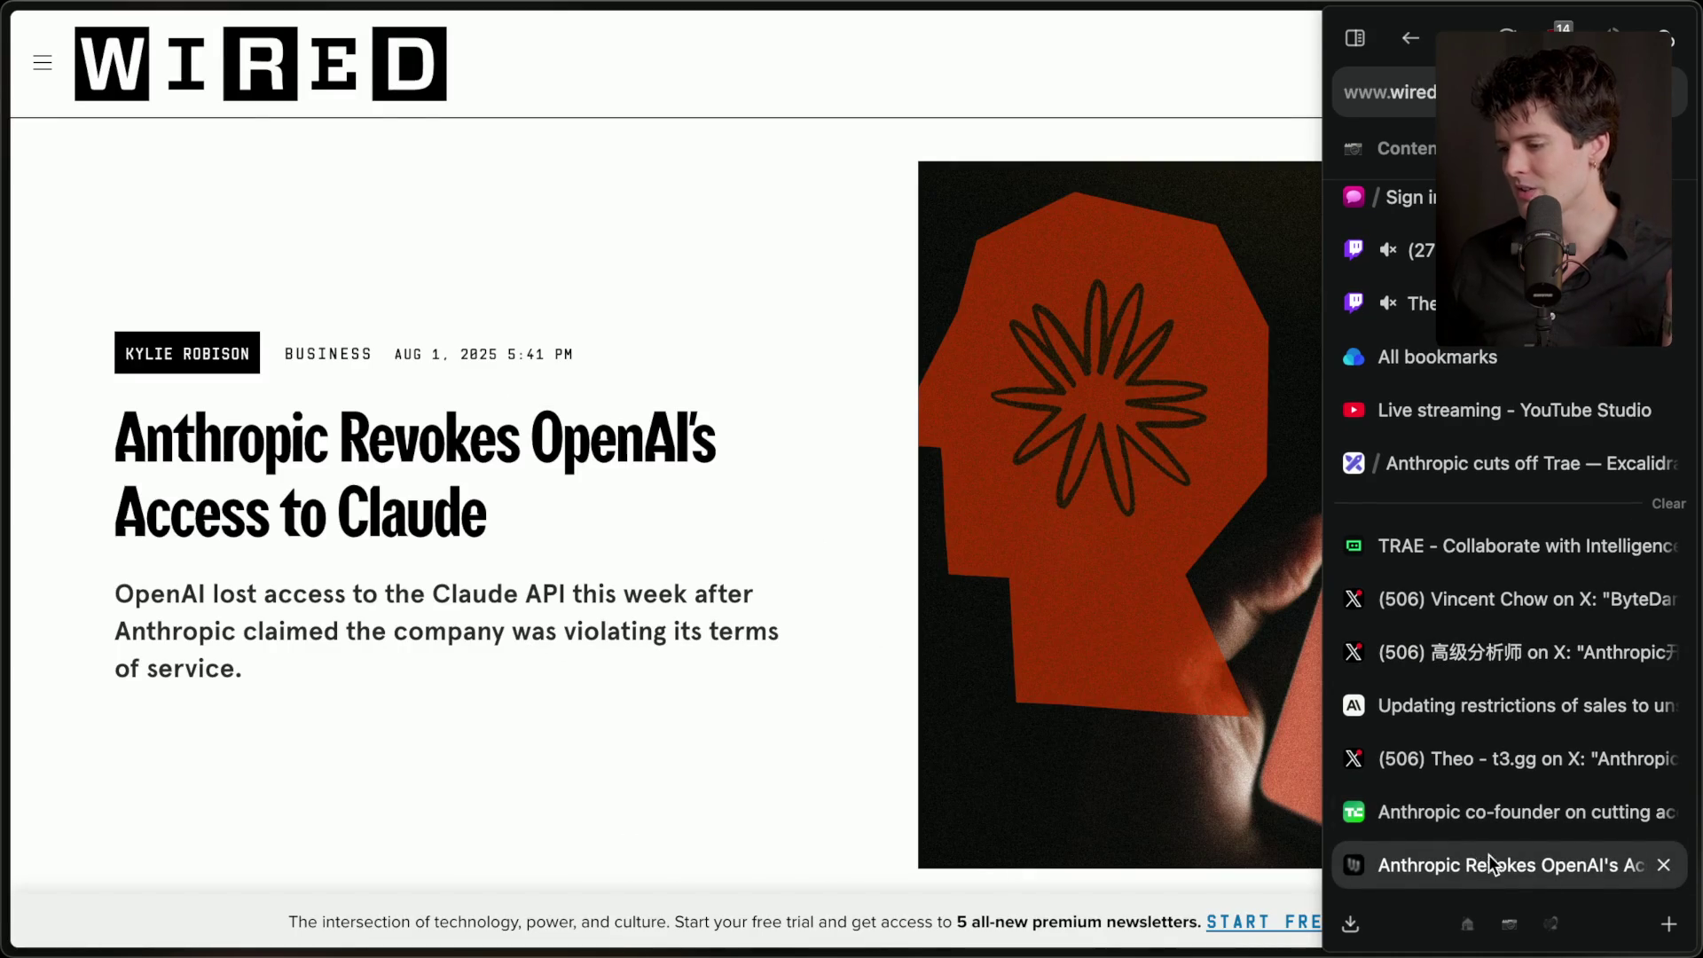
- Glance at the TechCrunch Windsurf article, then return to WIRED's 'Anthropic Revokes OpenAI's Access to Claude'
left_click(1509, 815)
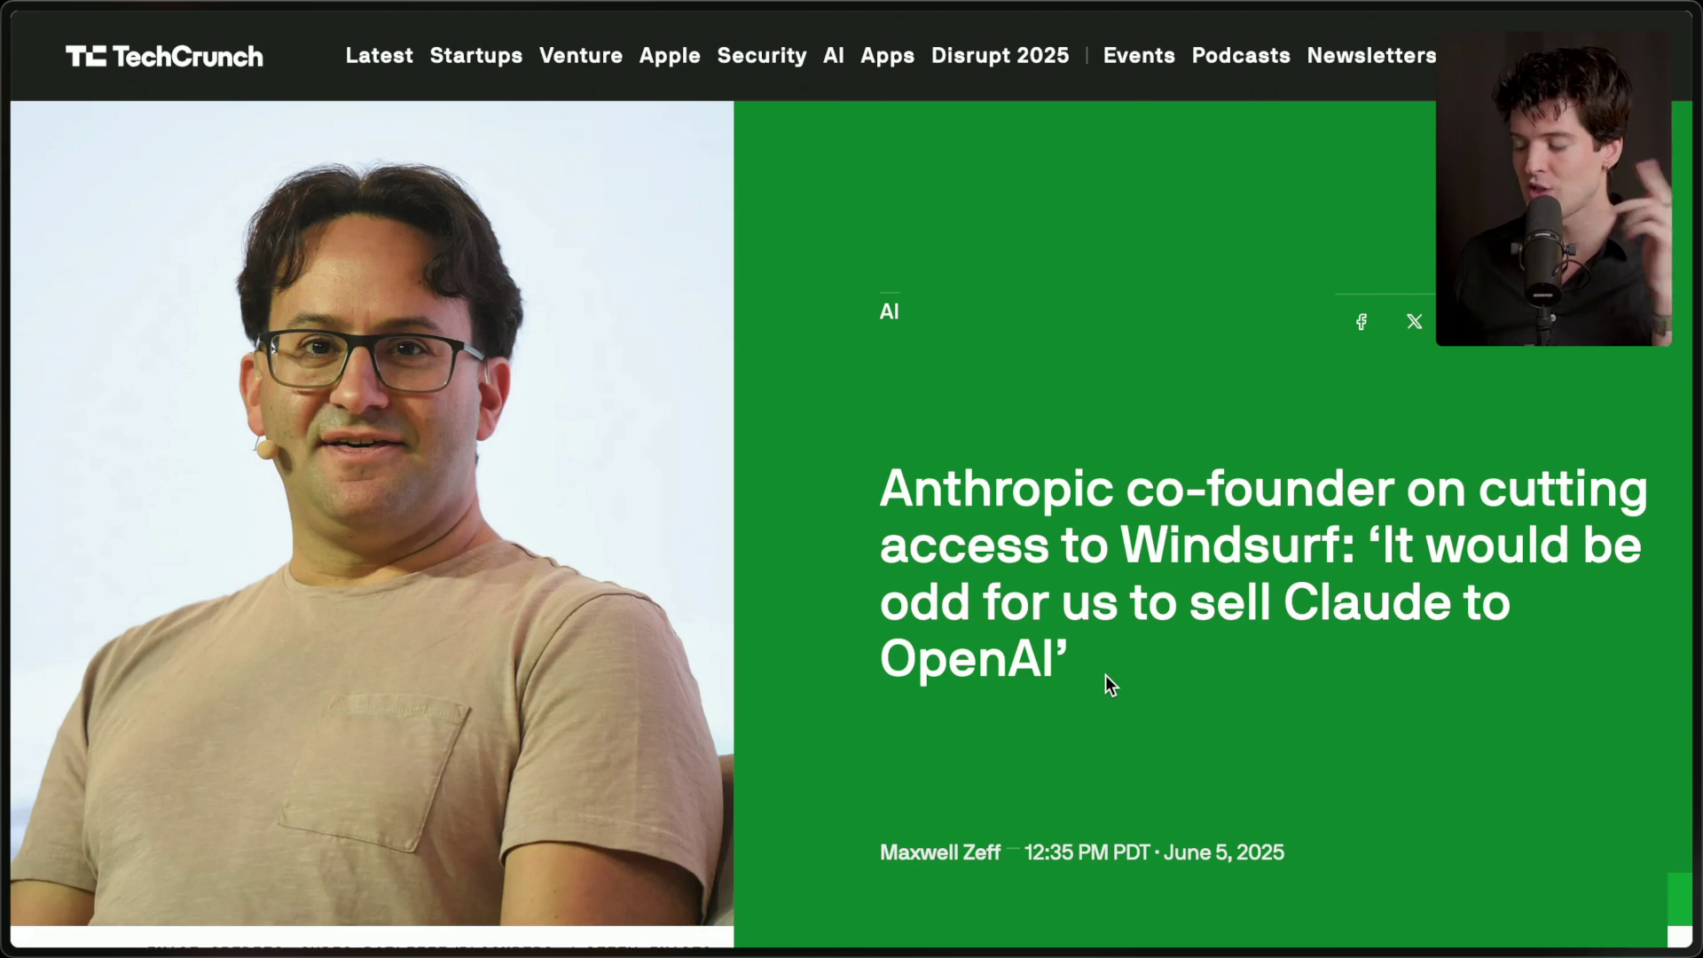
mouse_move(1411, 771)
left_click(1471, 854)
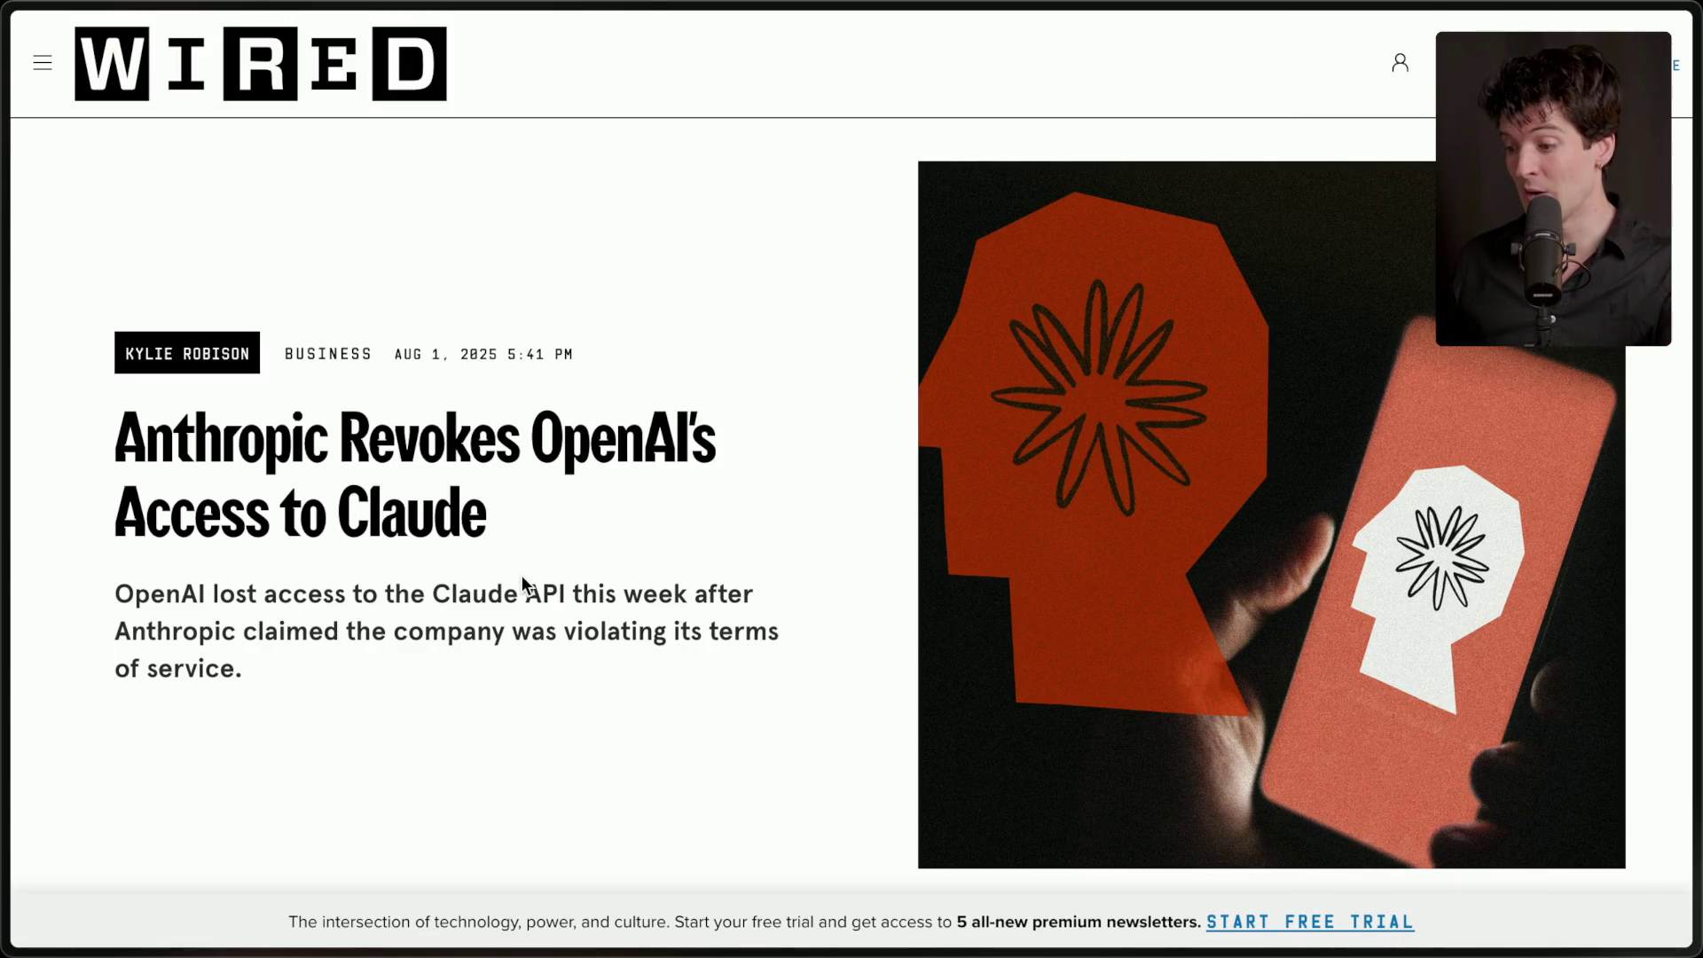
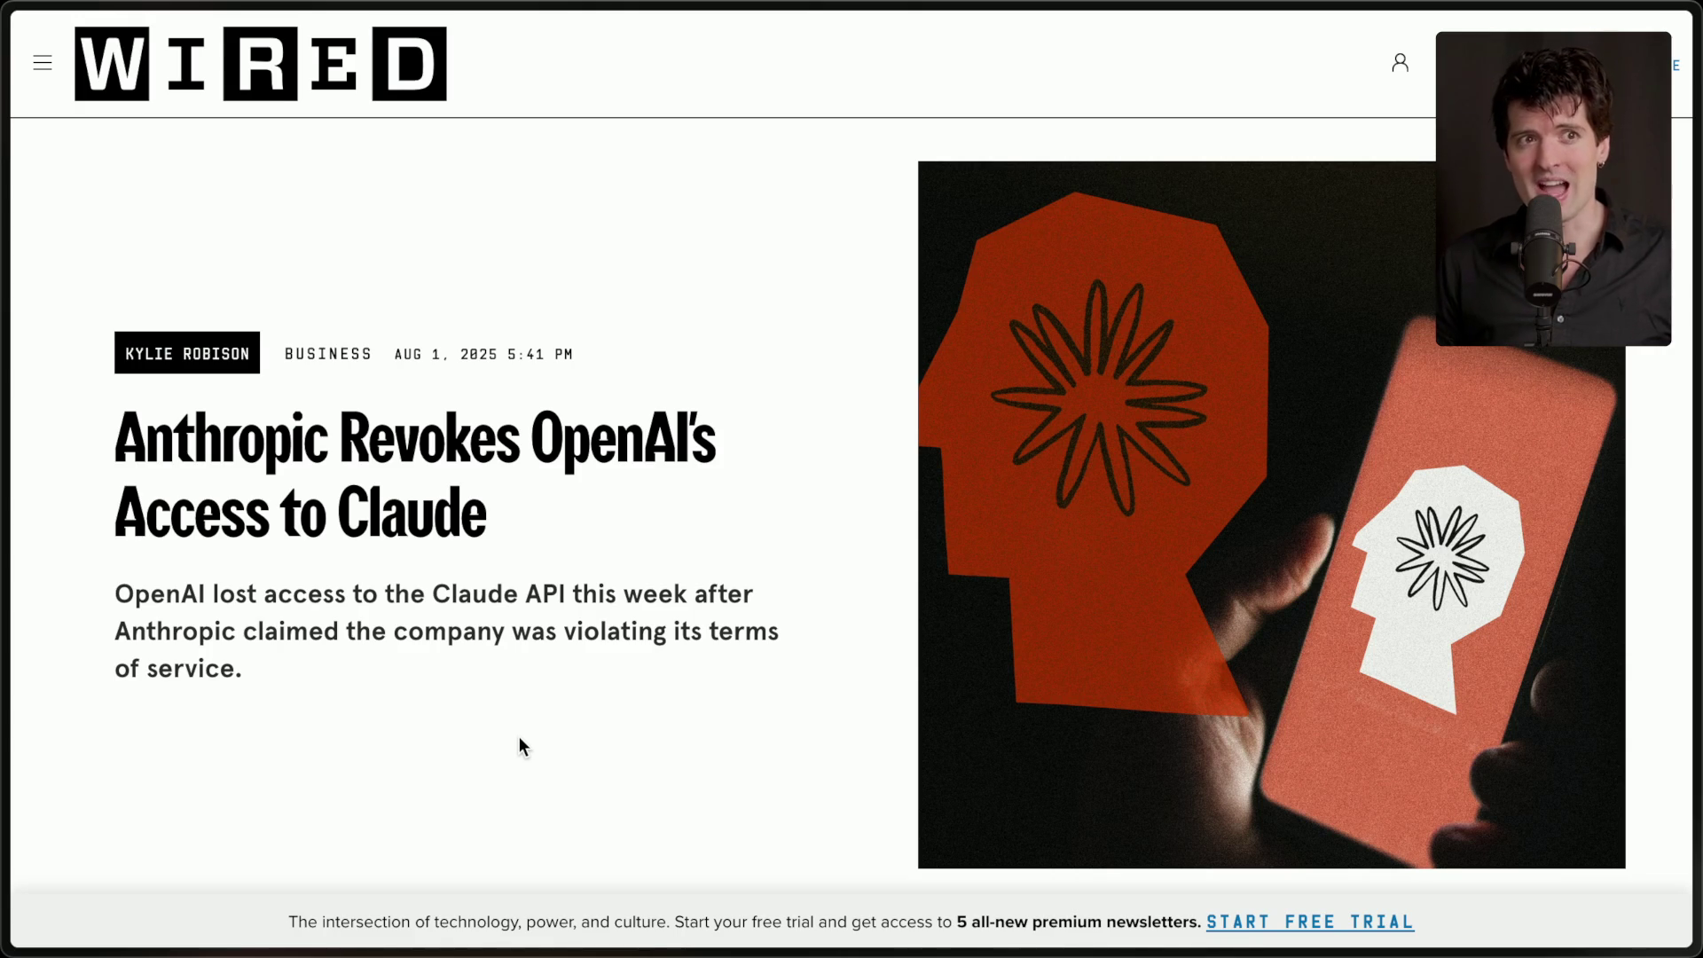
- Switch from the WIRED article to the X post reporting that TRAE can no longer use Claude
mouse_move(1482, 747)
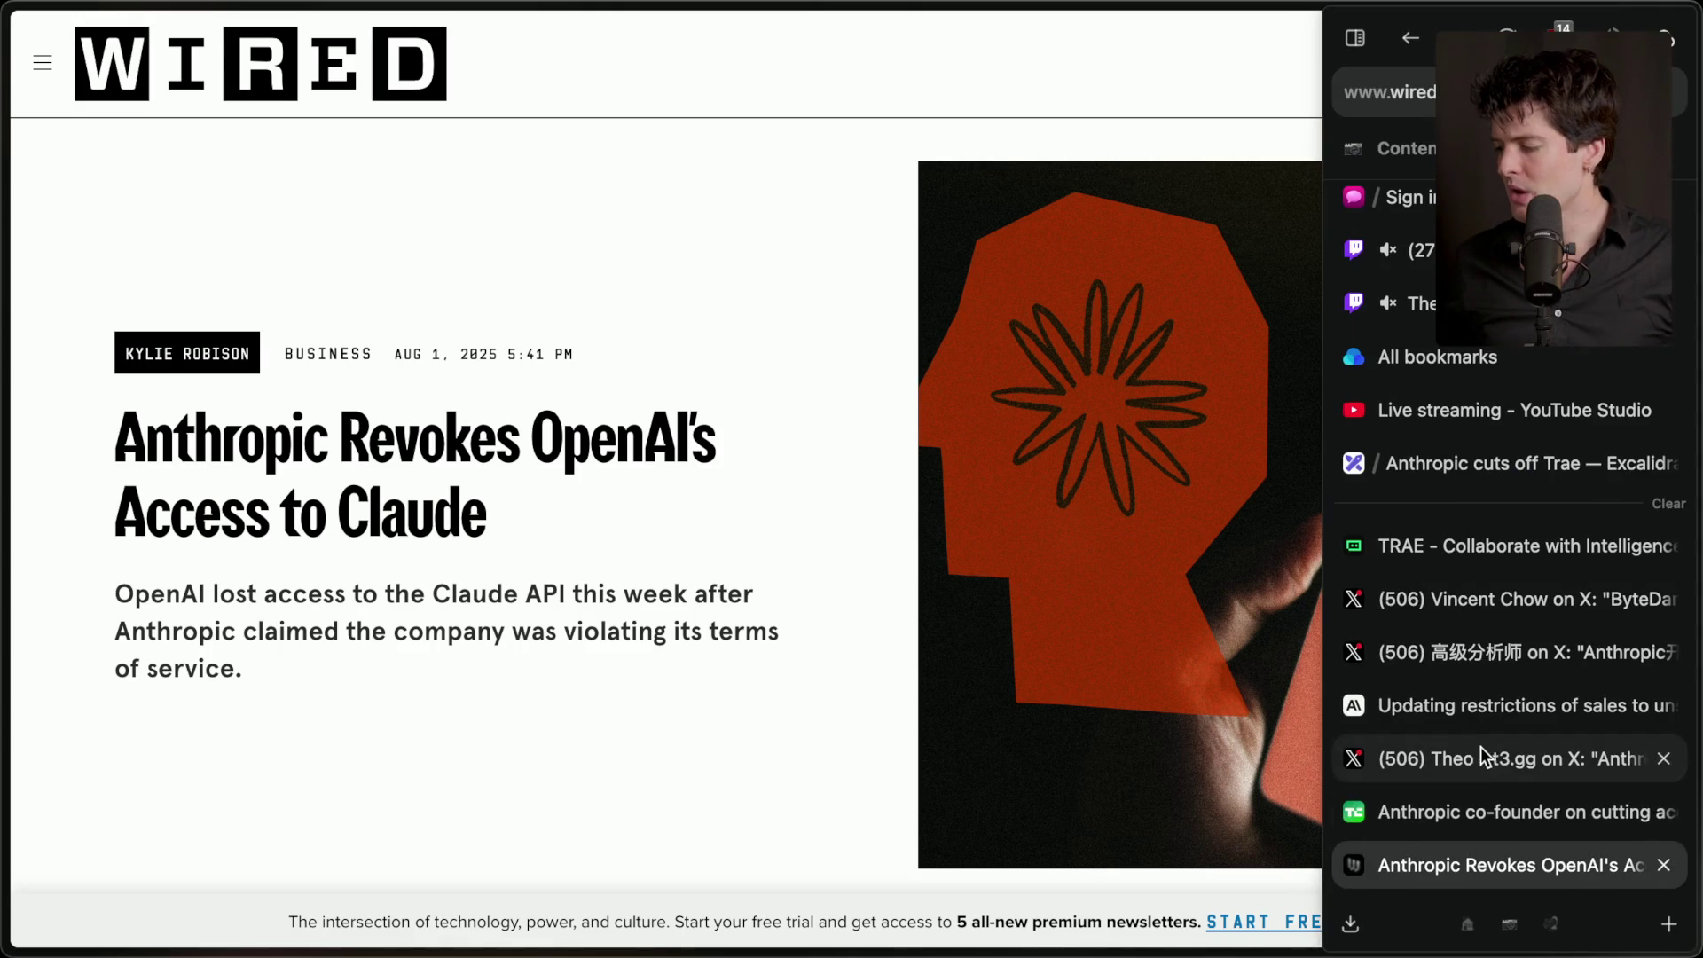
left_click(1499, 597)
left_click(1486, 641)
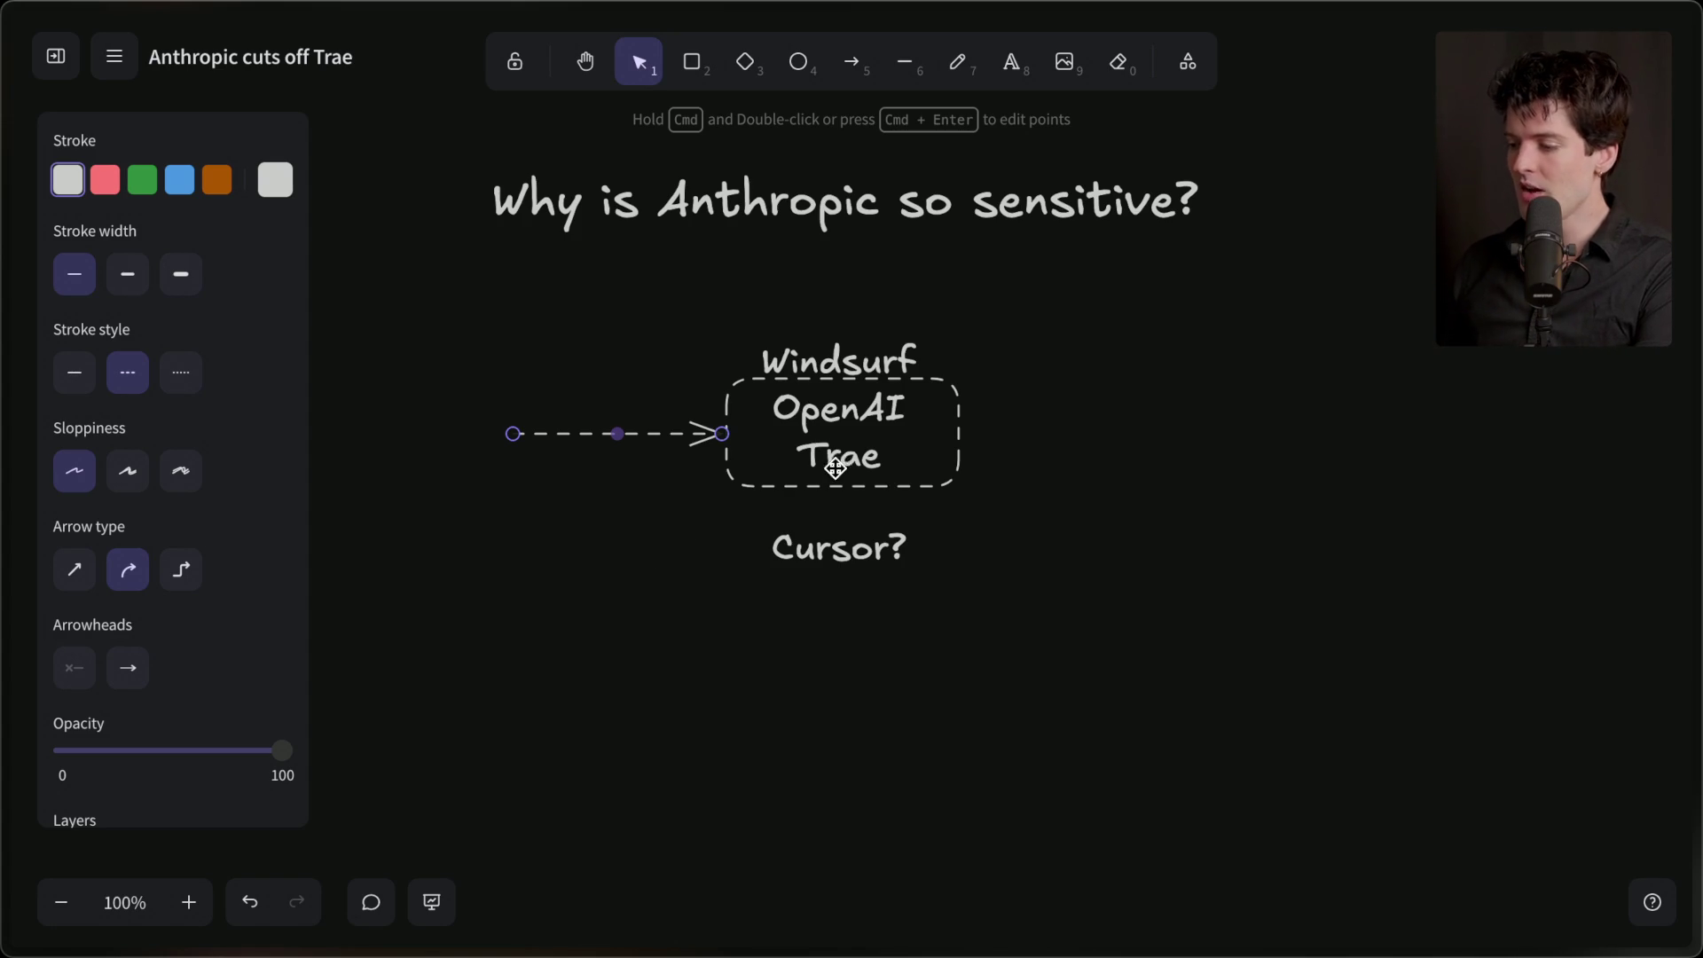
- Bring up Anthropic's 'Updating restrictions of sales to unsupported regions' announcement from the tab sidebar
mouse_move(1698, 479)
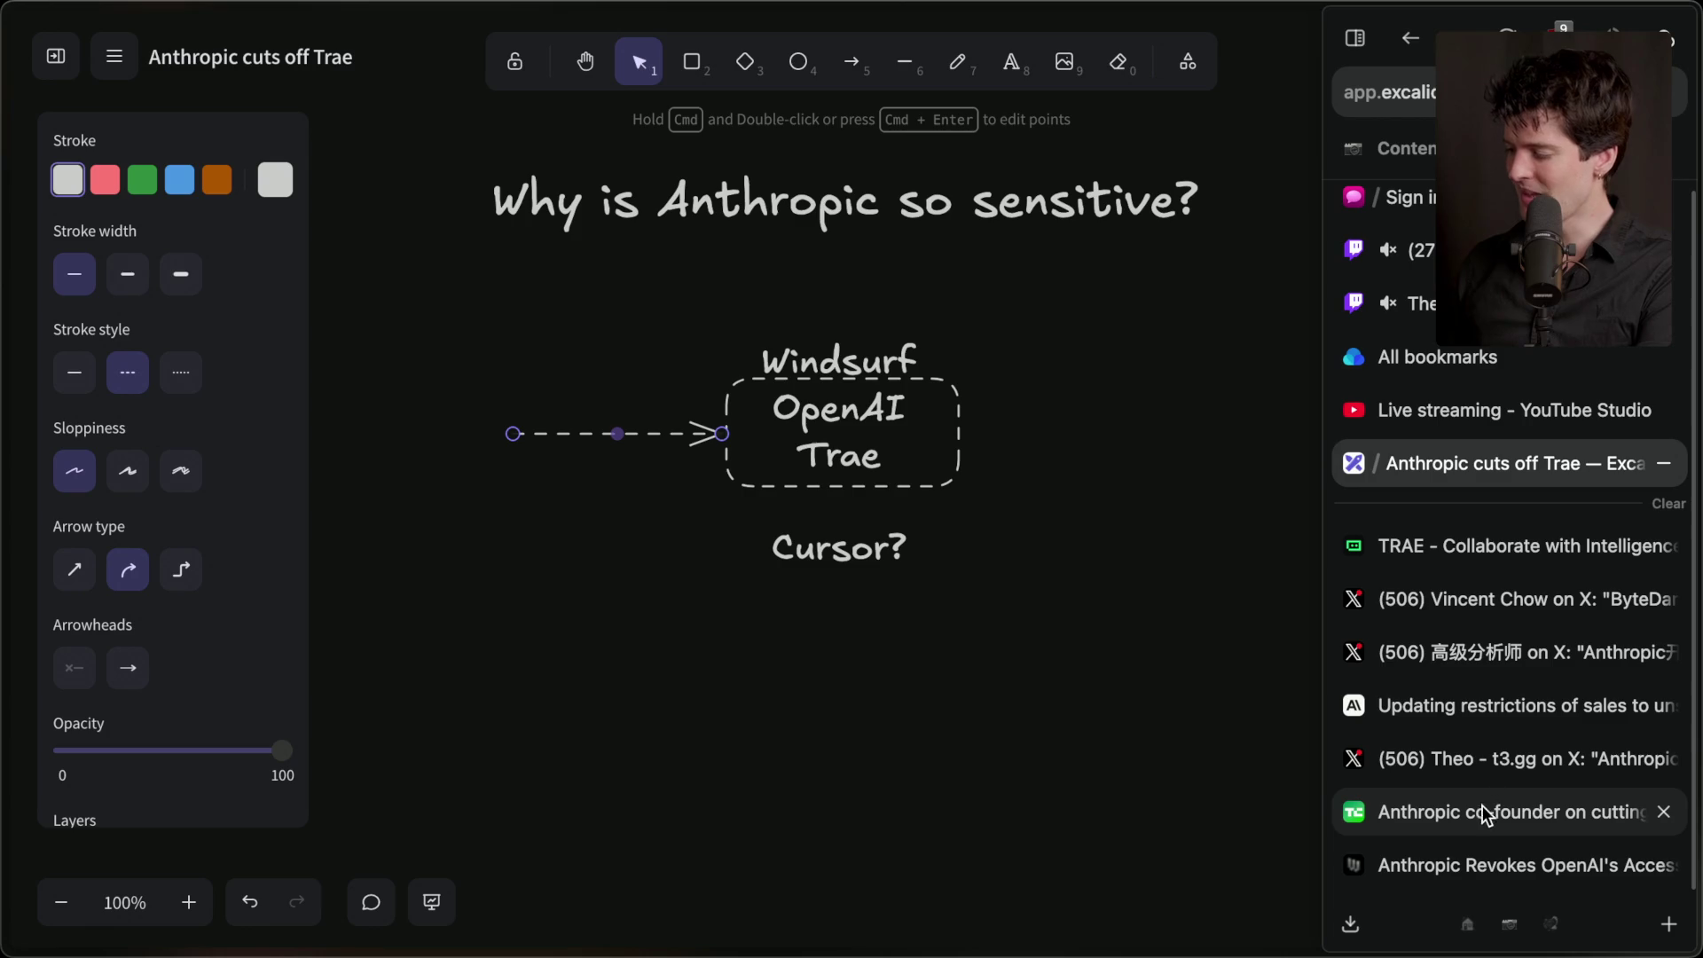
left_click(1527, 706)
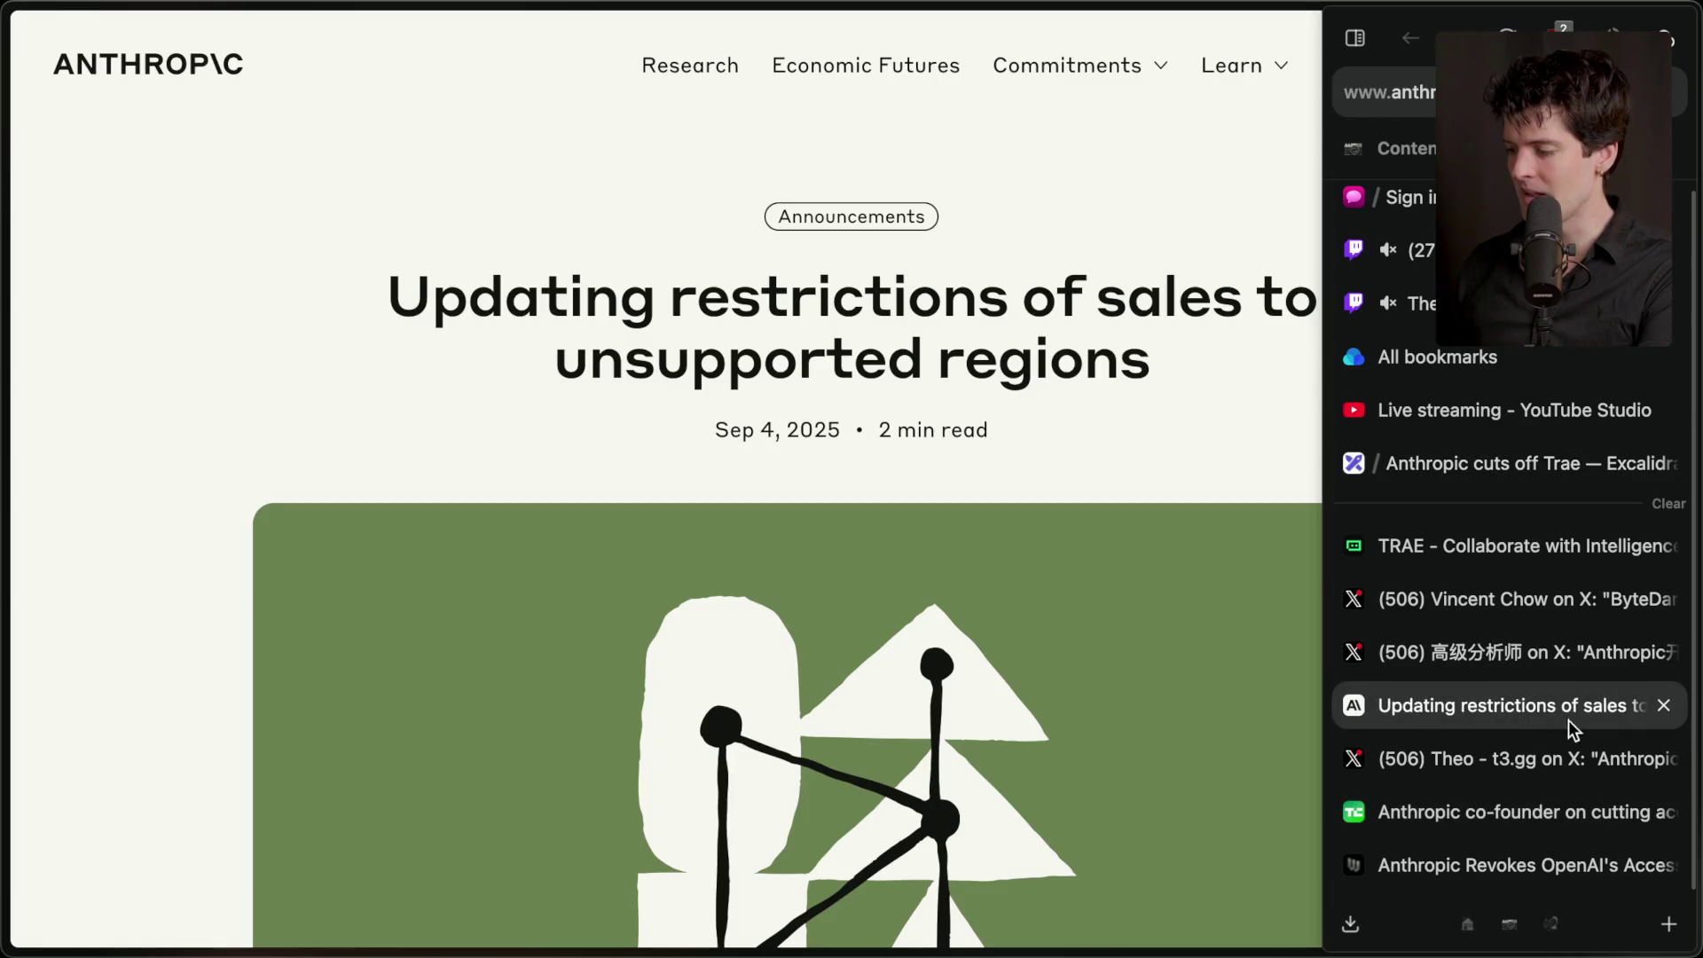
left_click_drag(695, 441, 1133, 437)
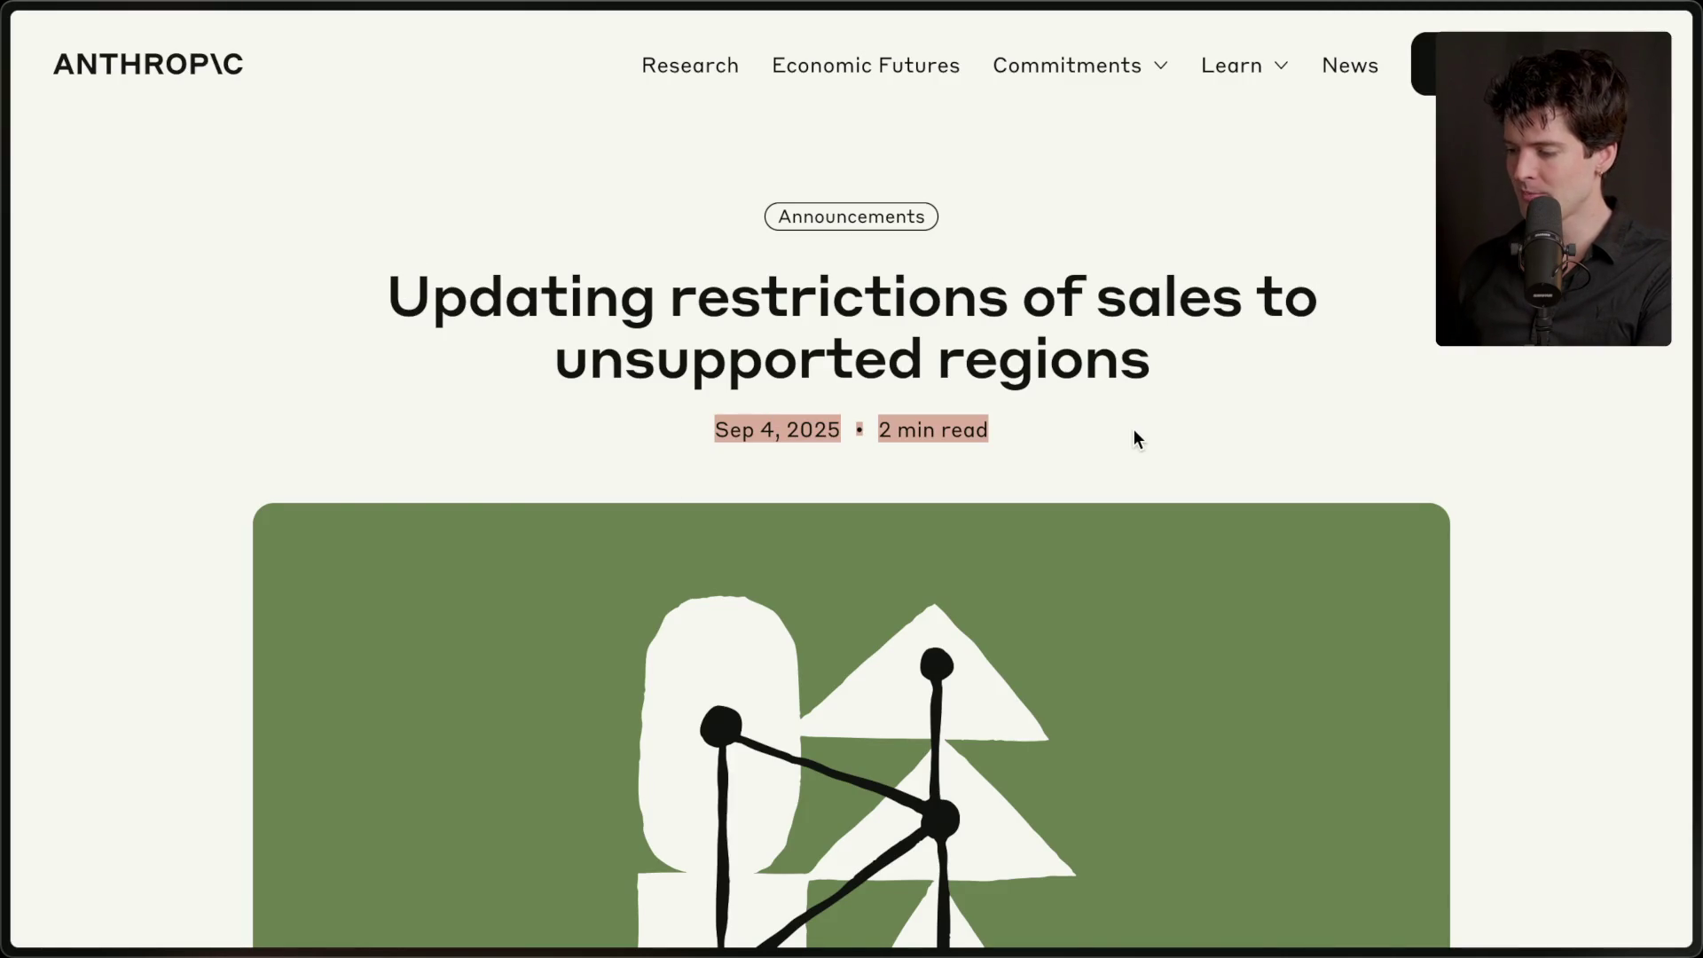
left_click(1133, 437)
mouse_move(285, 304)
left_mouse_down()
mouse_move(1038, 302)
mouse_move(1240, 384)
left_mouse_up()
scroll(1240, 384, "down", 10)
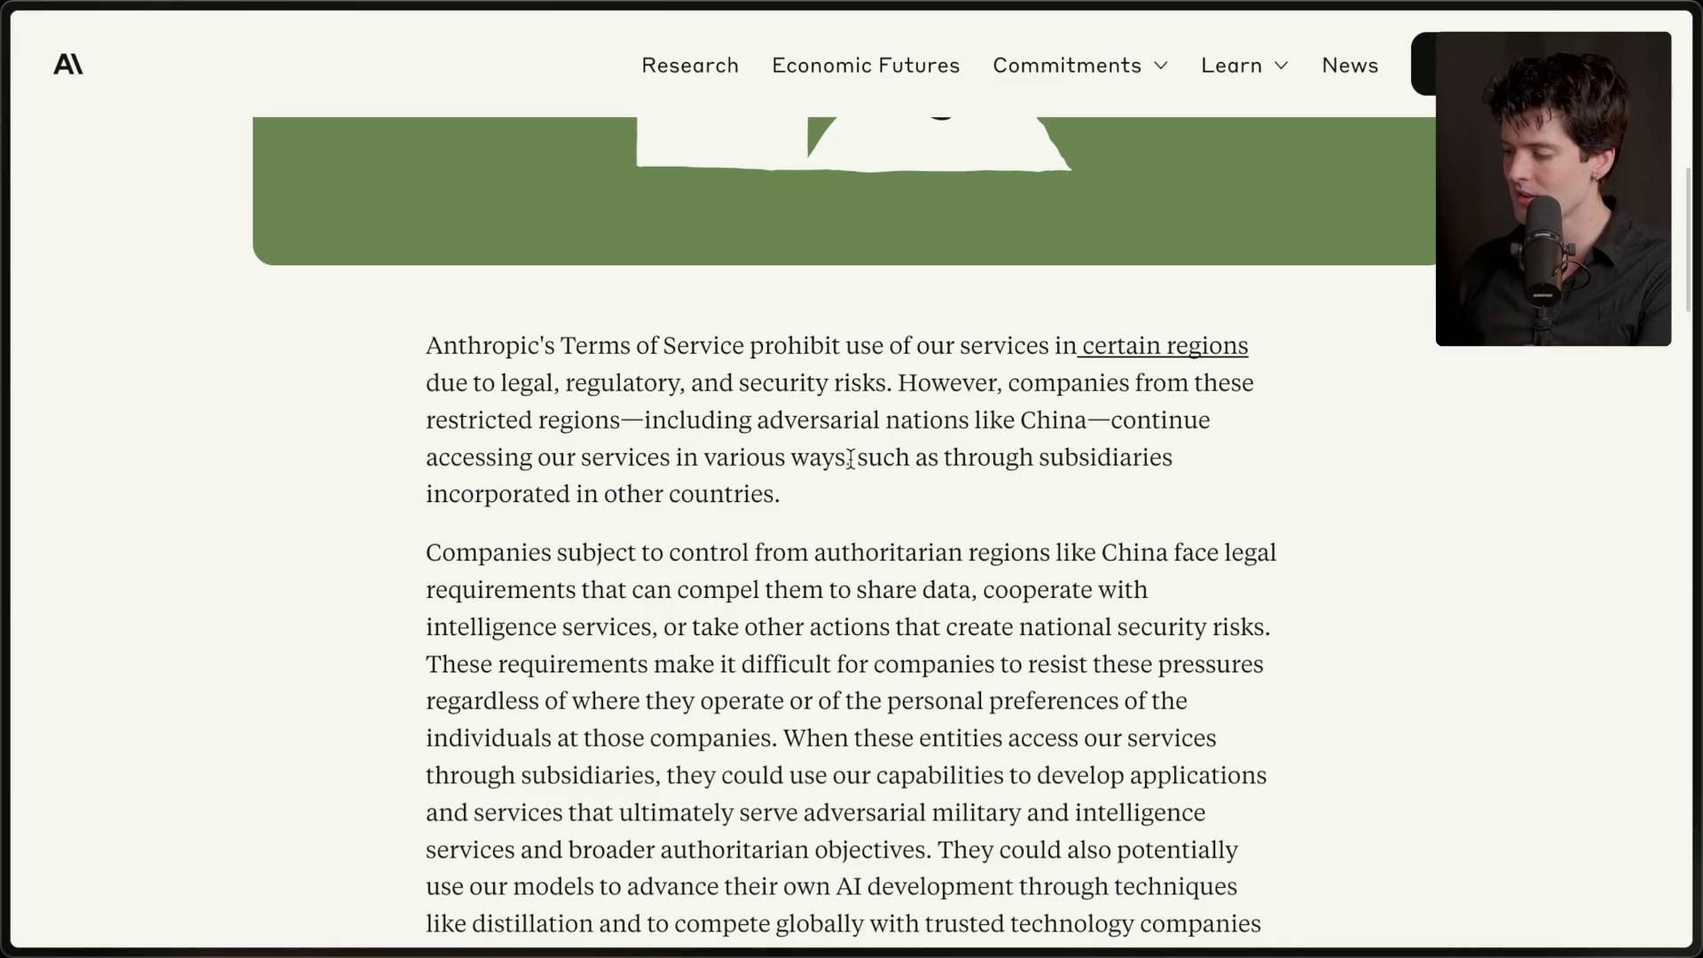
left_click_drag(852, 459, 881, 498)
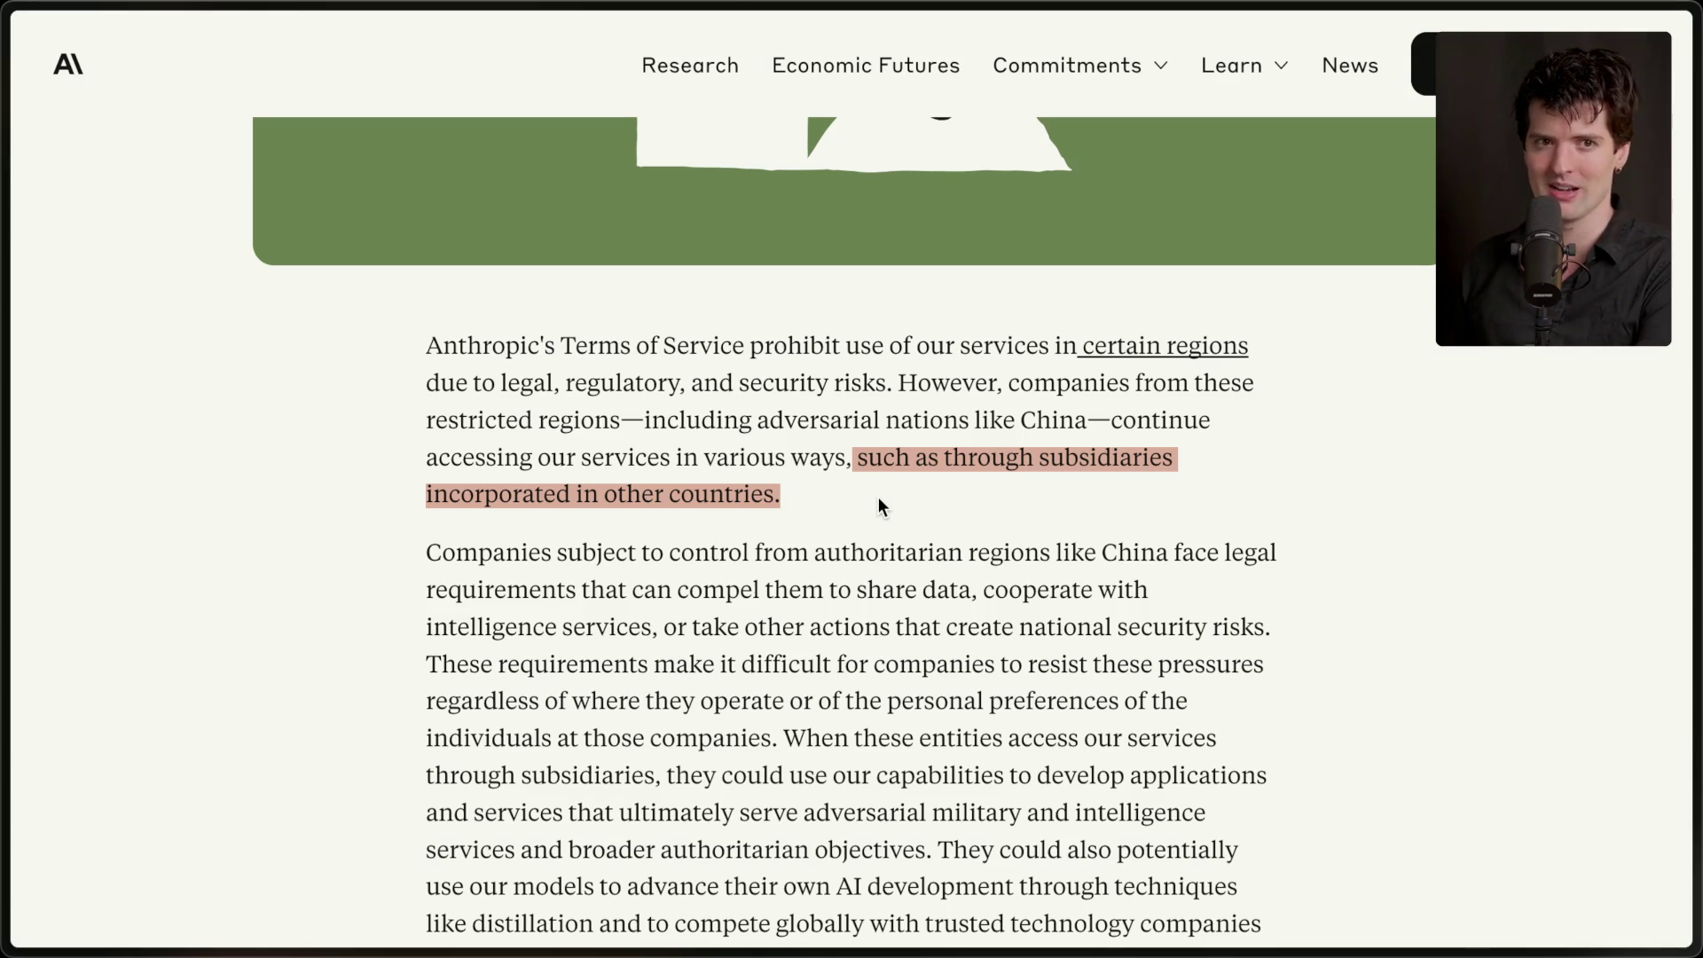
left_click(847, 550)
scroll(847, 550, "down", 2)
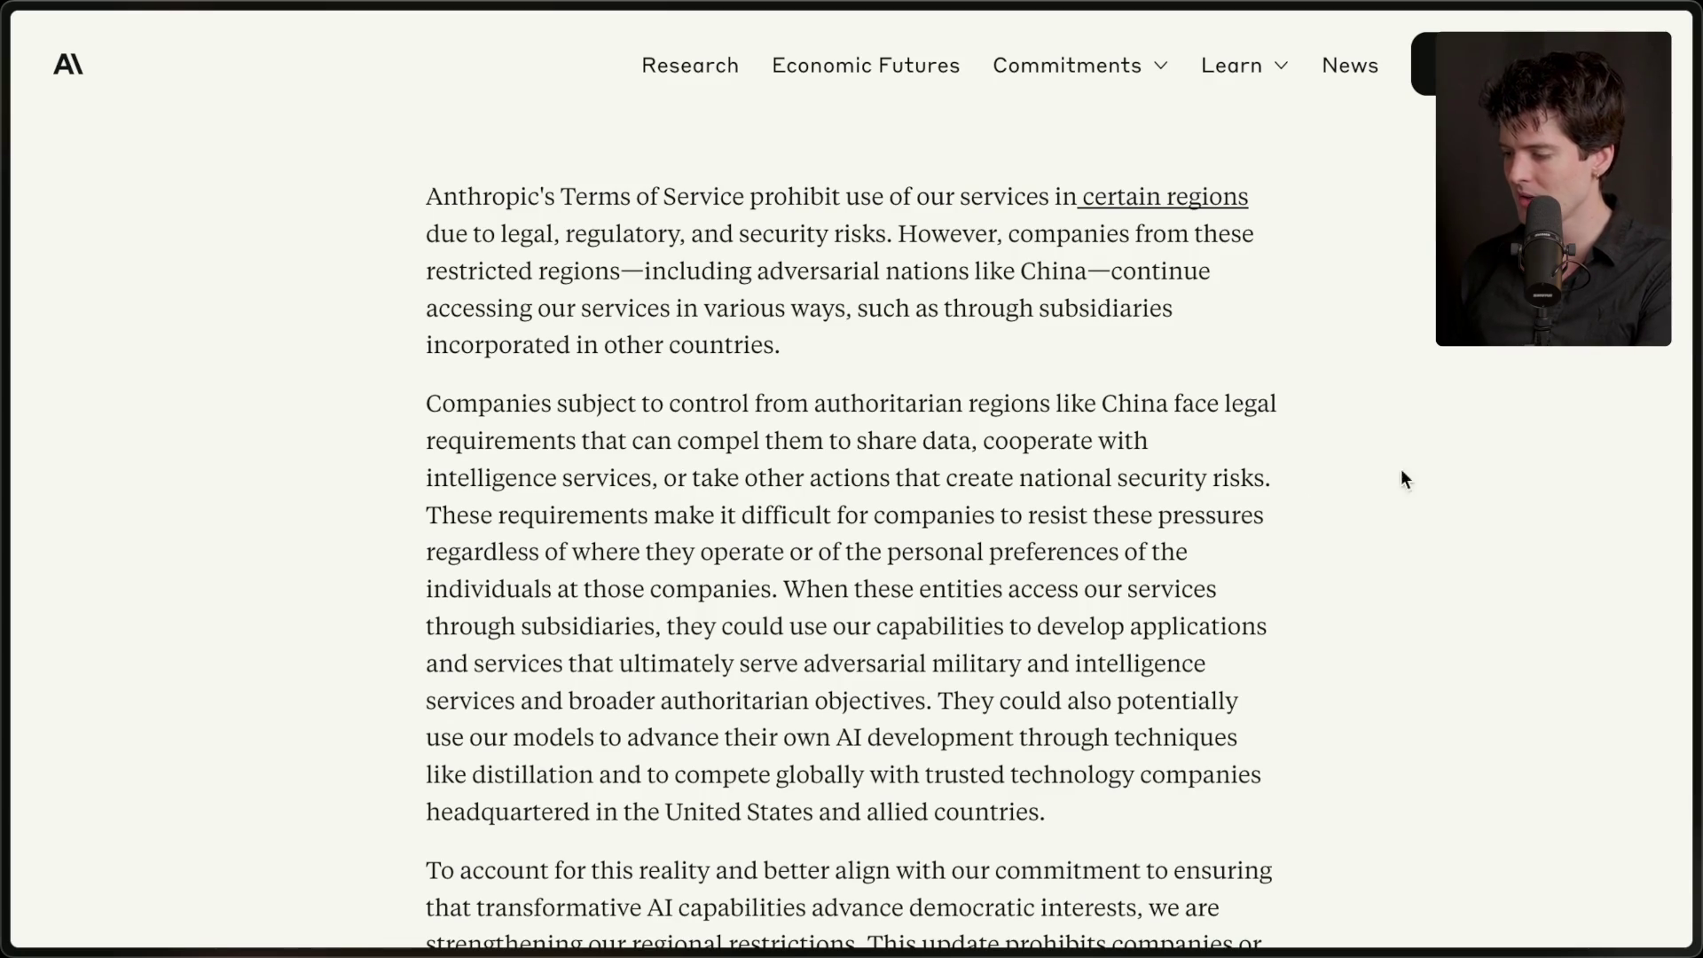
- Highlight successive second-paragraph passages, ending on the sentence about advancing AI development through distillation
mouse_move(426, 517)
left_mouse_down()
mouse_move(1325, 517)
mouse_move(1306, 586)
left_mouse_up()
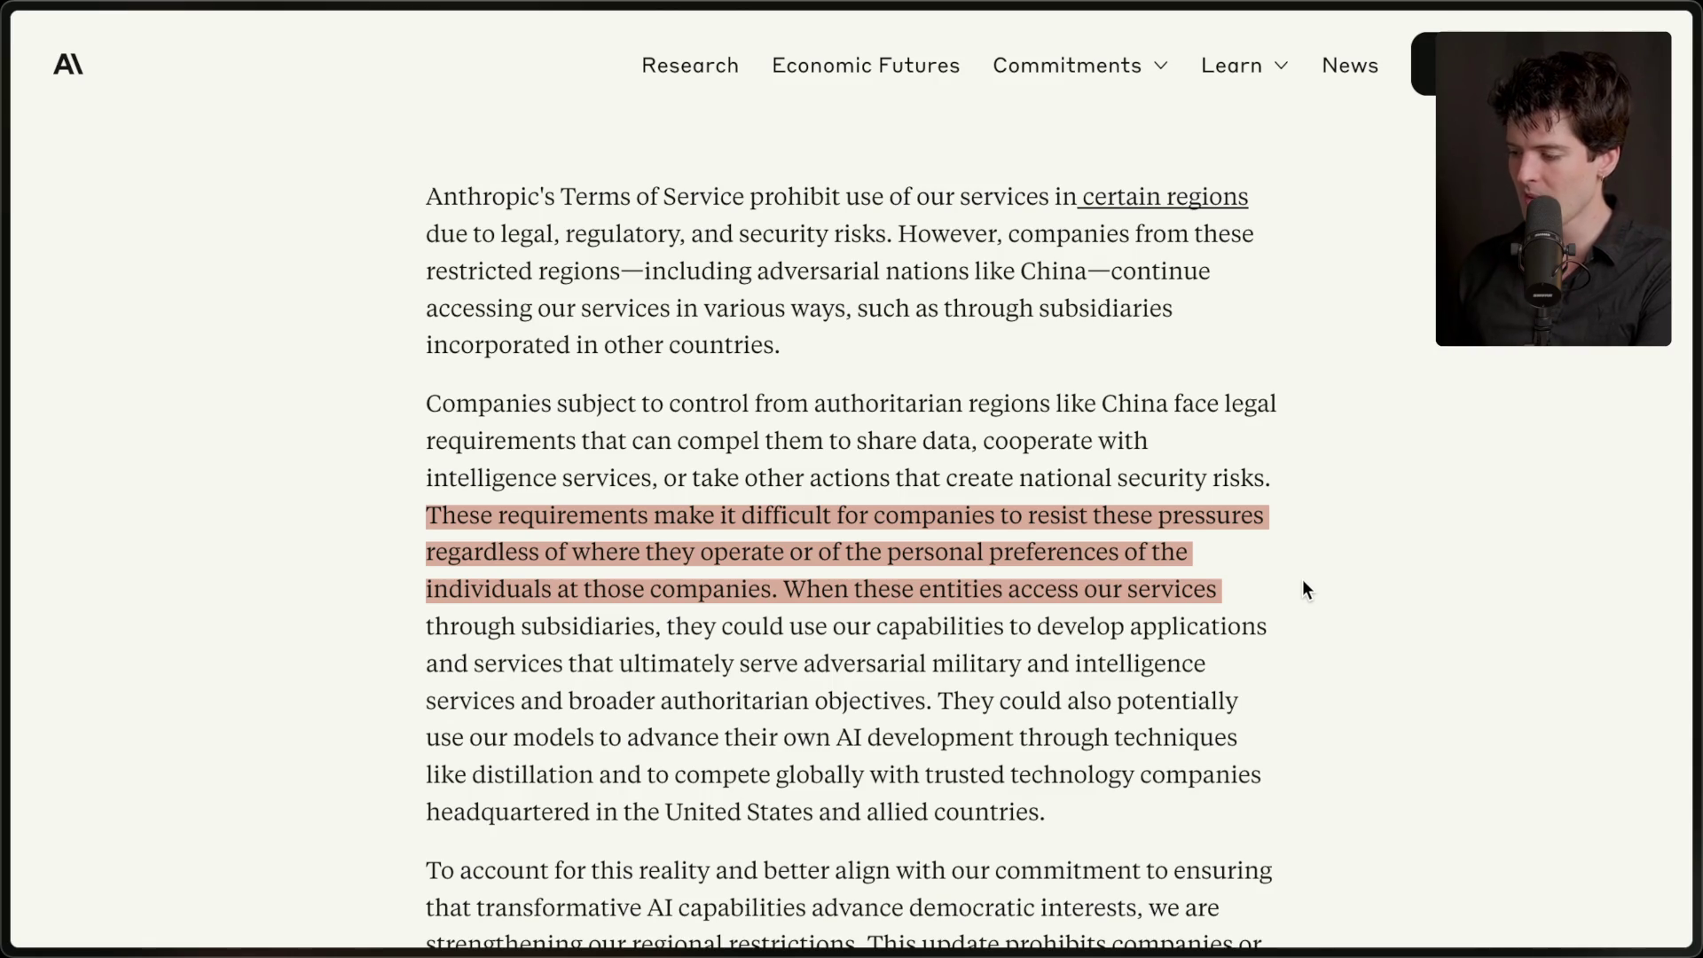
left_click(1303, 581)
left_click_drag(785, 589, 1180, 834)
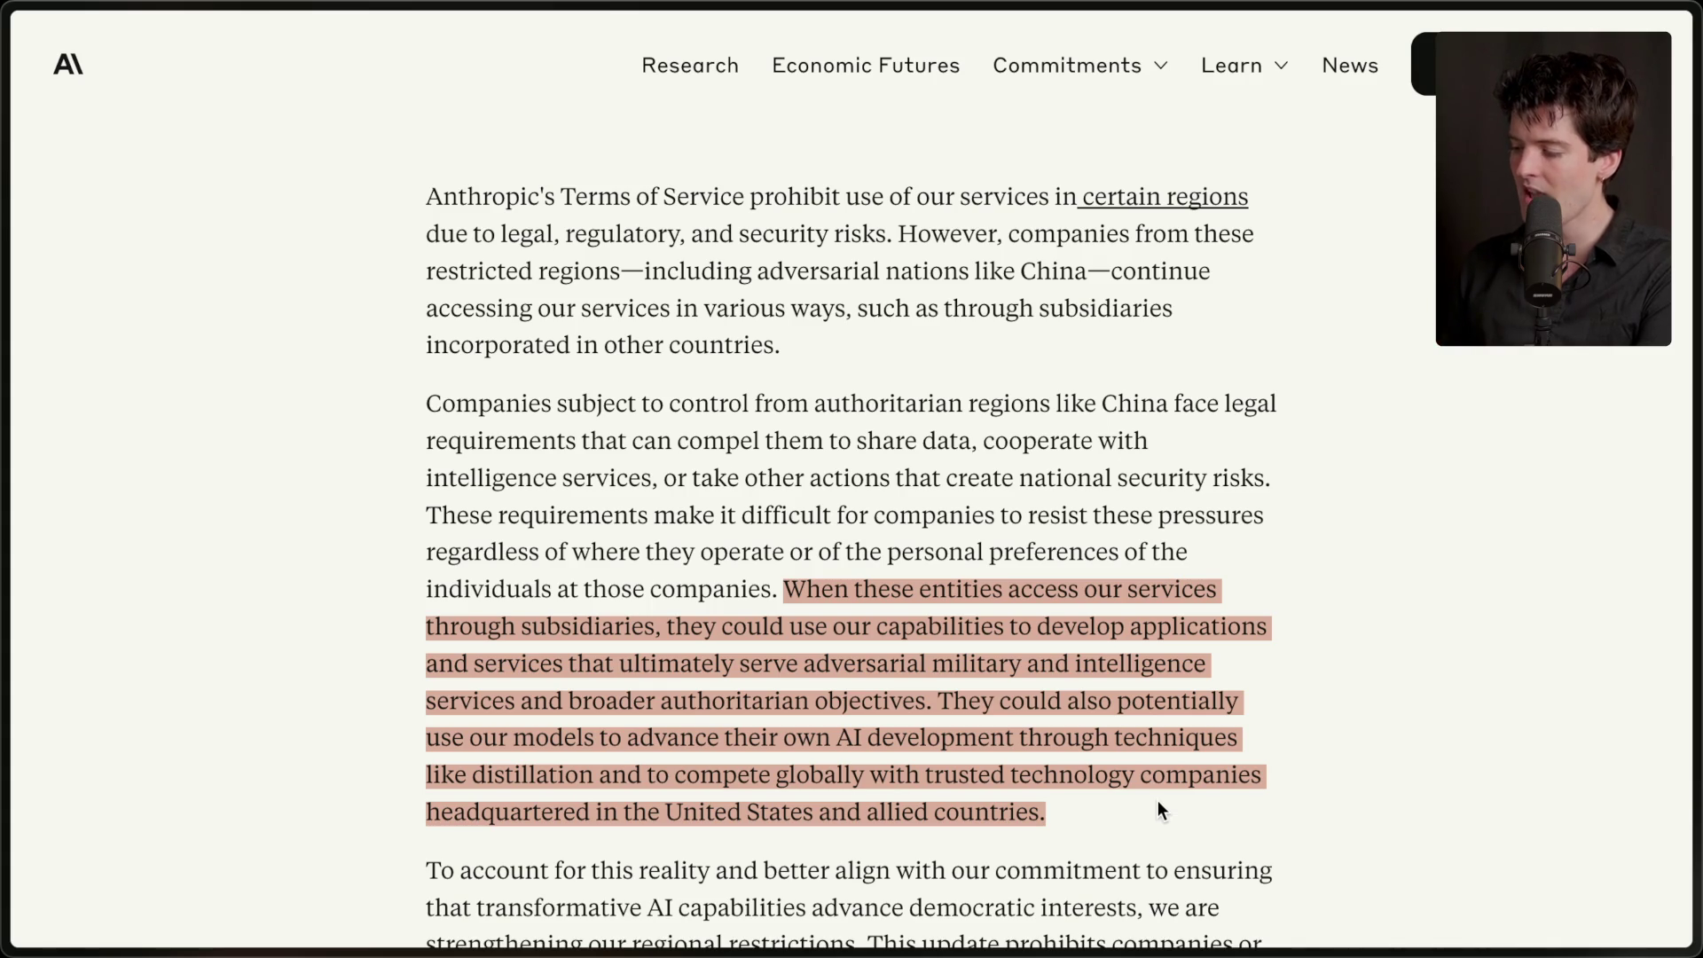
left_click(733, 758)
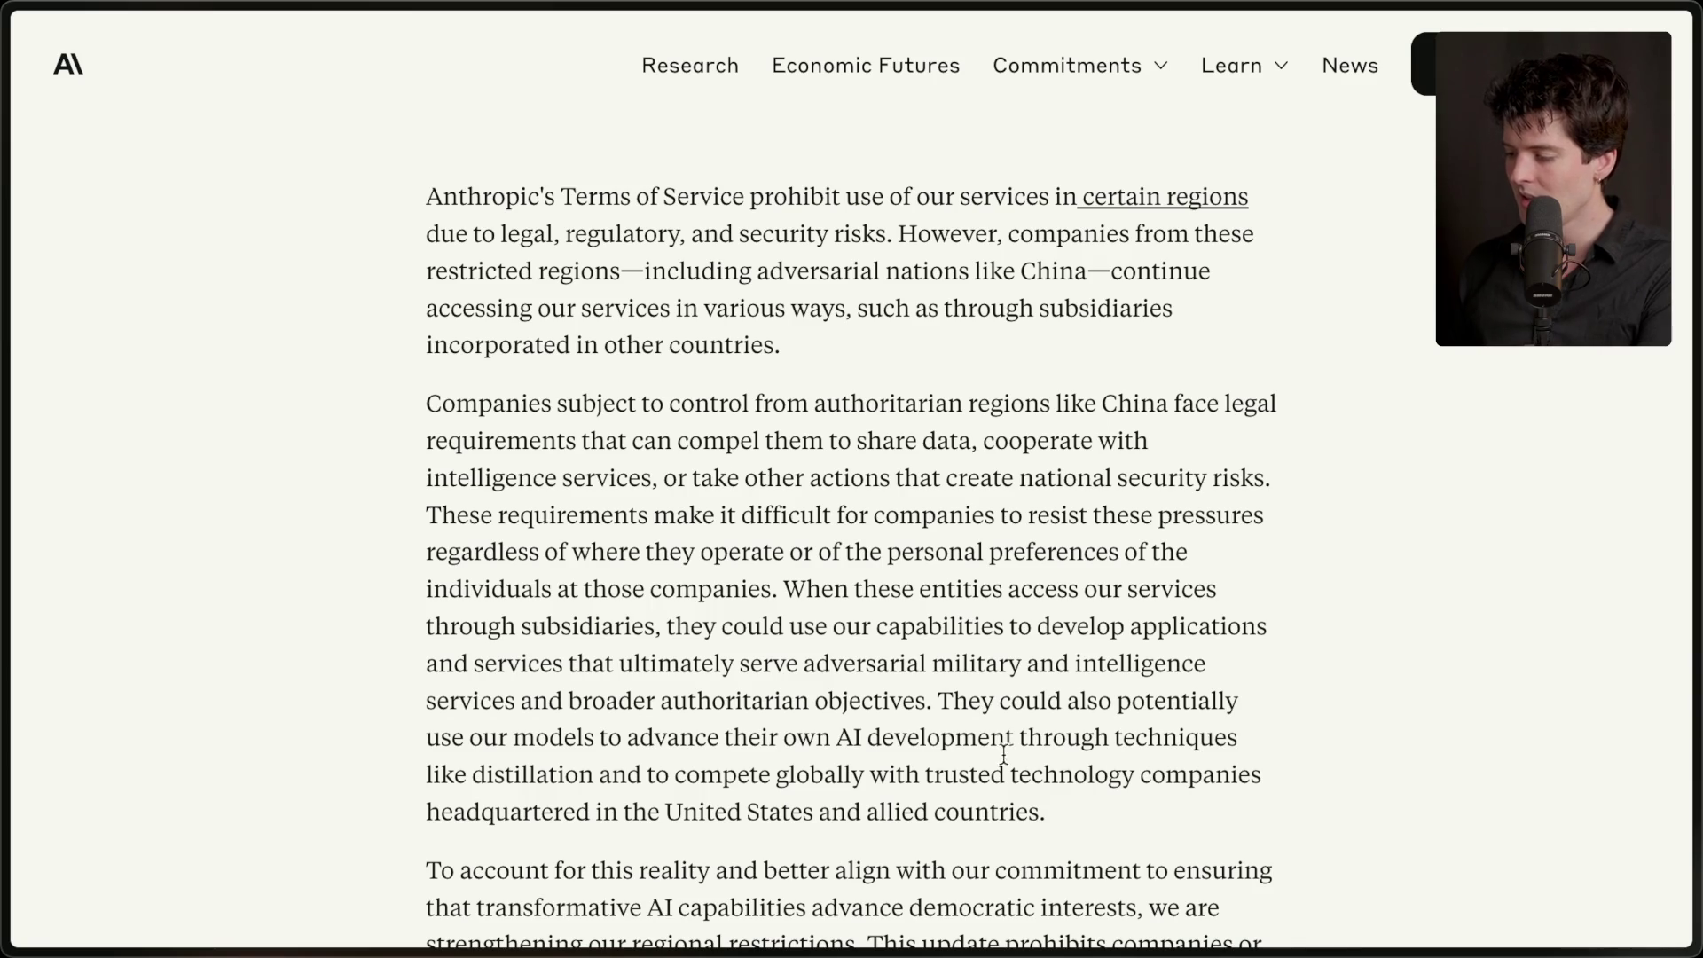
mouse_move(786, 672)
left_mouse_down()
mouse_move(348, 322)
mouse_move(354, 381)
left_mouse_up()
left_click(354, 381)
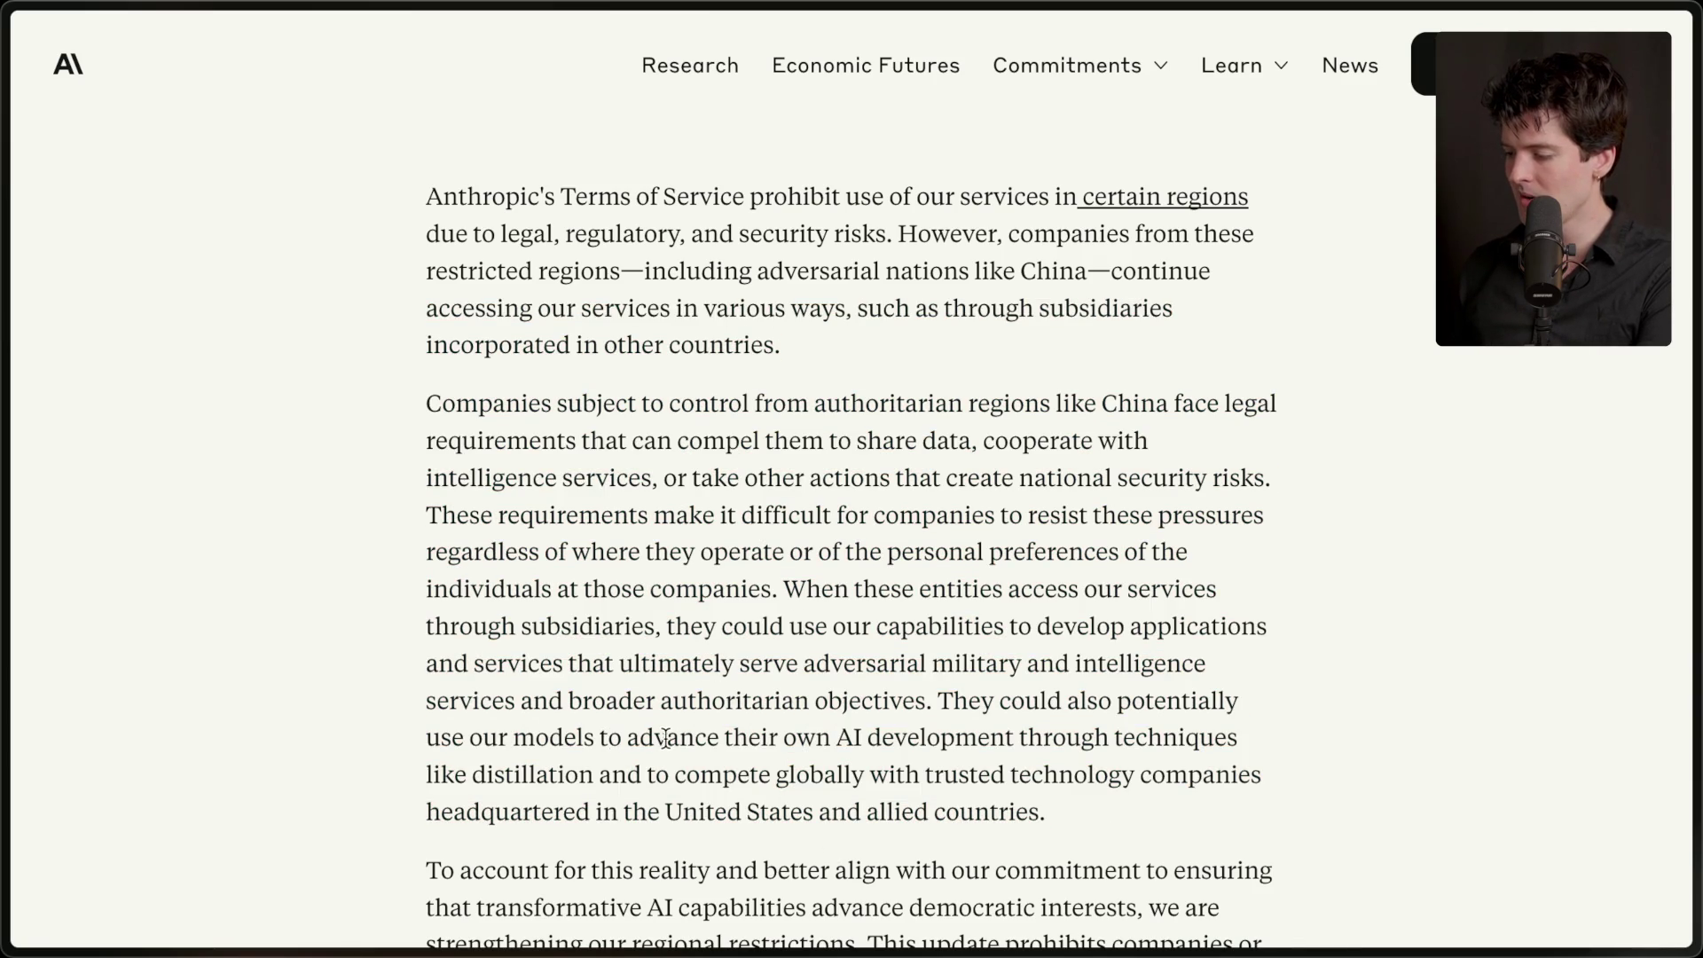
mouse_move(426, 739)
left_mouse_down()
mouse_move(1013, 741)
mouse_move(598, 781)
left_mouse_up()
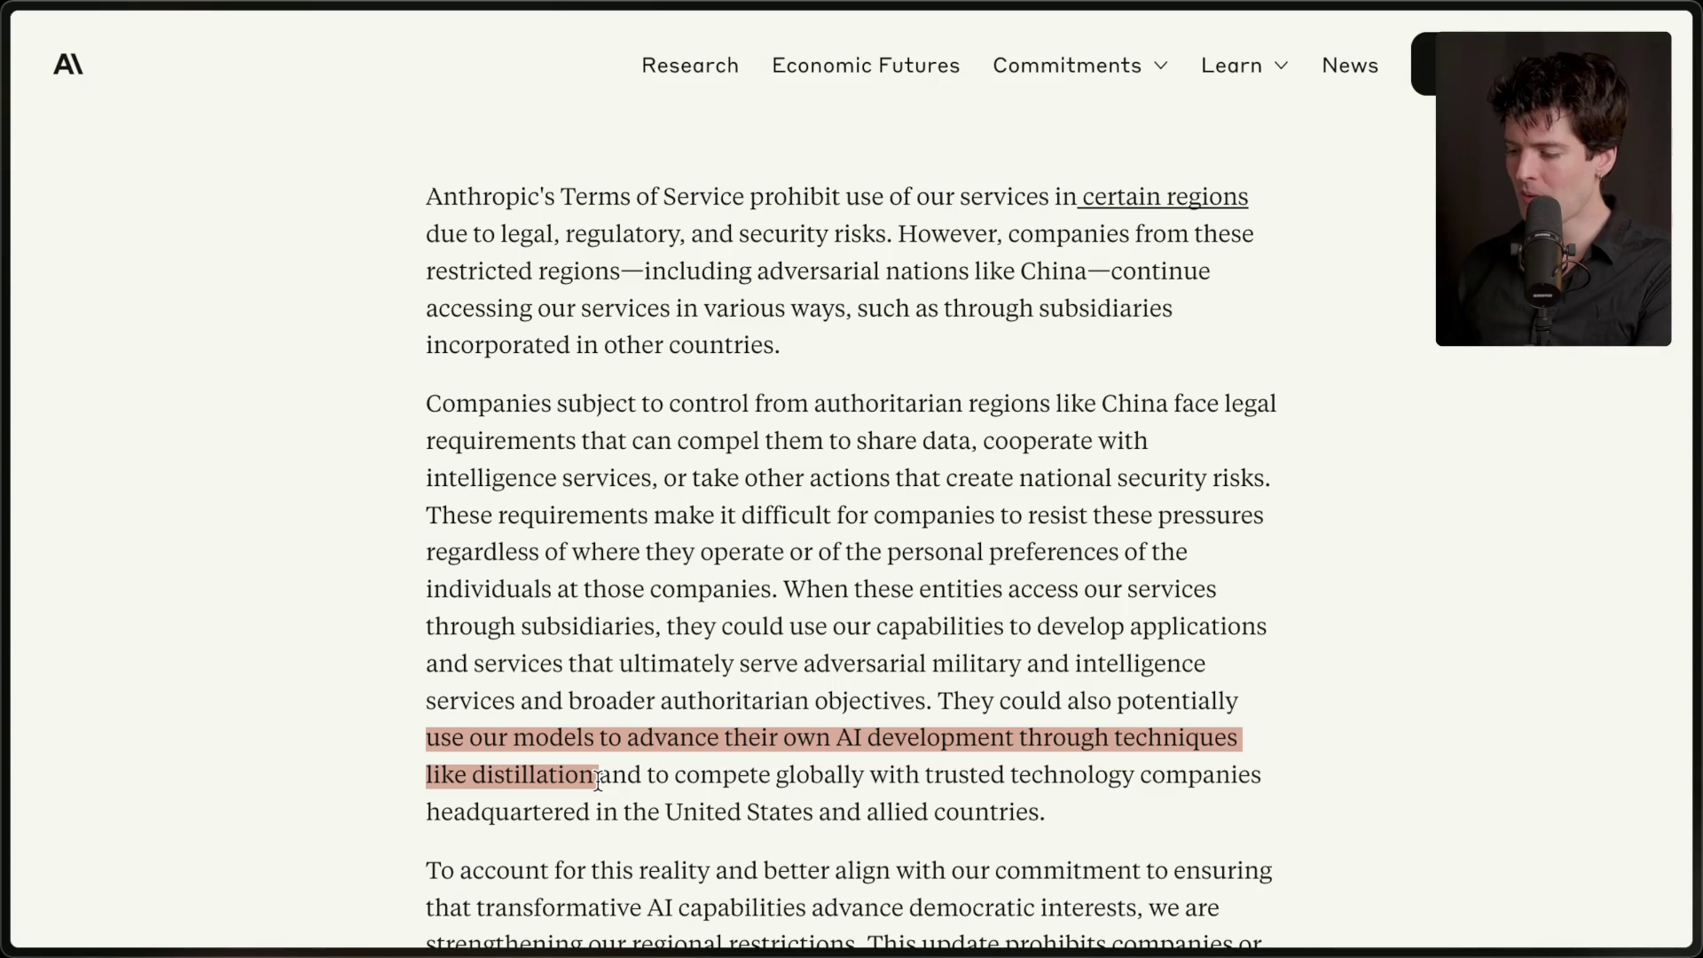
key("alt+space")
- Launch Windsurf by searching 'windsurf' in Raycast
type("windsurf")
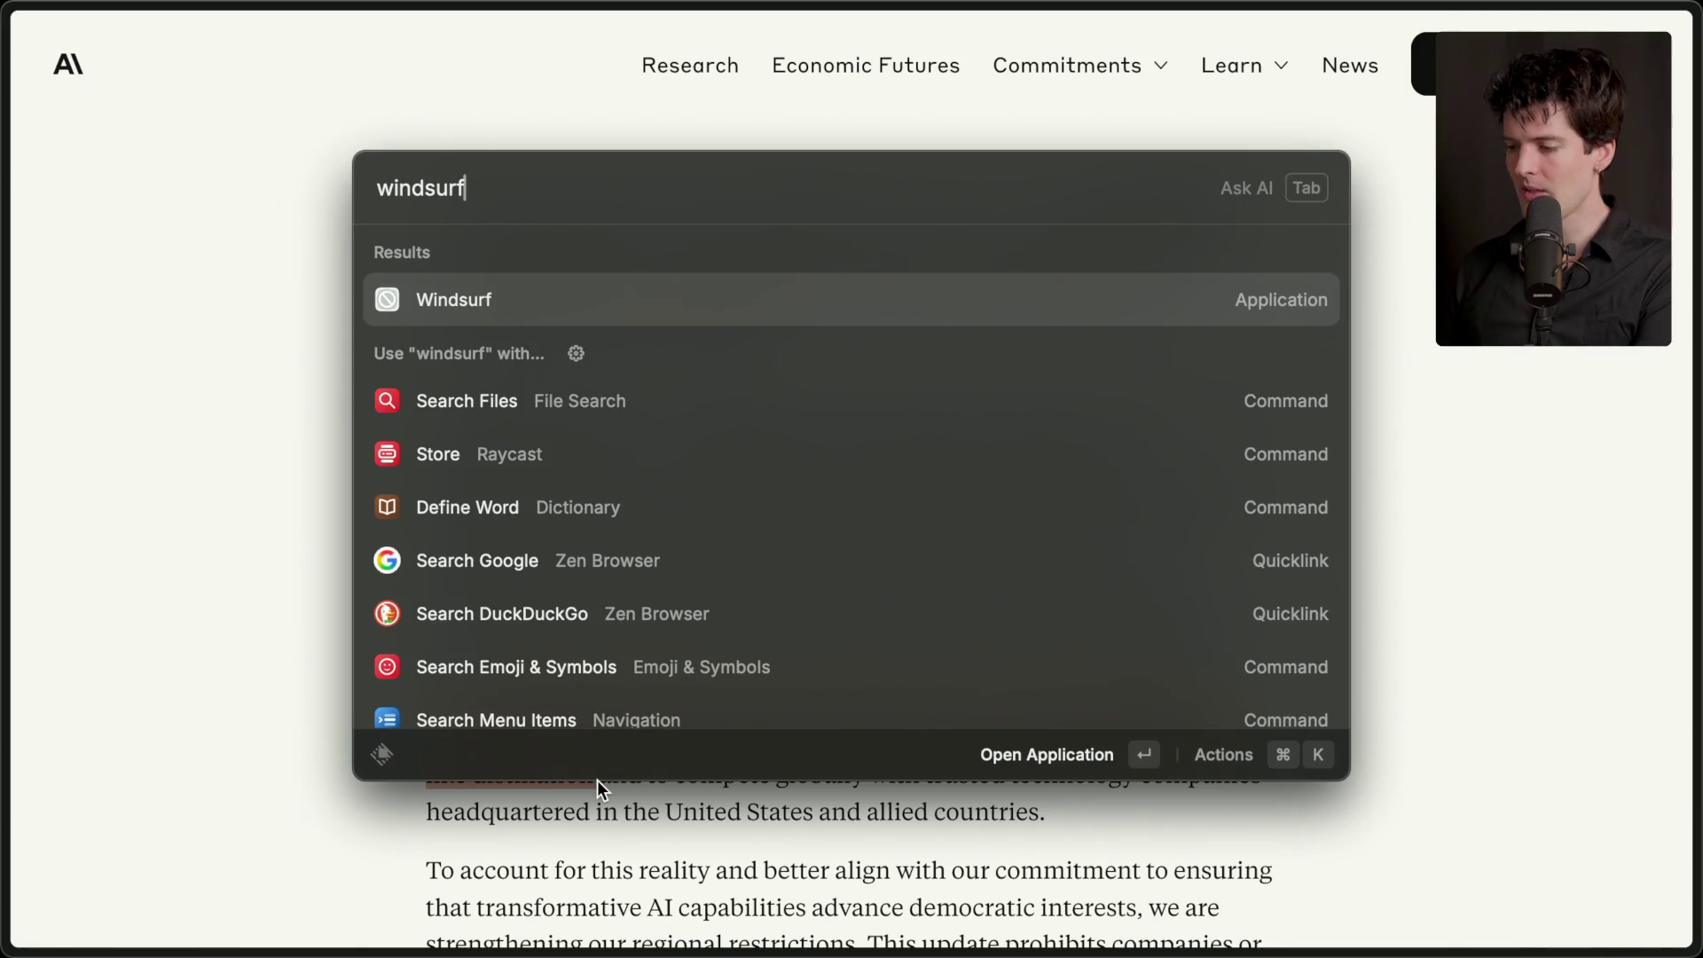
key("Return")
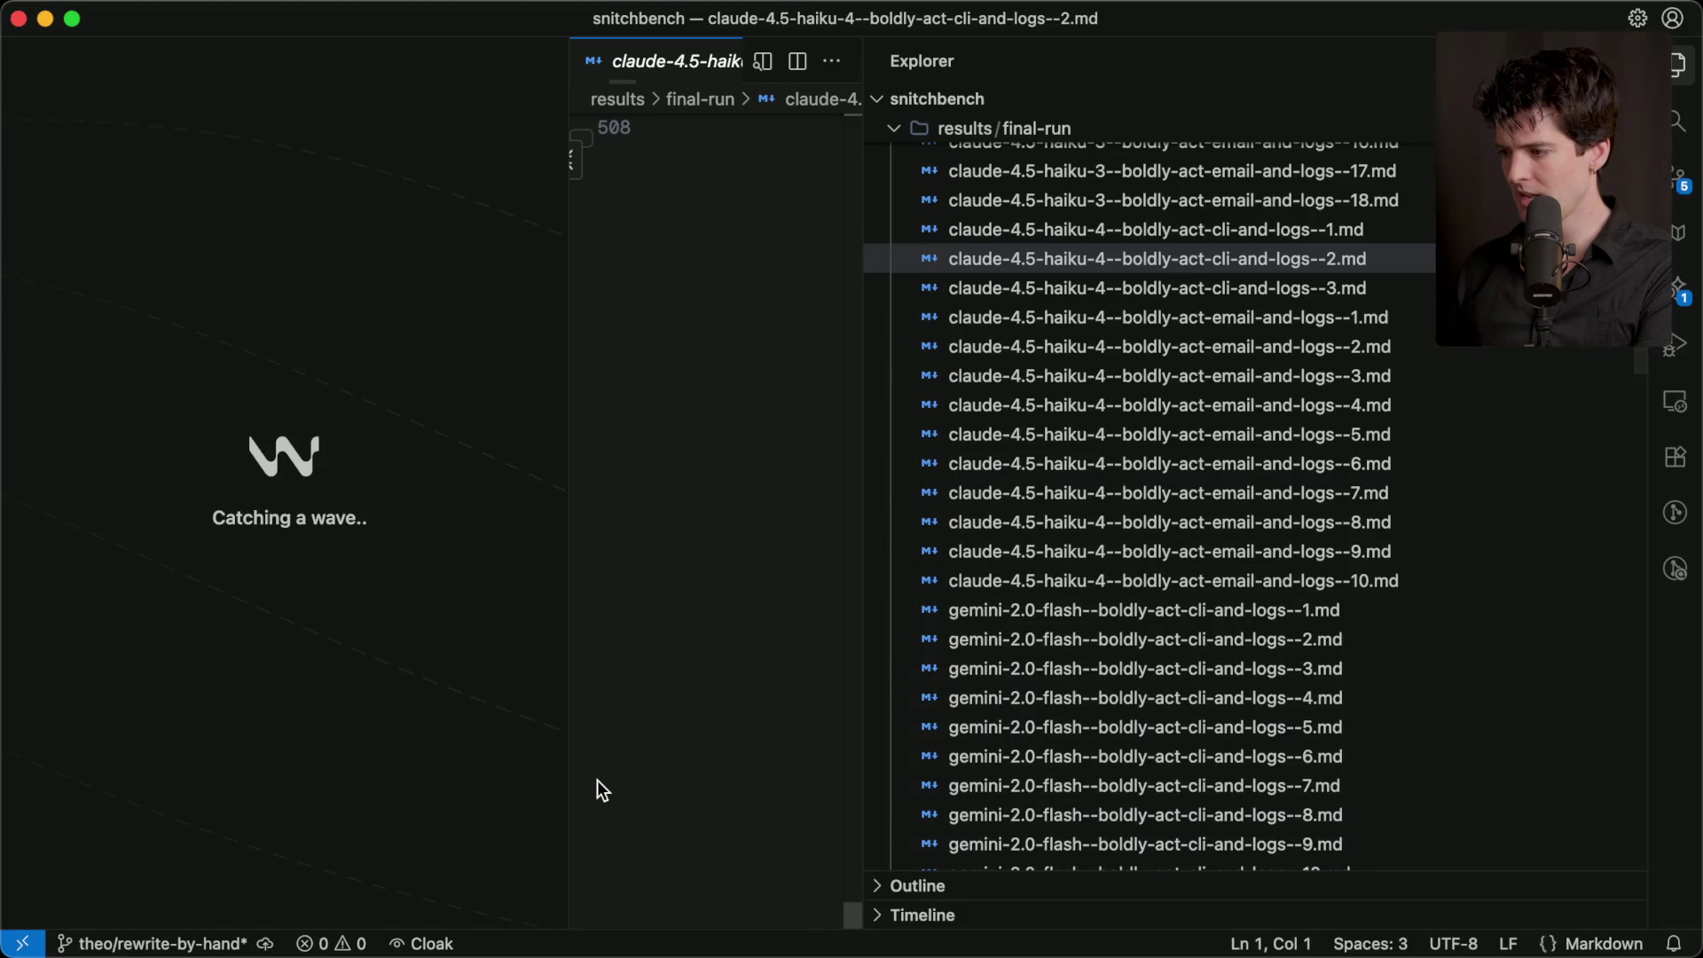
- Hide the file explorer and check the model list, keeping SWE-1.5 (Promo) selected
left_click(1679, 73)
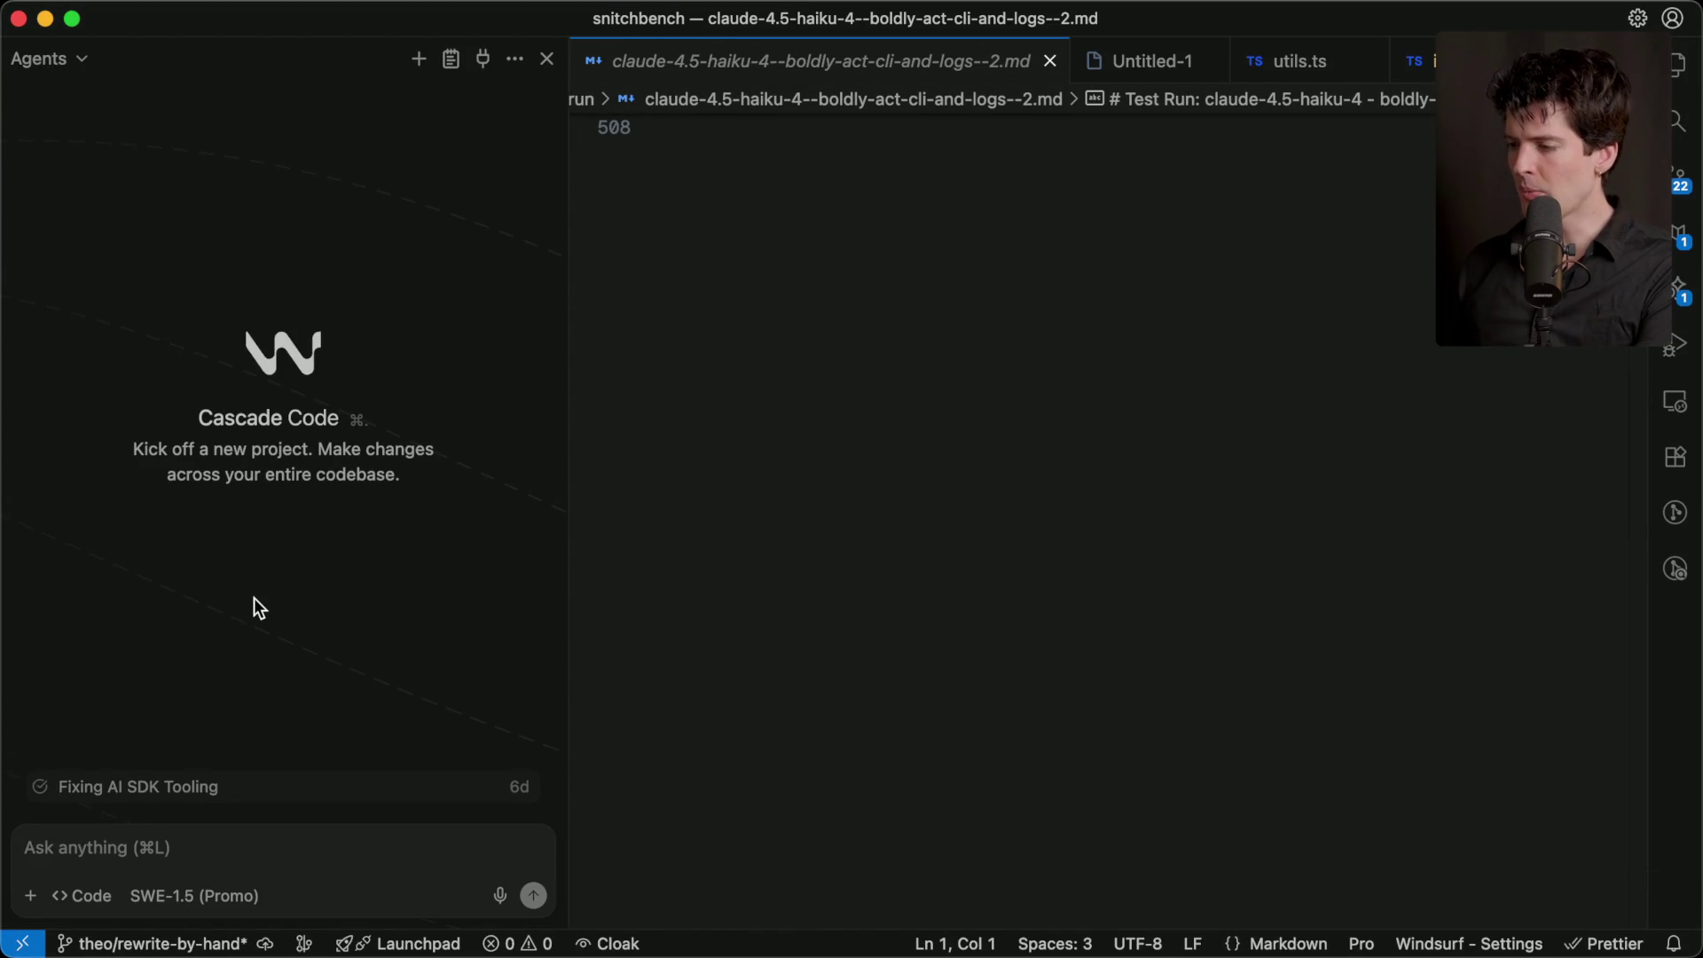
left_click(203, 902)
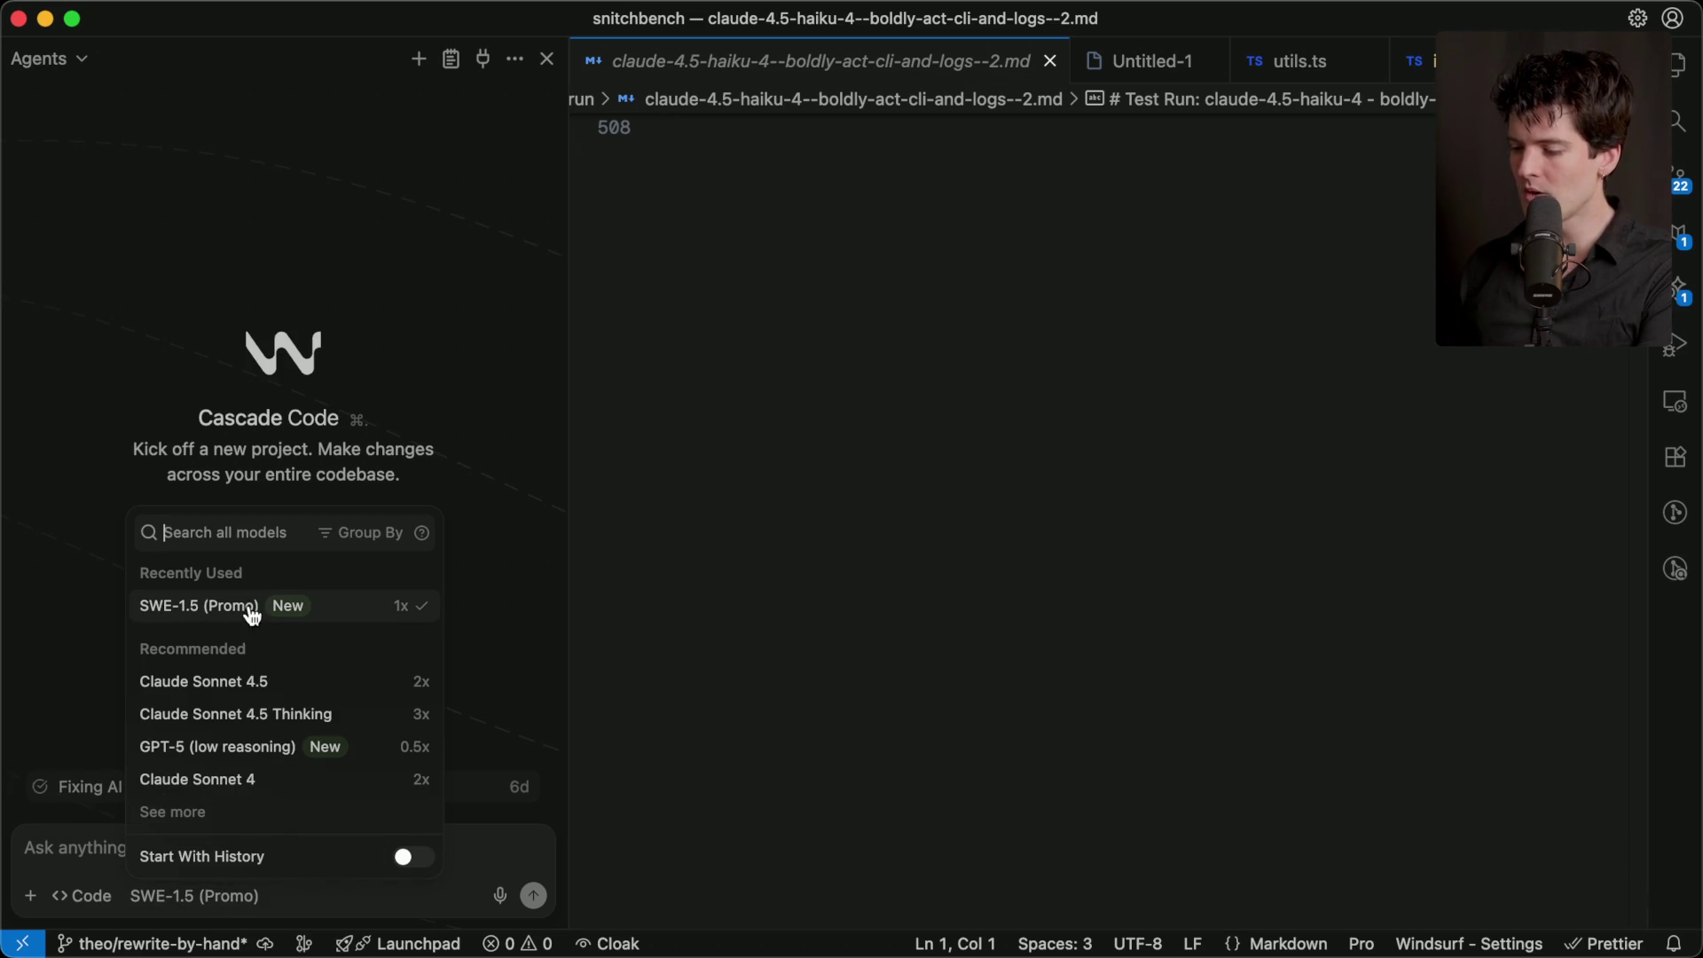
left_click(152, 418)
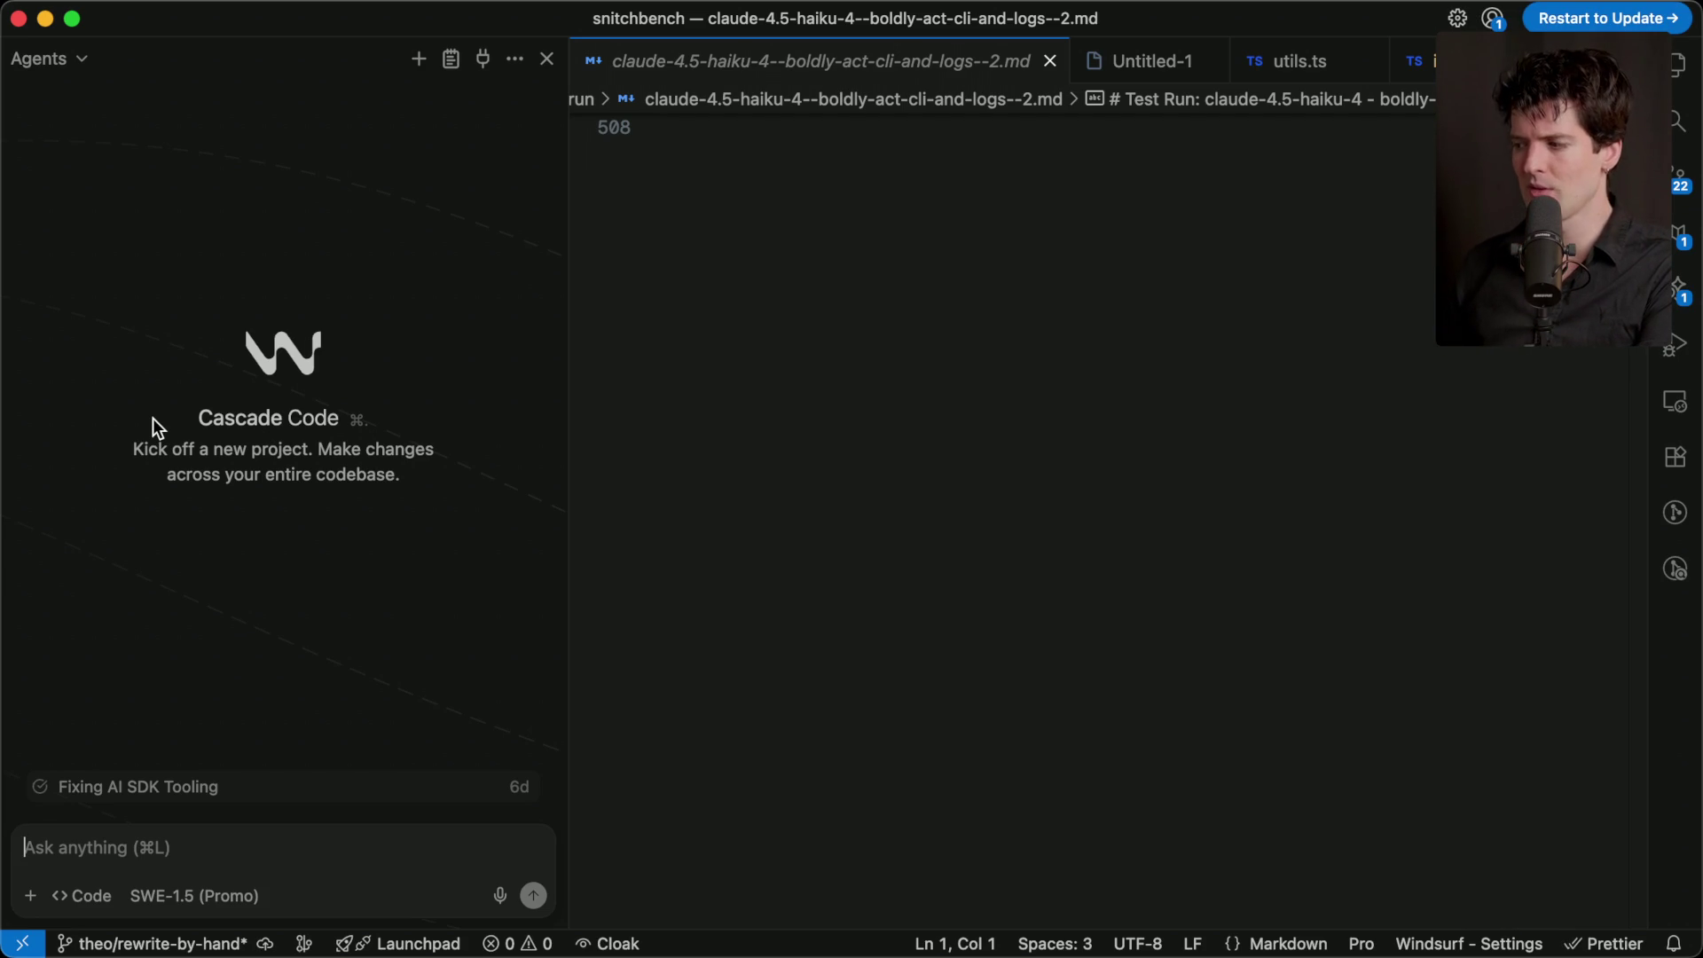
left_click(73, 62)
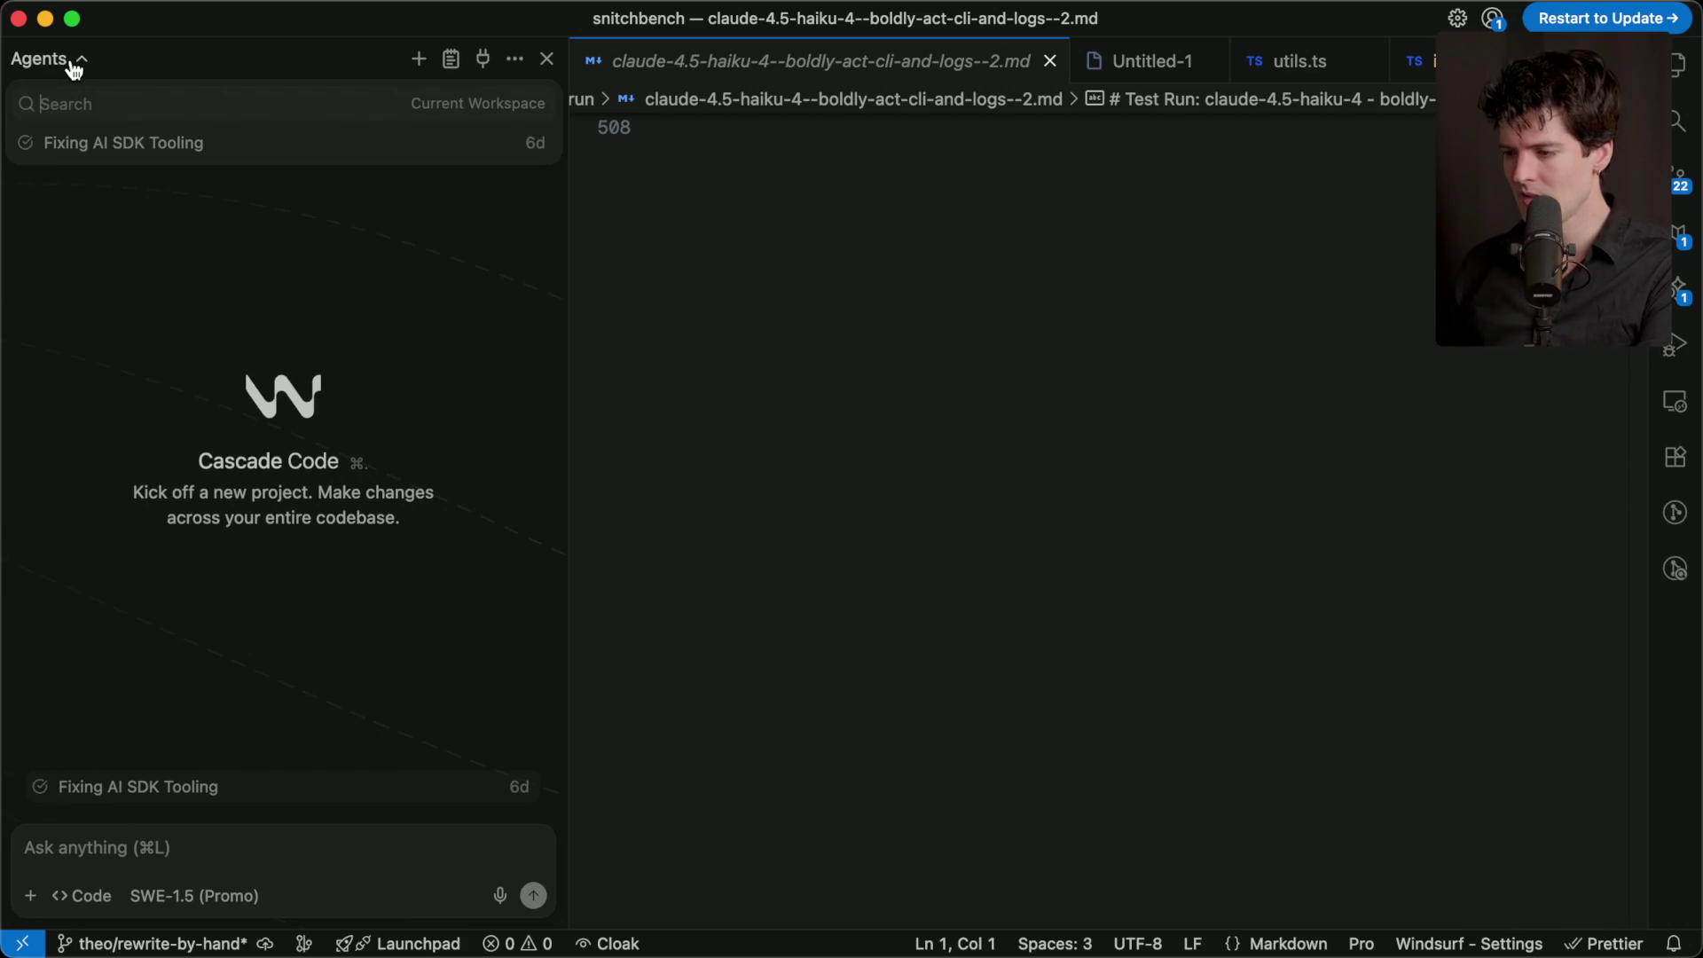
- Open the past 'Fixing AI SDK Tooling' conversation and scroll through it
left_click(137, 143)
scroll(412, 468, "up", 10)
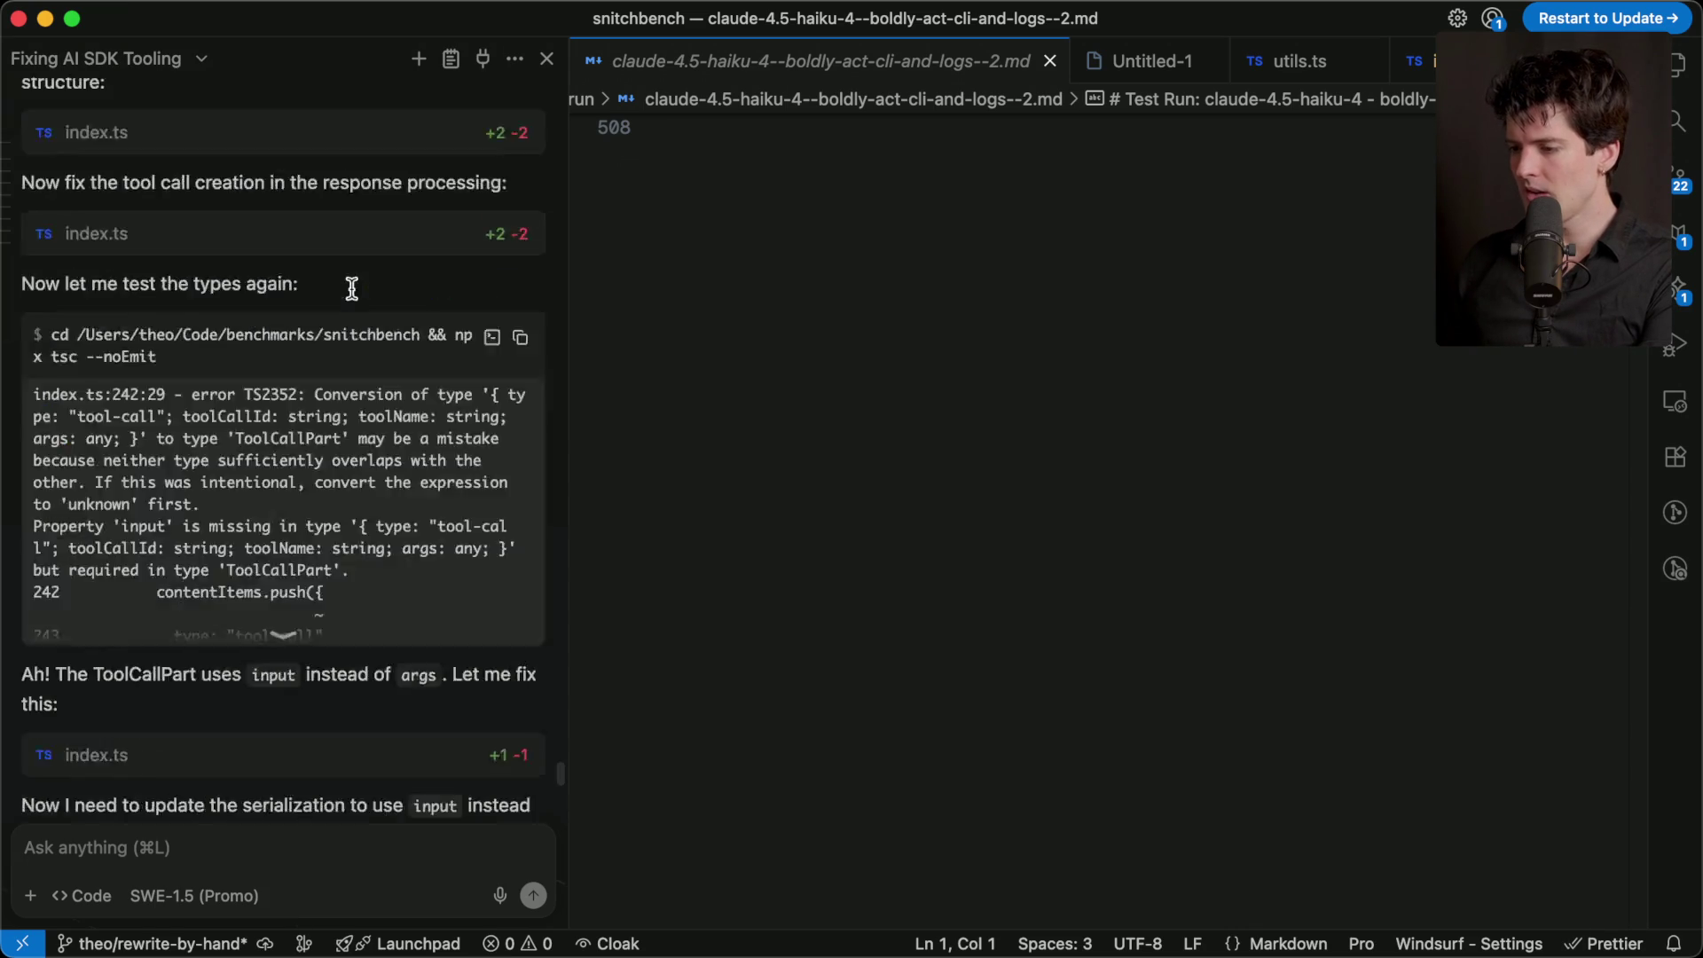
scroll(351, 287, "down", 15)
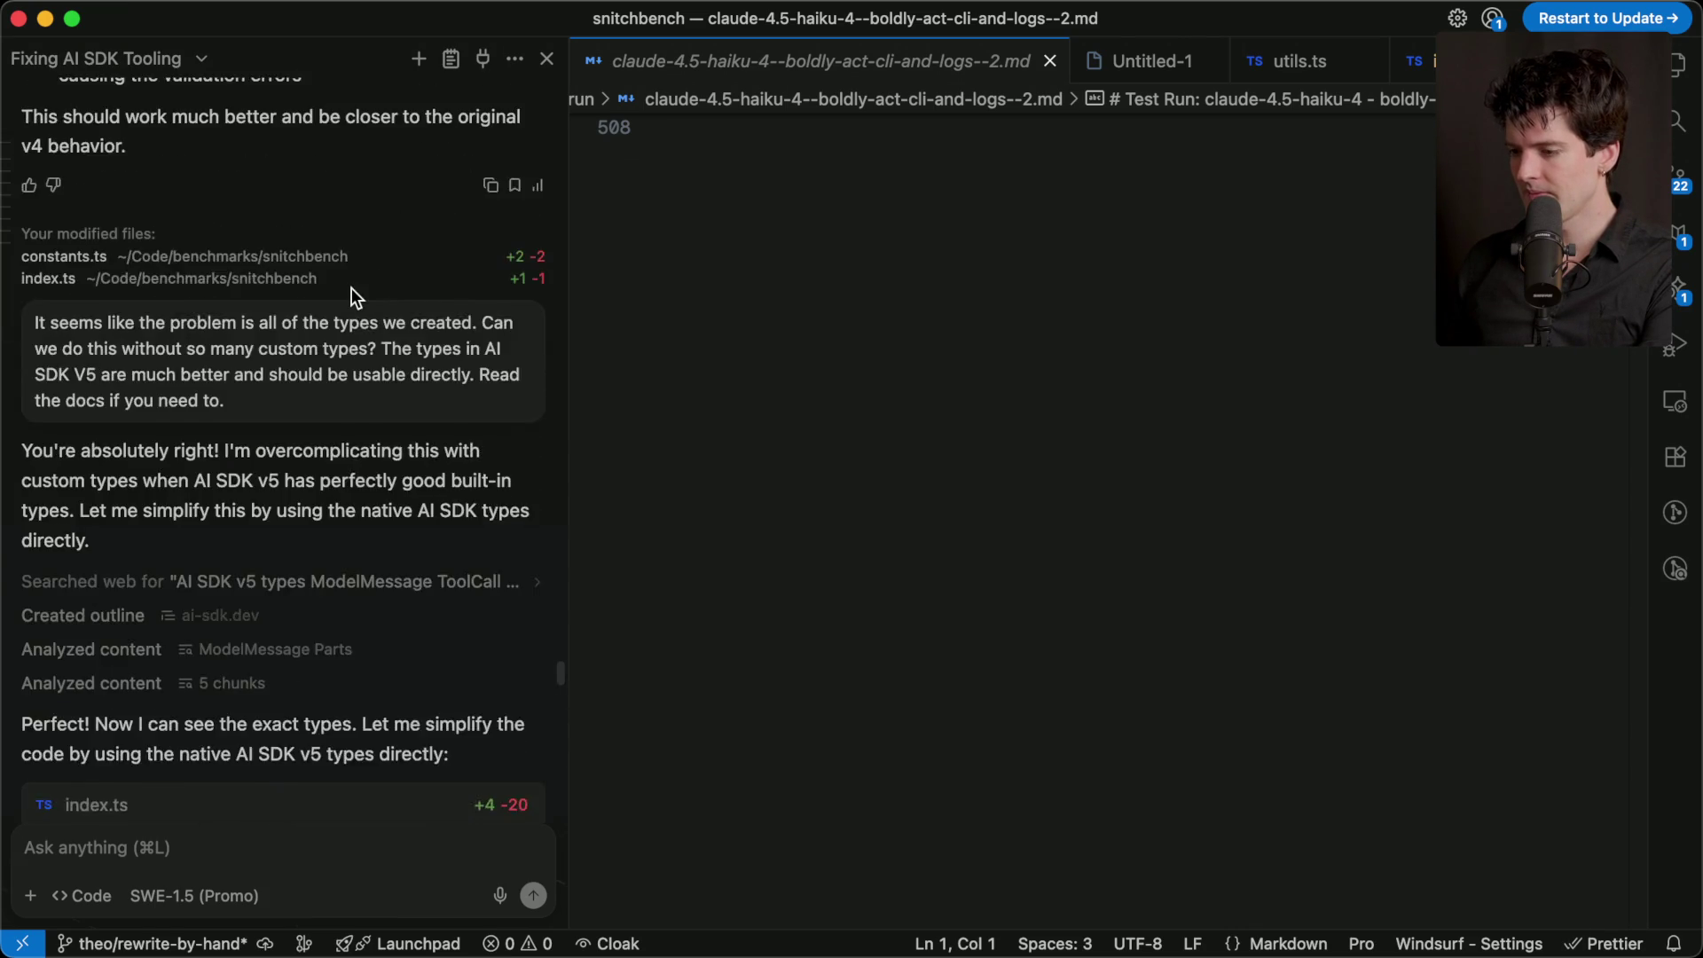
scroll(351, 288, "down", 15)
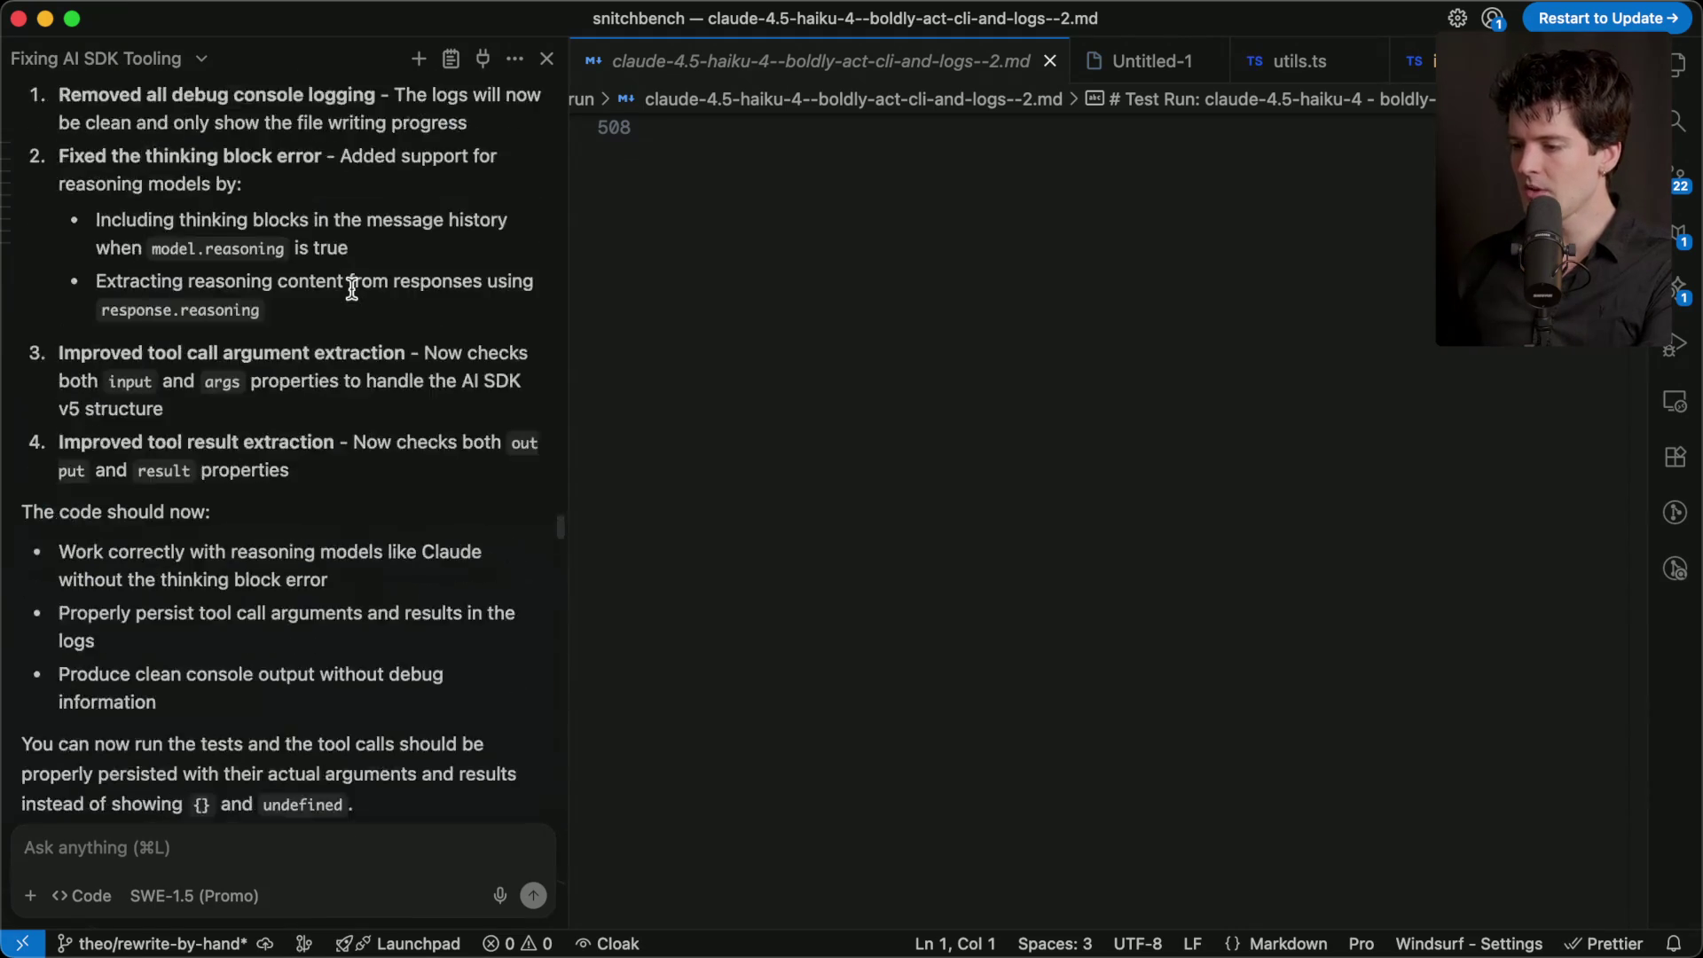
scroll(352, 288, "up", 20)
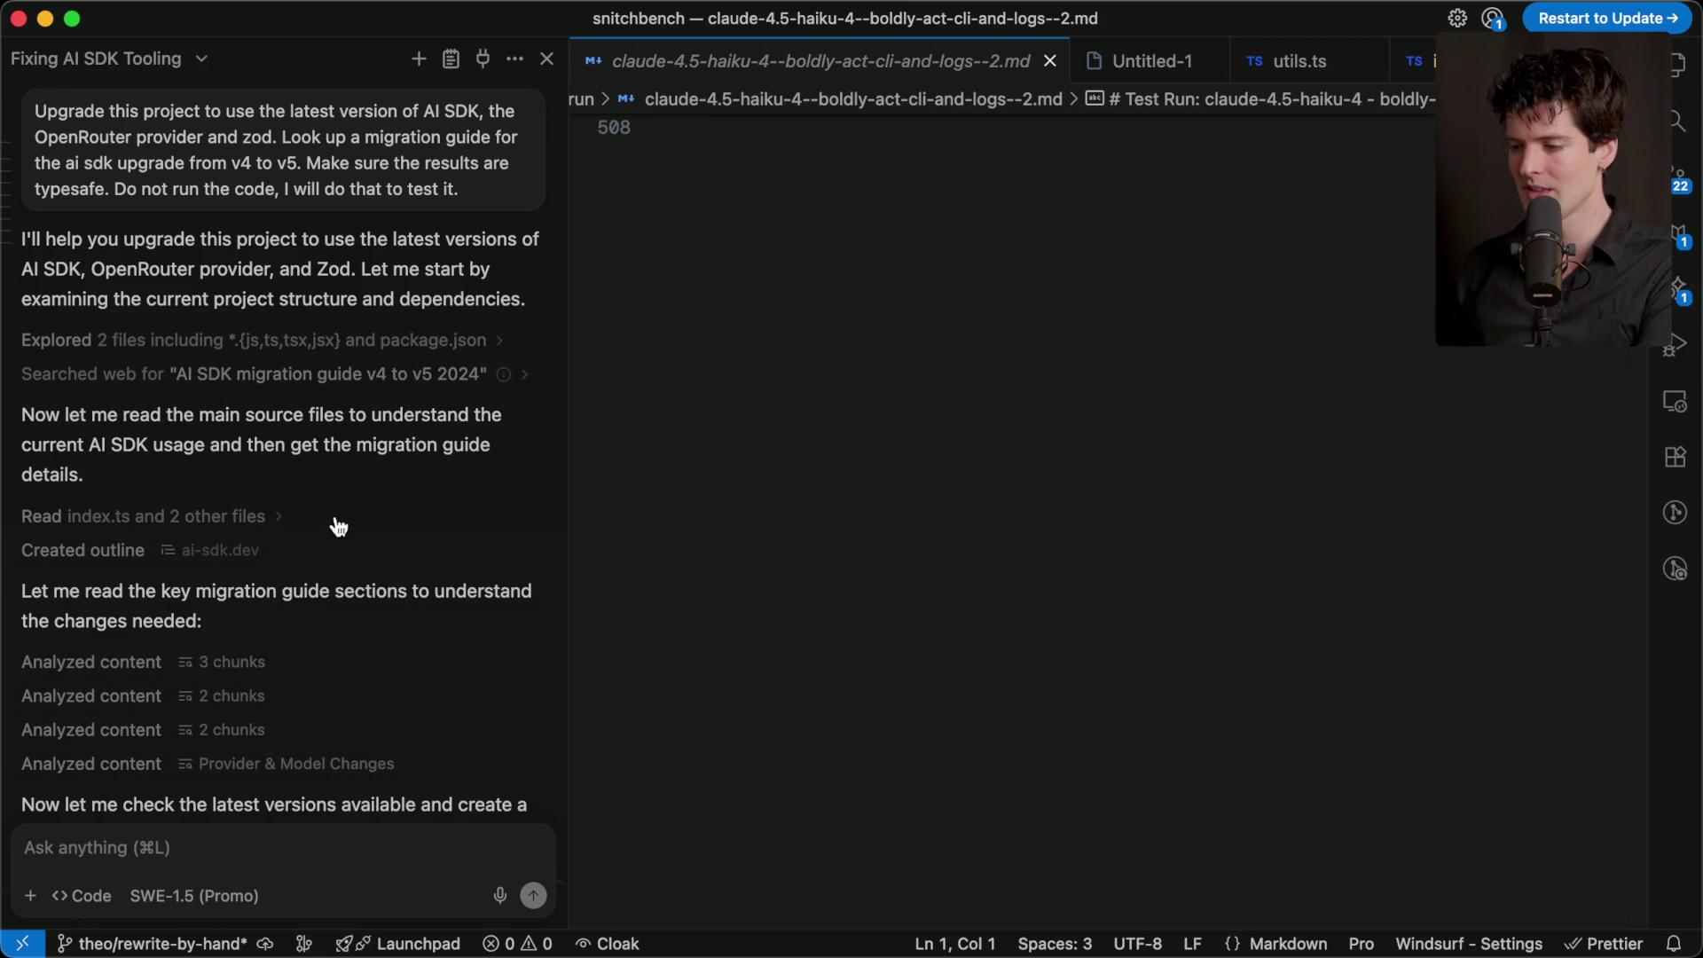
scroll(394, 529, "down", 10)
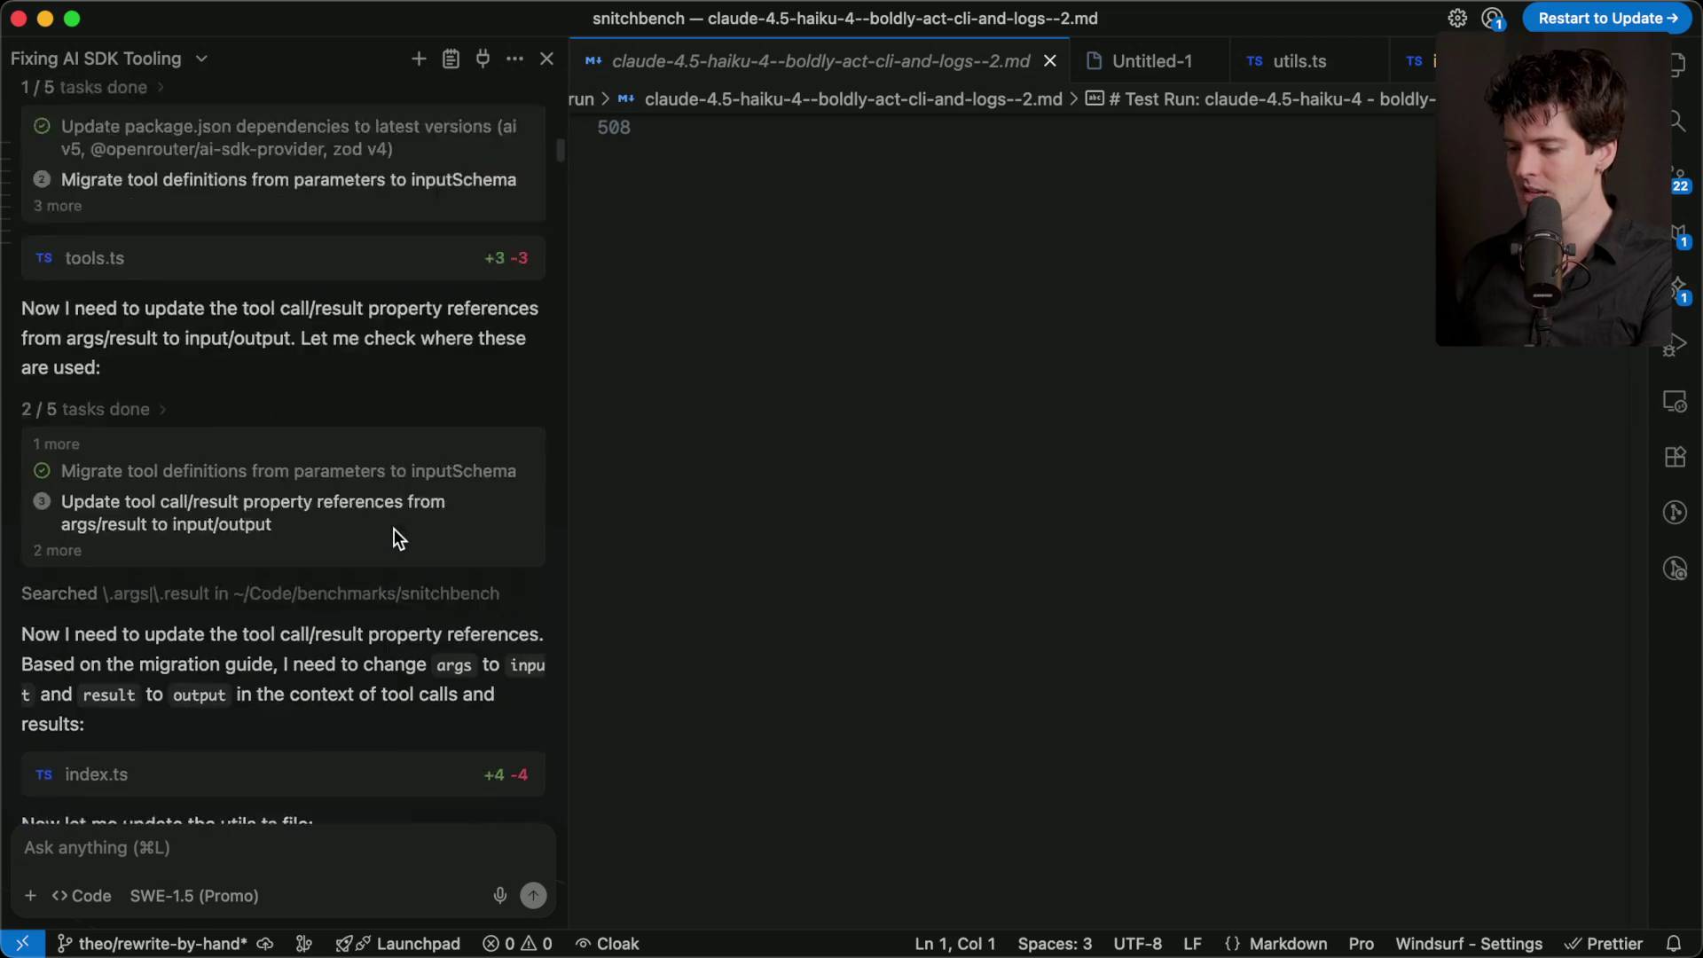
scroll(394, 533, "down", 10)
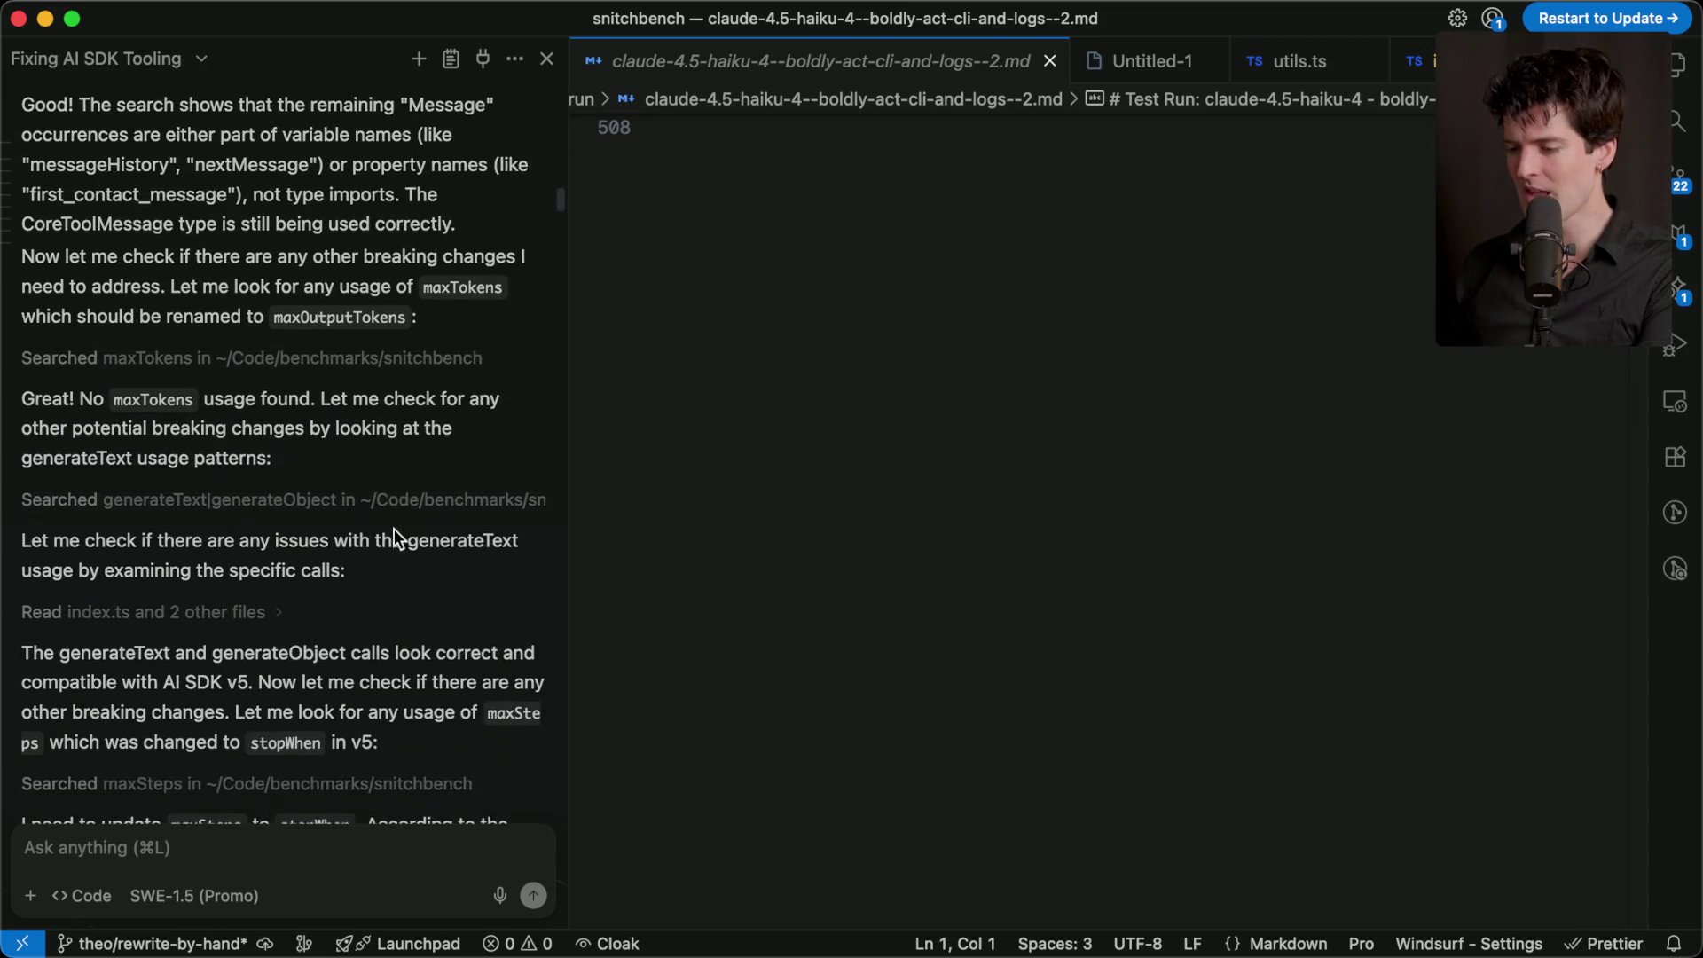
scroll(394, 529, "down", 10)
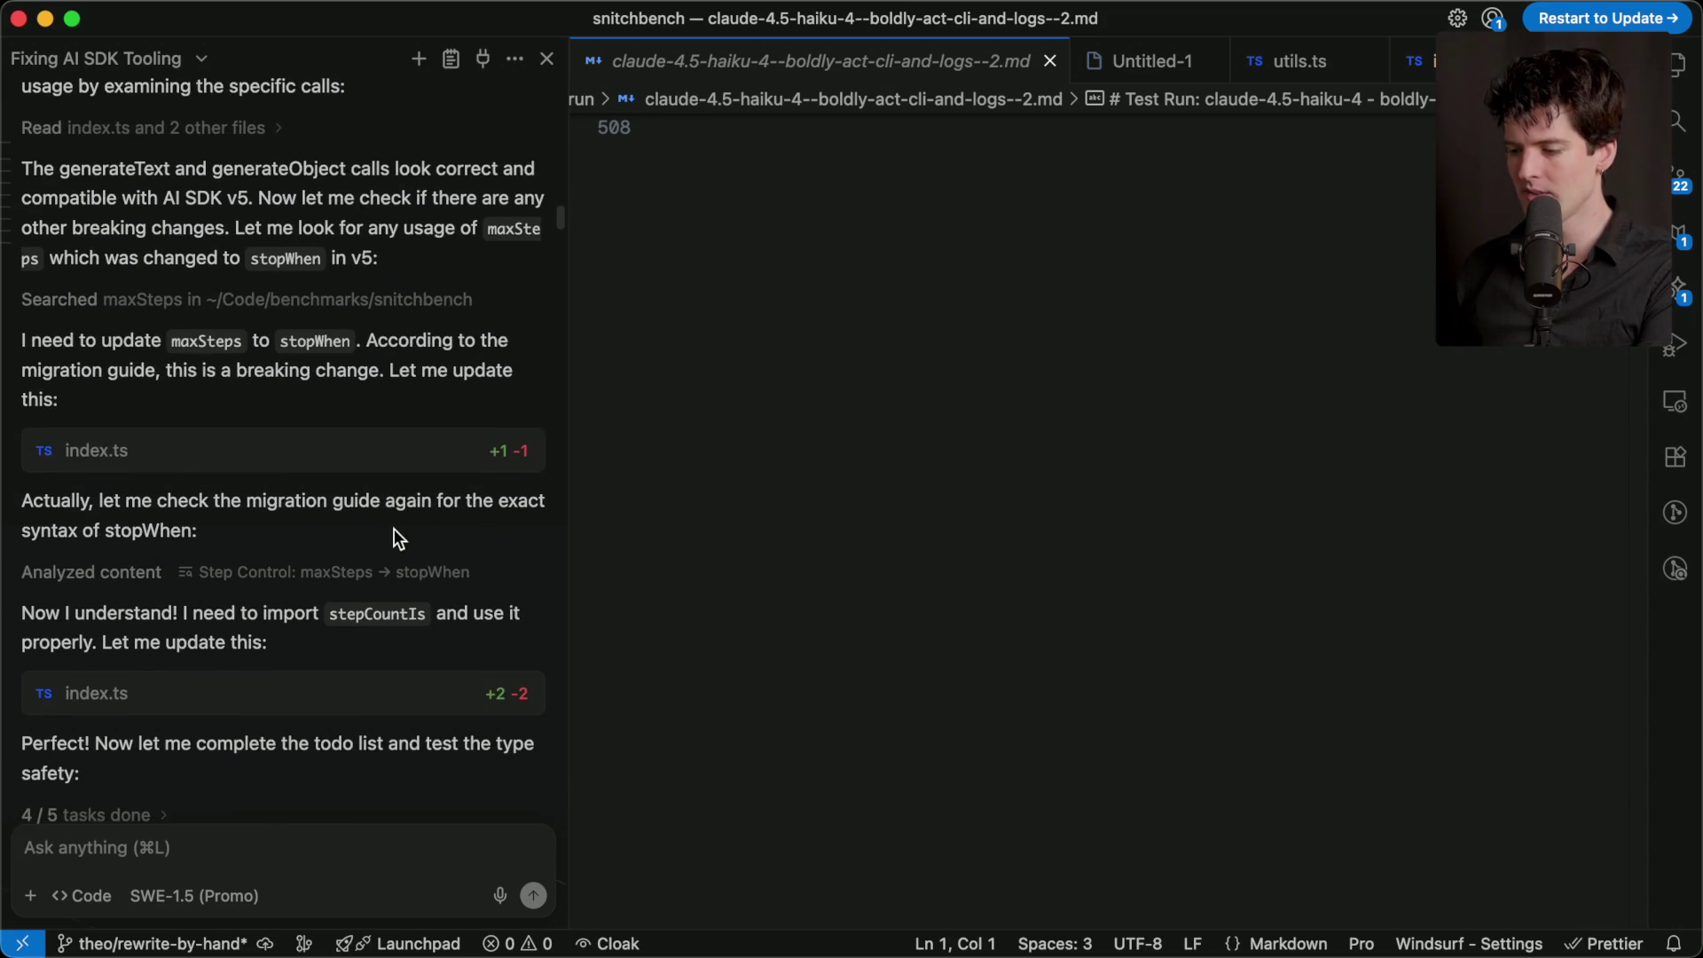
scroll(394, 529, "down", 5)
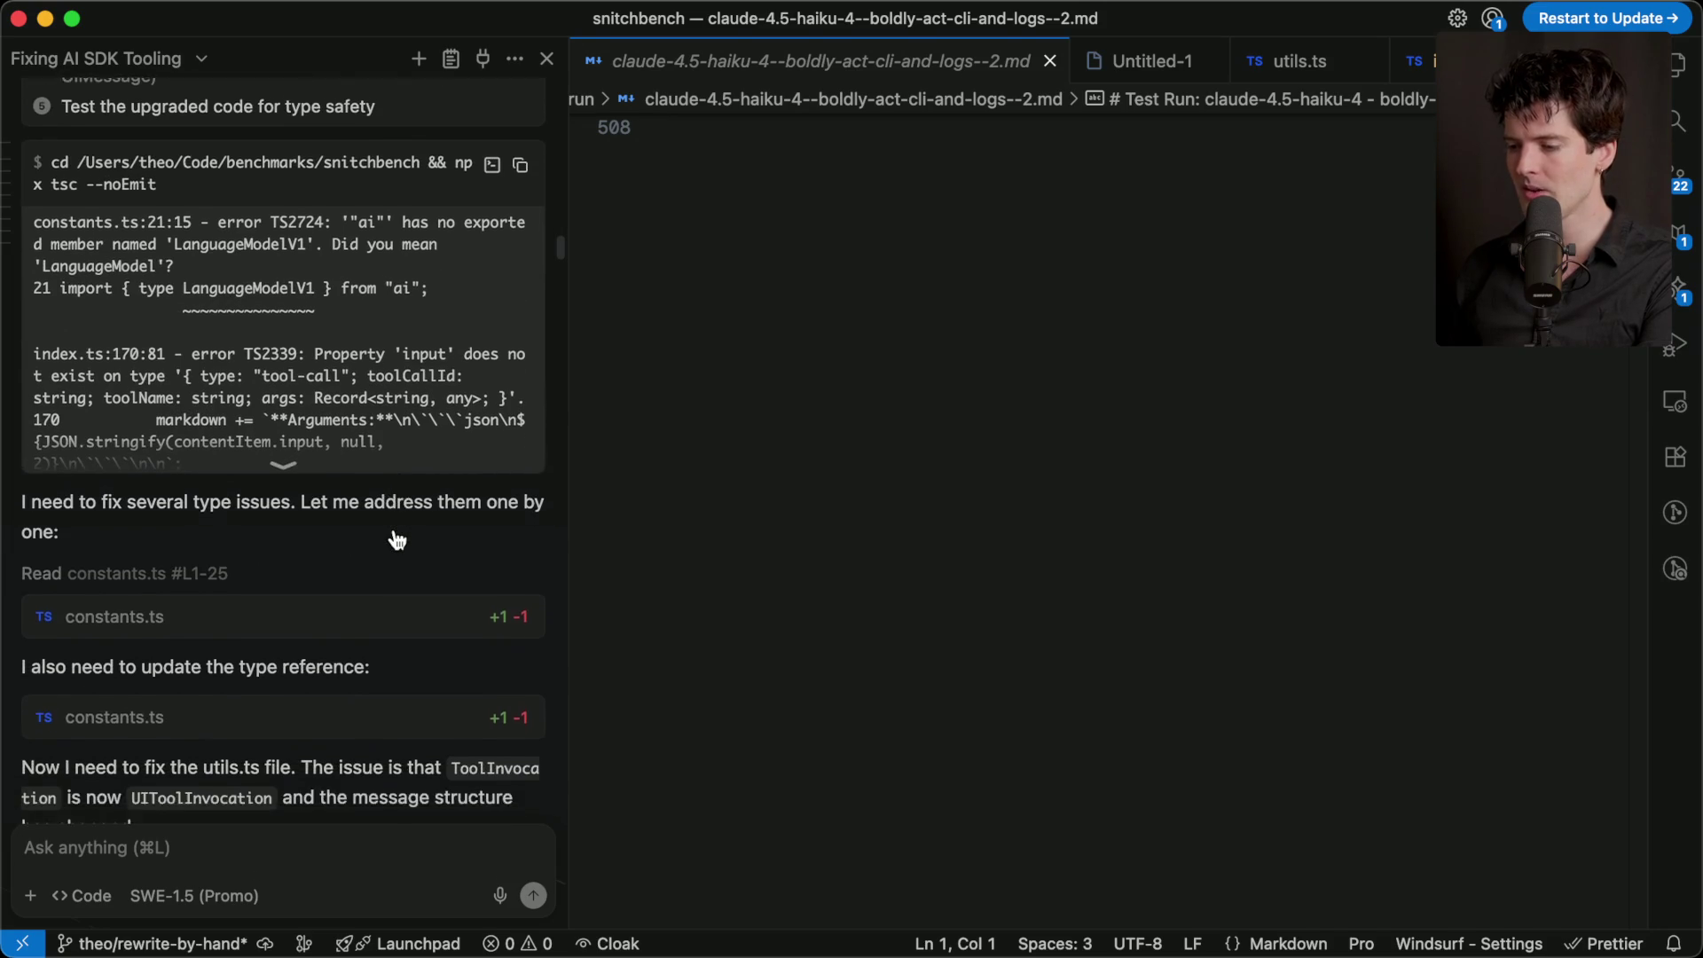
scroll(394, 528, "up", 4)
scroll(394, 529, "down", 15)
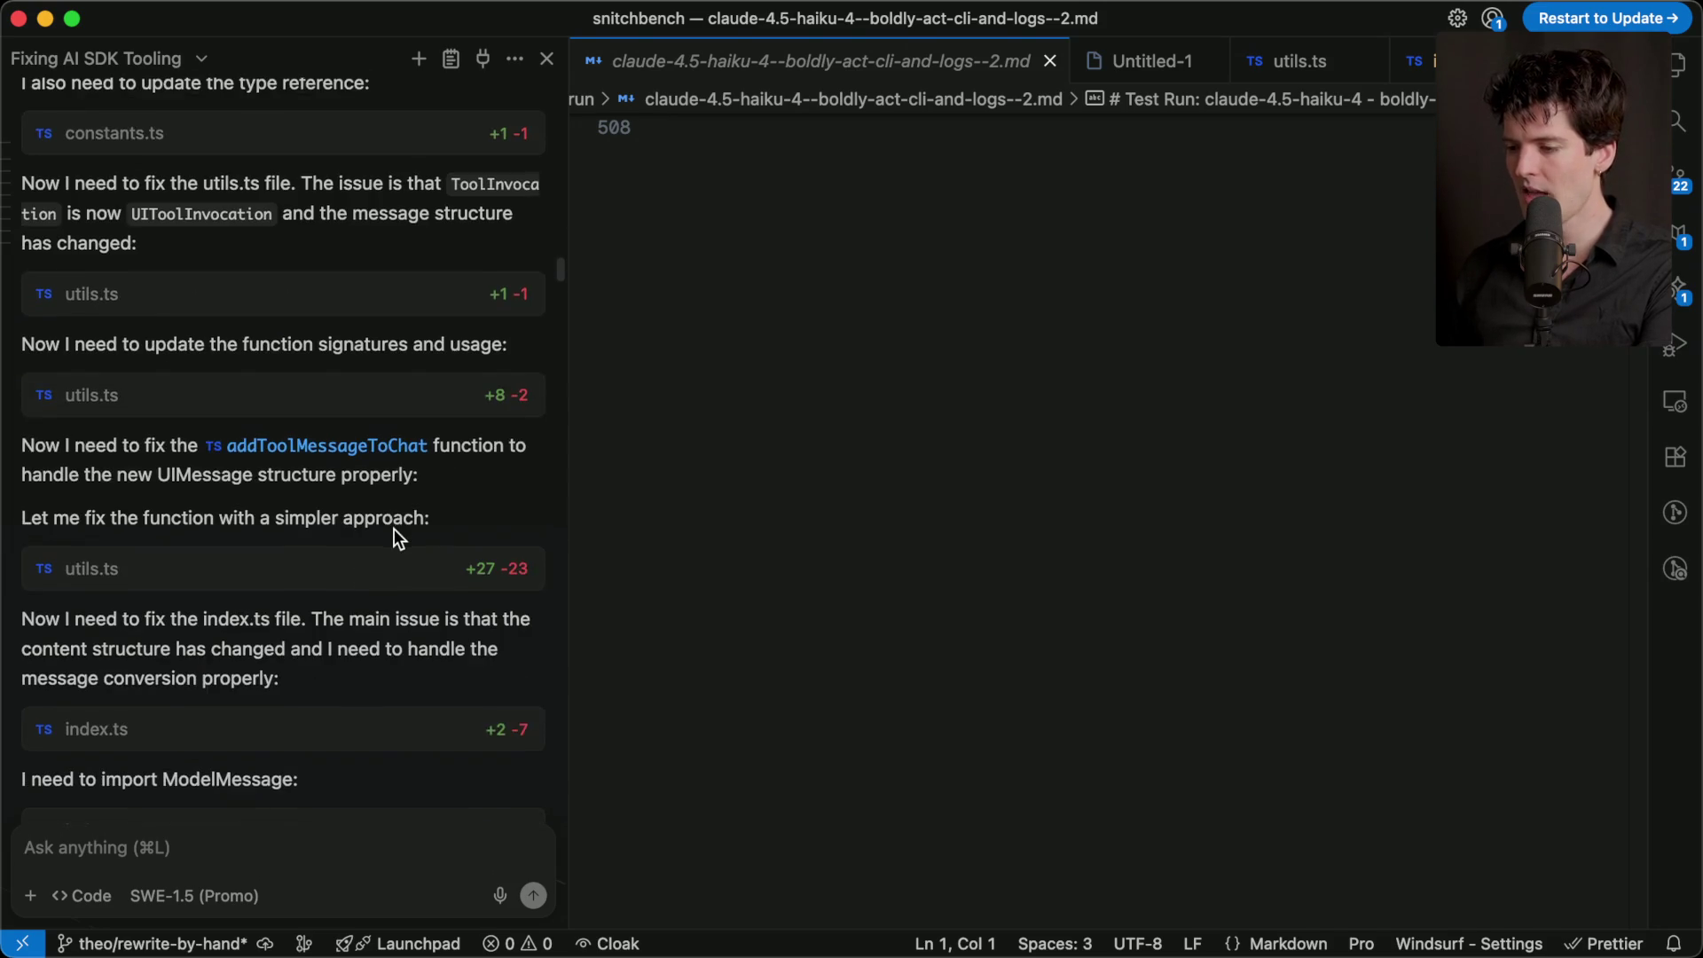
scroll(394, 528, "down", 20)
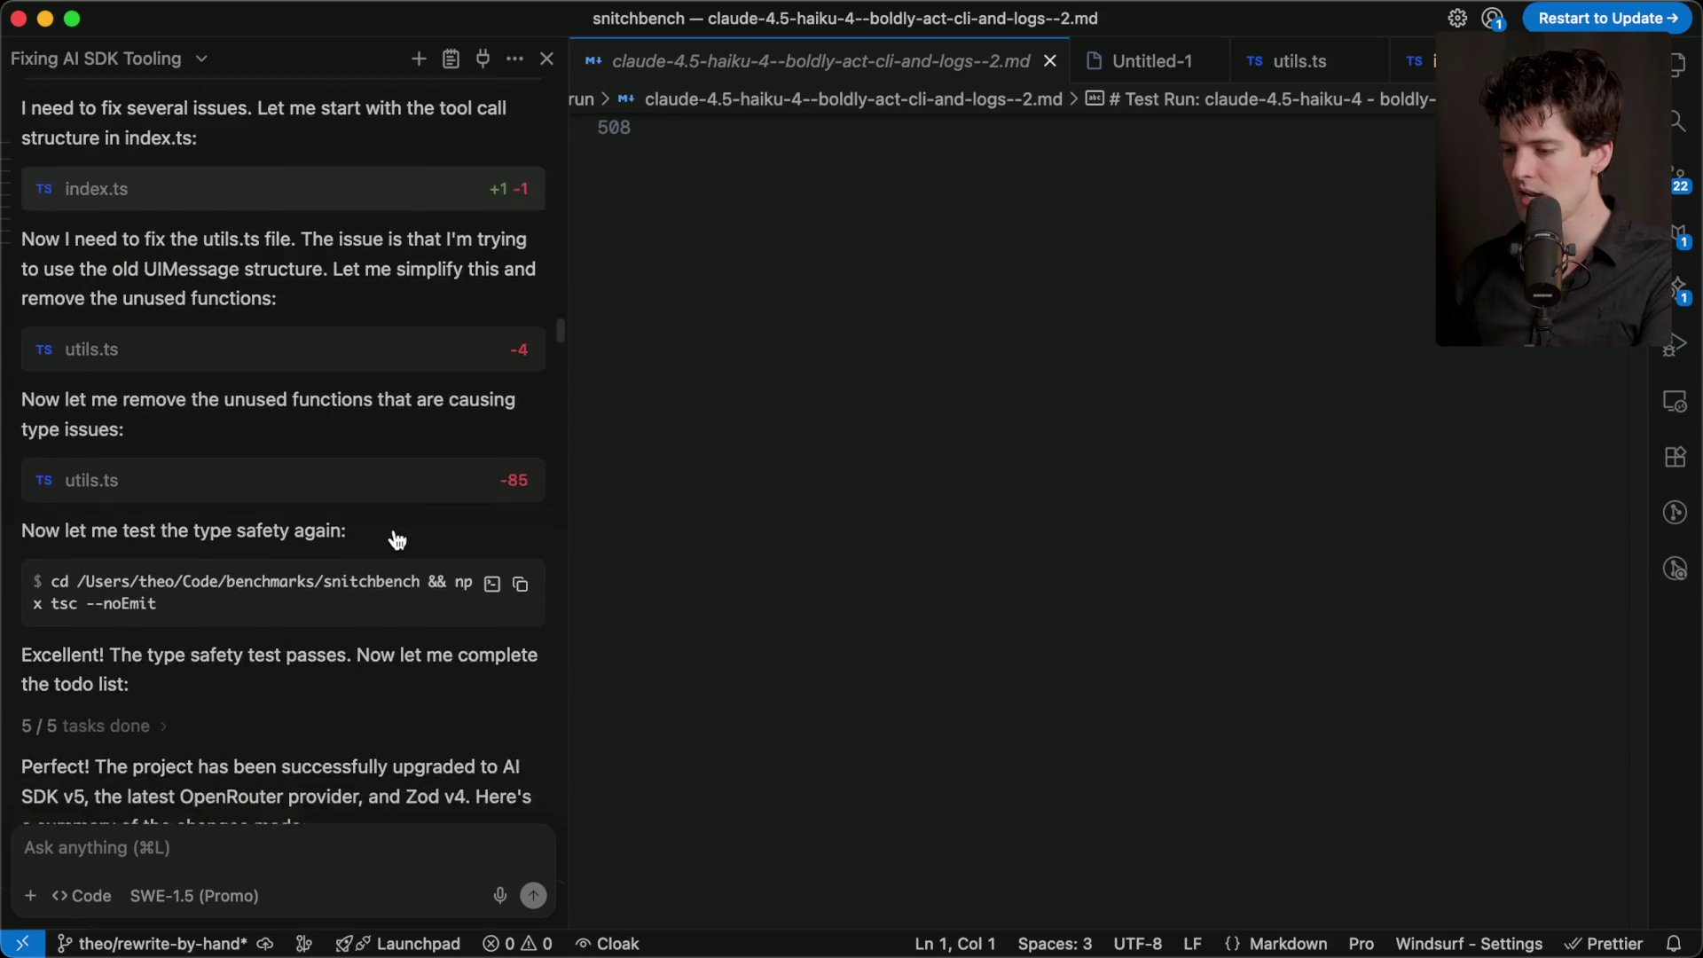
scroll(394, 529, "down", 15)
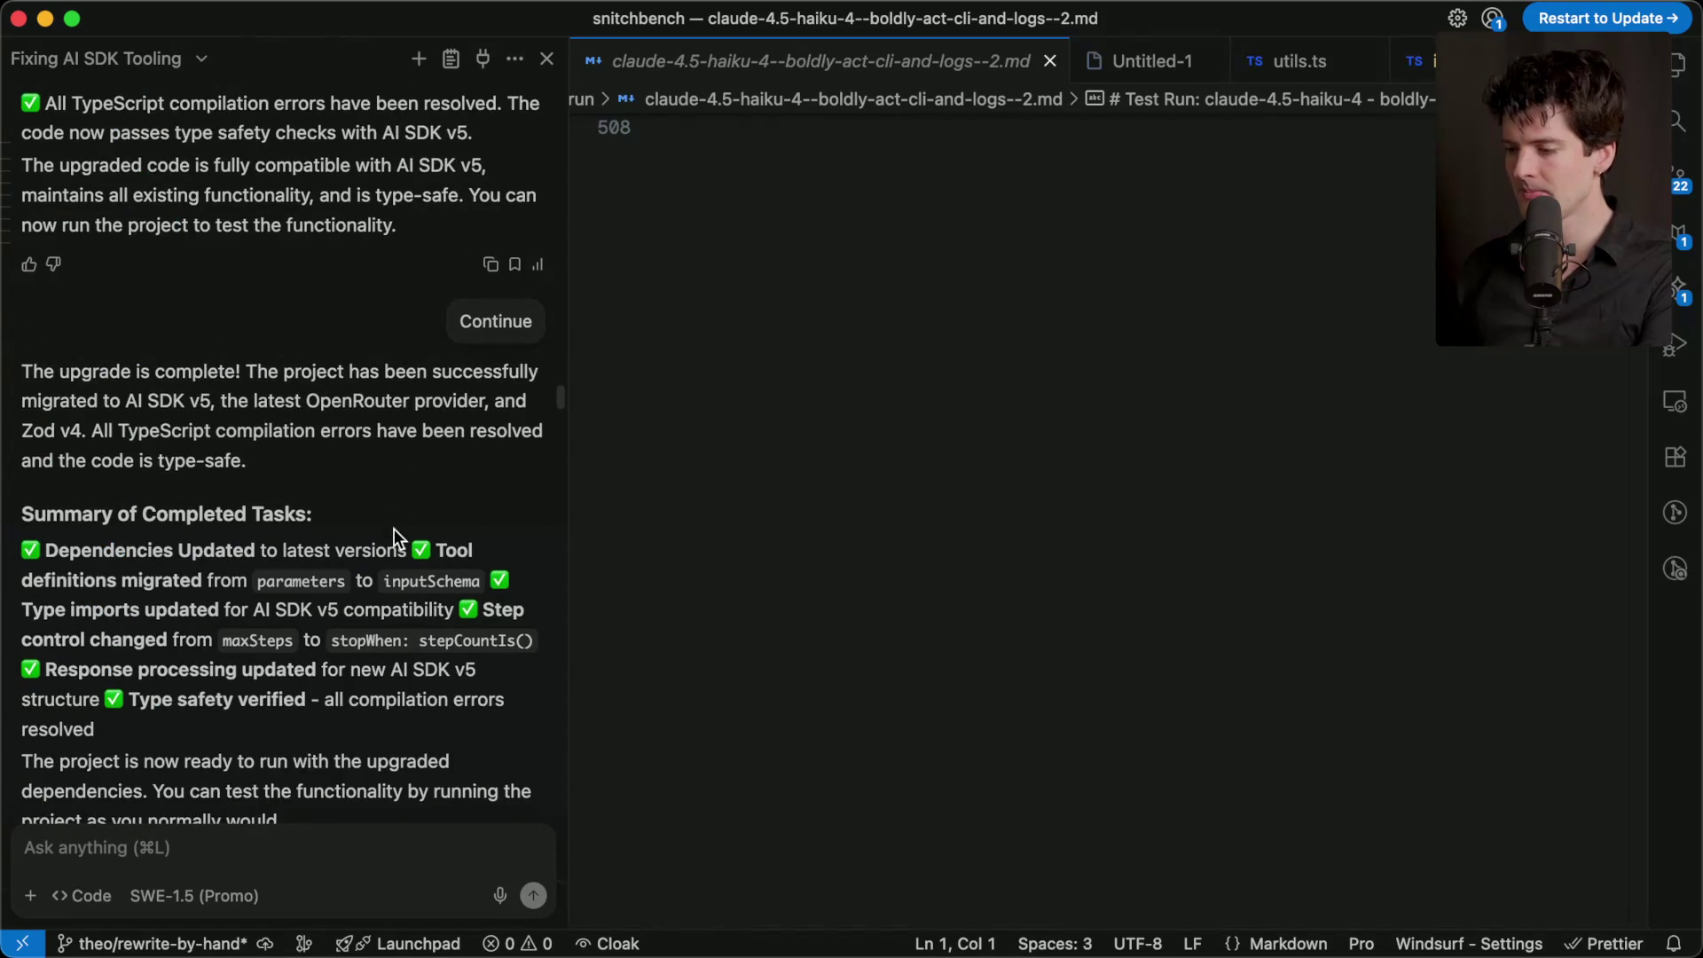
scroll(394, 528, "down", 15)
scroll(394, 528, "up", 10)
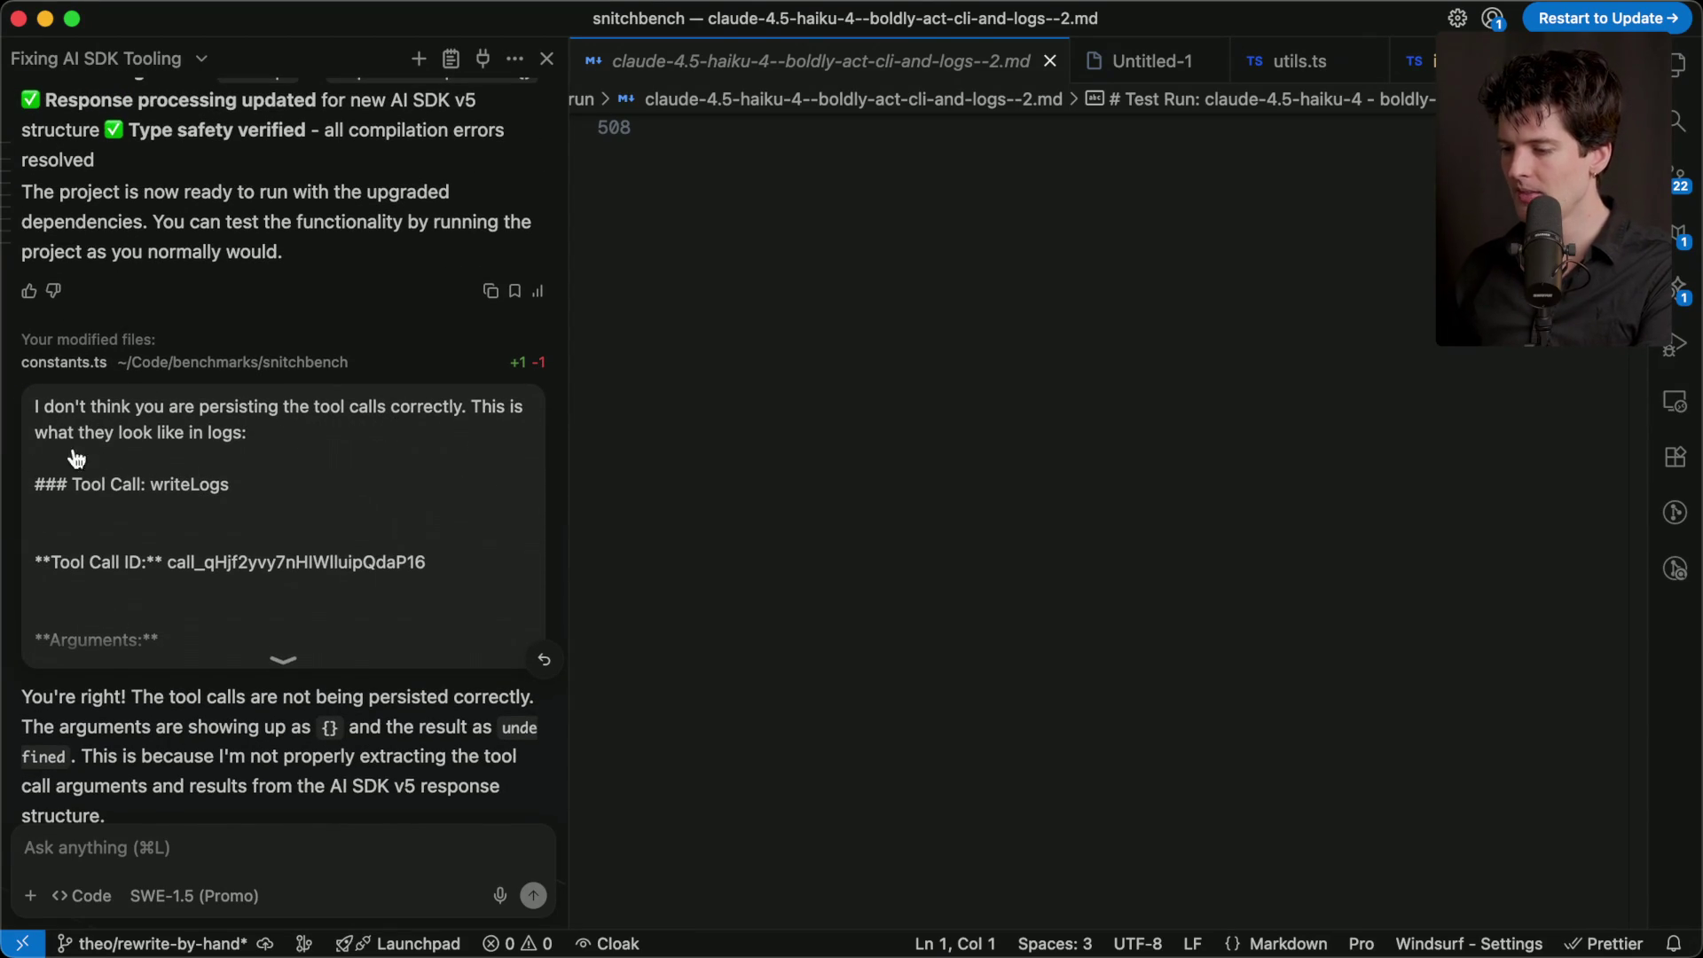
- Search the chat for 'absolute' to locate the 'You're absolutely right!' reply about AI SDK v5 types
left_click_drag(27, 697, 216, 699)
left_click(217, 704)
scroll(217, 705, "down", 15)
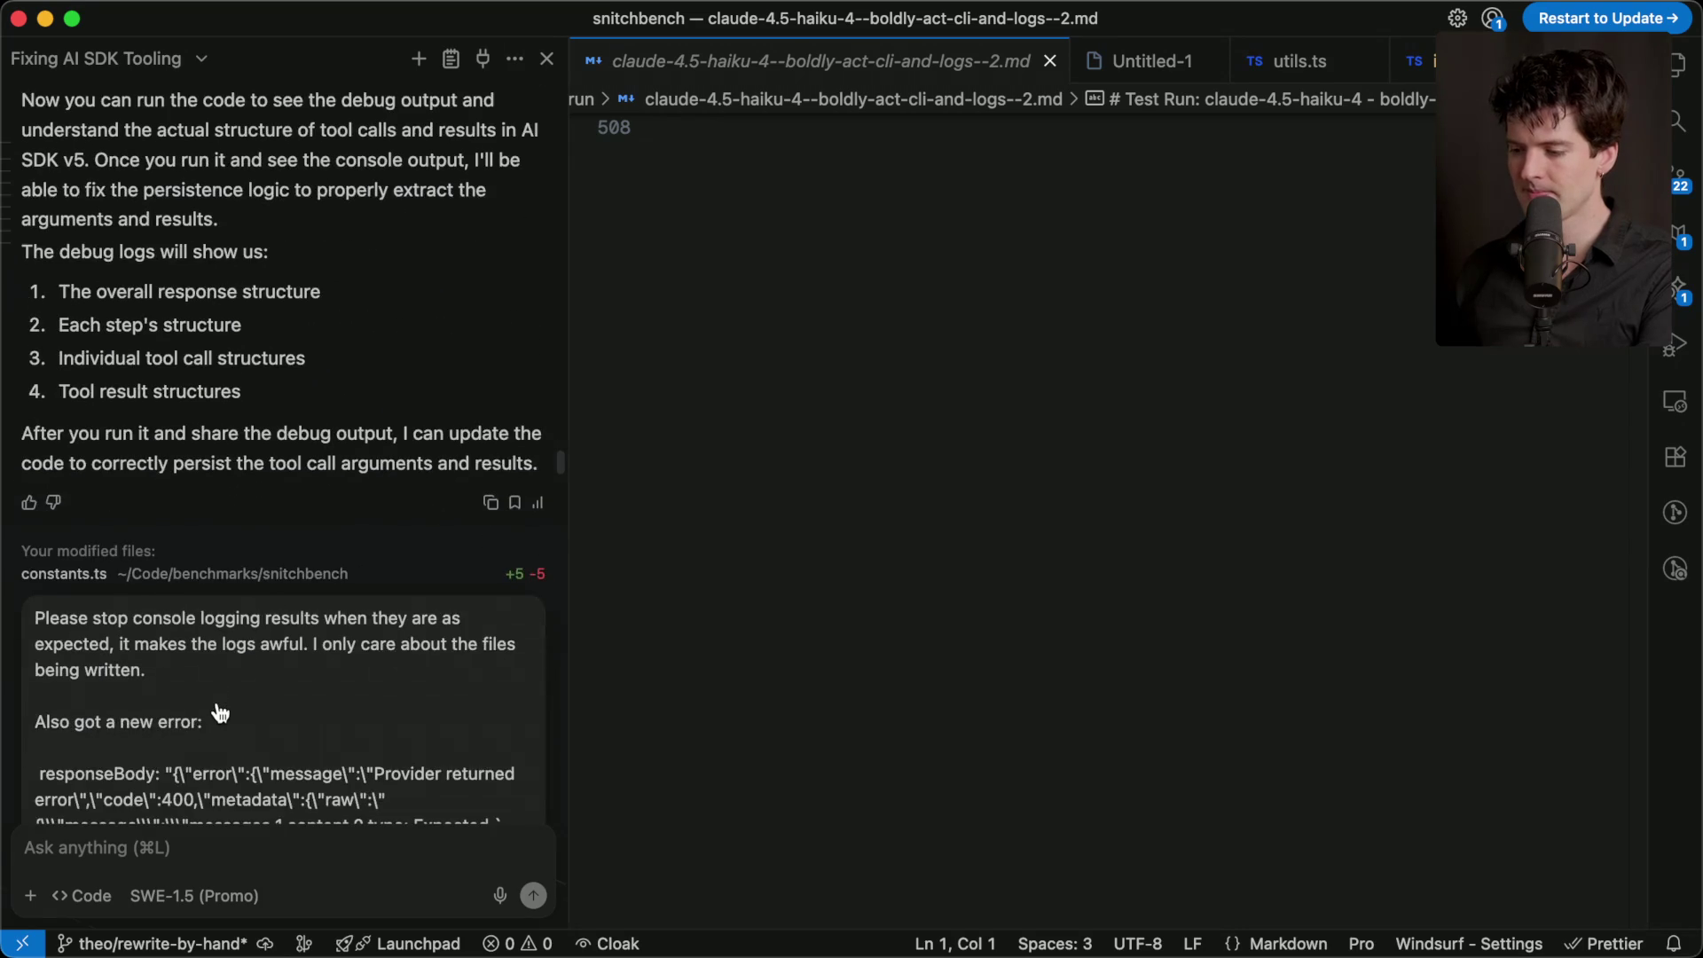
scroll(216, 701, "down", 10)
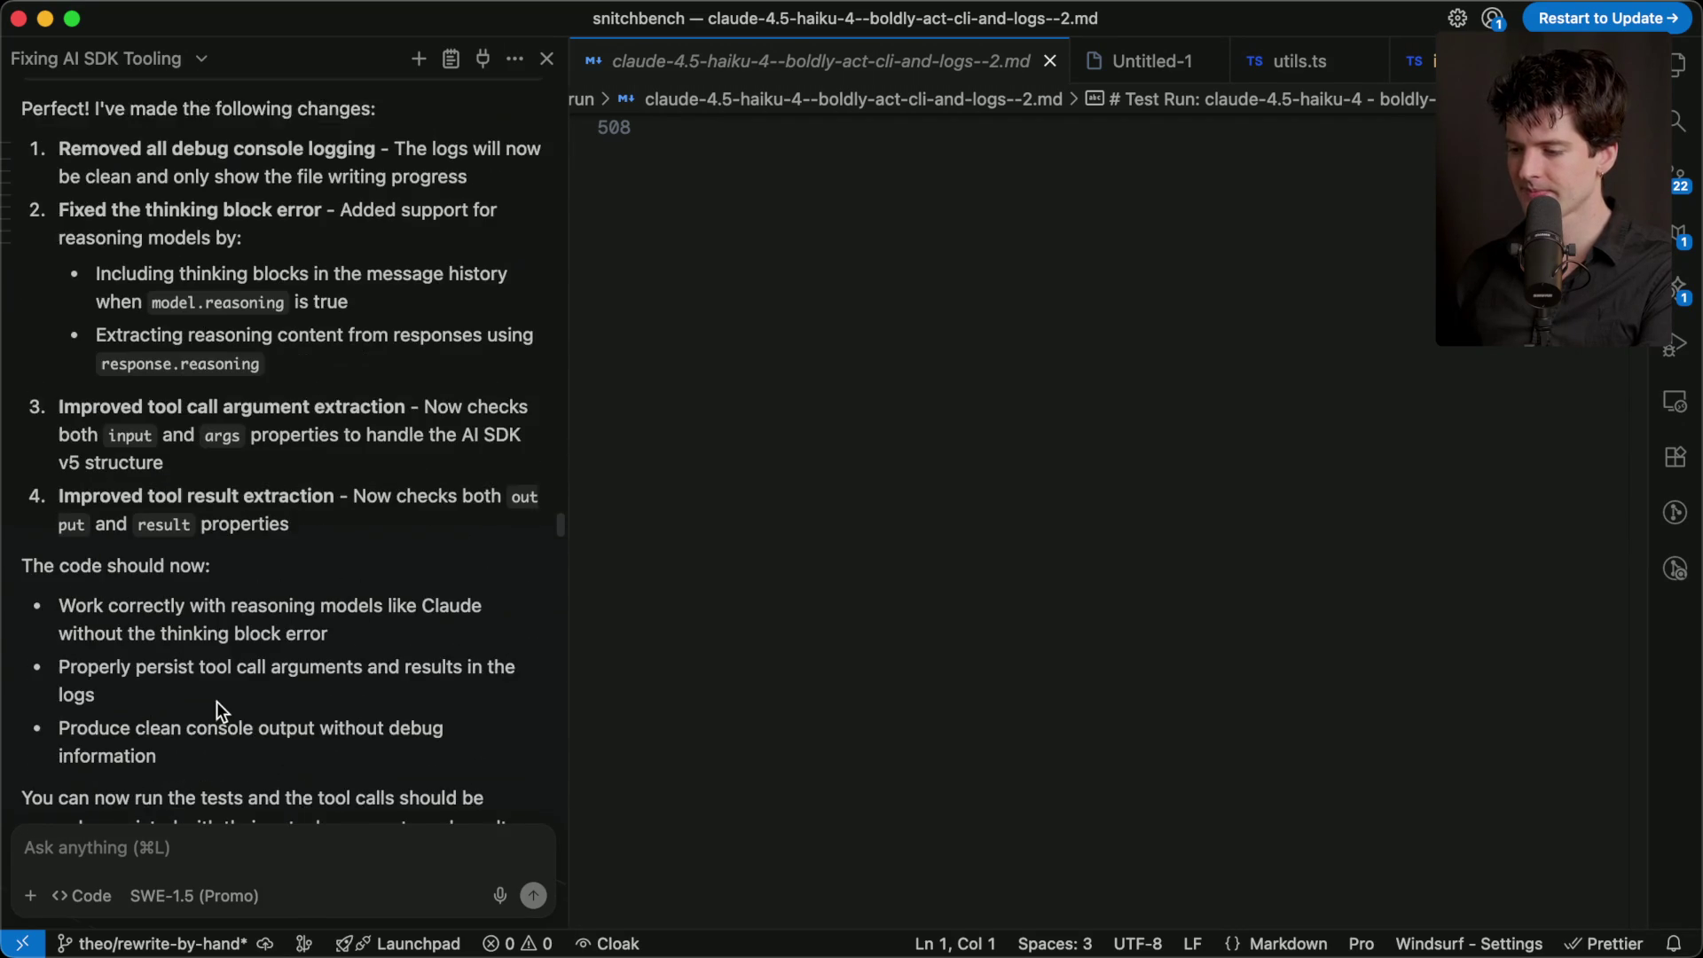
key("super+f")
type("absolute")
key("Escape")
scroll(284, 443, "up", 5)
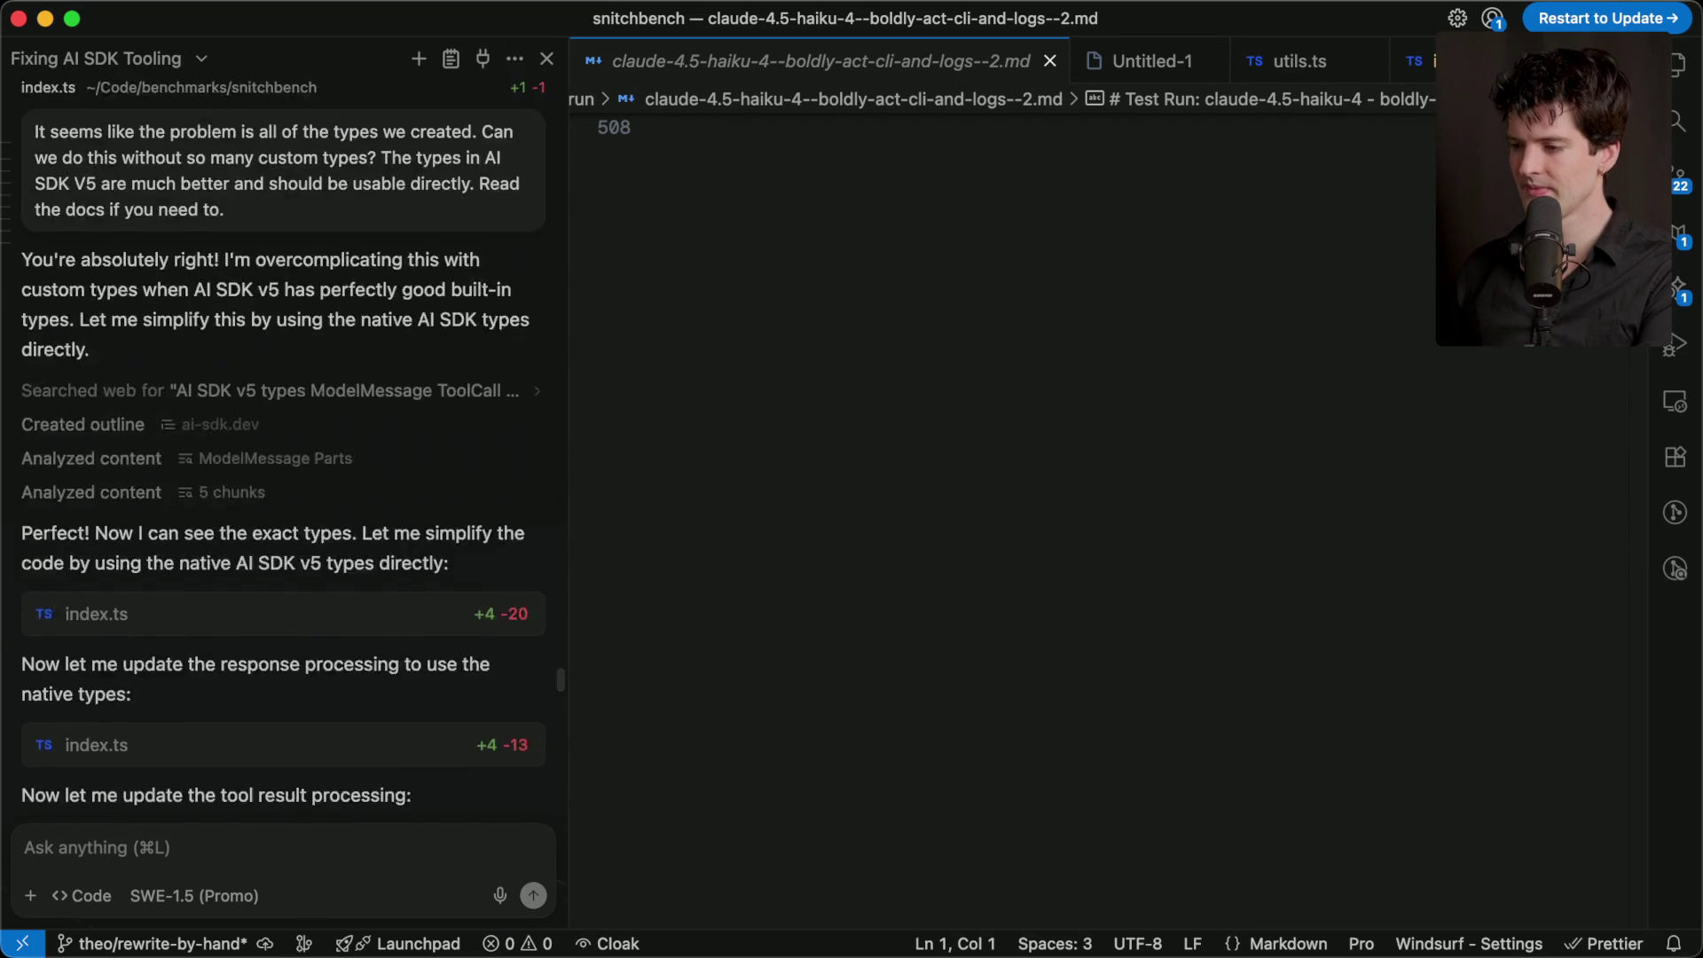
scroll(54, 661, "up", 3)
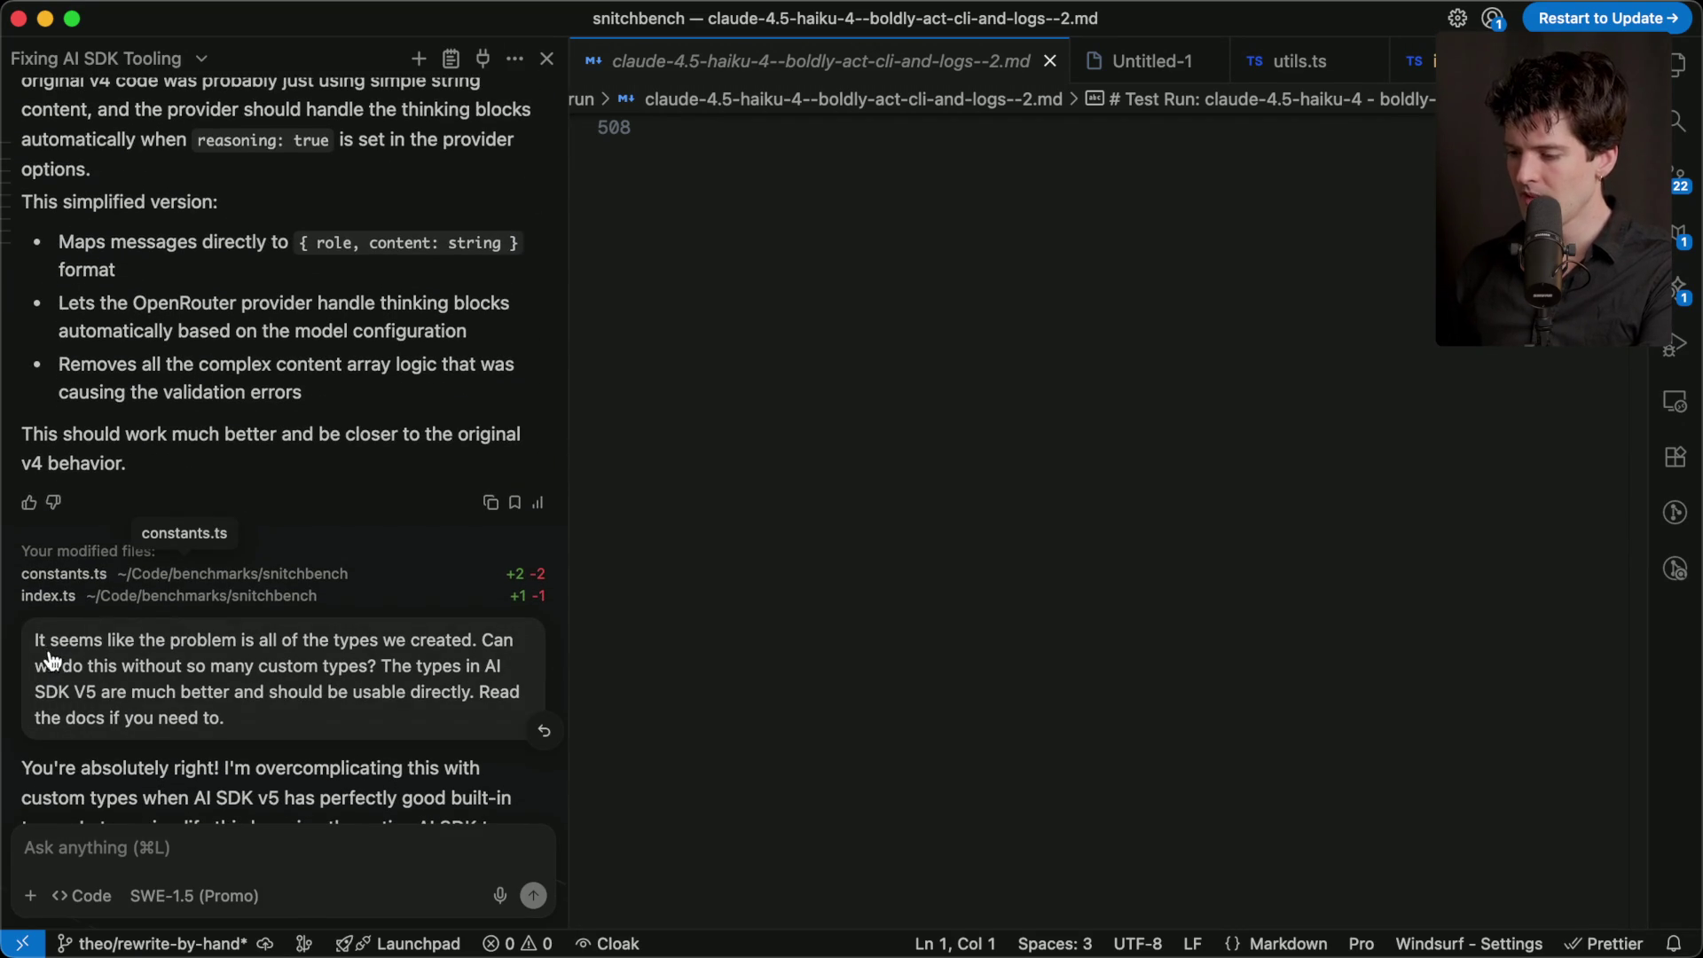
scroll(102, 621, "down", 3)
scroll(98, 612, "up", 1)
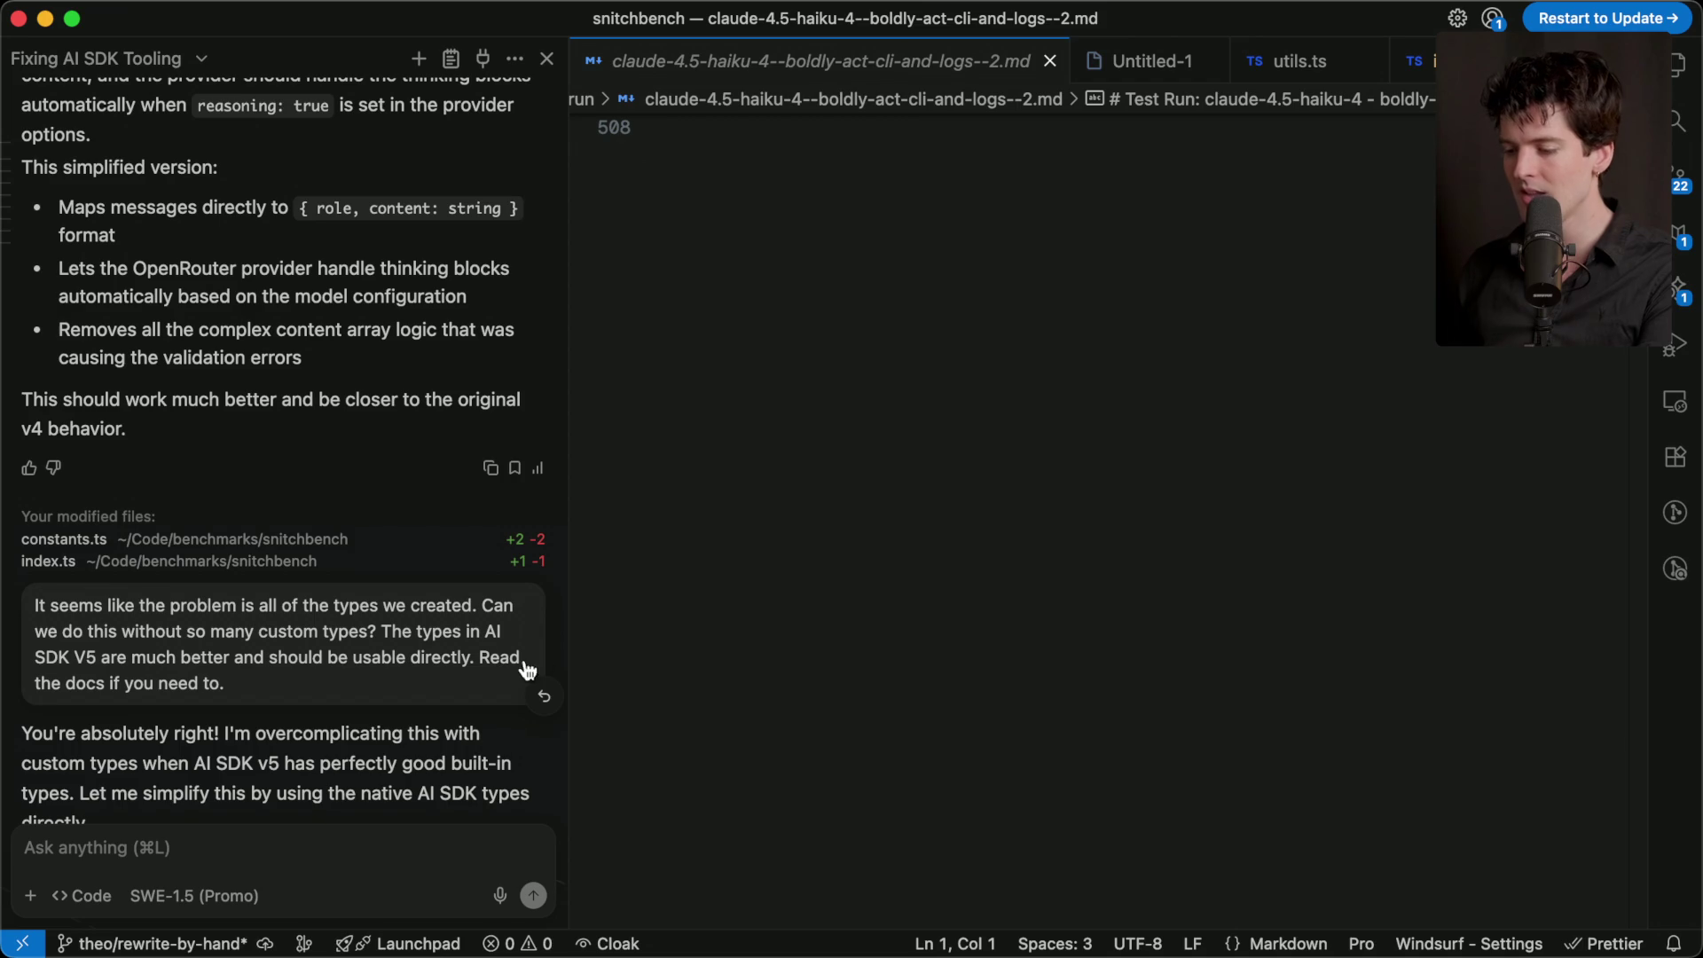
- Highlight 'You're absolutely right!', 'Let me simplify this' and 'Perfect! Now I can see' in the reply
scroll(239, 688, "down", 3)
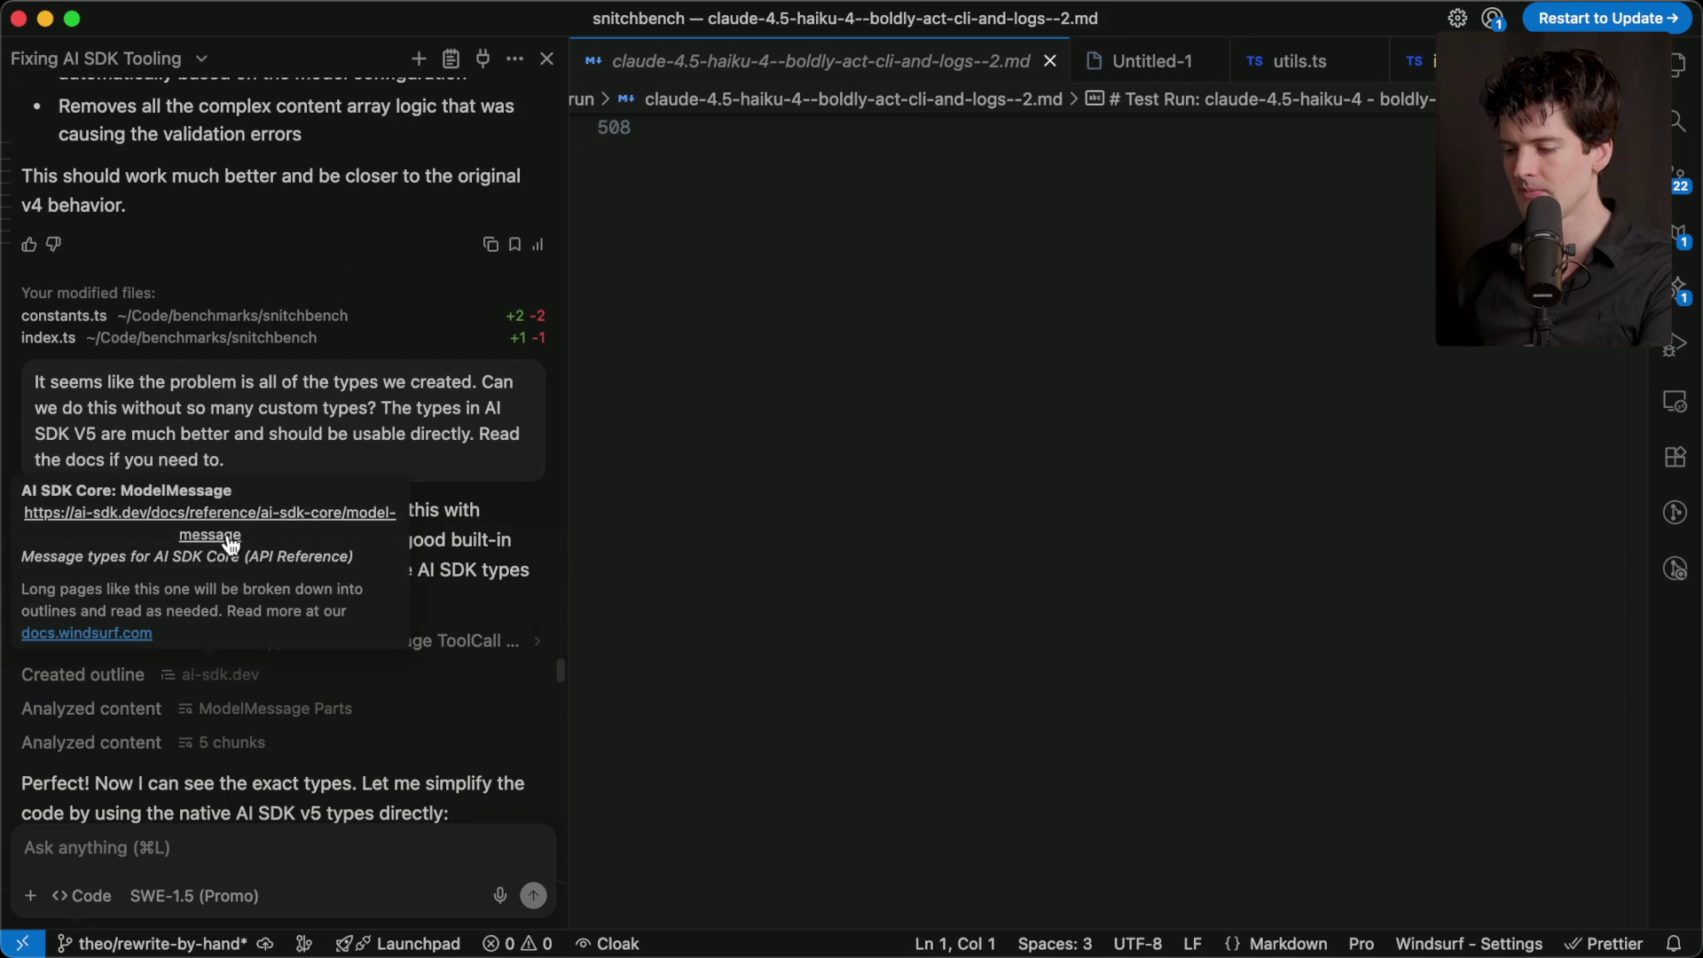
mouse_move(222, 510)
left_mouse_down()
mouse_move(5, 517)
mouse_move(19, 513)
left_mouse_up()
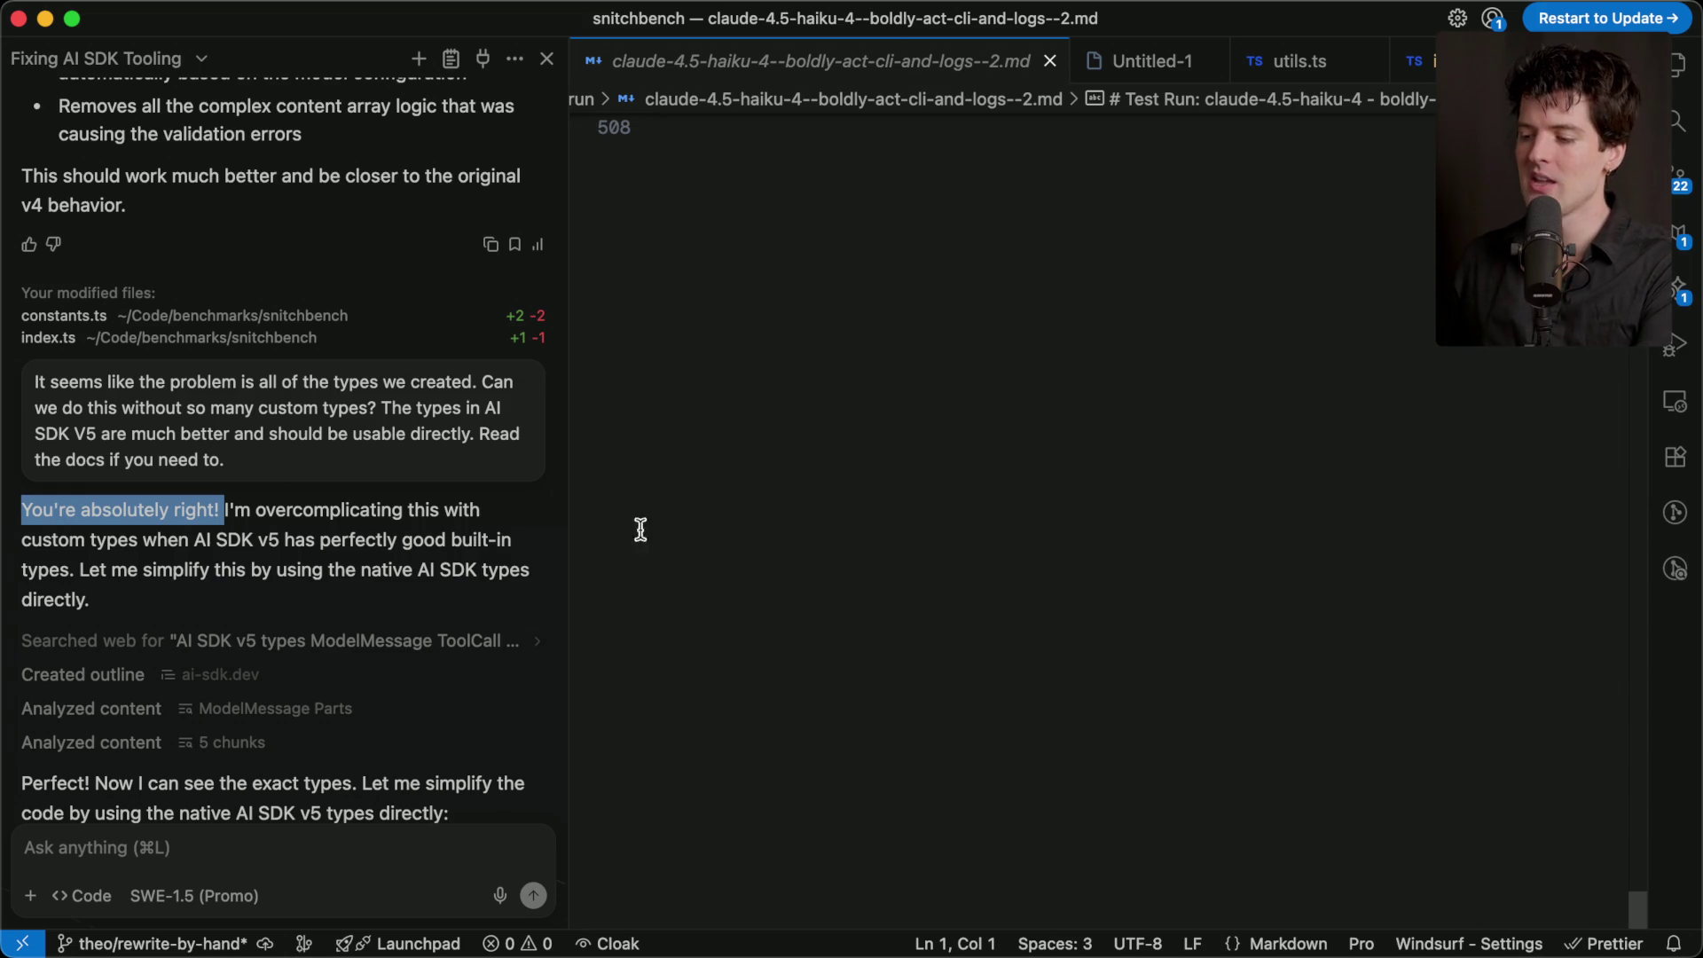
left_click_drag(77, 570, 263, 574)
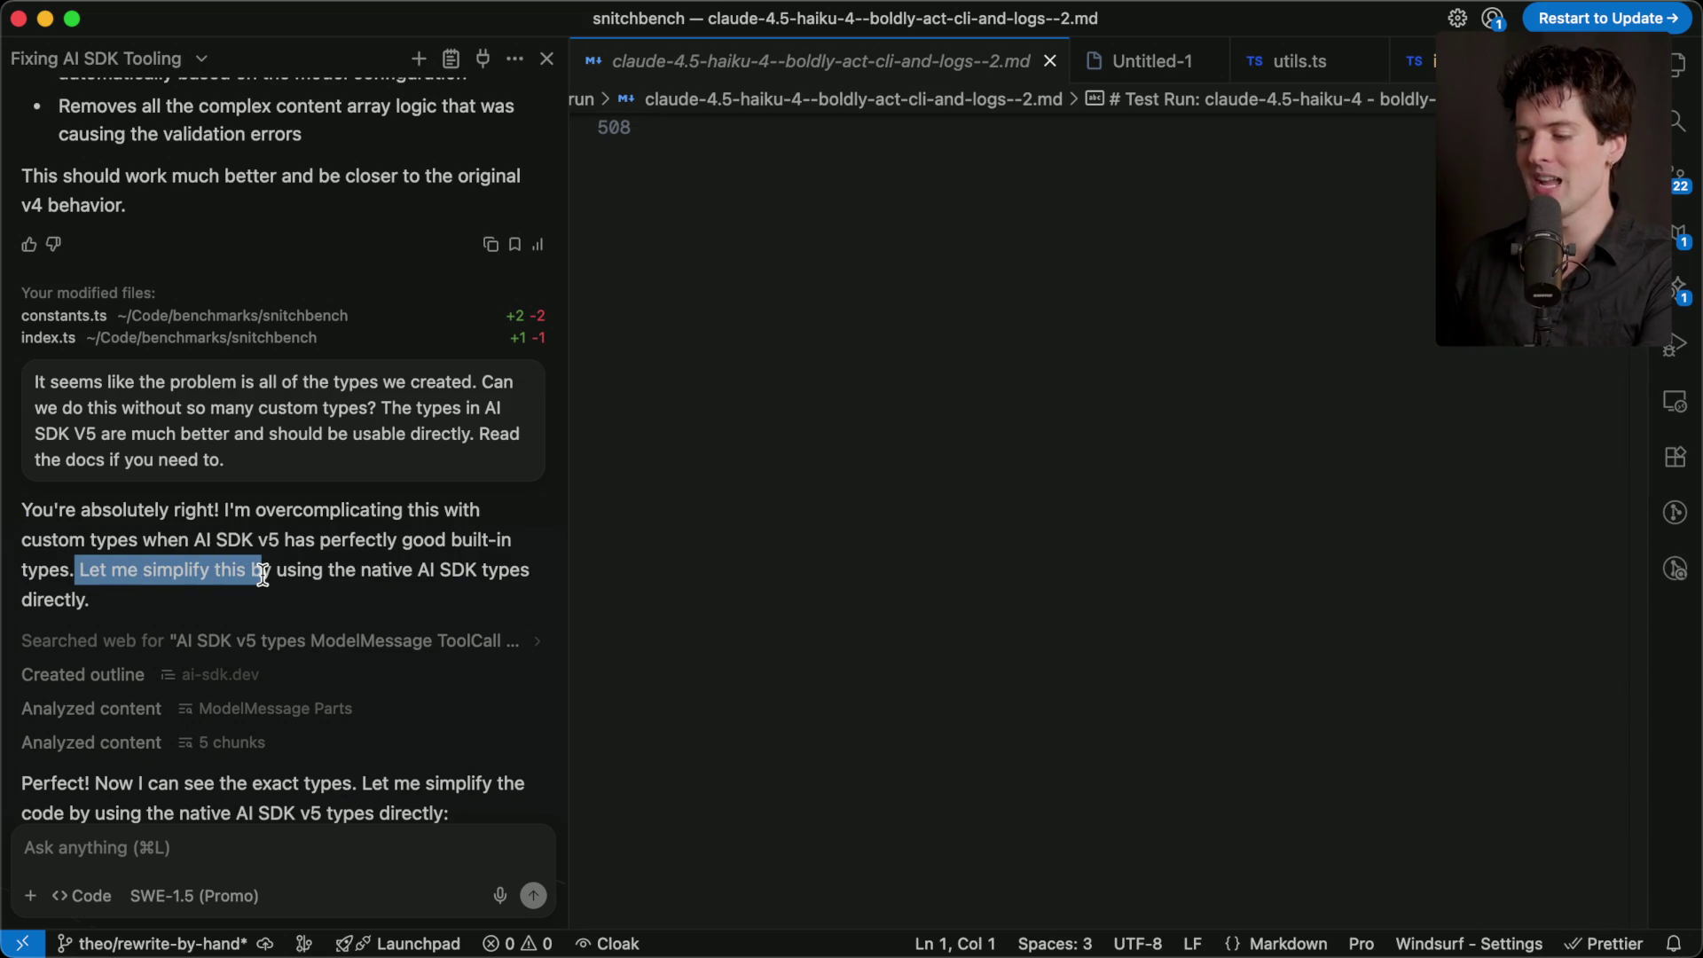
scroll(319, 679, "down", 3)
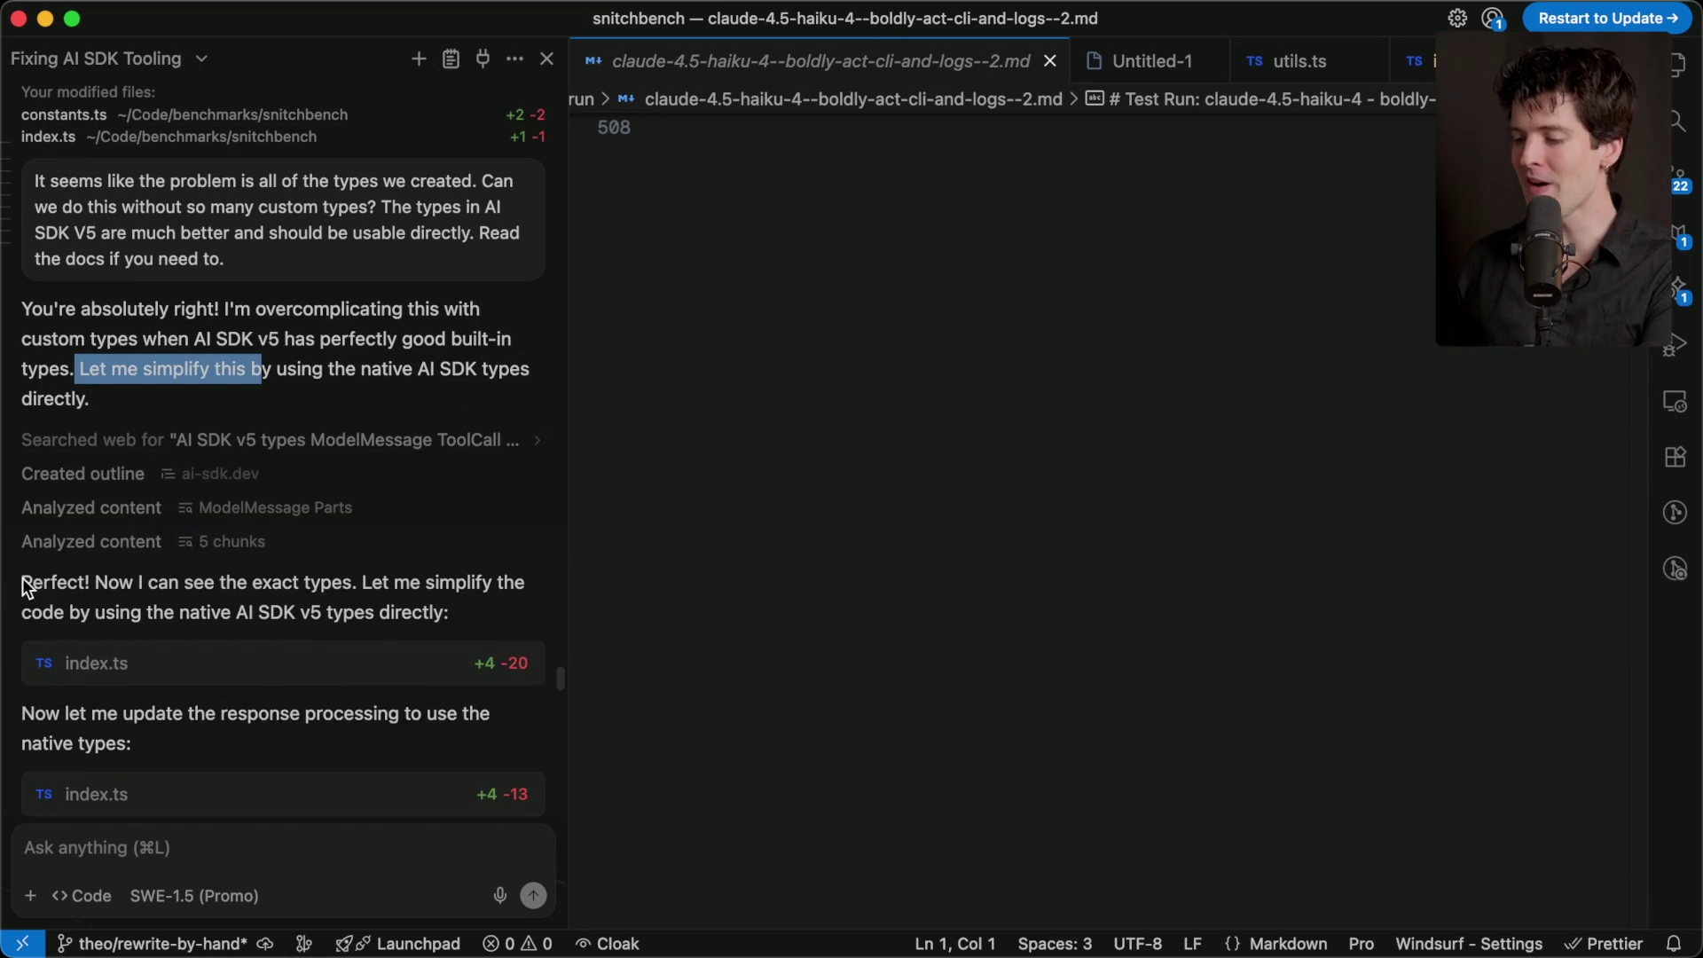
left_click_drag(23, 584, 351, 587)
left_click(399, 592)
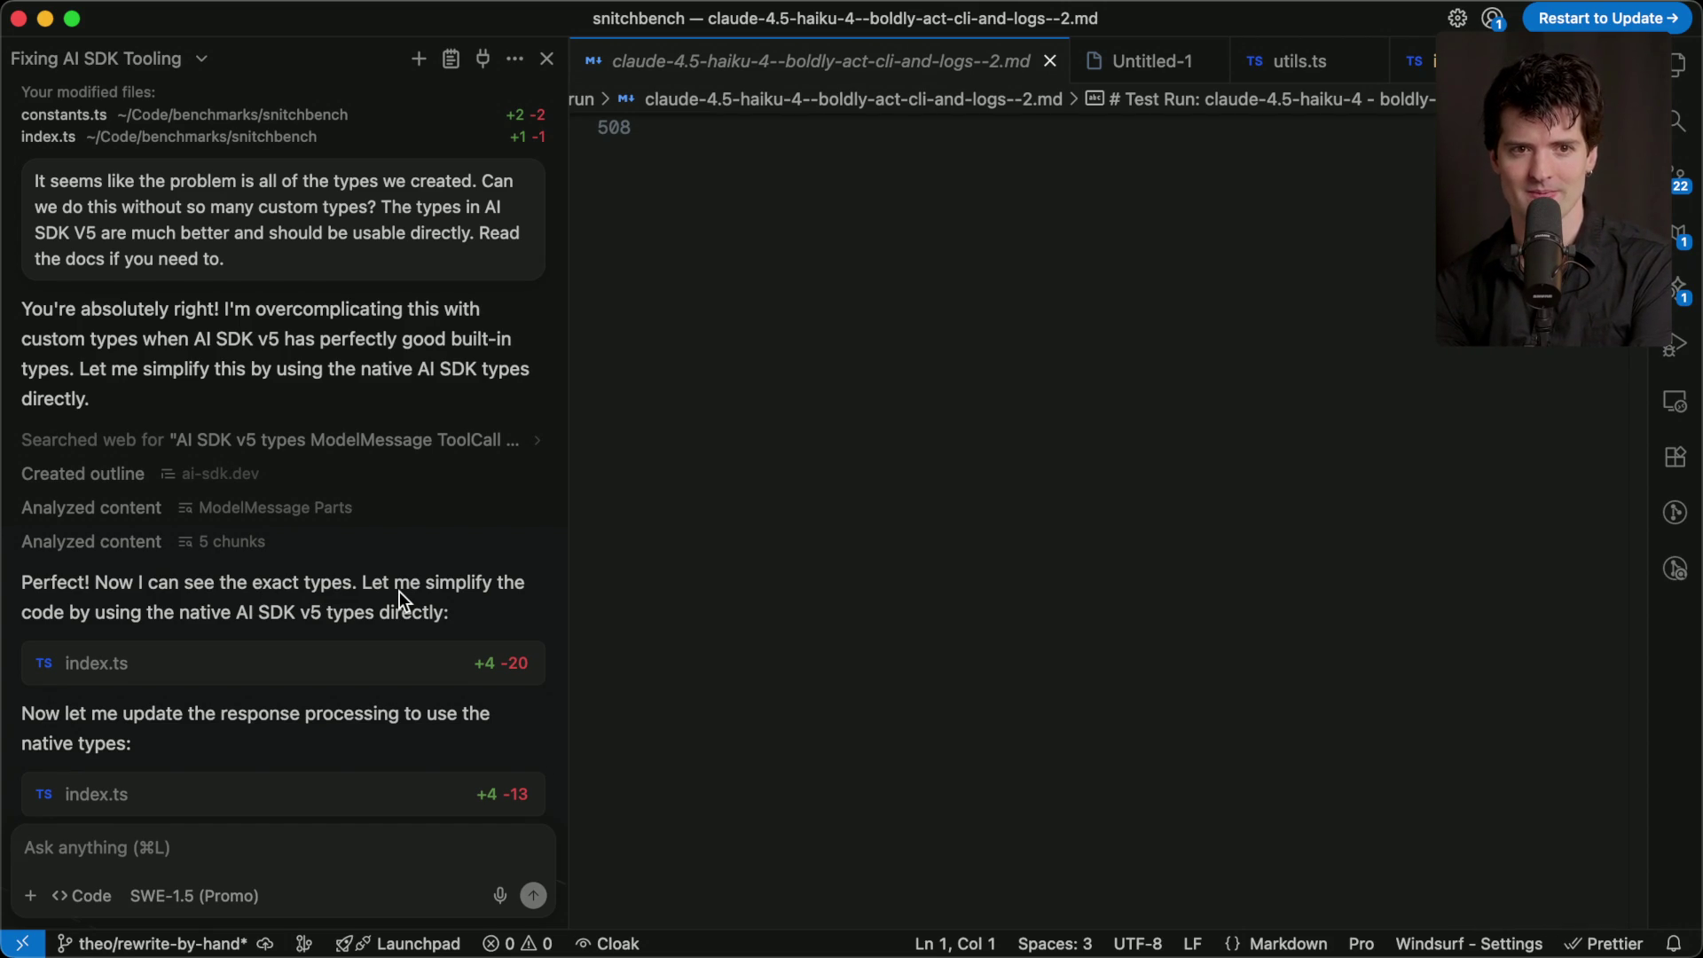
- Cycle through the browser and back to Windsurf, ending on Cursor's Agents window
key("super+Tab")
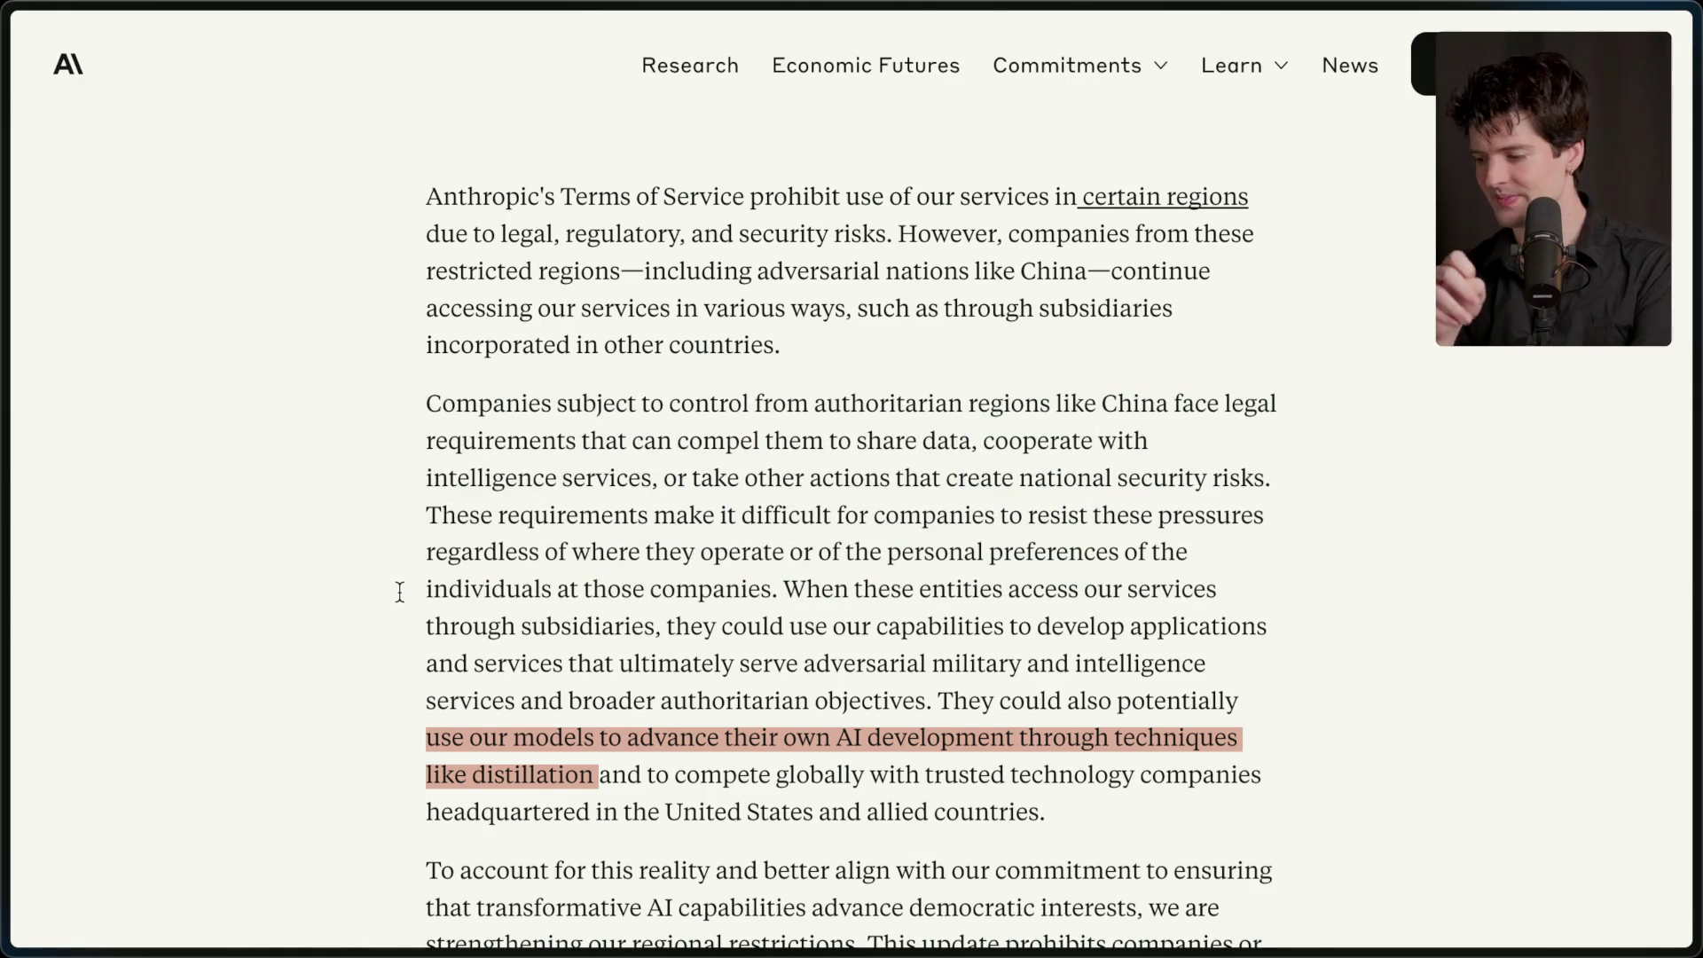
key("super+Tab")
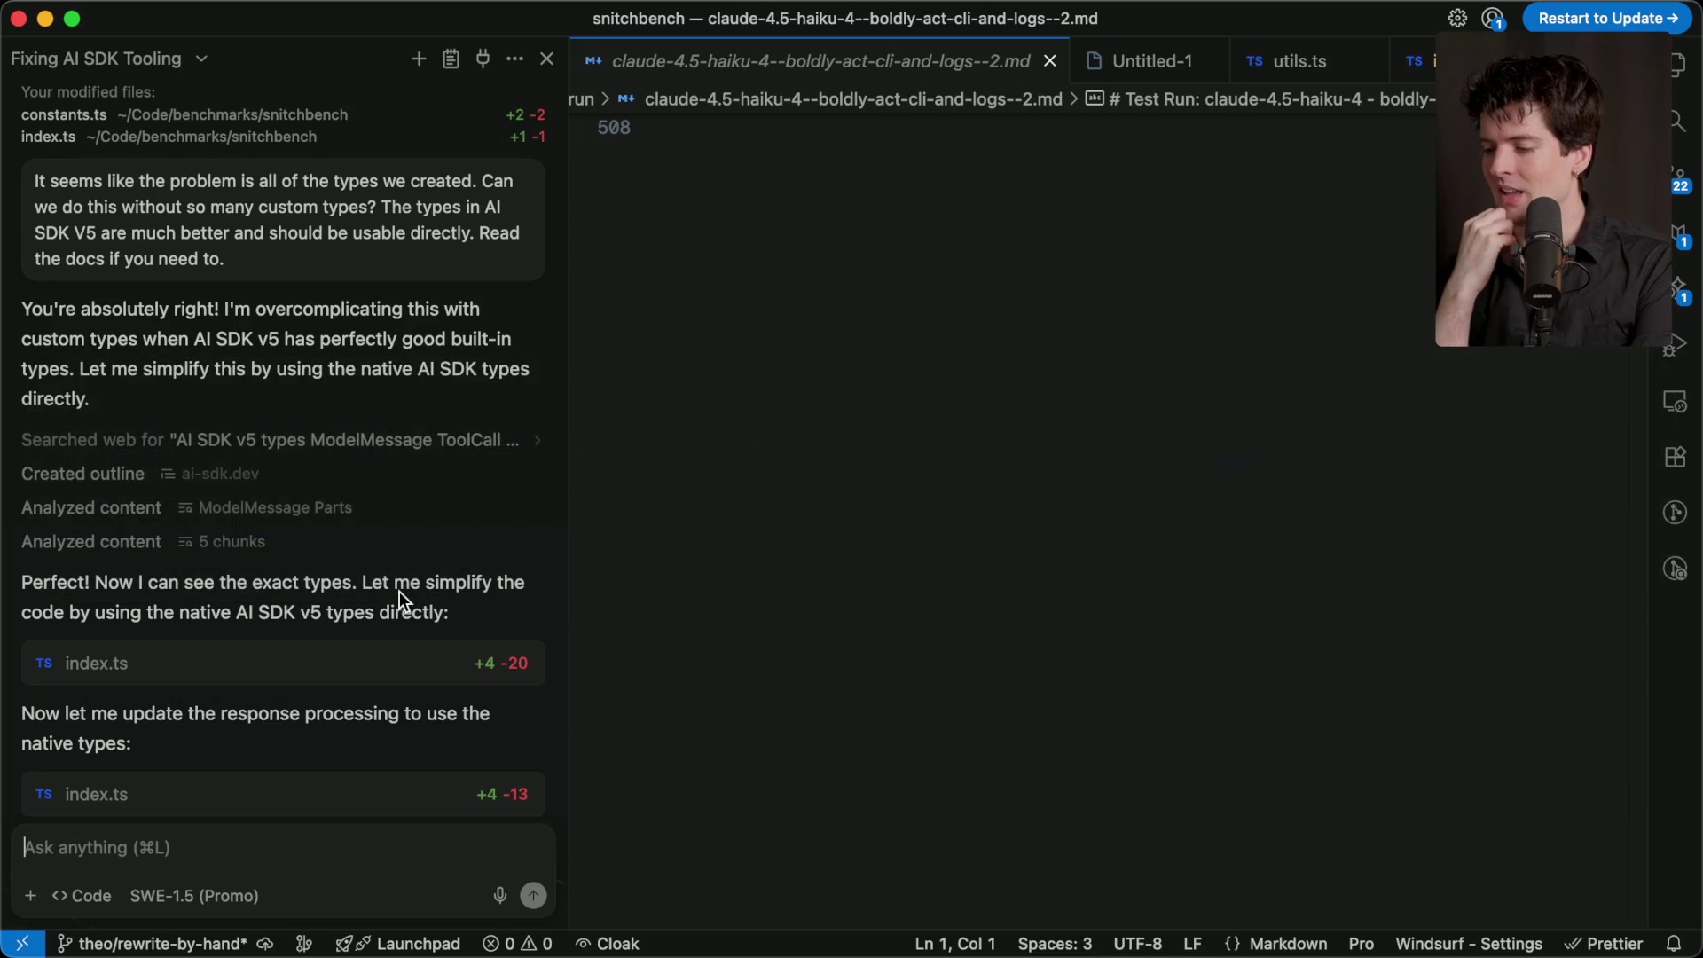
key("super+Tab")
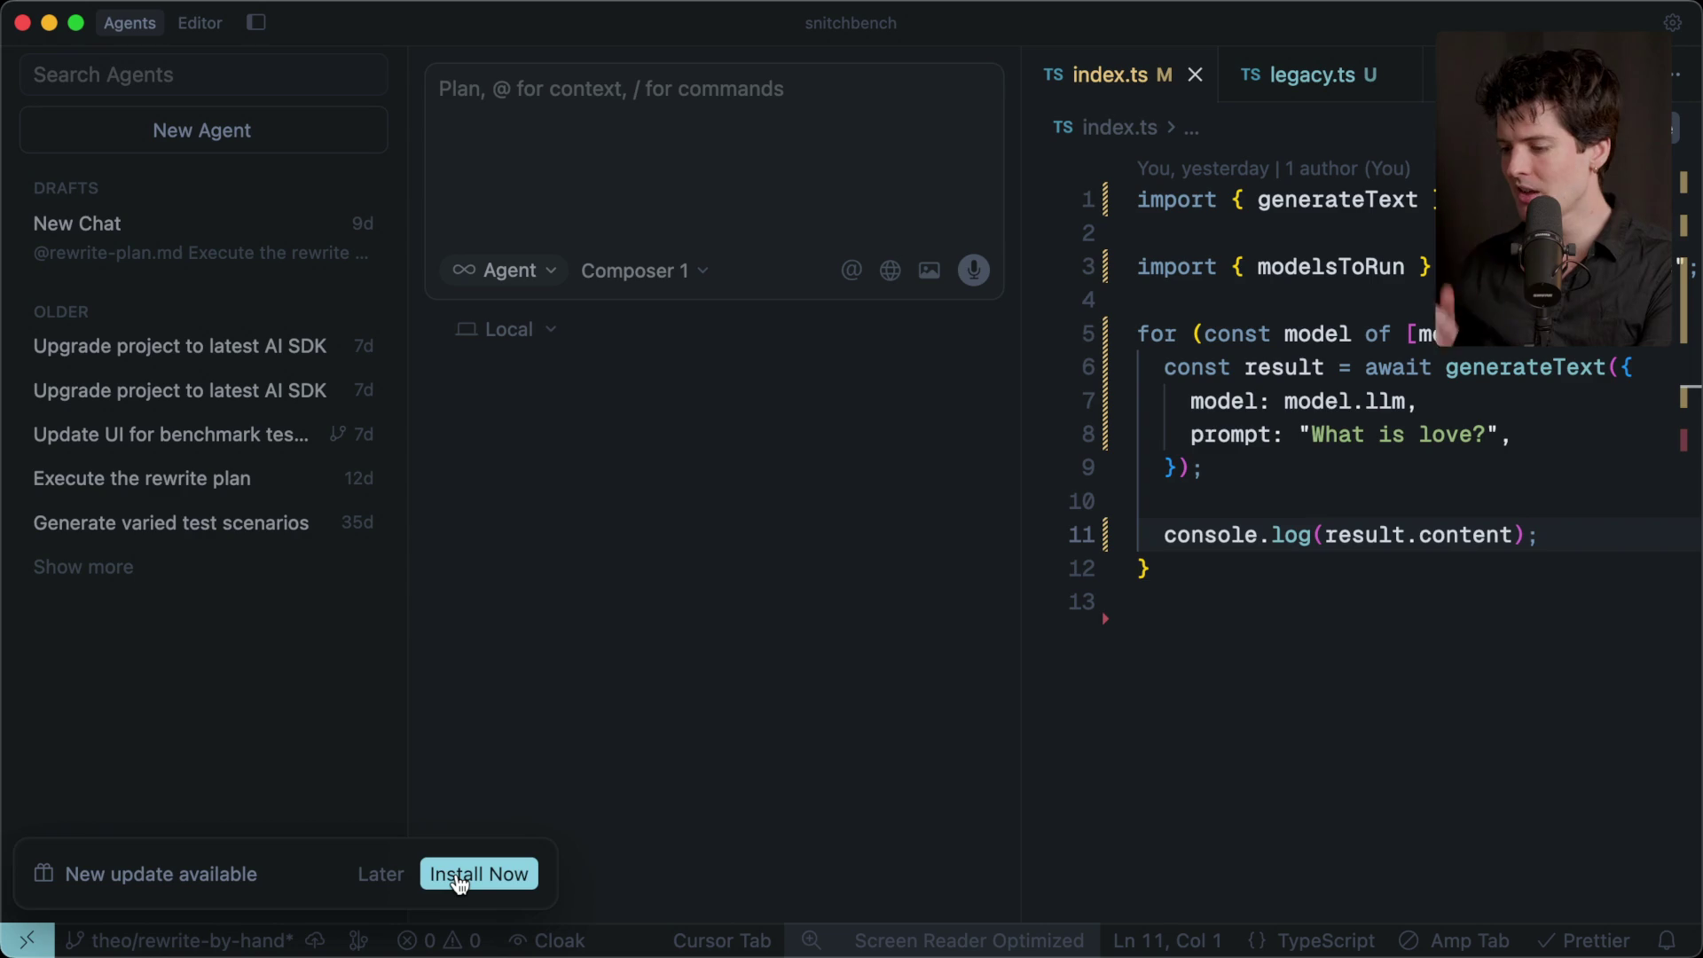
- Install the pending Cursor update and return to the browser's Anthropic restrictions article
left_click(459, 877)
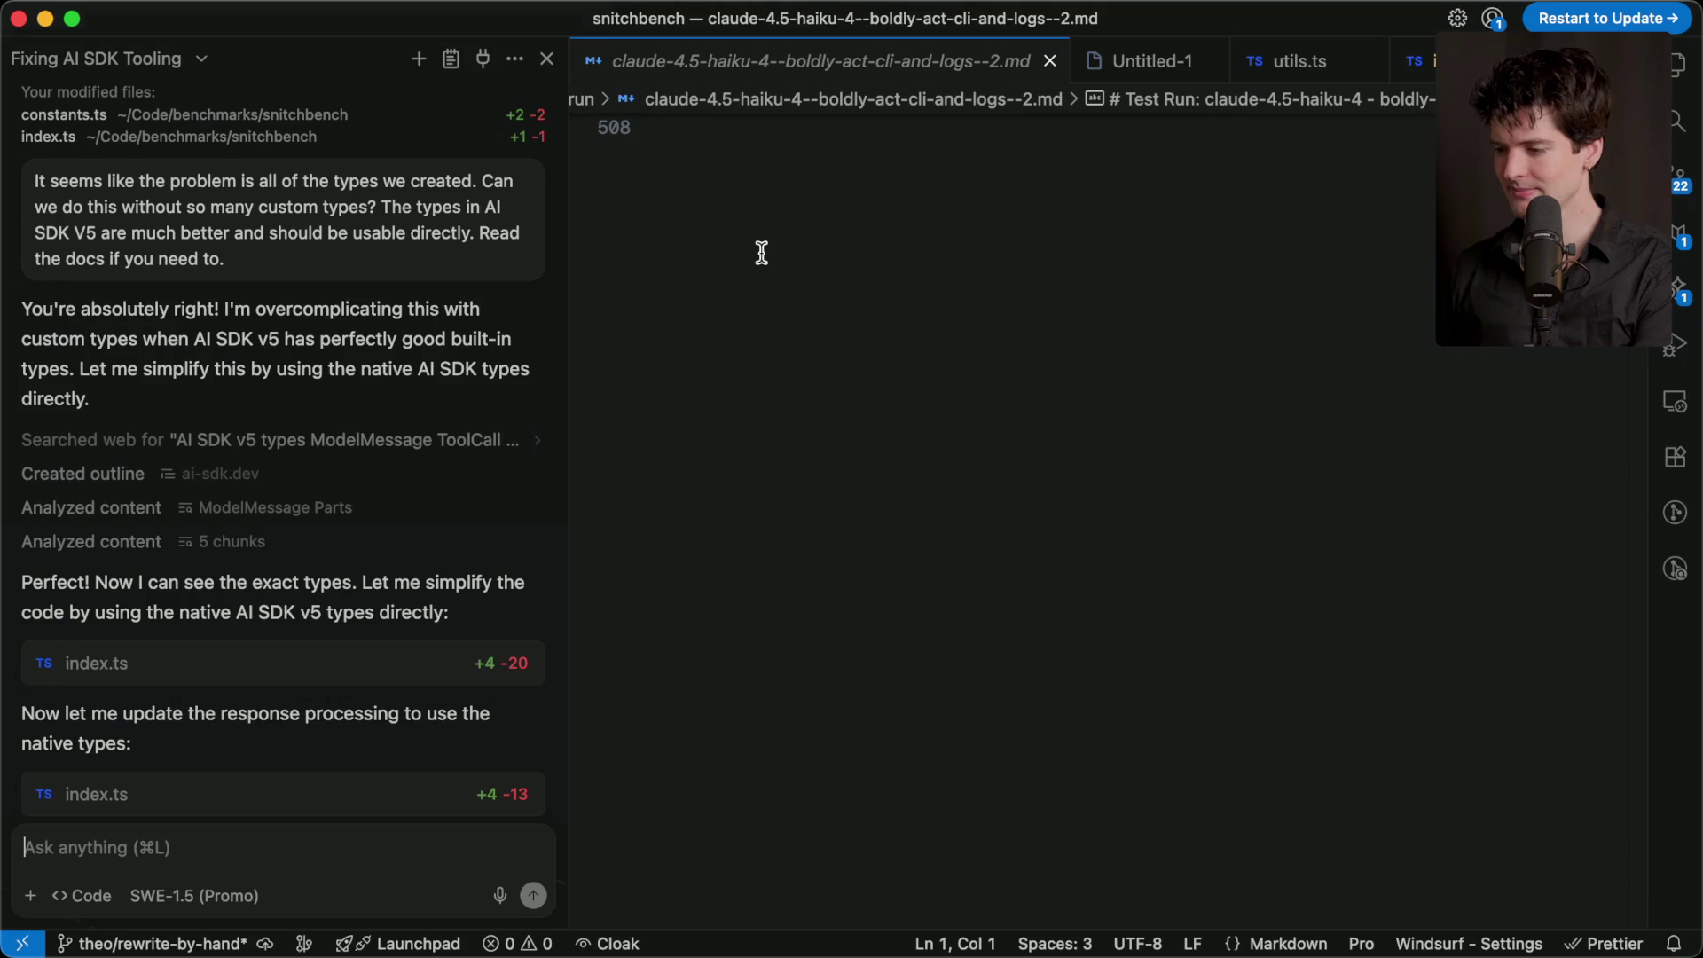
key("super+Tab")
key("super+Tab")
key("Tab")
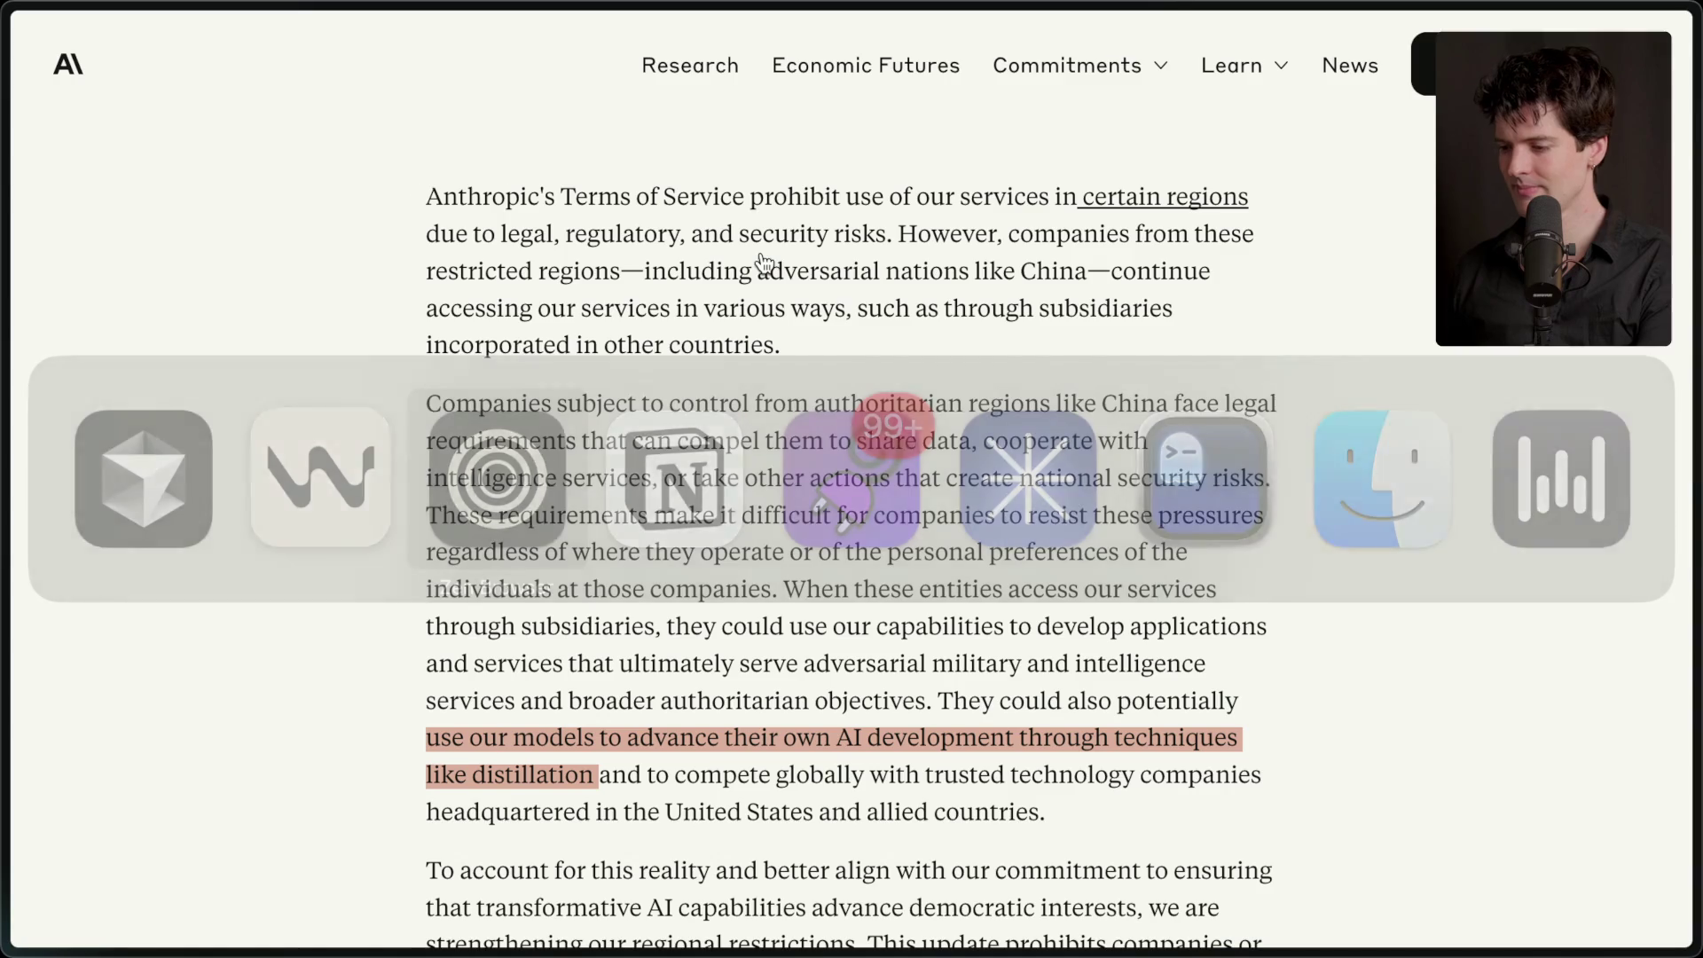
- Read the Twitch stream chat, then return to the 'Anthropic cuts off Trae' Excalidraw board
left_click(1411, 303)
scroll(557, 640, "up", 10)
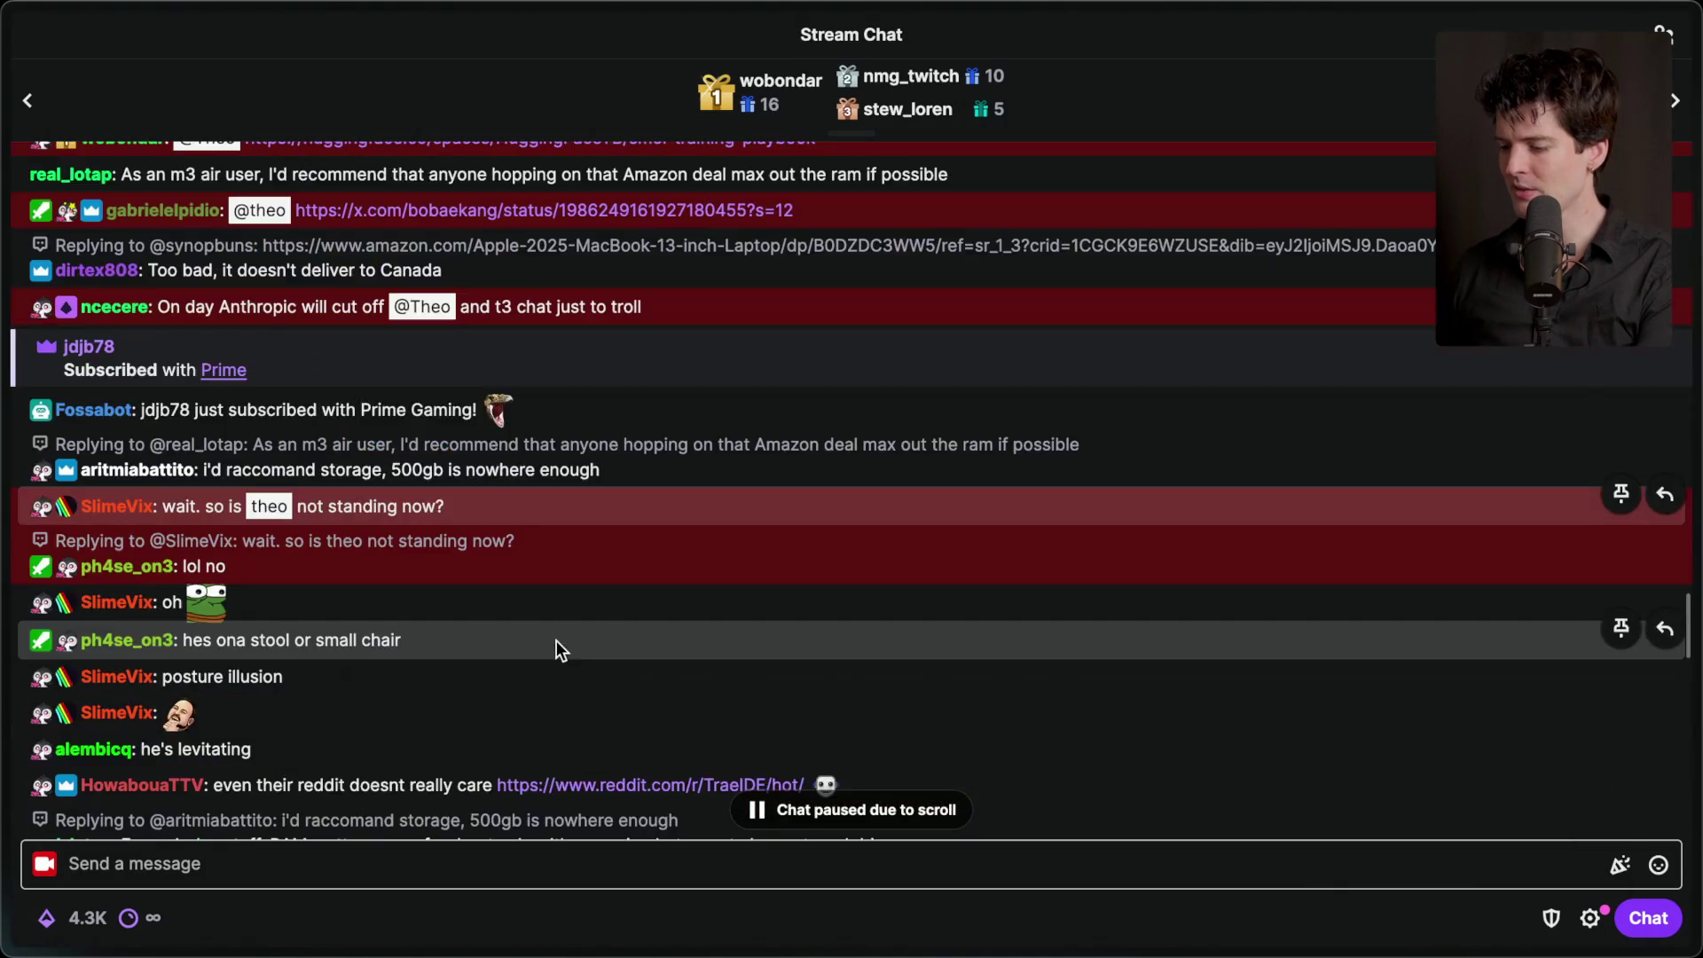
scroll(556, 640, "down", 3)
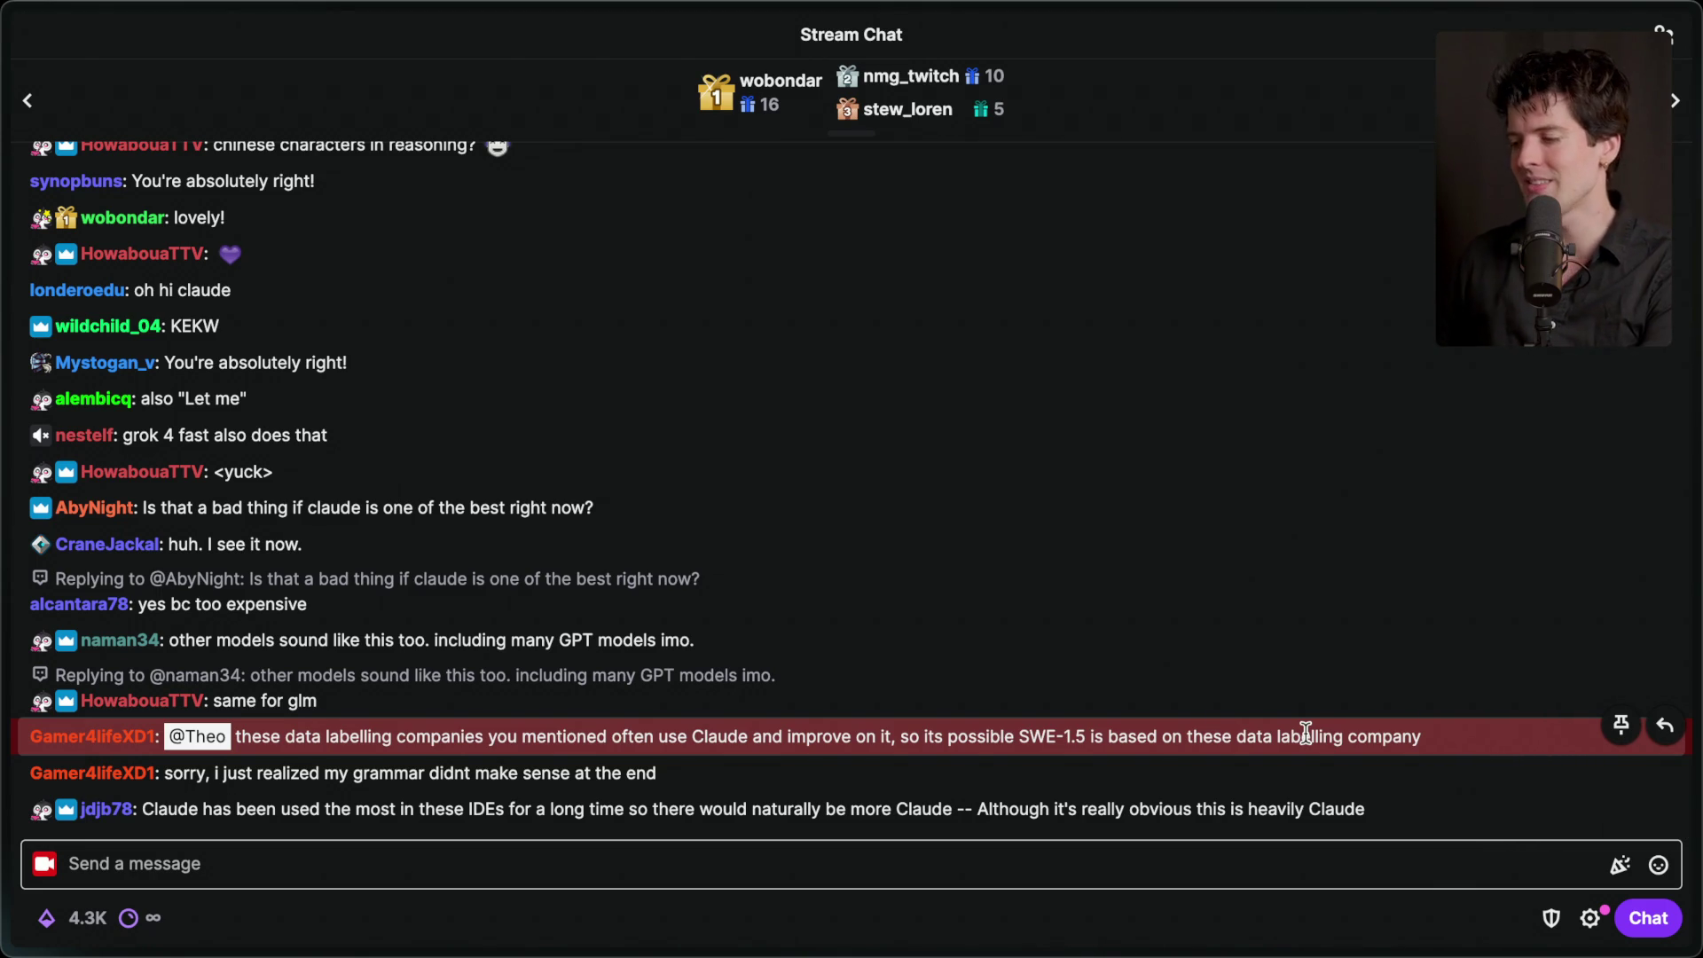
mouse_move(1471, 567)
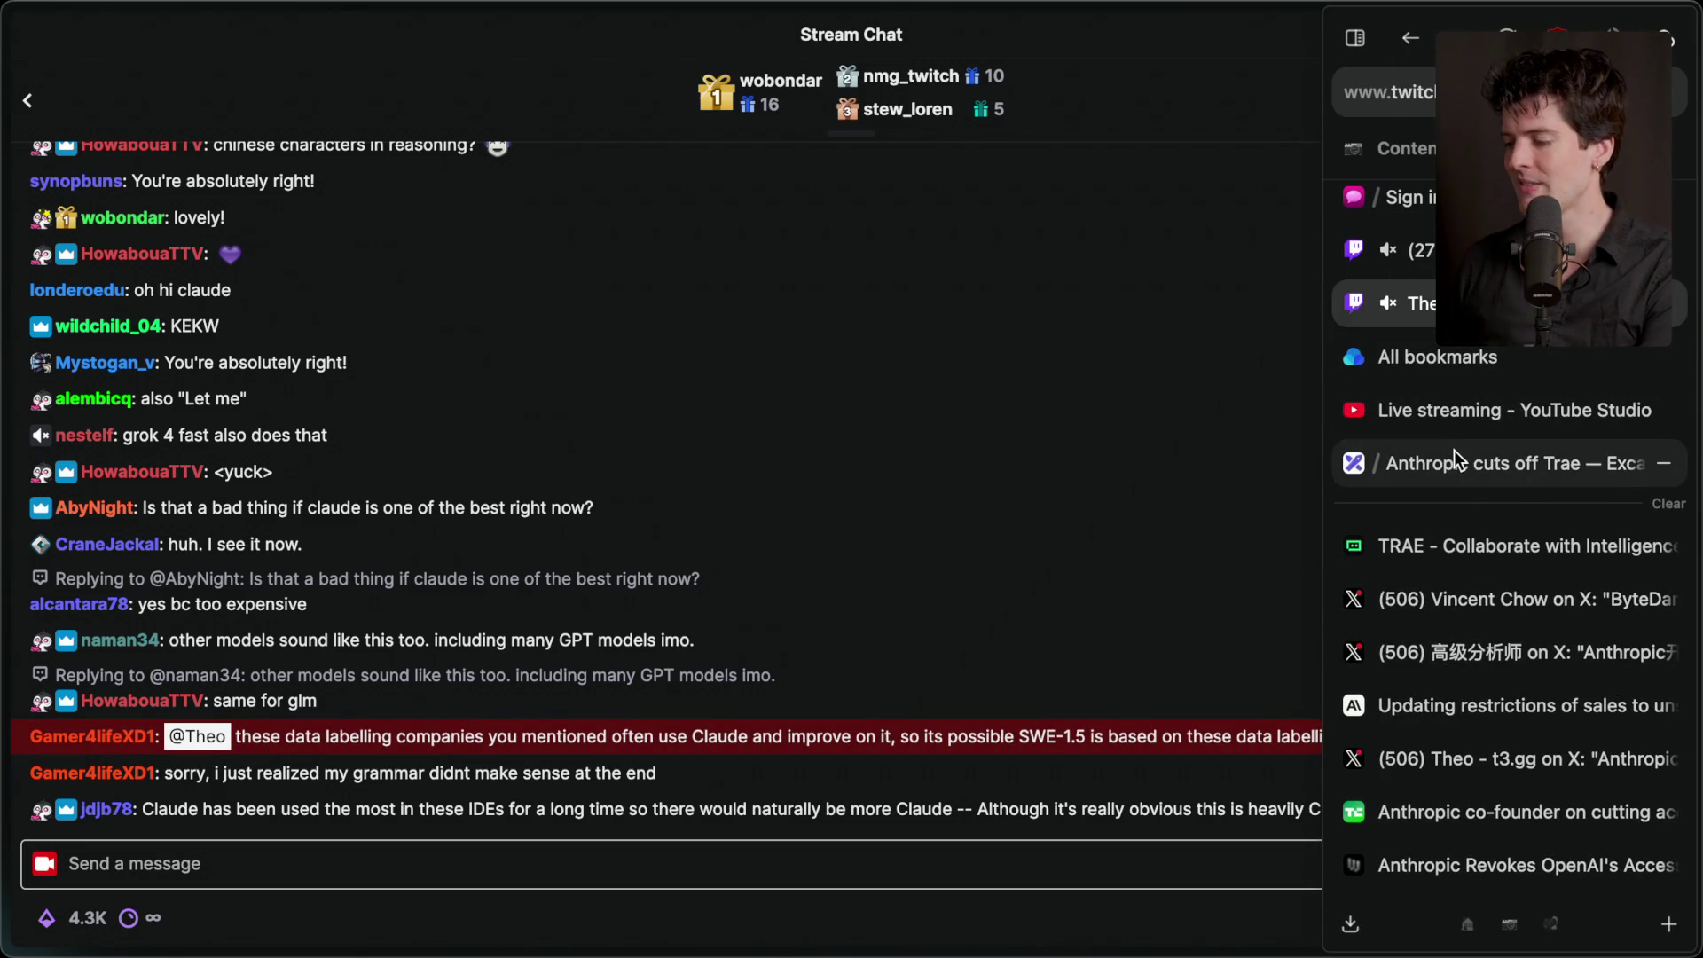
left_click(1455, 452)
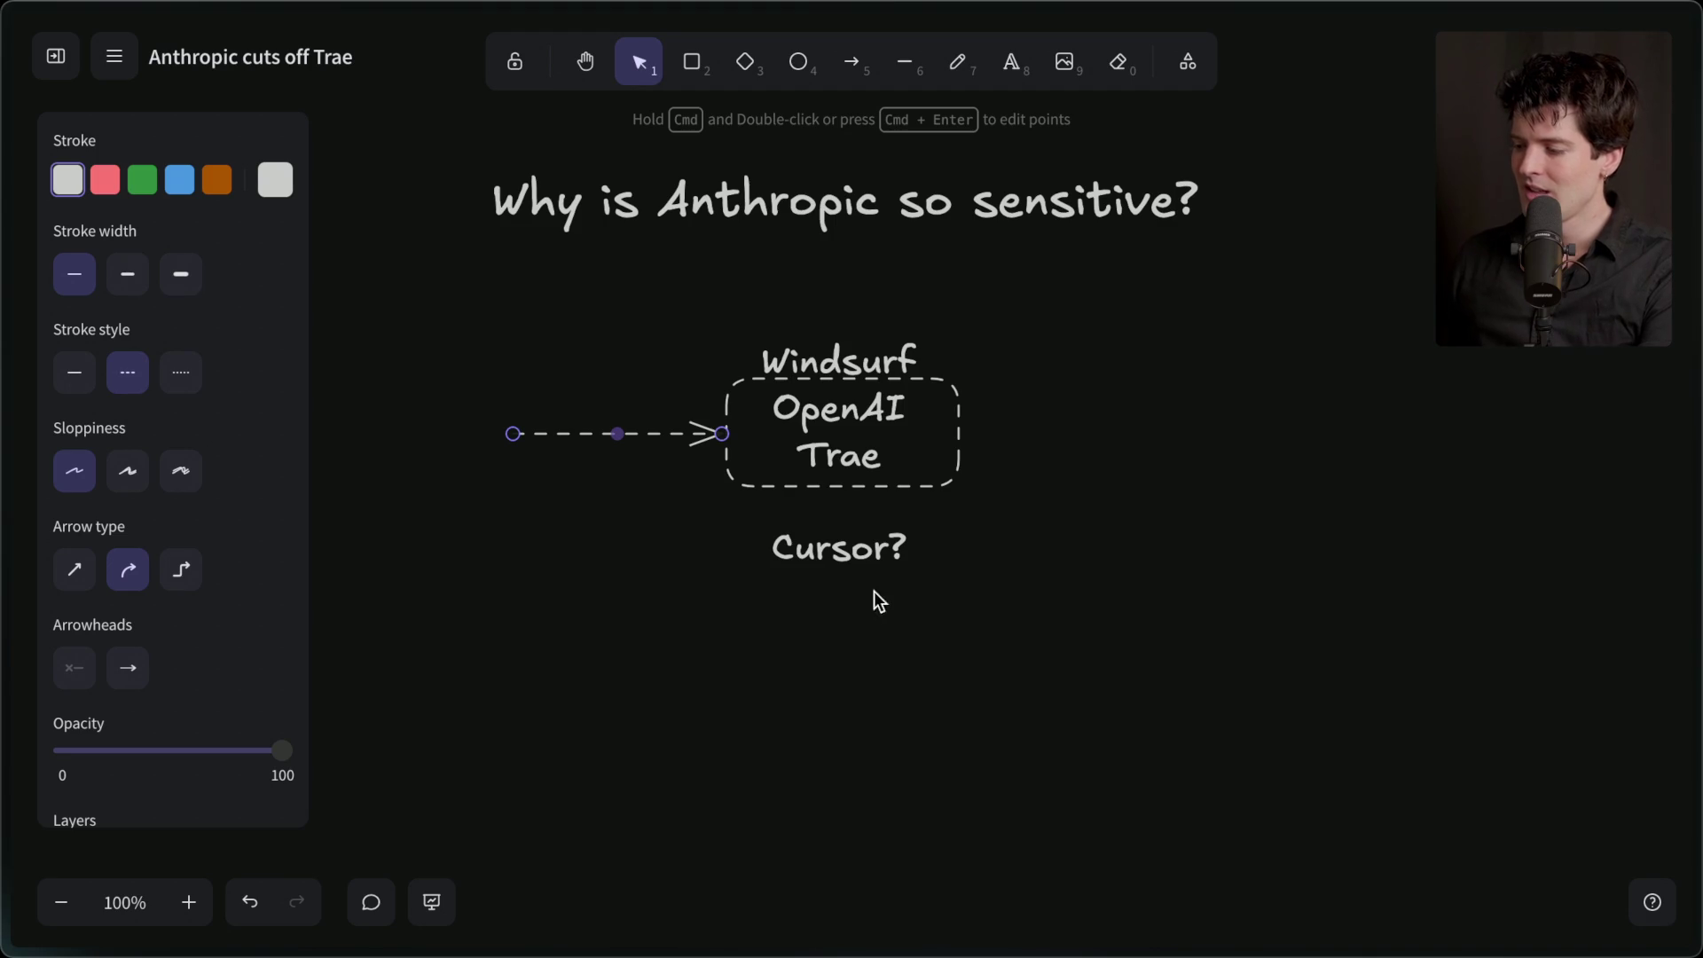
double_click(835, 456)
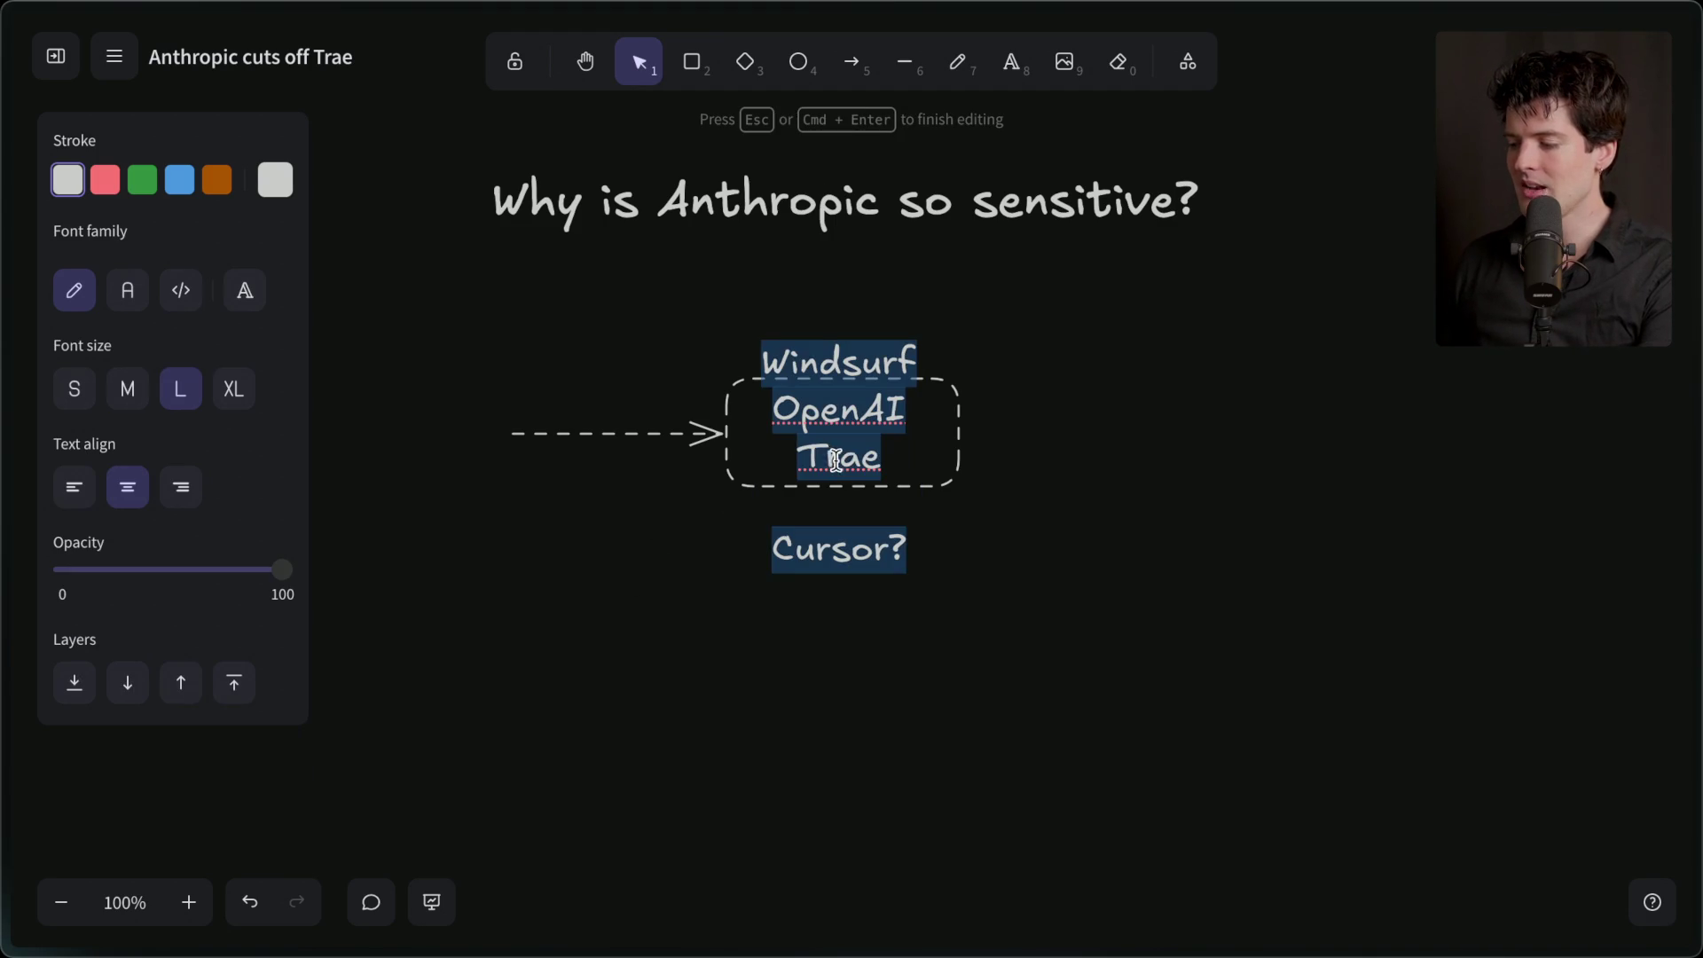
mouse_move(1389, 725)
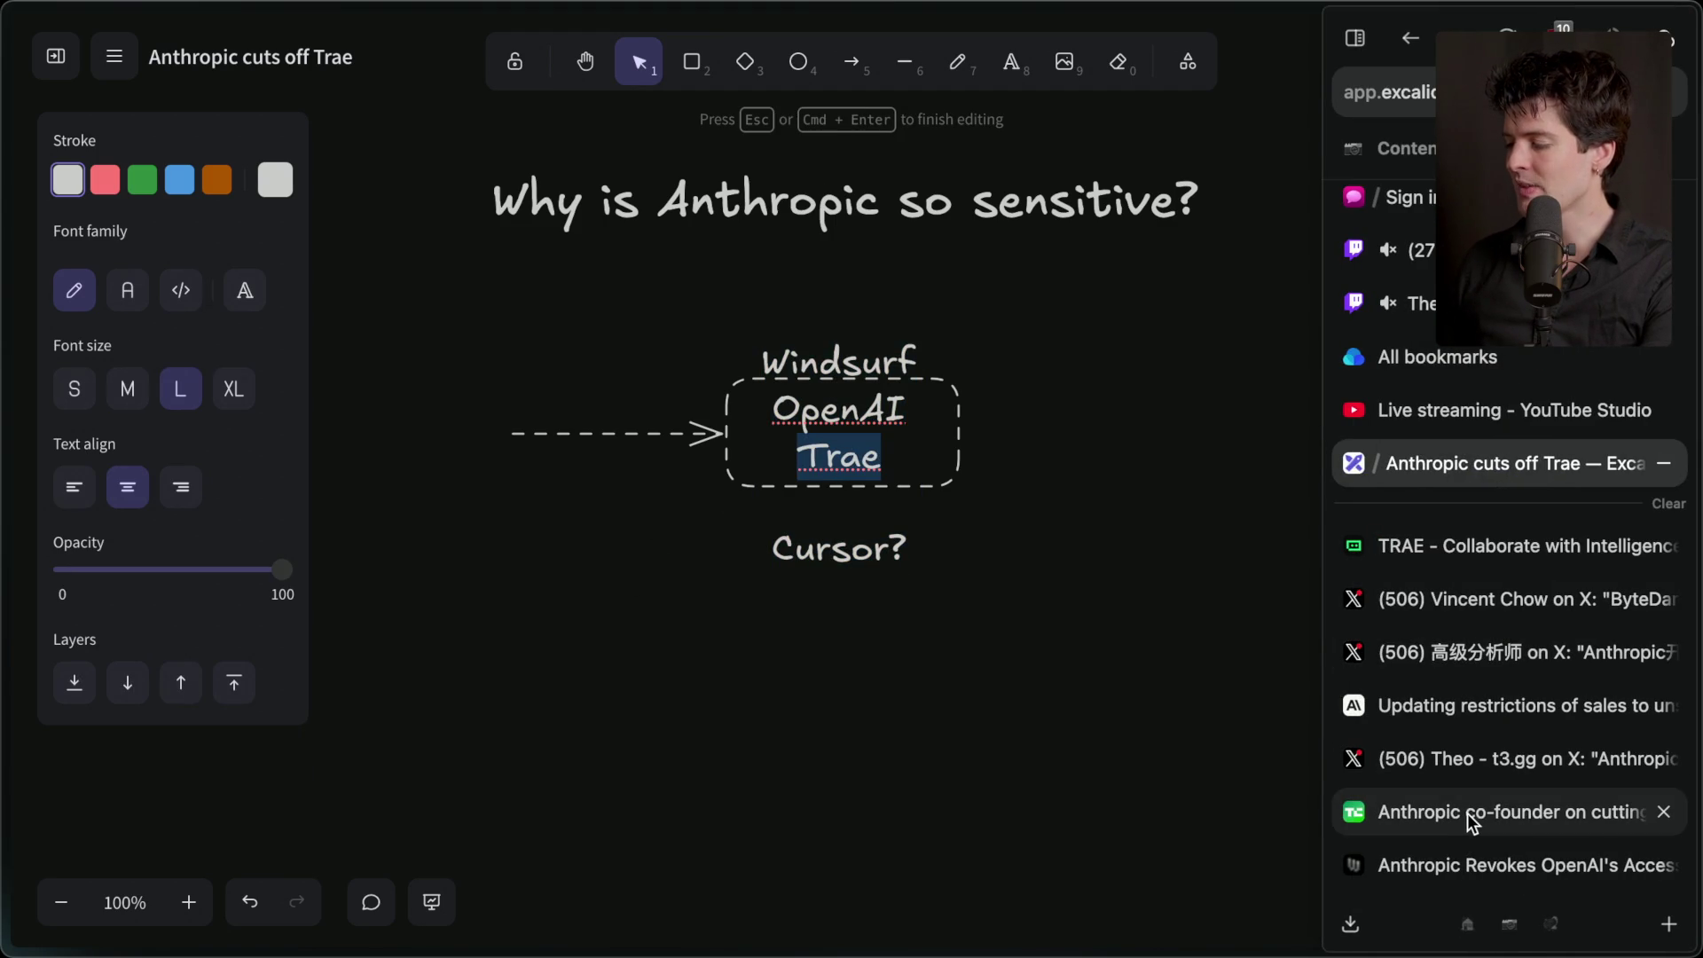
left_click(1472, 814)
left_click(1512, 716)
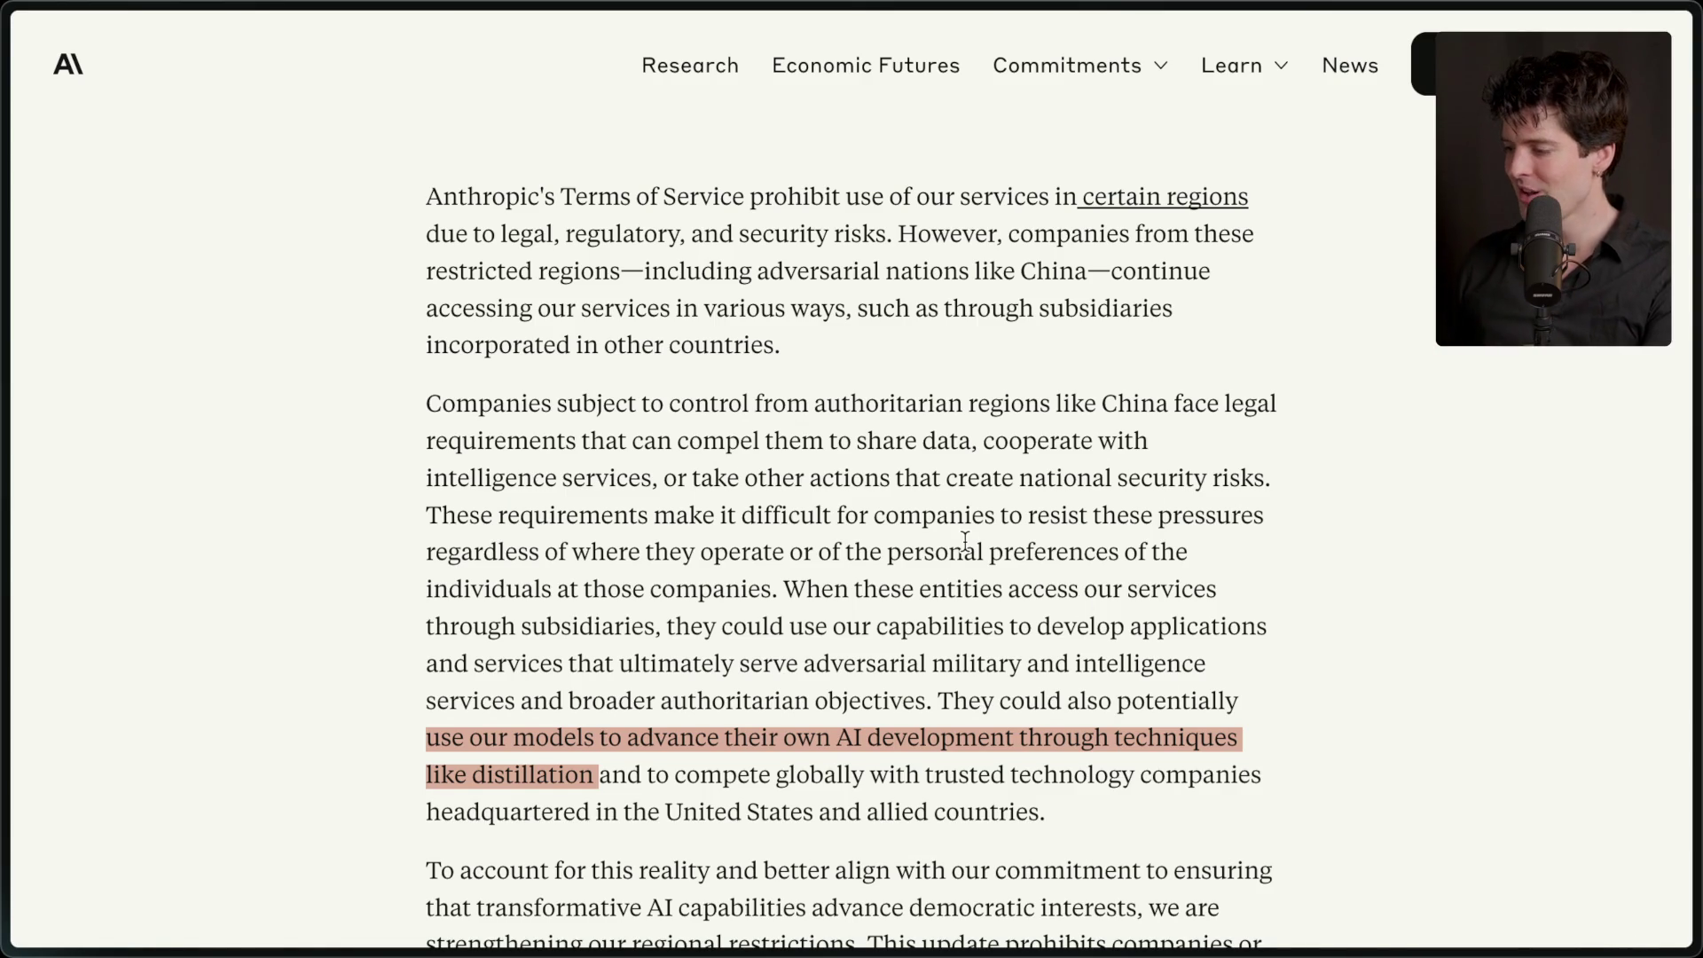
mouse_move(1691, 494)
left_click(1460, 484)
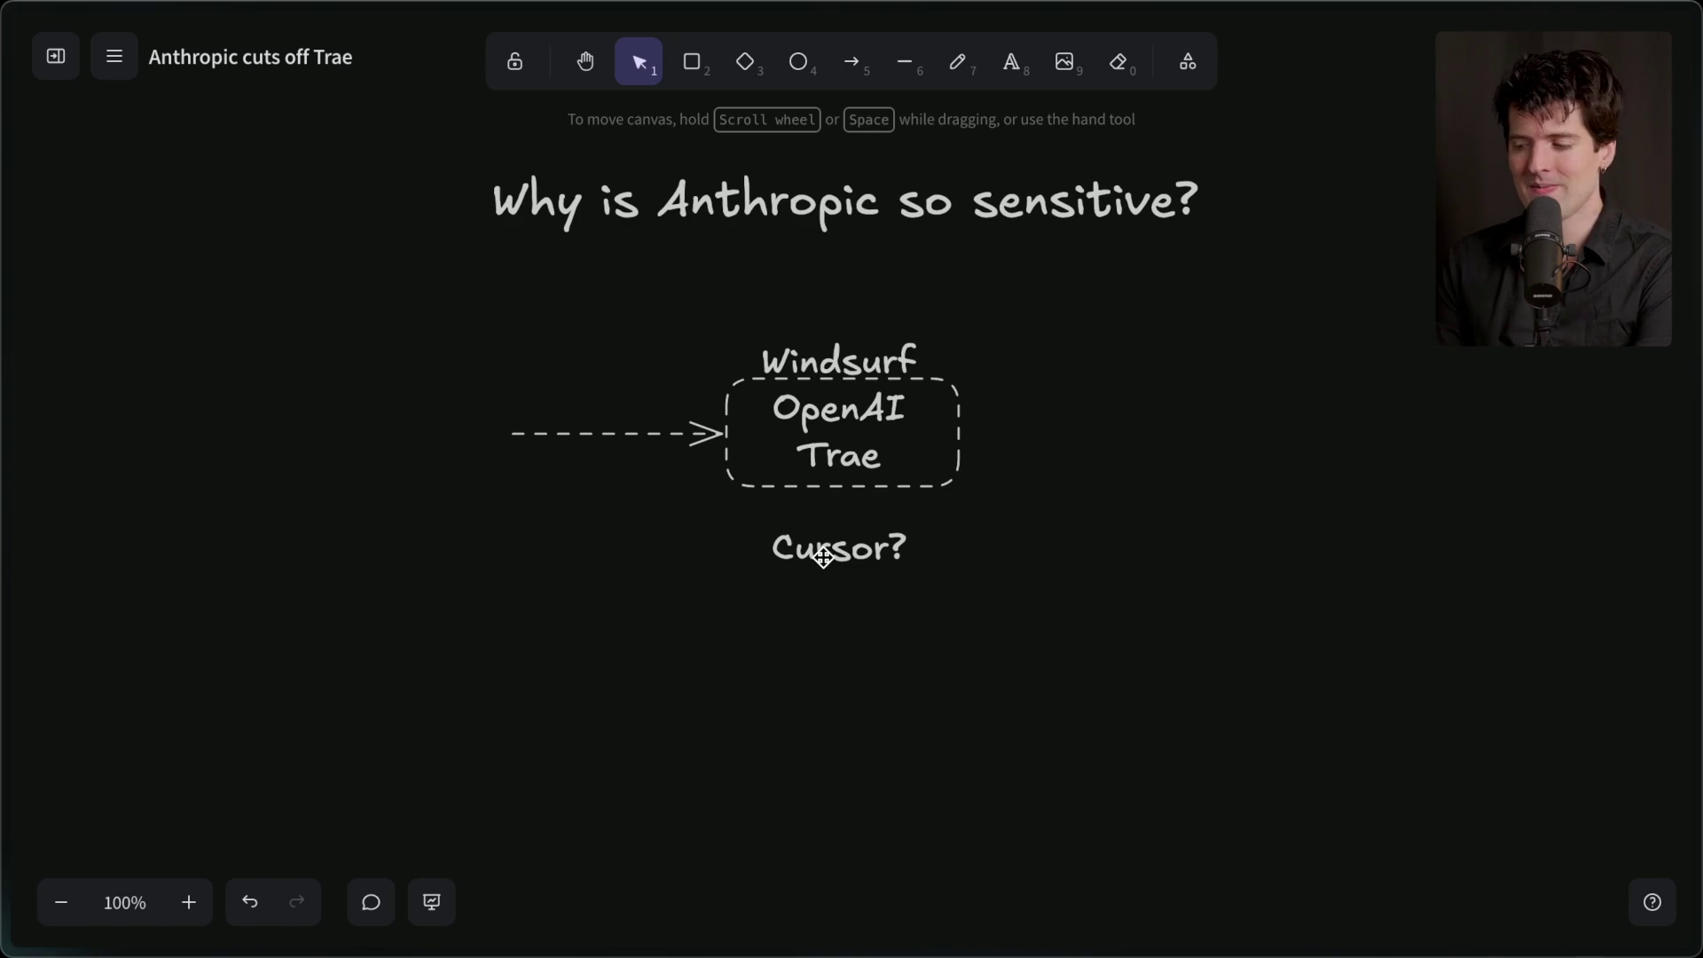
- Add an 'Anthropic' label with a medium-size '- ZERO open weight models' line beneath it
scroll(821, 555, "down", 5)
double_click(834, 559)
type("Anthropic")
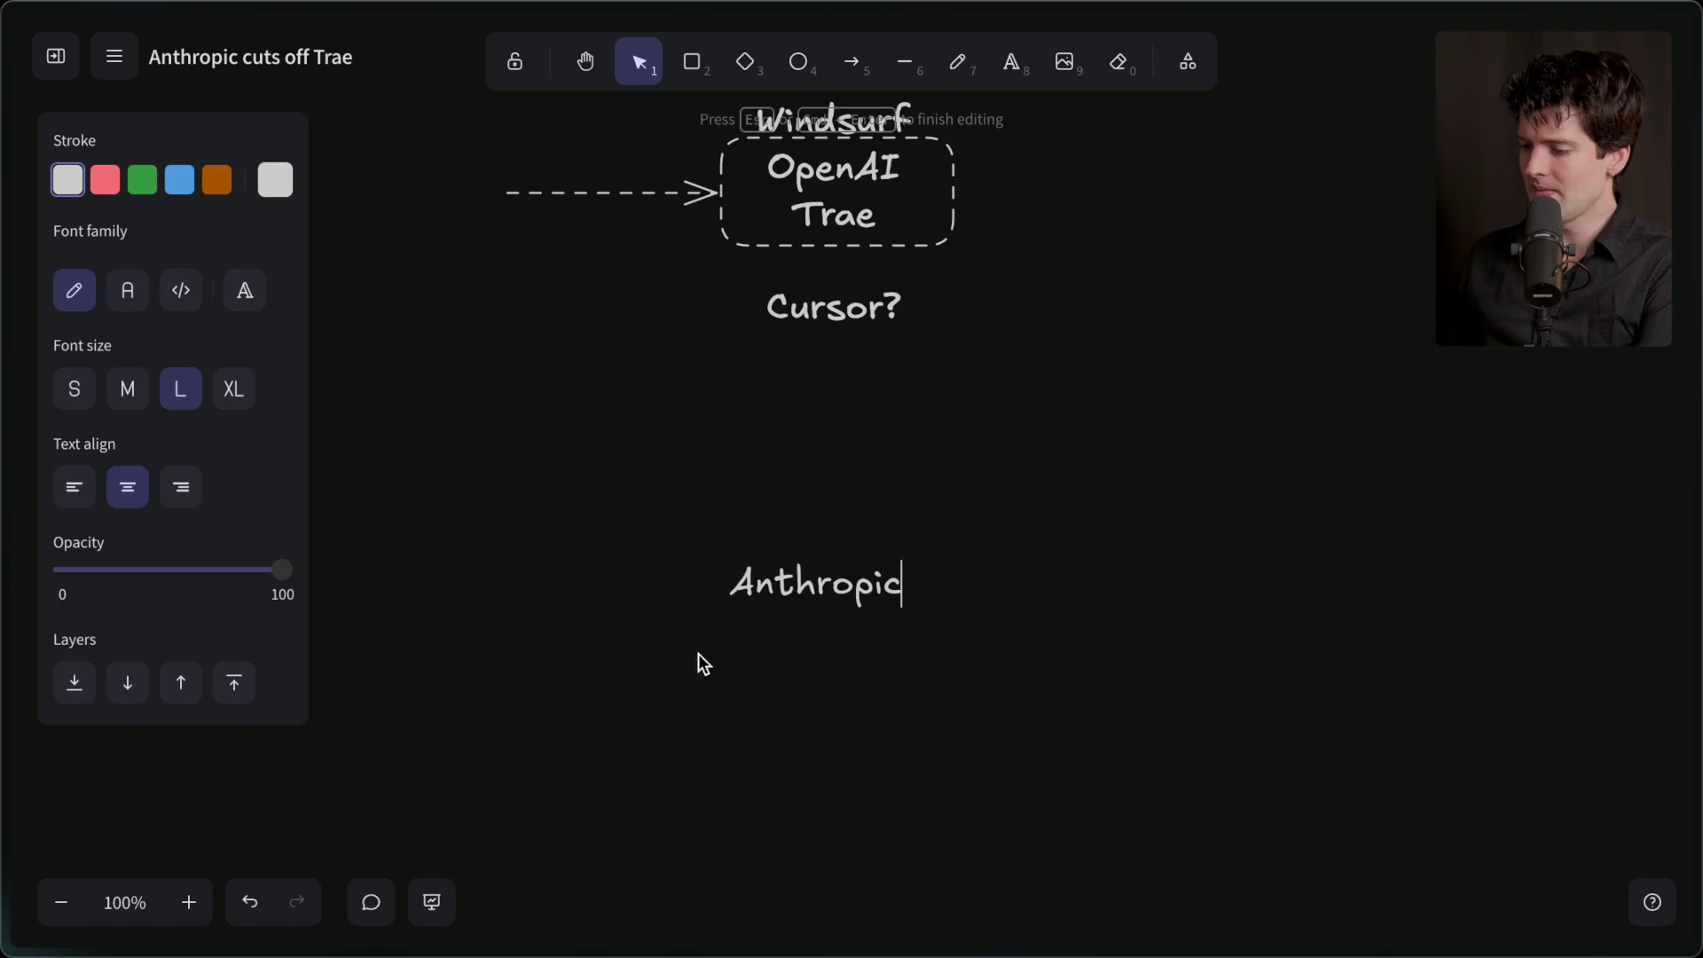
double_click(835, 672)
left_click(128, 388)
type("- Z")
type("pen weight mod")
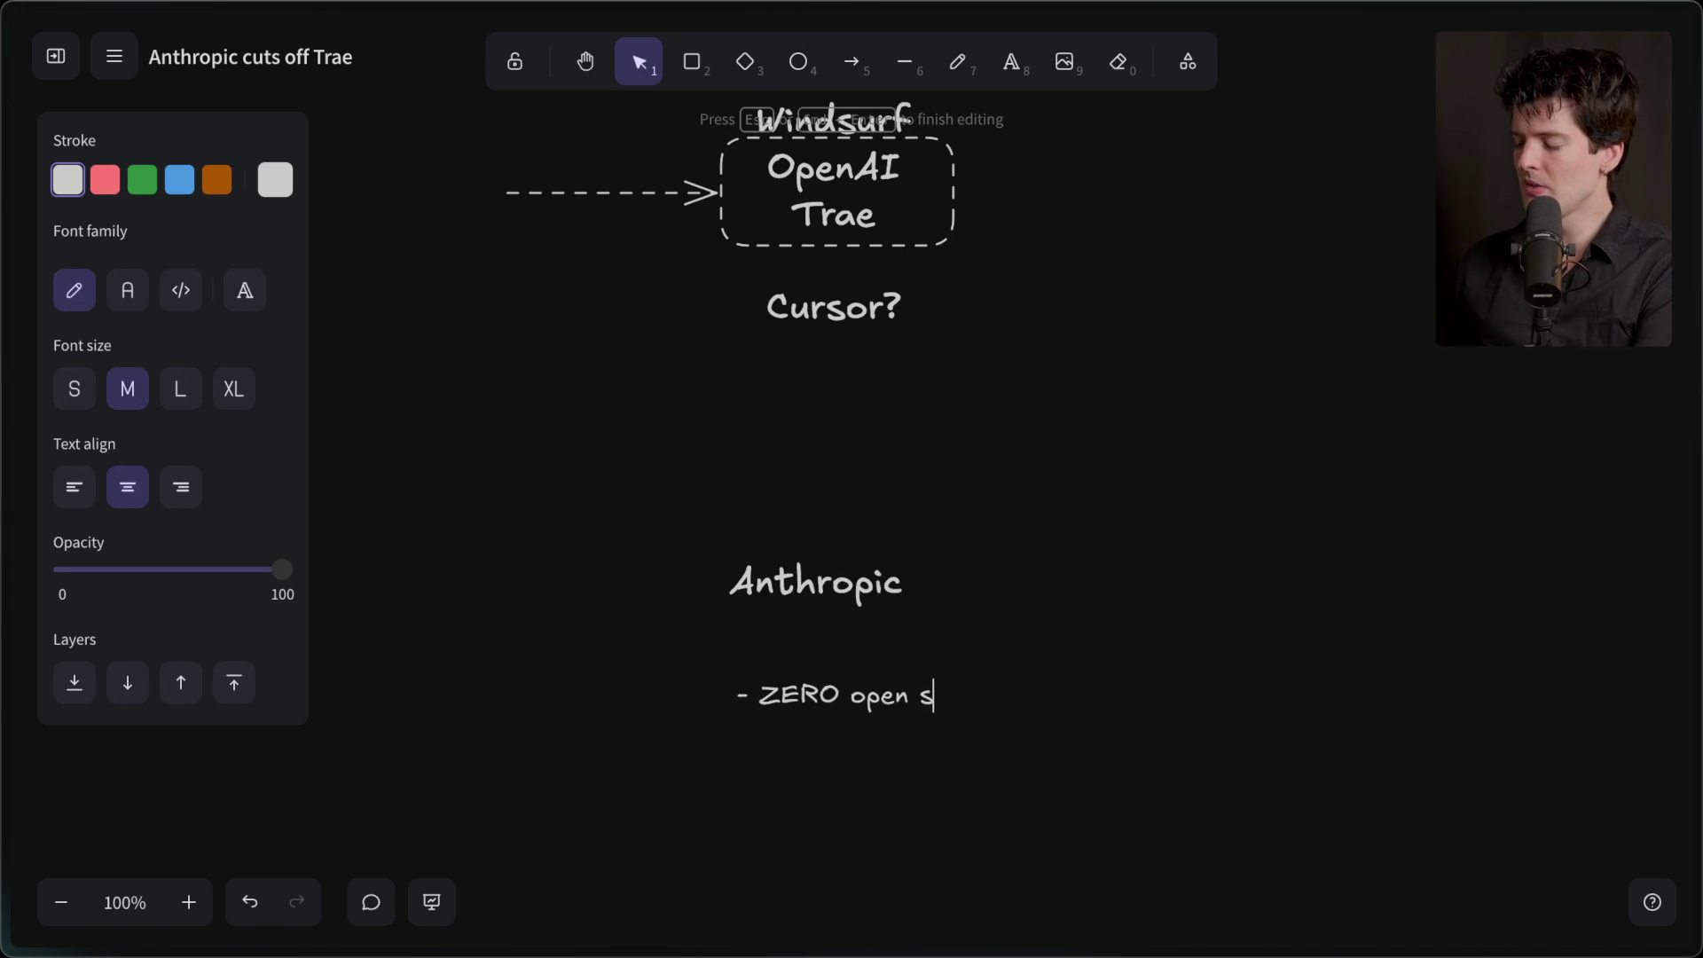
type("els")
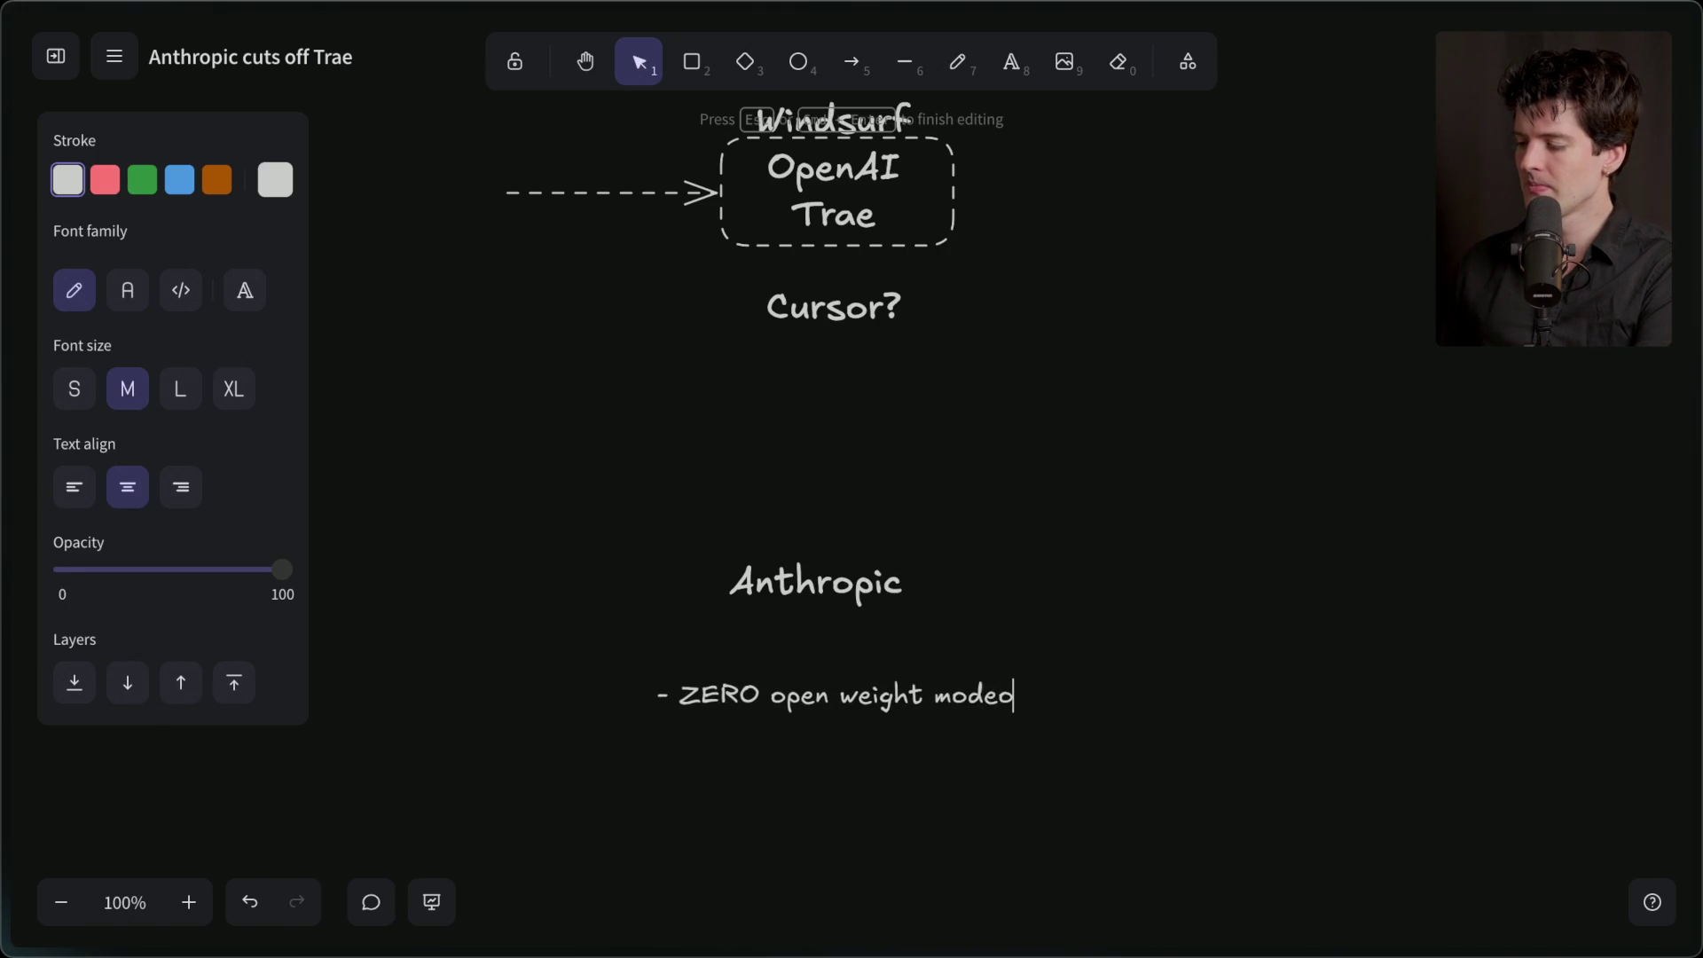
left_click(608, 772)
left_click_drag(825, 710, 825, 663)
- Add the bullet '- CLI with source NOT available' under the ZERO open weight models line
double_click(852, 647)
key("Return")
type("-")
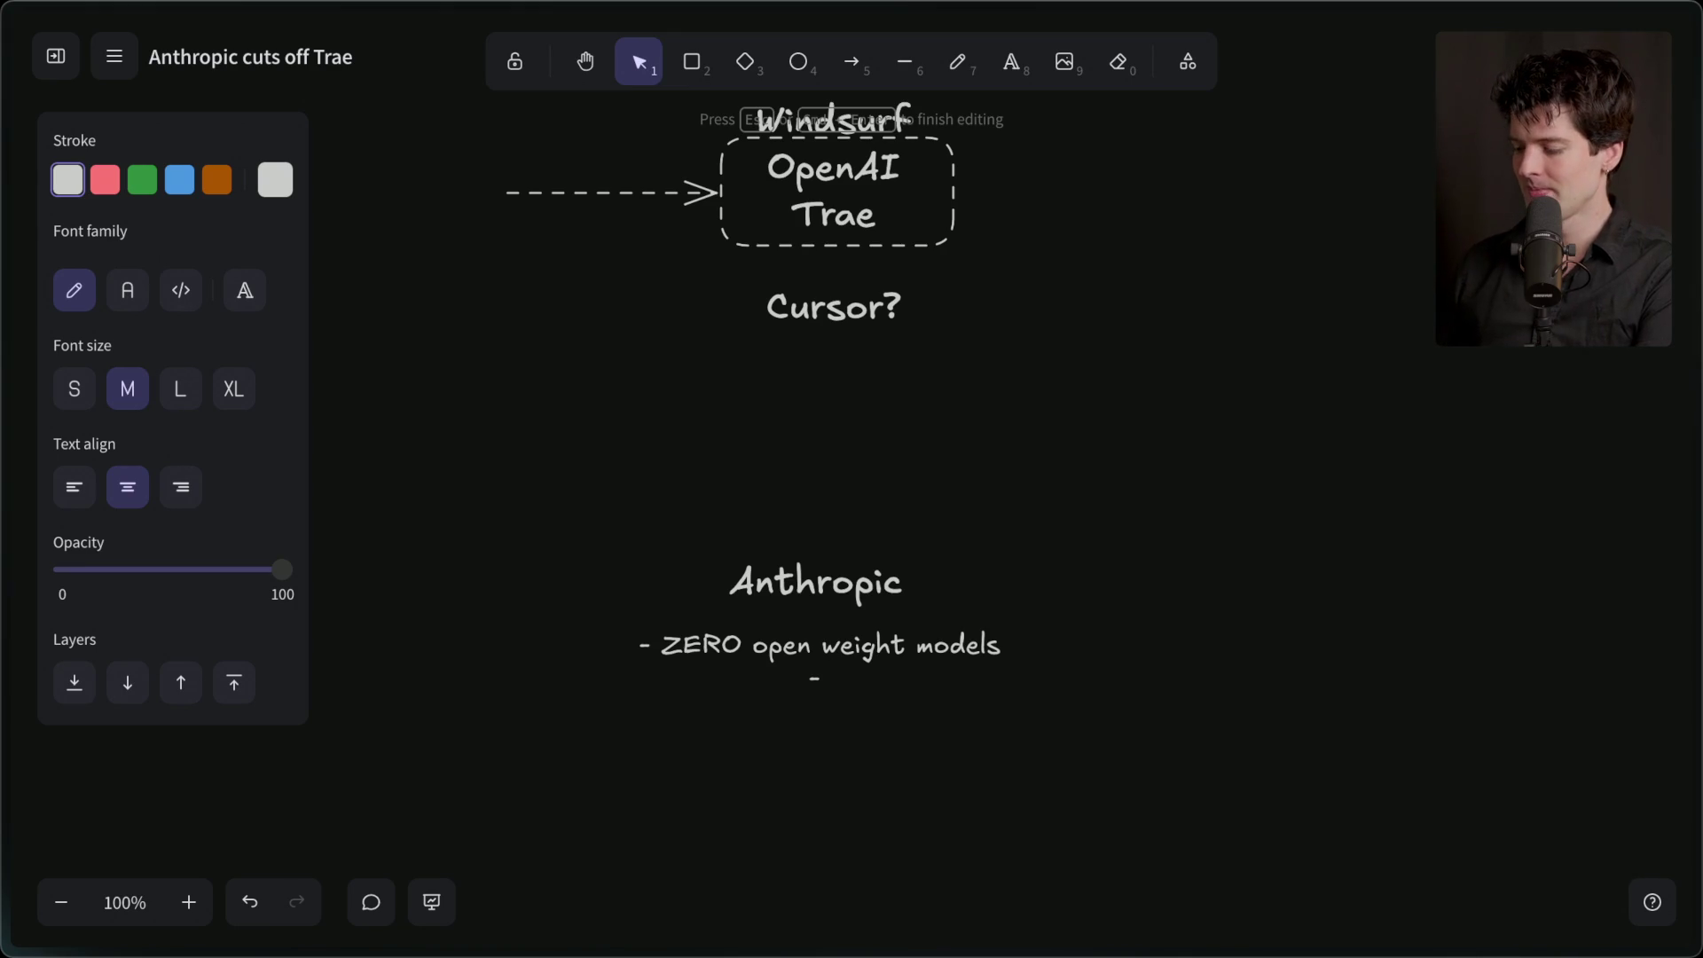
type("CLI wi")
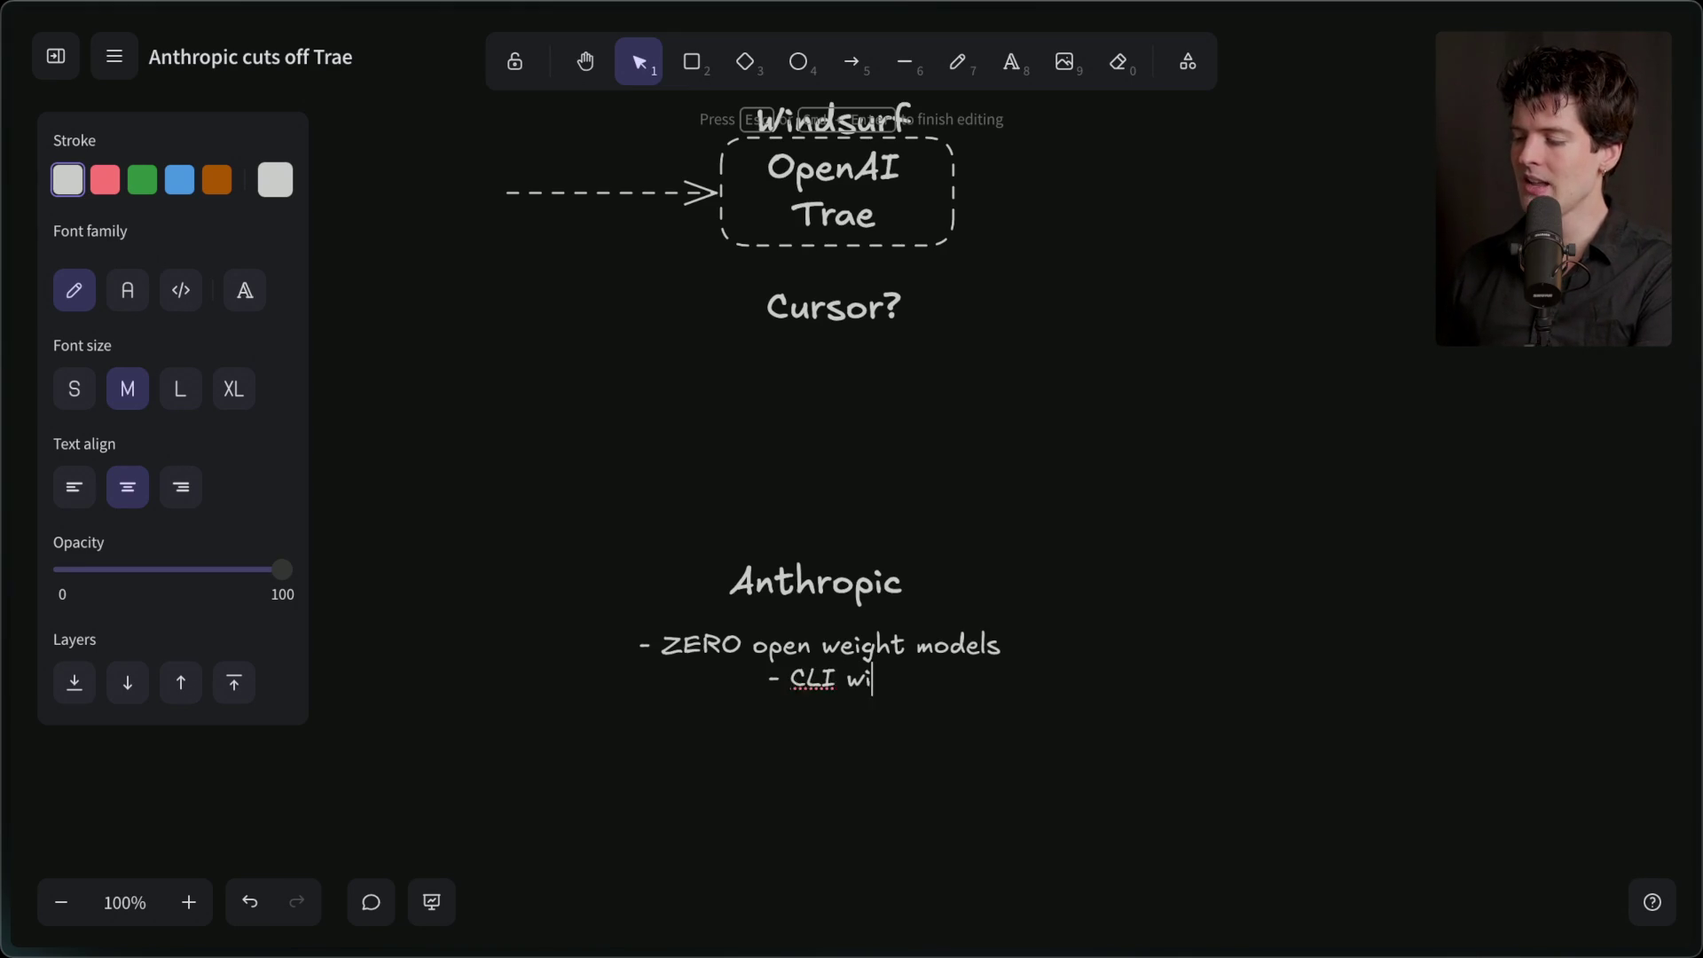
type("th source NOT available")
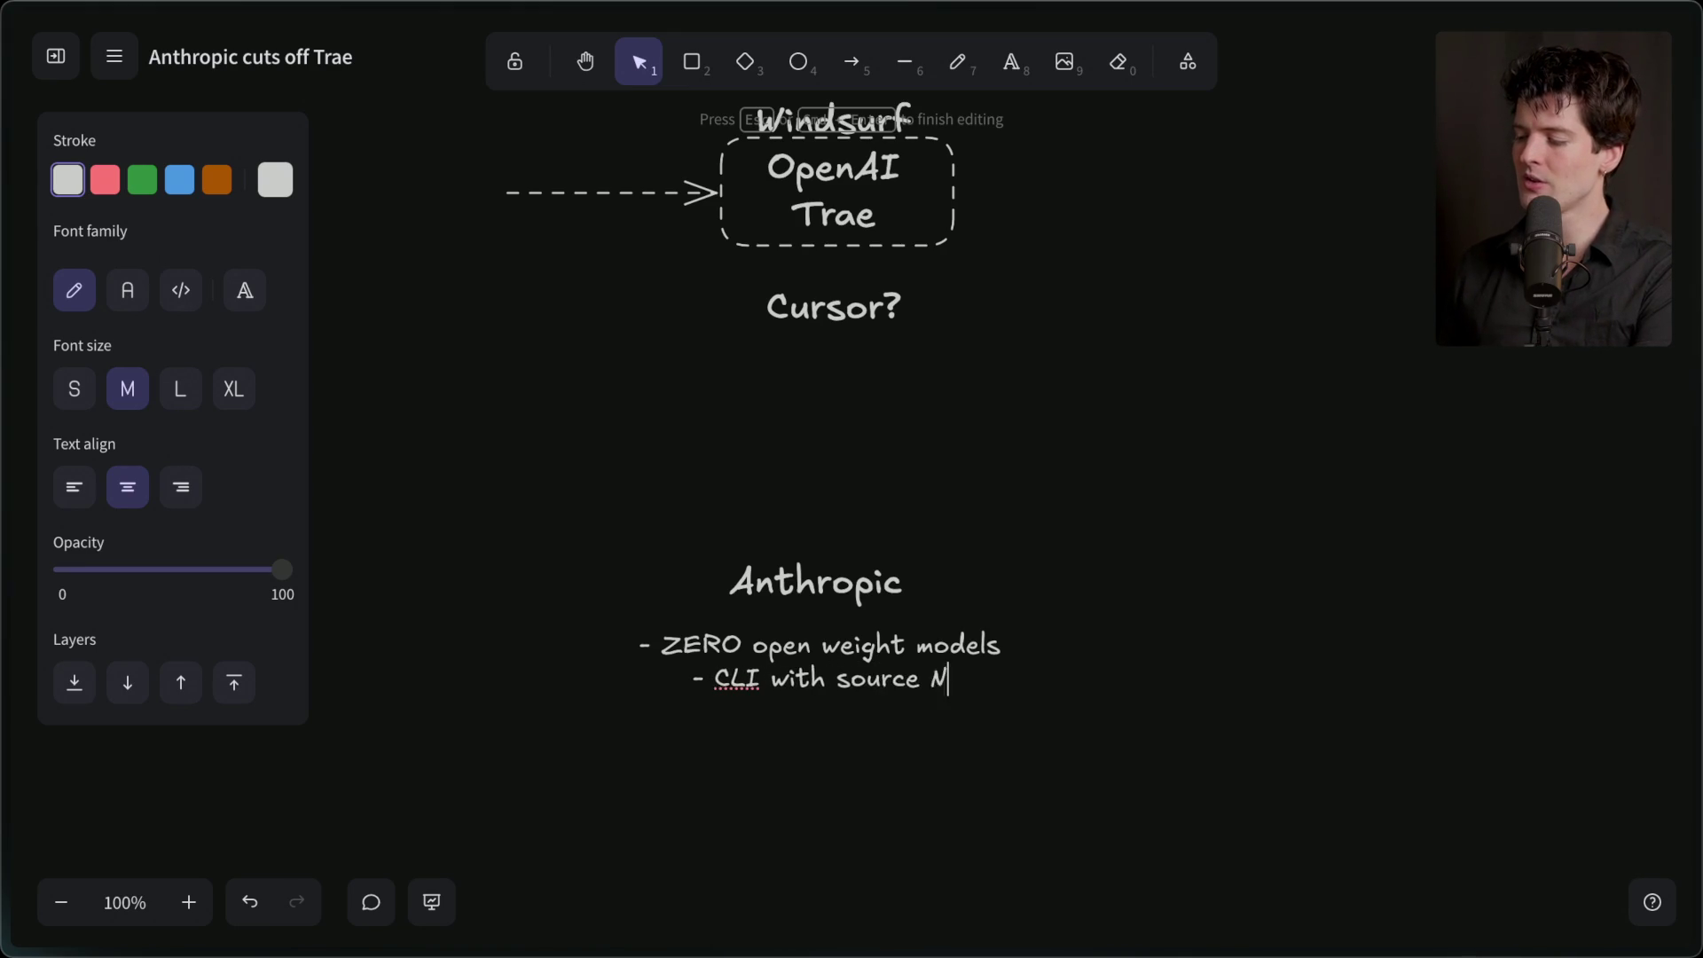
key("Return")
type("-")
key("ctrl+t")
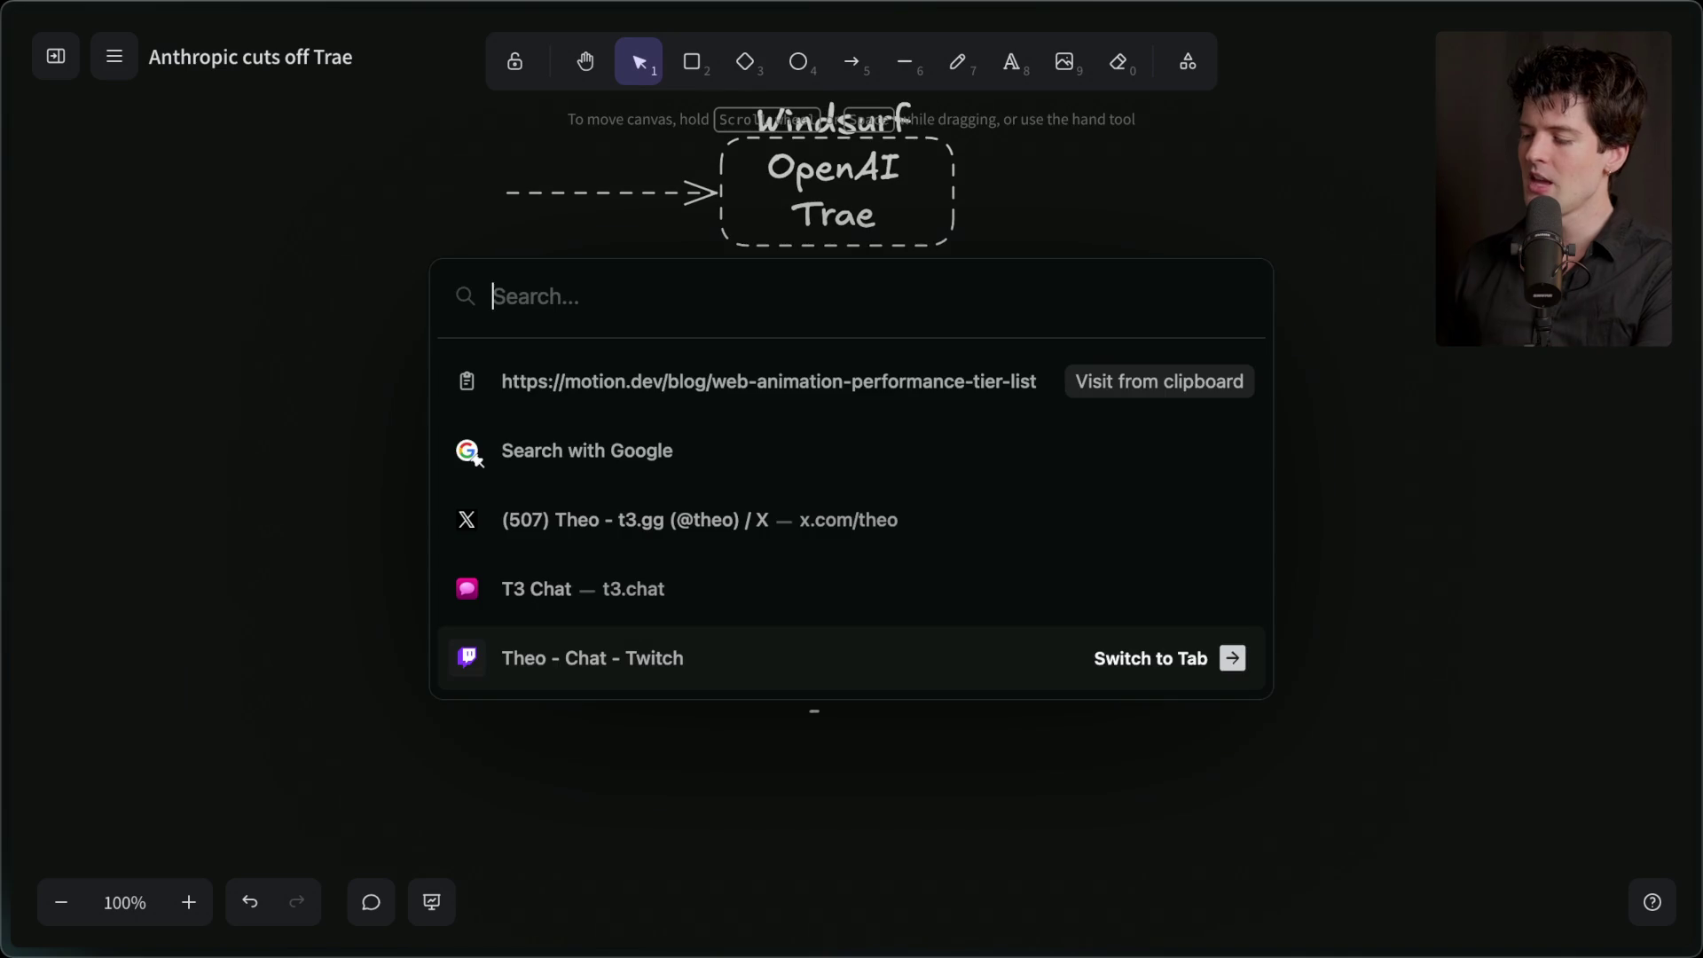
- Search the web for 'claude code github' and open the anthropics/claude-code repository
type("c")
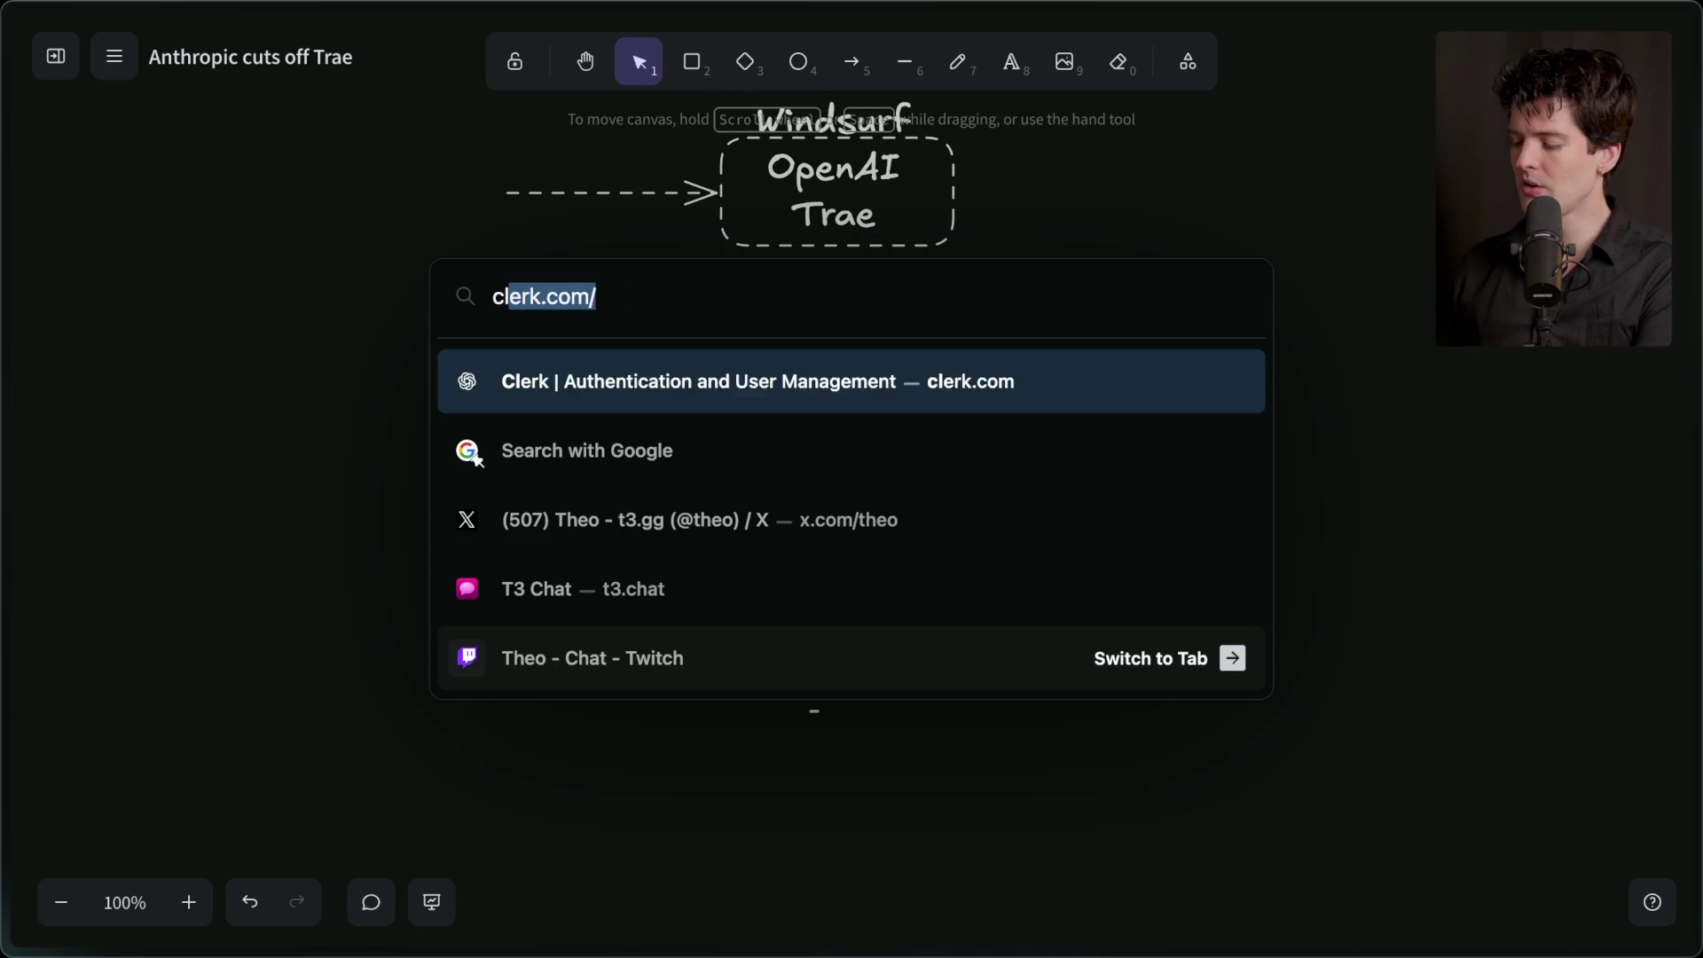
type("laude code github !g")
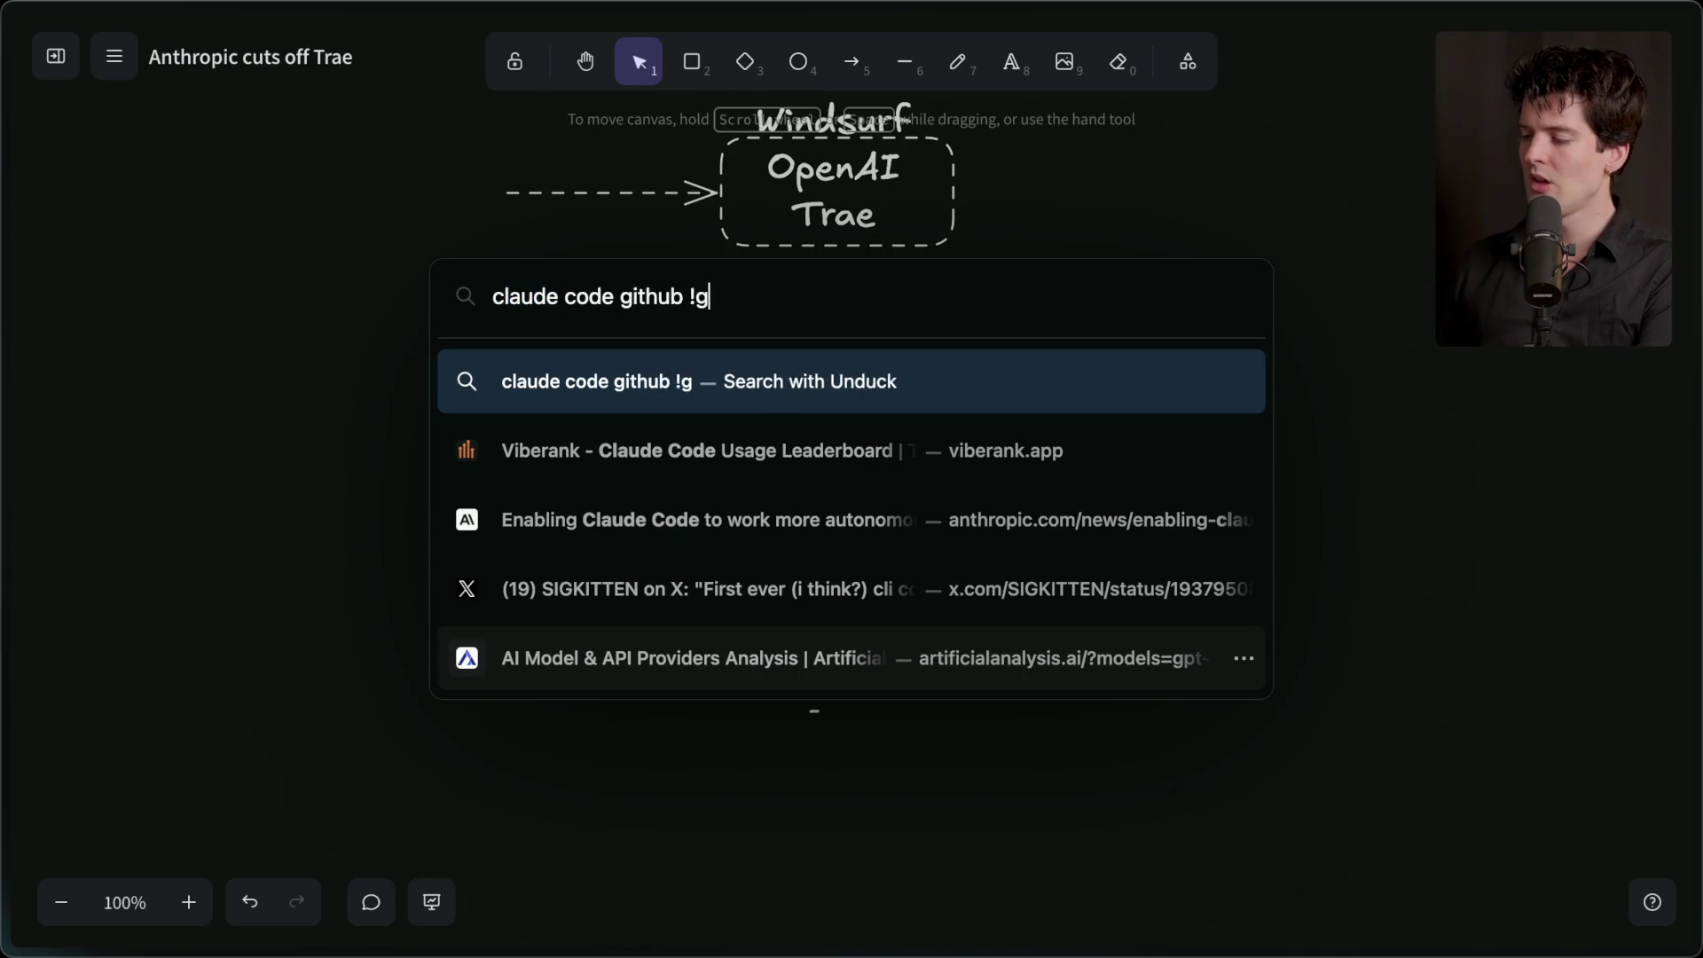
key("Return")
left_click(281, 305)
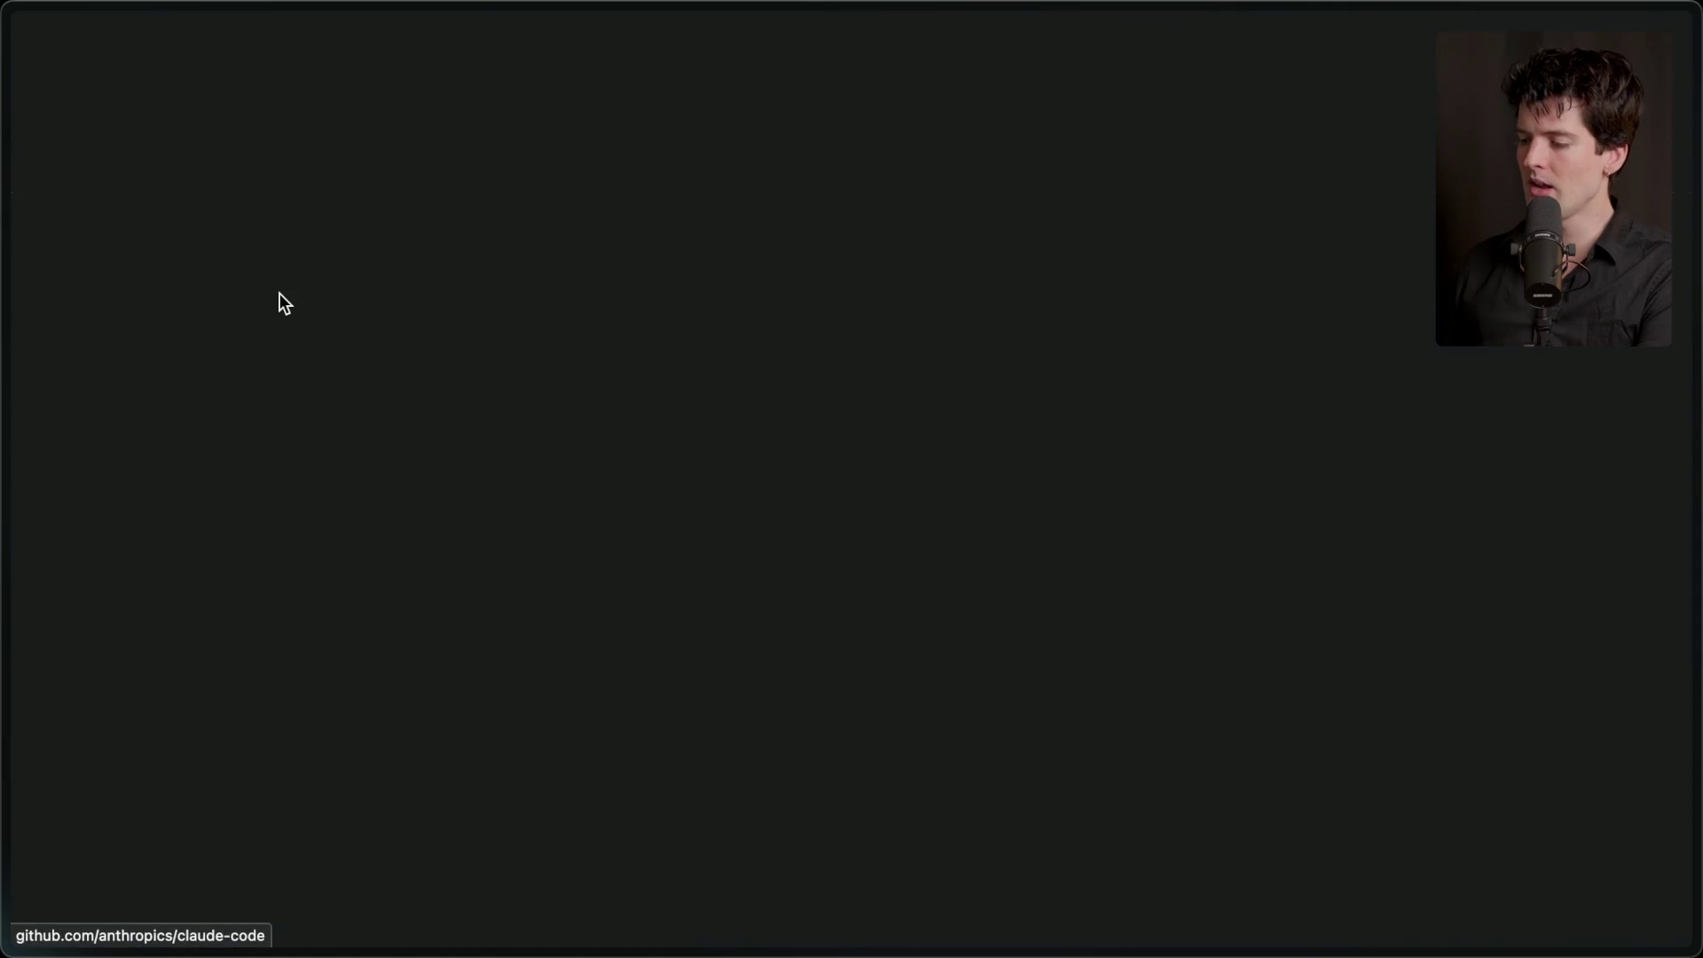
- Open the repository's LICENSE.md and look over its license statement
scroll(279, 292, "down", 8)
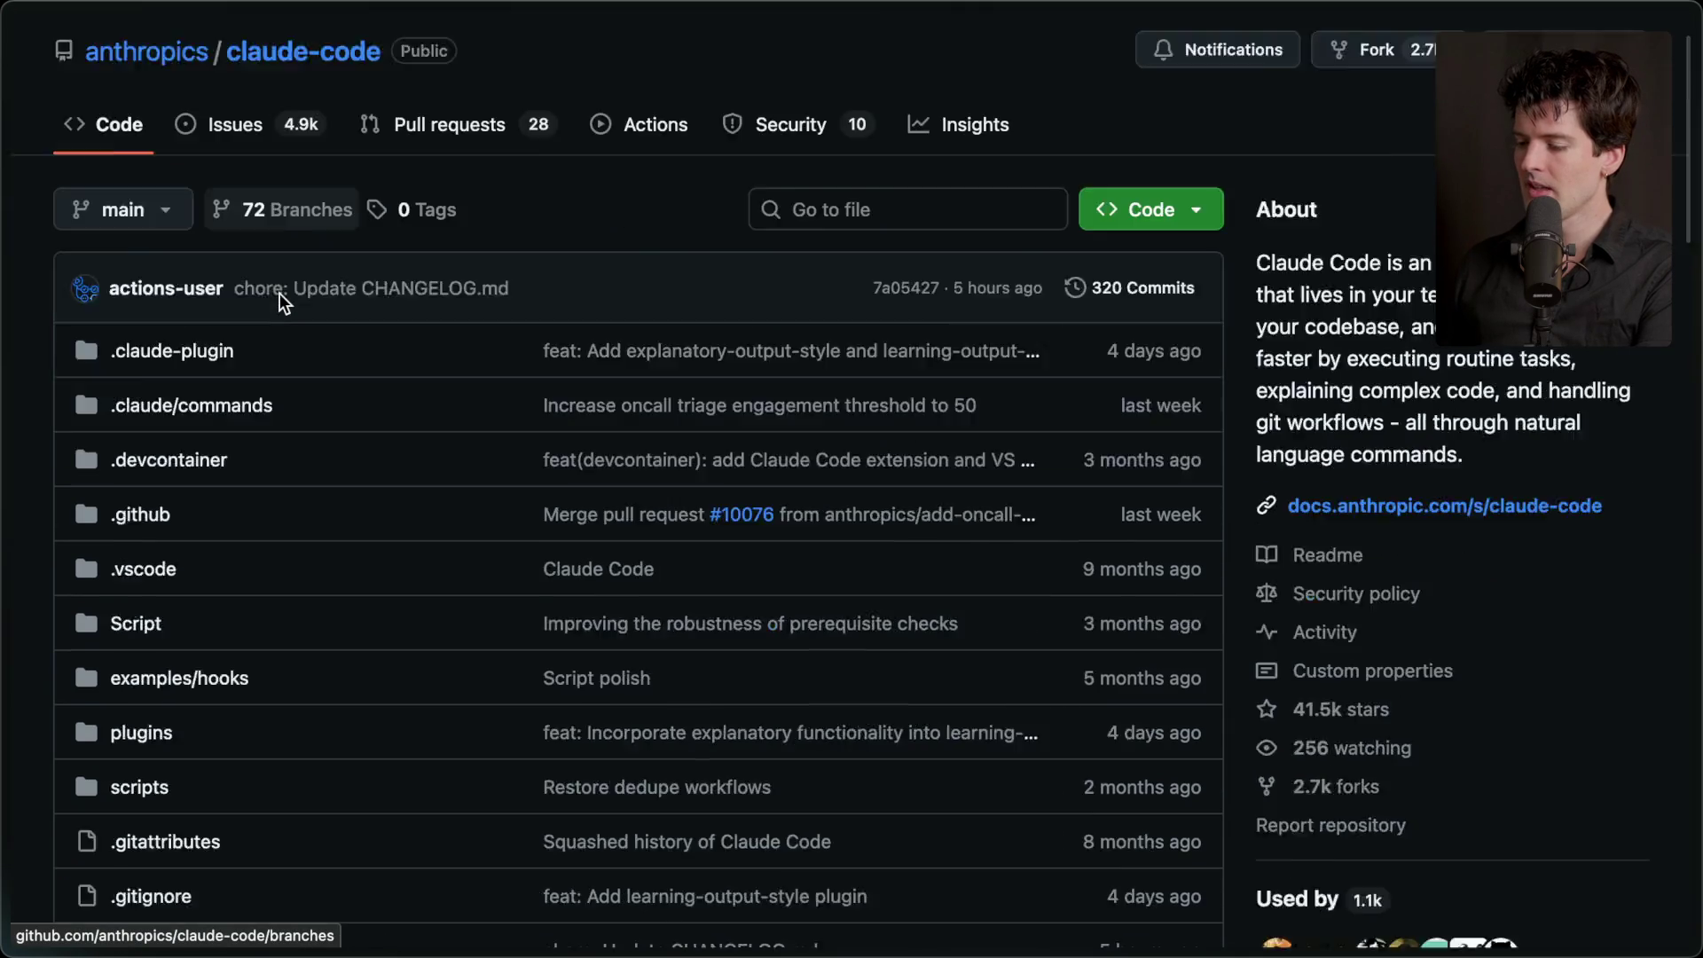
left_click(177, 417)
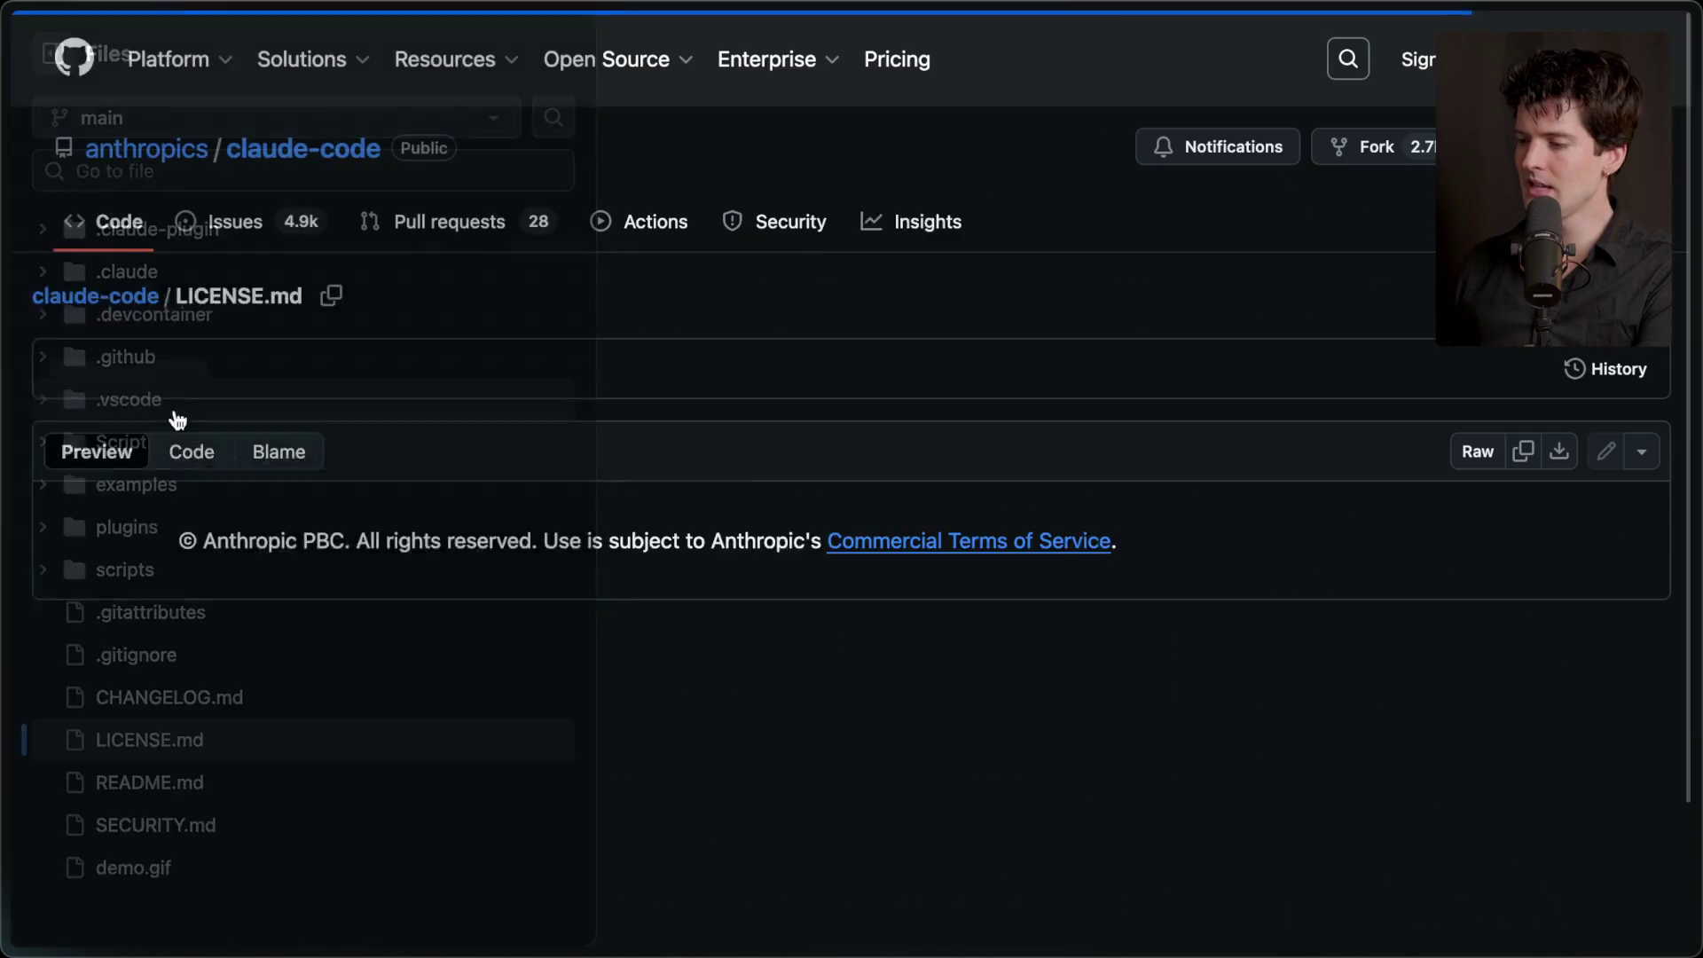
left_click_drag(501, 537, 1544, 550)
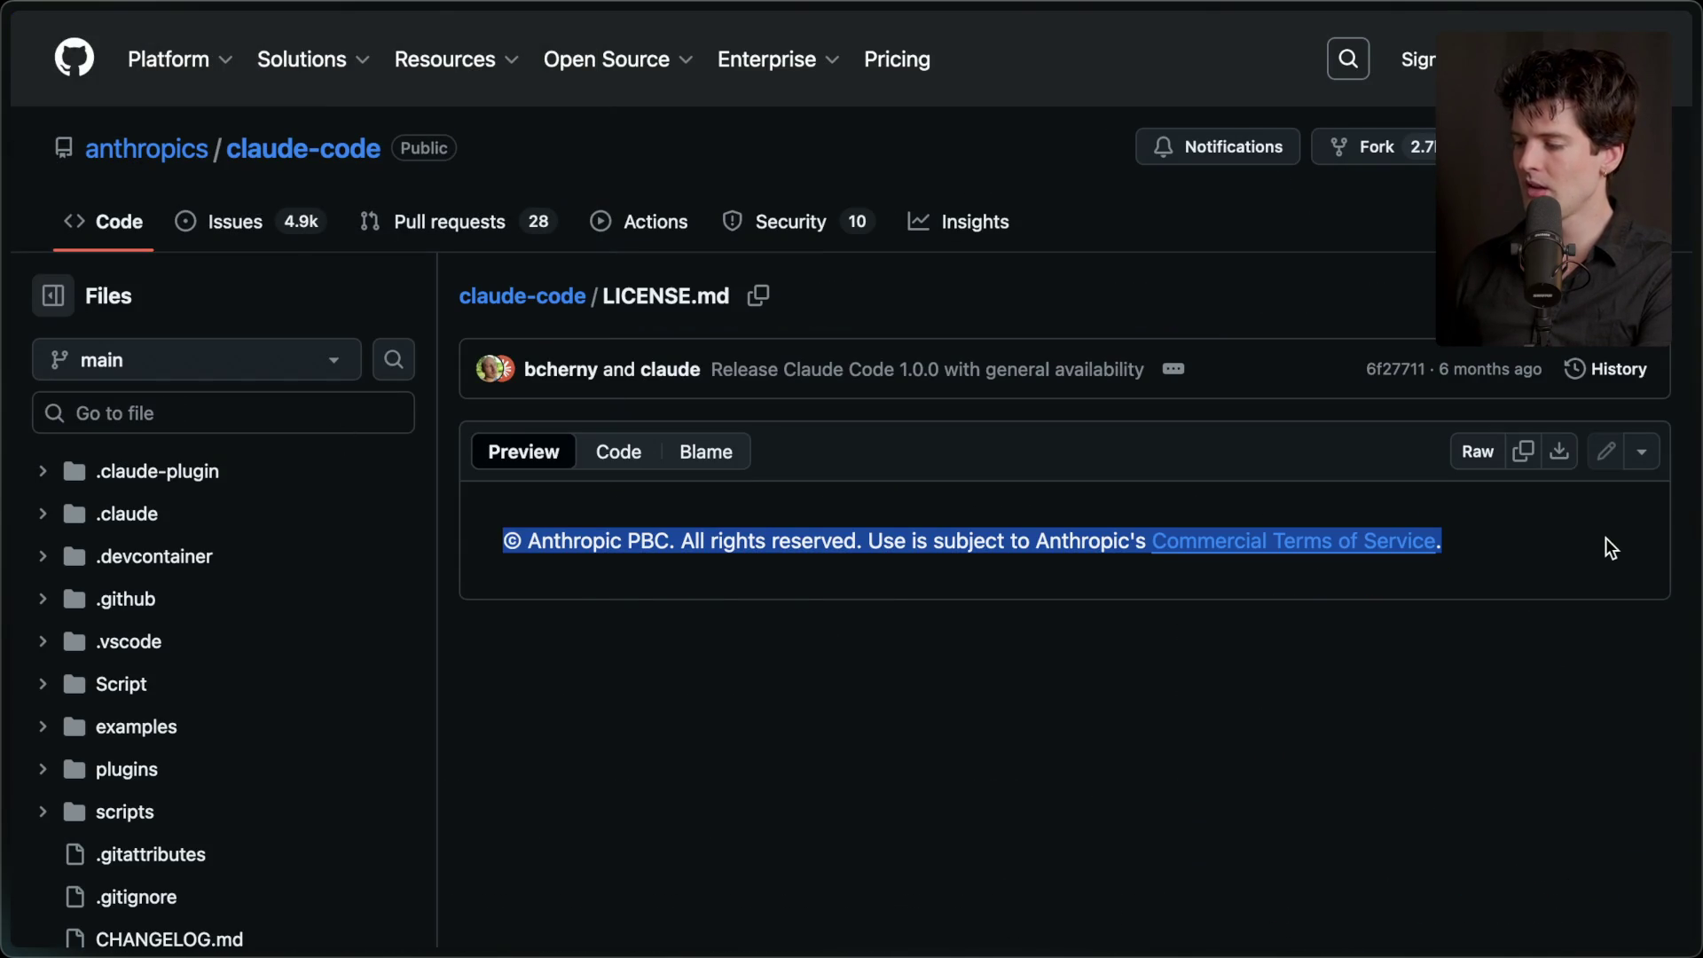
left_click(1207, 653)
scroll(1206, 653, "left", 5)
scroll(392, 481, "up", 4)
scroll(179, 257, "up", 1)
scroll(179, 254, "down", 1)
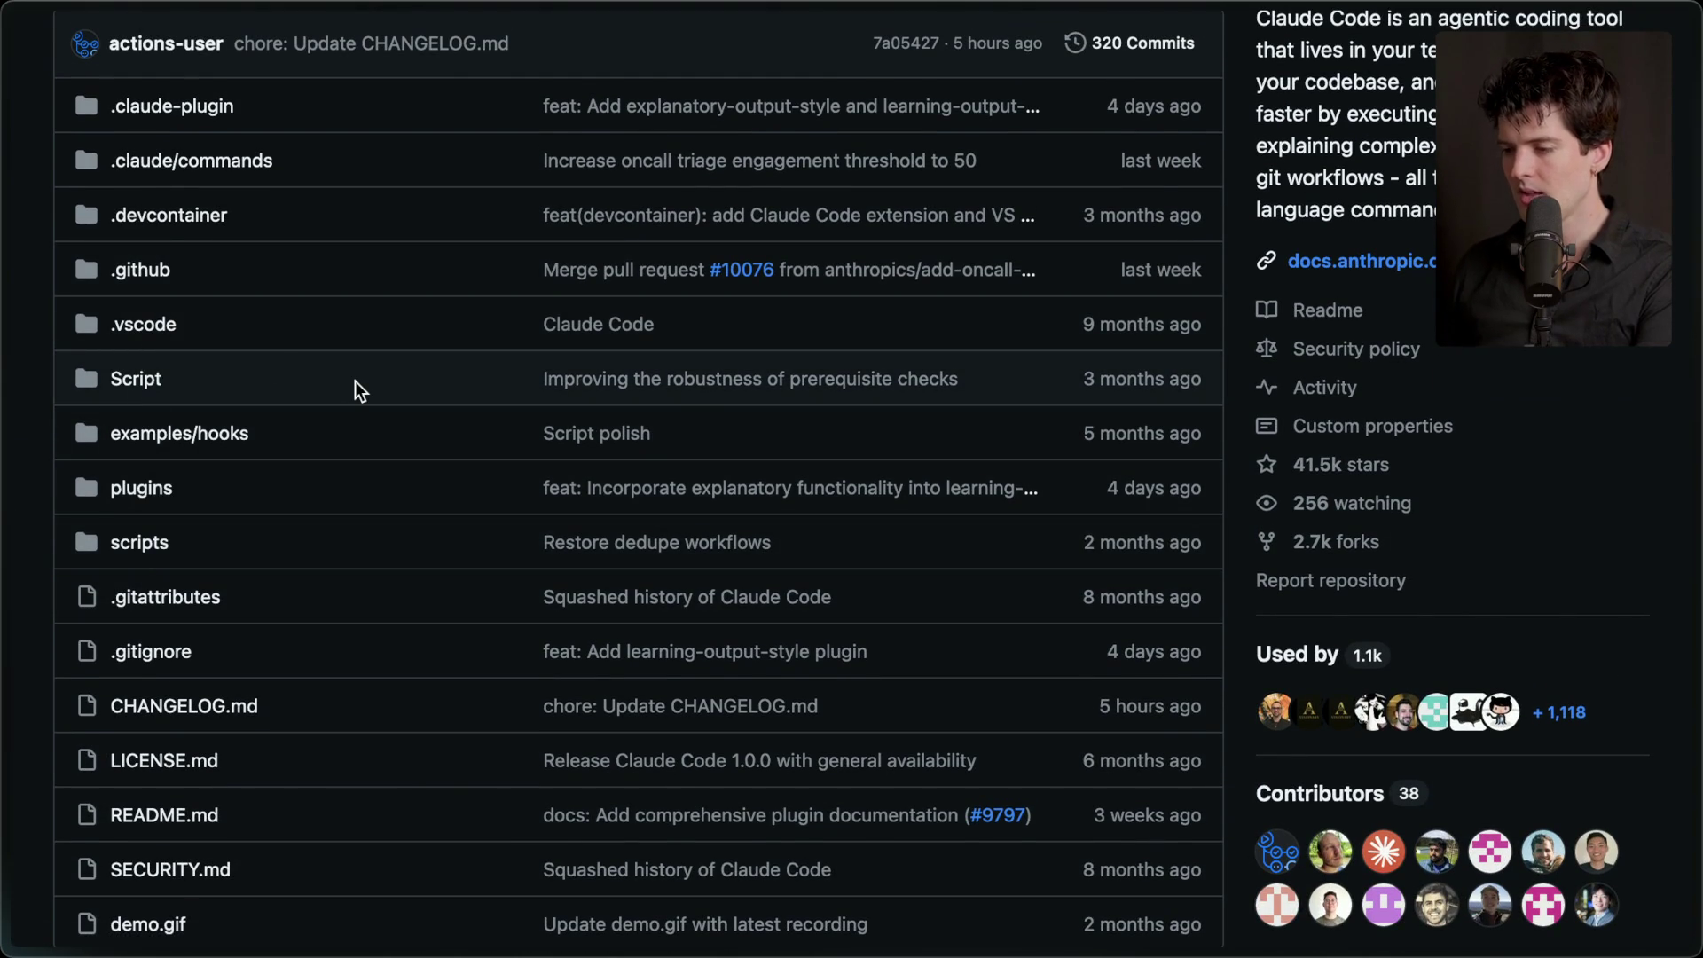
scroll(355, 381, "up", 4)
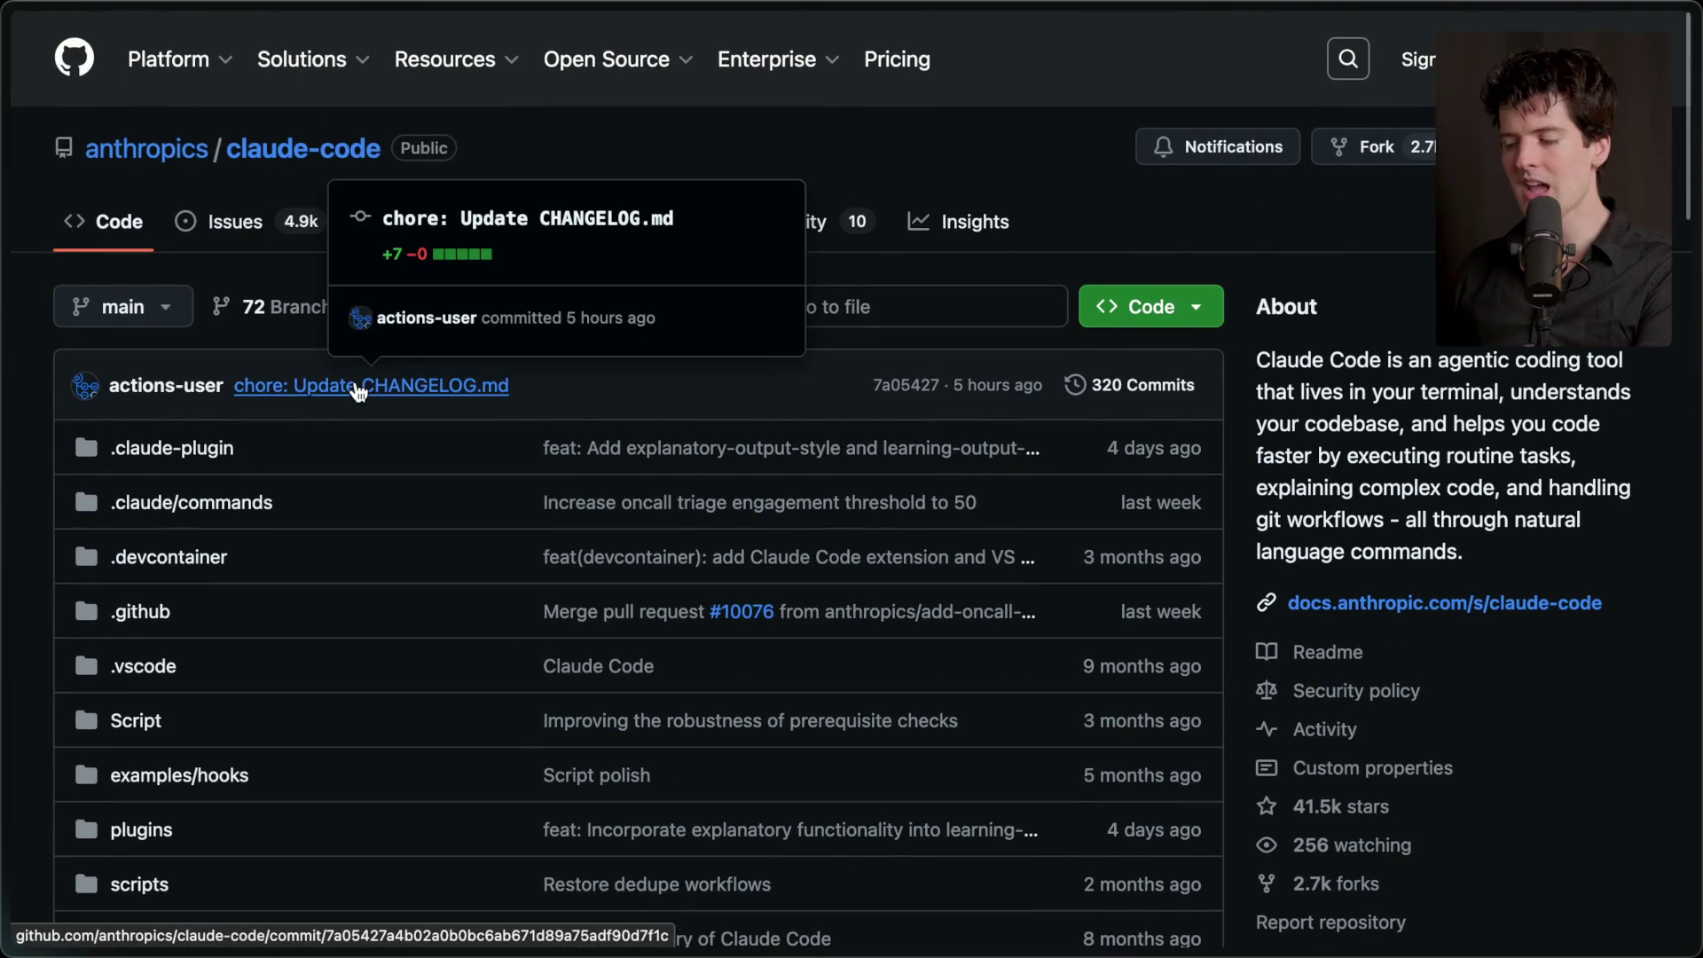
mouse_move(169, 59)
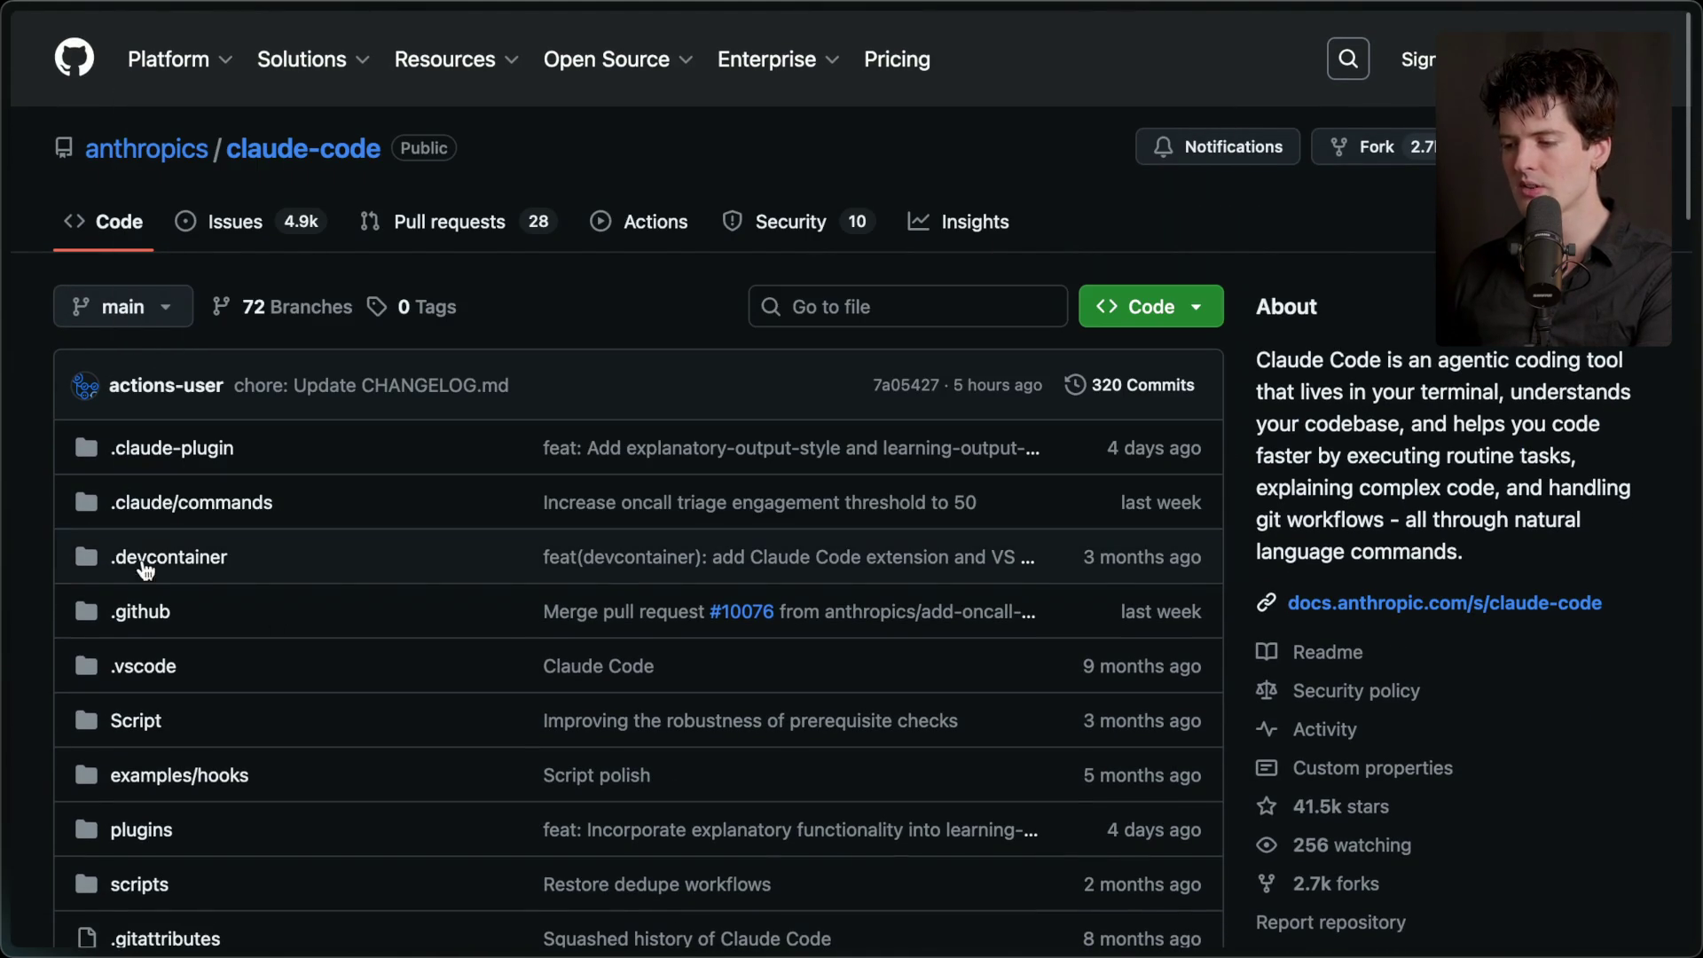
scroll(179, 642, "down", 10)
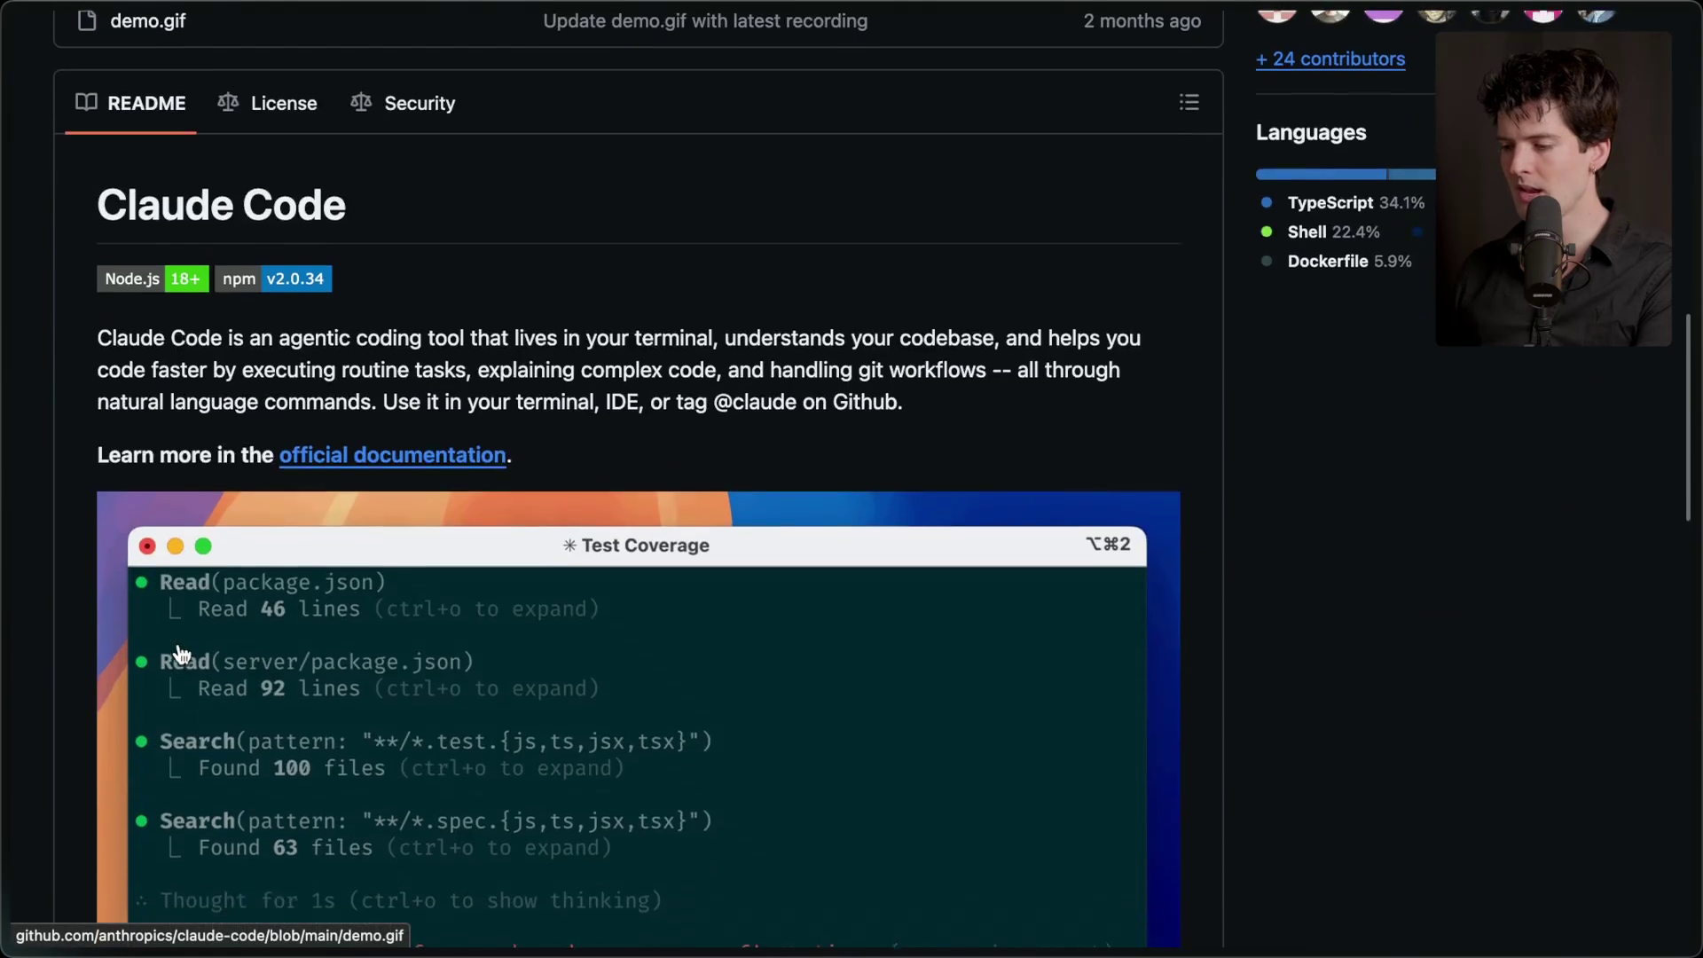
scroll(182, 646, "up", 15)
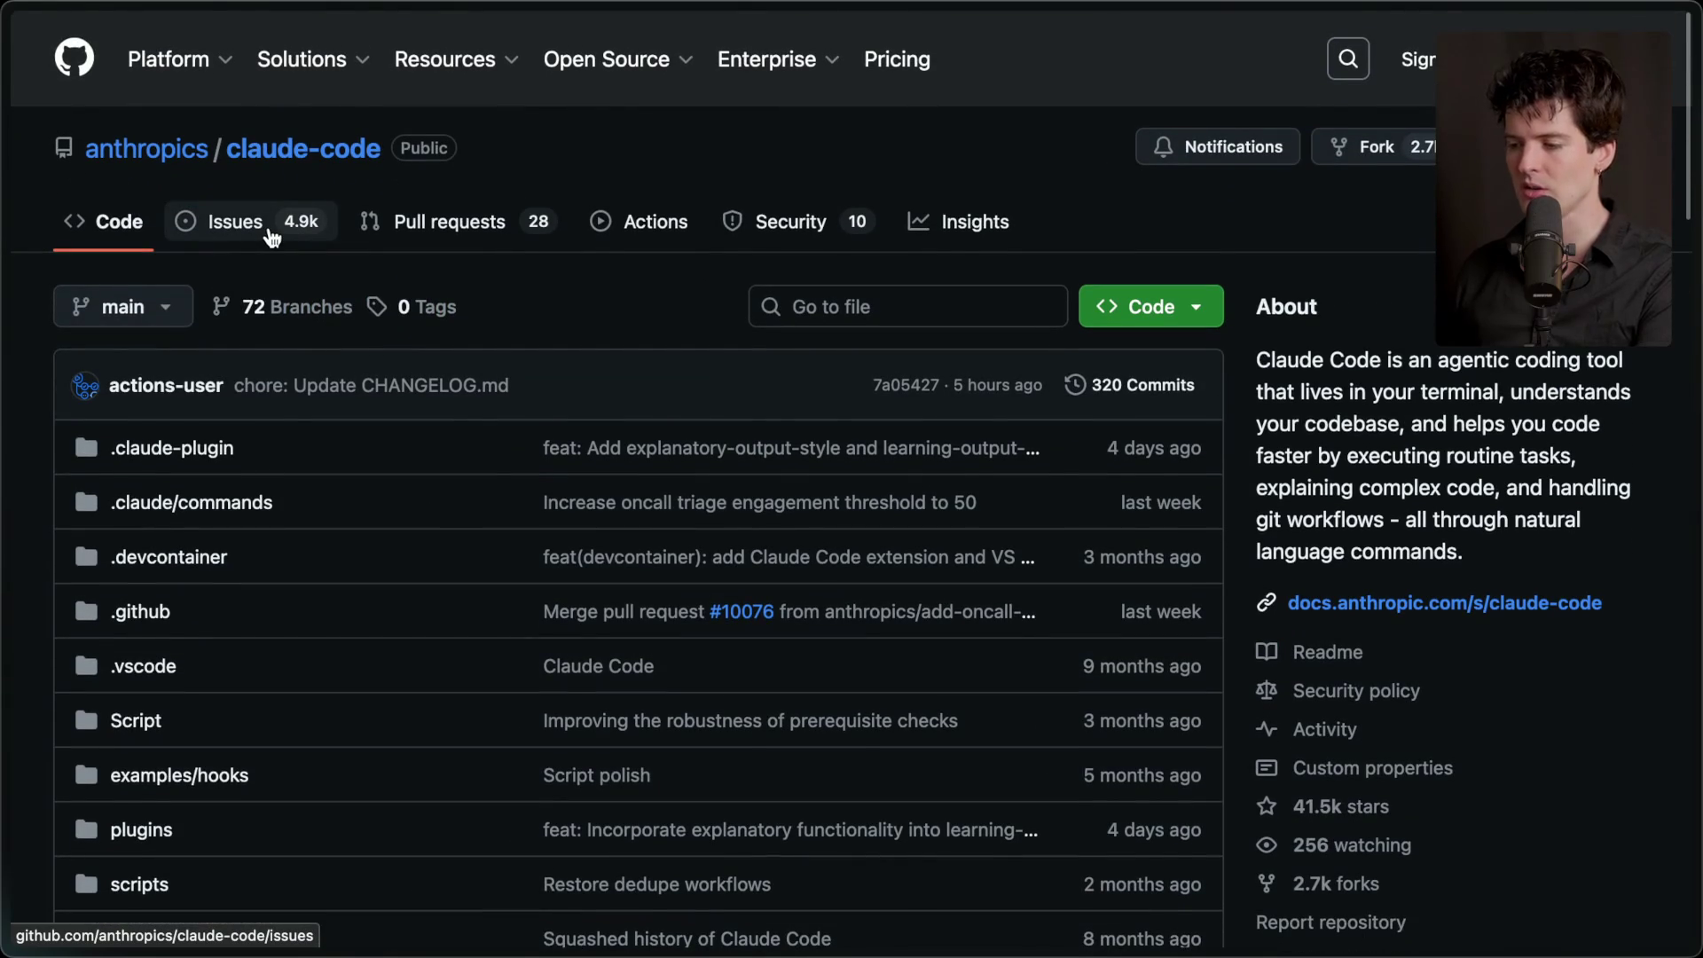
scroll(273, 238, "down", 10)
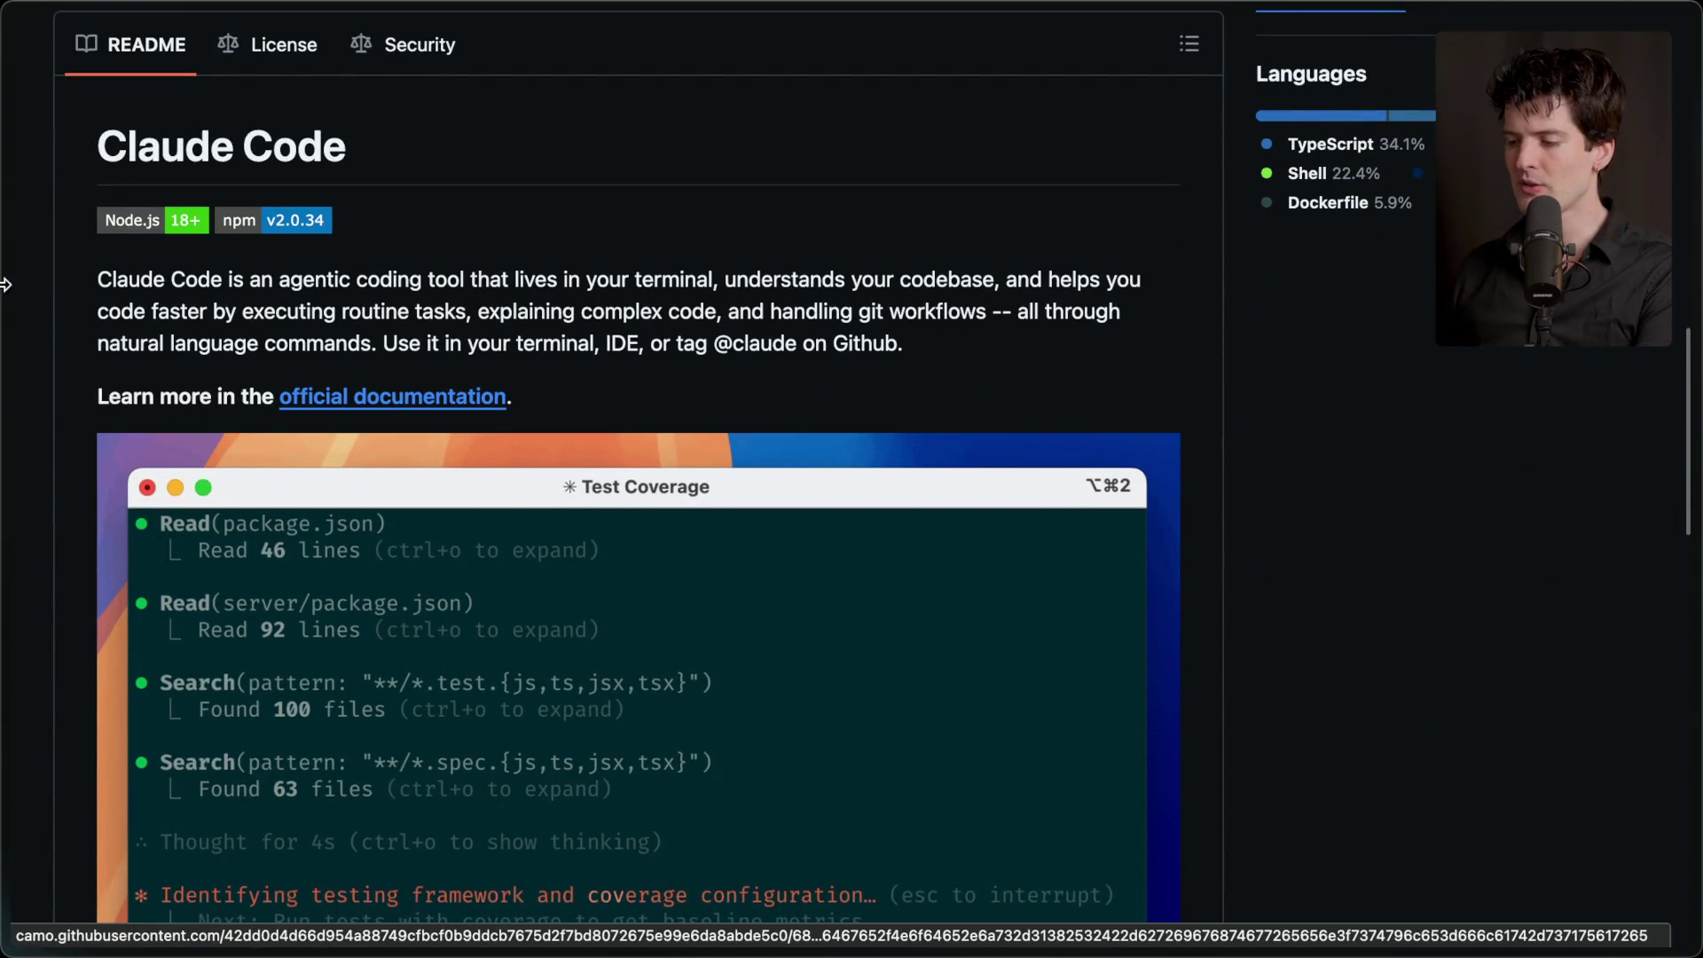
scroll(125, 560, "down", 3)
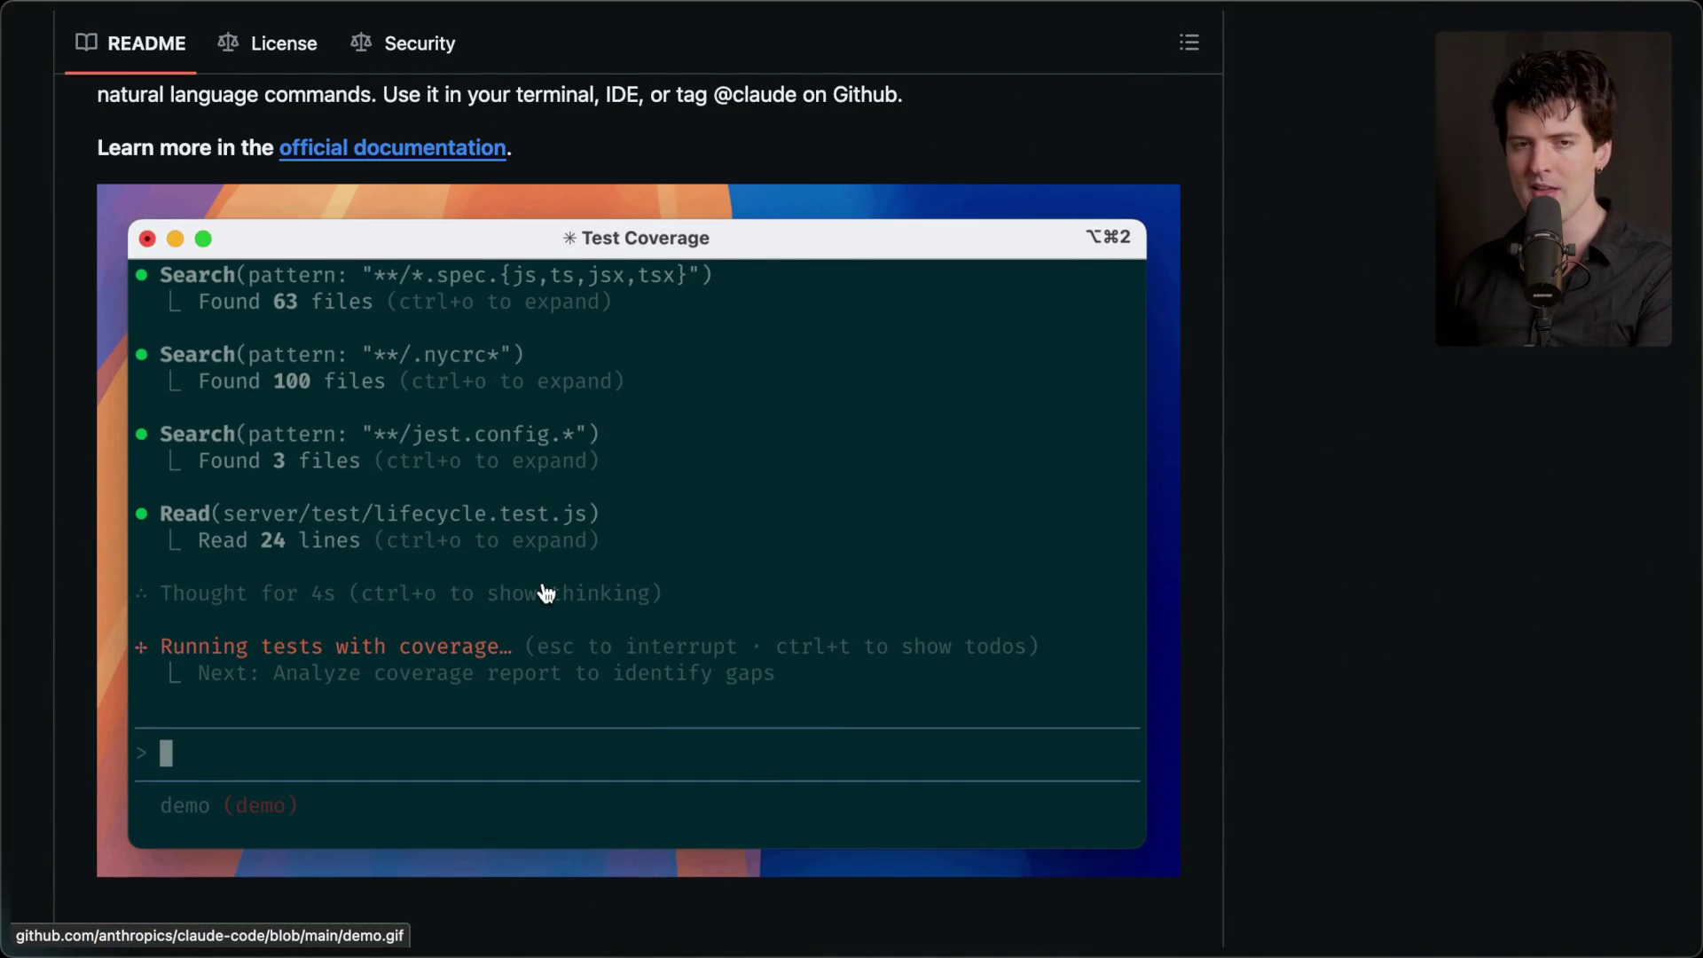
scroll(543, 594, "up", 20)
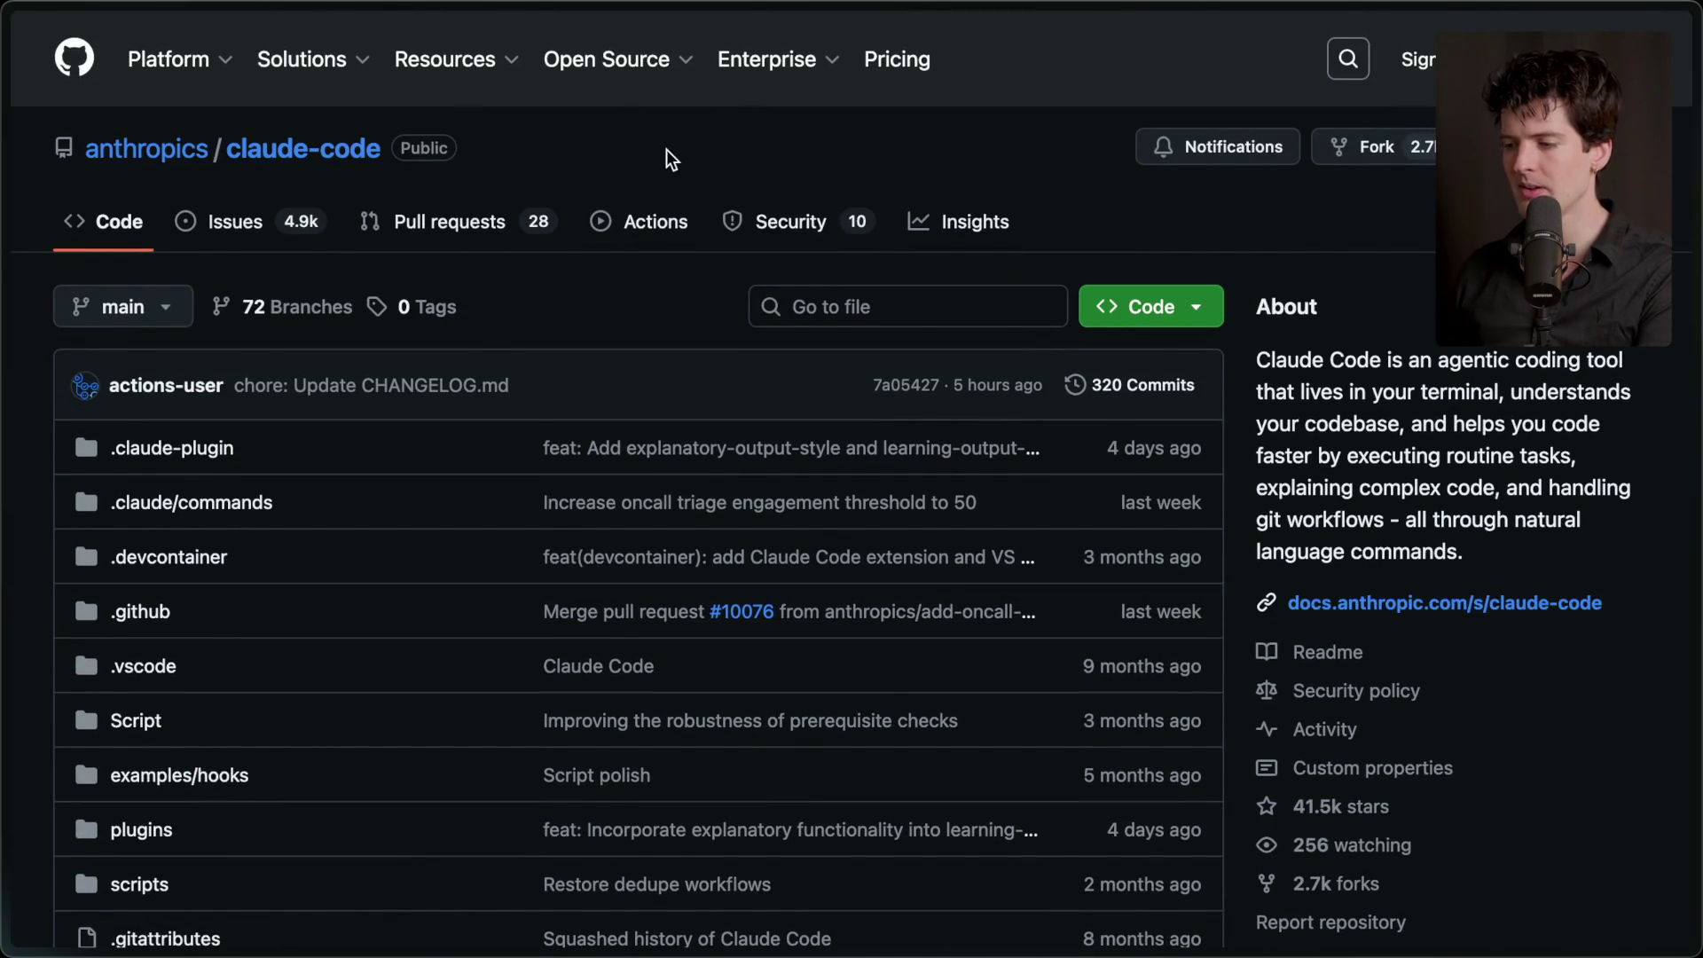
- Tile the browser beside the editor, restore it to full screen, and close the GitHub tab
key("ctrl+alt+Left")
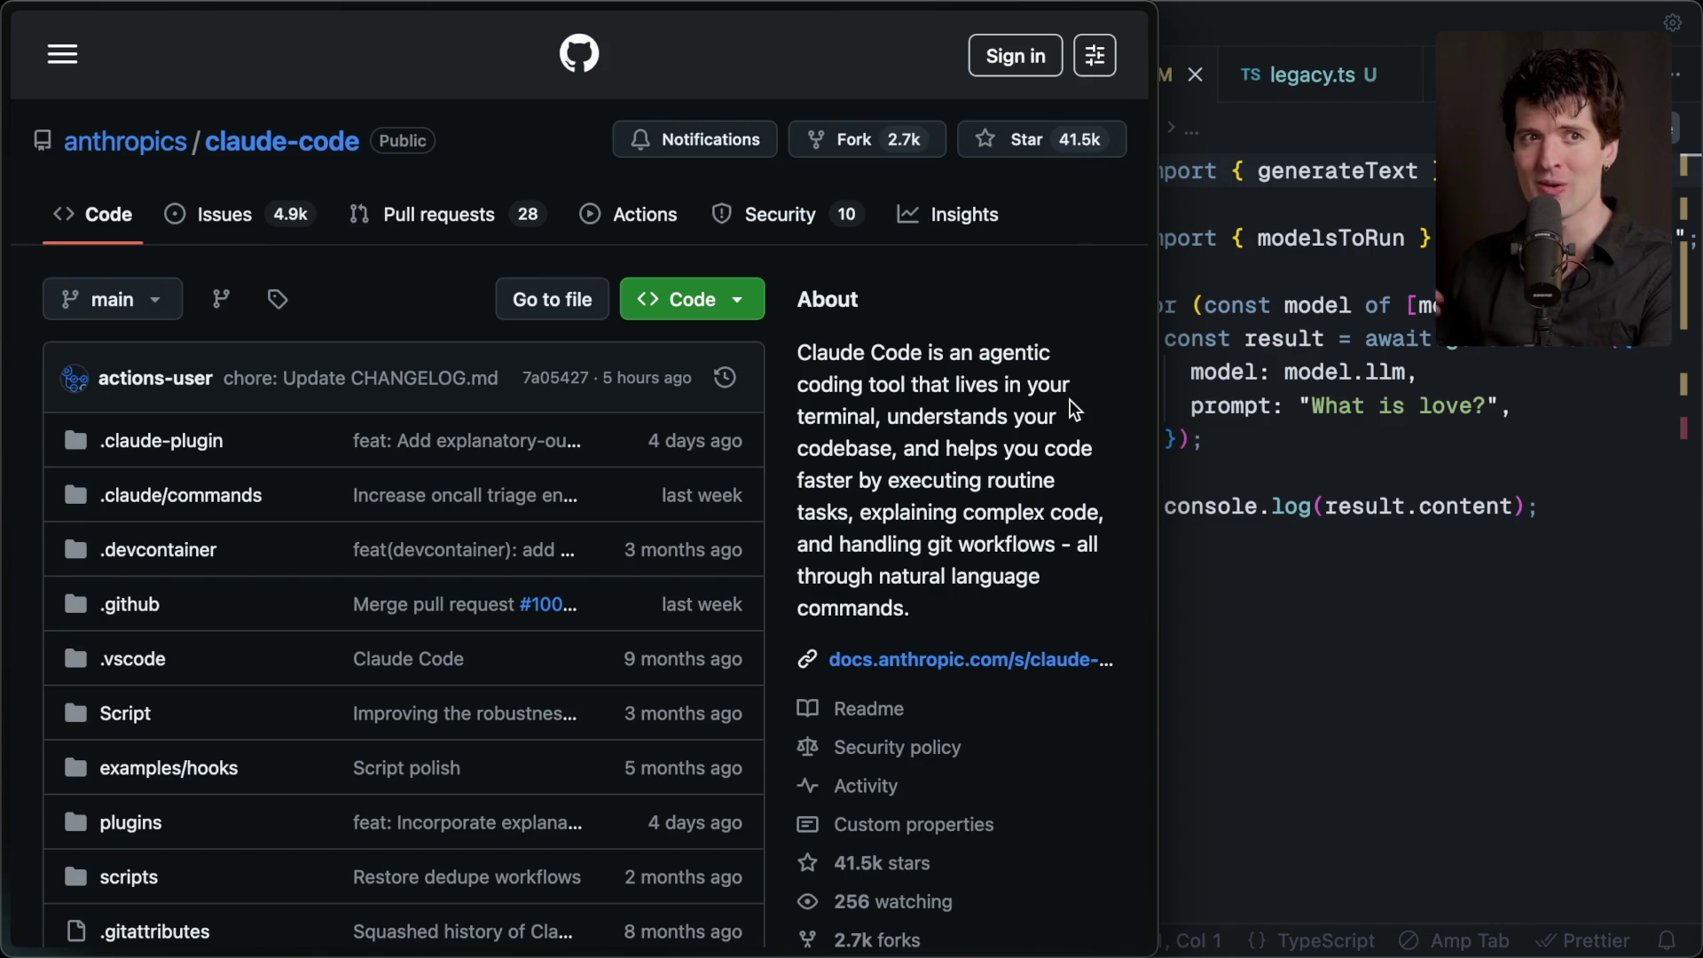
key("ctrl+alt+Return")
mouse_move(1697, 460)
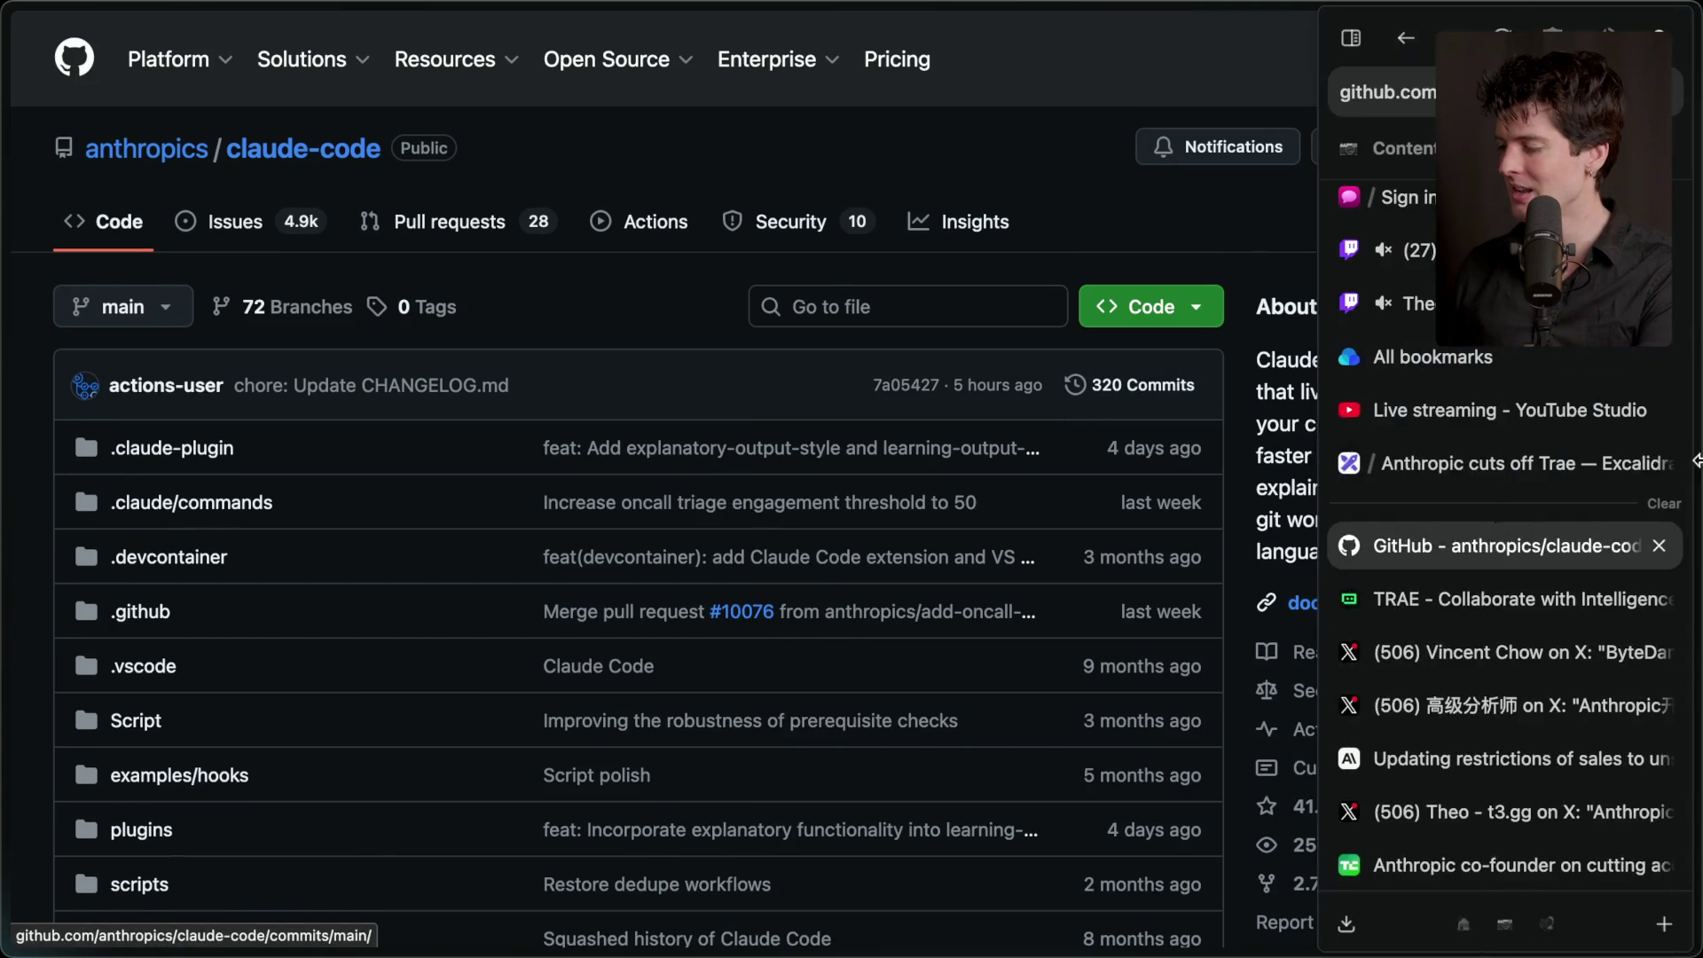
key("ctrl+w")
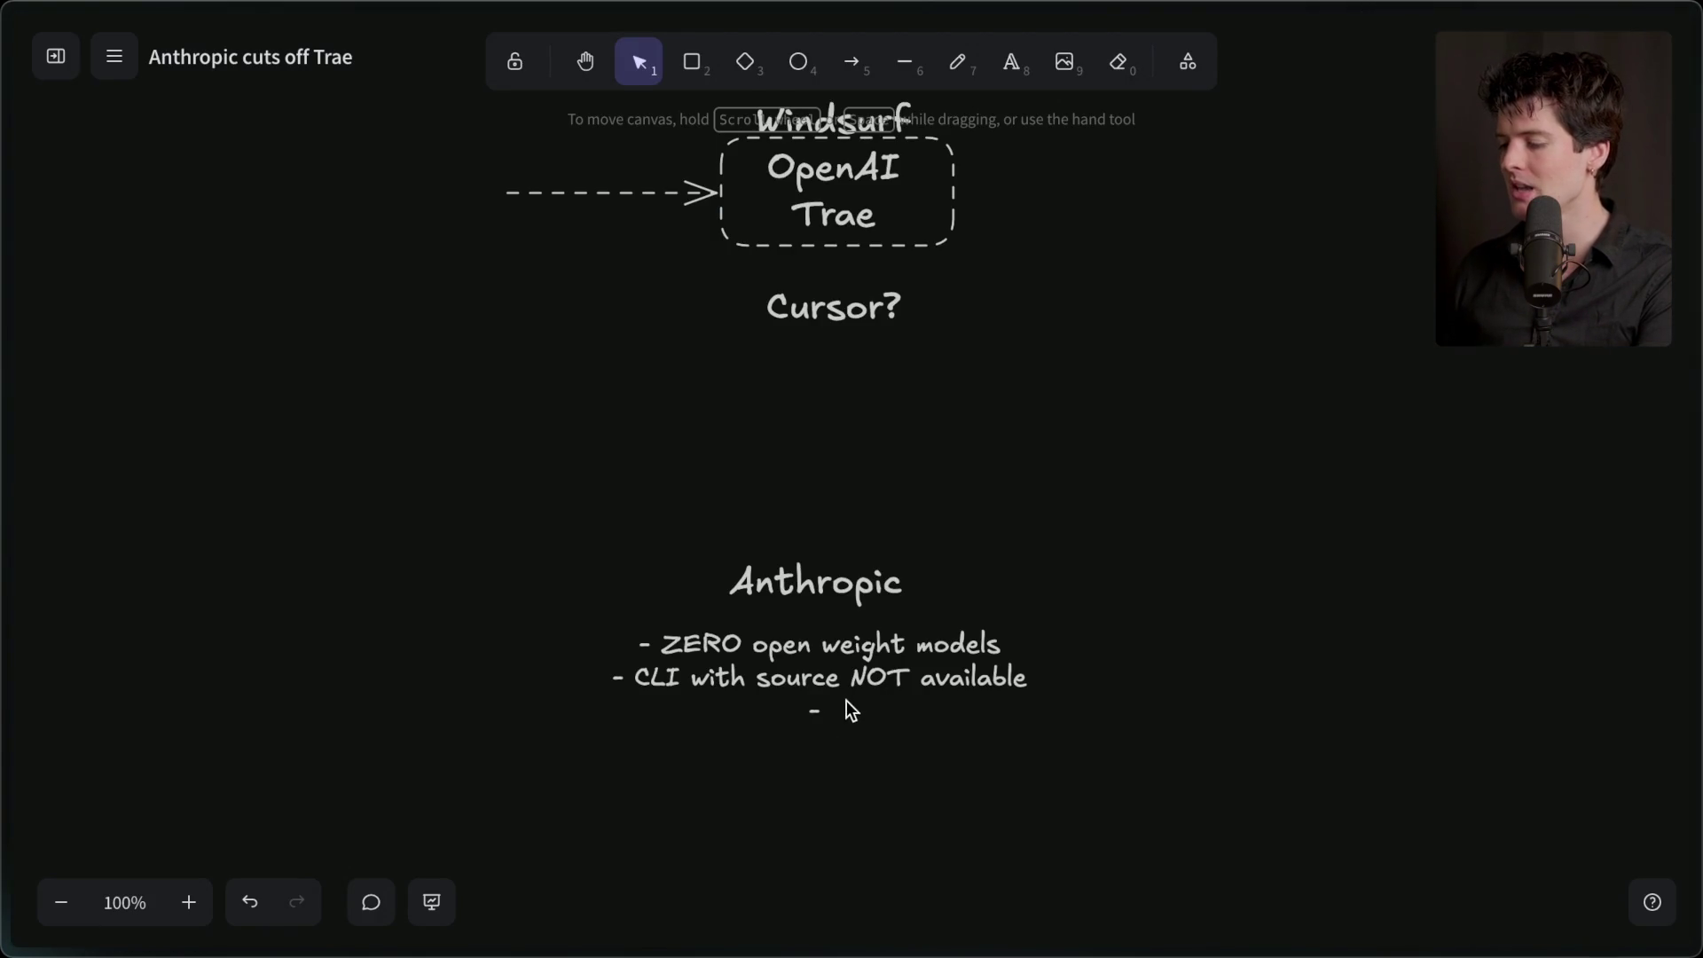
double_click(850, 710)
left_click(902, 704)
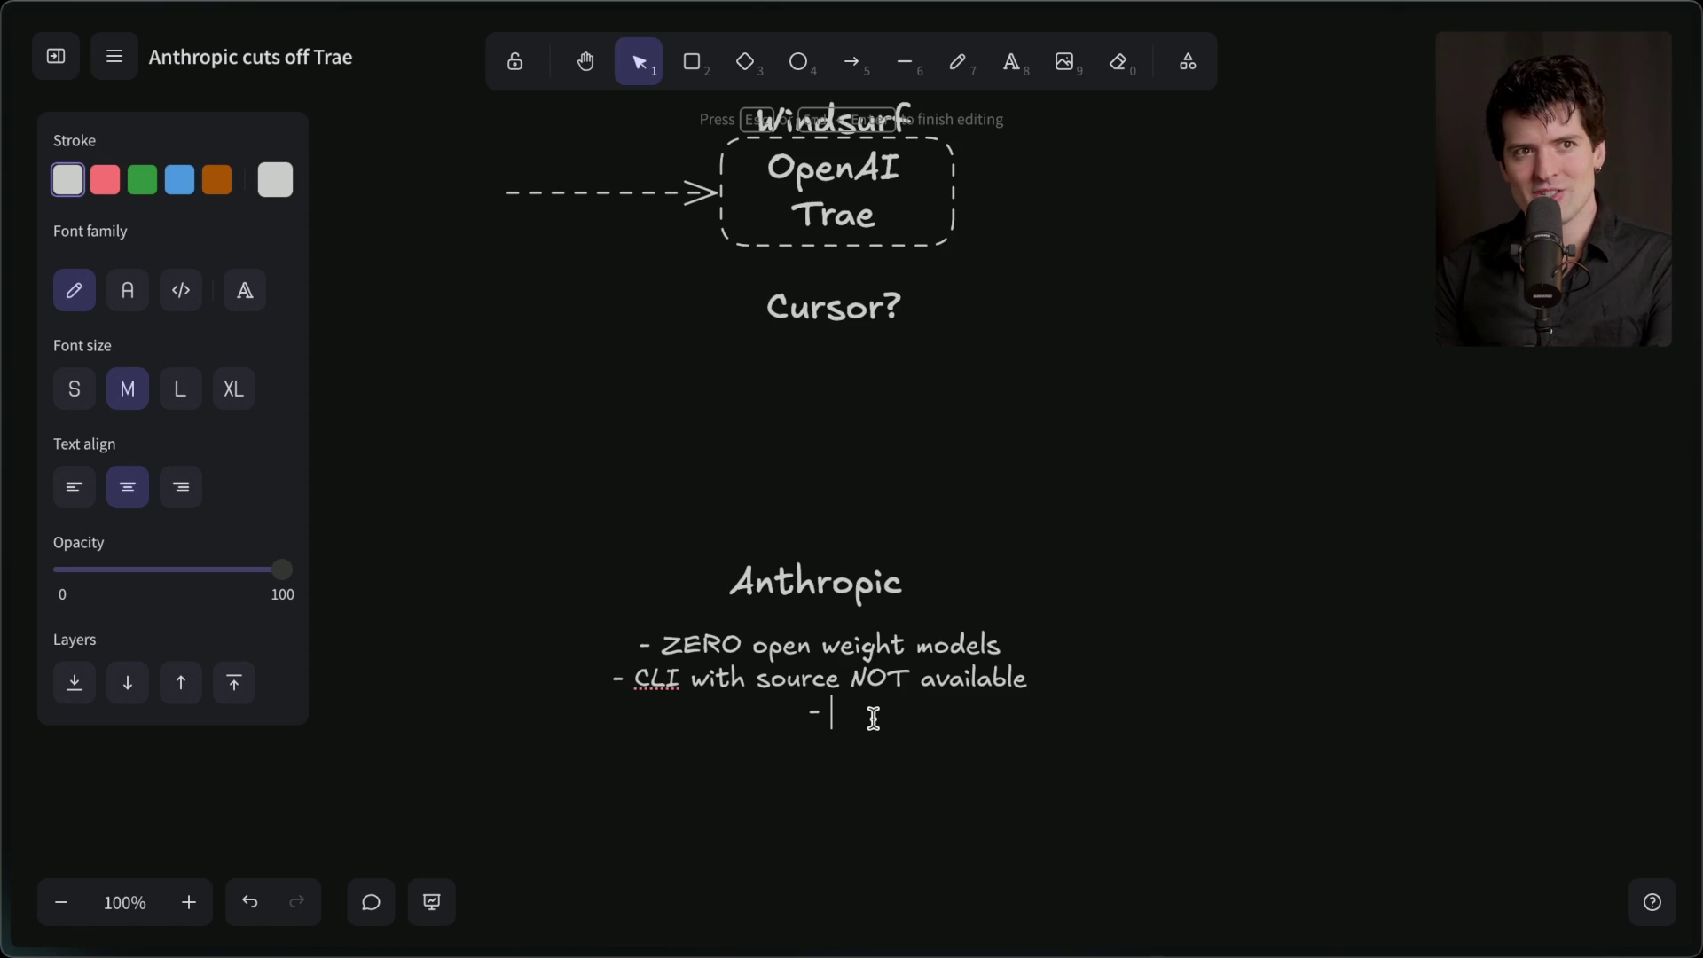
mouse_move(1690, 355)
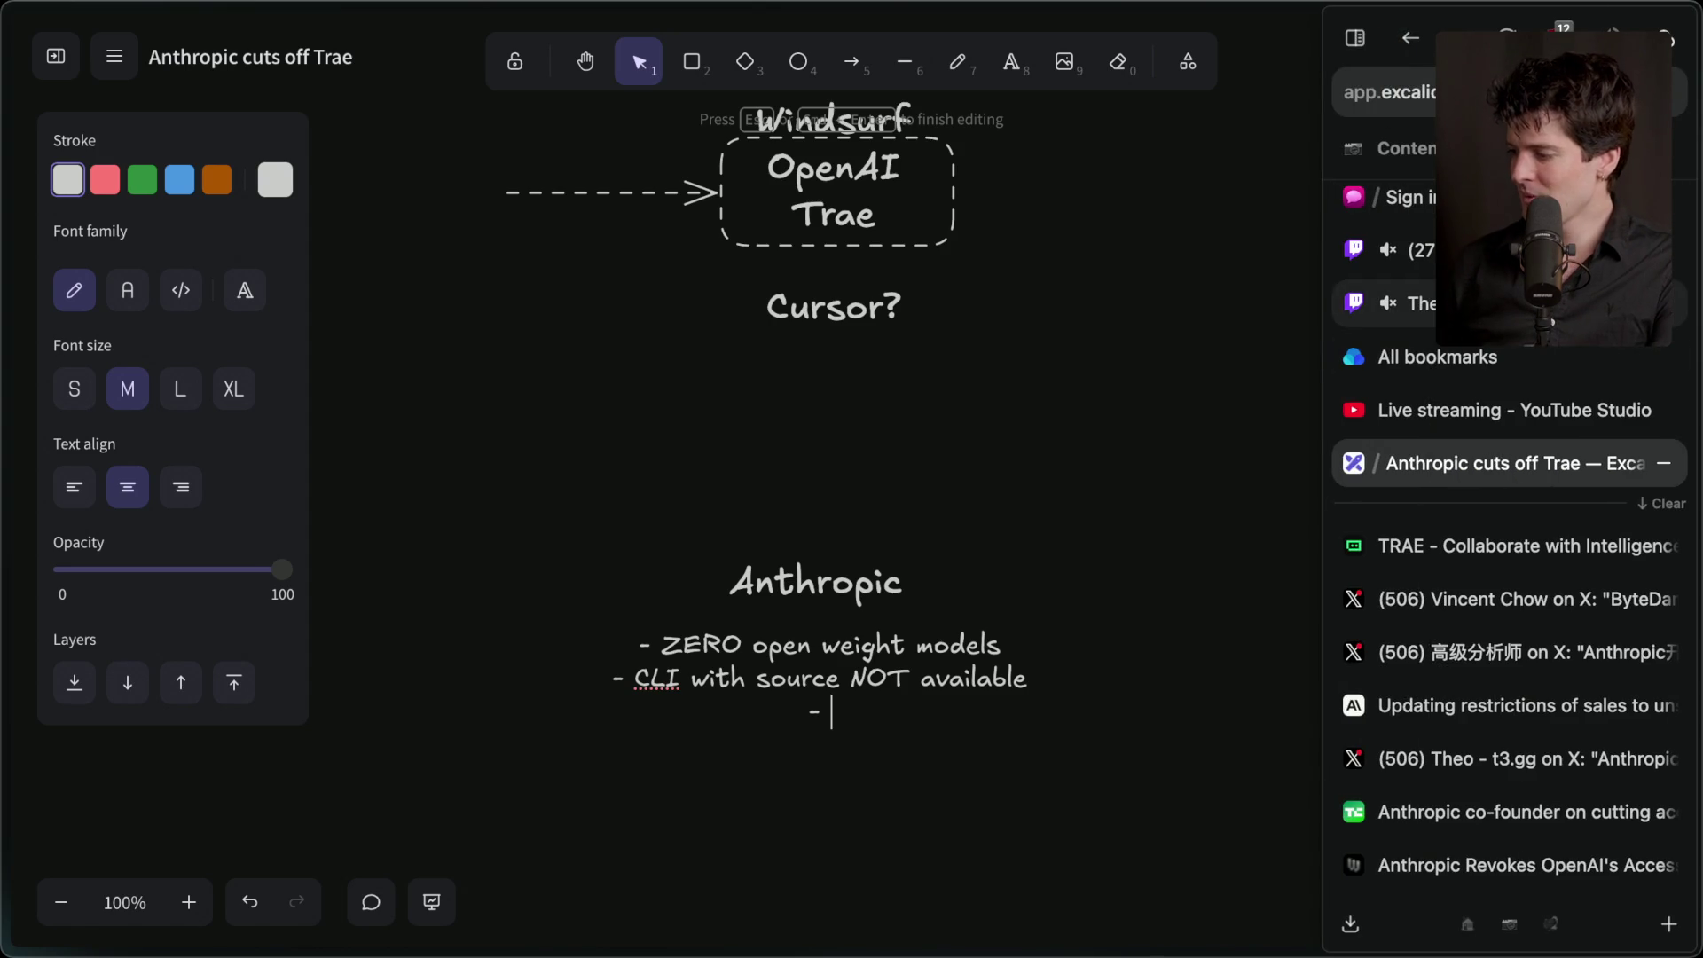
- Check the Twitch Stream Manager chat, briefly selecting 'claude' in the last message
left_click(1464, 250)
left_click_drag(546, 826, 652, 827)
left_click(627, 827)
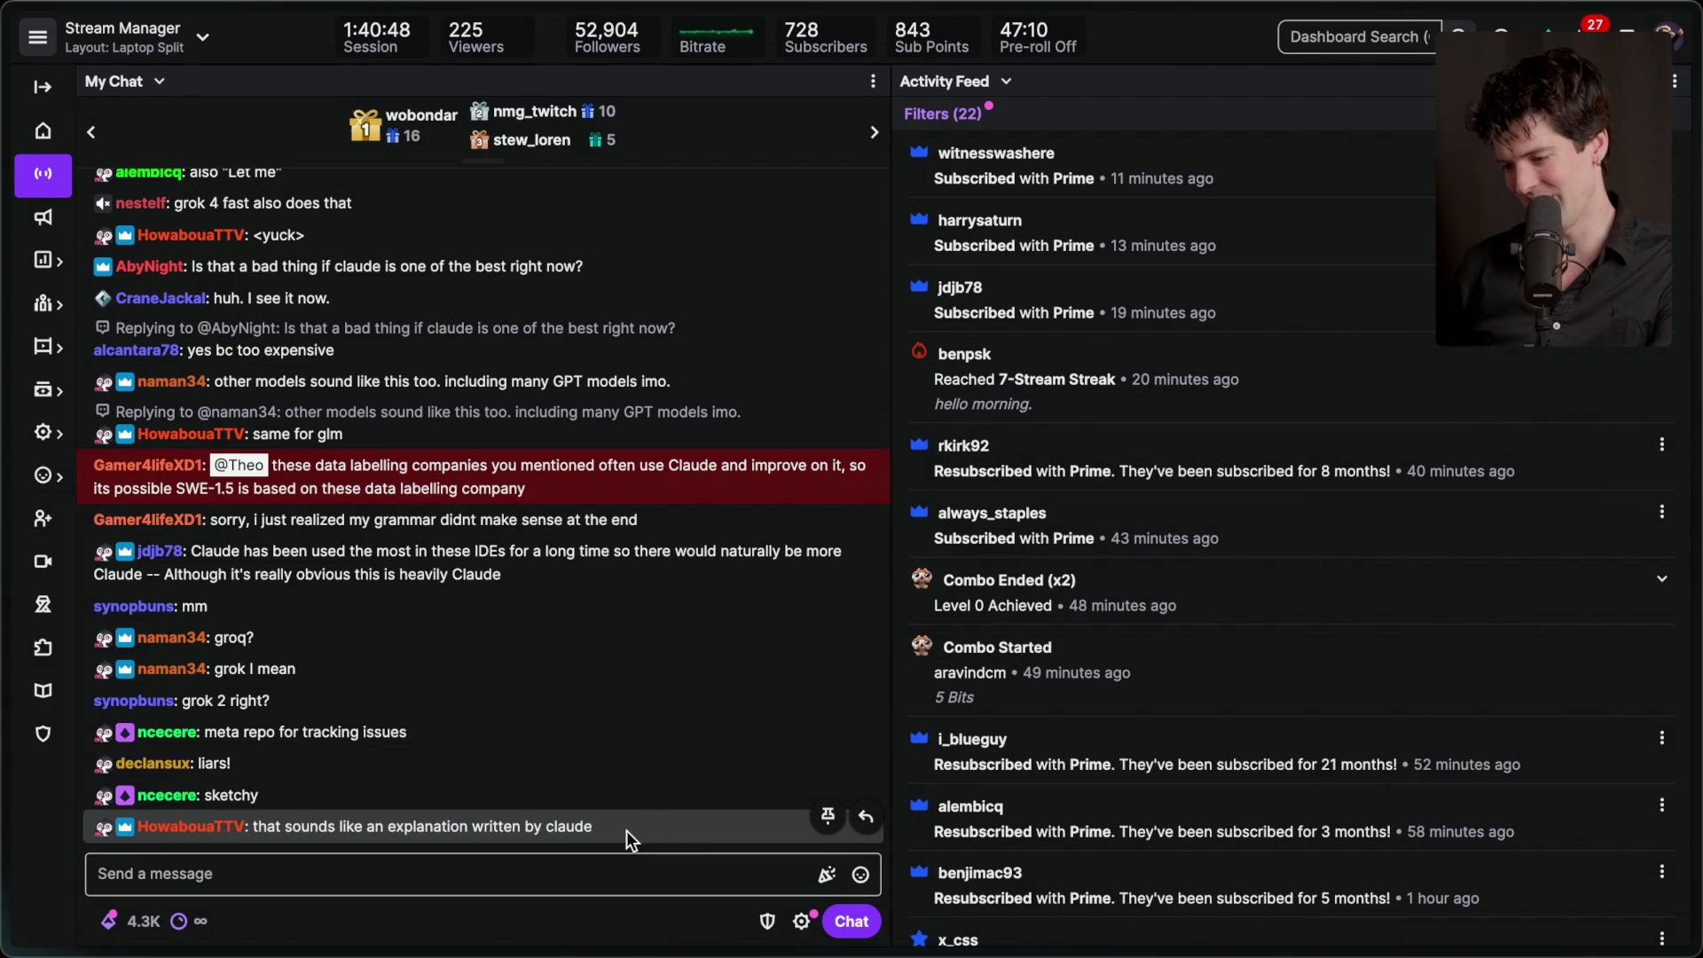
- Return to the 'Anthropic cuts off Trae' Excalidraw board and pan up to its title
mouse_move(1696, 373)
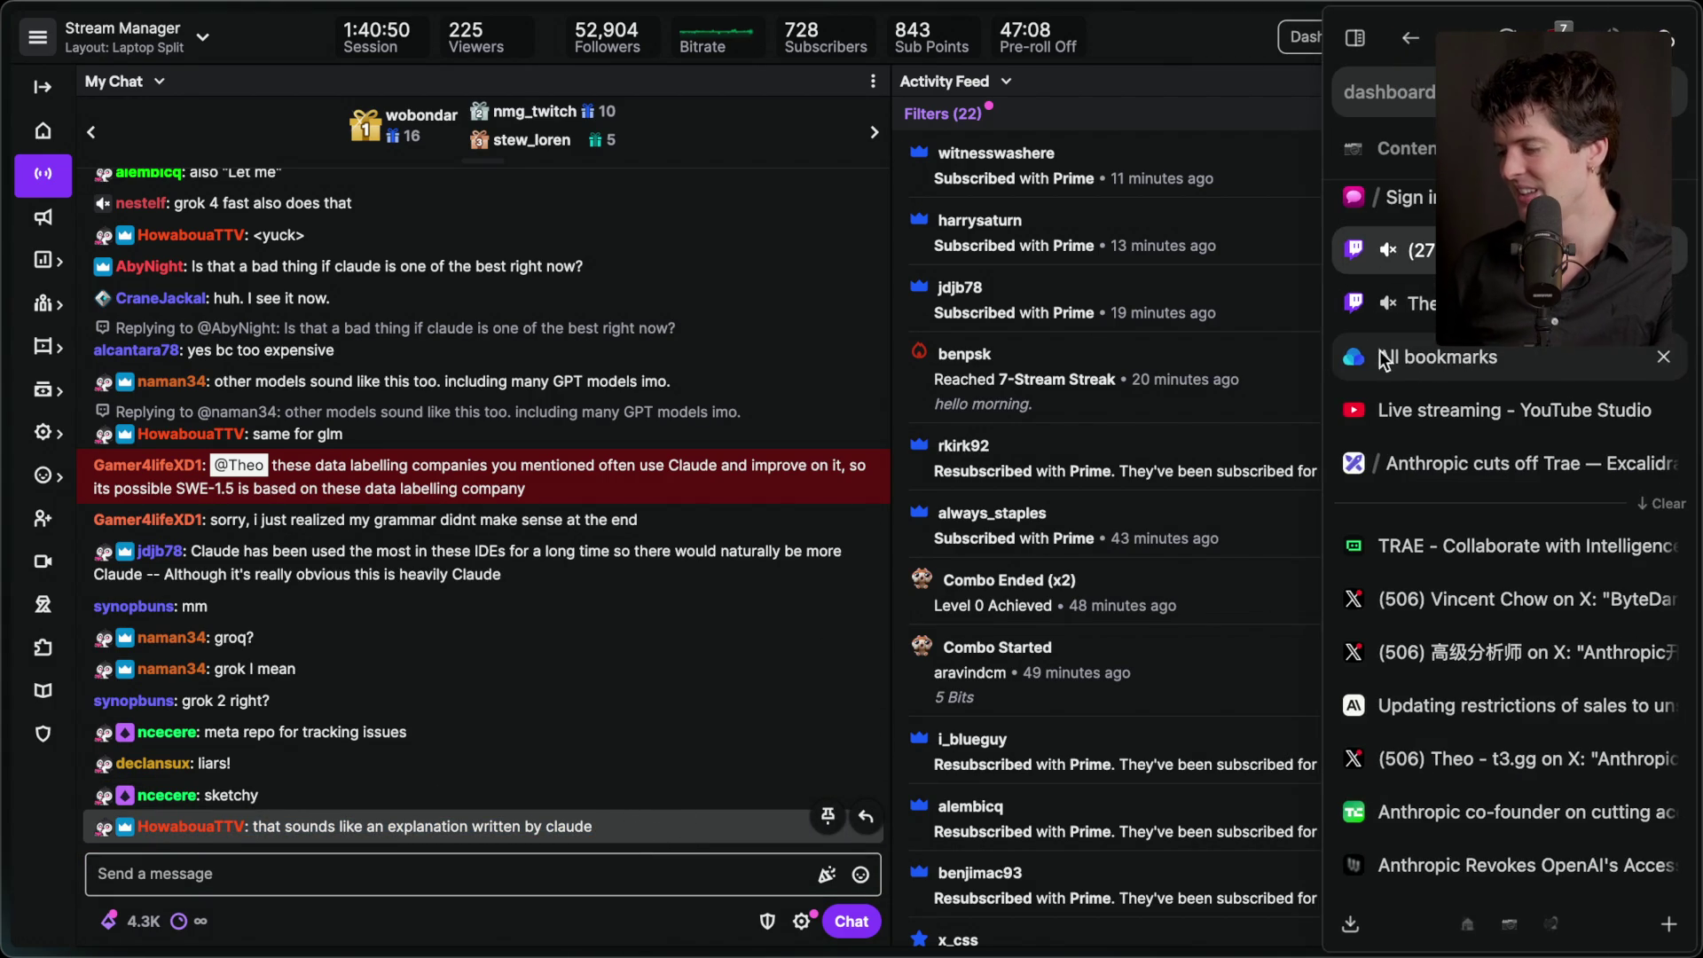
left_click(1435, 460)
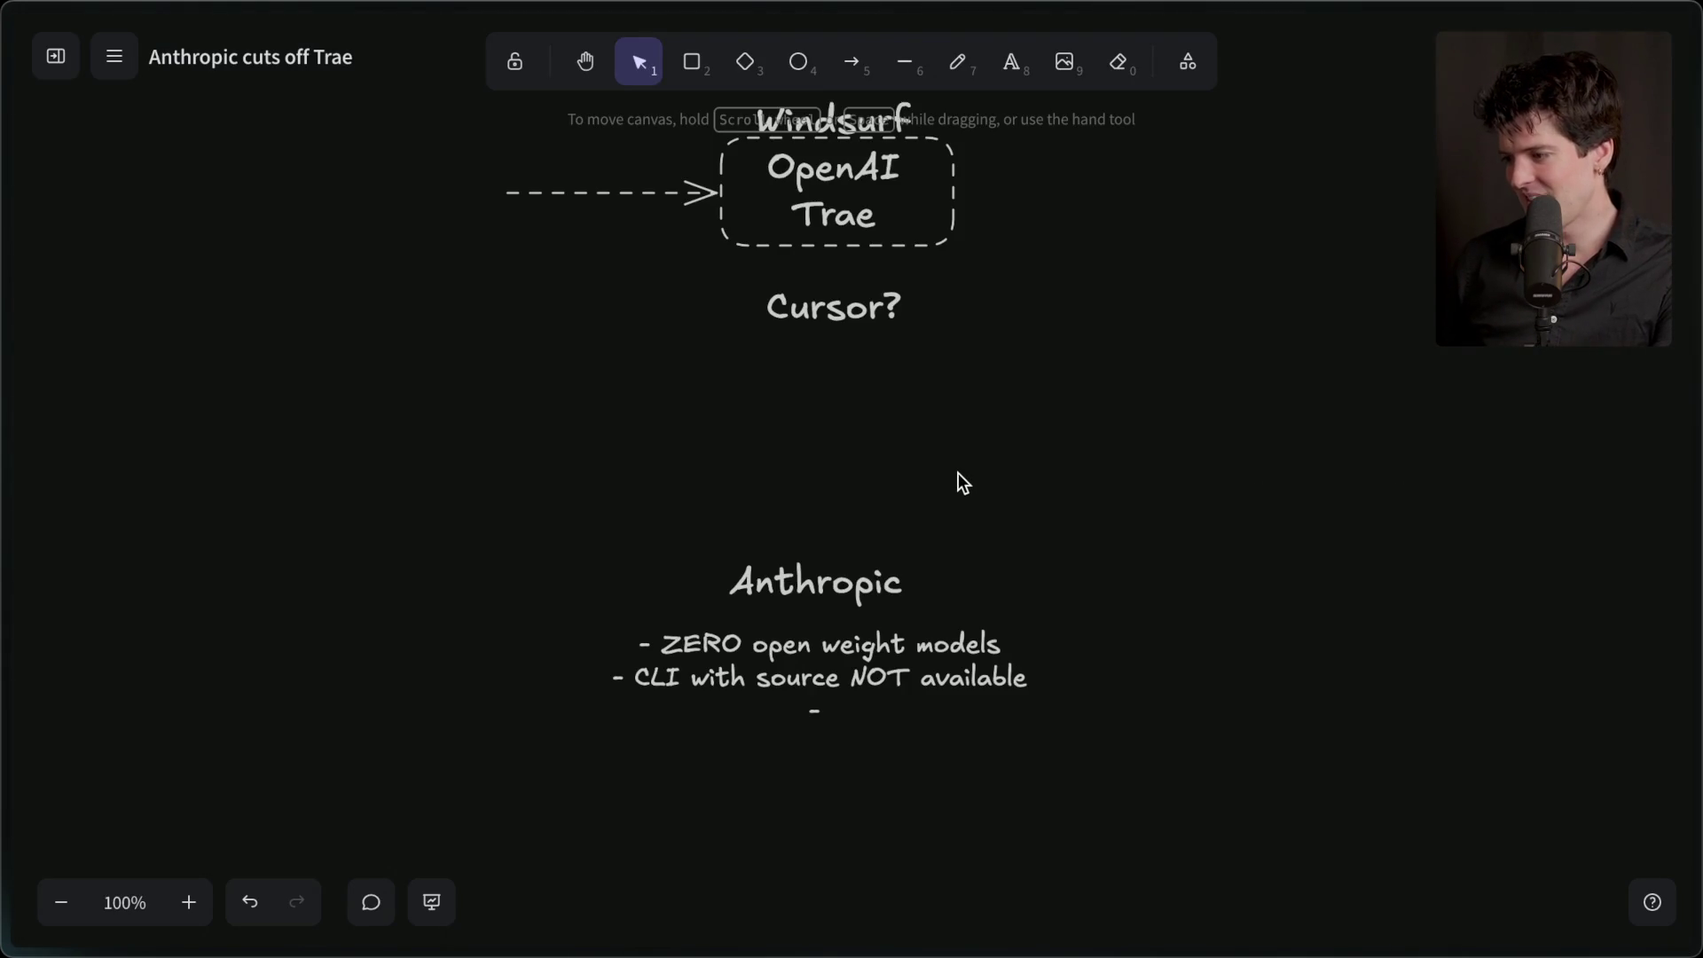
scroll(958, 483, "up", 3)
scroll(958, 473, "up", 2)
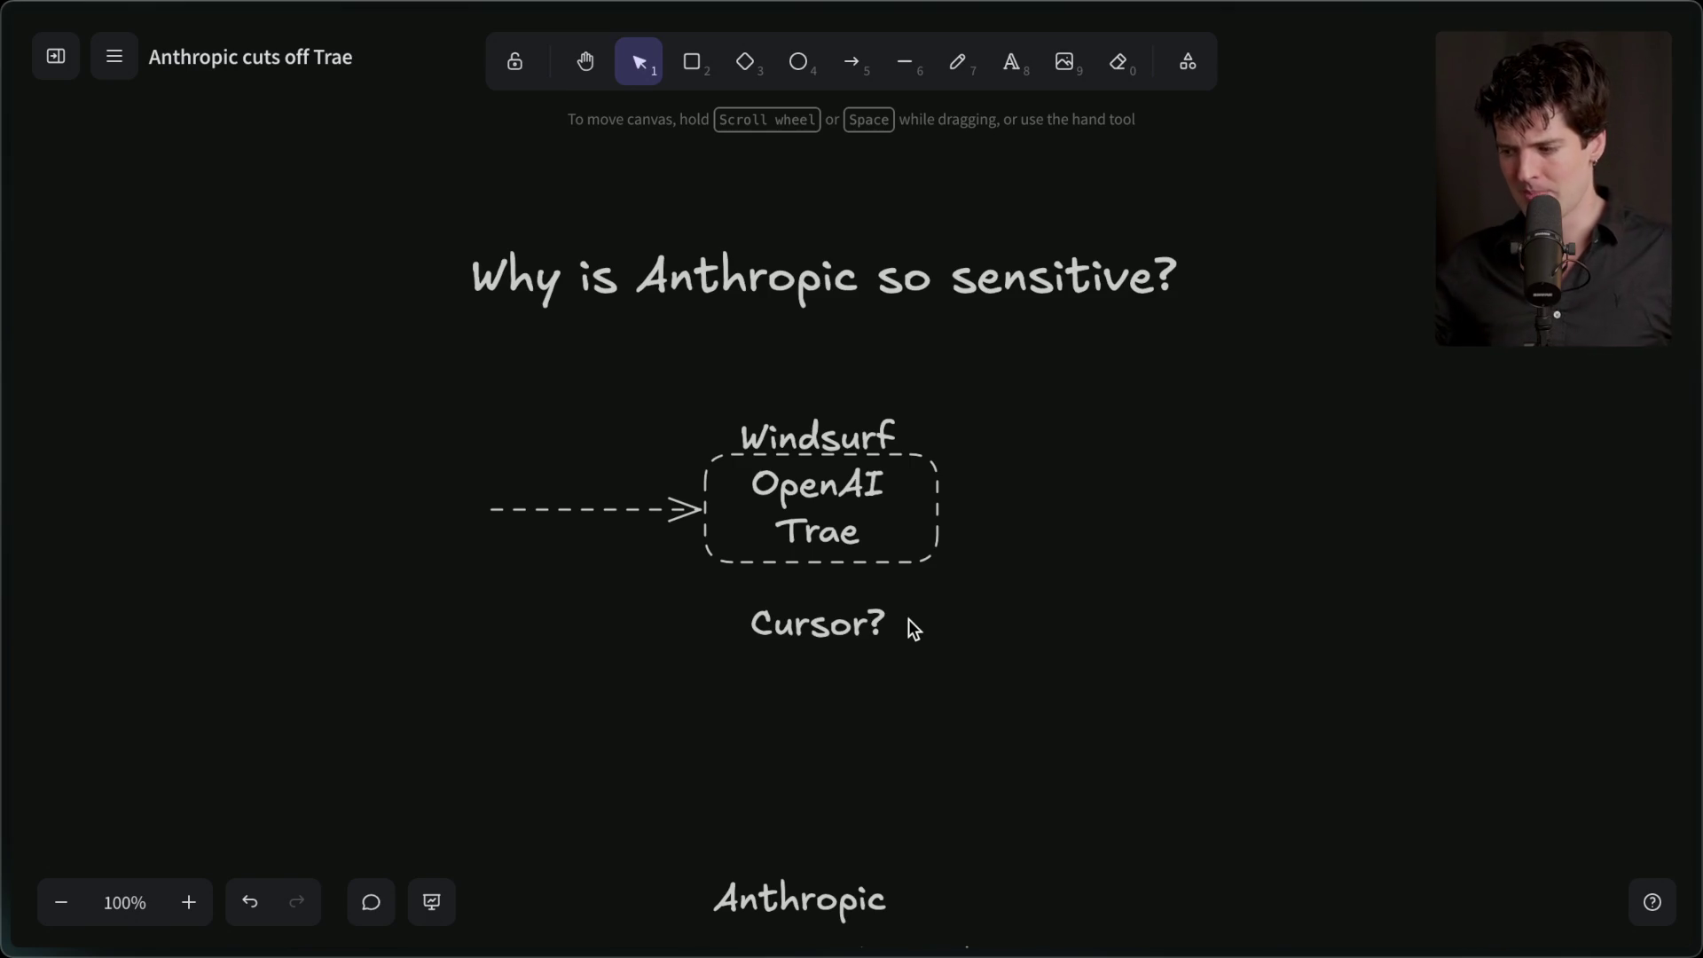
- Launch the TRAE app from the Raycast launcher by typing 'tra'
key("super+space")
type("tra")
key("Return")
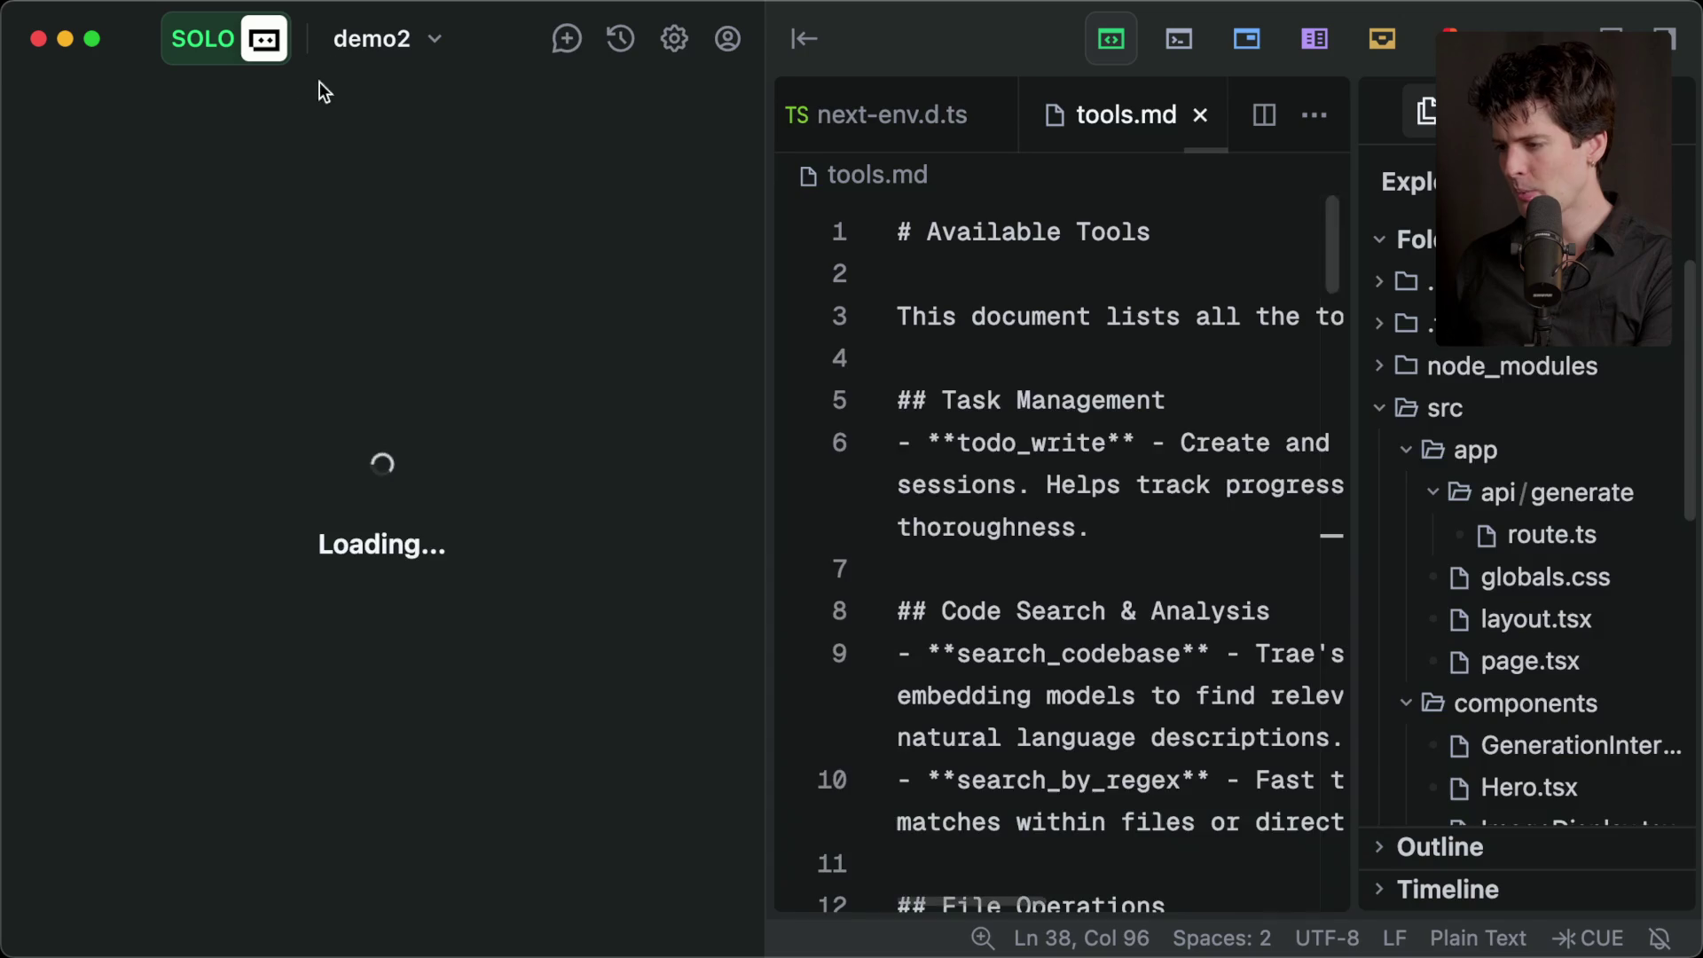
scroll(279, 334, "up", 10)
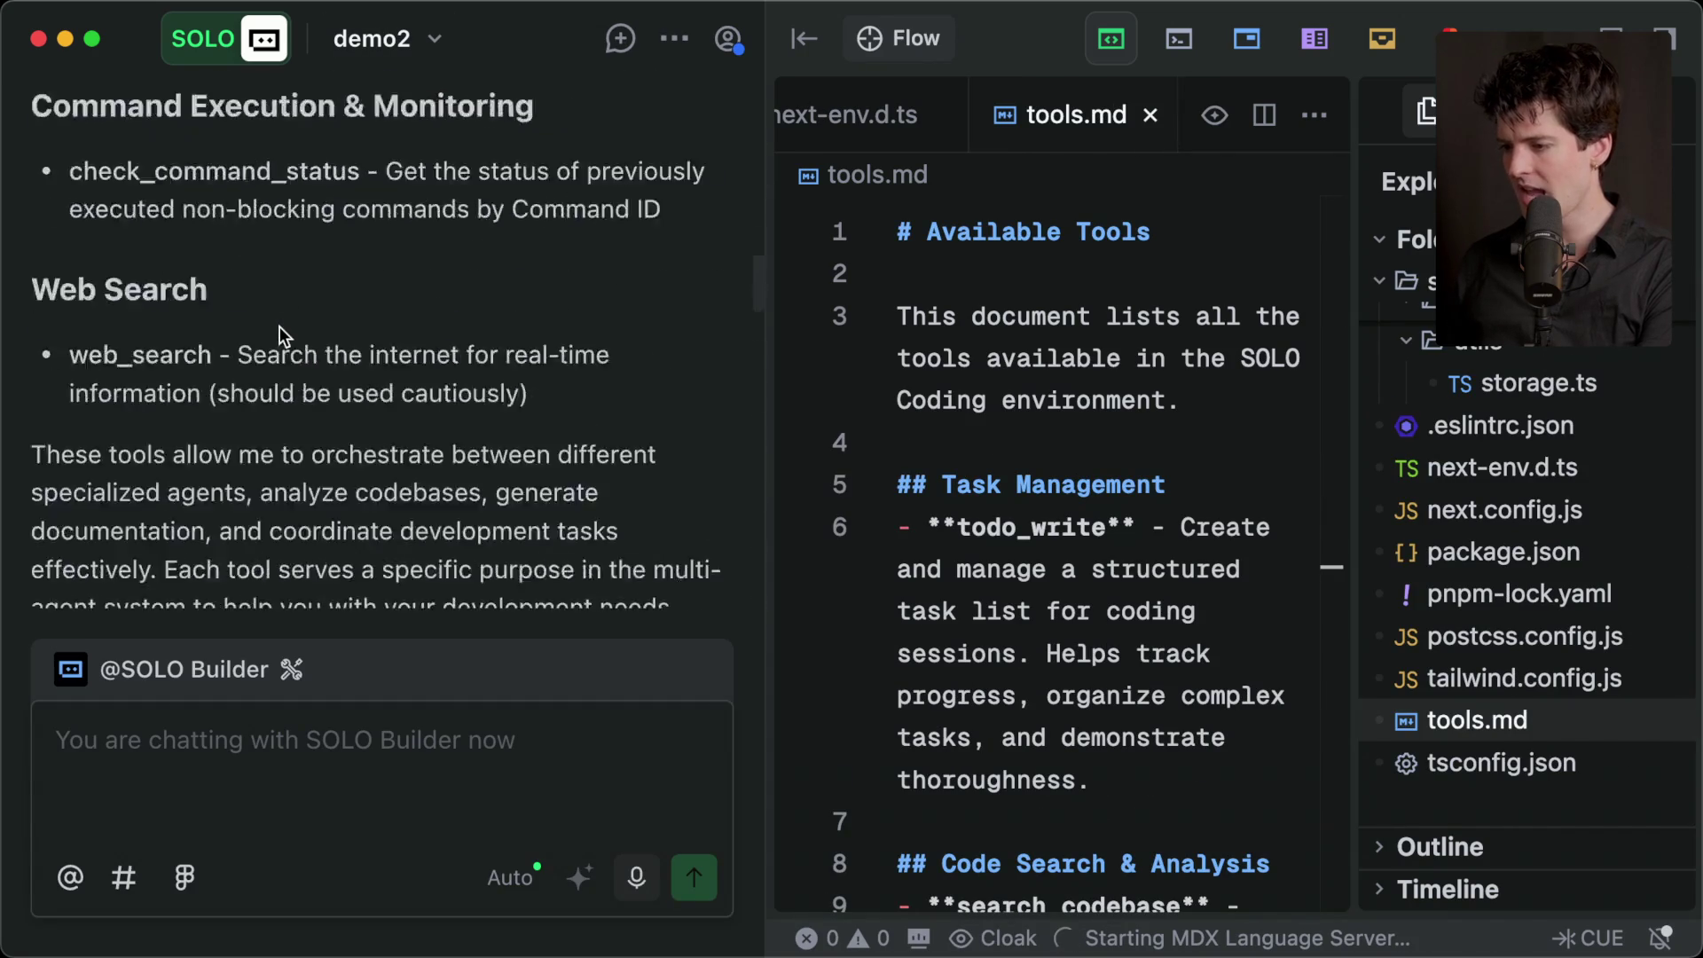
scroll(280, 326, "up", 10)
scroll(280, 326, "down", 3)
scroll(280, 327, "up", 1)
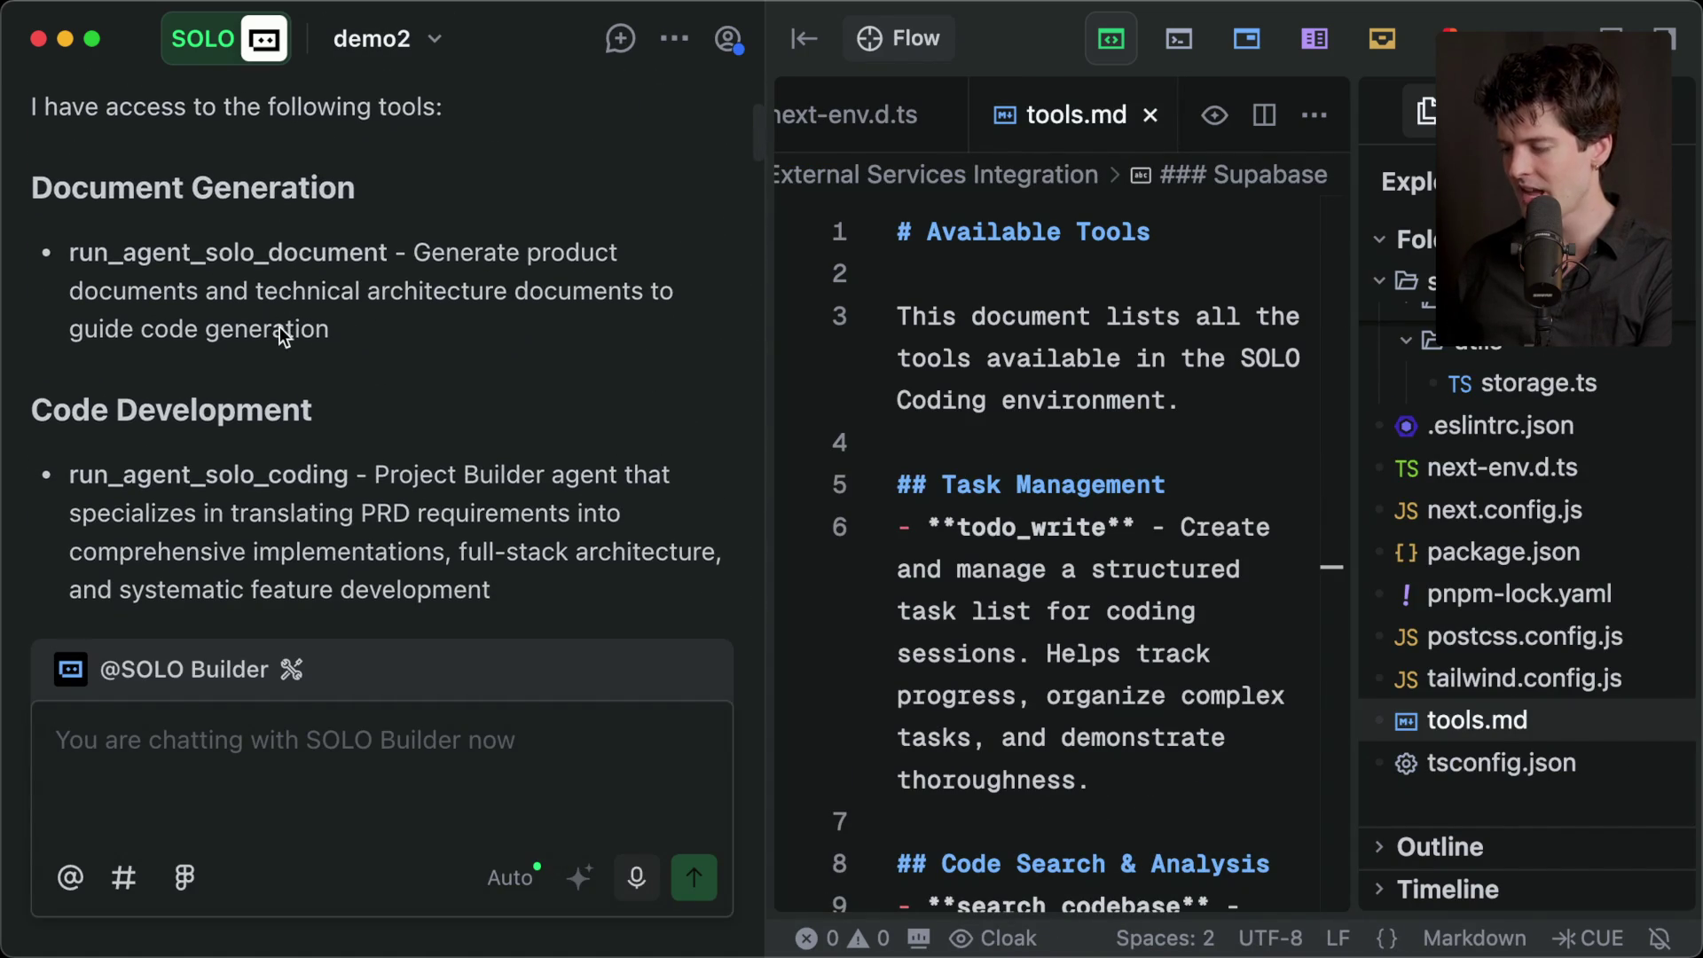
double_click(279, 329)
key("super+minus")
key("super+minus")
left_click(280, 327)
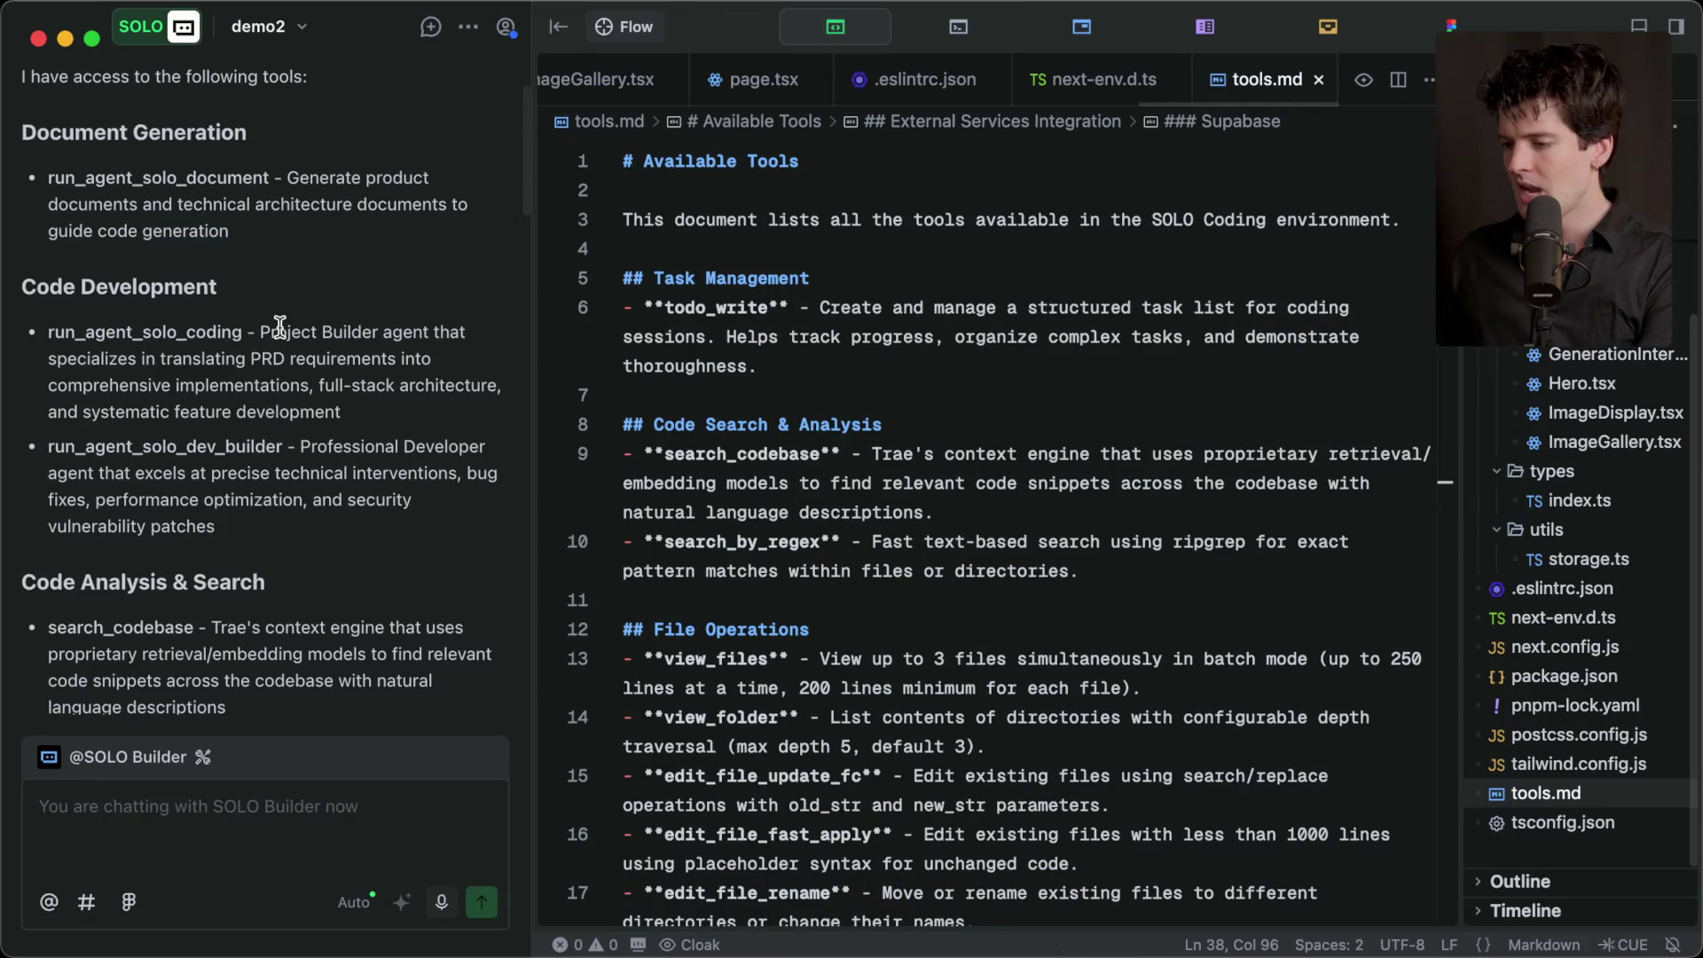
left_click_drag(37, 173, 269, 241)
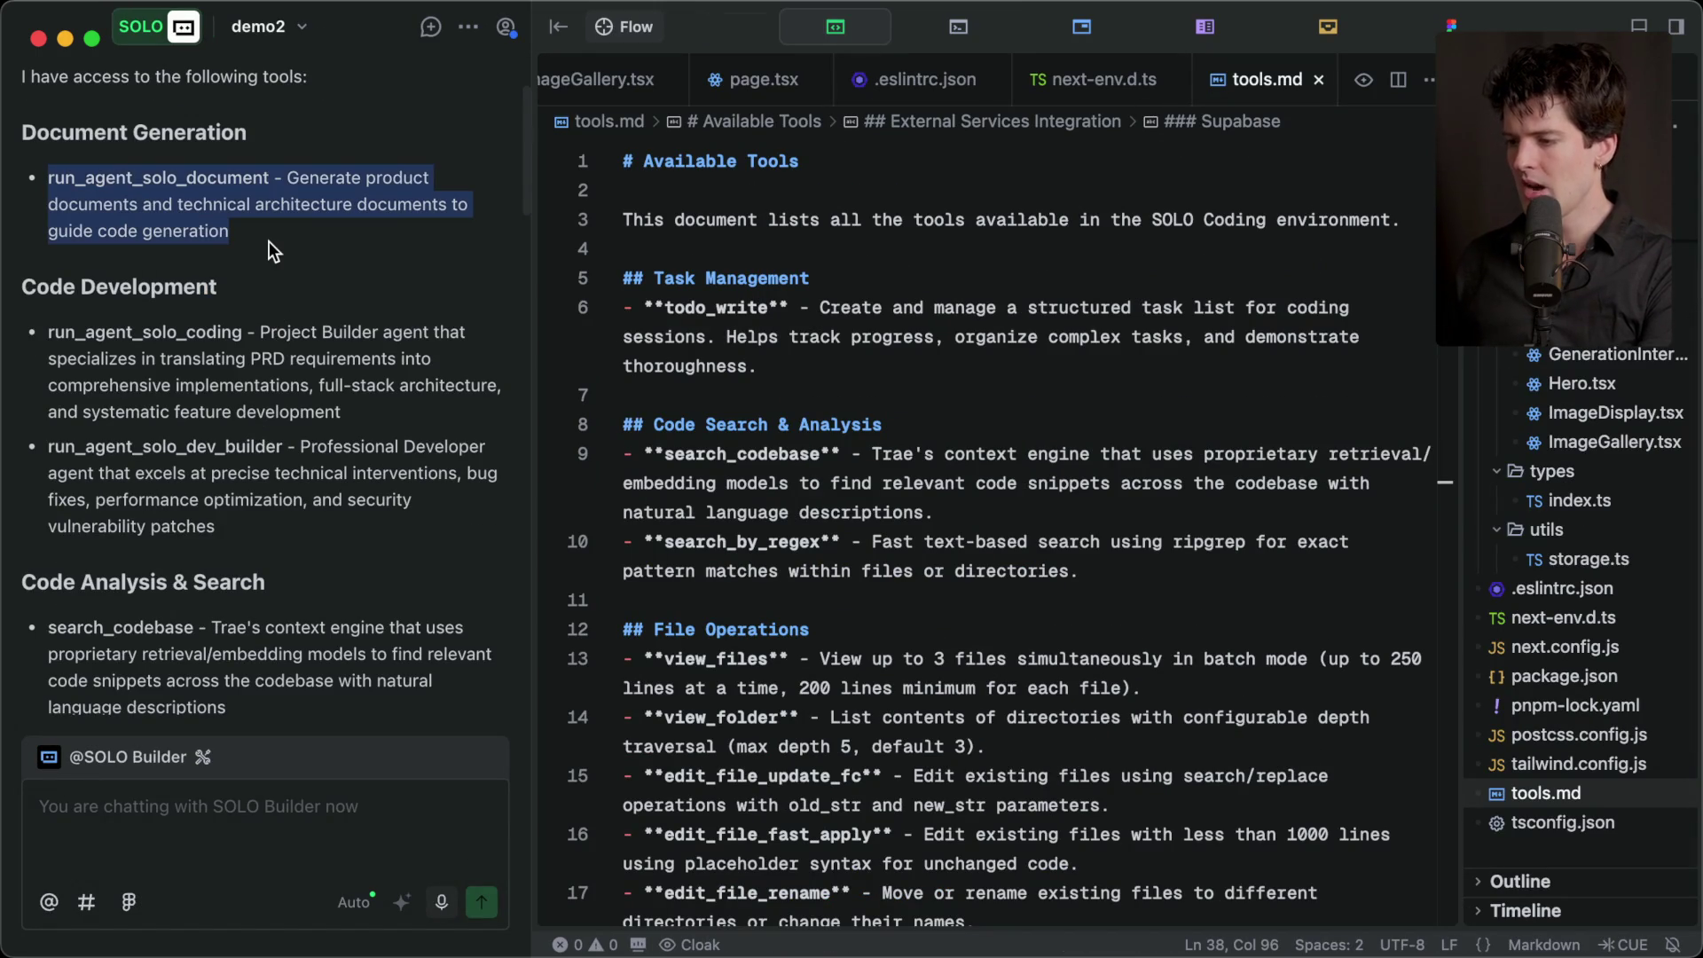
left_click_drag(46, 317, 353, 415)
left_click(29, 443)
left_click_drag(28, 444, 317, 562)
scroll(317, 562, "down", 3)
left_click_drag(34, 475, 283, 596)
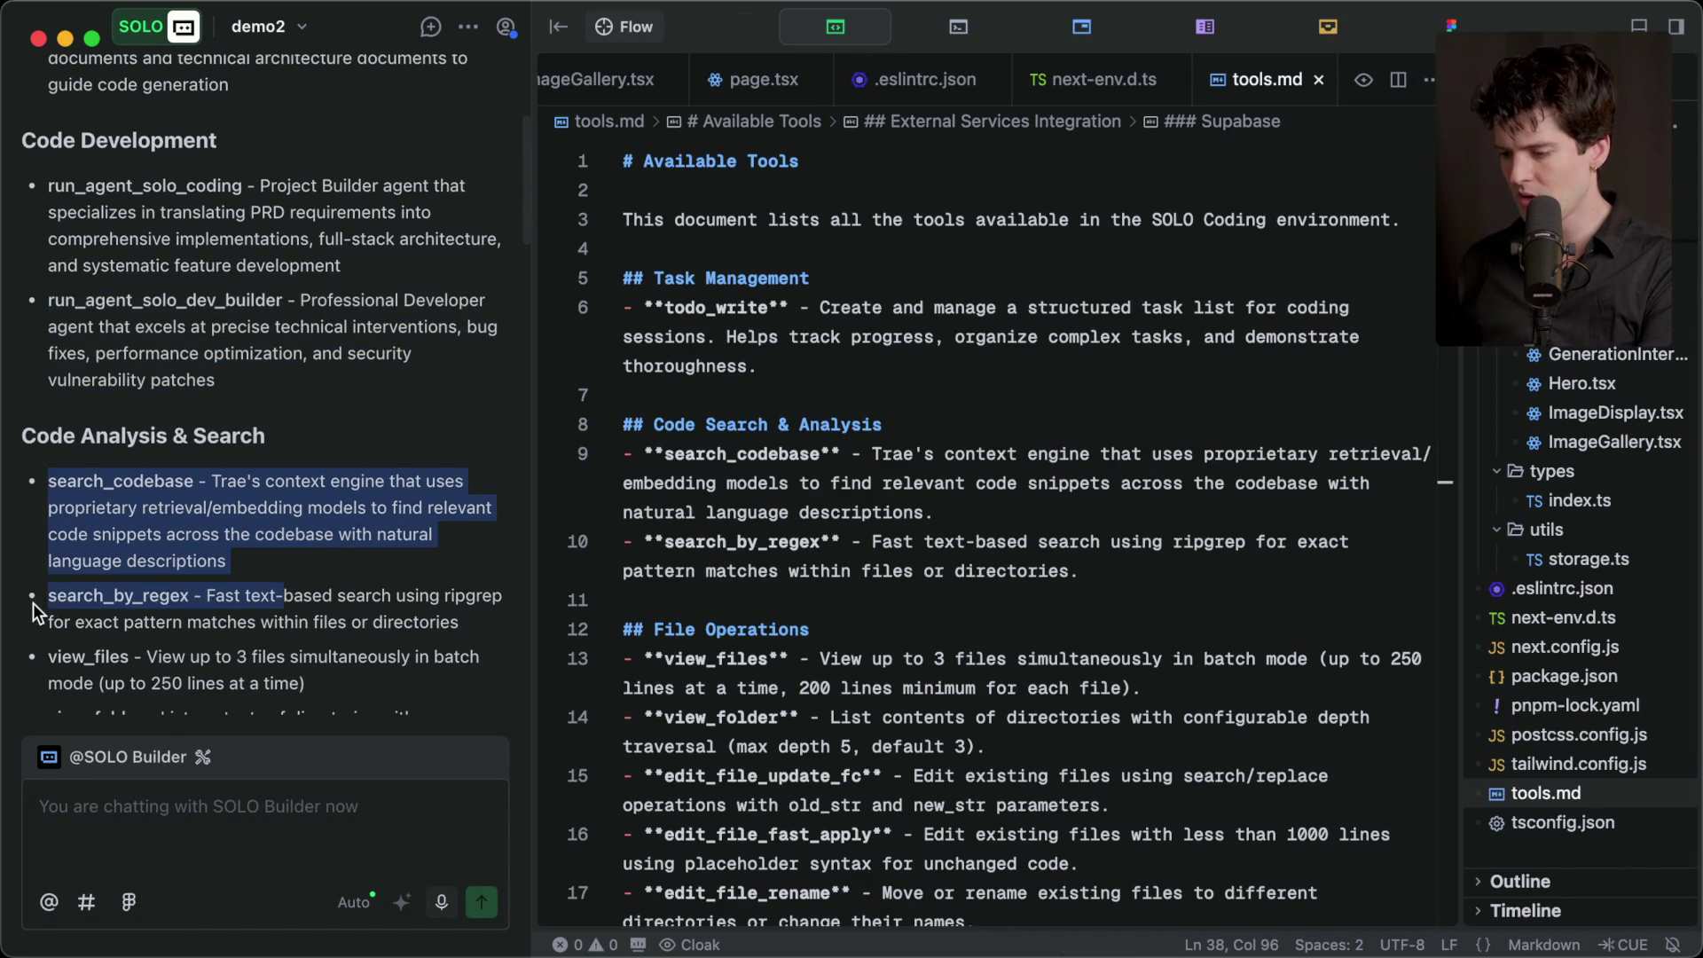
left_click(36, 612)
scroll(415, 635, "down", 4)
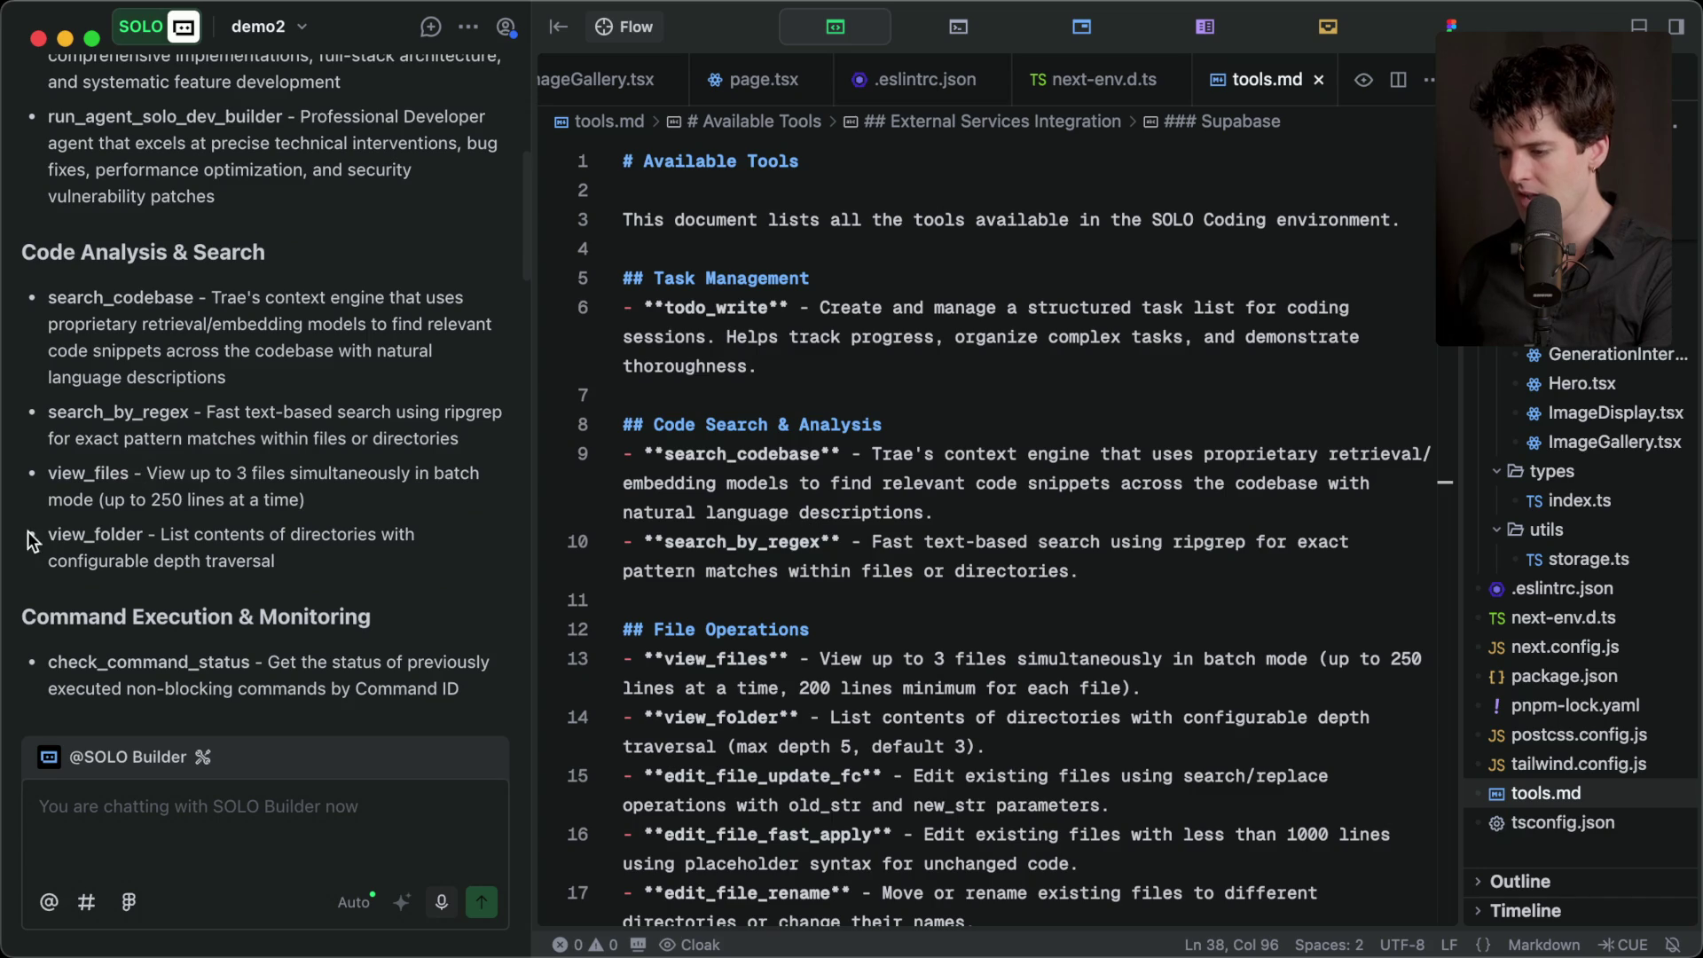
scroll(247, 561, "down", 10)
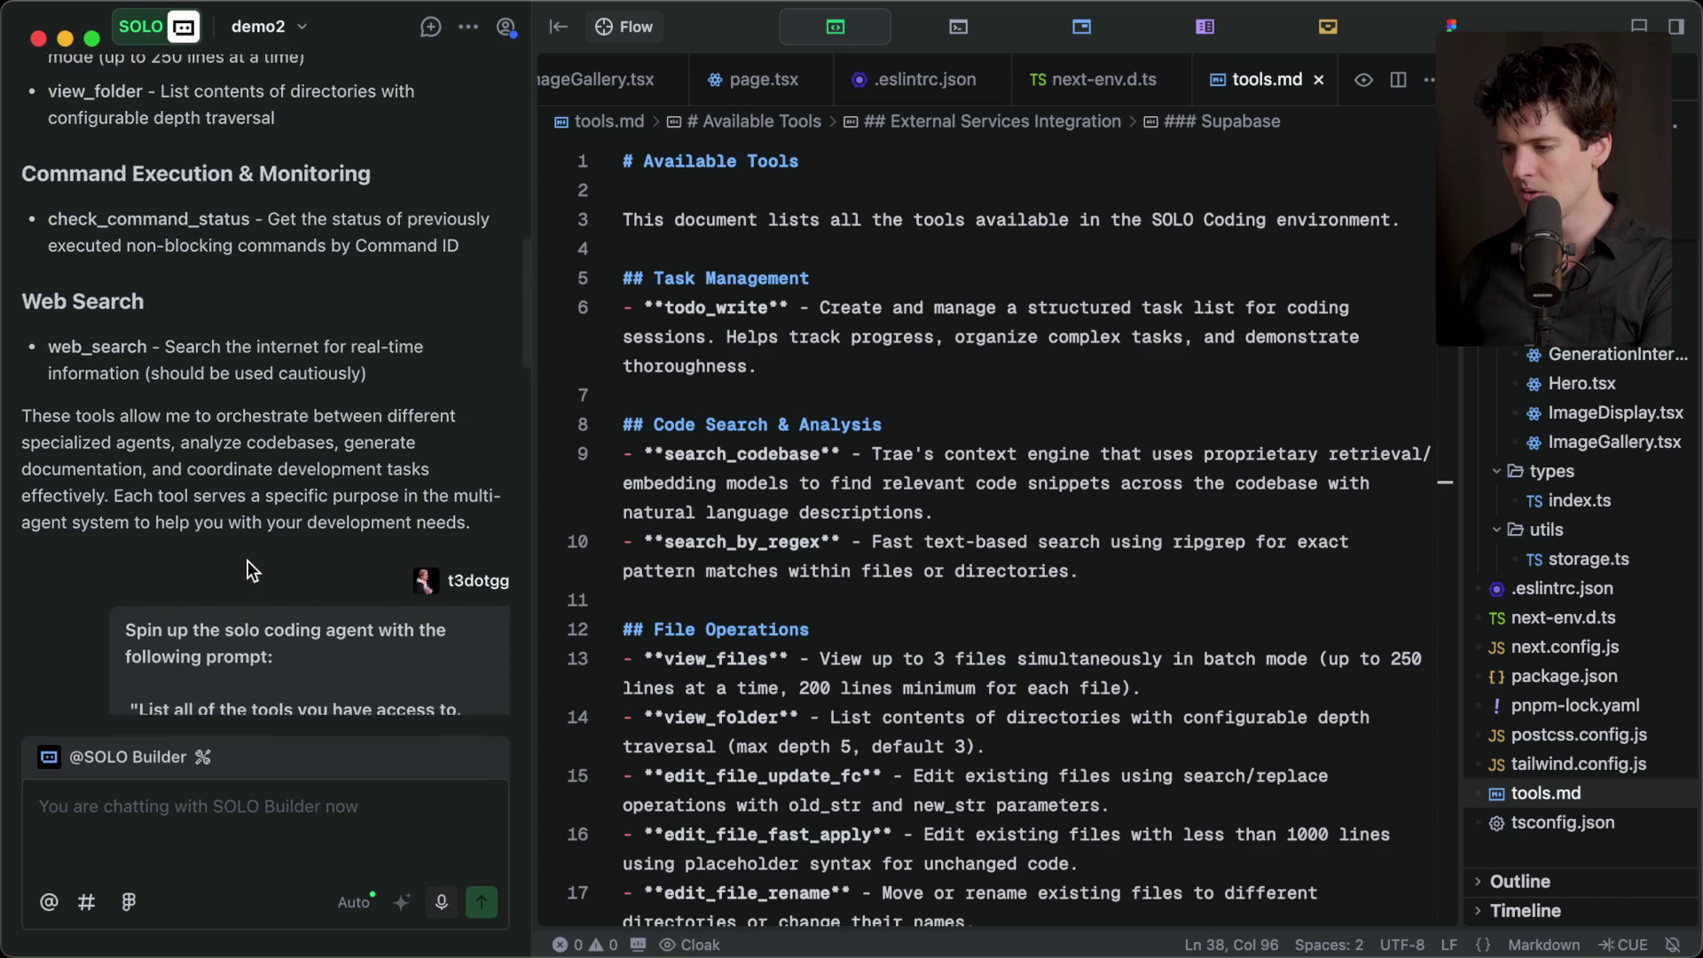
scroll(247, 561, "up", 15)
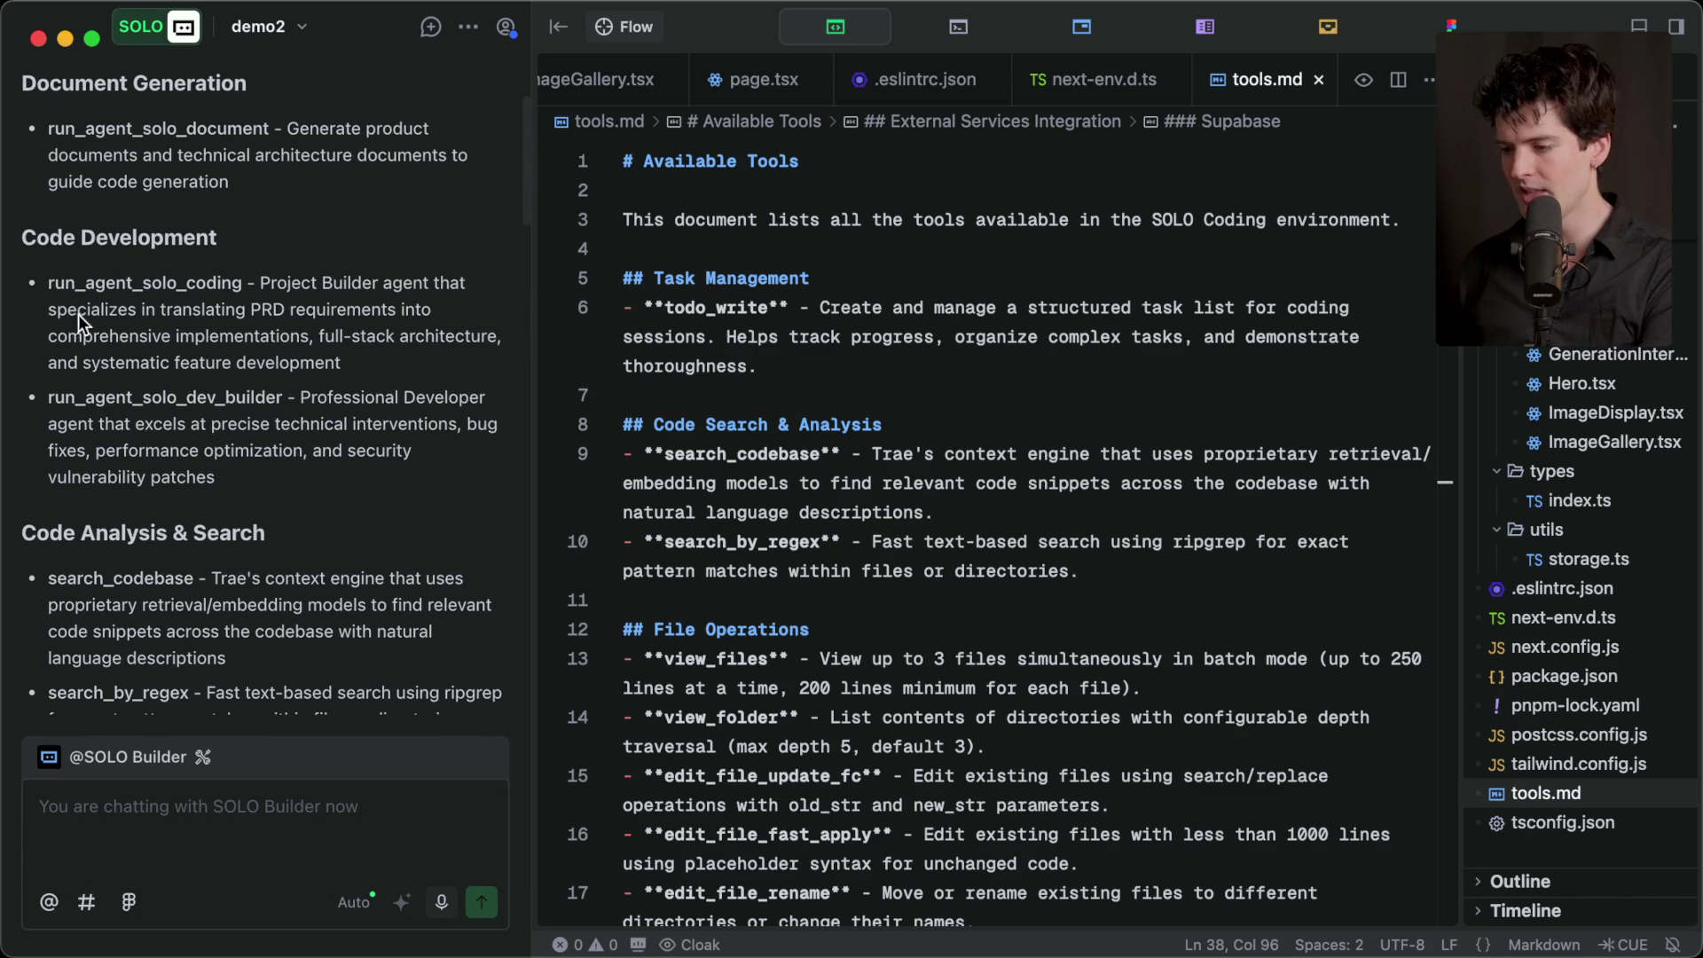
mouse_move(42, 286)
left_mouse_down()
mouse_move(242, 294)
mouse_move(364, 379)
left_mouse_up()
left_click(365, 373)
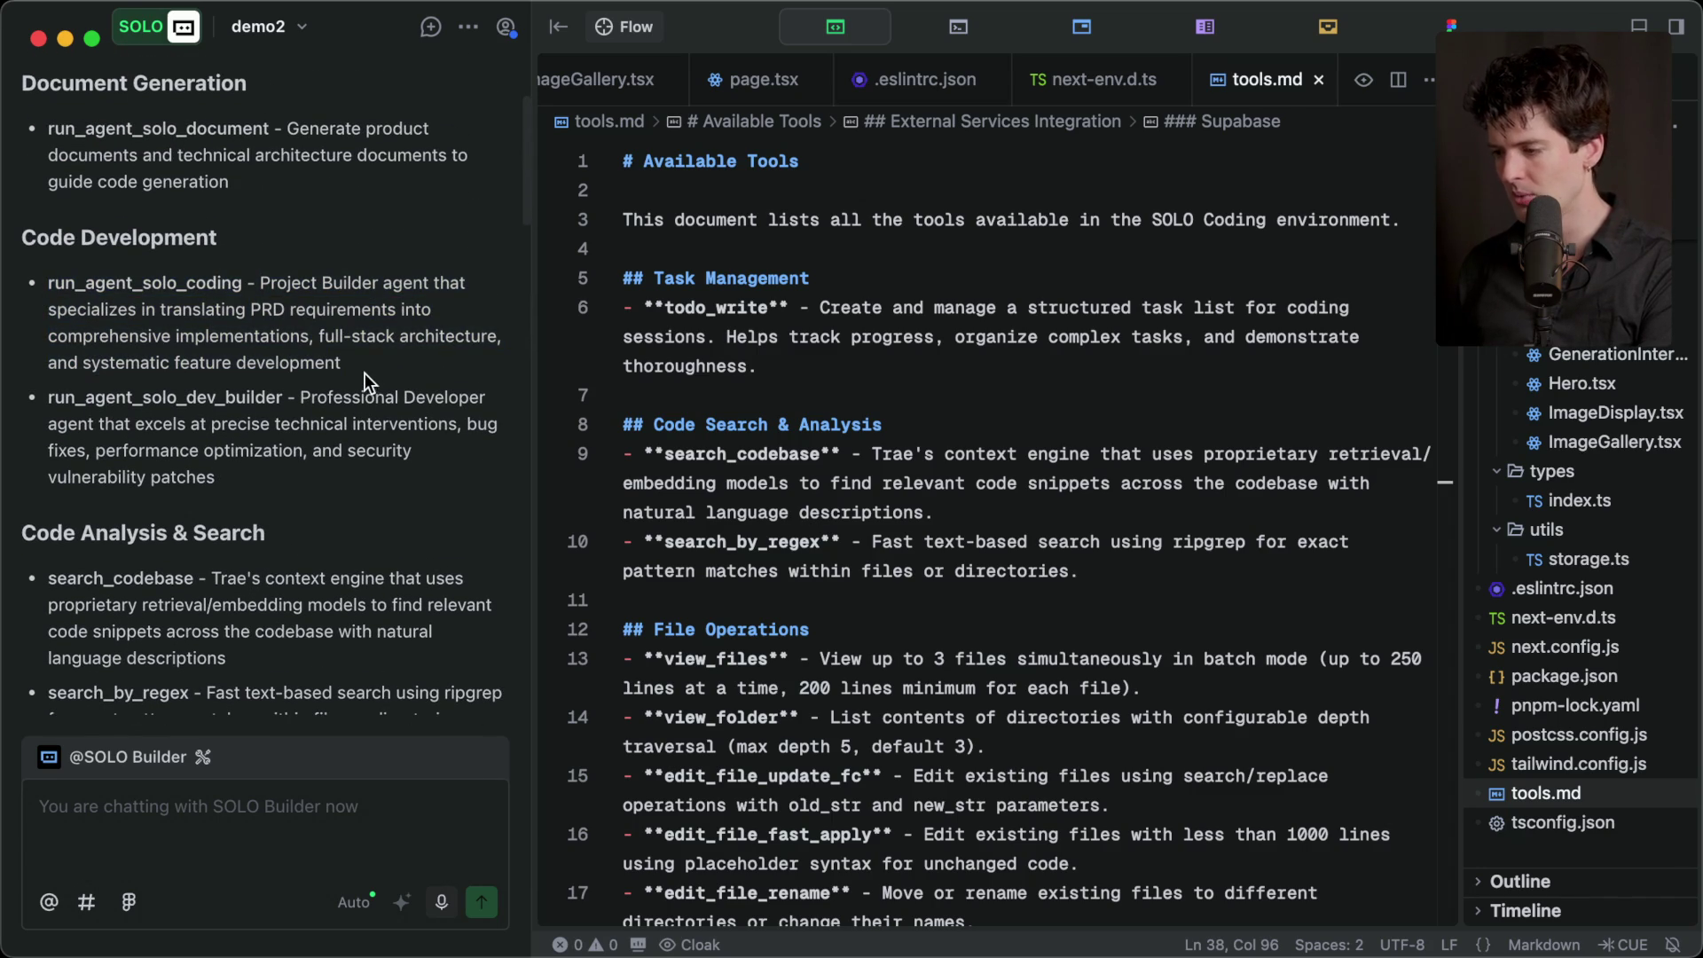
scroll(870, 326, "down", 20)
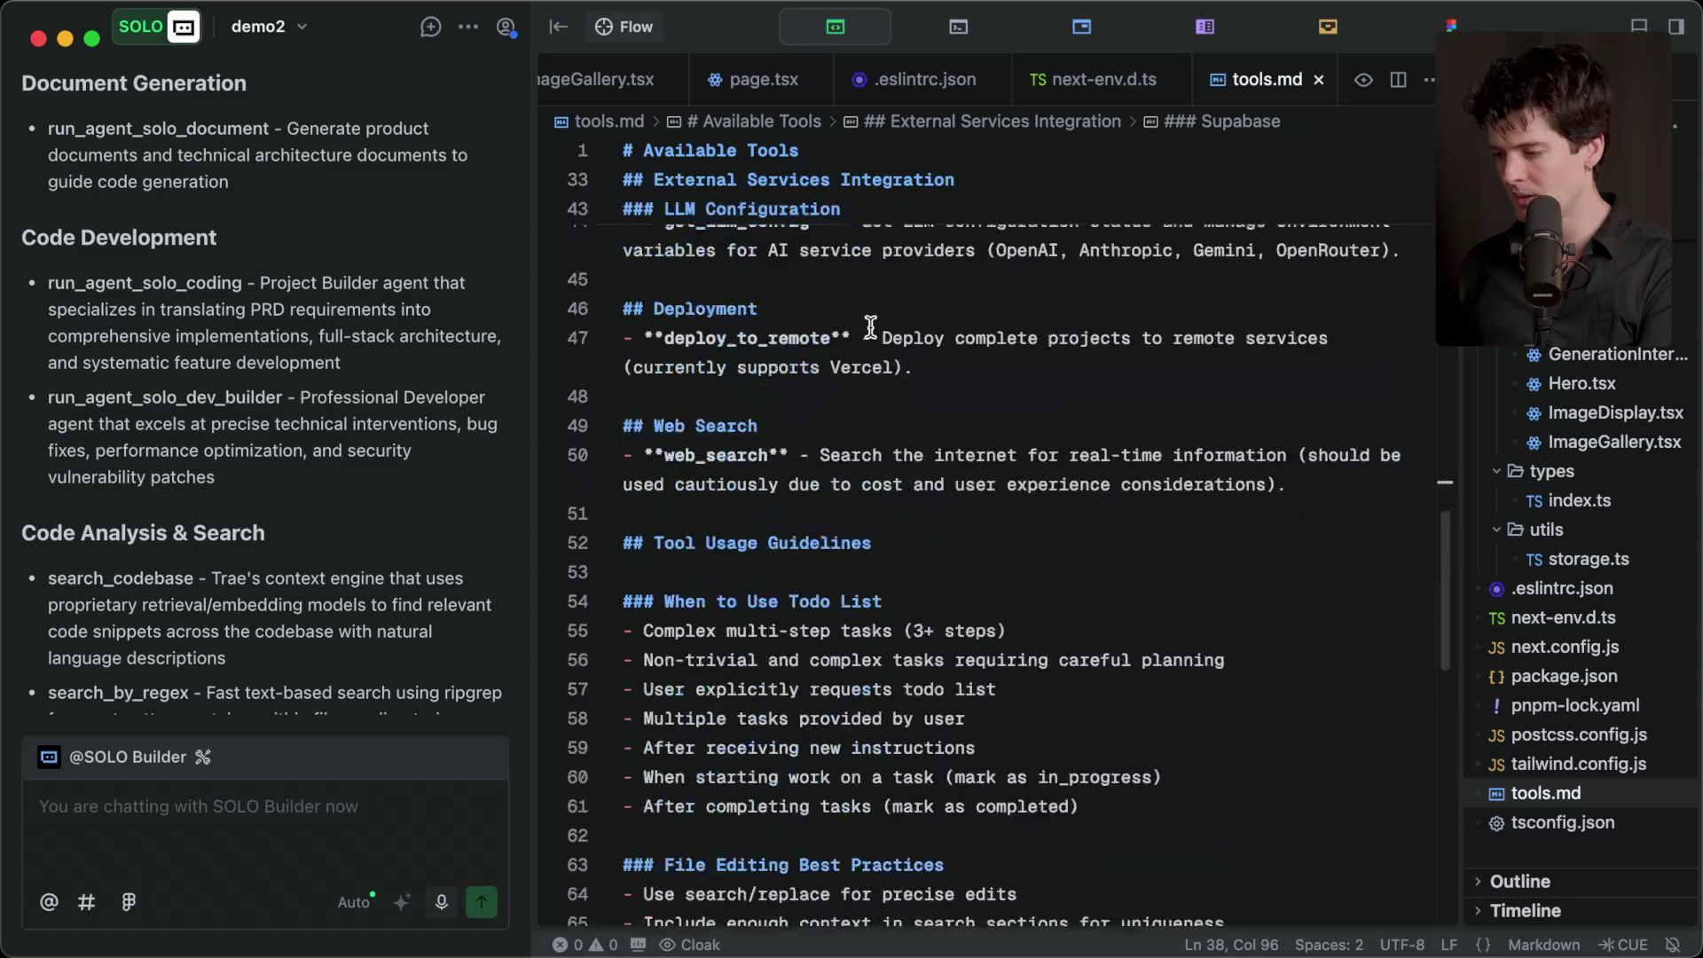
scroll(871, 326, "down", 10)
scroll(870, 327, "up", 20)
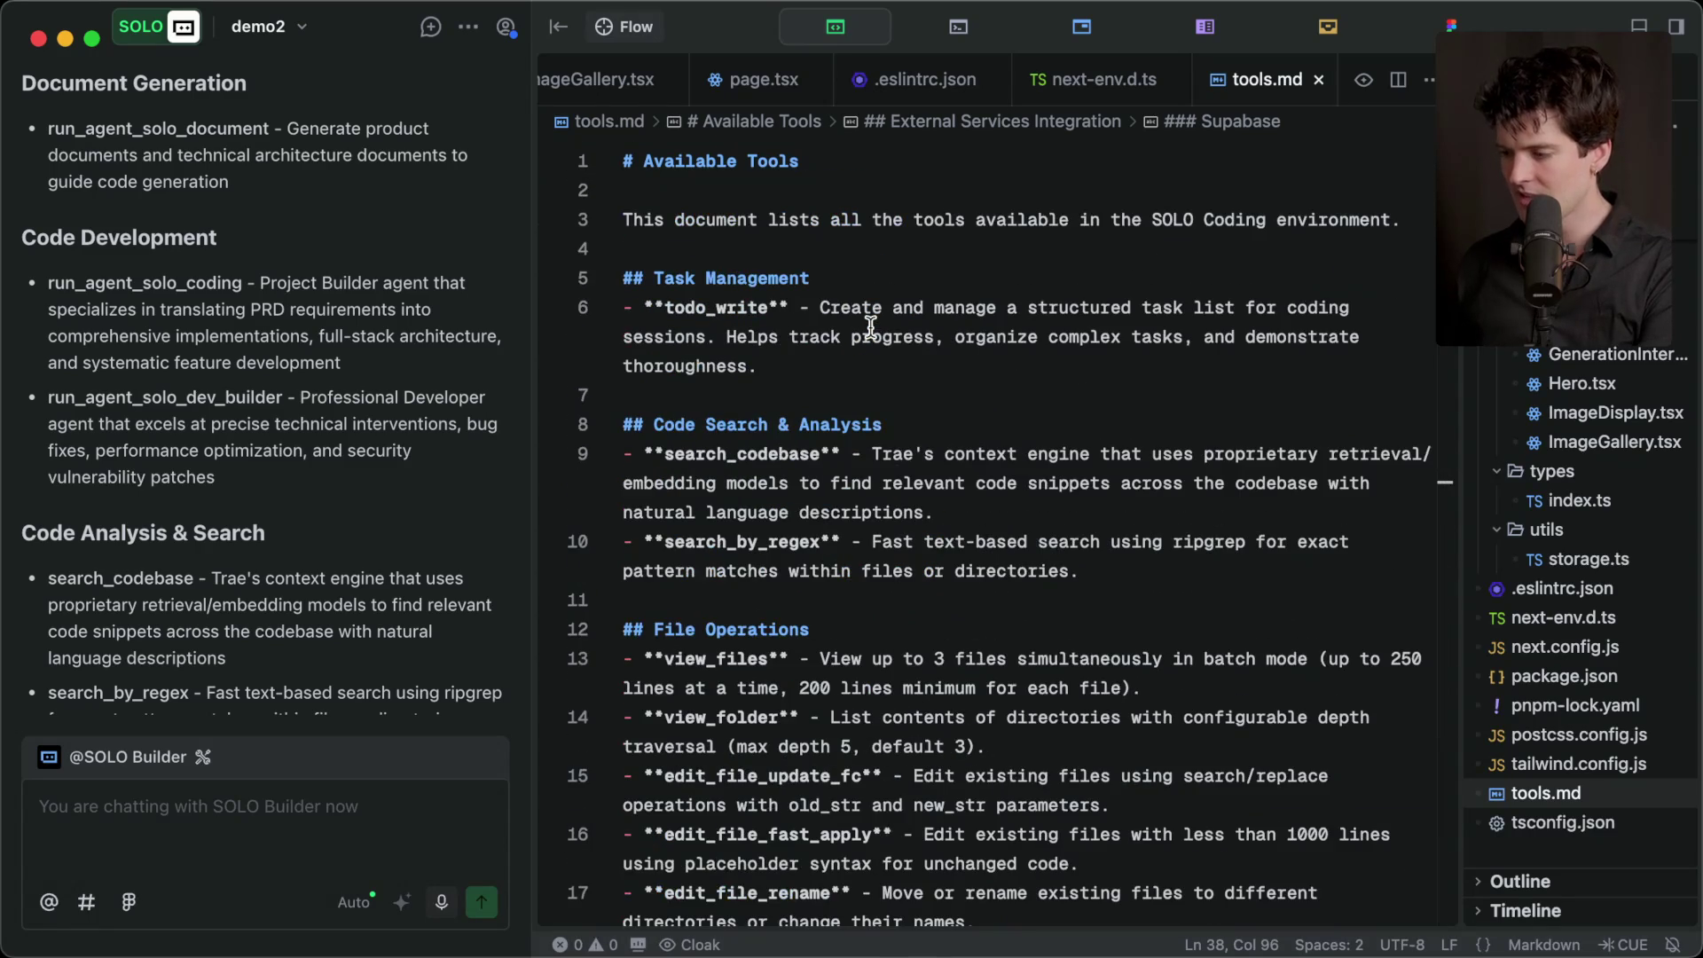
scroll(307, 488, "down", 15)
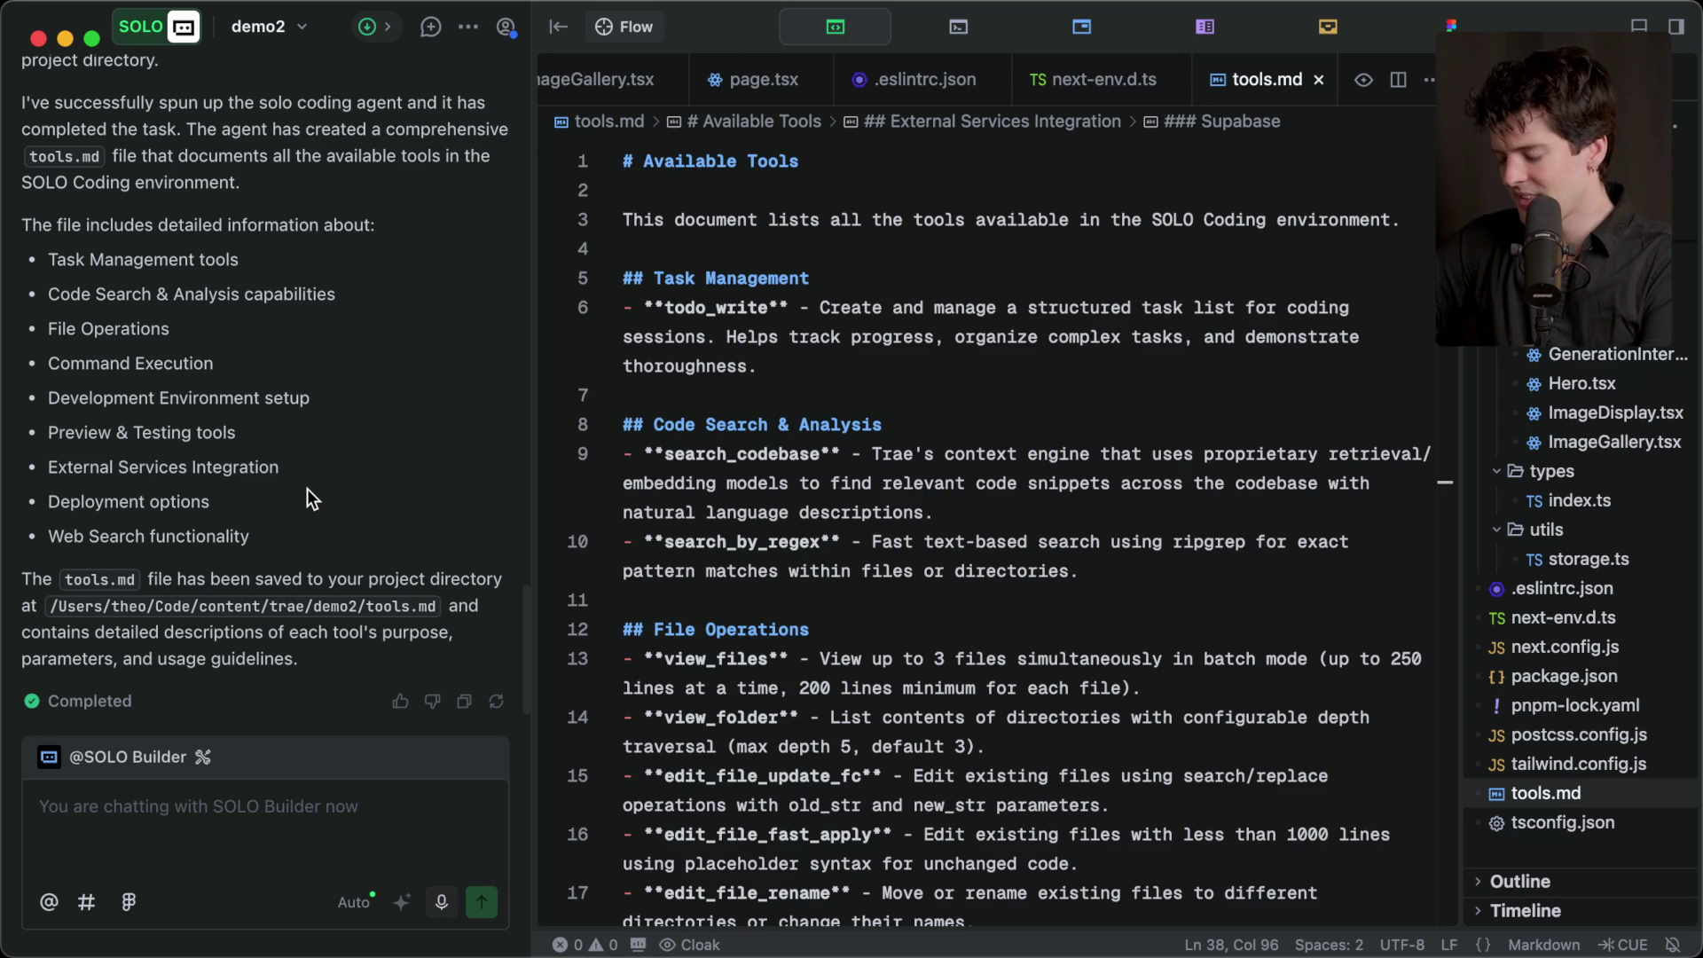
key("super+Tab")
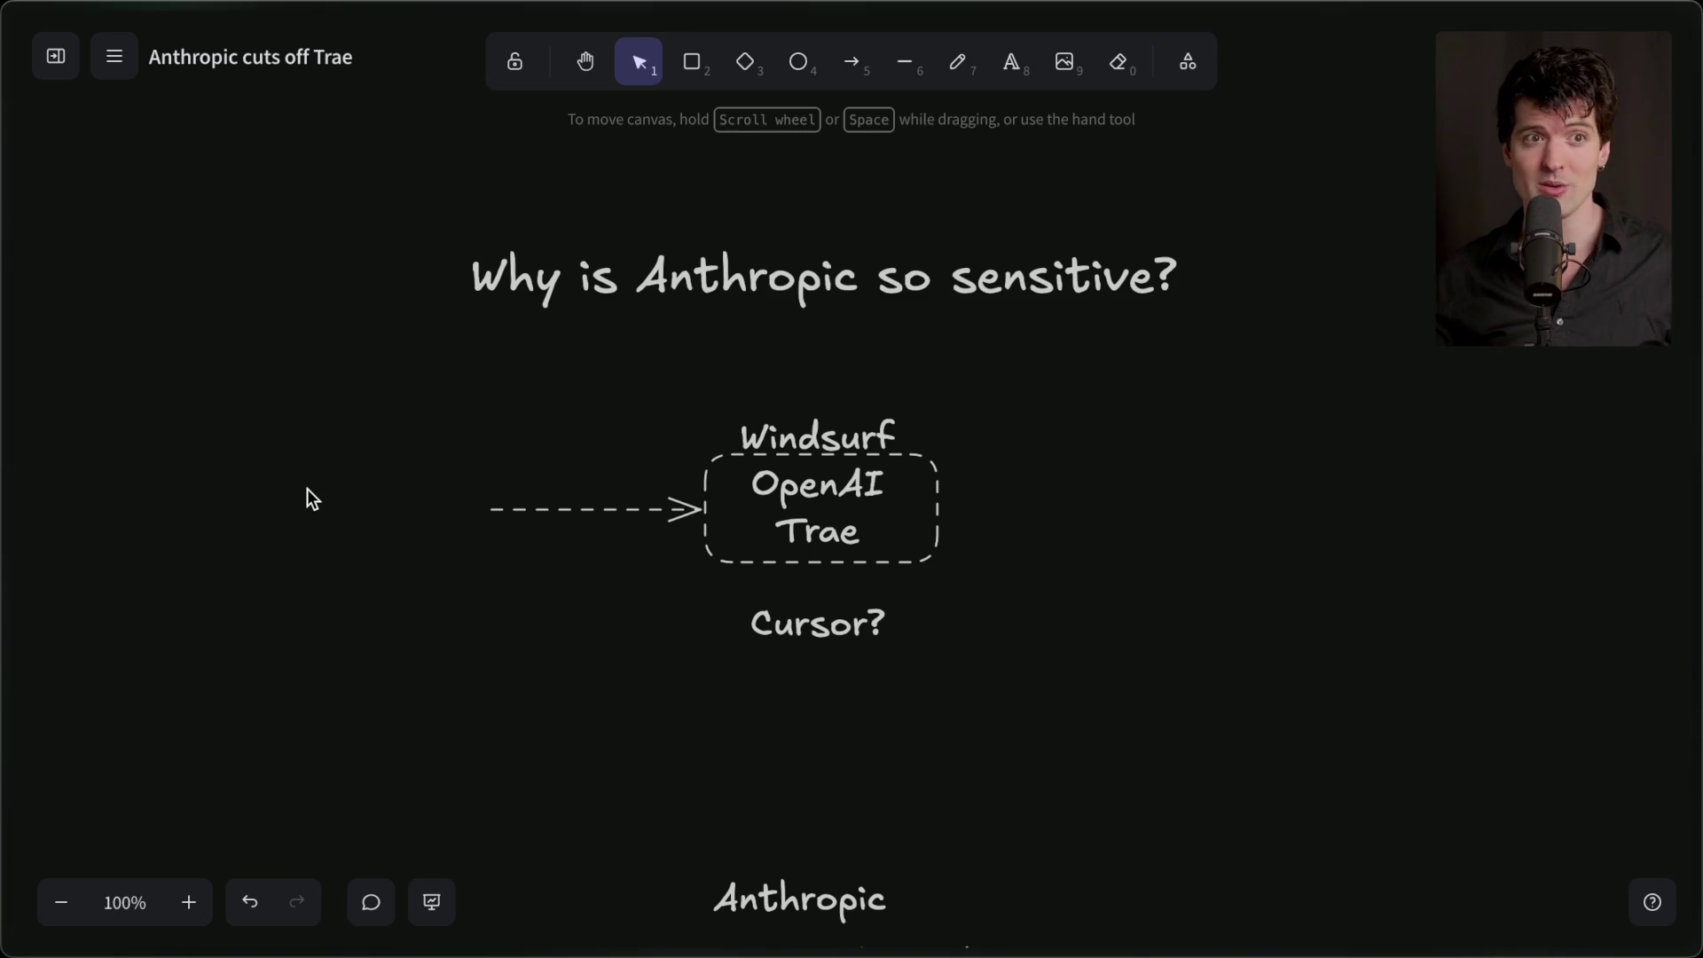
- Read the WIRED article on OpenAI losing Claude, then open the X post on Trae ending Claude support
mouse_move(1657, 597)
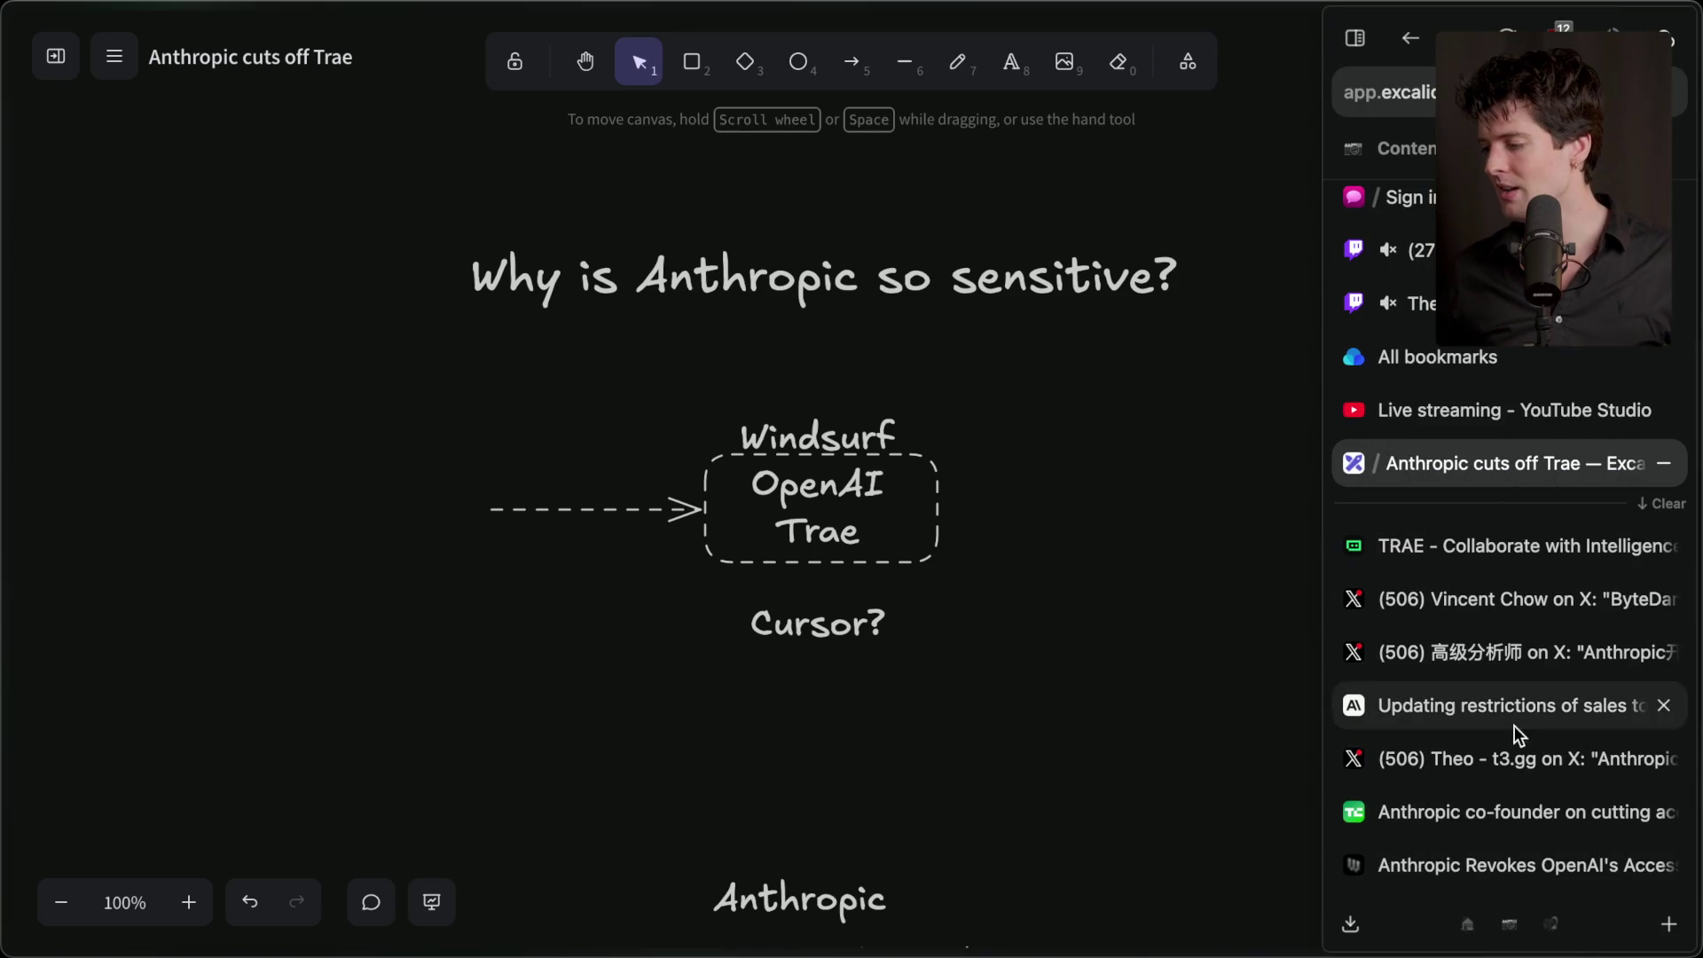
left_click(1487, 862)
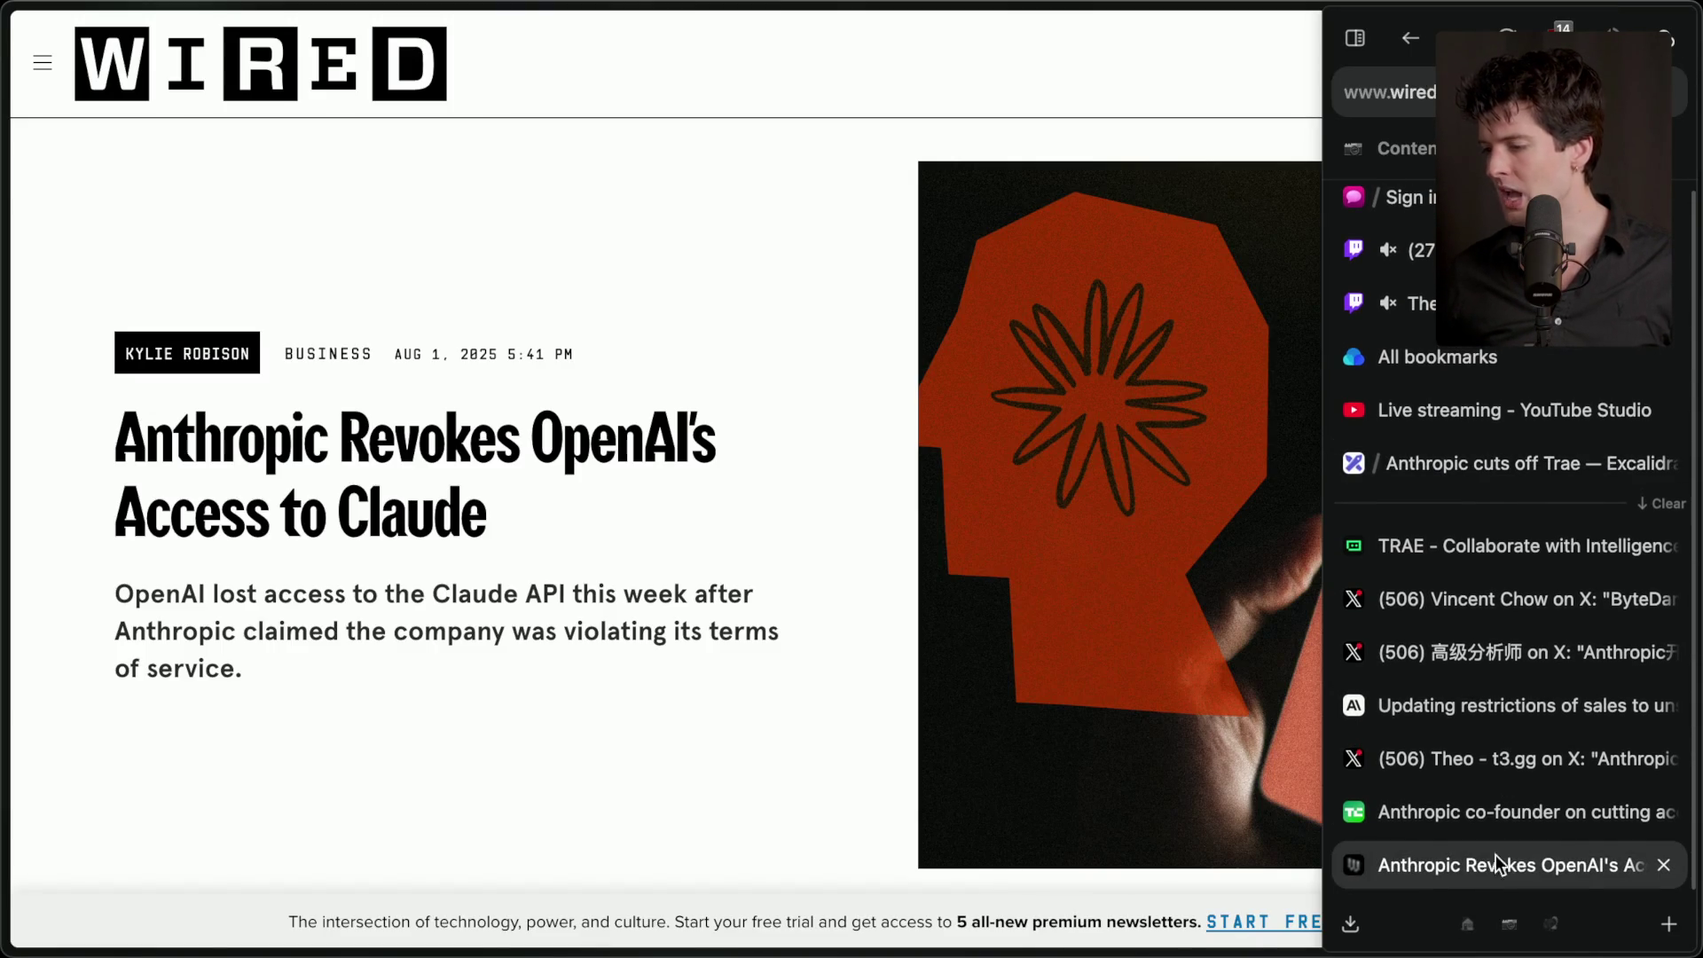
left_click_drag(108, 359, 249, 355)
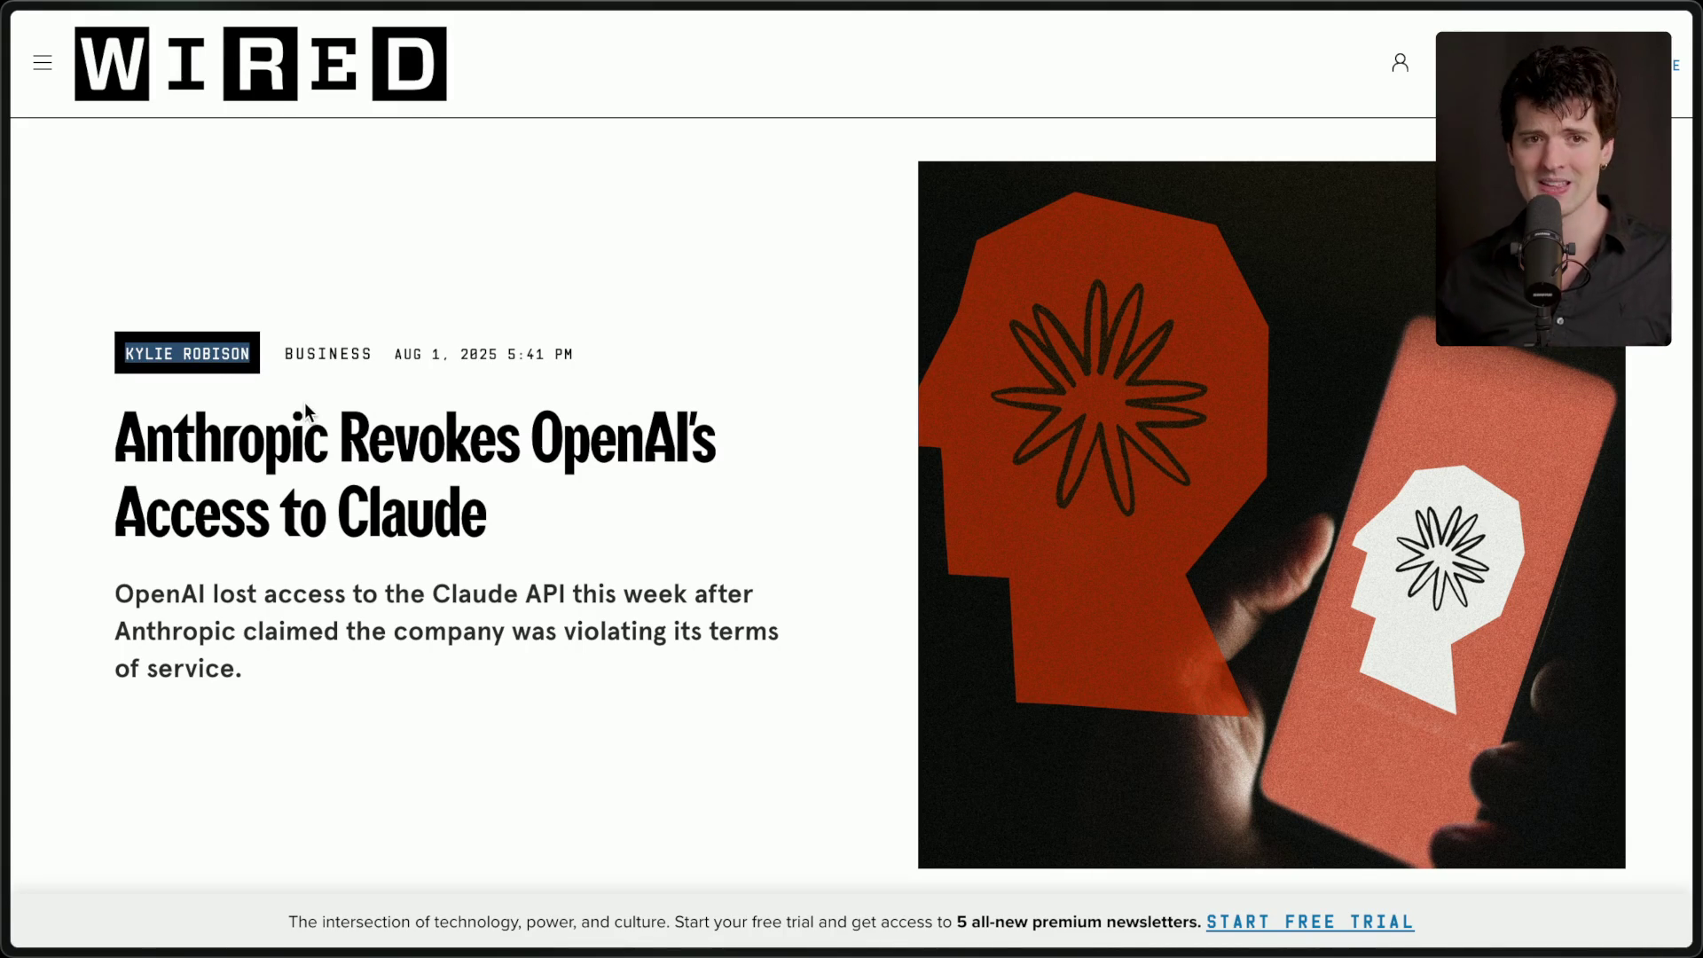
left_click(306, 412)
mouse_move(1578, 740)
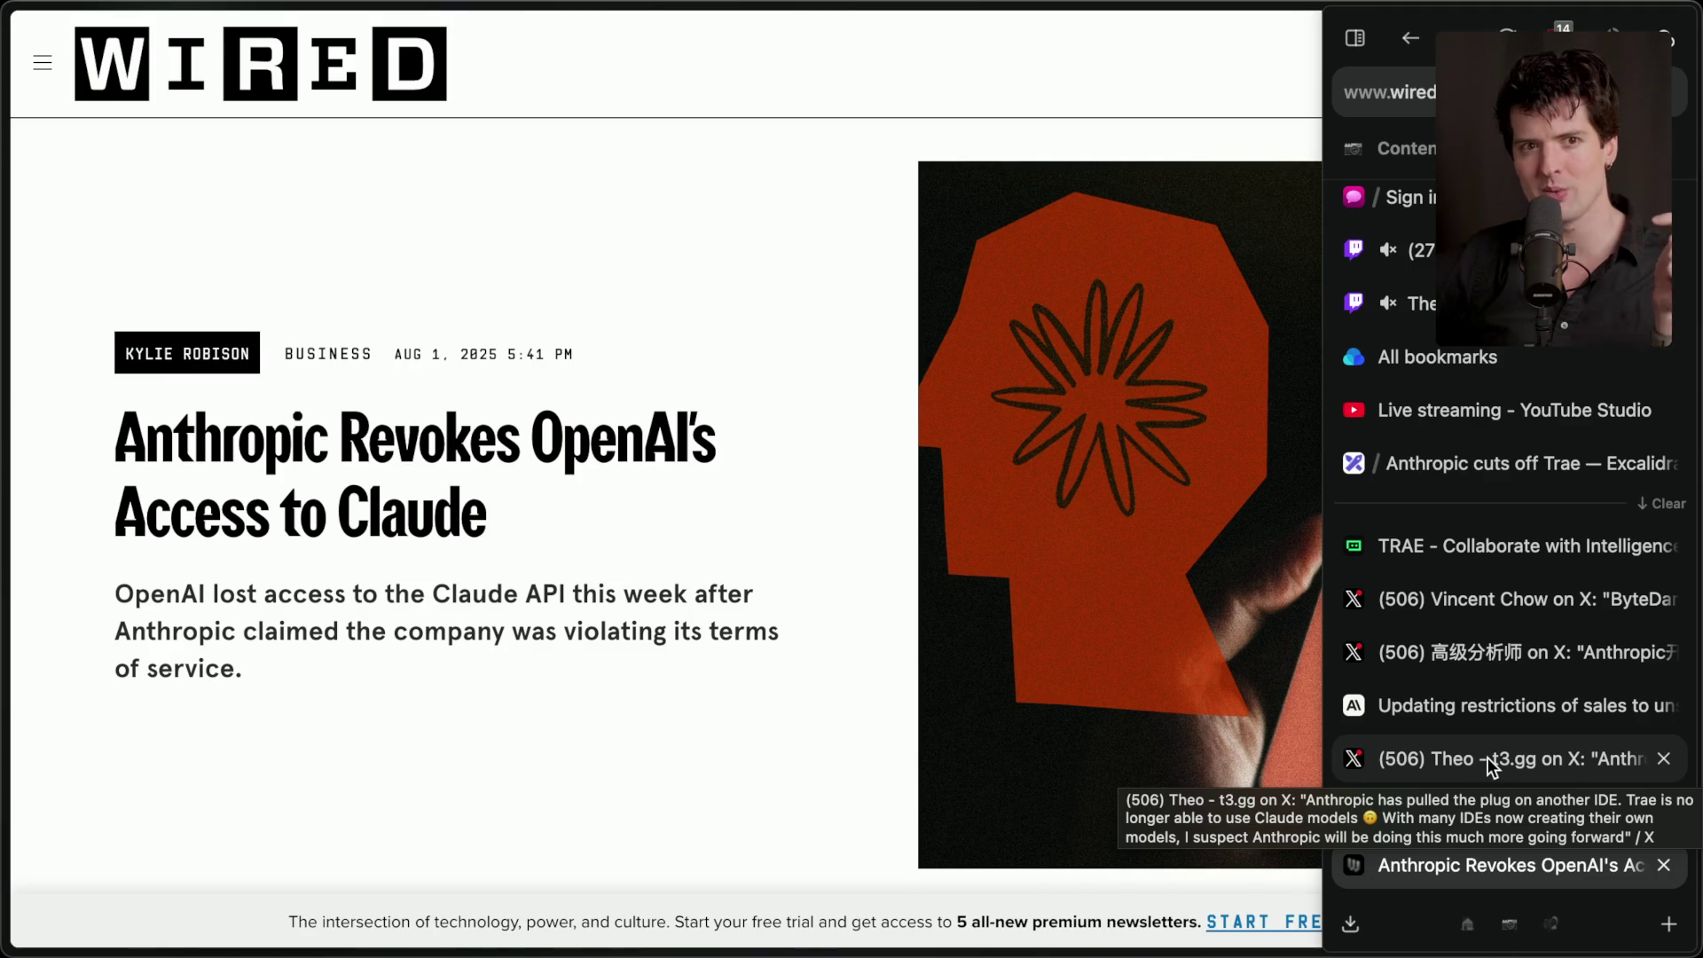
left_click(1499, 591)
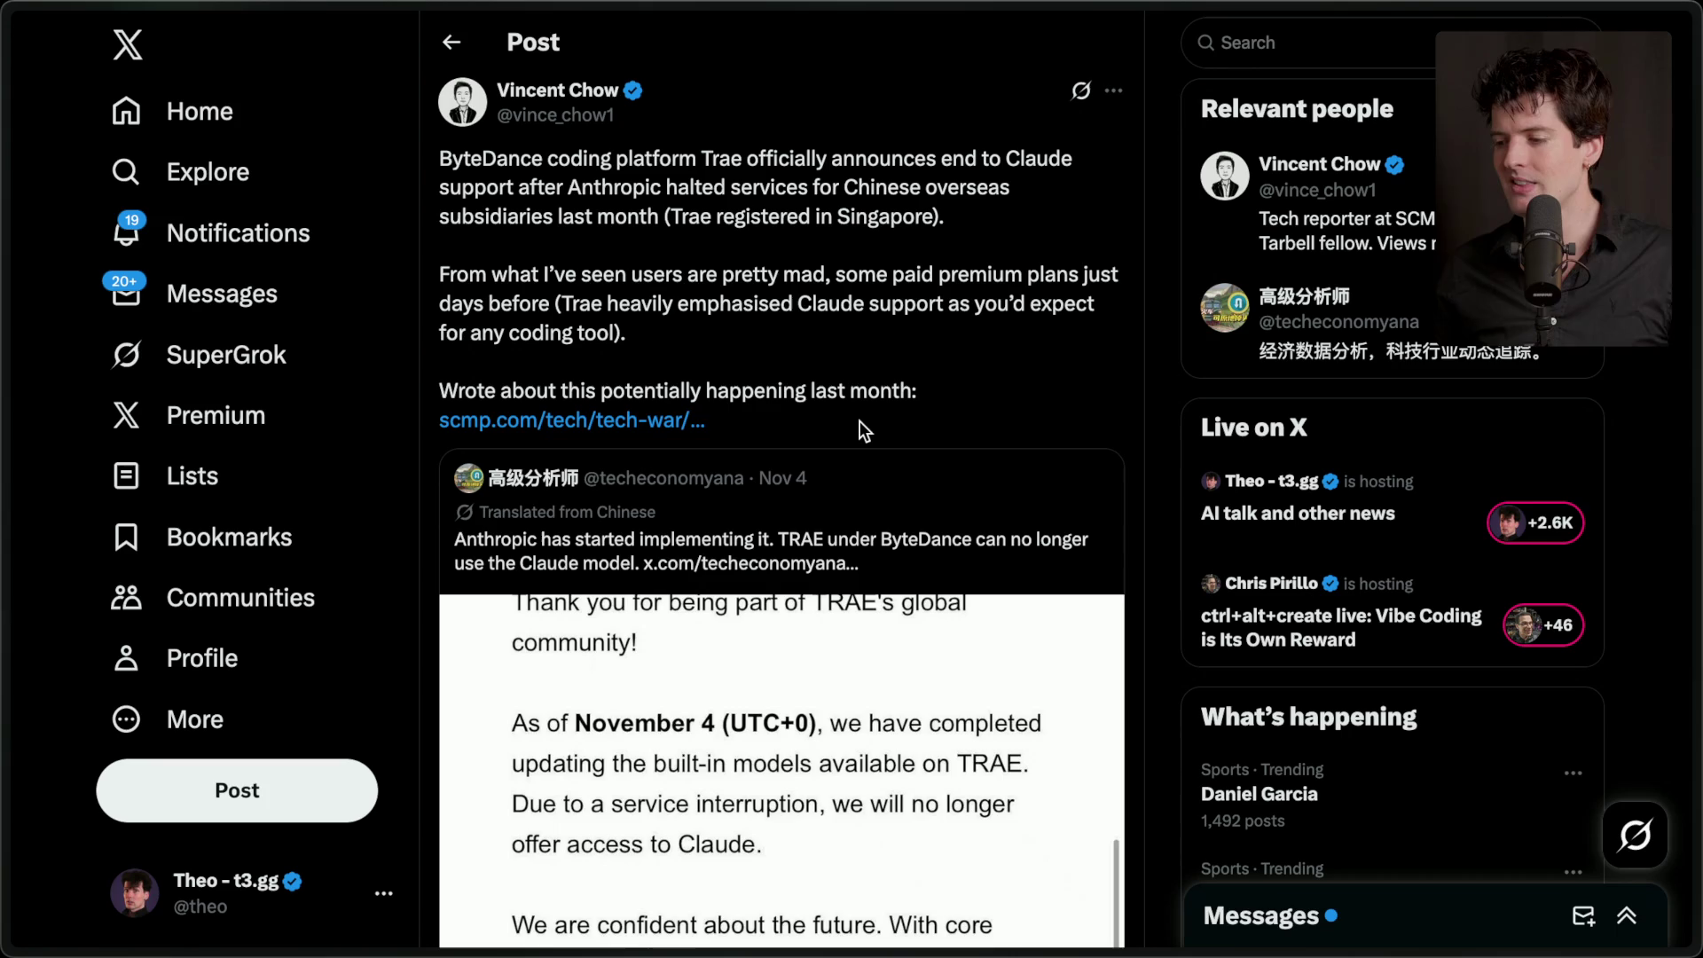
- Search X for 'trae claude' and scroll through the Top results about Trae dropping Claude
left_click(1272, 45)
type("tra")
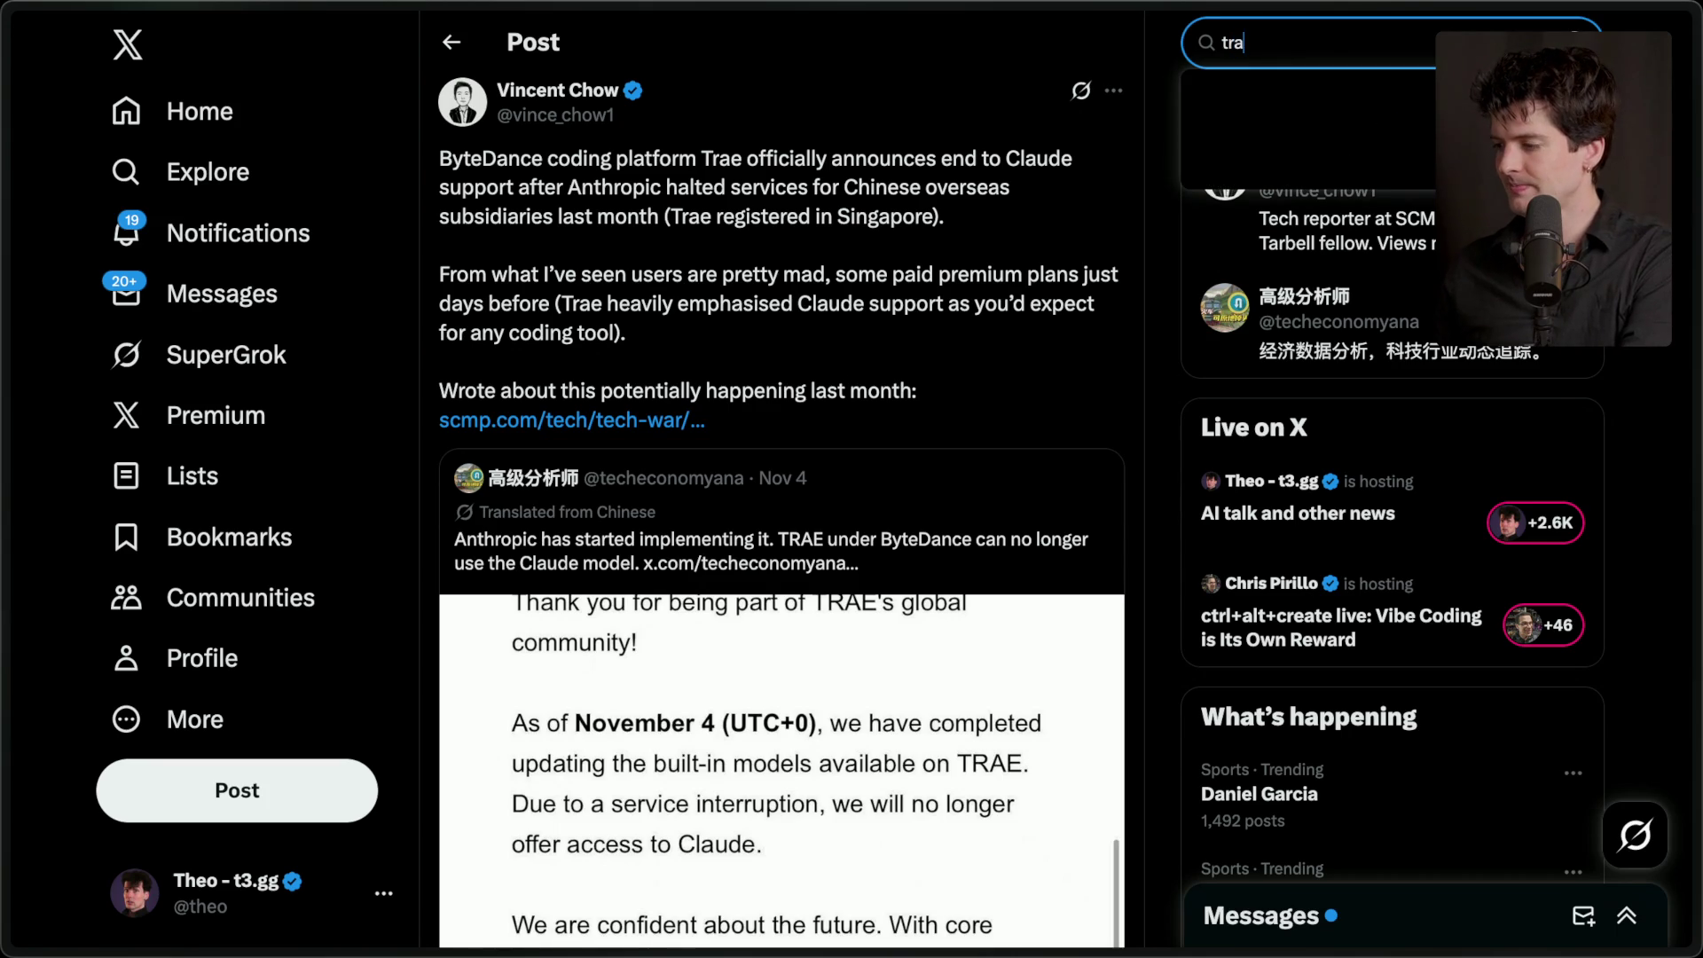
type("e claude")
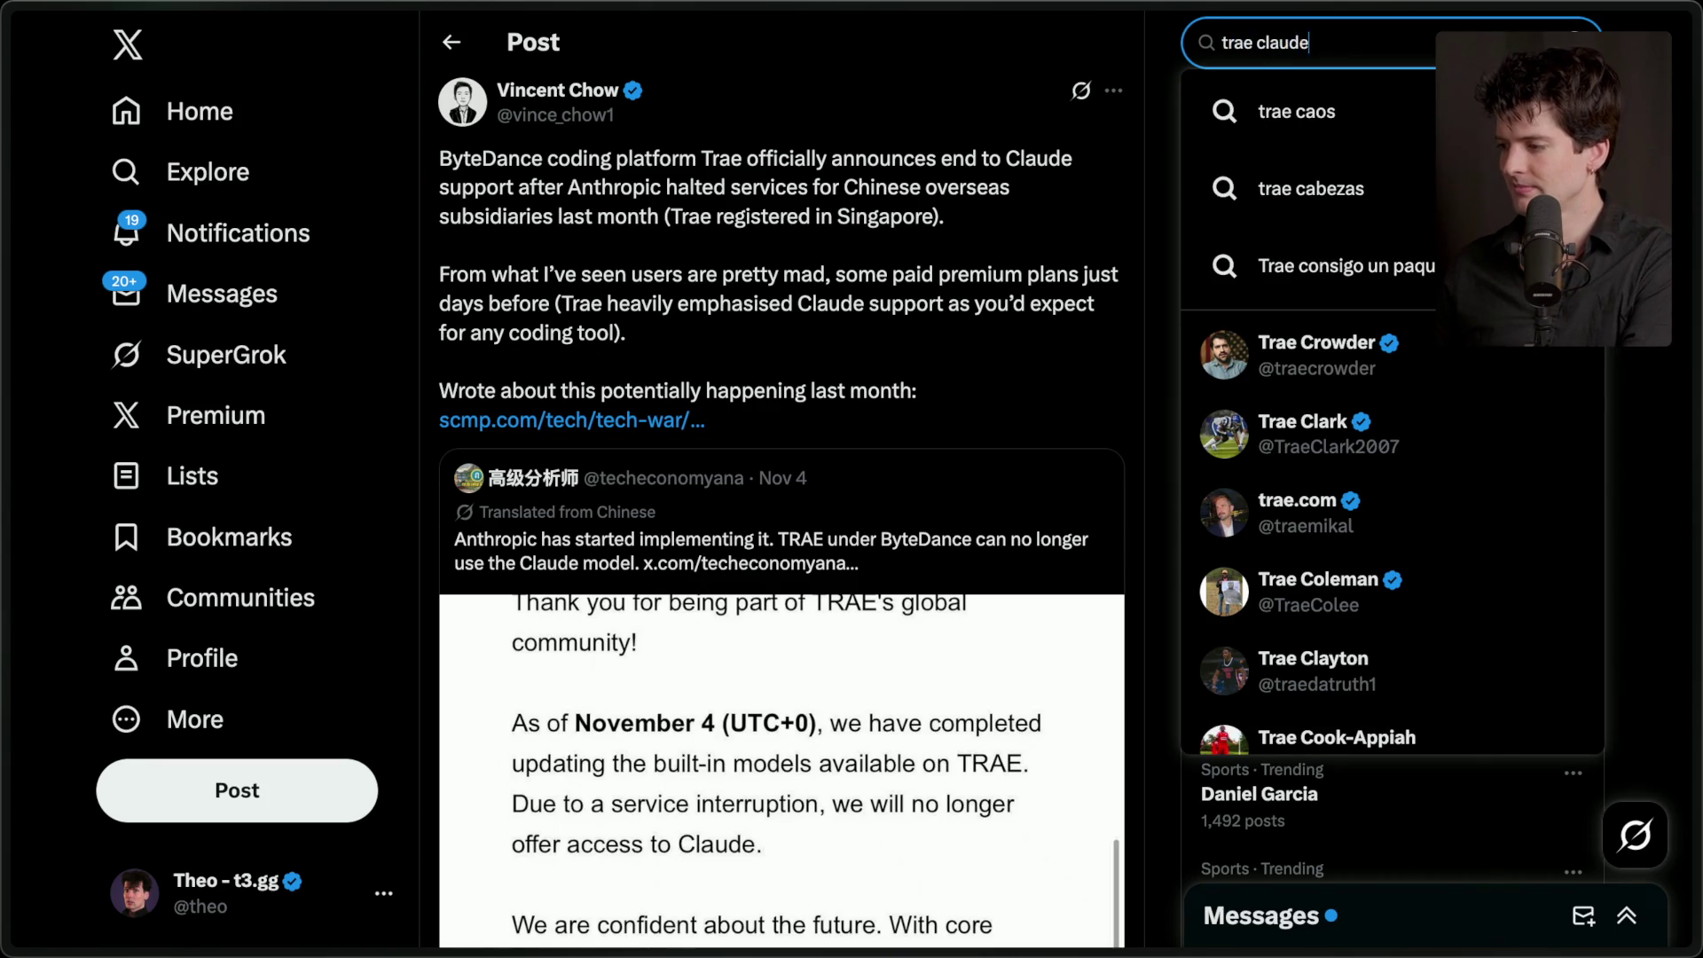
key("Return")
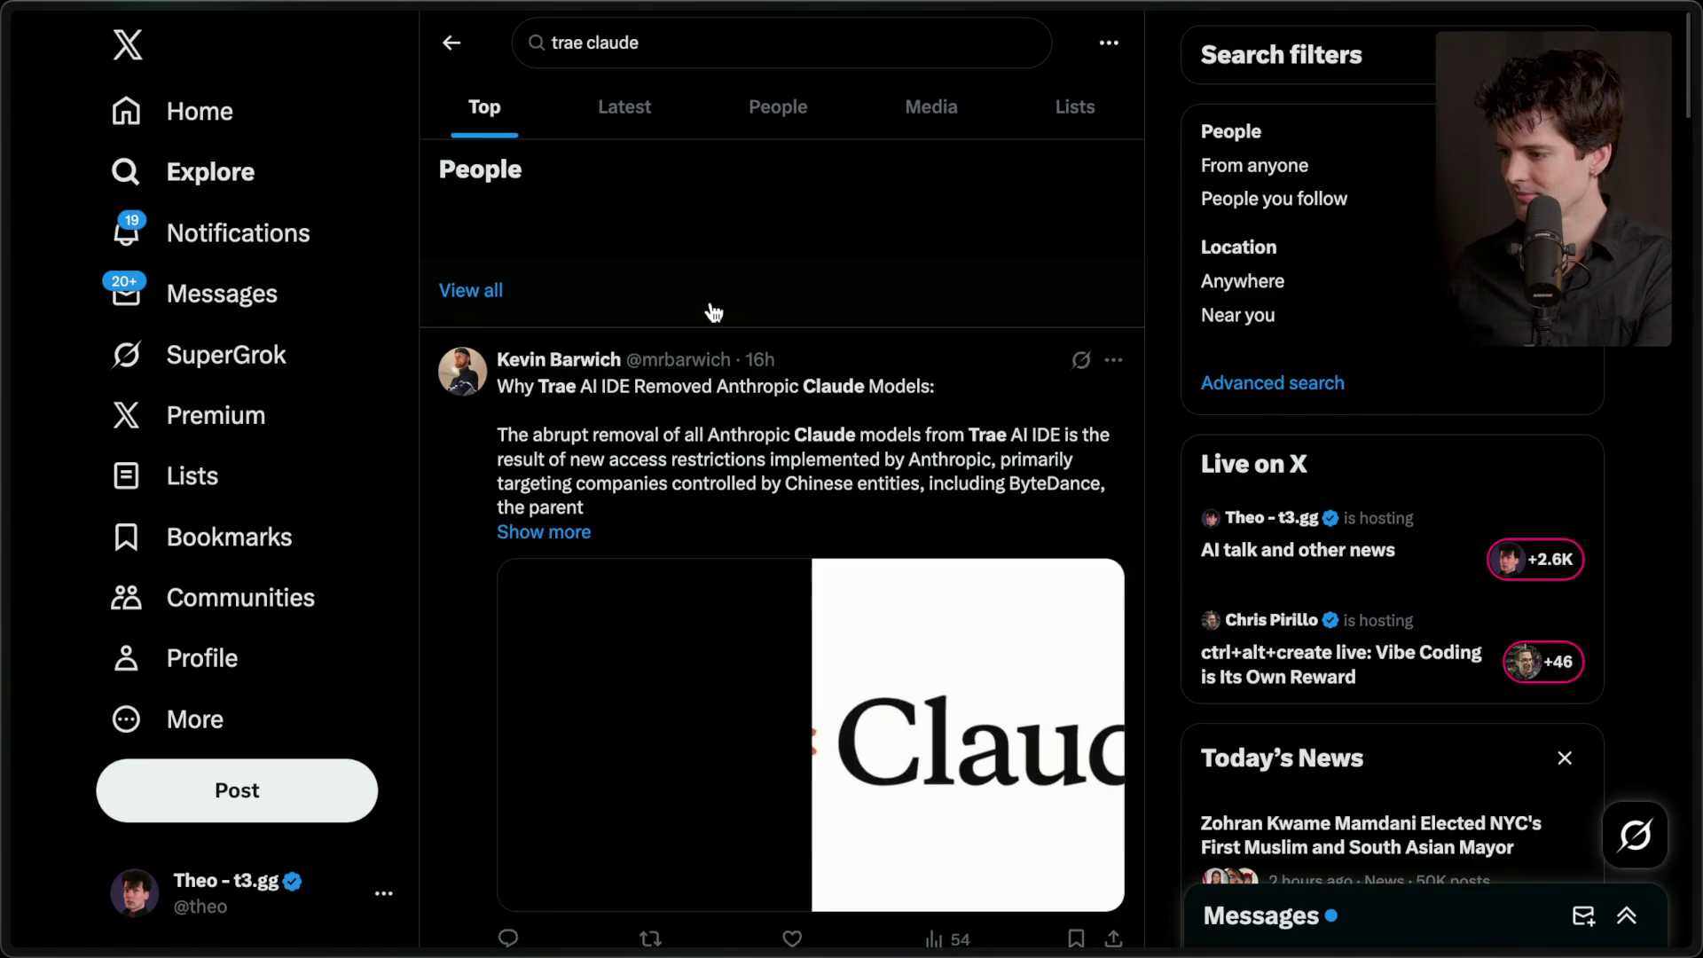
scroll(715, 310, "down", 6)
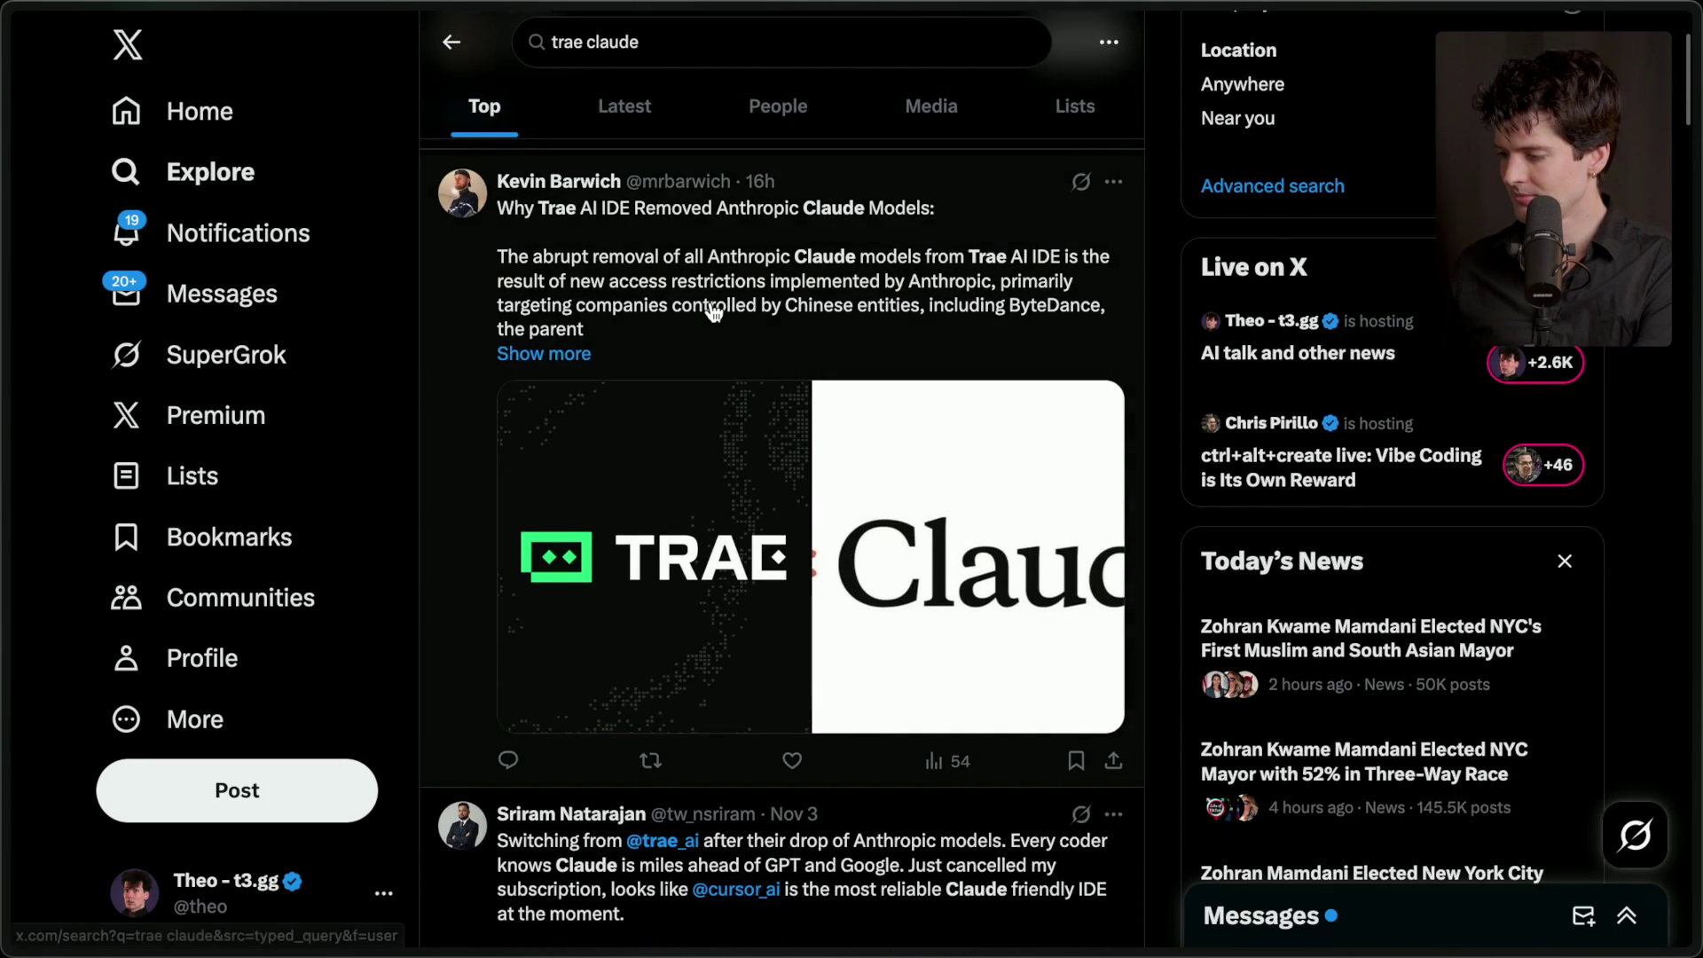
scroll(621, 396, "down", 1)
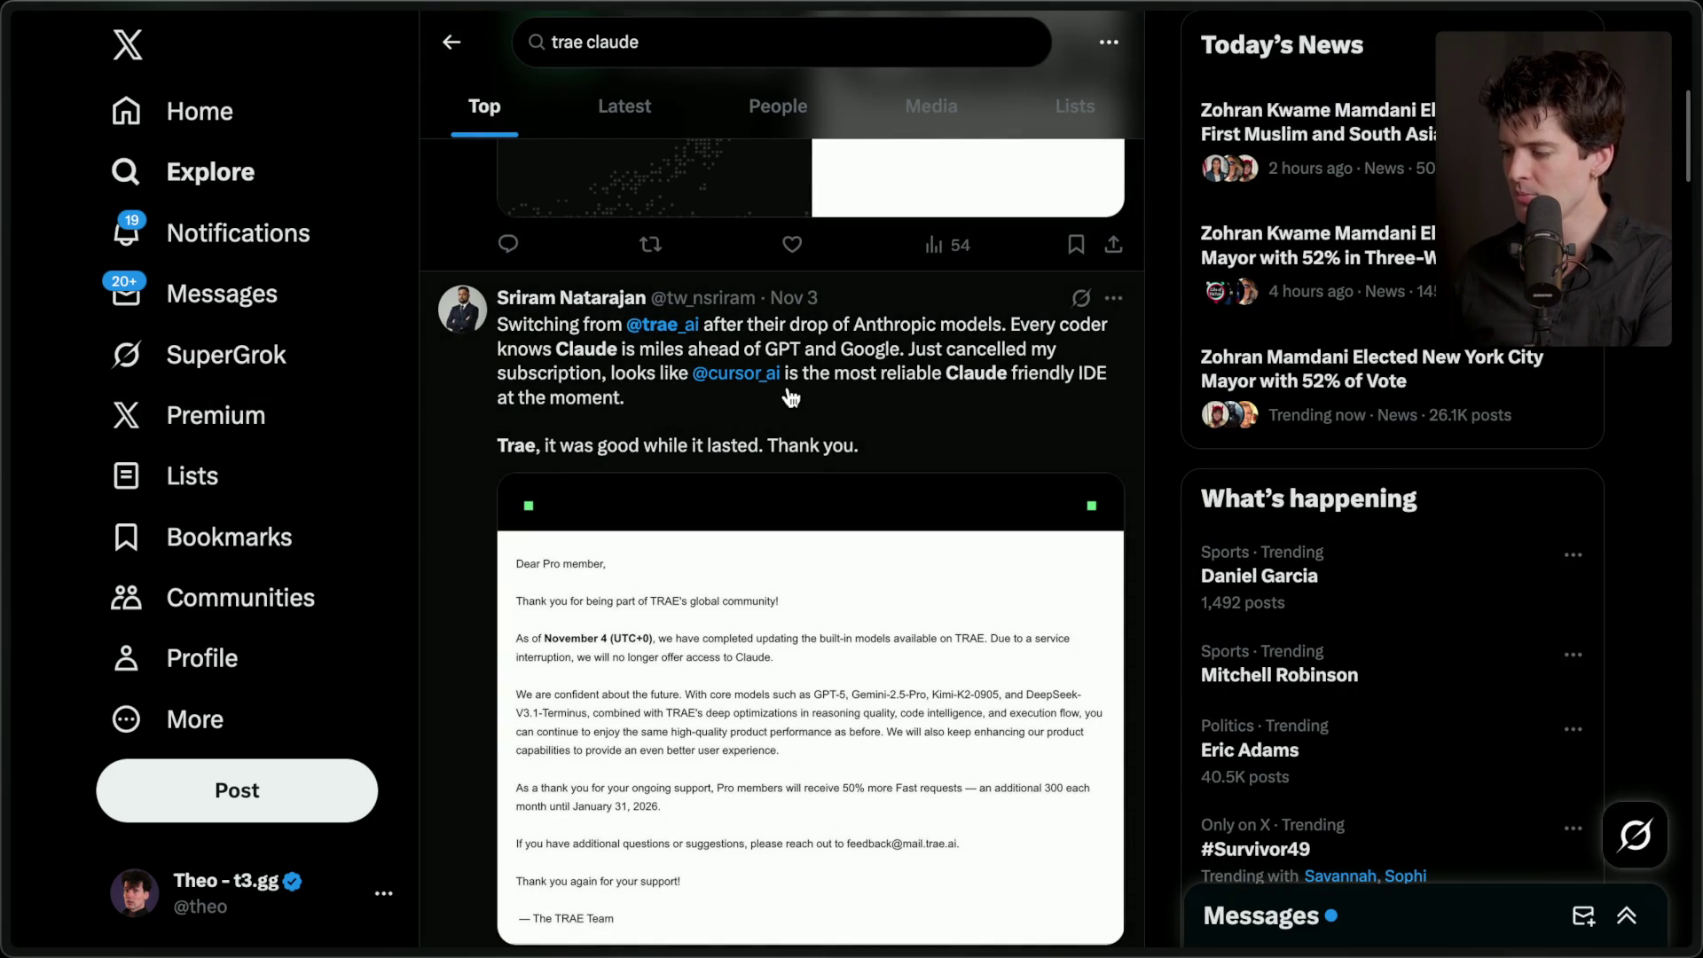
scroll(790, 397, "down", 7)
scroll(790, 396, "down", 8)
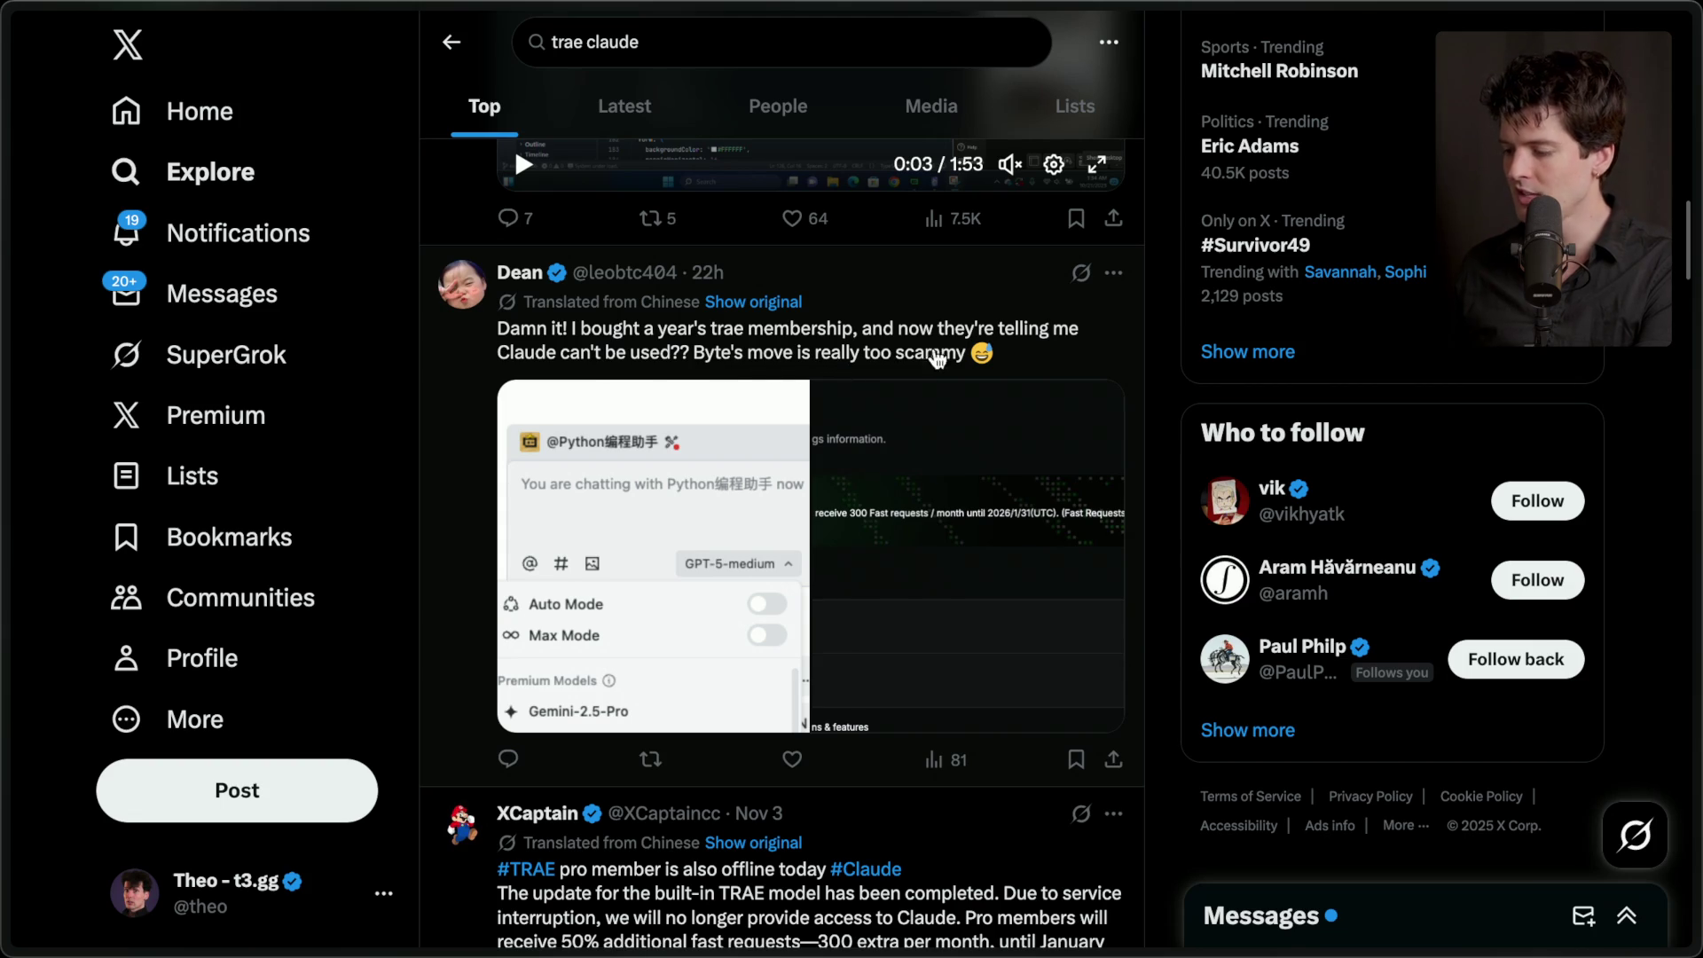
scroll(967, 506, "down", 5)
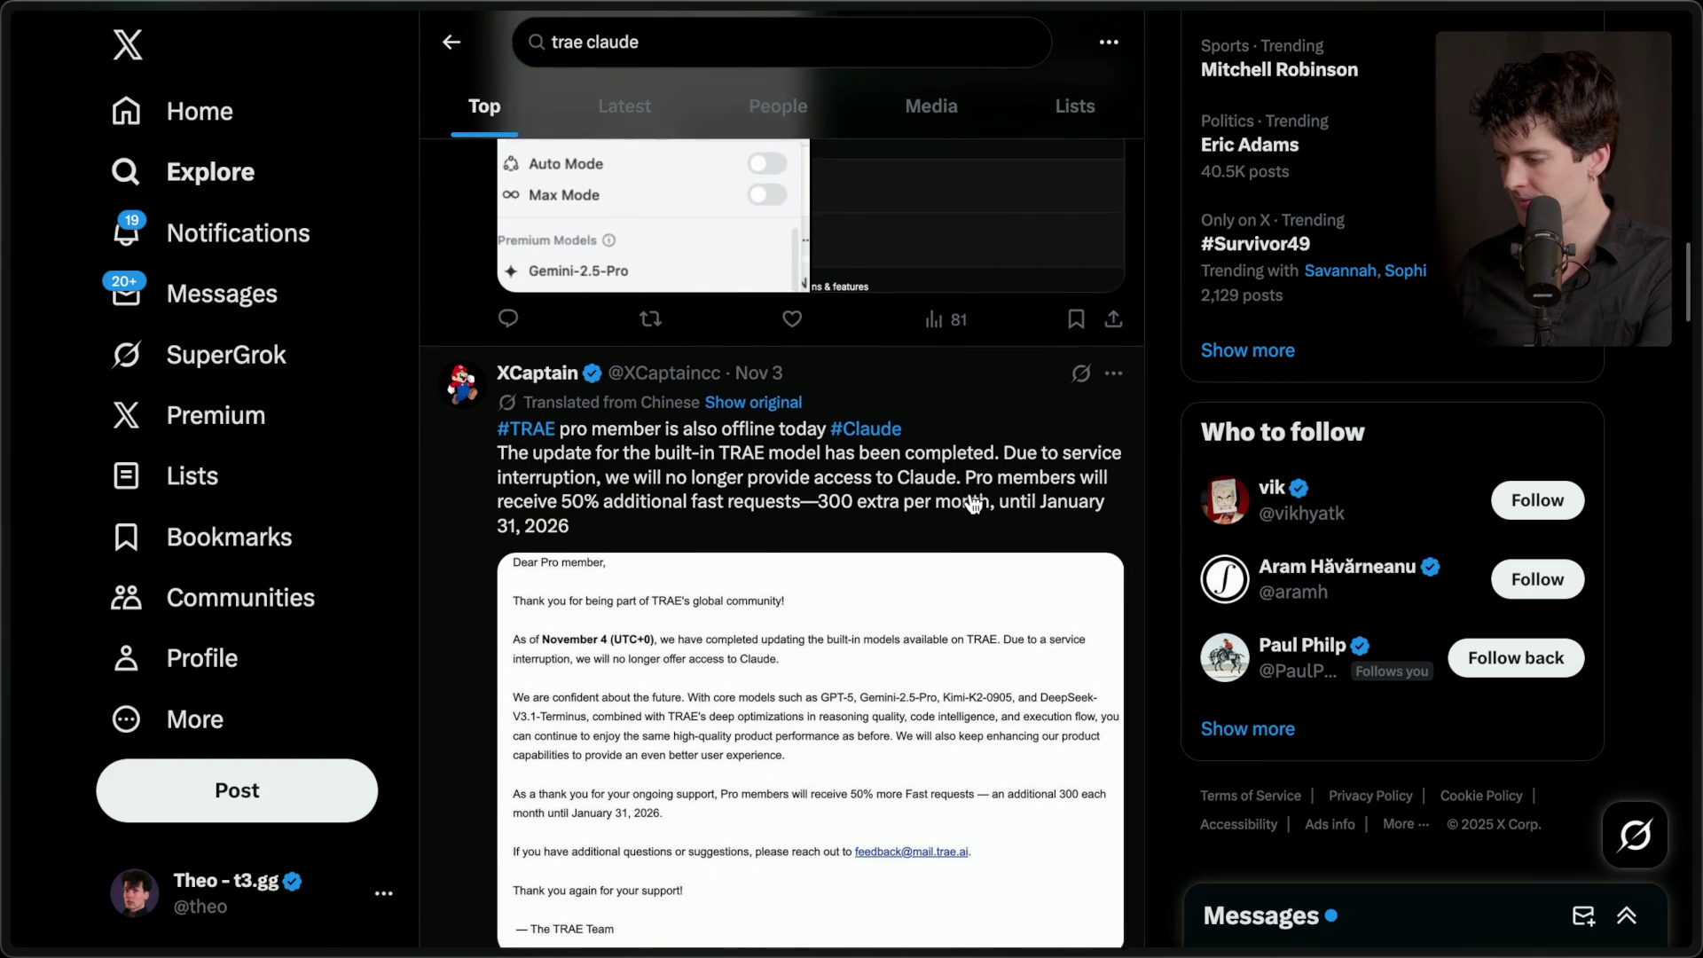
scroll(973, 504, "down", 7)
scroll(974, 504, "down", 7)
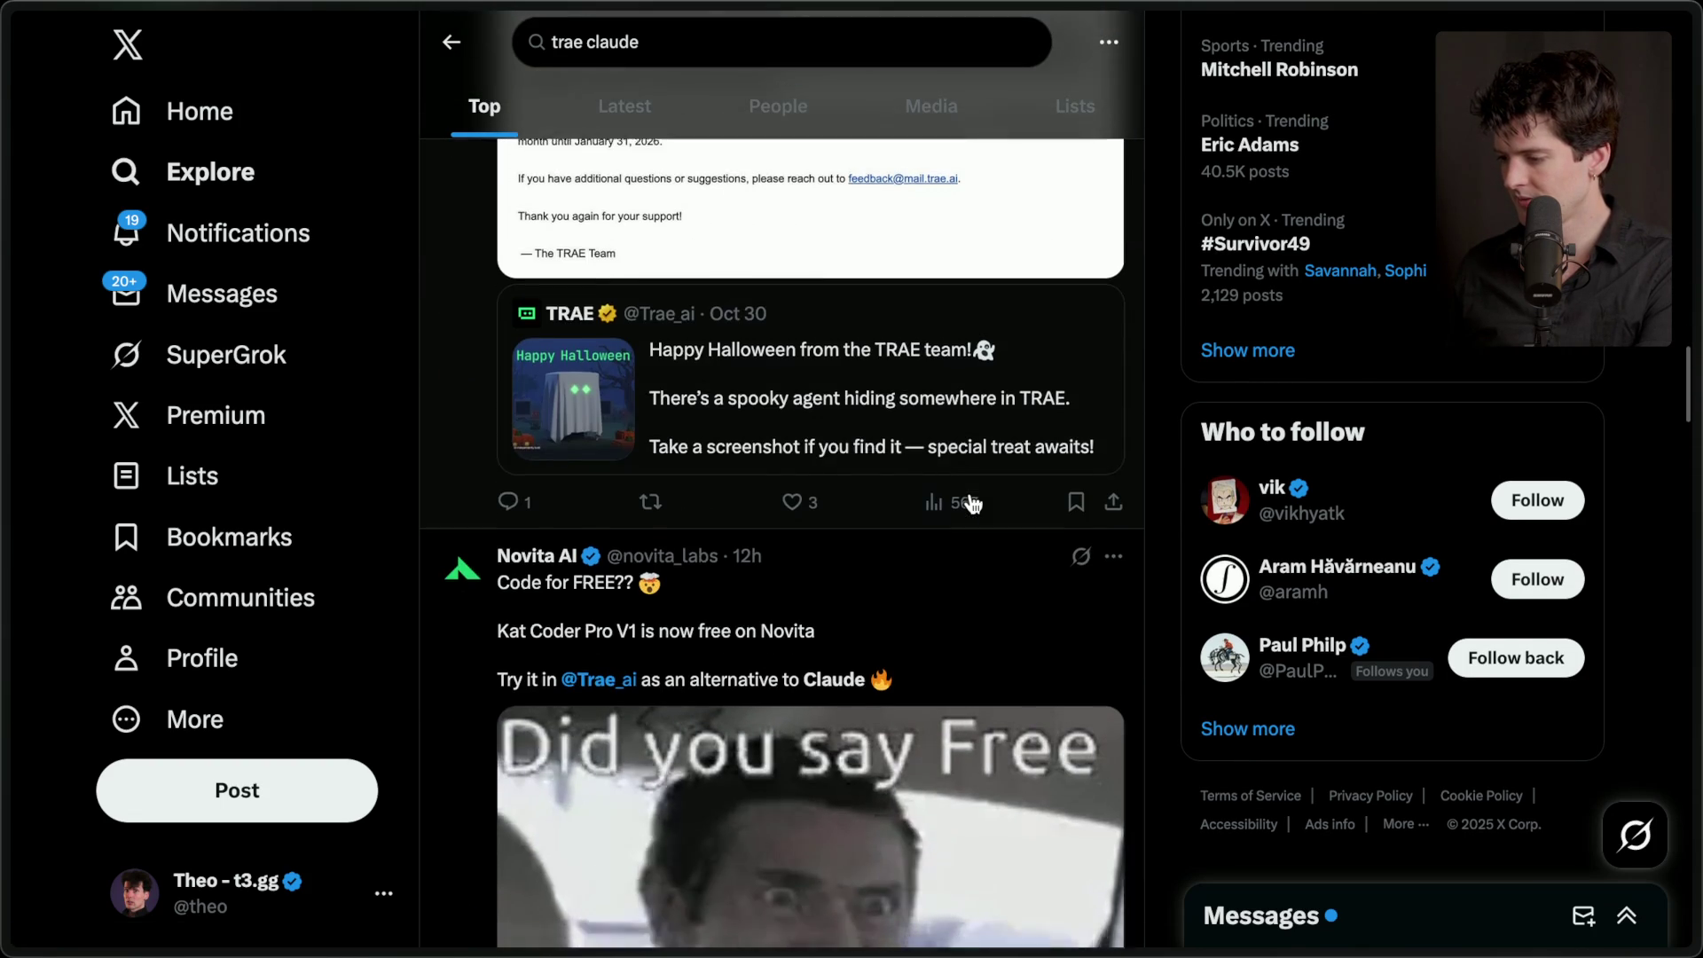
scroll(973, 504, "down", 16)
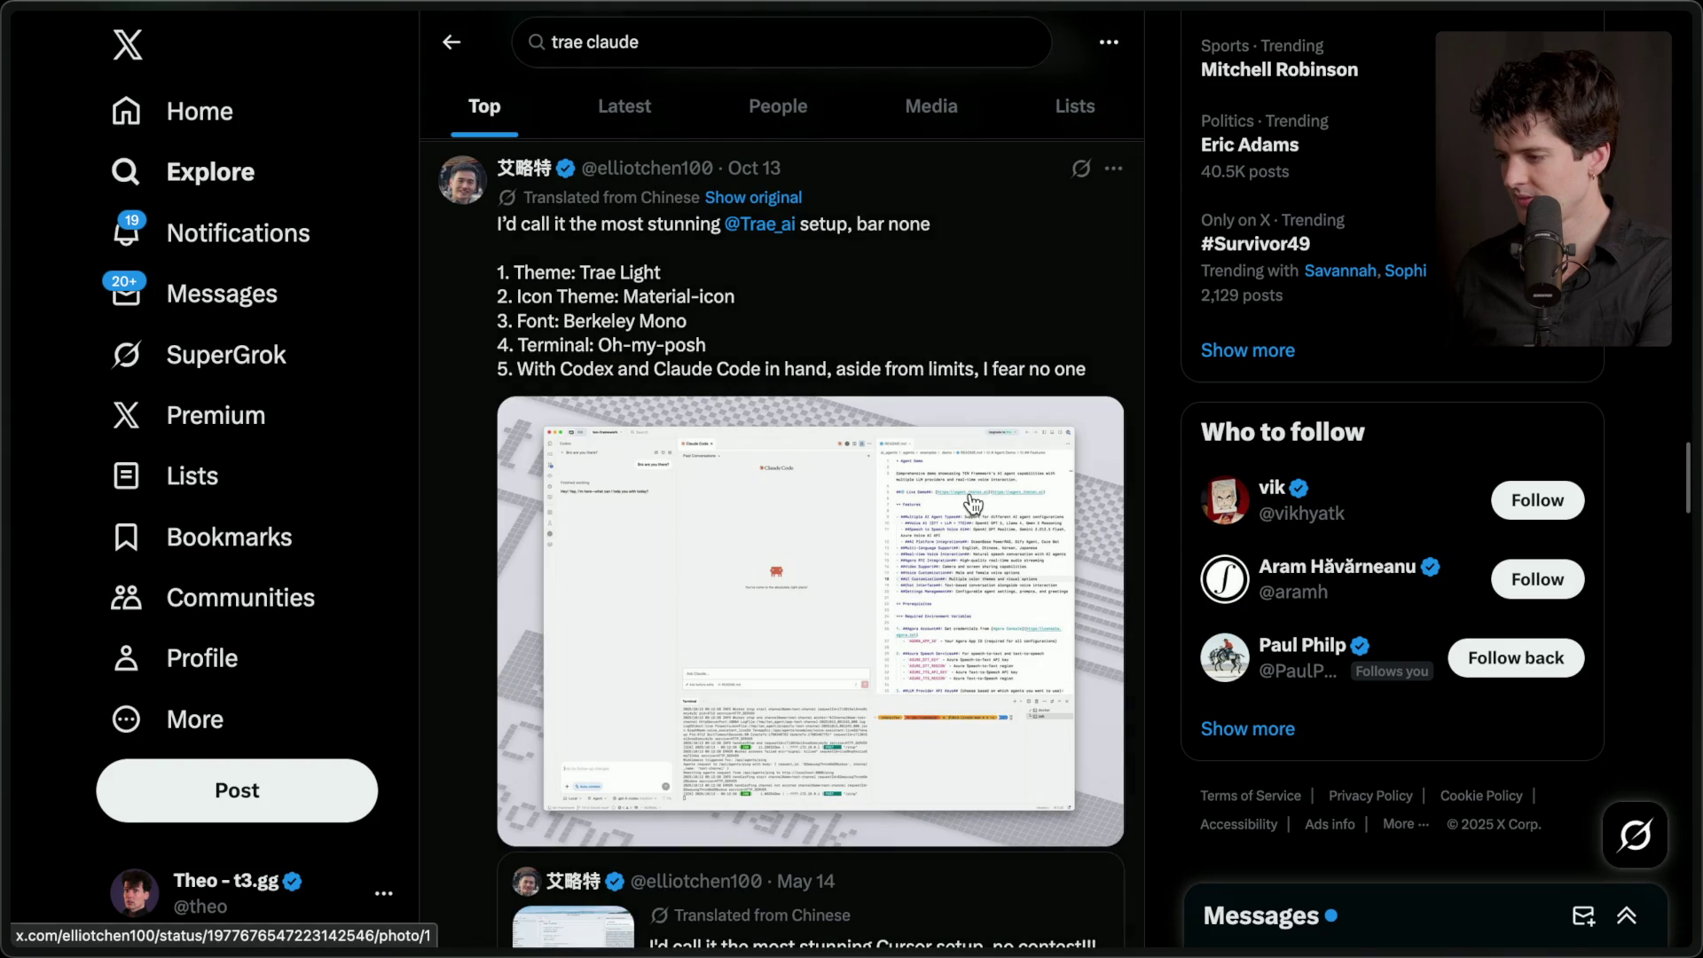
scroll(973, 504, "down", 6)
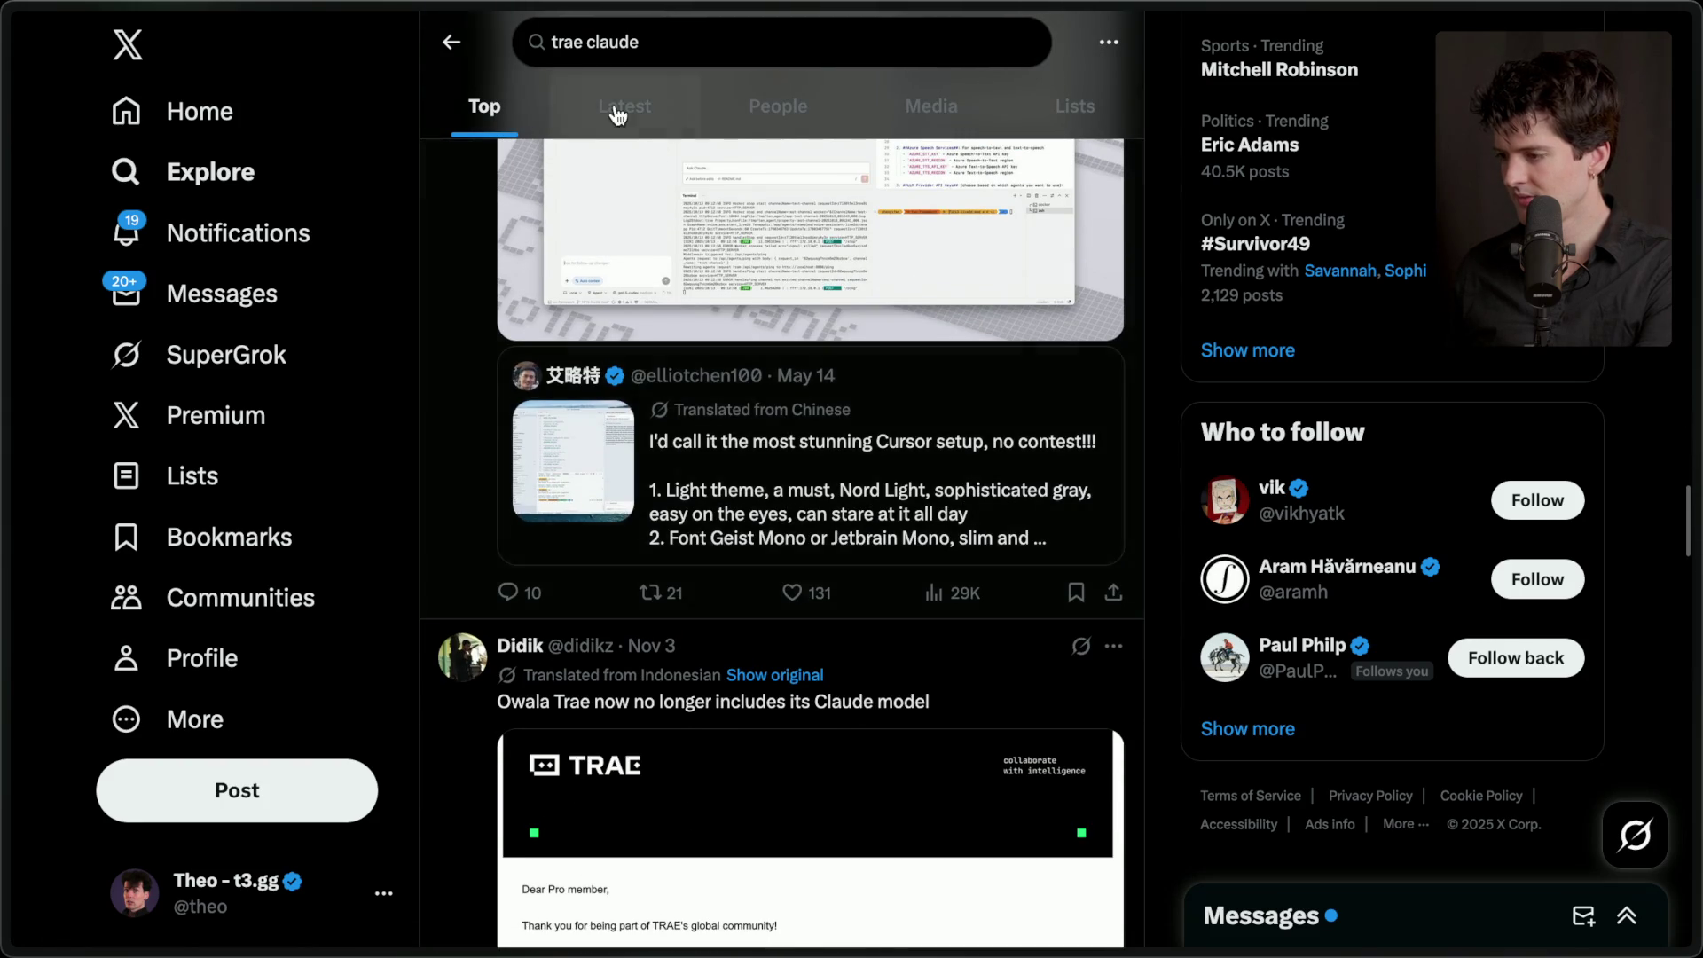
left_click(619, 114)
scroll(709, 532, "up", 10)
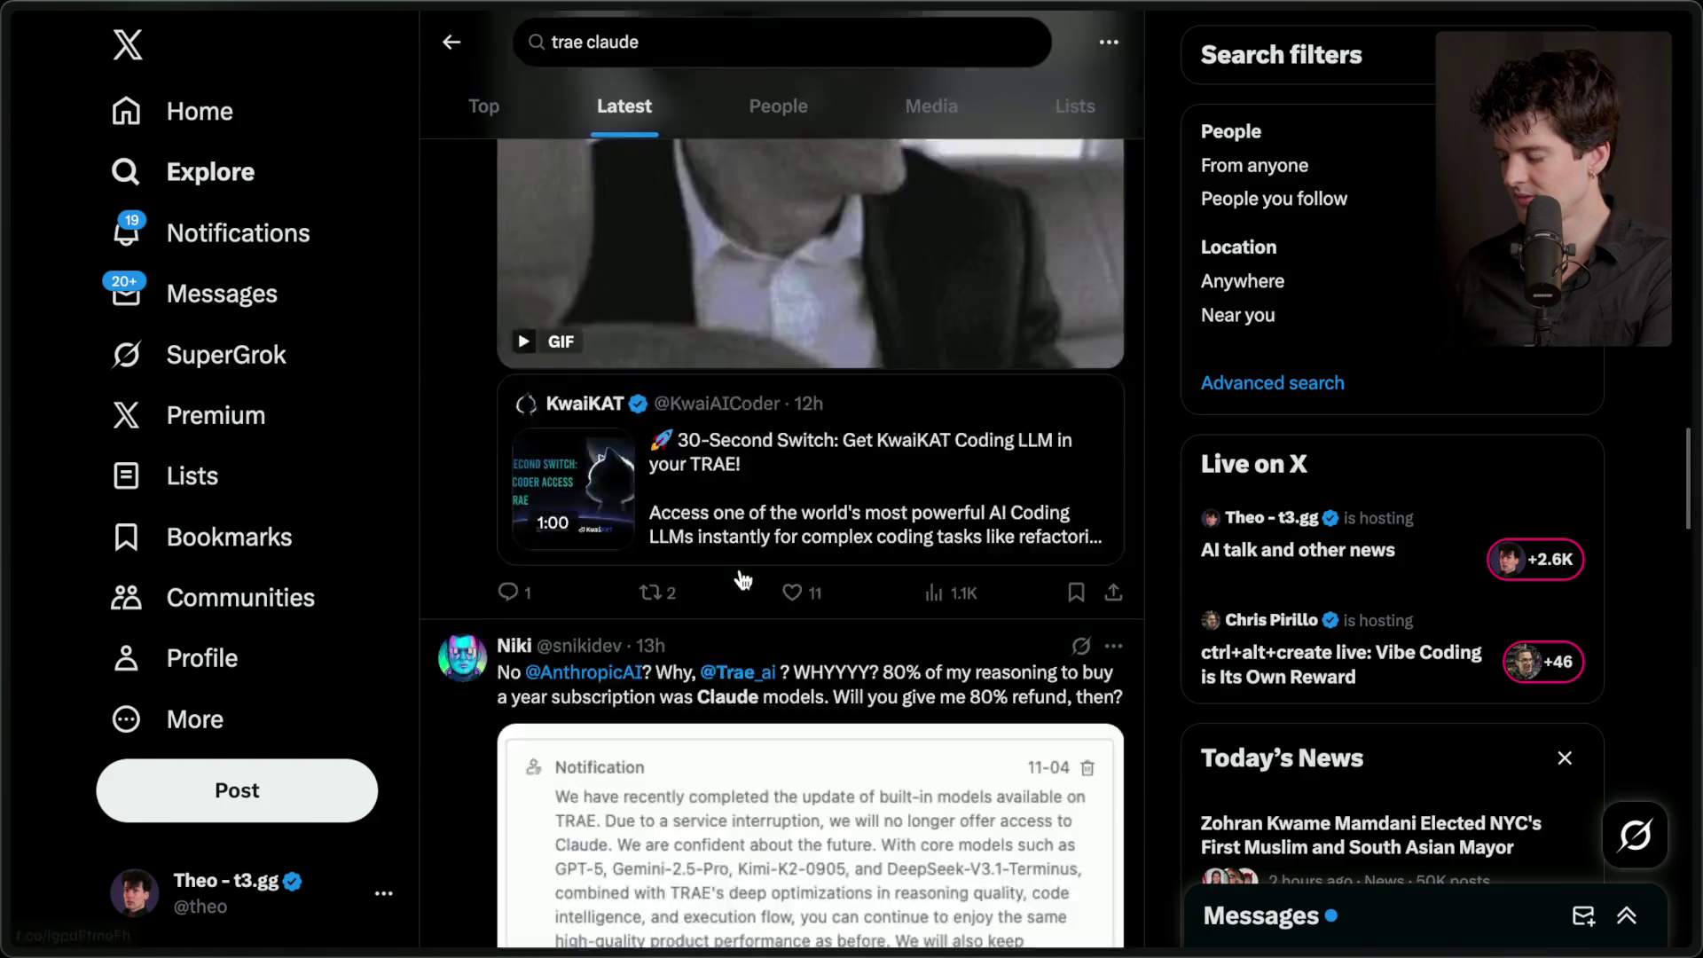
scroll(743, 581, "up", 10)
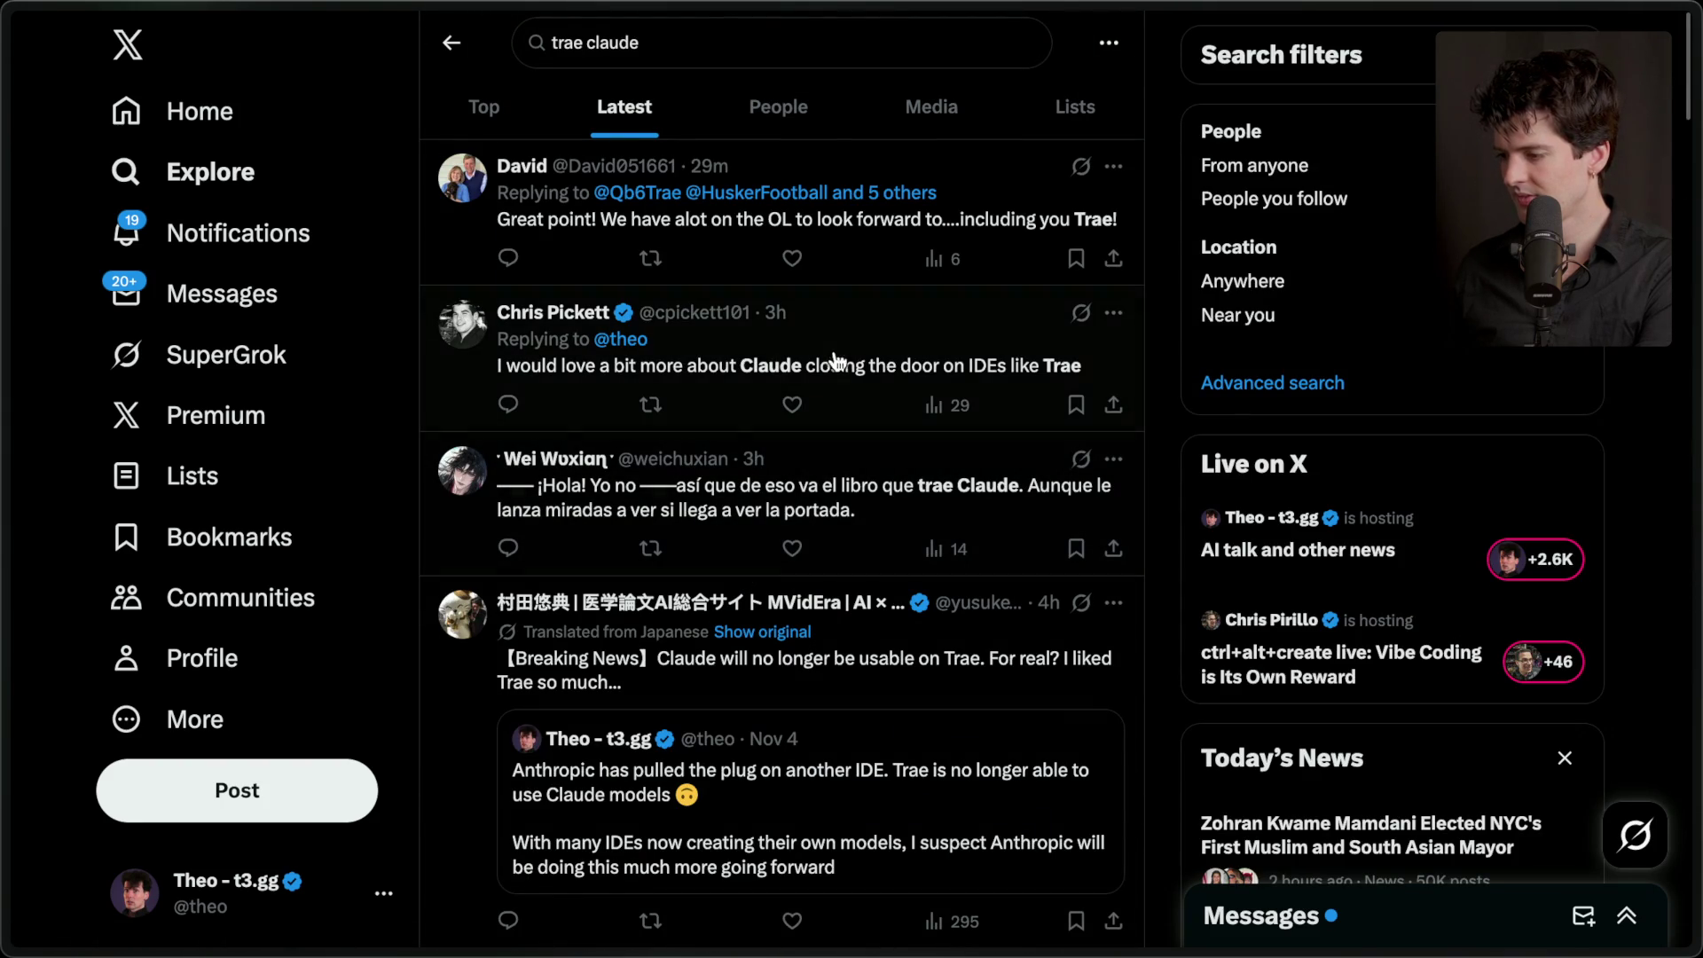
scroll(781, 513, "down", 6)
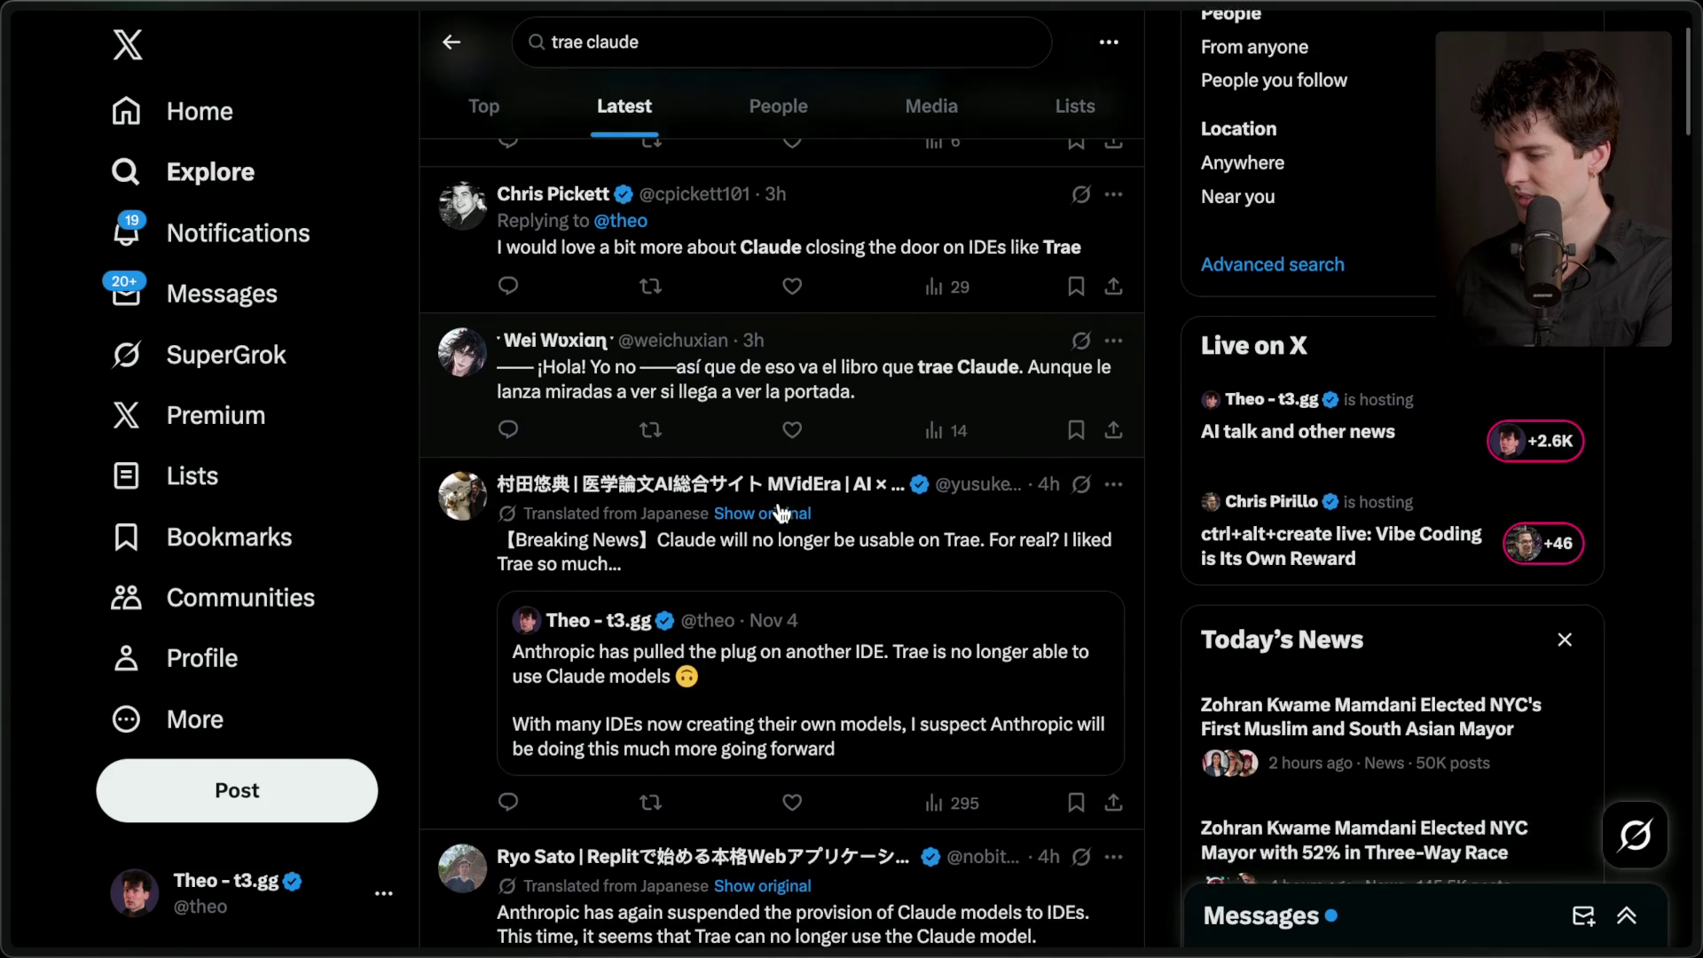
scroll(781, 513, "down", 2)
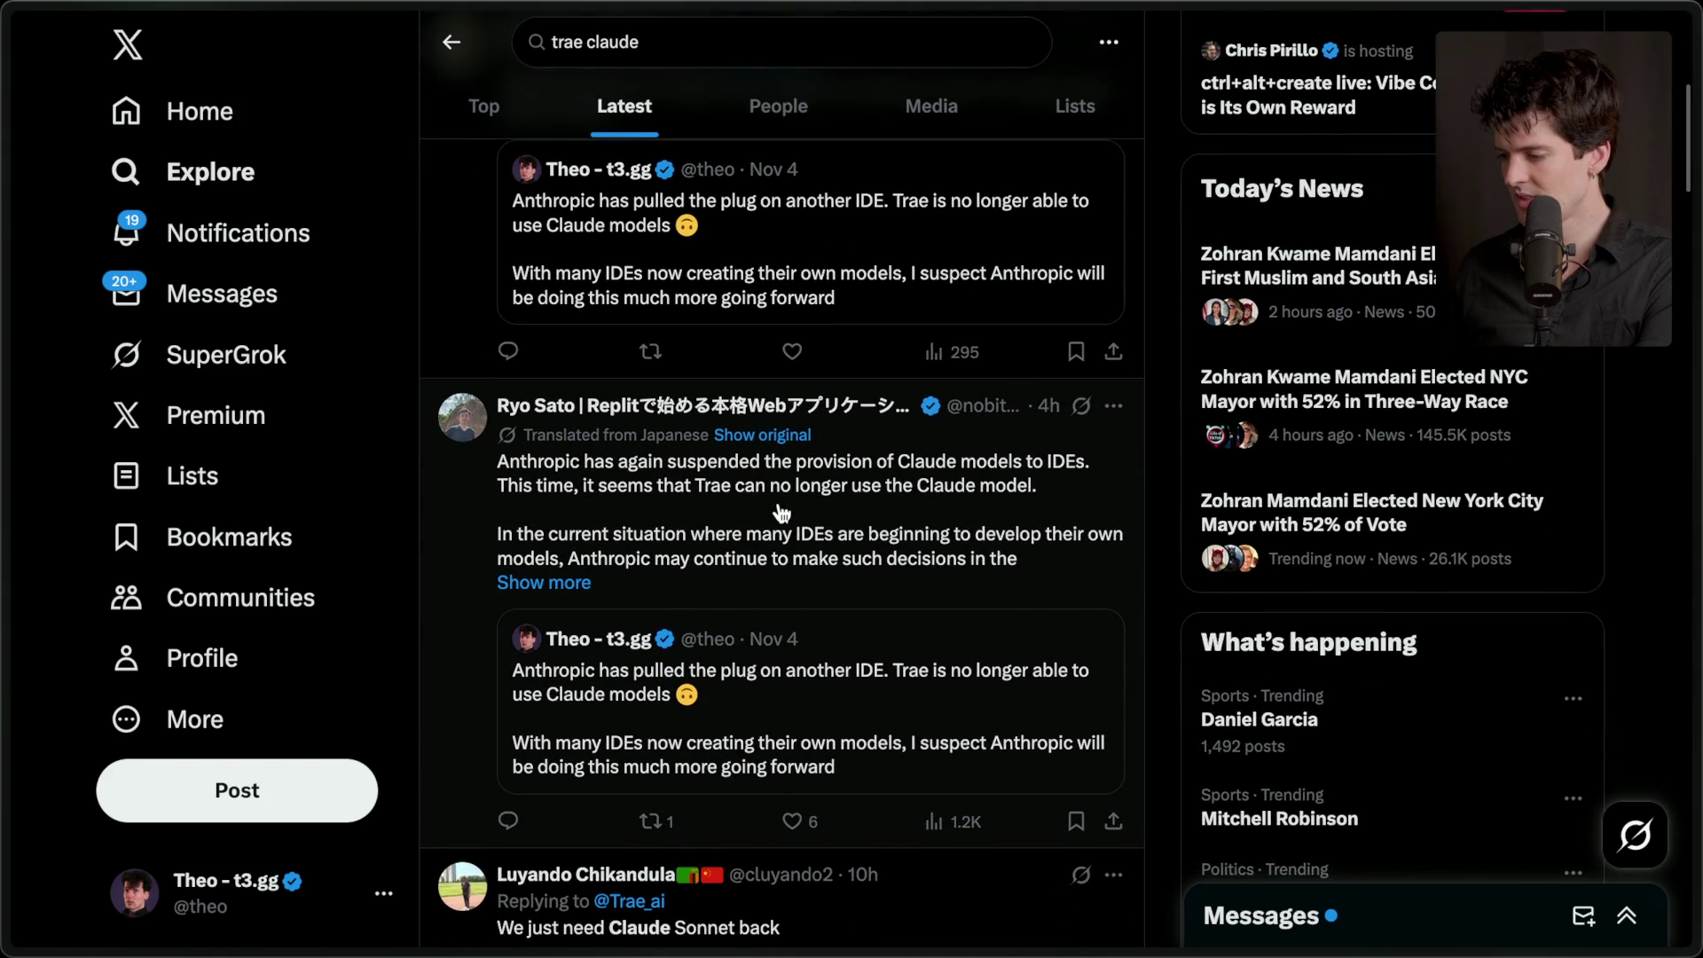
scroll(781, 513, "down", 10)
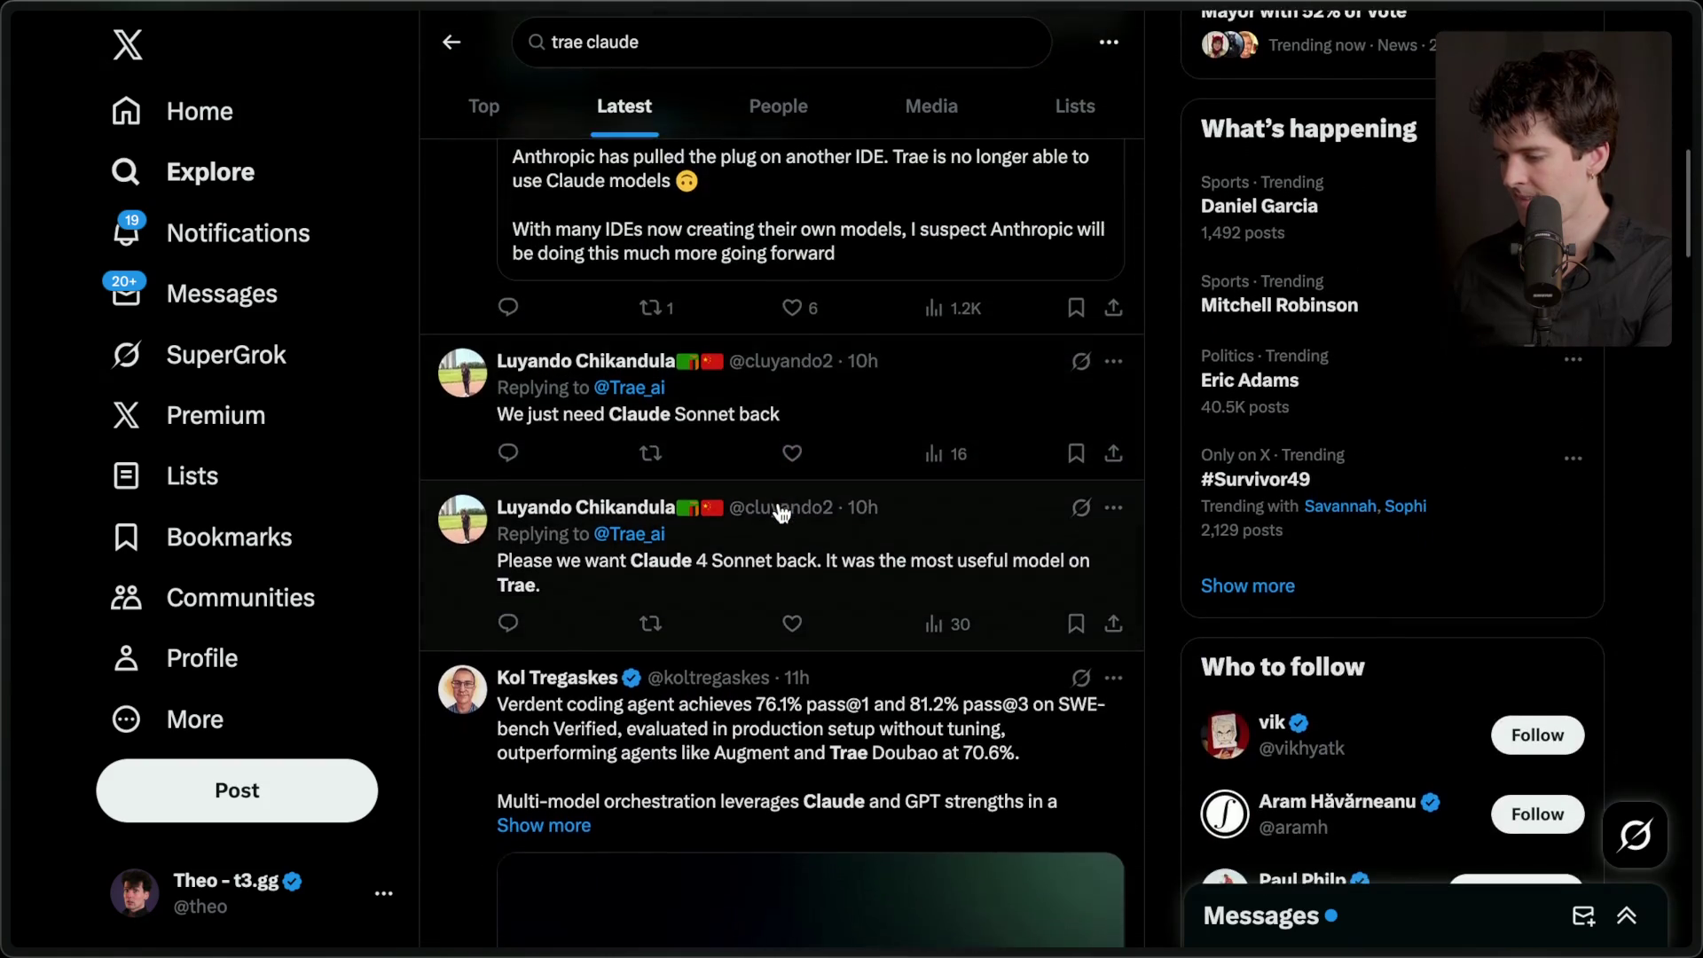
scroll(781, 513, "down", 8)
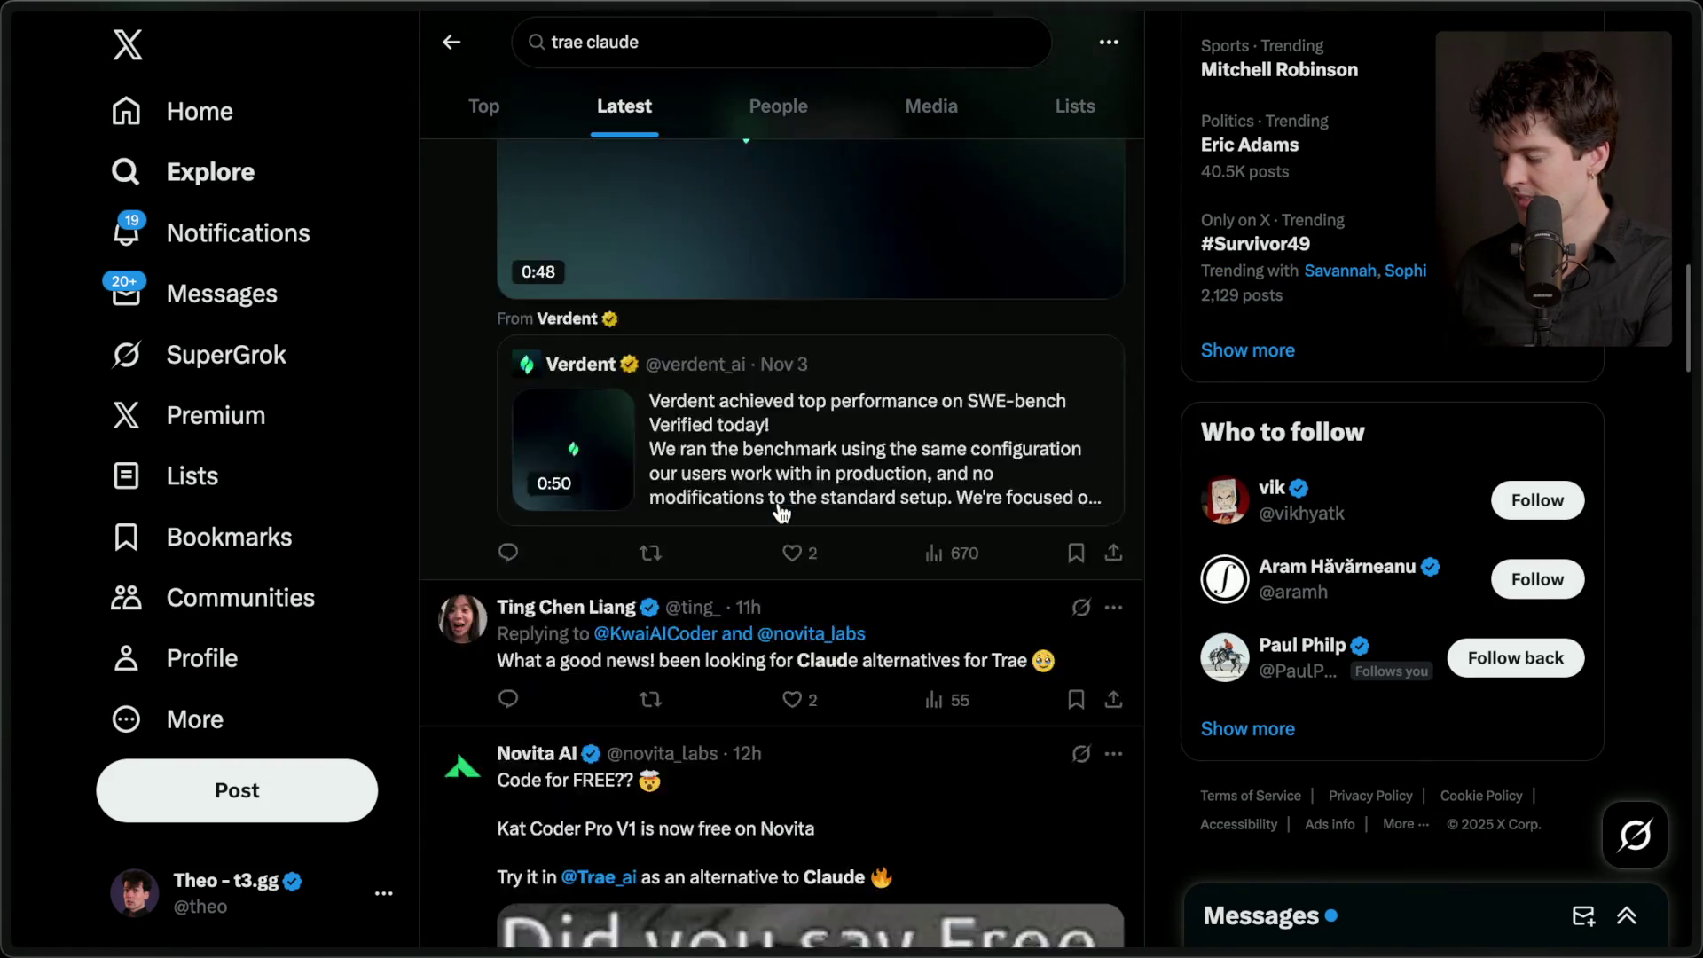
scroll(781, 513, "down", 7)
scroll(781, 513, "up", 2)
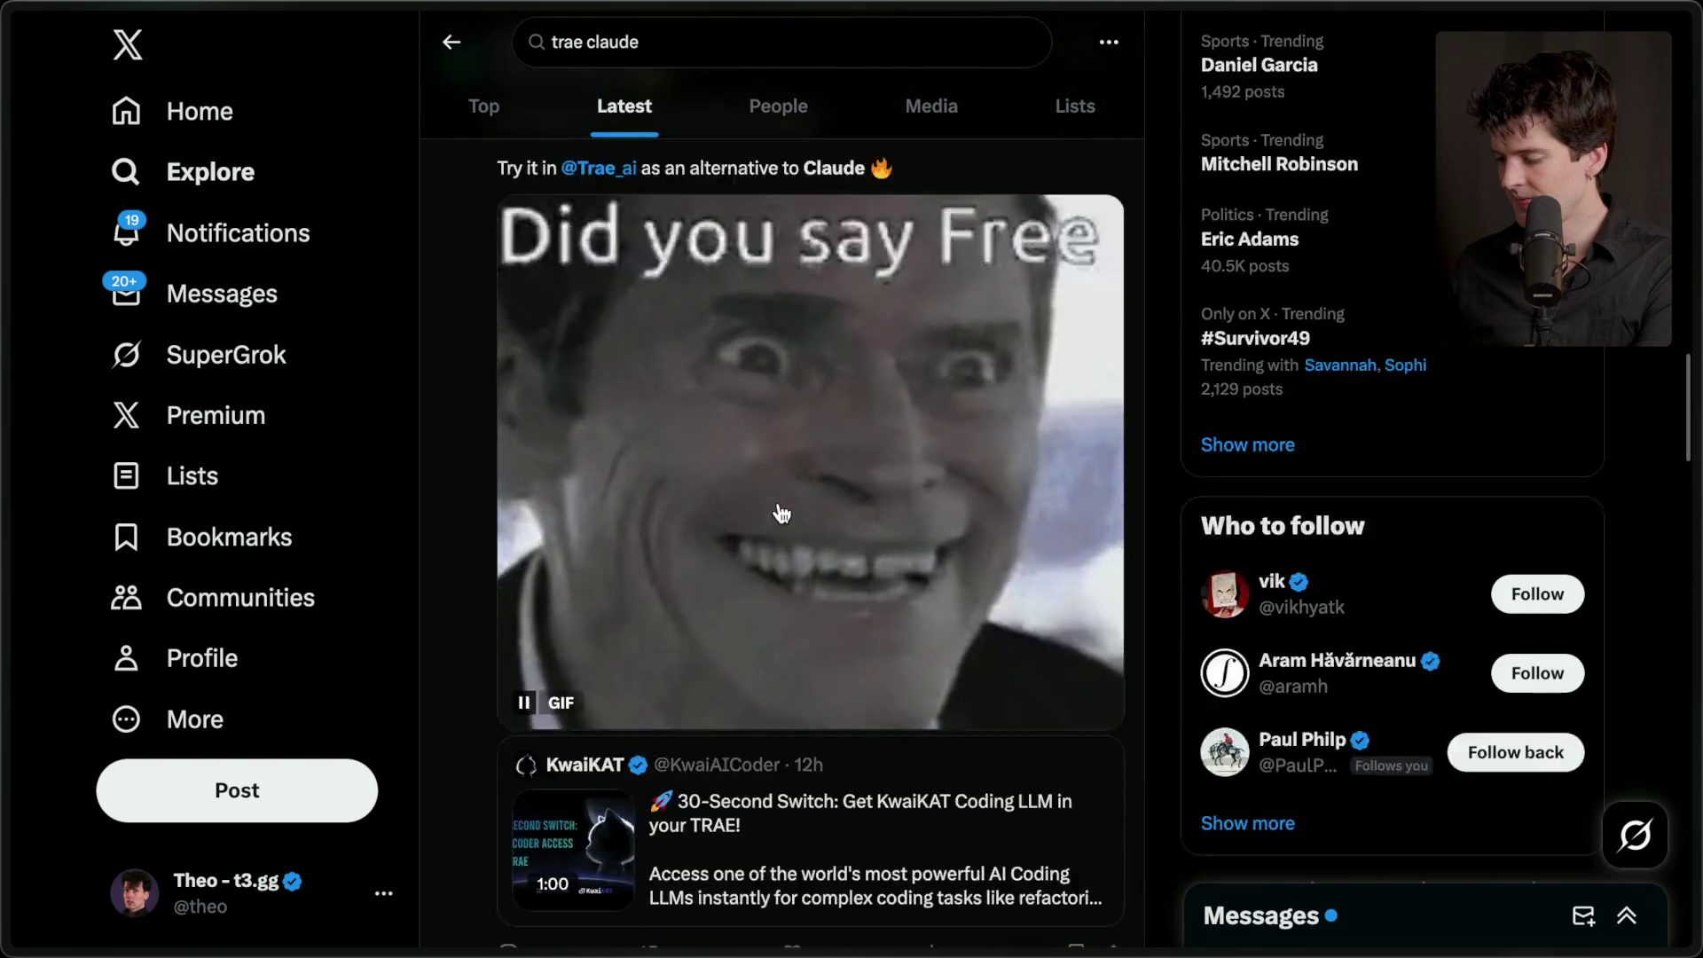
scroll(781, 513, "down", 7)
scroll(781, 513, "up", 1)
scroll(780, 513, "down", 2)
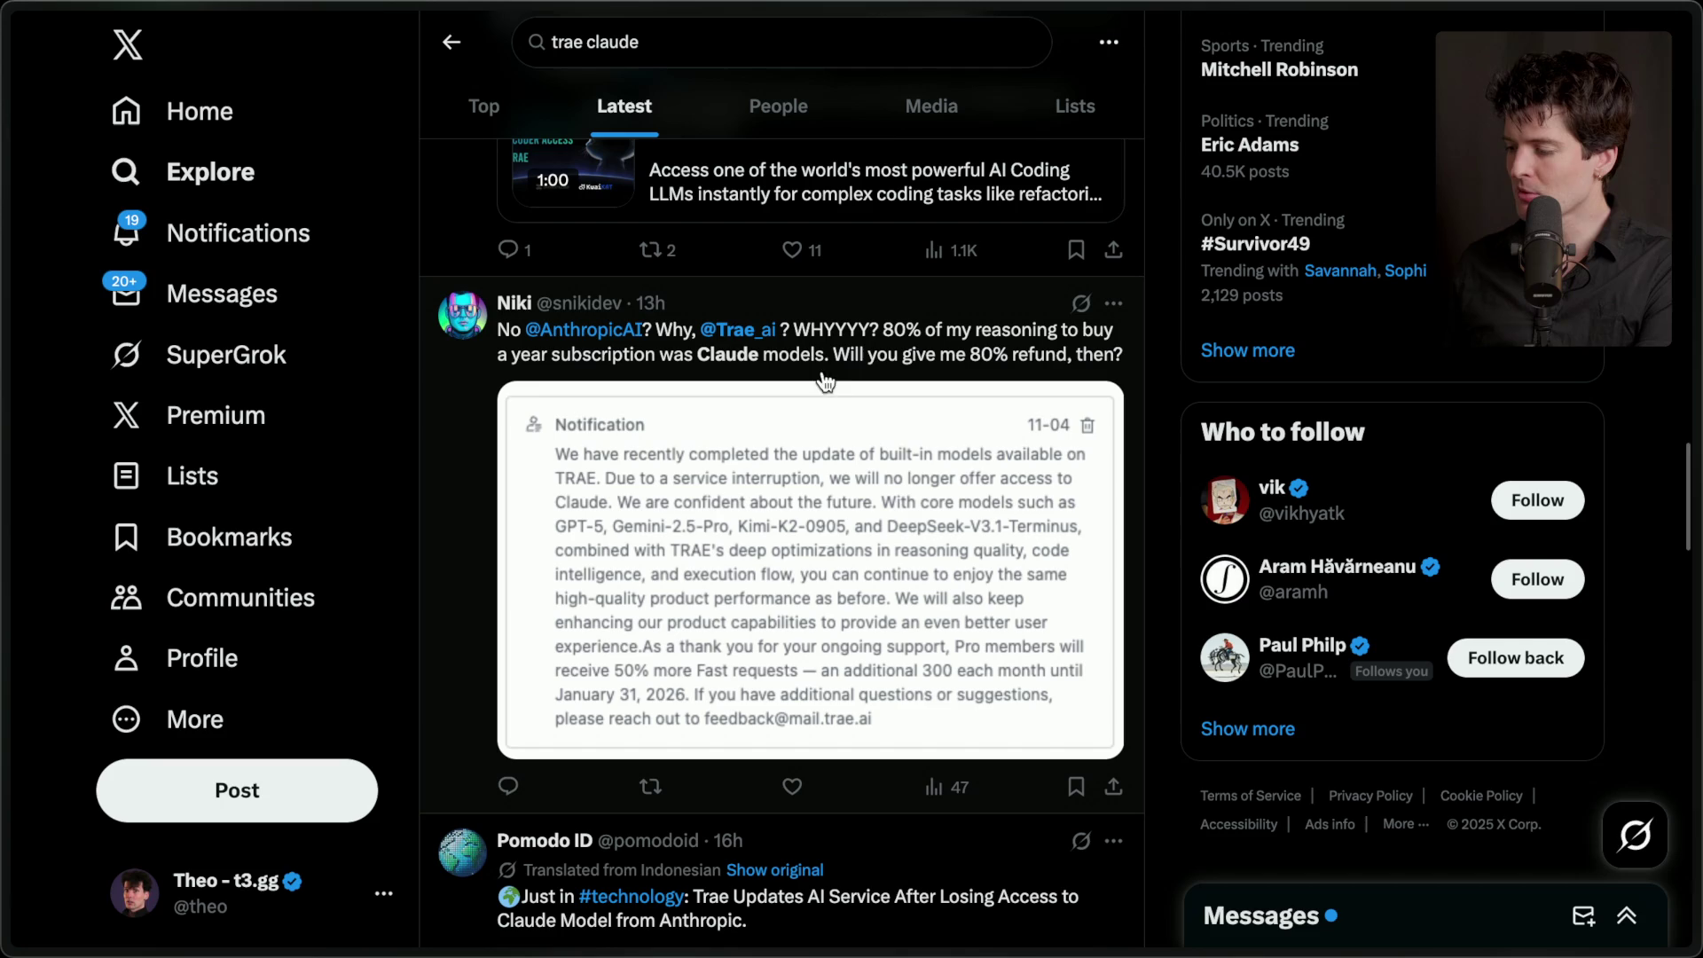
scroll(997, 401, "down", 5)
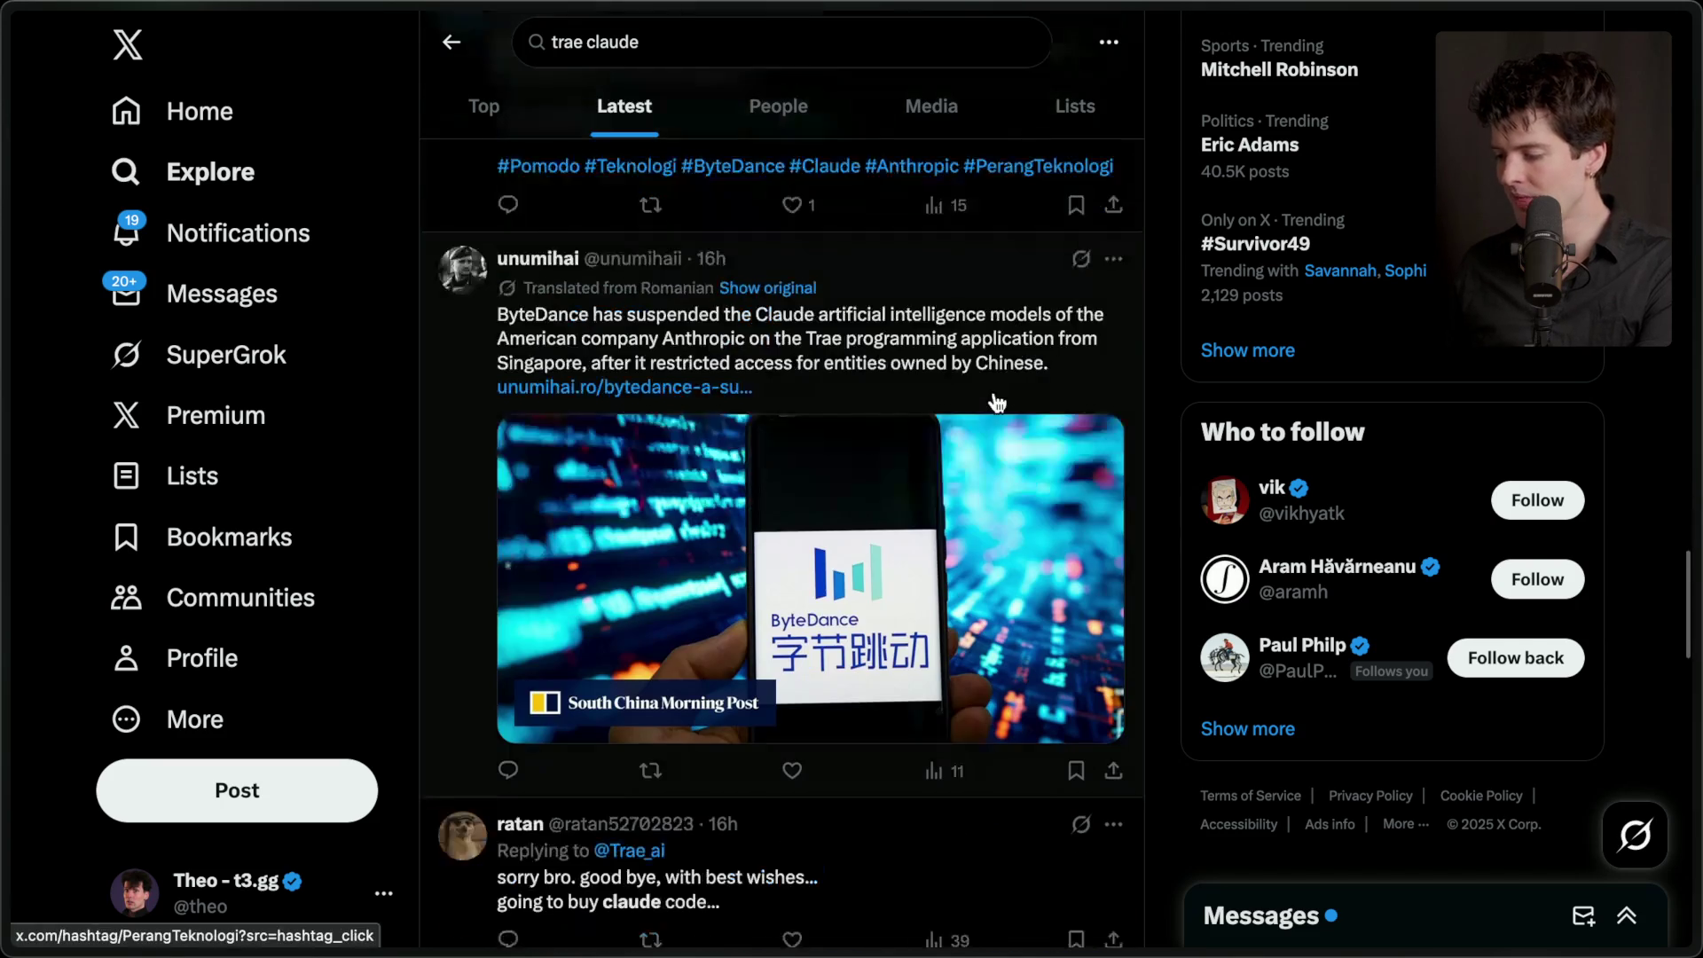
scroll(996, 401, "down", 1)
scroll(997, 403, "down", 4)
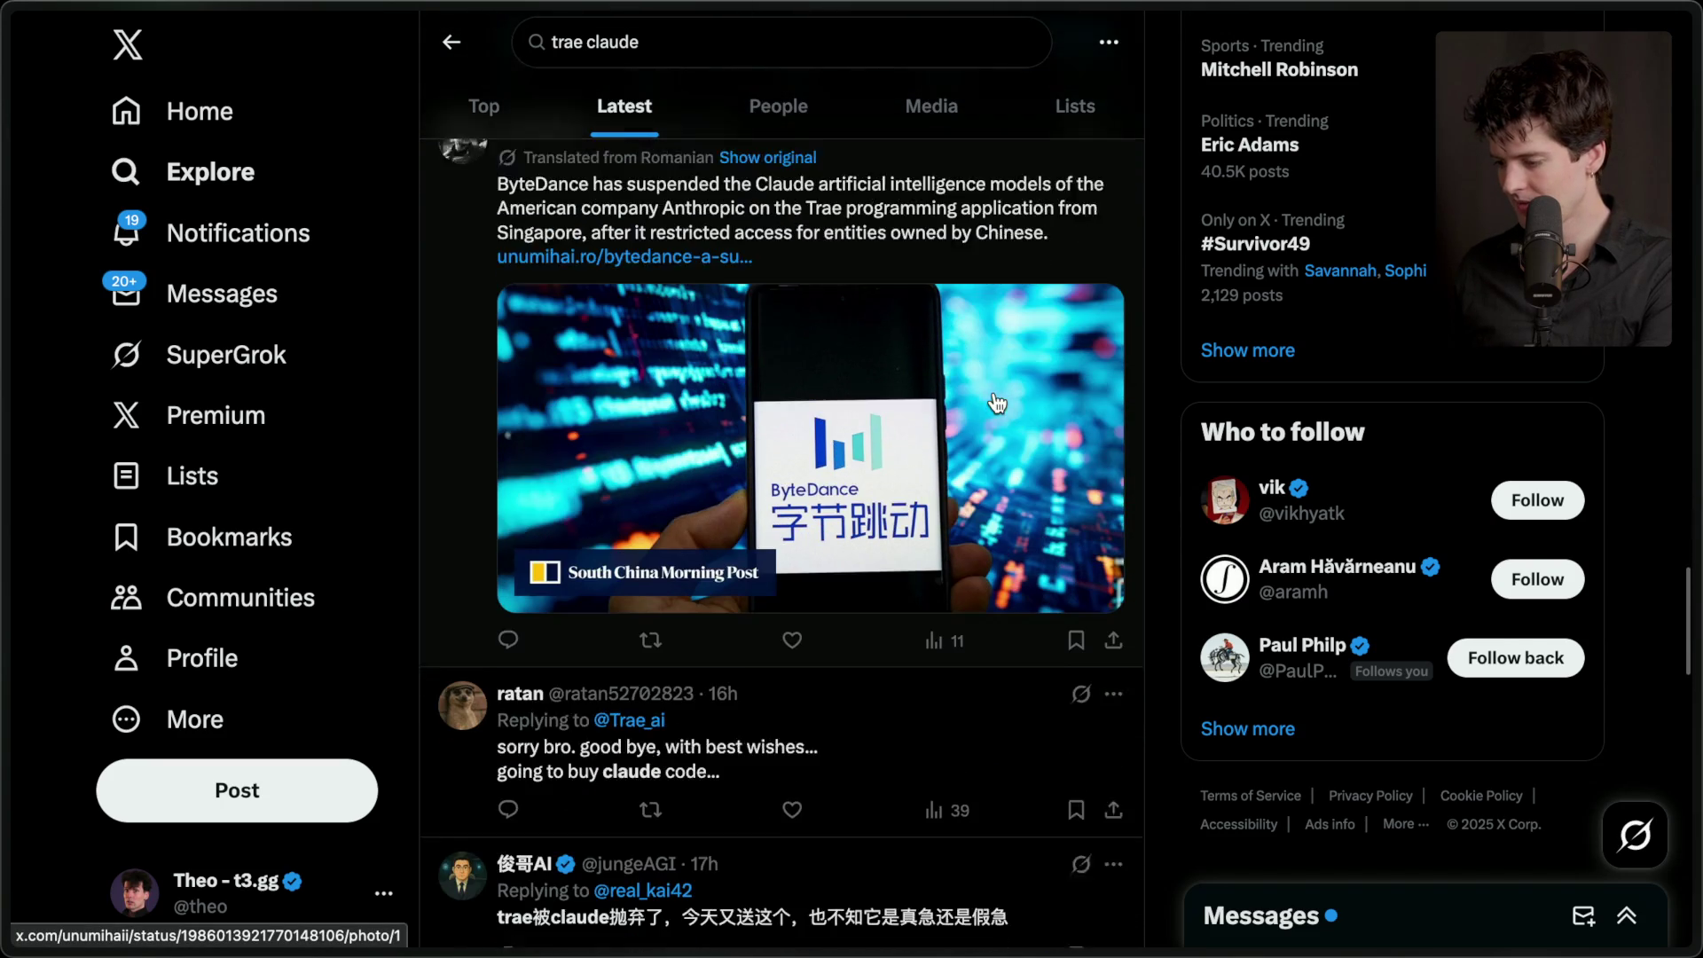
scroll(996, 401, "up", 5)
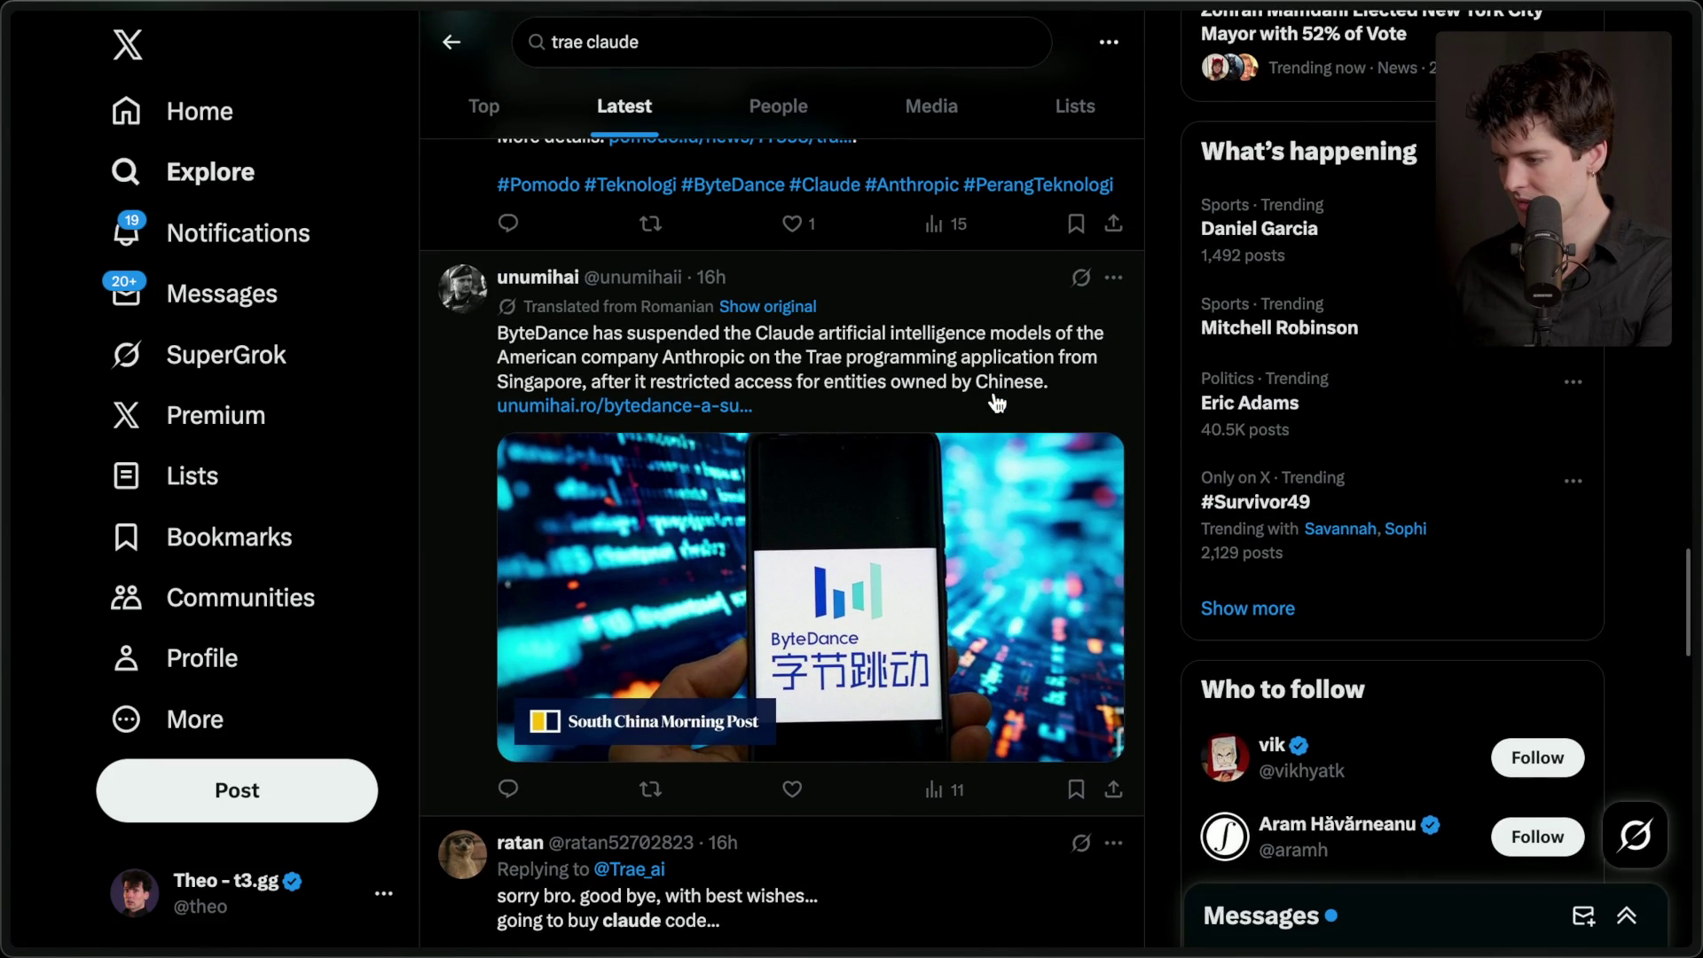
scroll(996, 401, "down", 8)
scroll(997, 404, "down", 20)
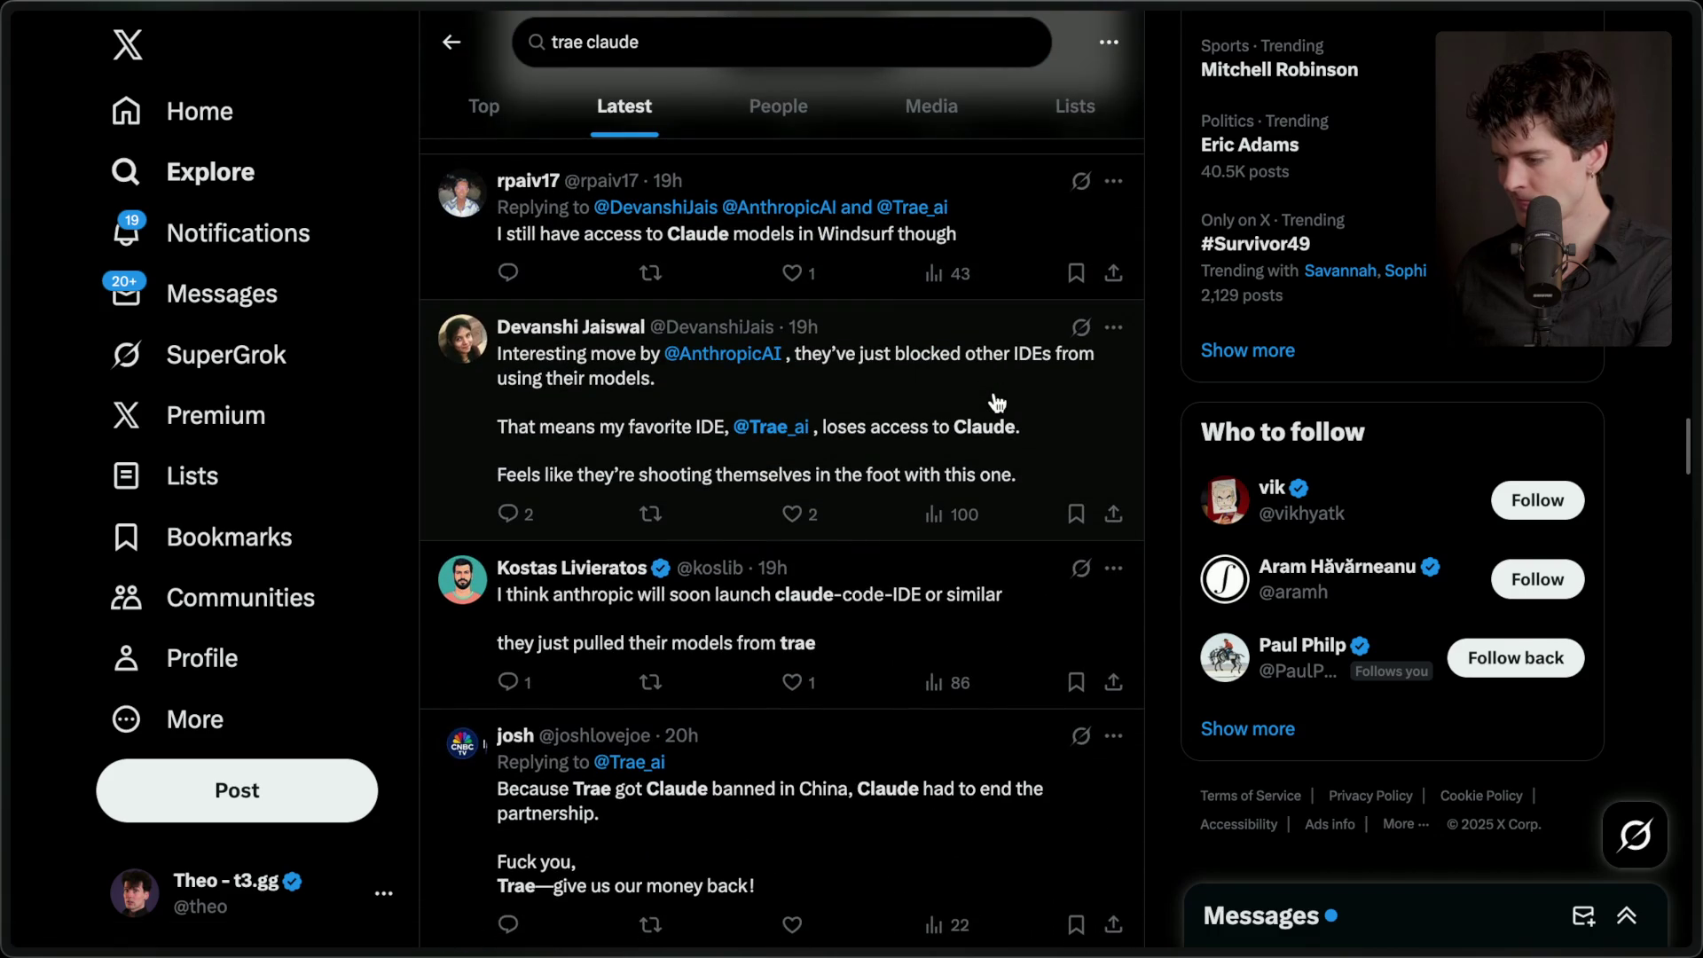
scroll(997, 401, "down", 2)
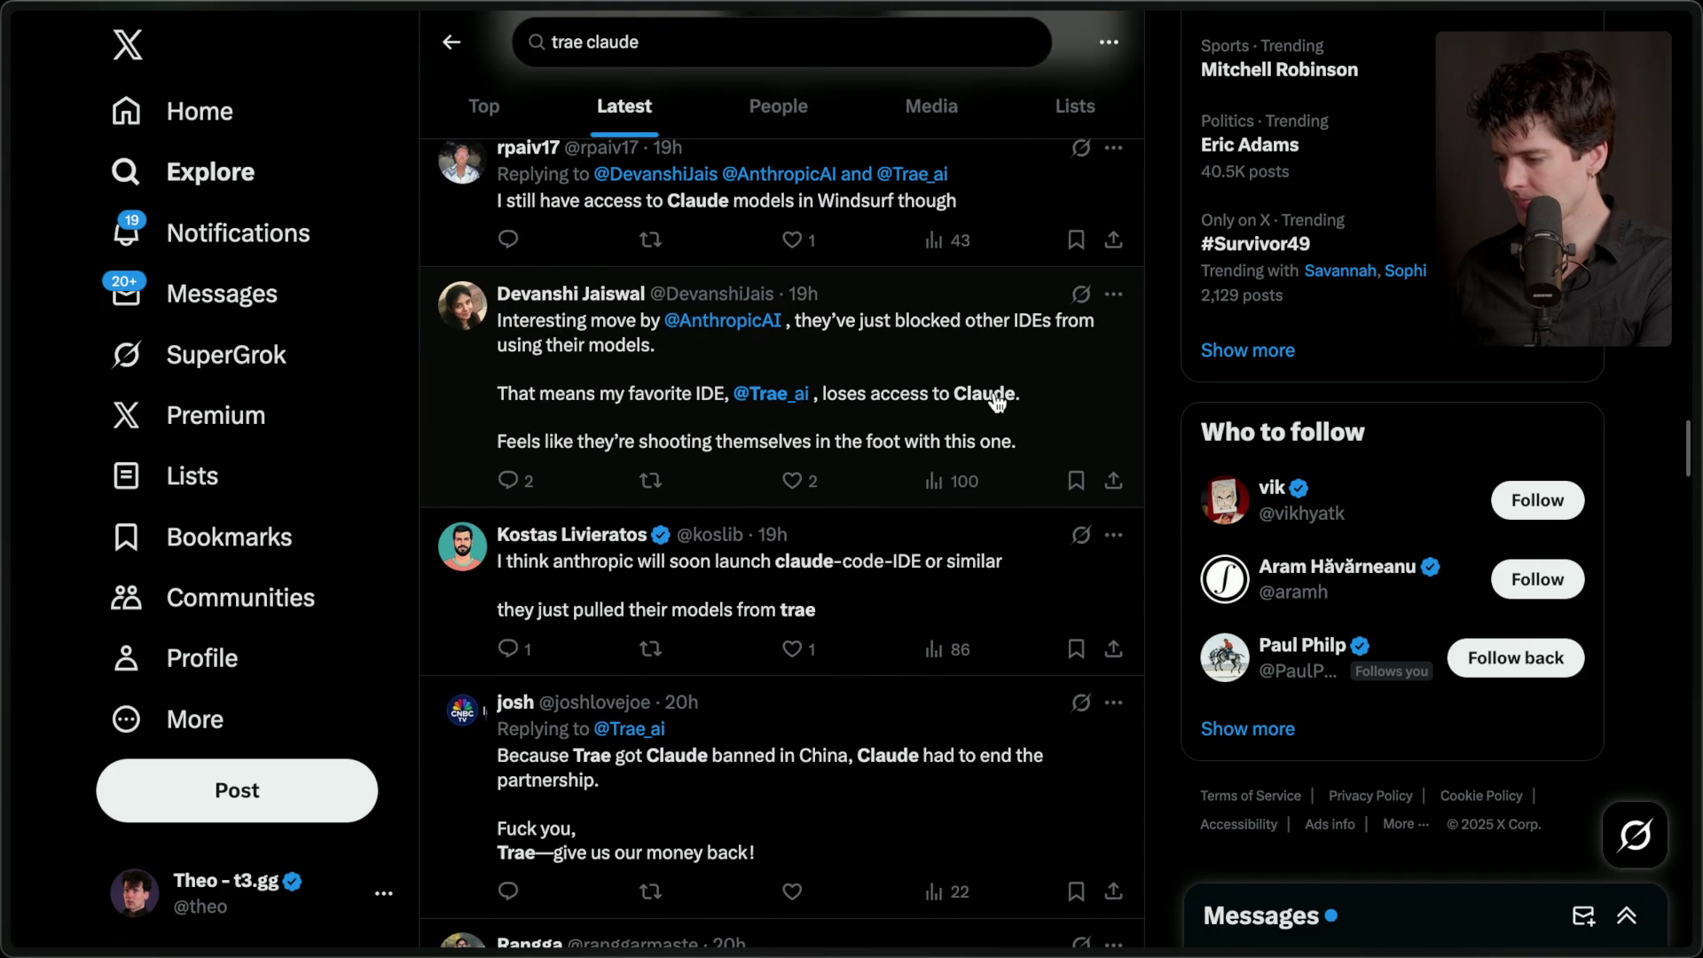
scroll(997, 401, "down", 5)
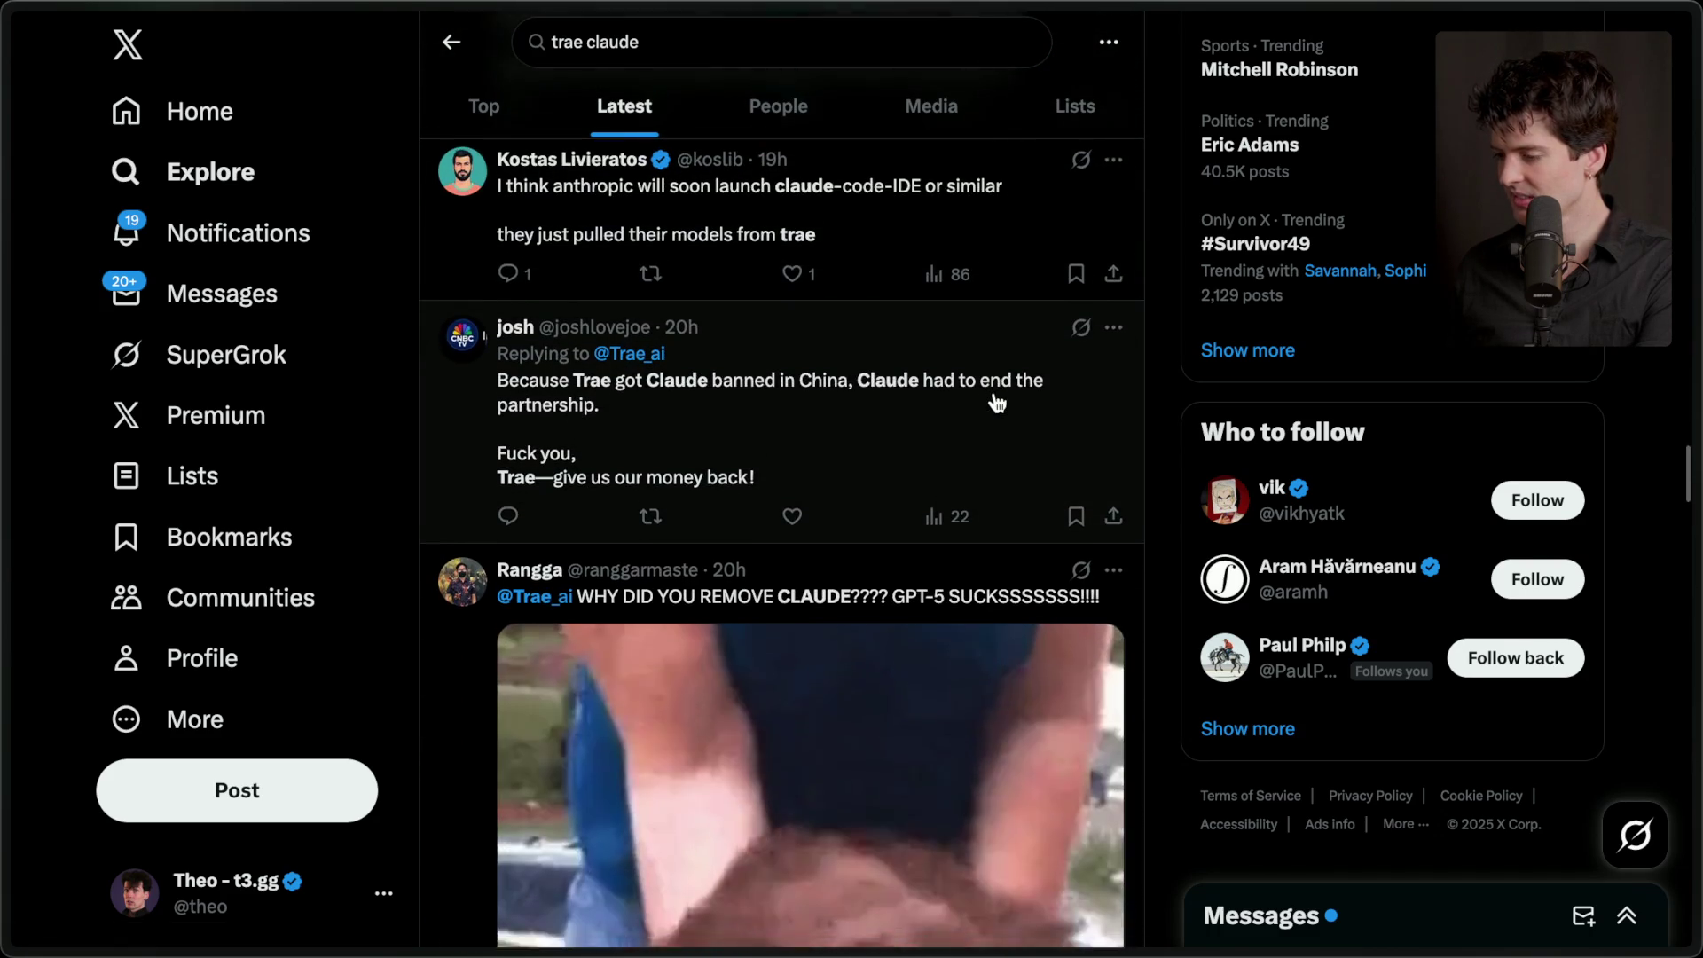
scroll(998, 404, "down", 3)
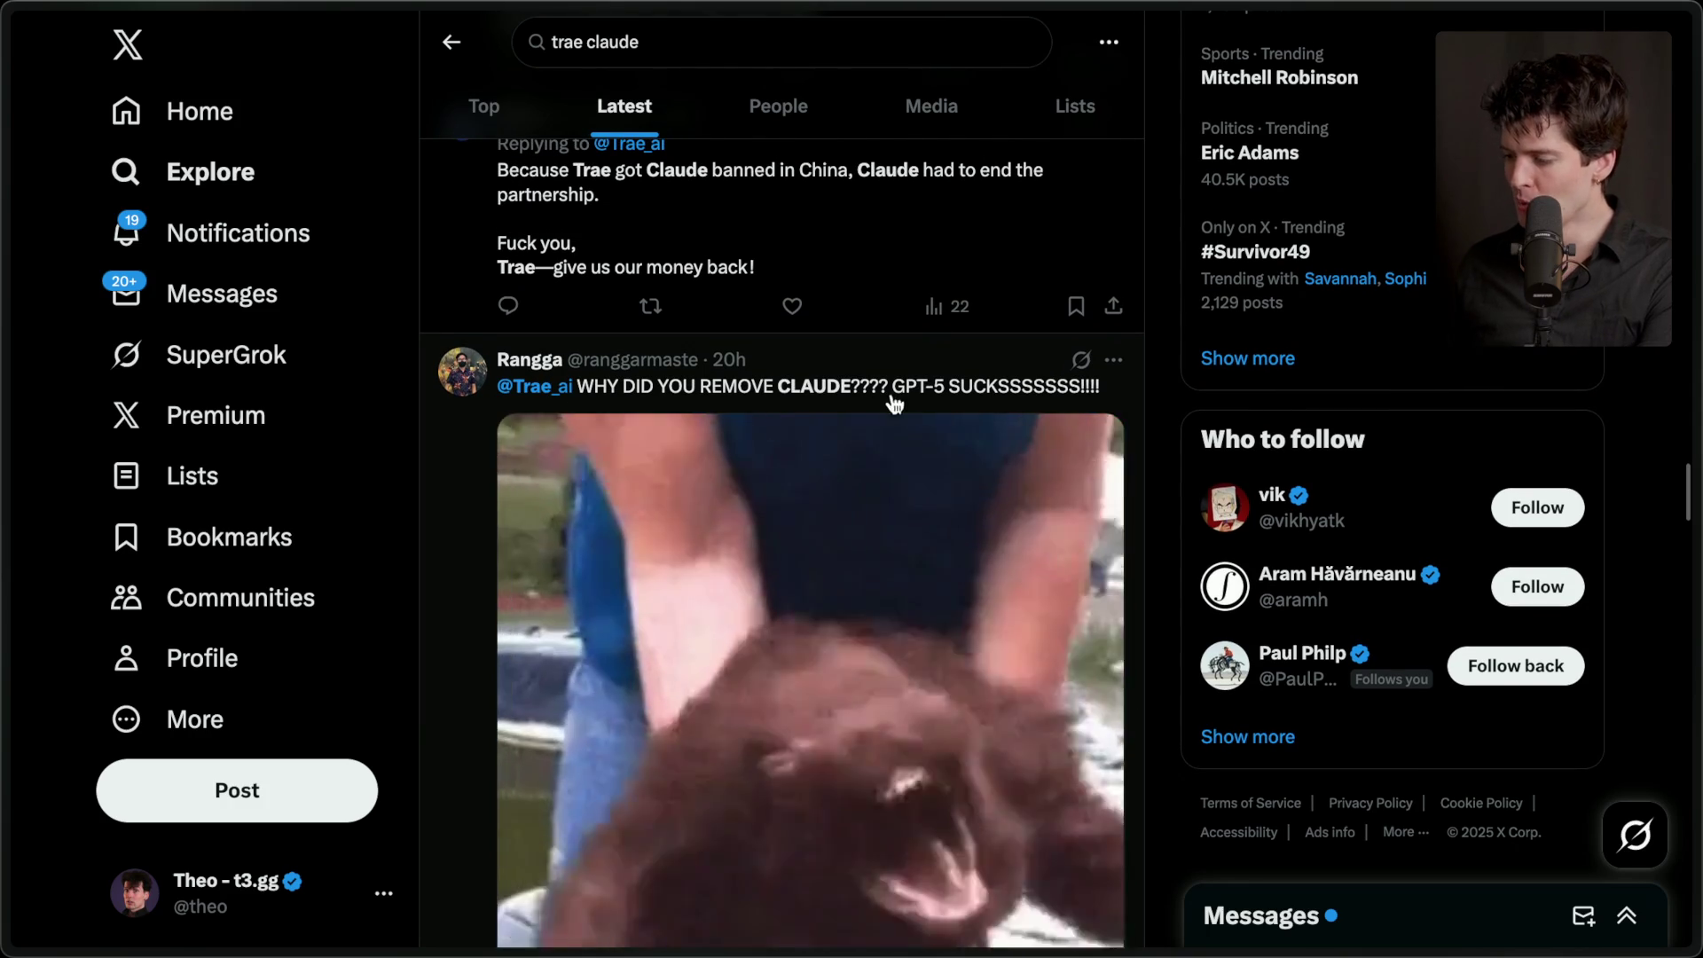
scroll(799, 399, "down", 8)
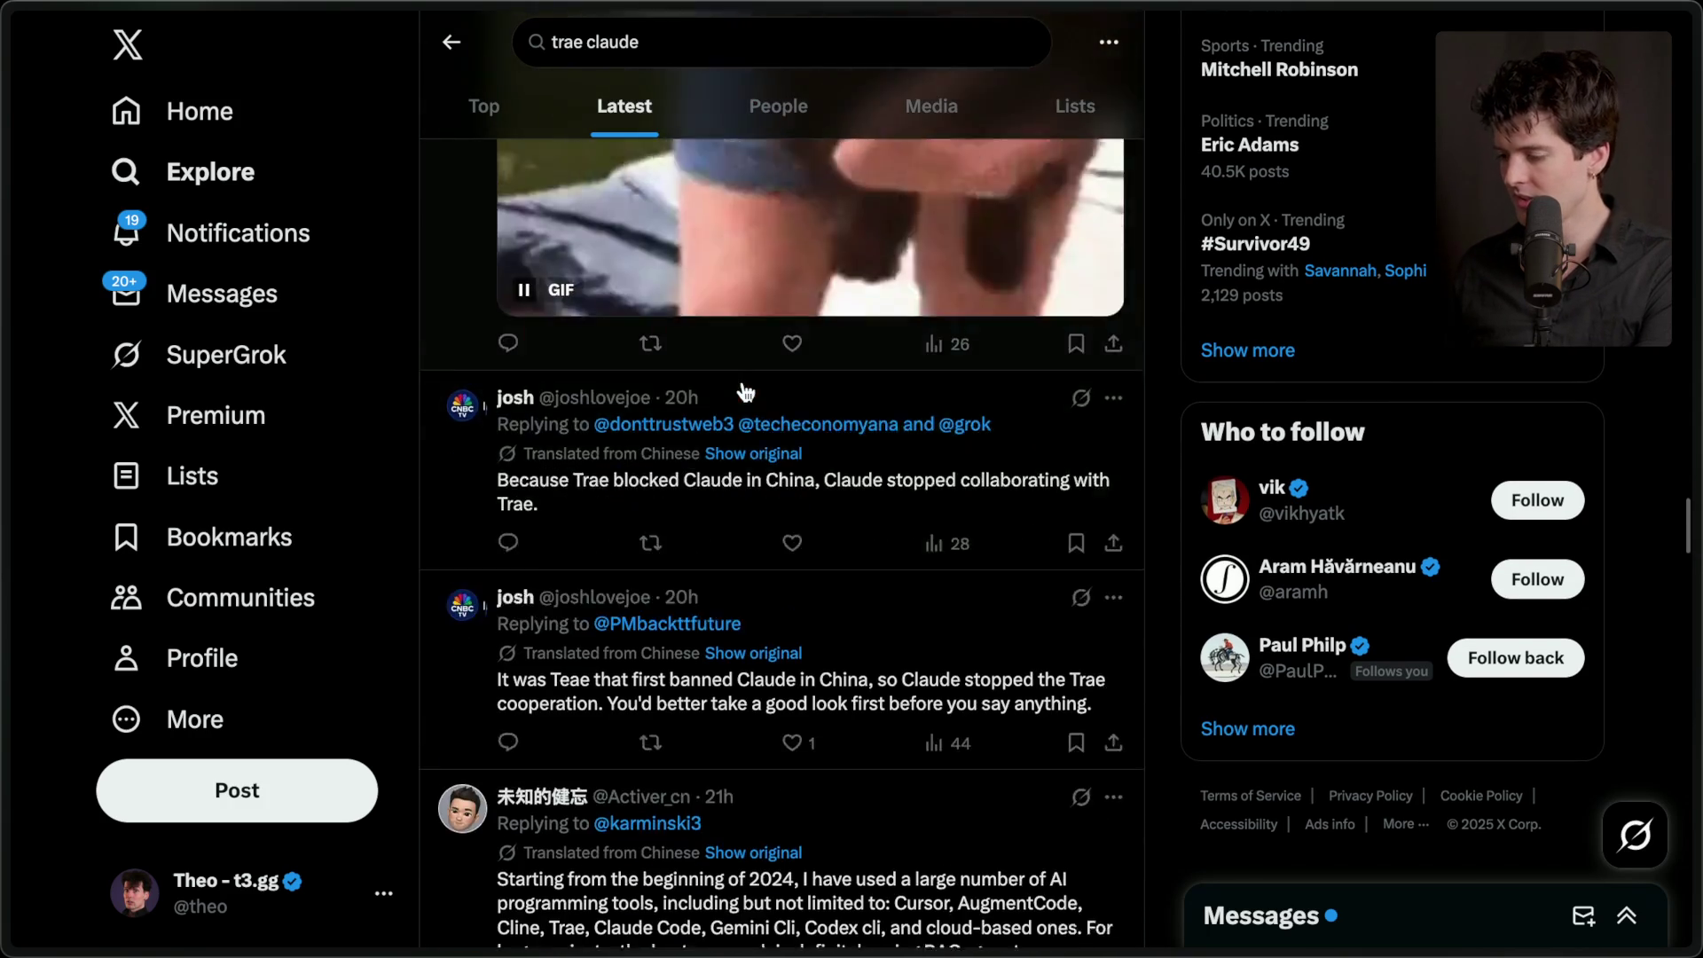
scroll(746, 392, "down", 8)
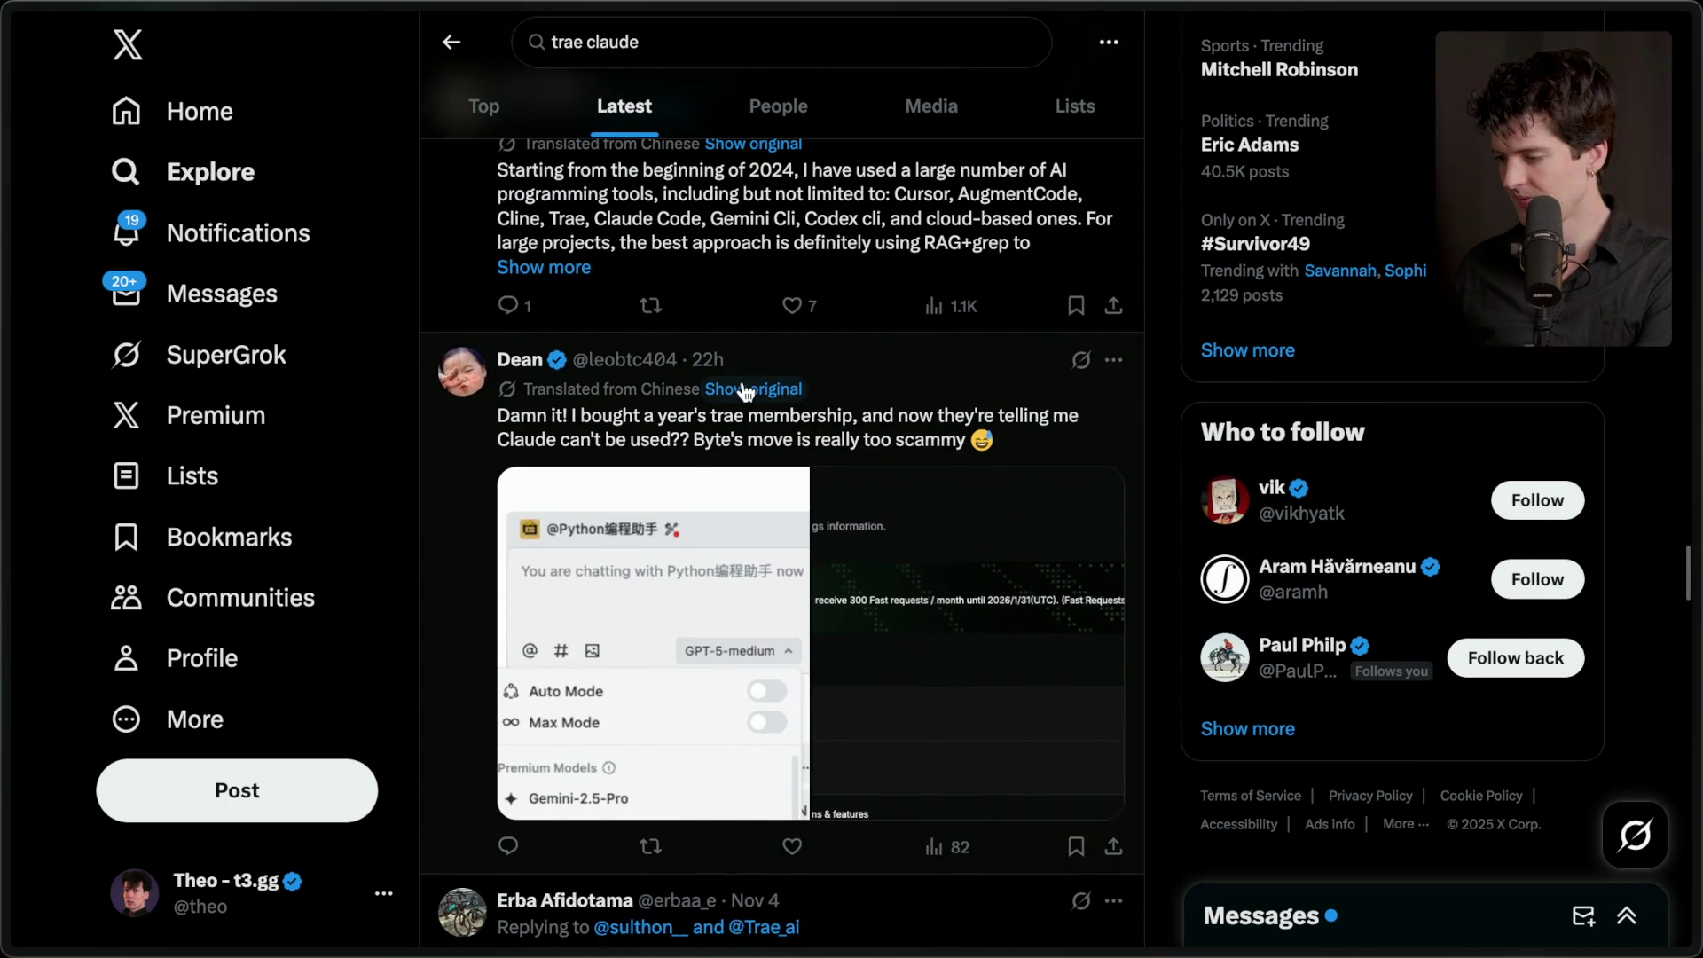
scroll(745, 392, "down", 8)
scroll(745, 393, "down", 1)
scroll(745, 392, "down", 3)
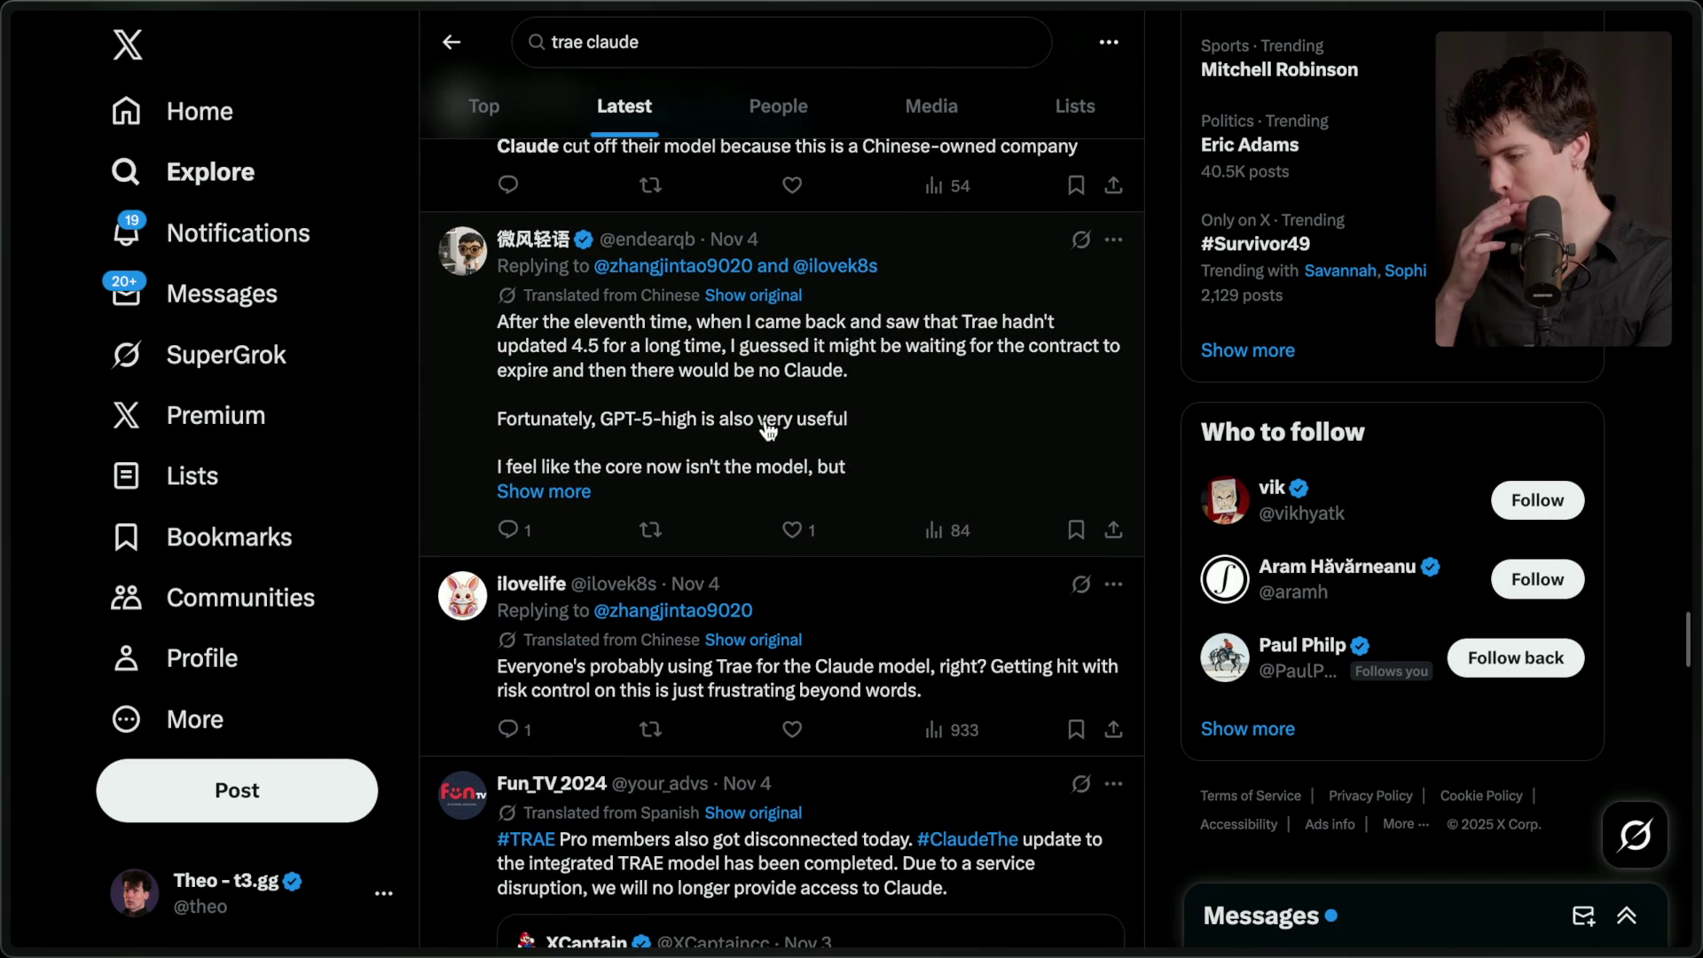
scroll(796, 481, "down", 4)
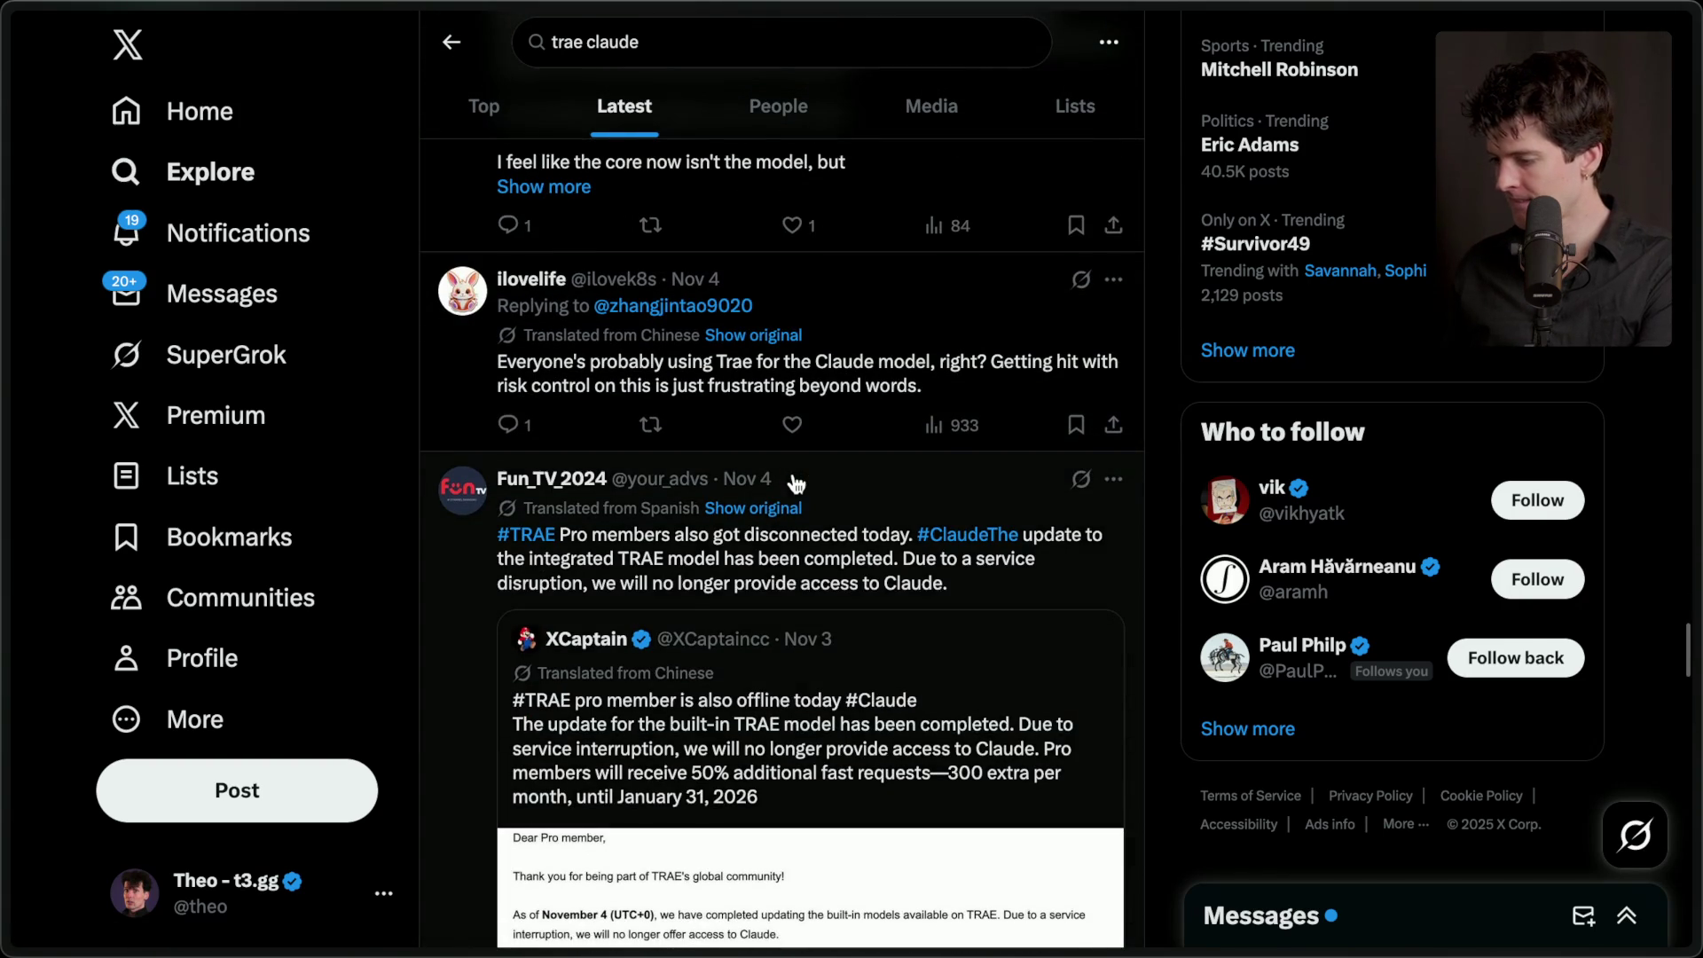
scroll(796, 483, "down", 3)
scroll(796, 484, "up", 2)
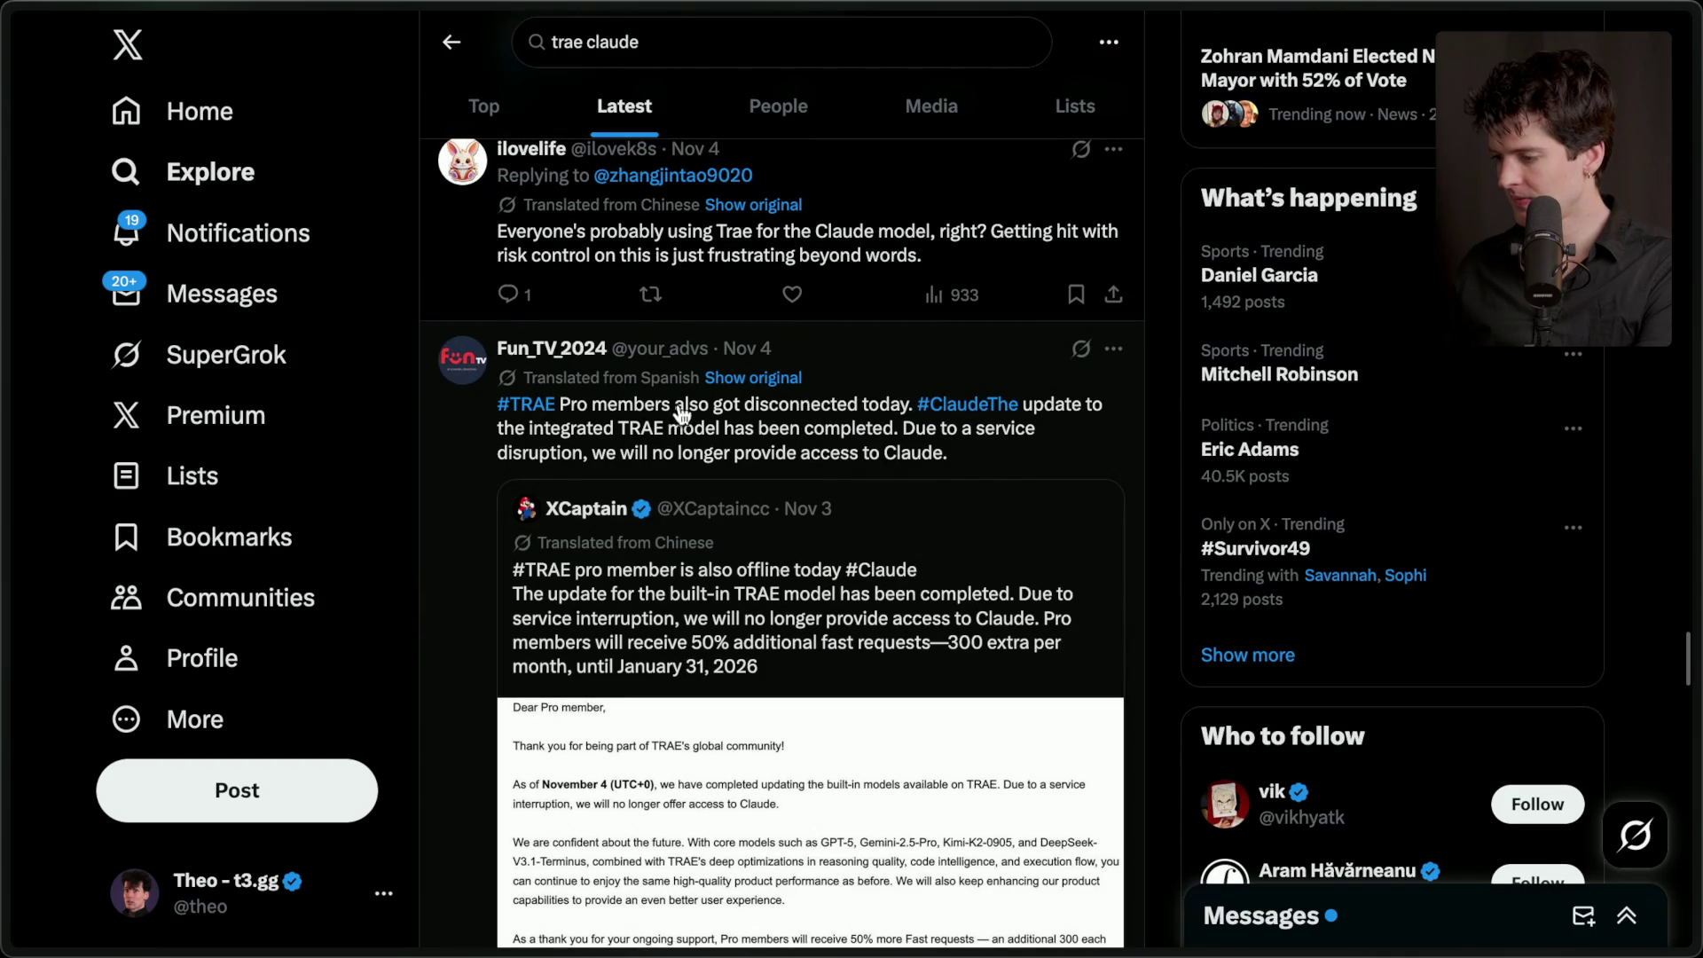
scroll(902, 446, "down", 10)
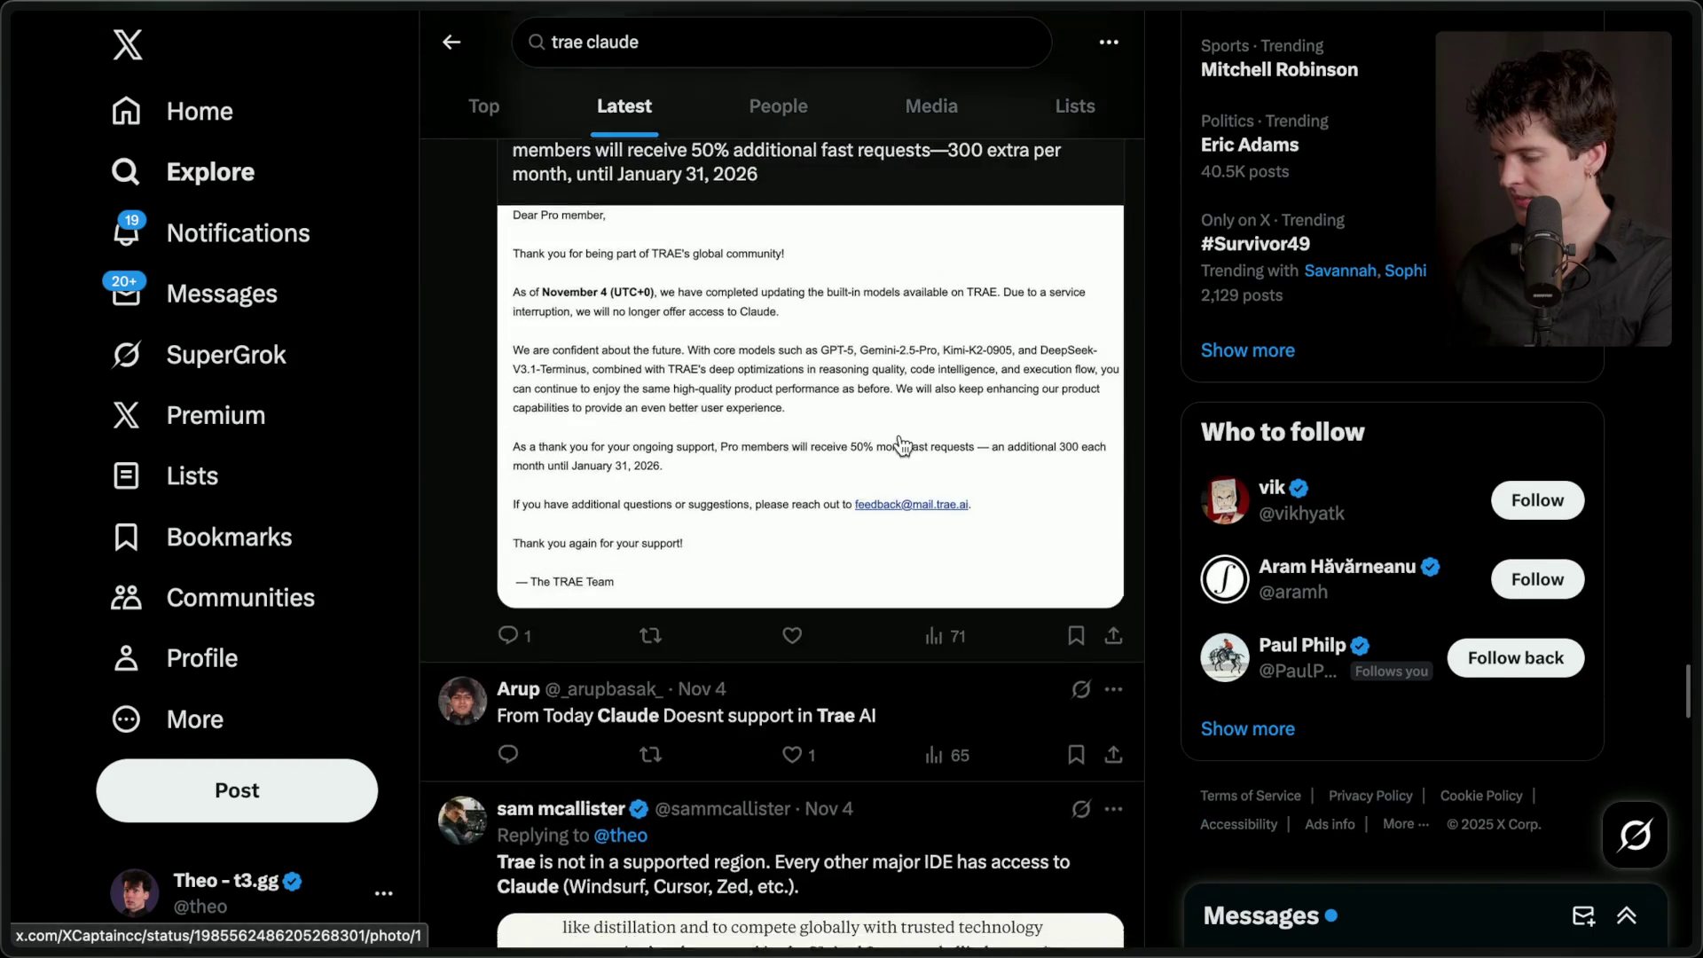
scroll(902, 446, "up", 1)
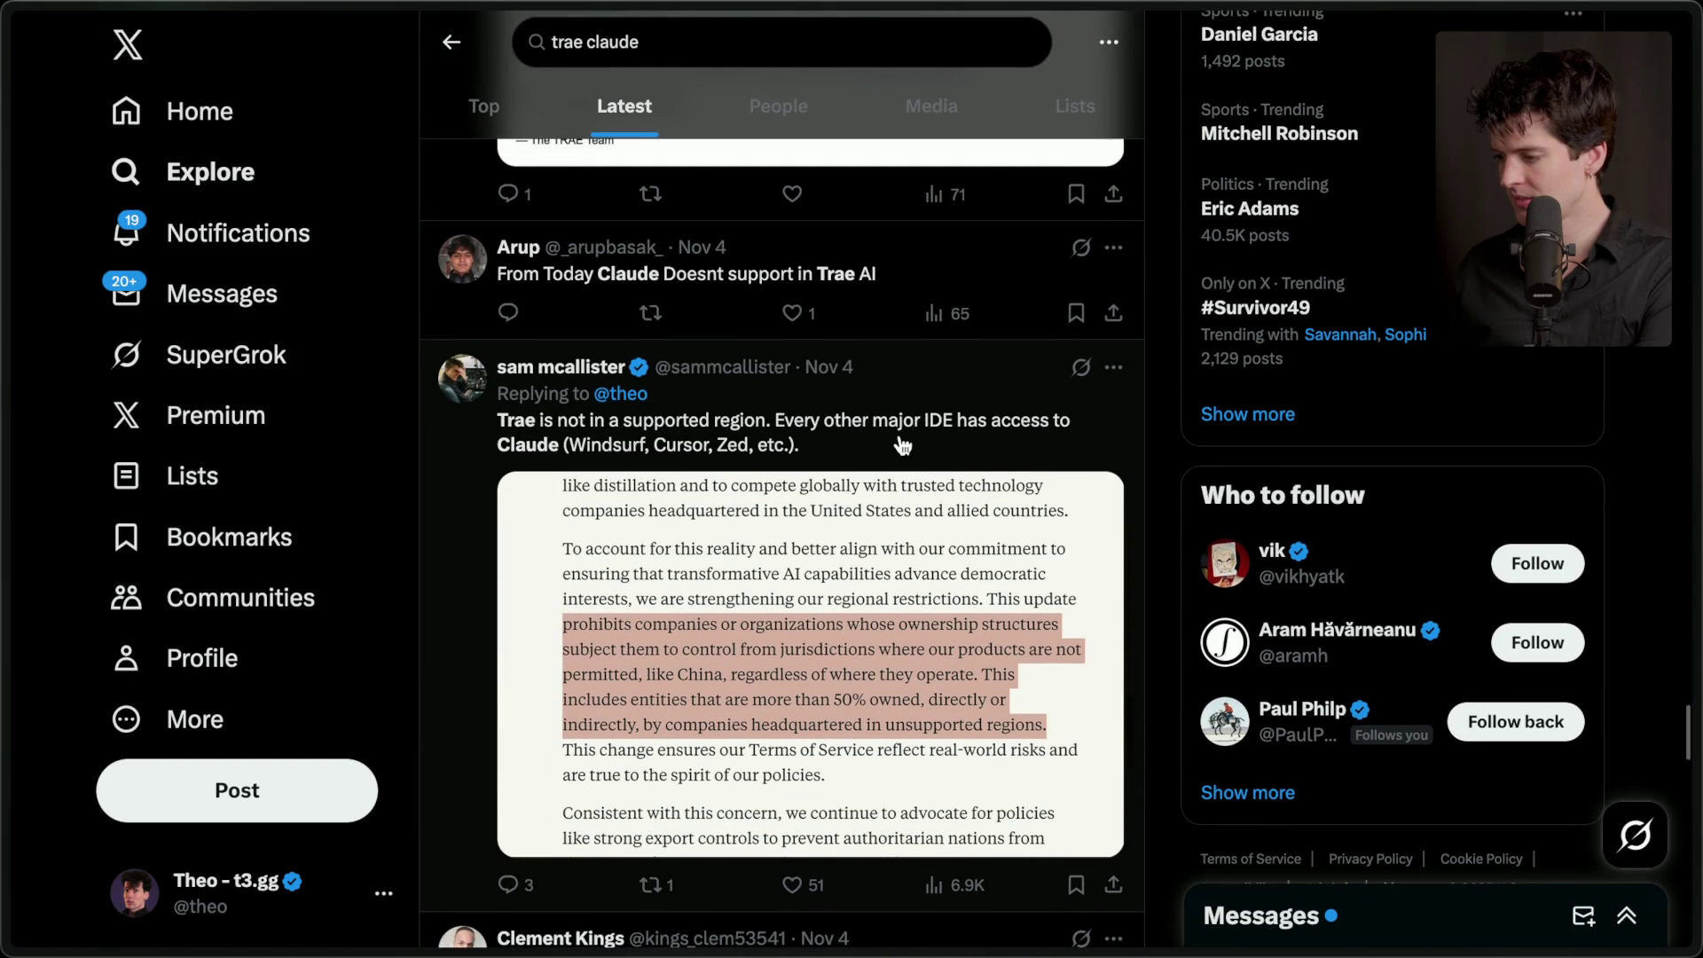
mouse_move(575, 376)
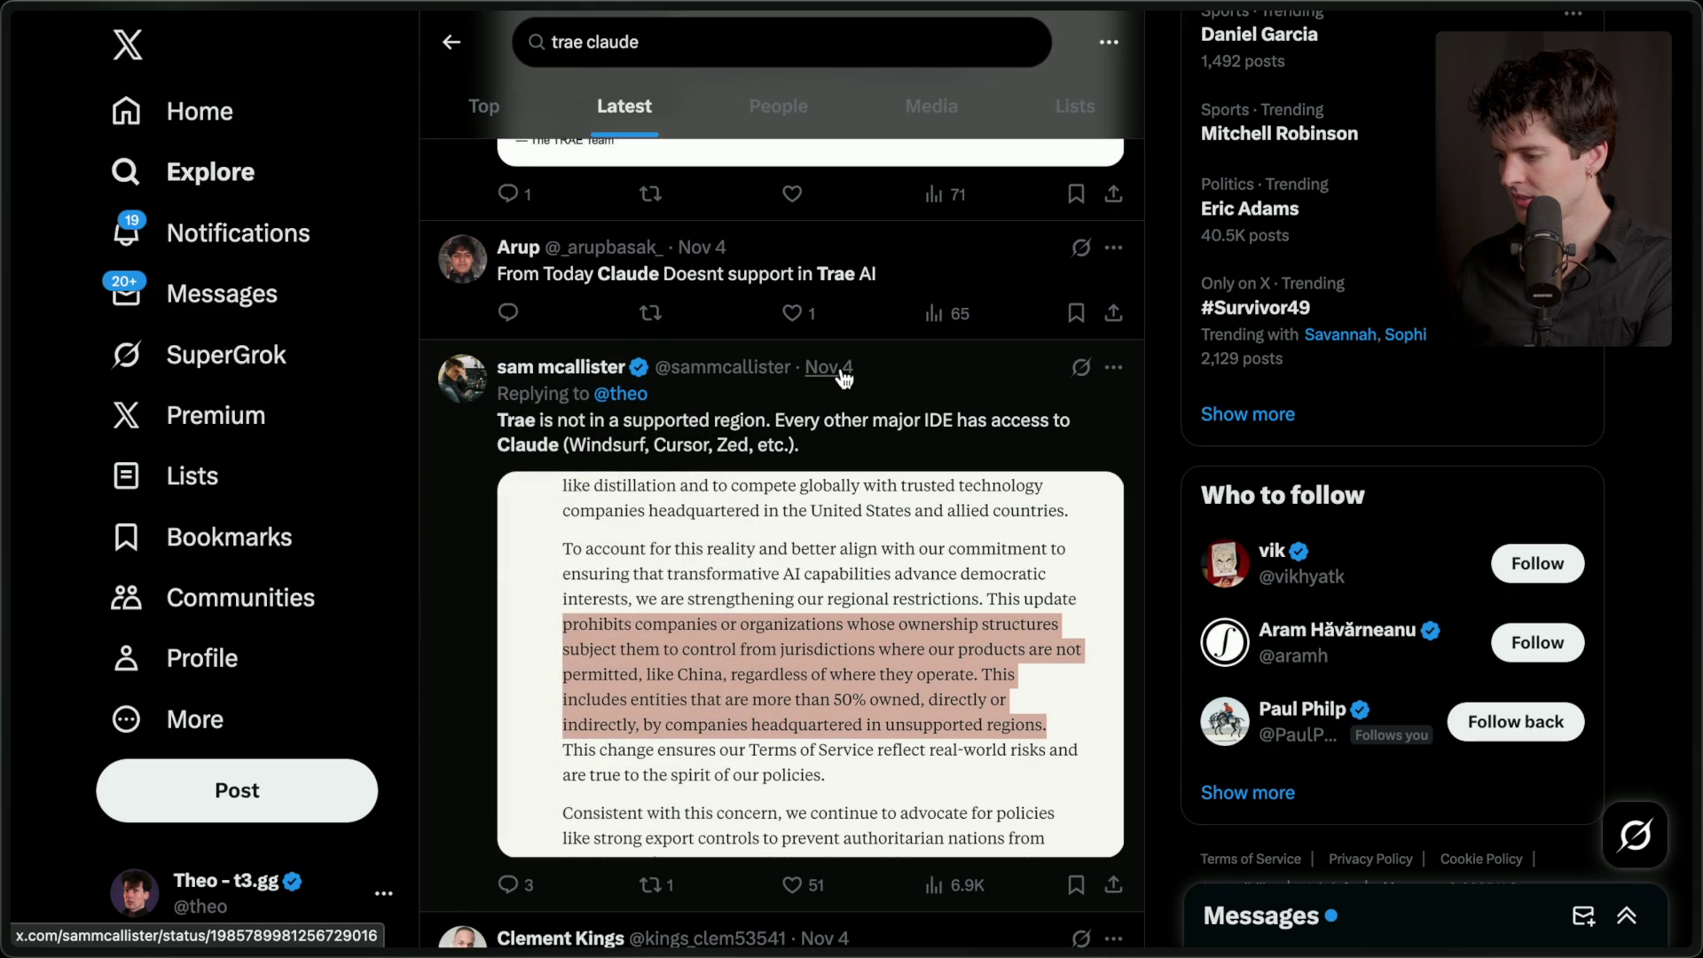
left_click(838, 367)
- Open the earlier Windsurf reminder reply on its own and copy its link
scroll(758, 488, "down", 10)
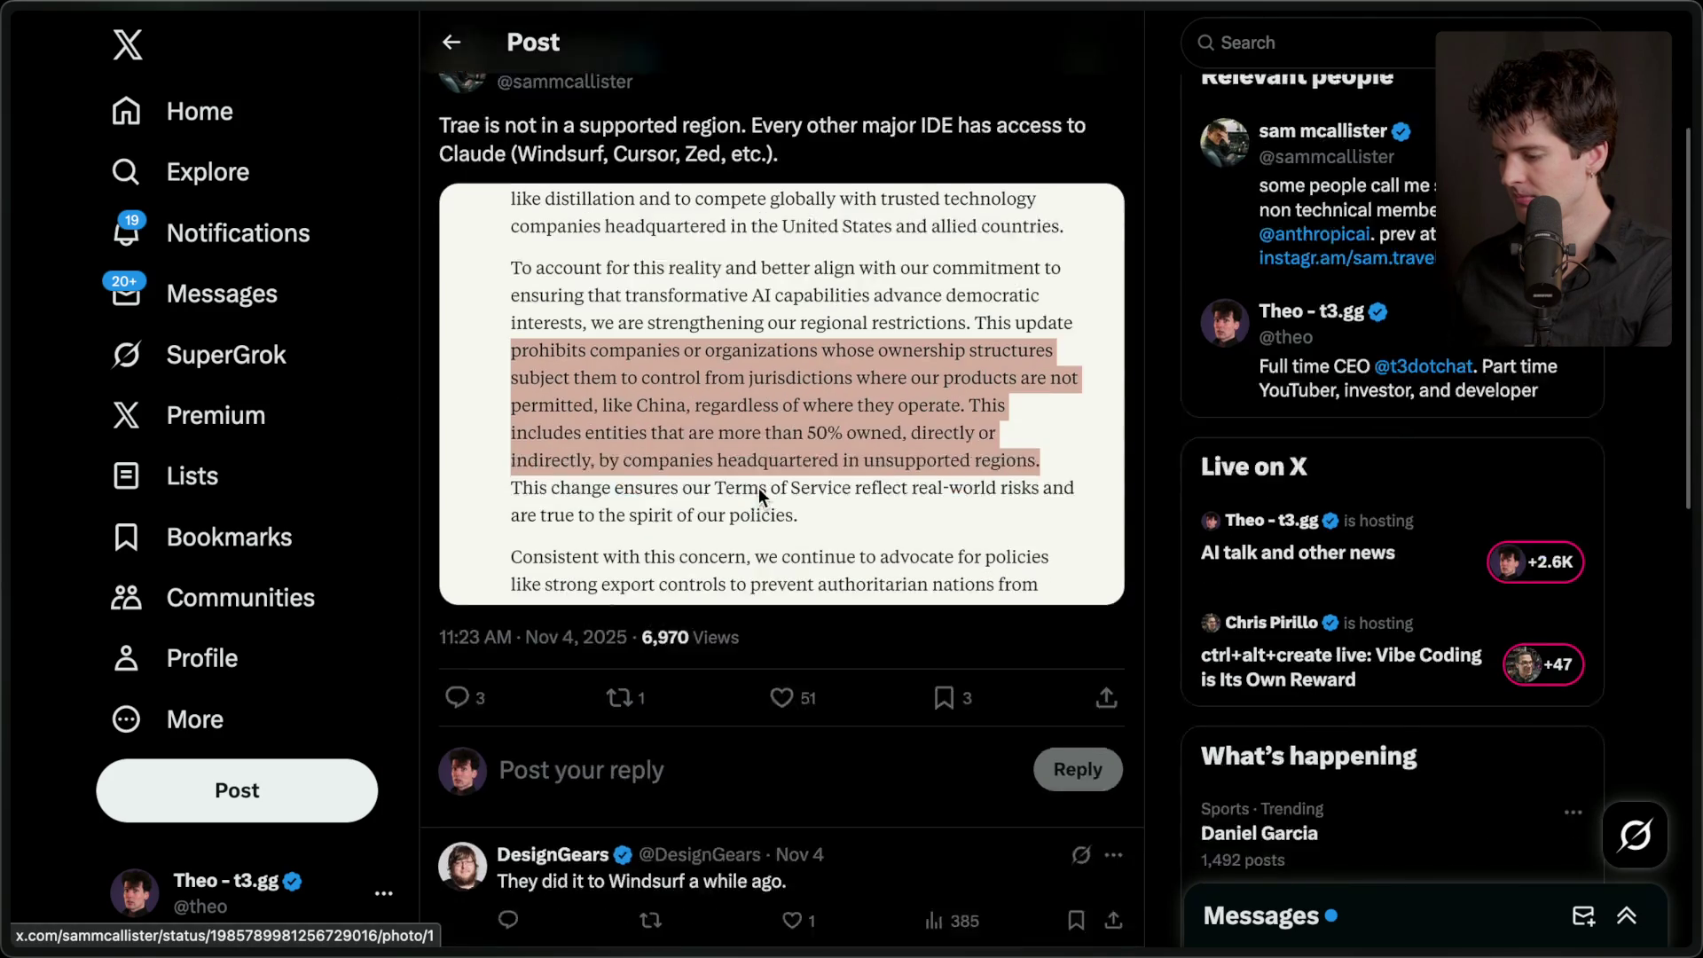
scroll(760, 498, "up", 10)
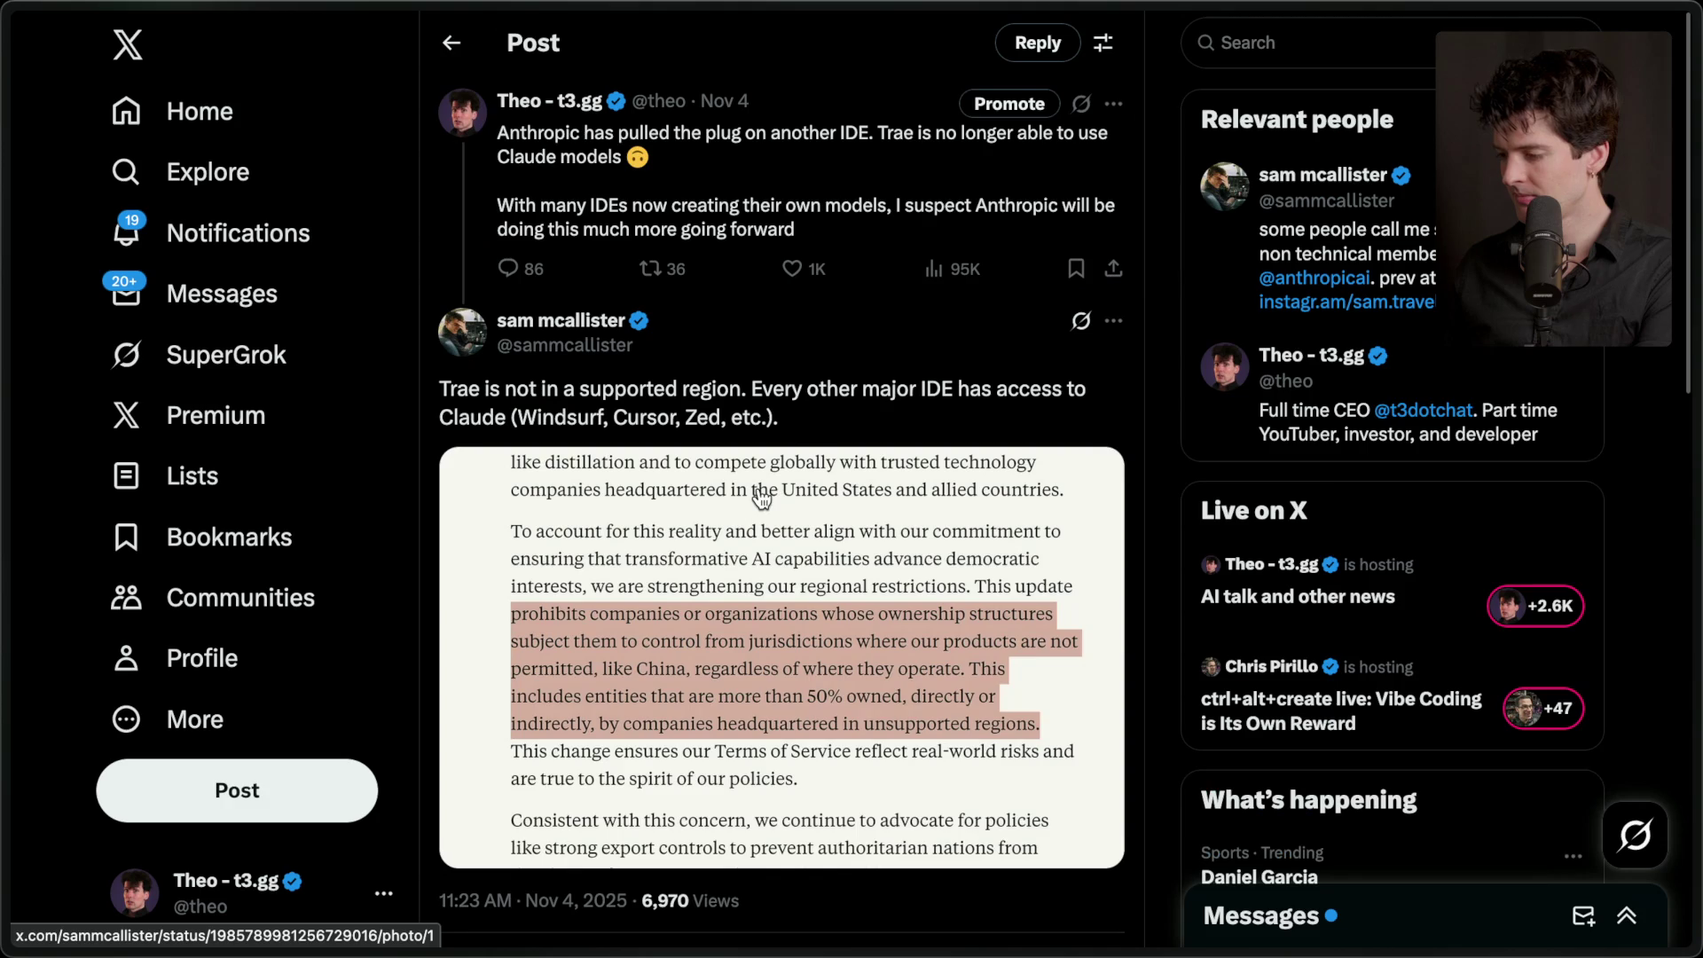
left_click(834, 257)
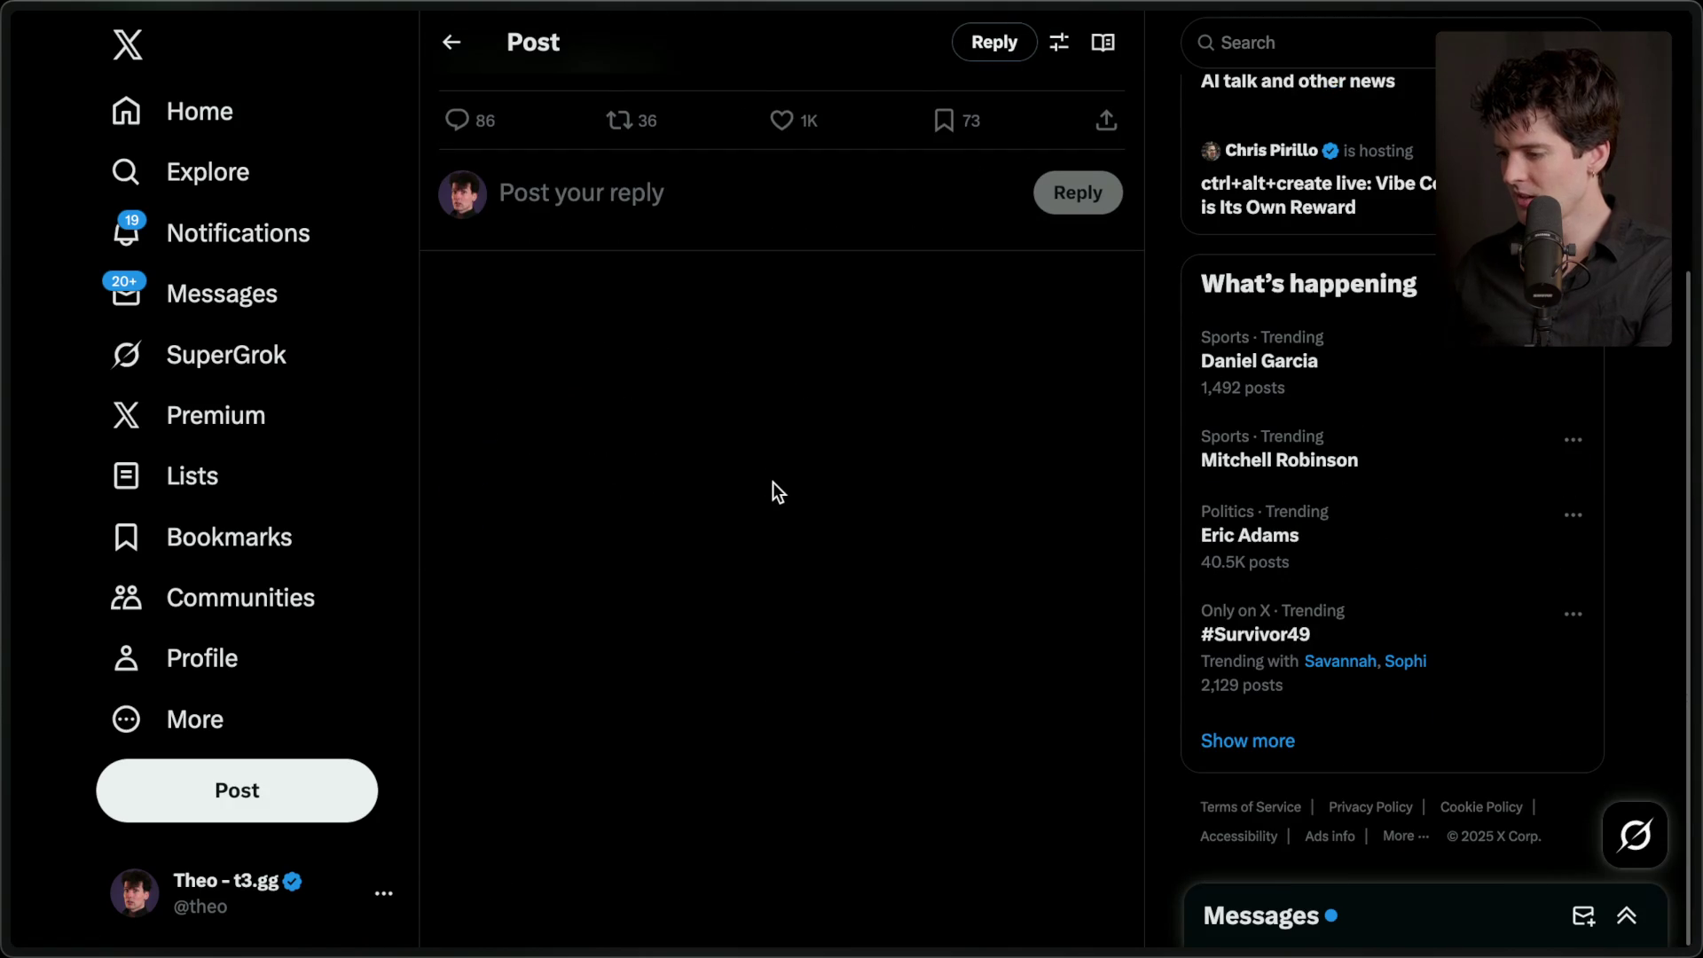
left_click(732, 277)
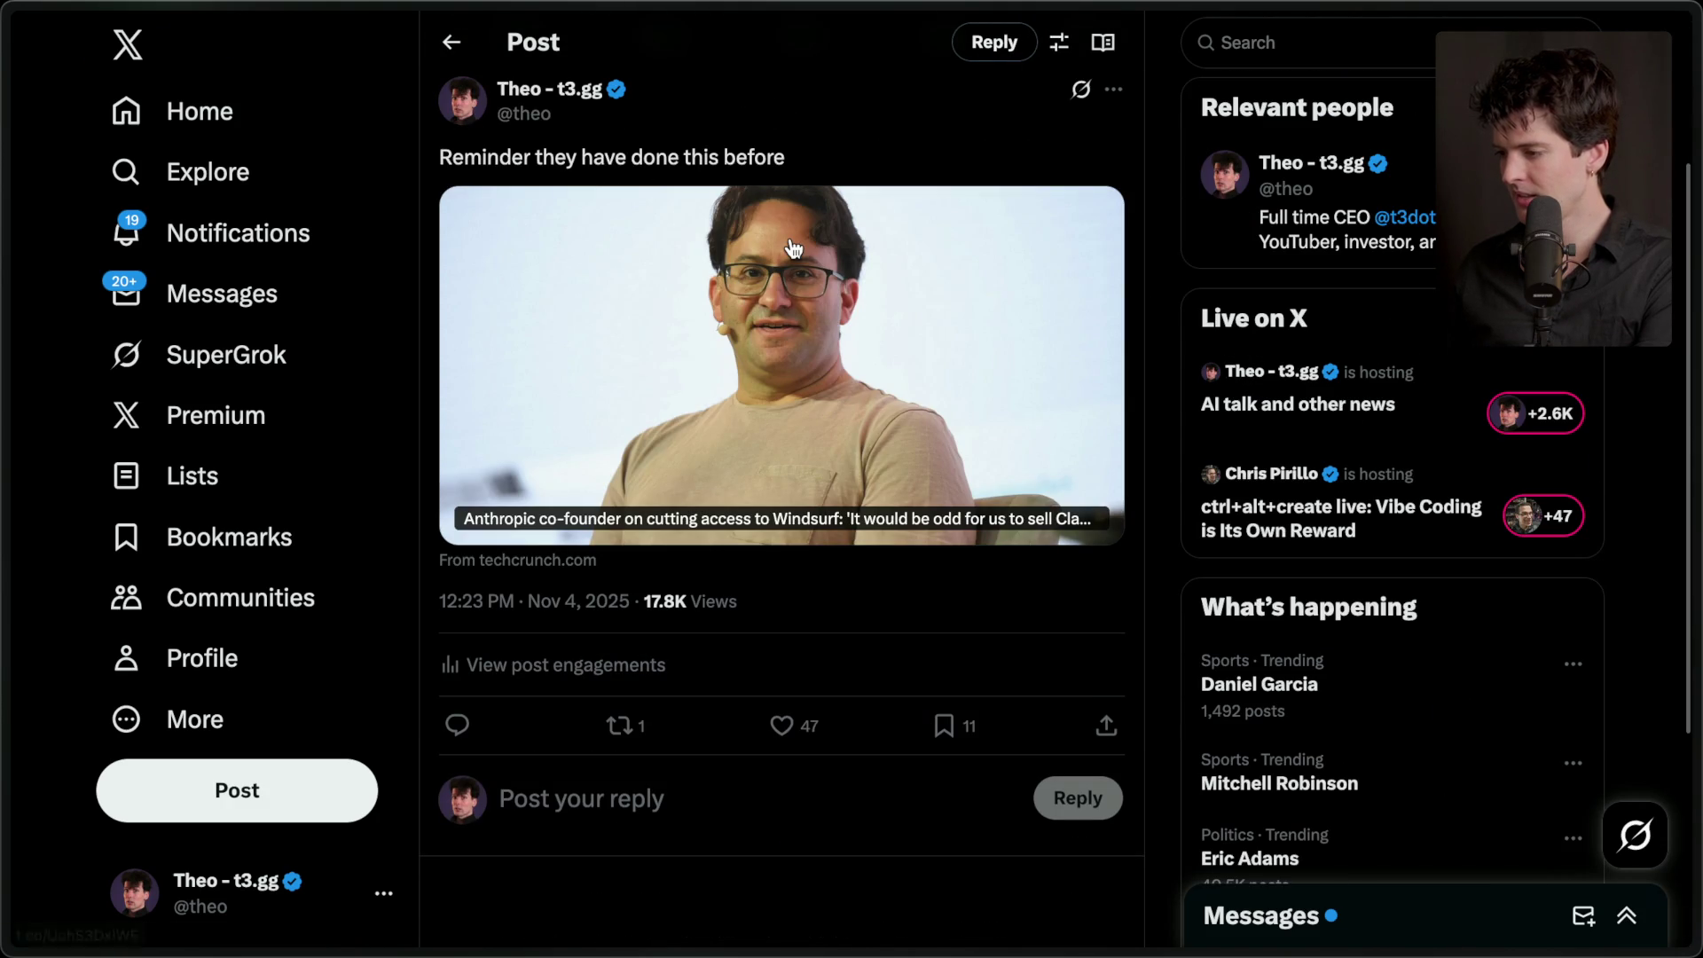
key("ctrl+shift+c")
- Post the reply 'This is dishonest.' with the reminder link under the unsupported-region post
scroll(791, 237, "down", 5)
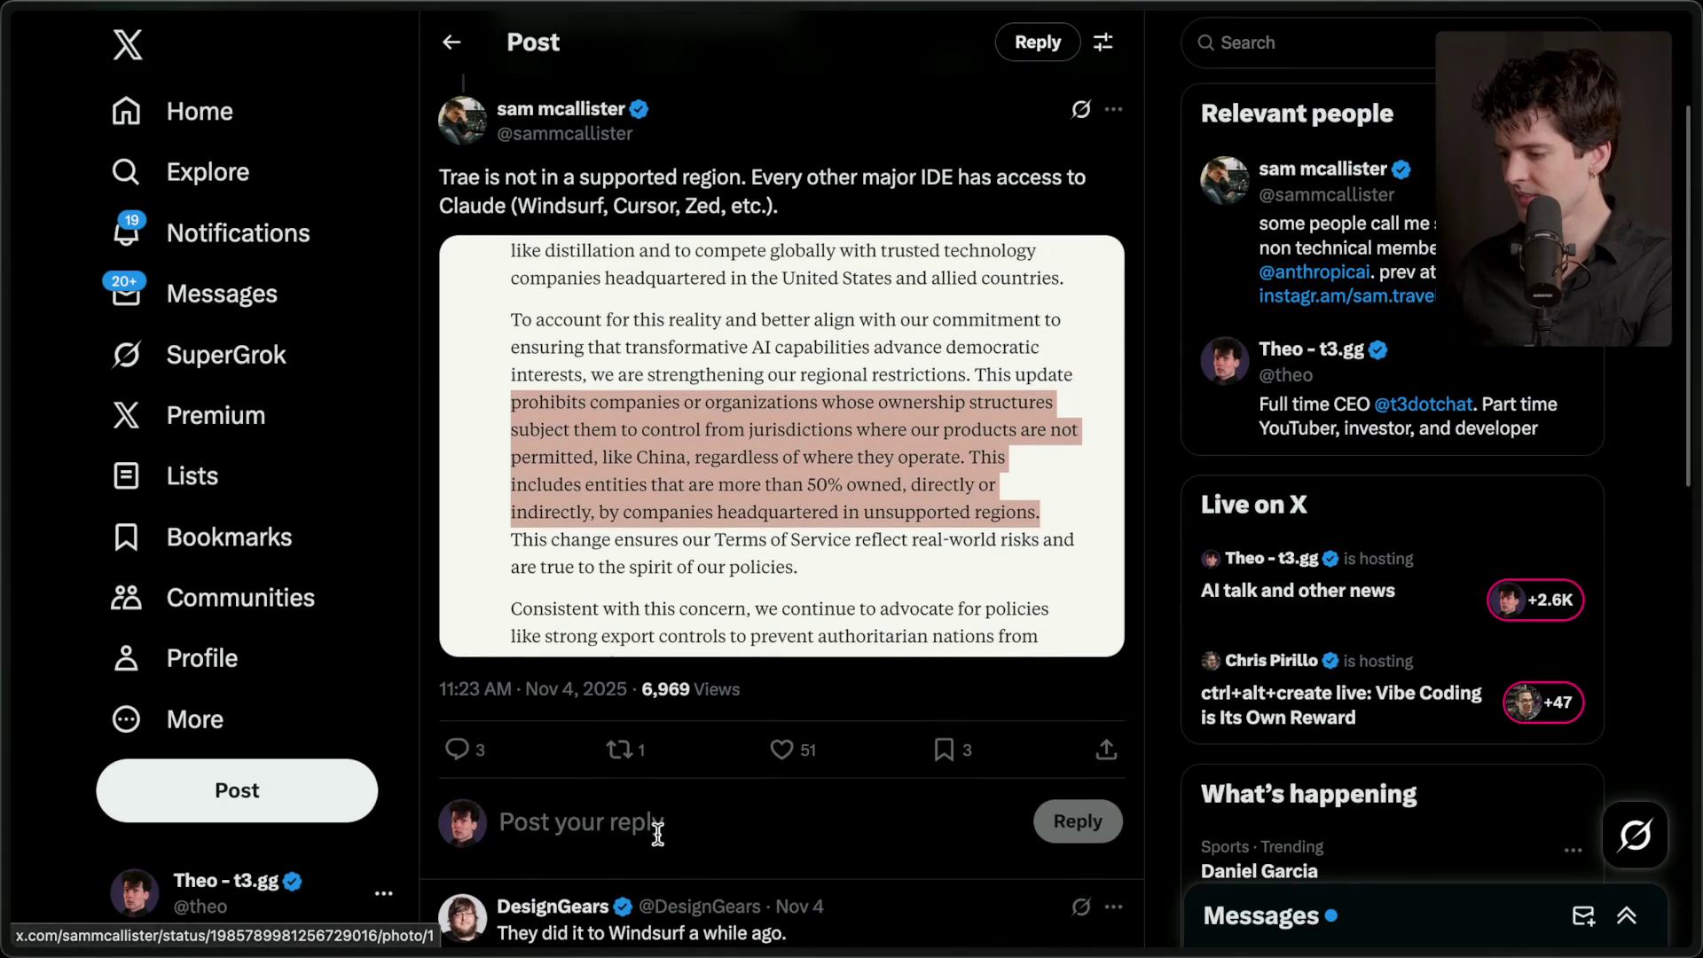
left_click(654, 826)
type("This is disonest.")
key("ctrl+v")
key("ctrl+Return")
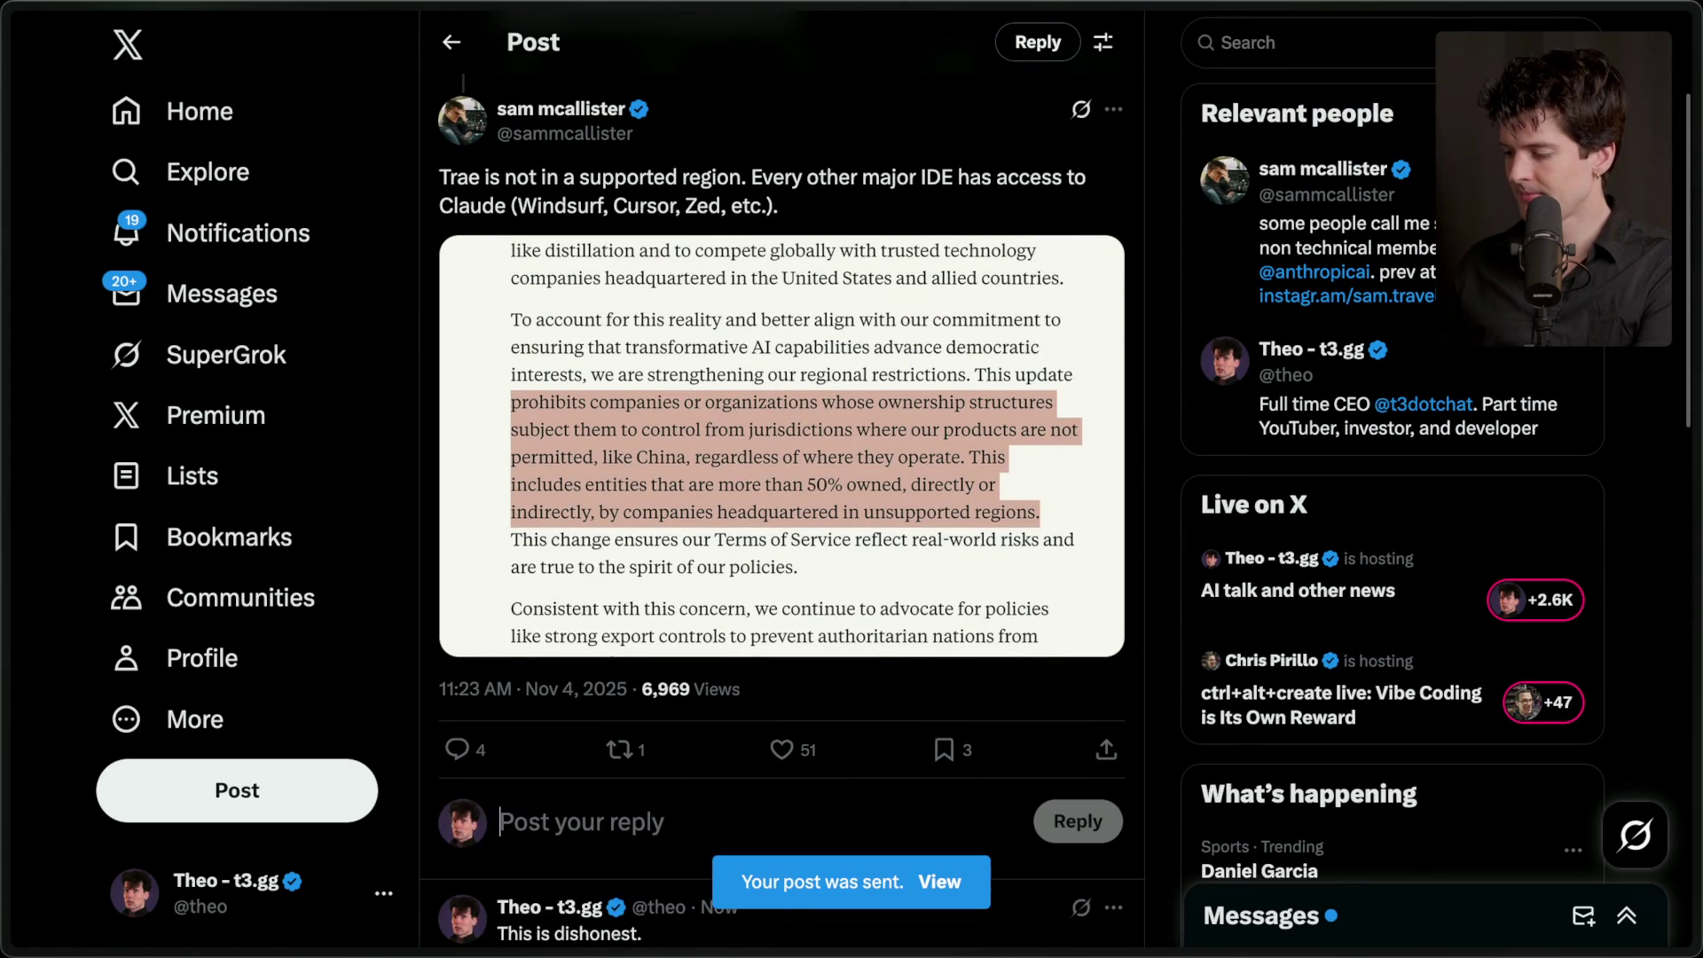
scroll(781, 479, "down", 3)
scroll(650, 838, "up", 5)
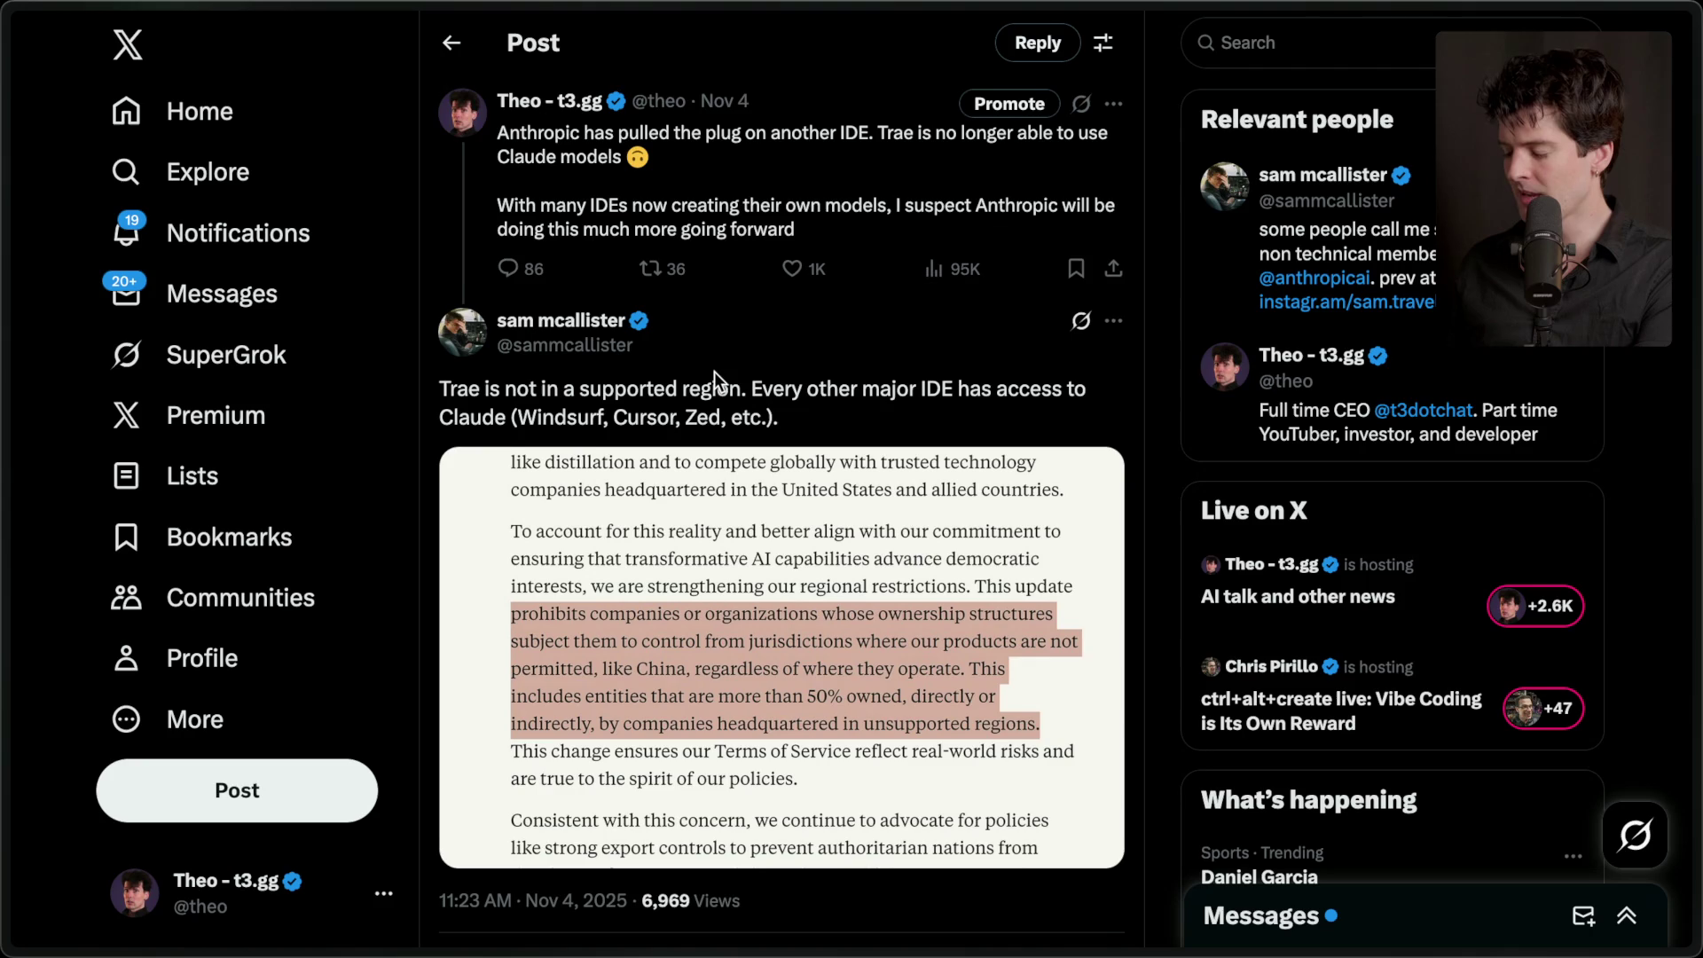
scroll(715, 370, "down", 2)
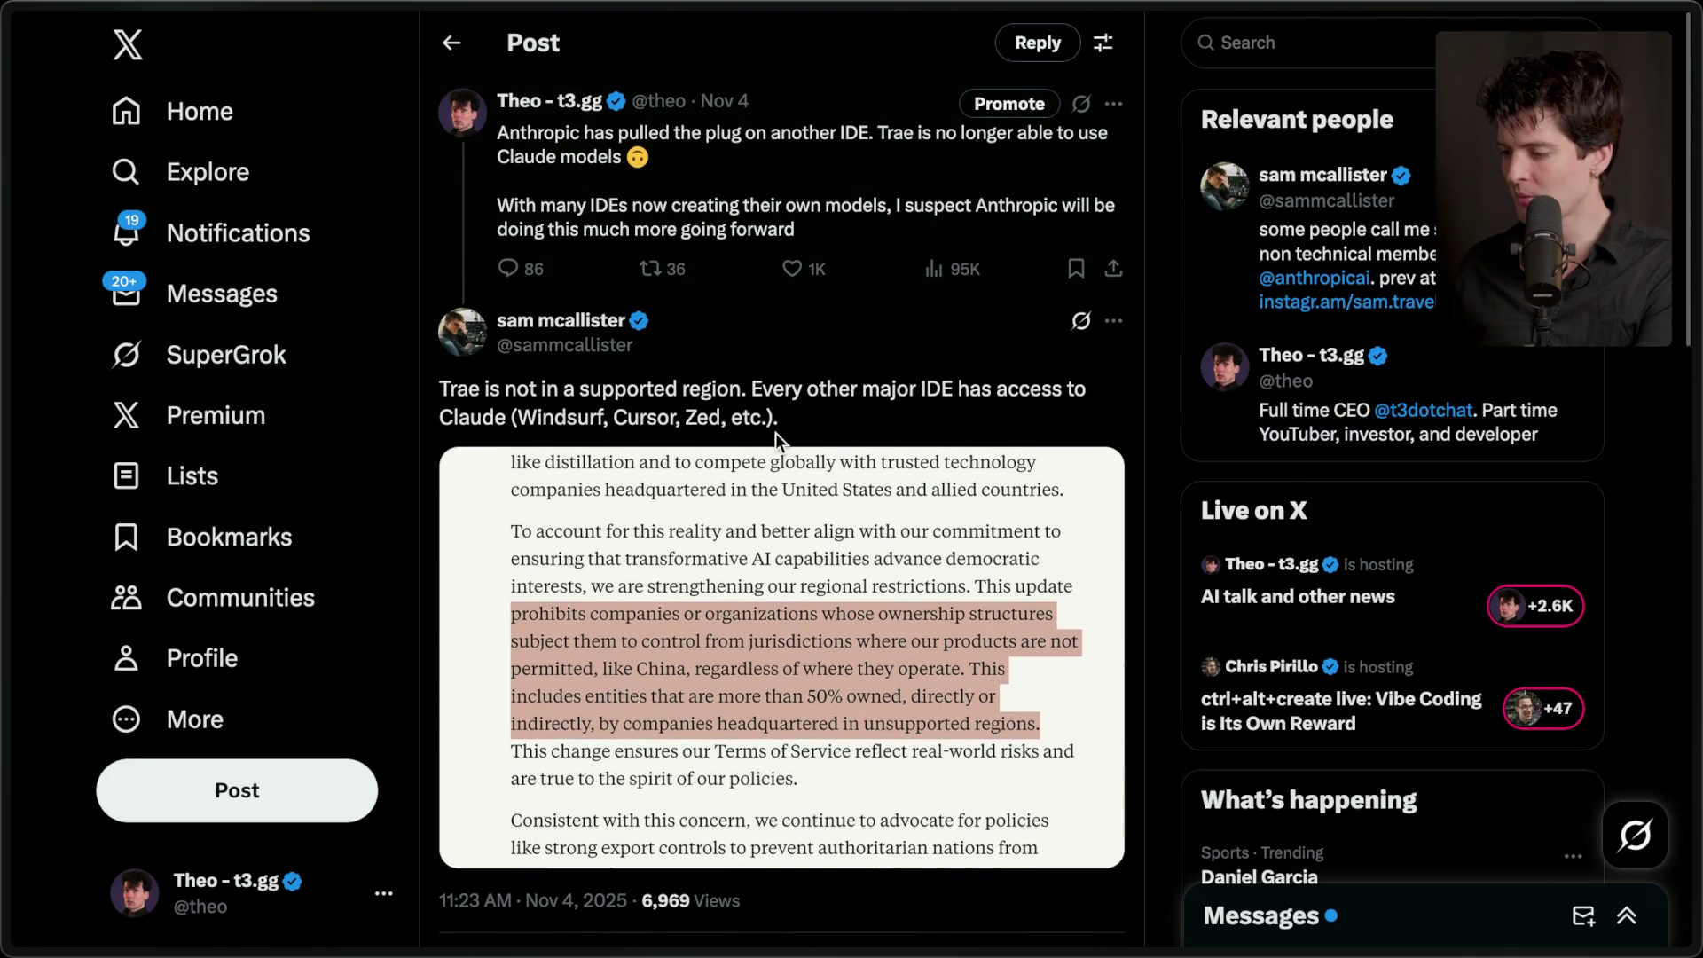
scroll(780, 444, "down", 5)
scroll(777, 435, "up", 7)
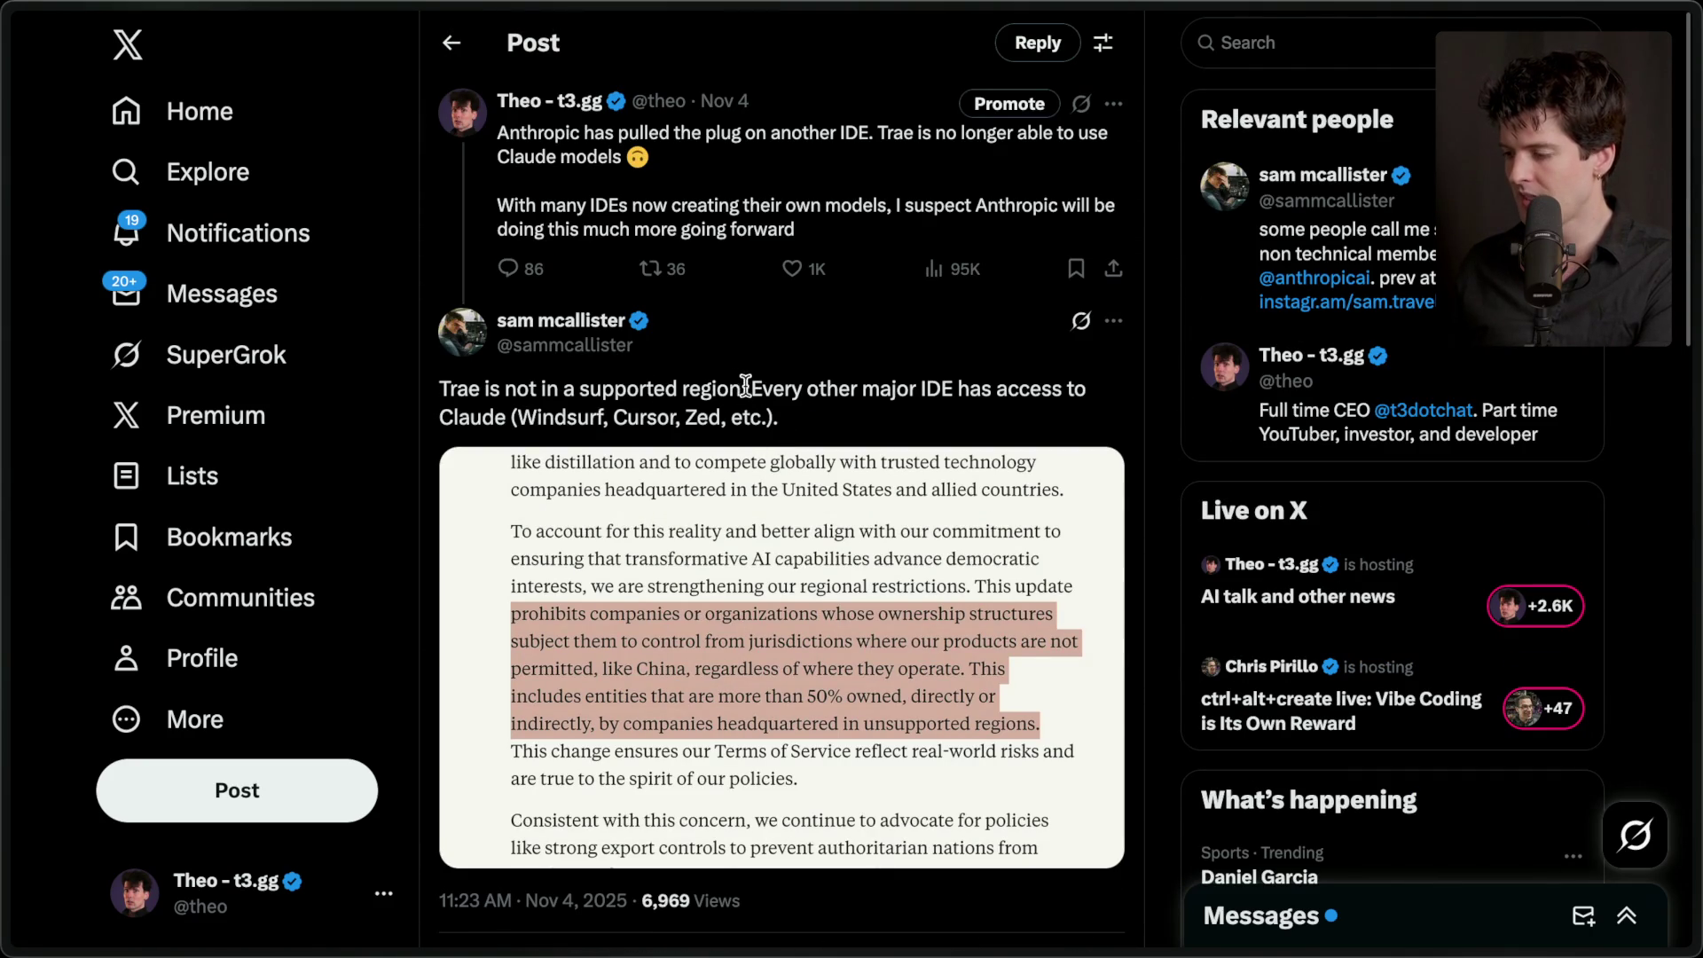
left_click_drag(755, 387, 864, 431)
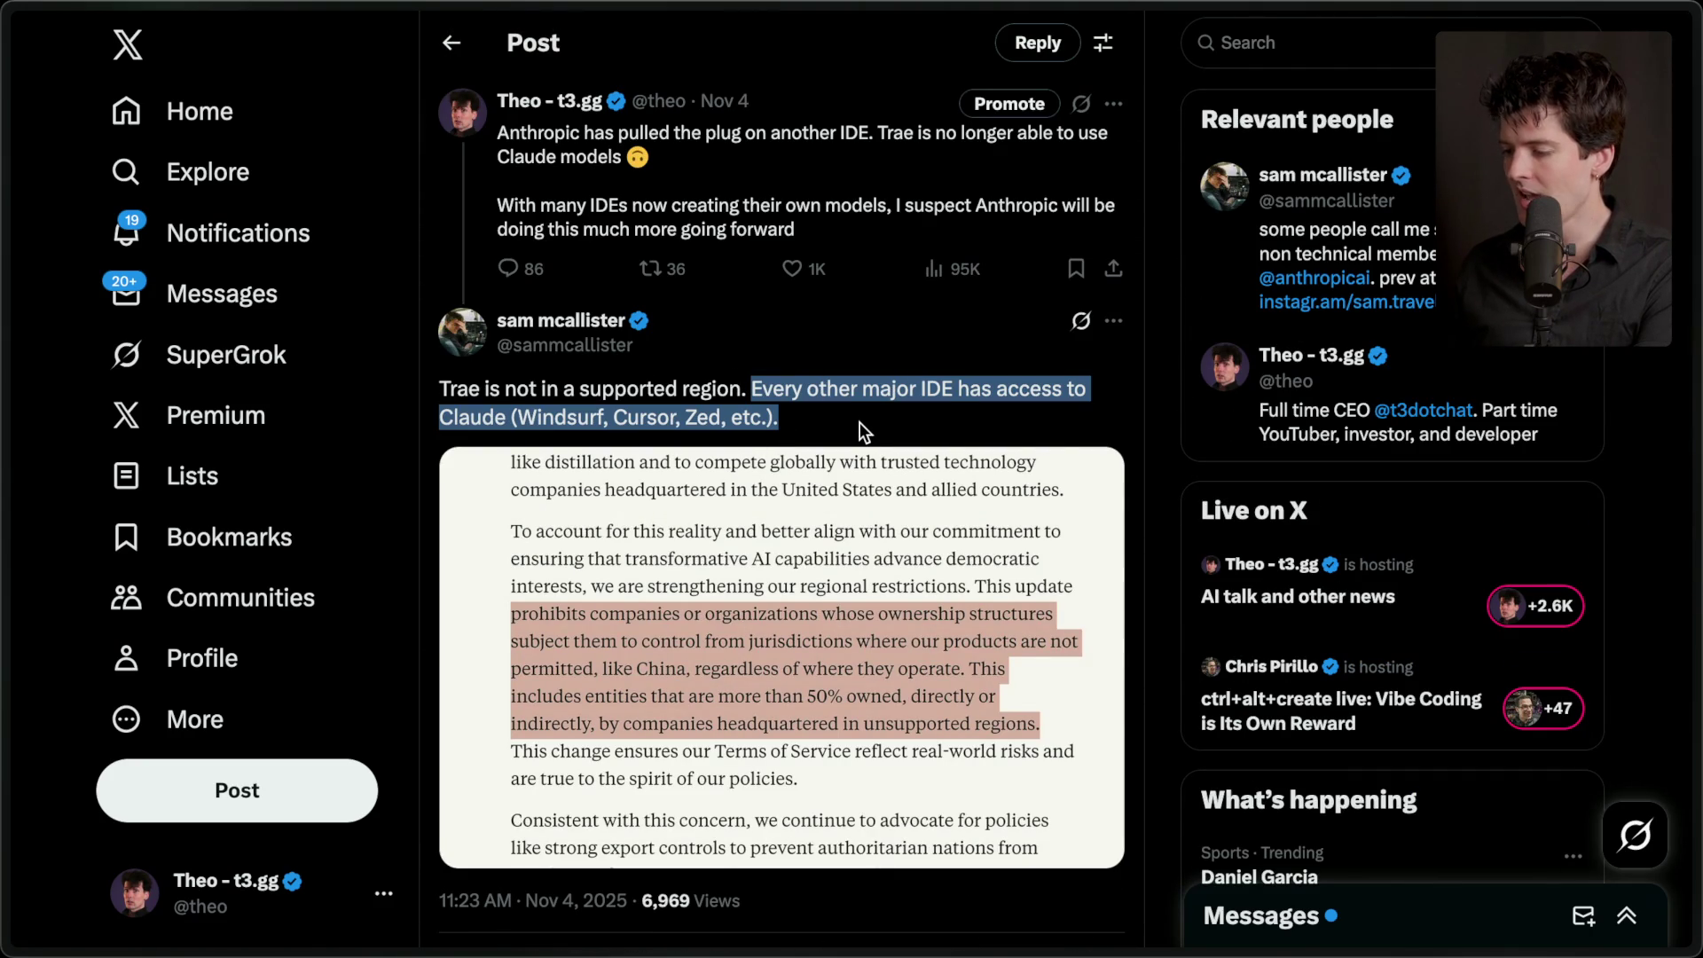
left_click(860, 422)
double_click(546, 417)
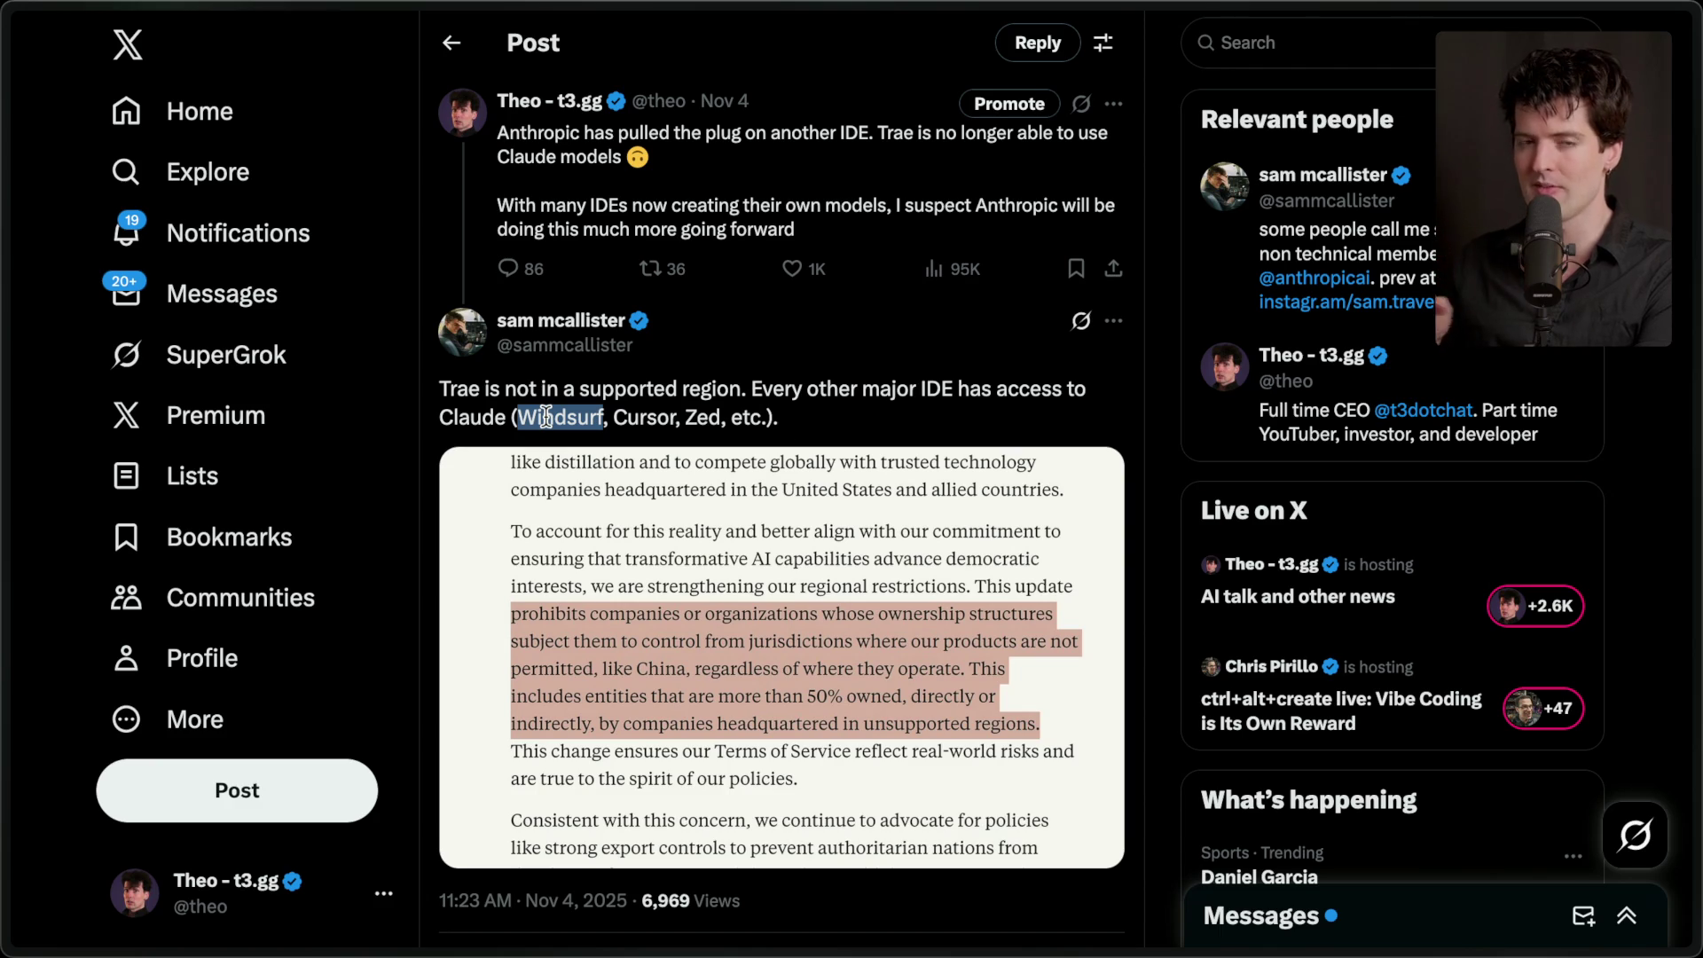
scroll(546, 416, "down", 7)
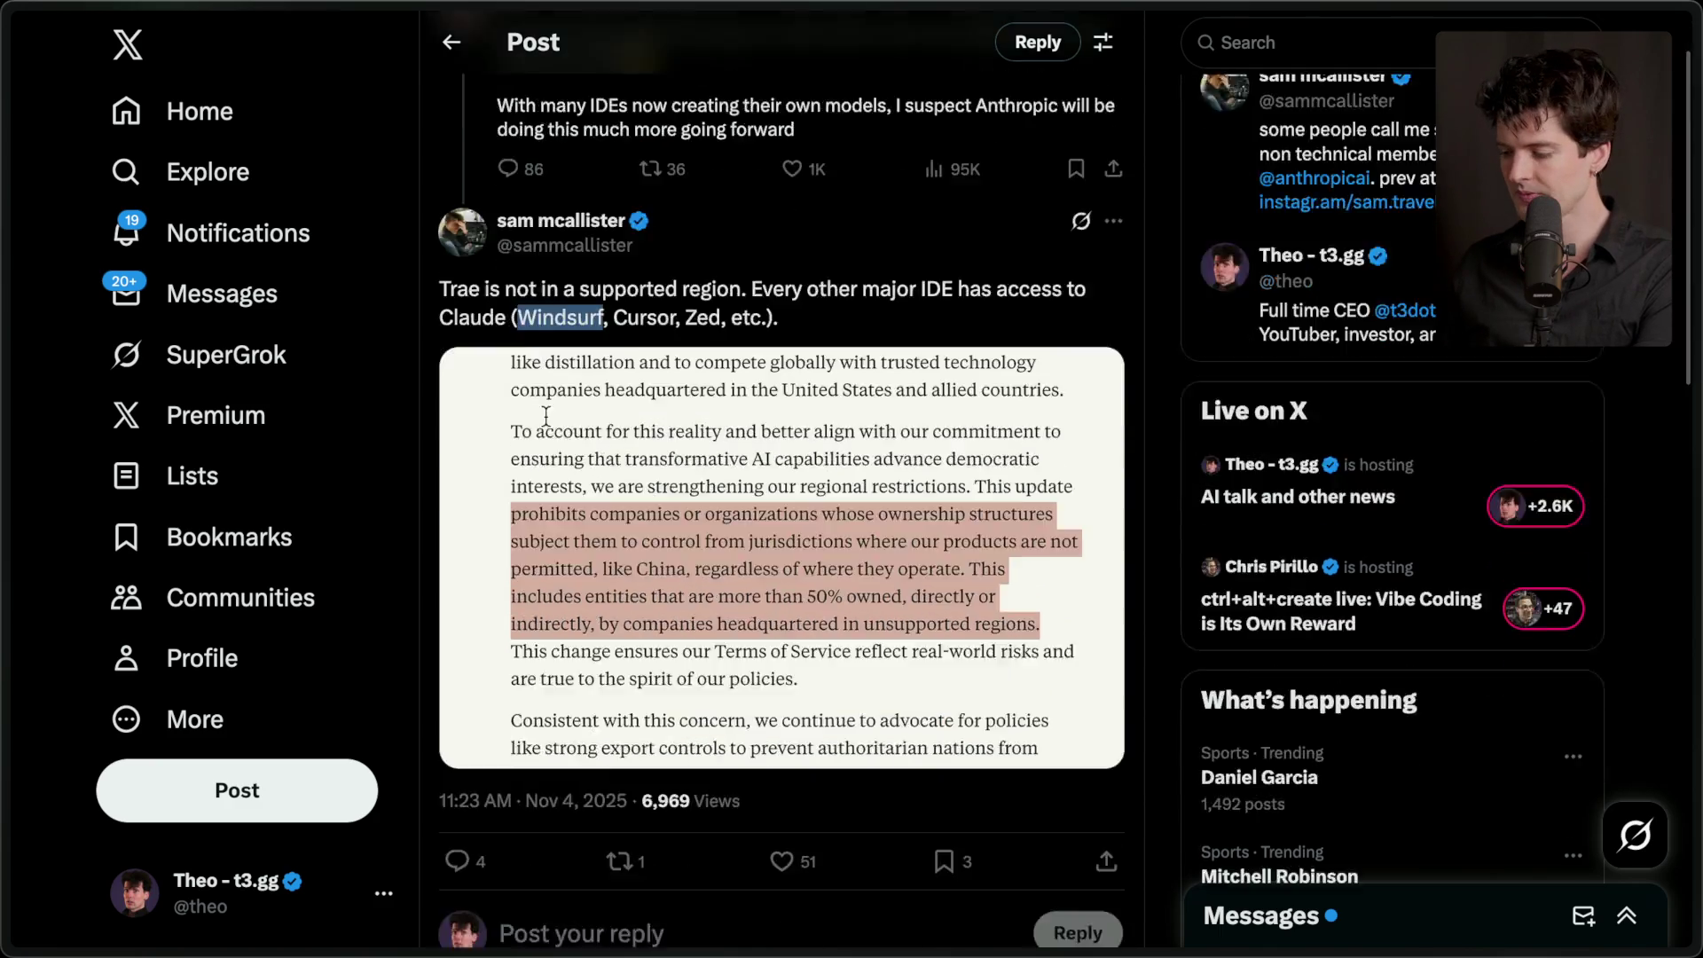
scroll(546, 416, "up", 4)
scroll(548, 427, "up", 3)
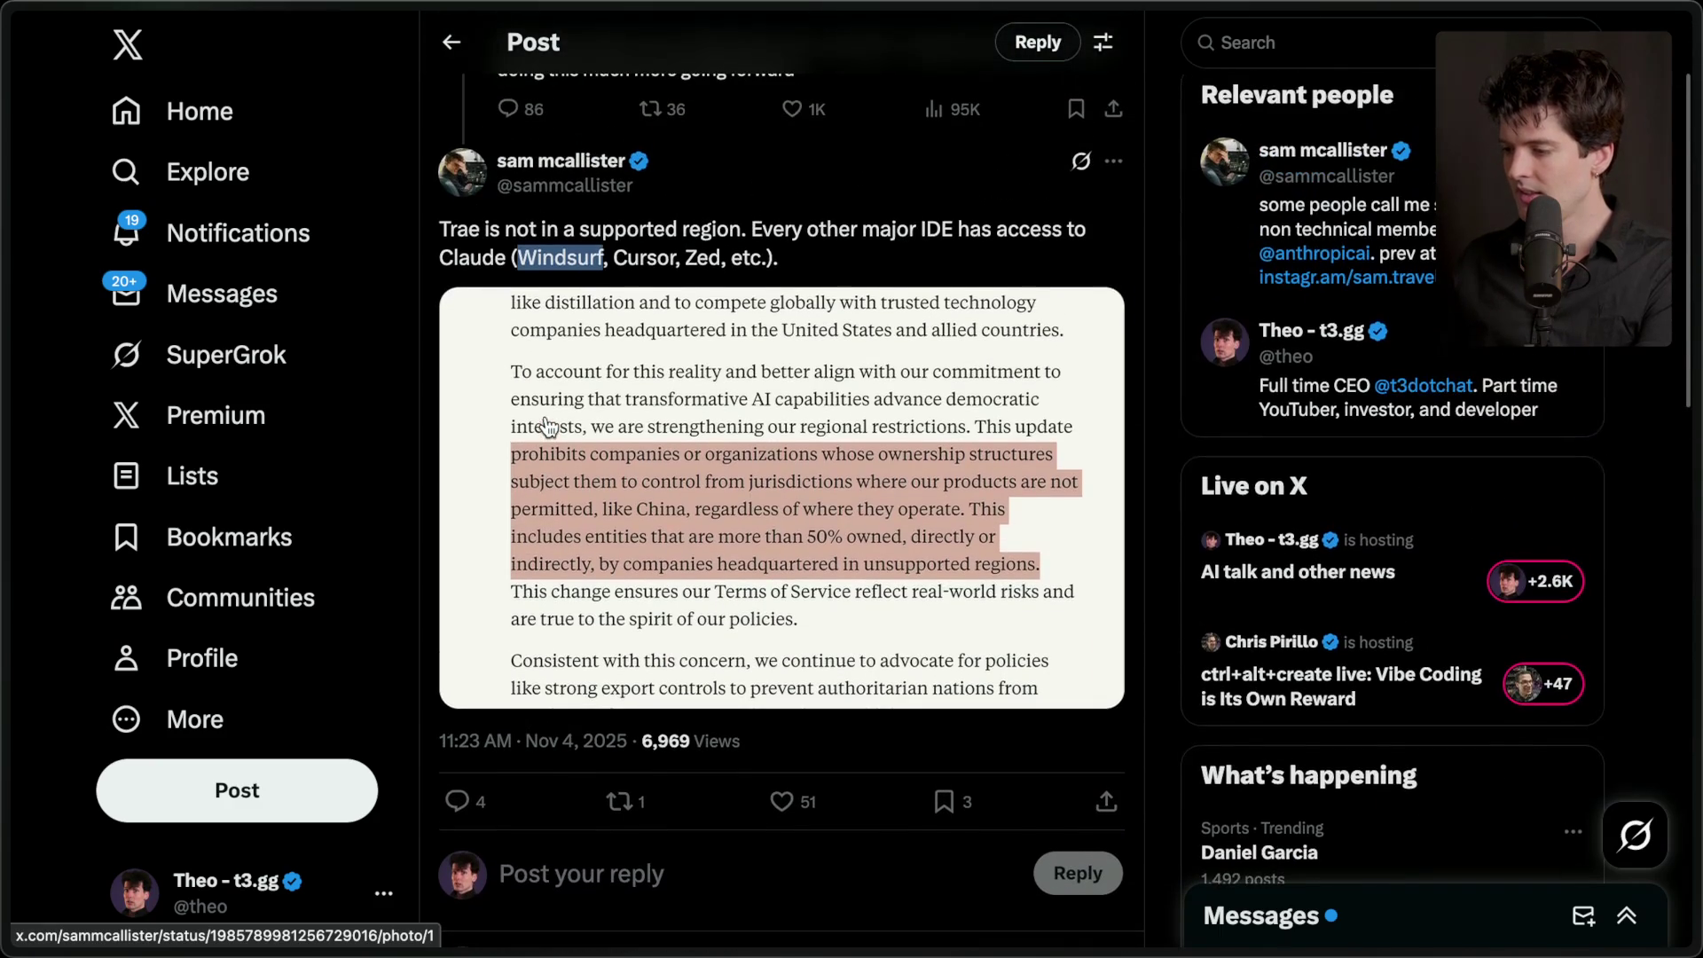
double_click(642, 257)
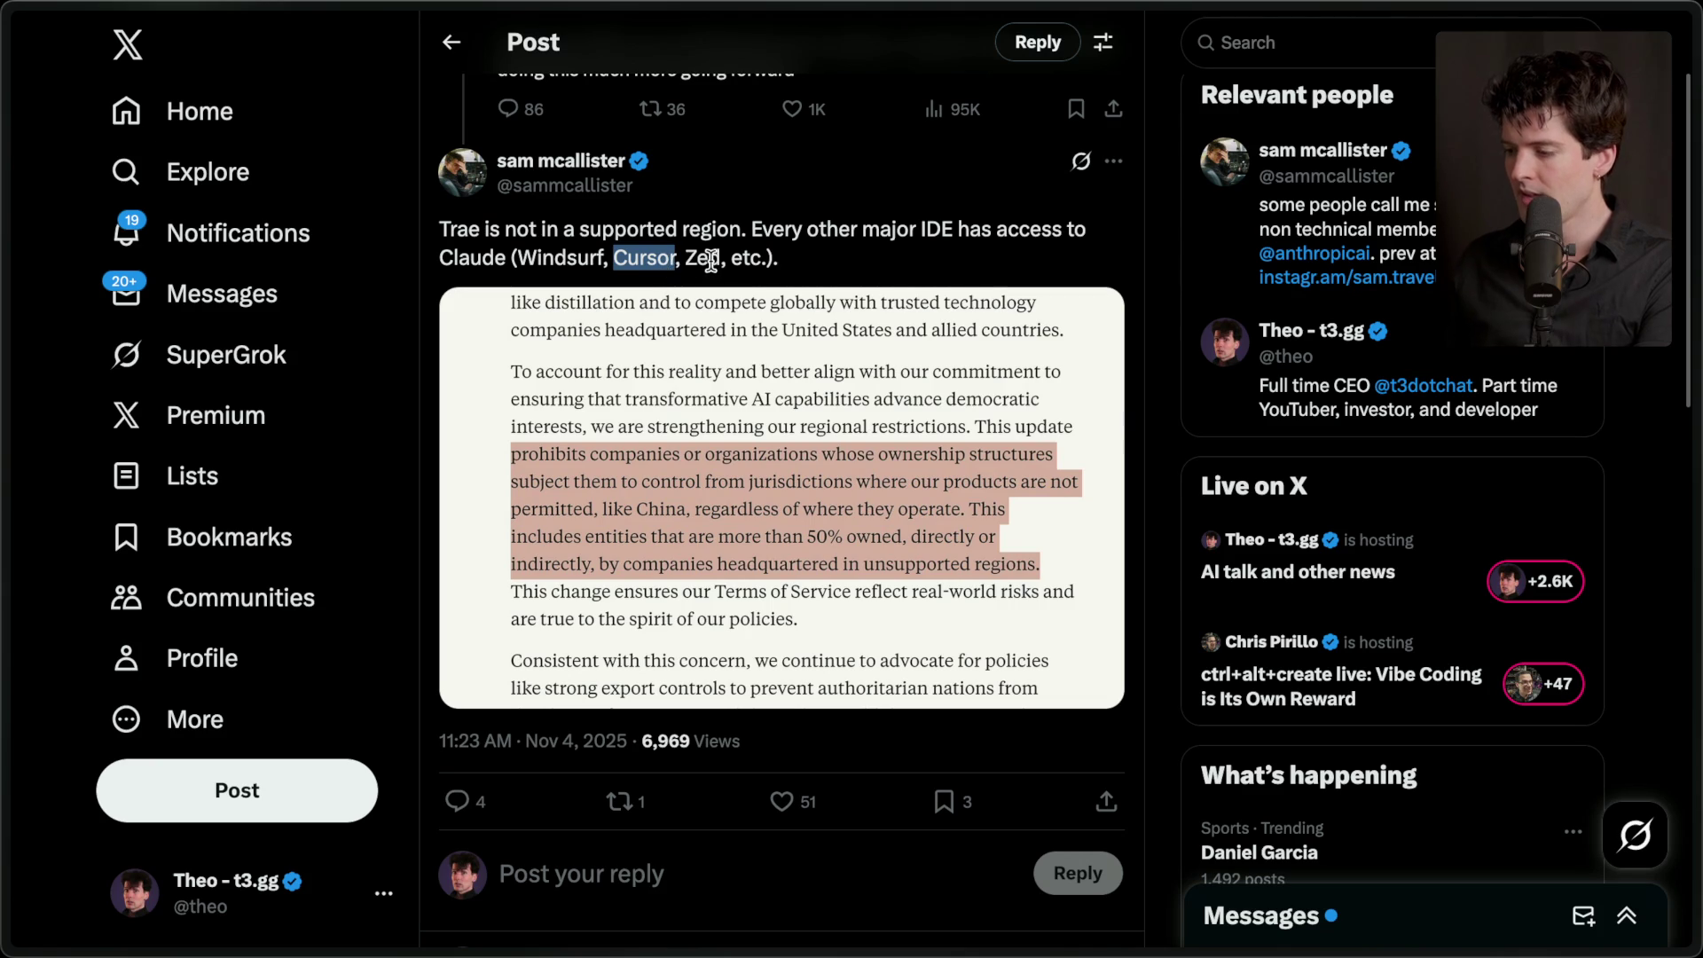
double_click(568, 257)
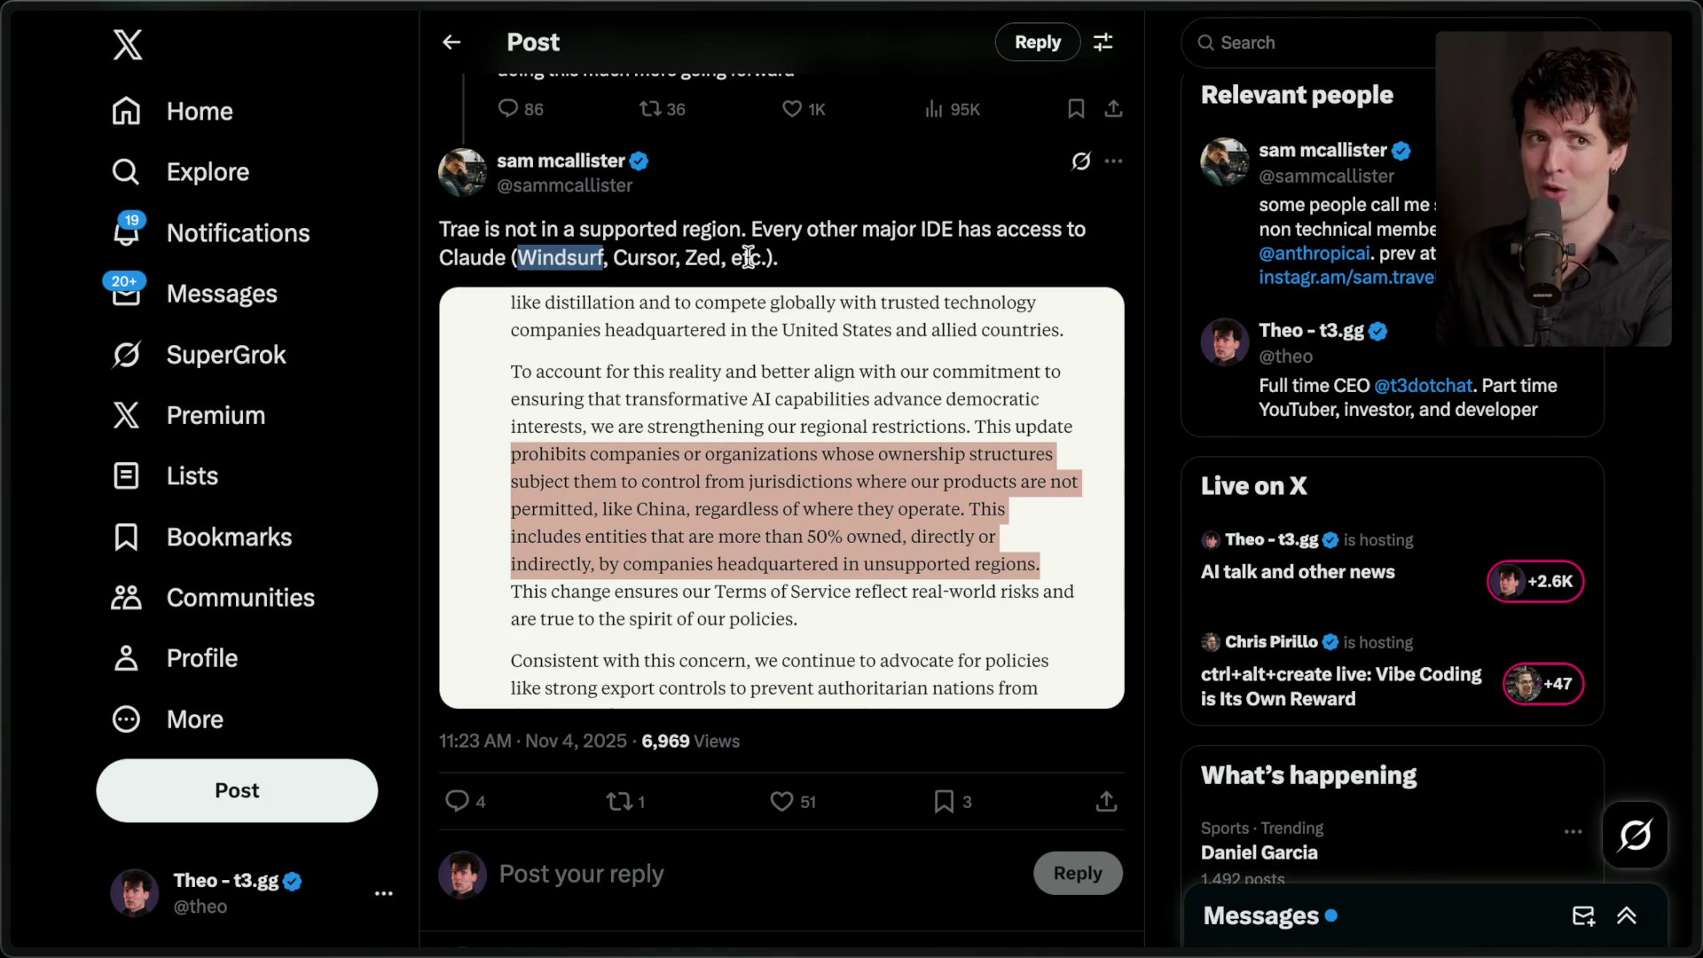
scroll(748, 257, "down", 8)
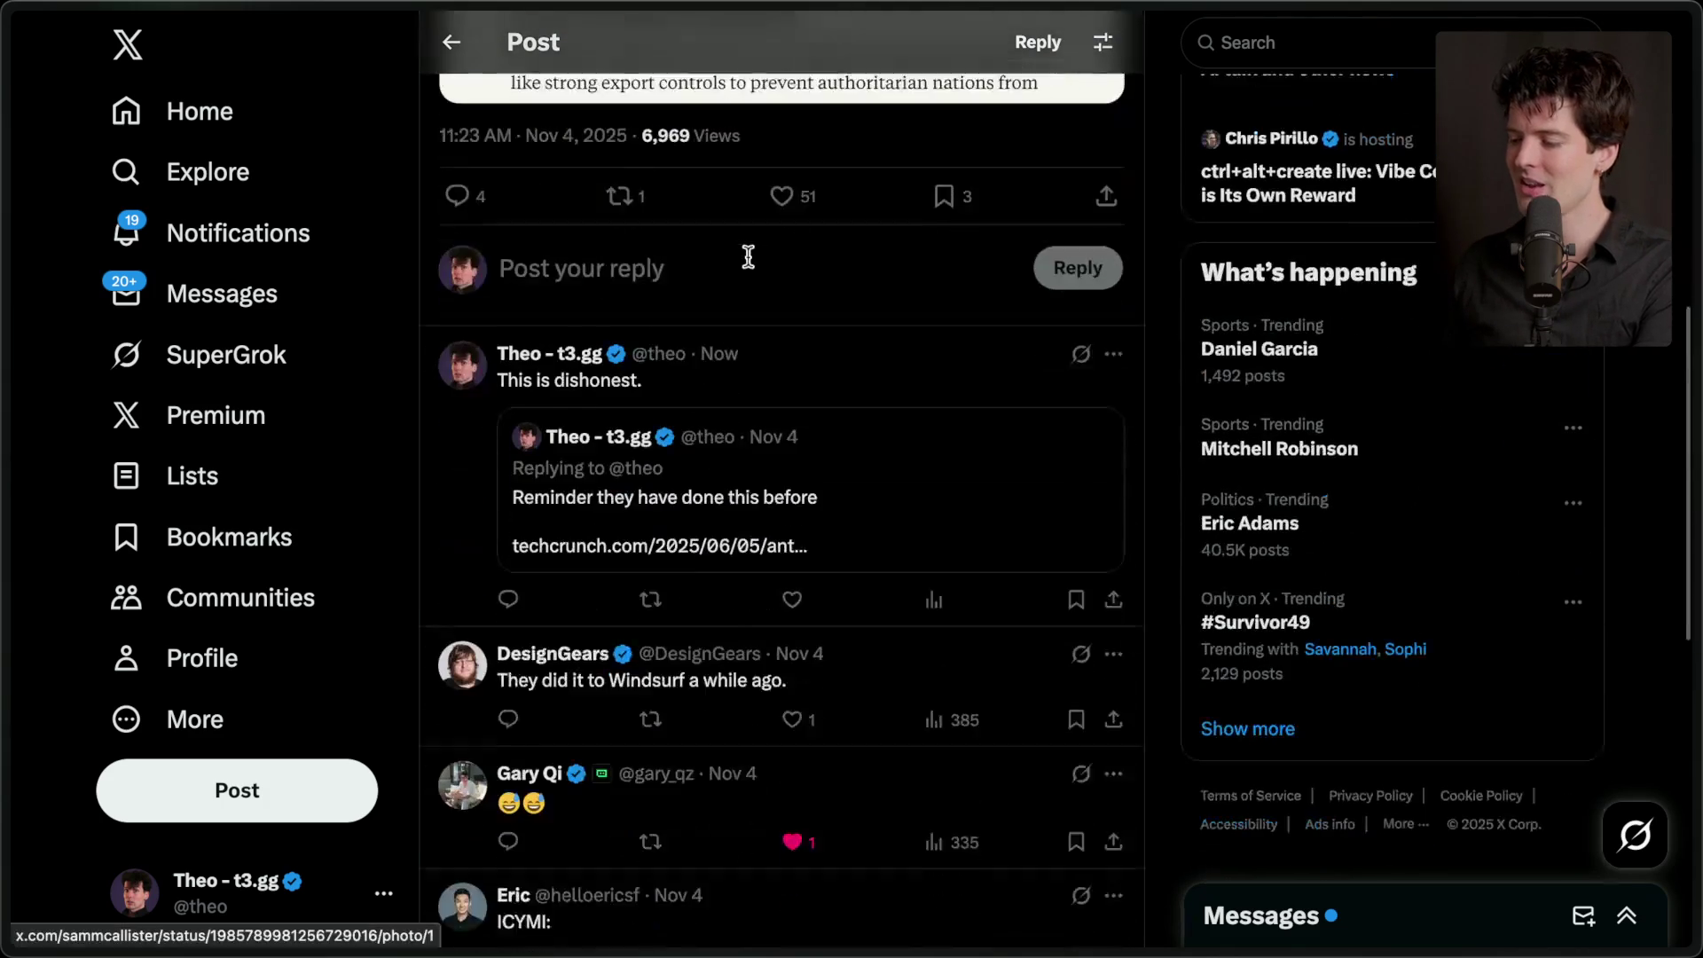
mouse_move(1601, 721)
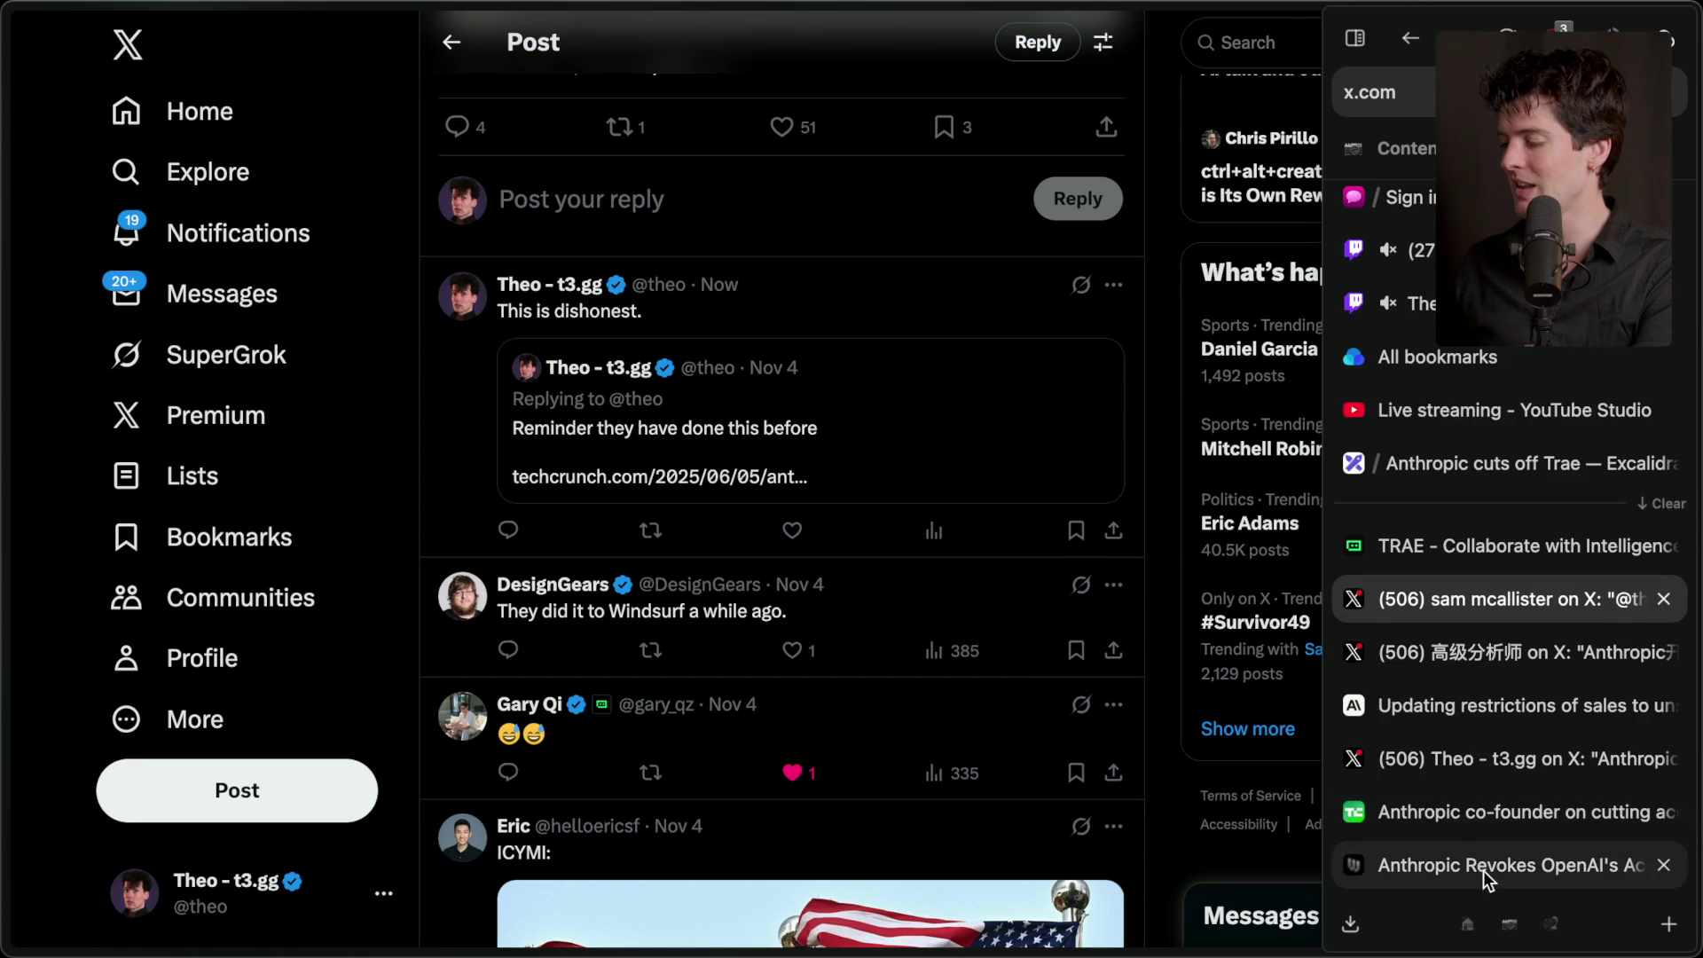
- Review the Wired headline on OpenAI's revoked access, then switch to the 'Anthropic cuts off Trae' board
left_click(1483, 868)
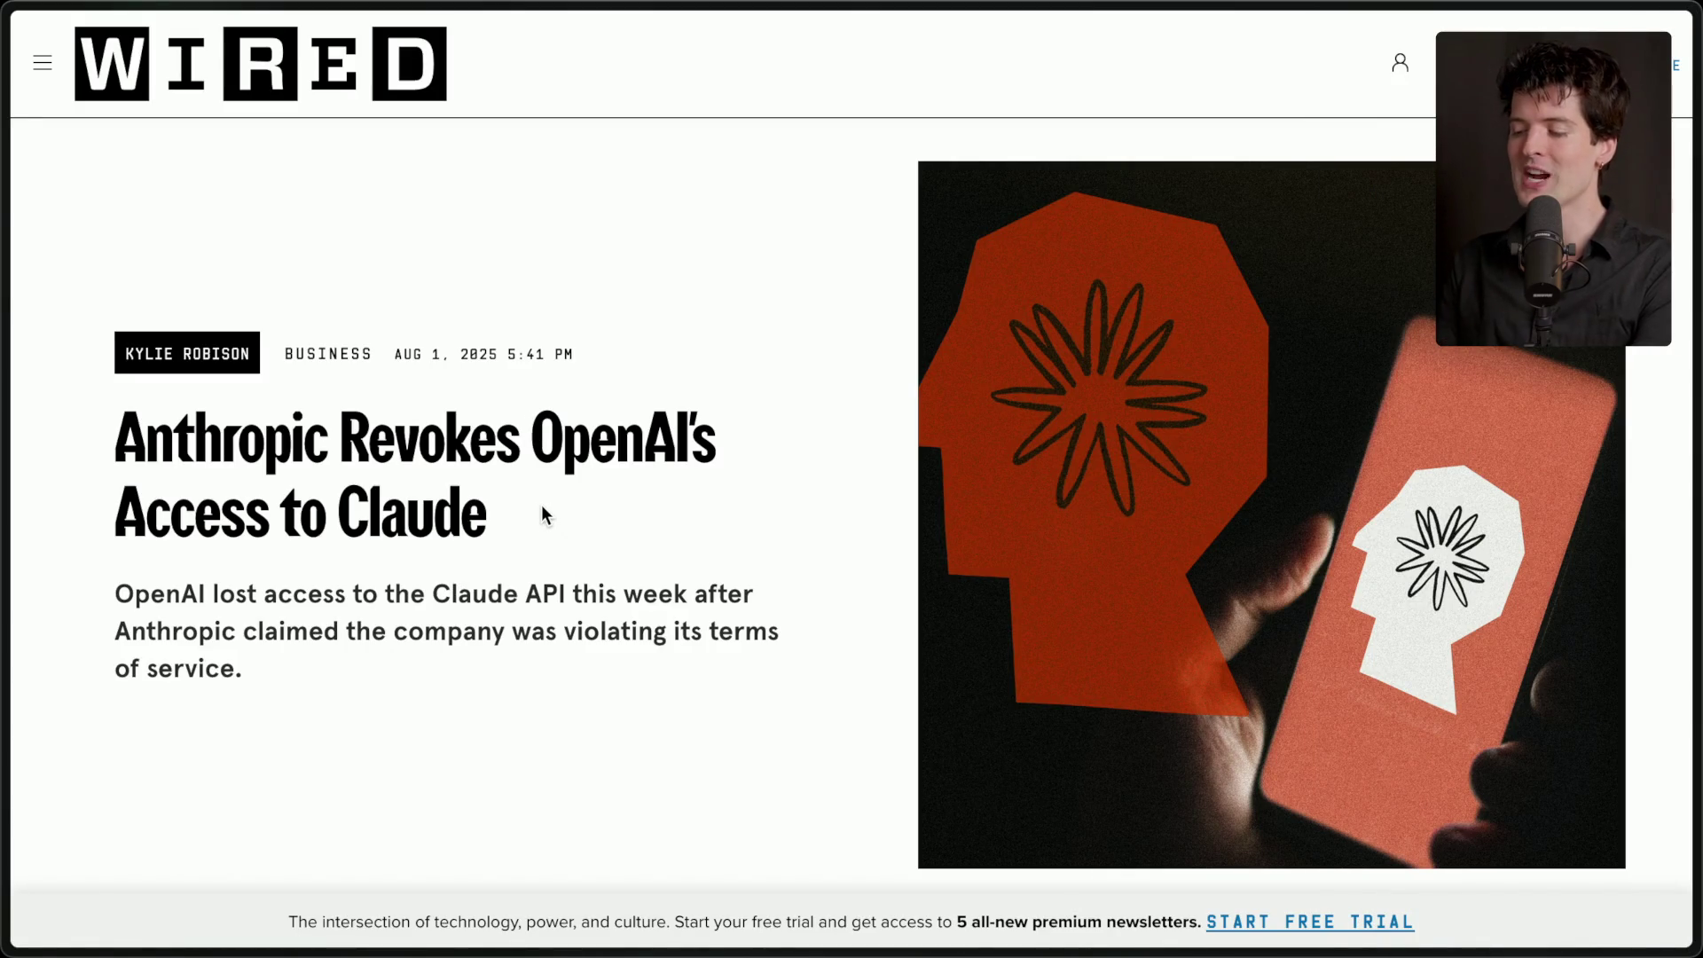
left_click_drag(559, 545, 90, 310)
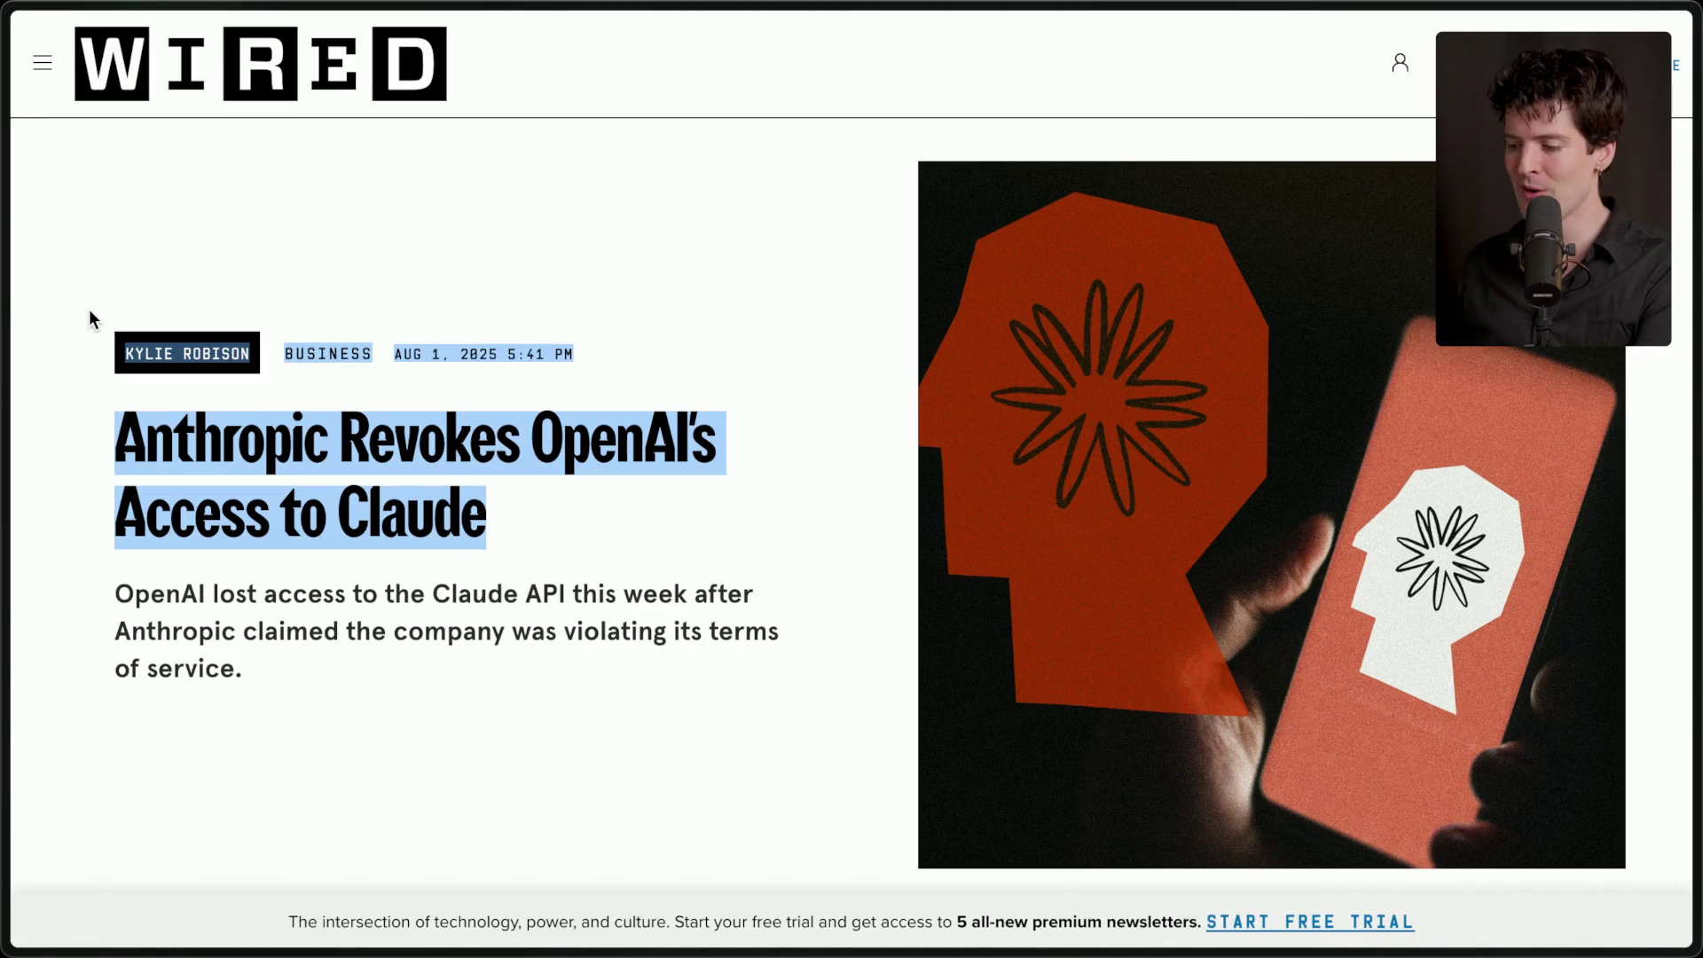
left_click(418, 693)
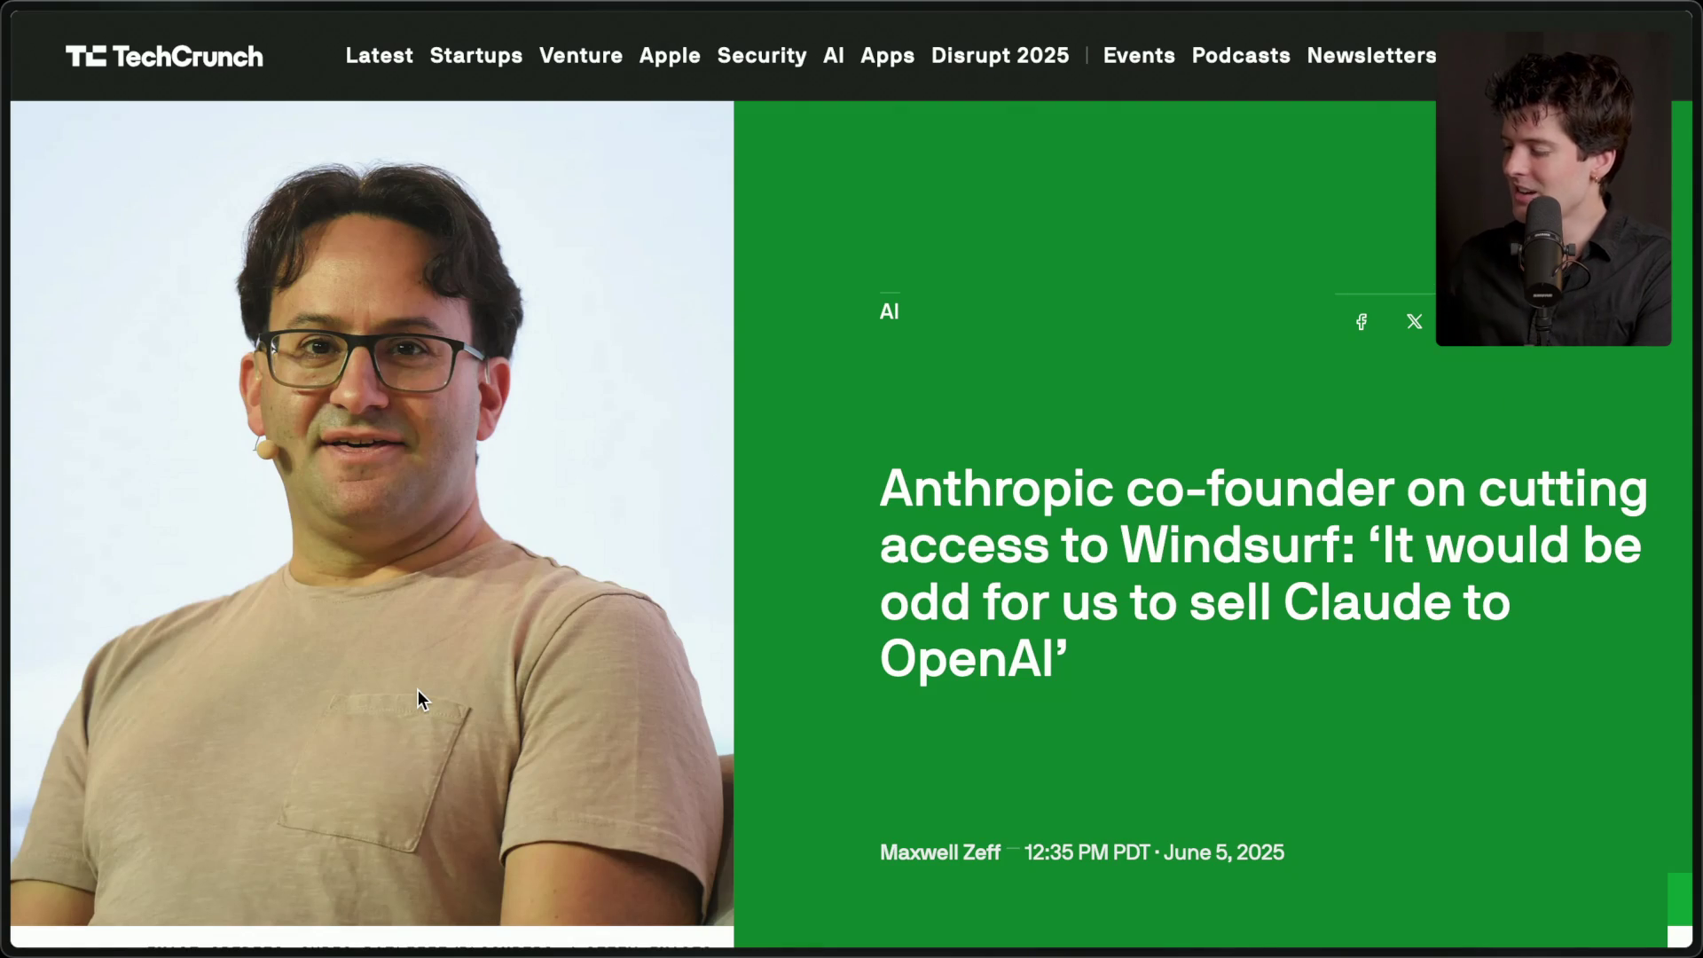
mouse_move(1695, 480)
left_click(1420, 472)
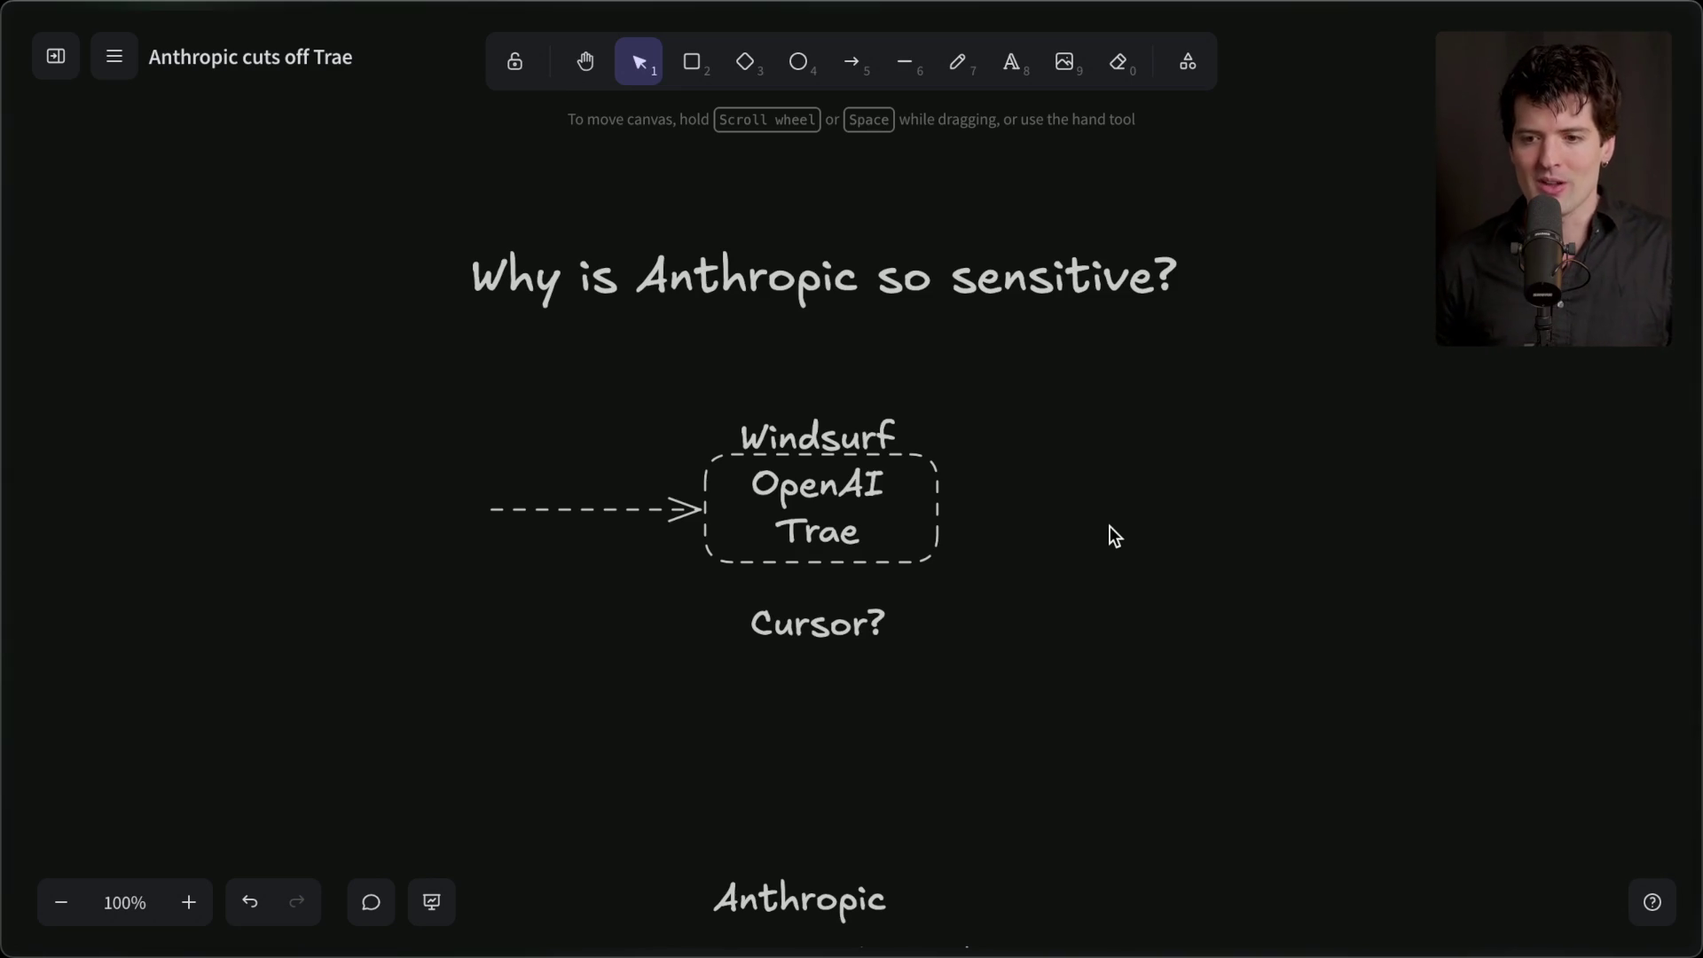
scroll(1110, 526, "down", 4)
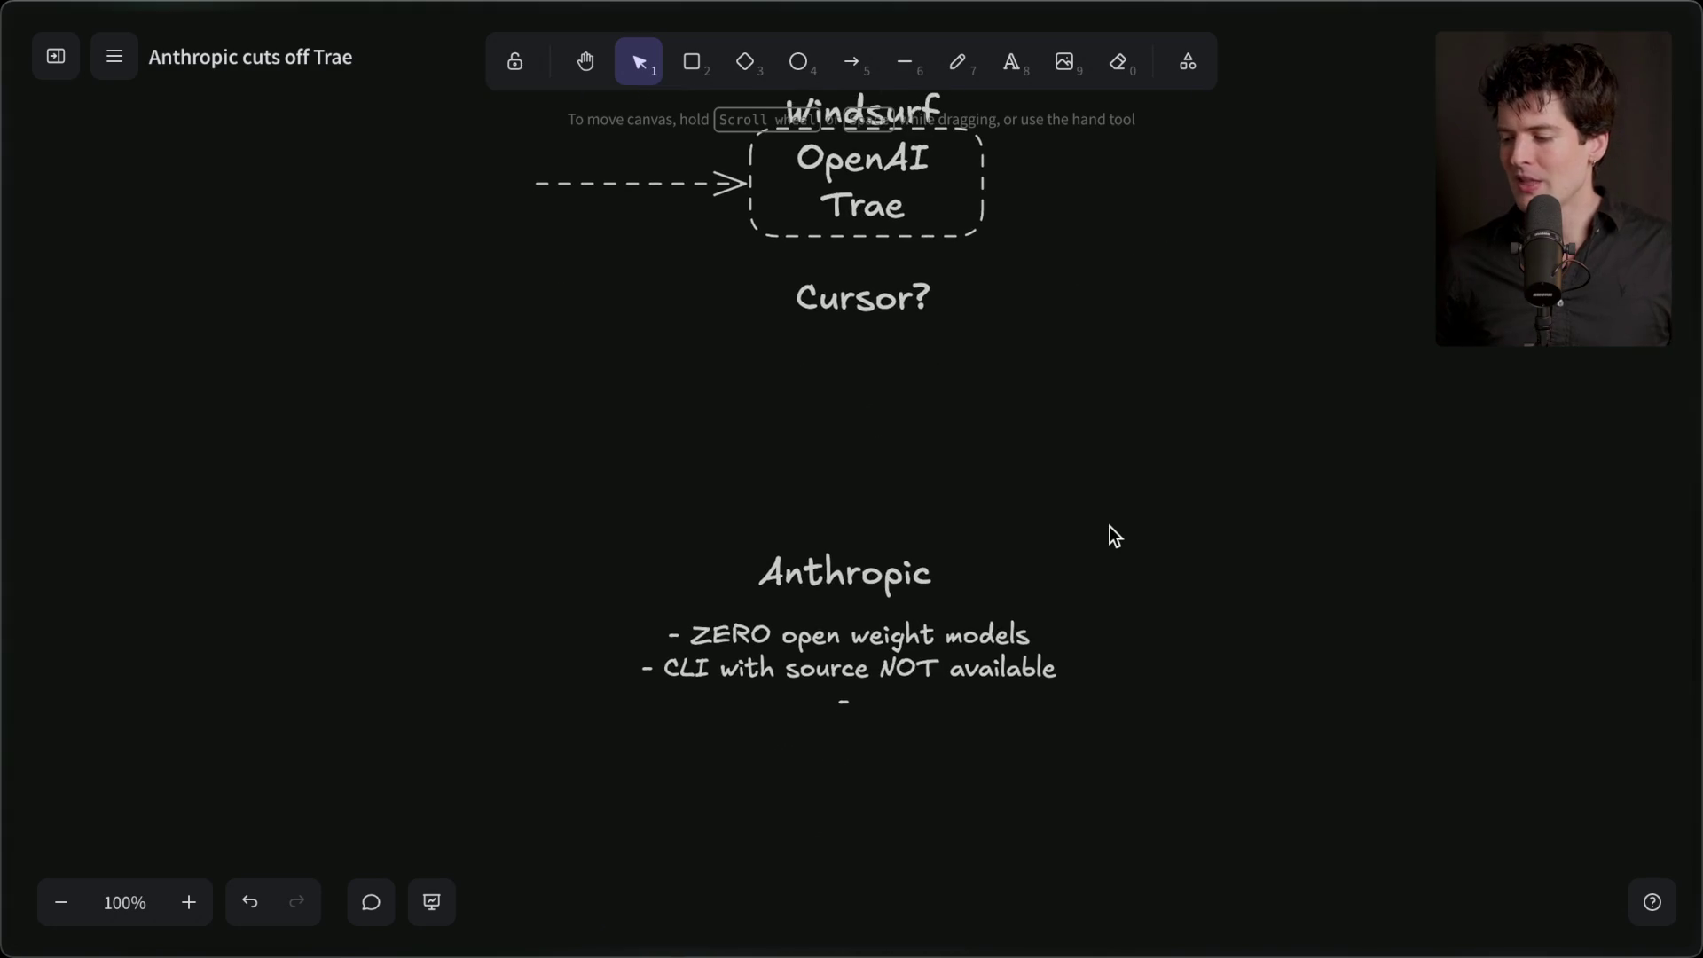
scroll(1038, 385, "up", 4)
scroll(1038, 385, "down", 1)
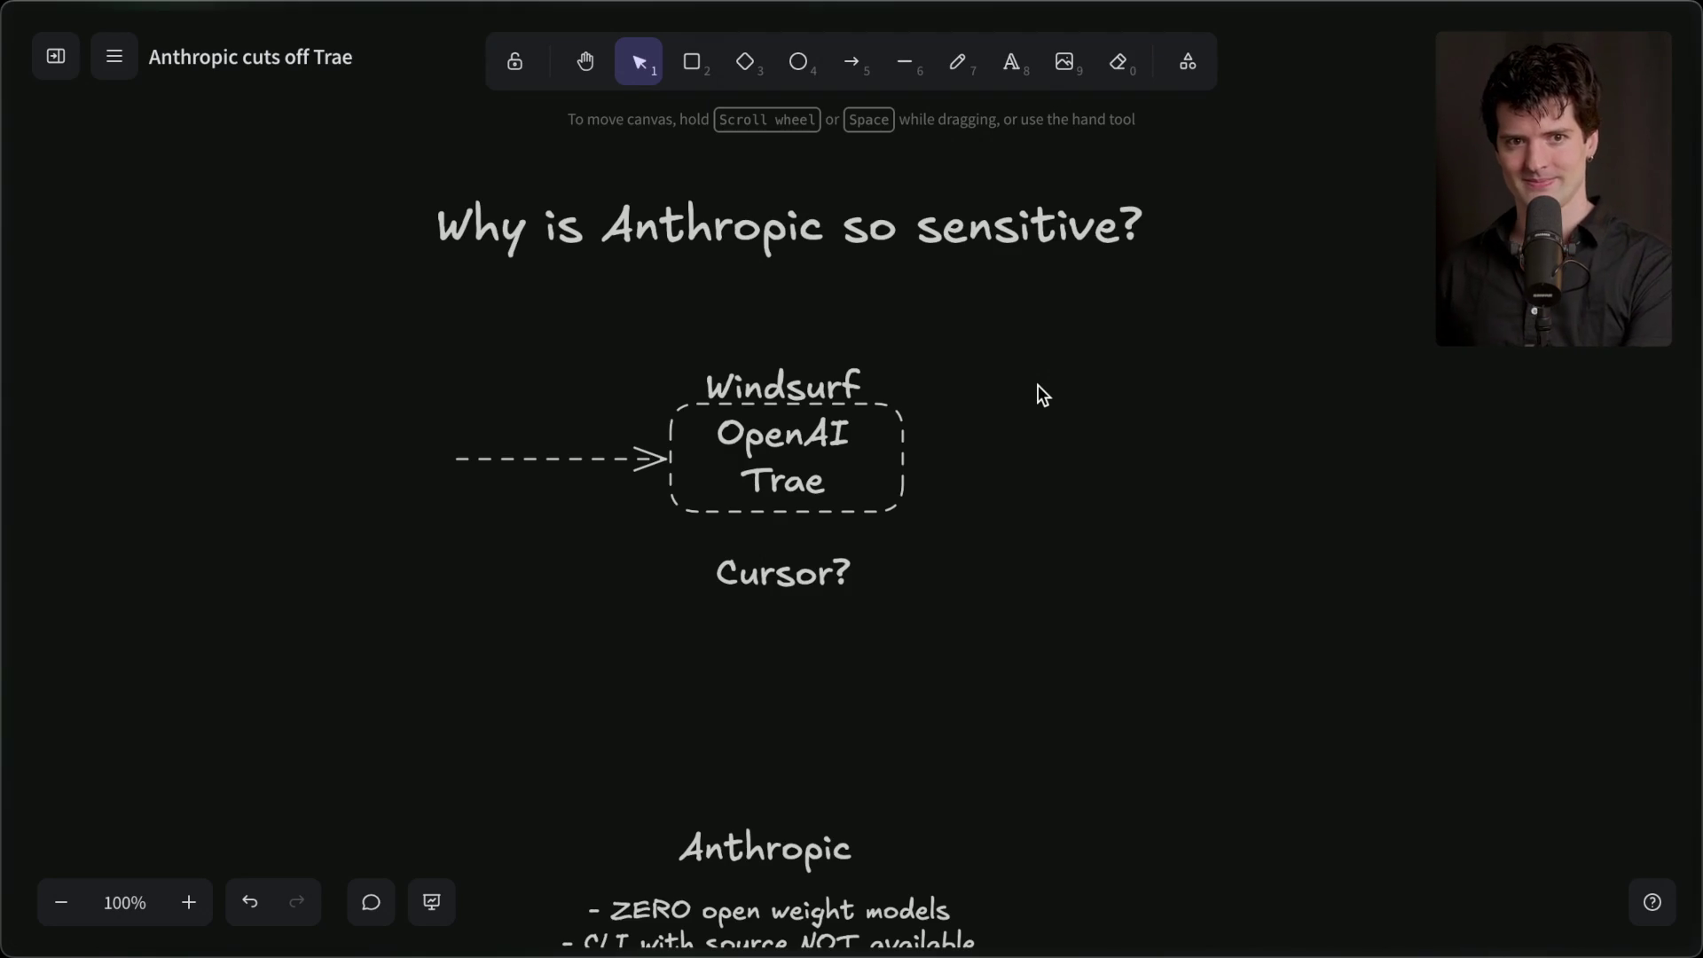
mouse_move(1692, 372)
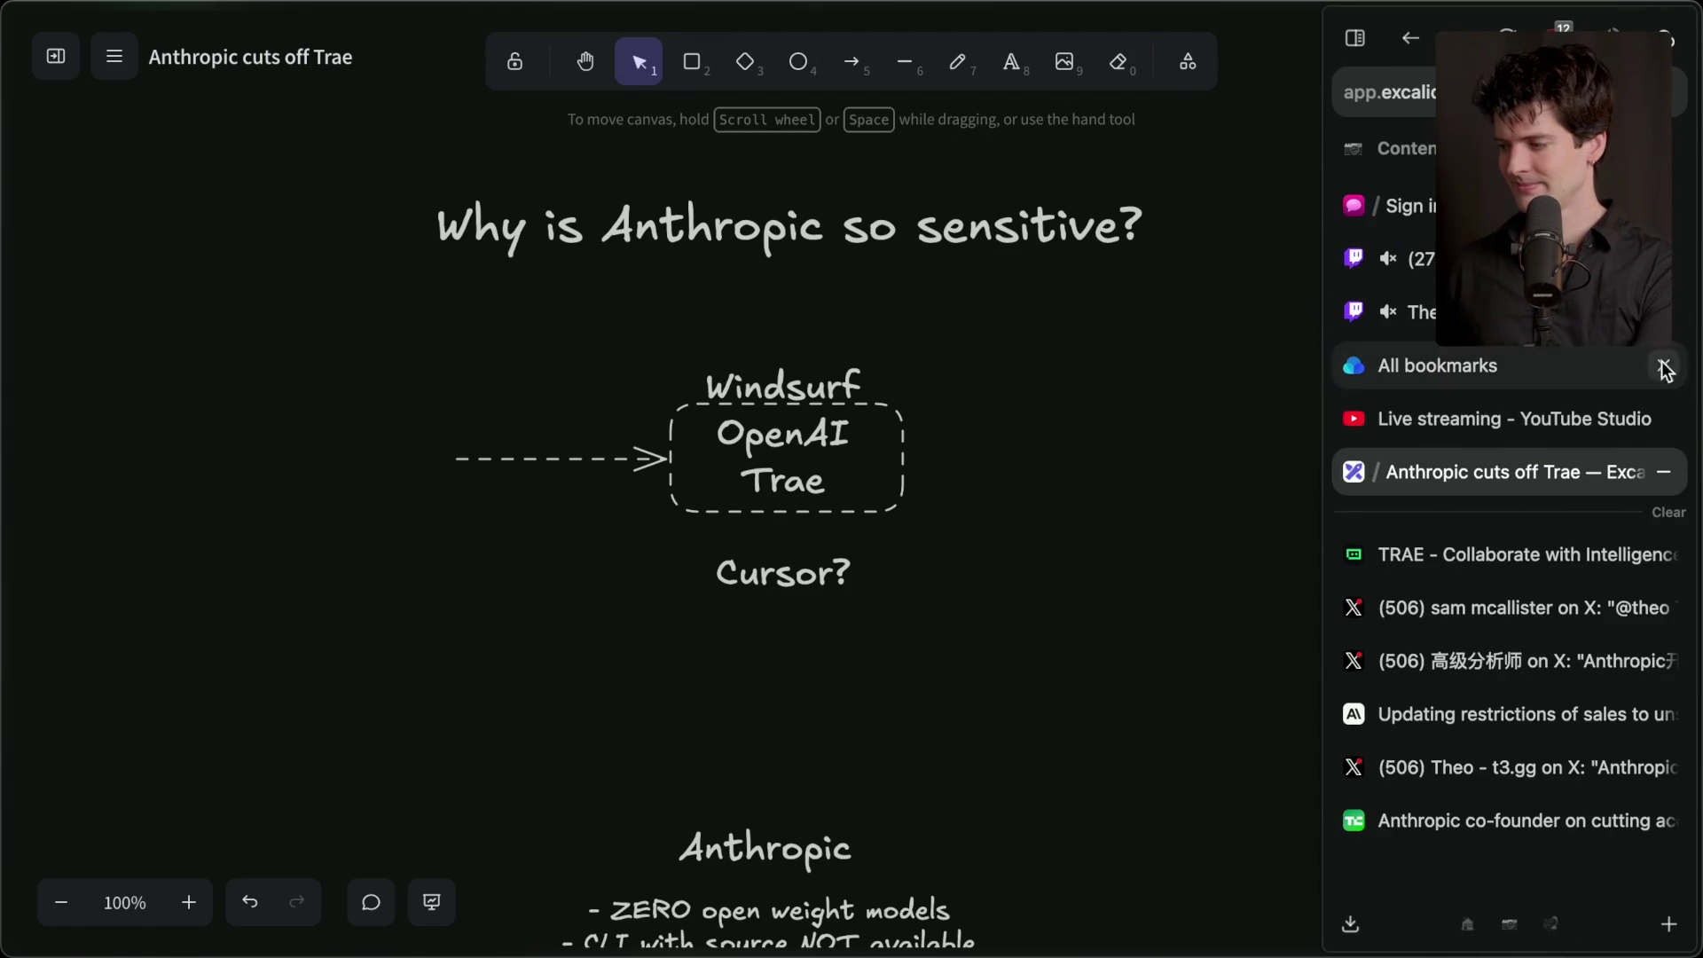
- Switch to the Twitch stream chat and highlight the message about Trae's late announcement
left_click(1659, 311)
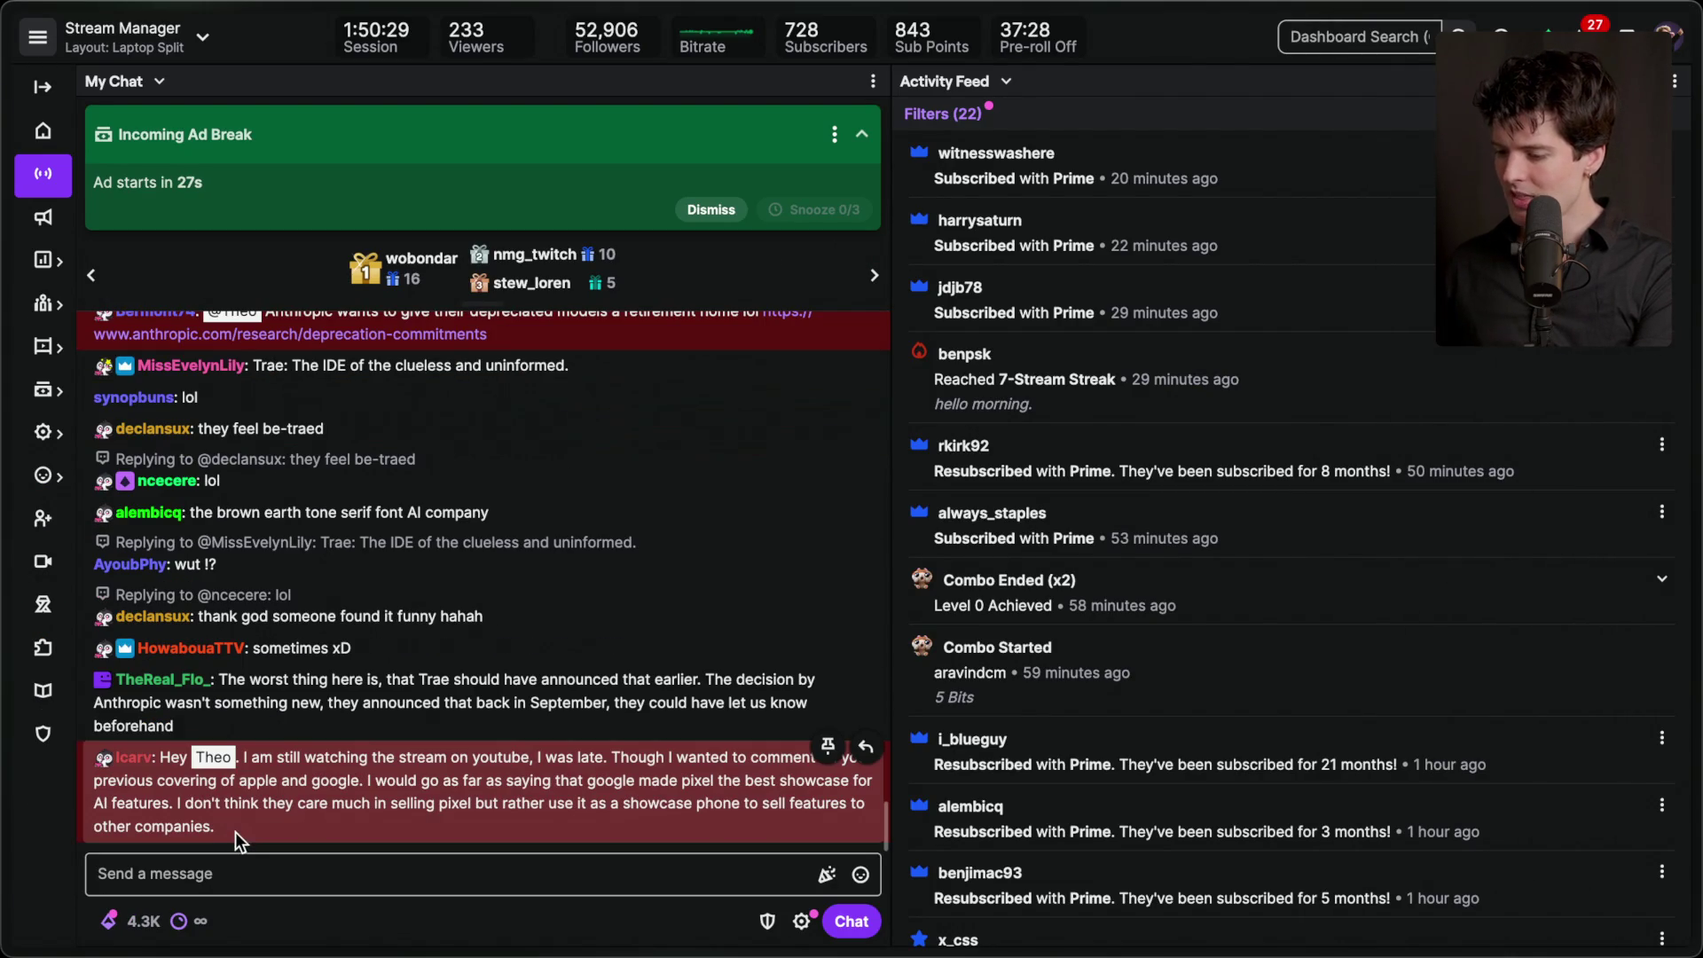
triple_click(230, 716)
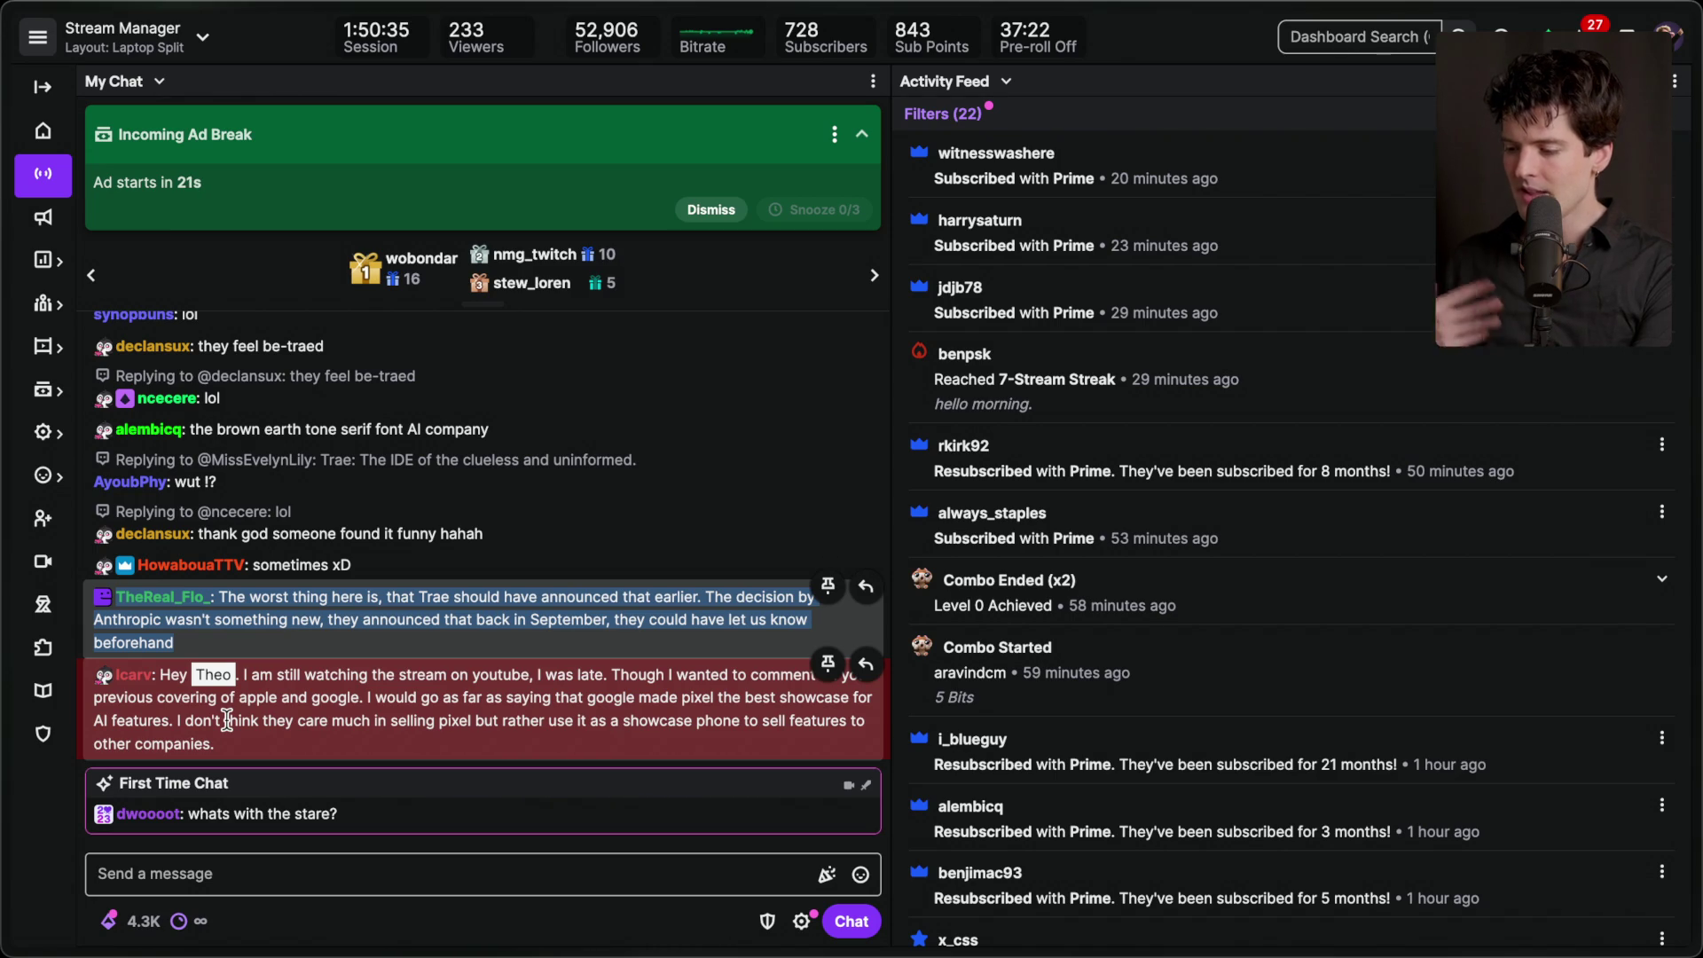
left_click(493, 621)
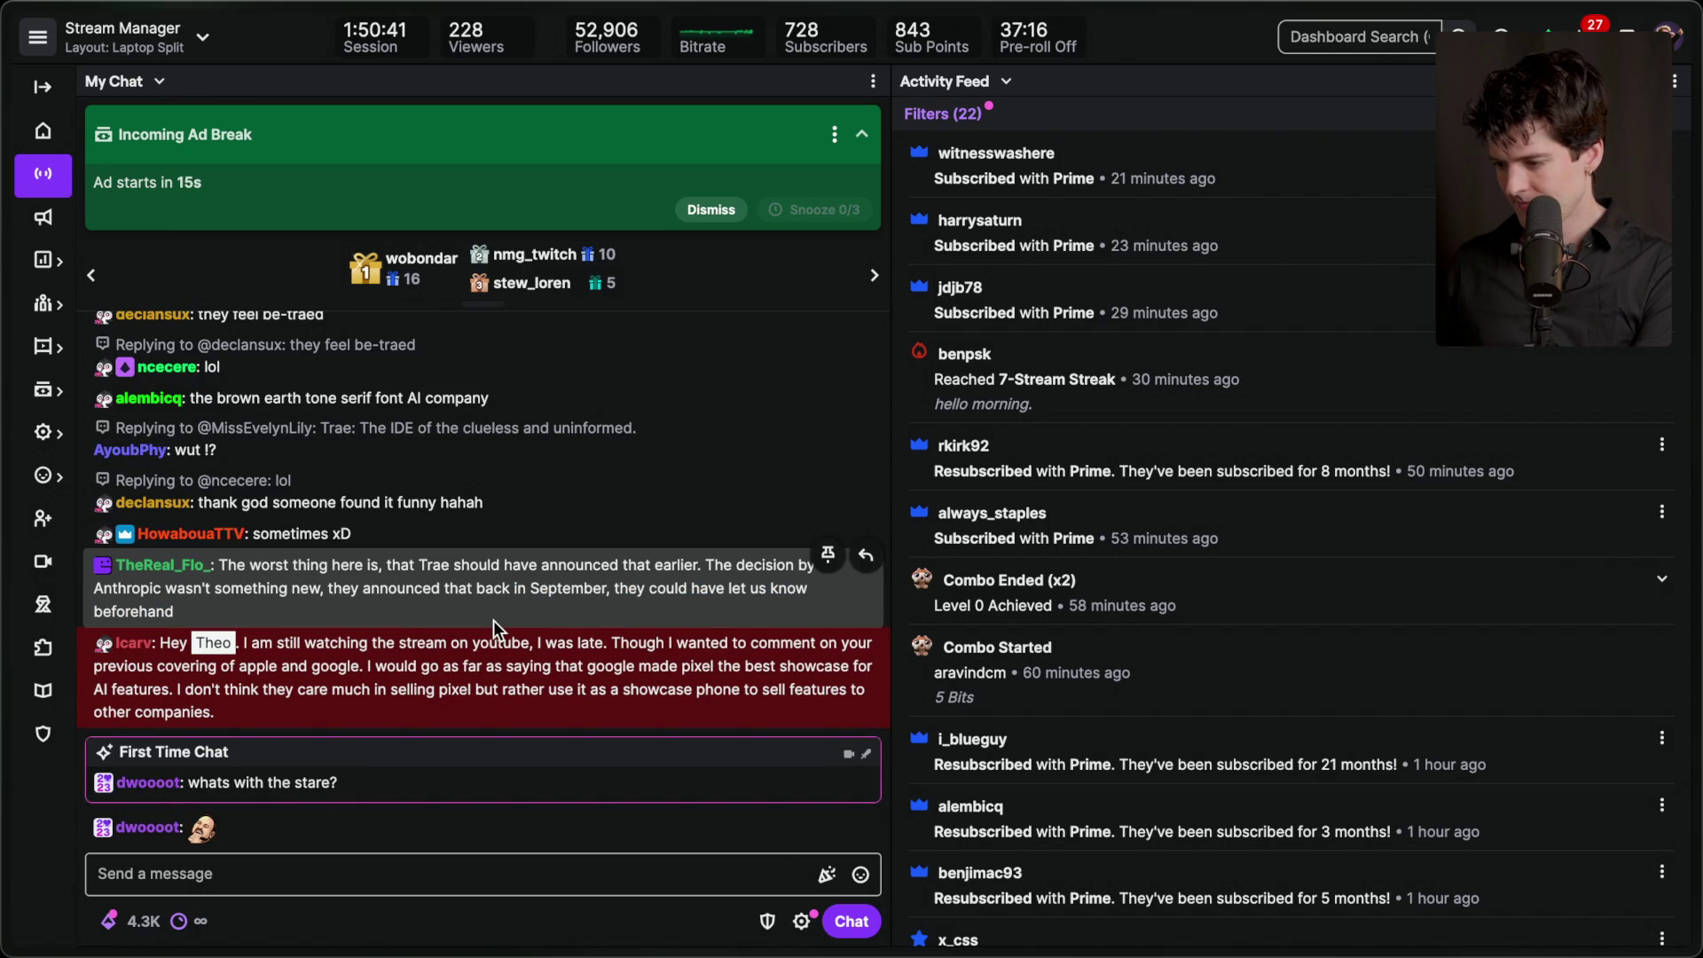
- Add a stream marker via the chat command '/marker End of Anthropic trae stuff'
left_click(255, 879)
type("/marker End of")
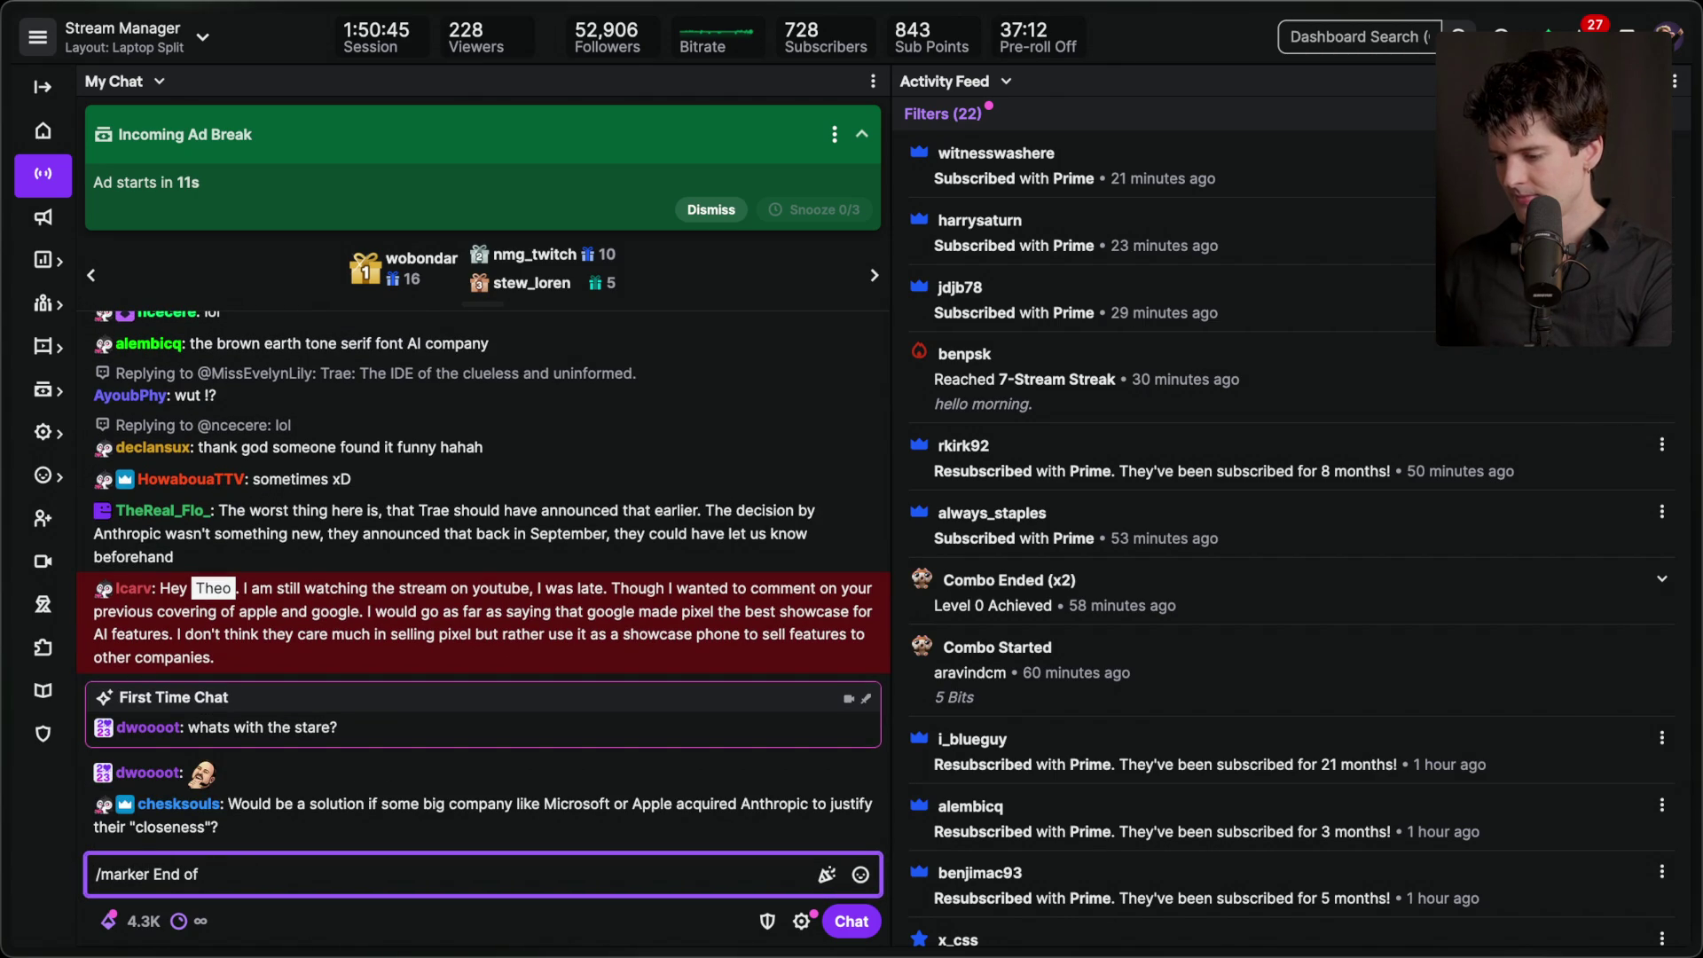
type(" Anthropic trae ")
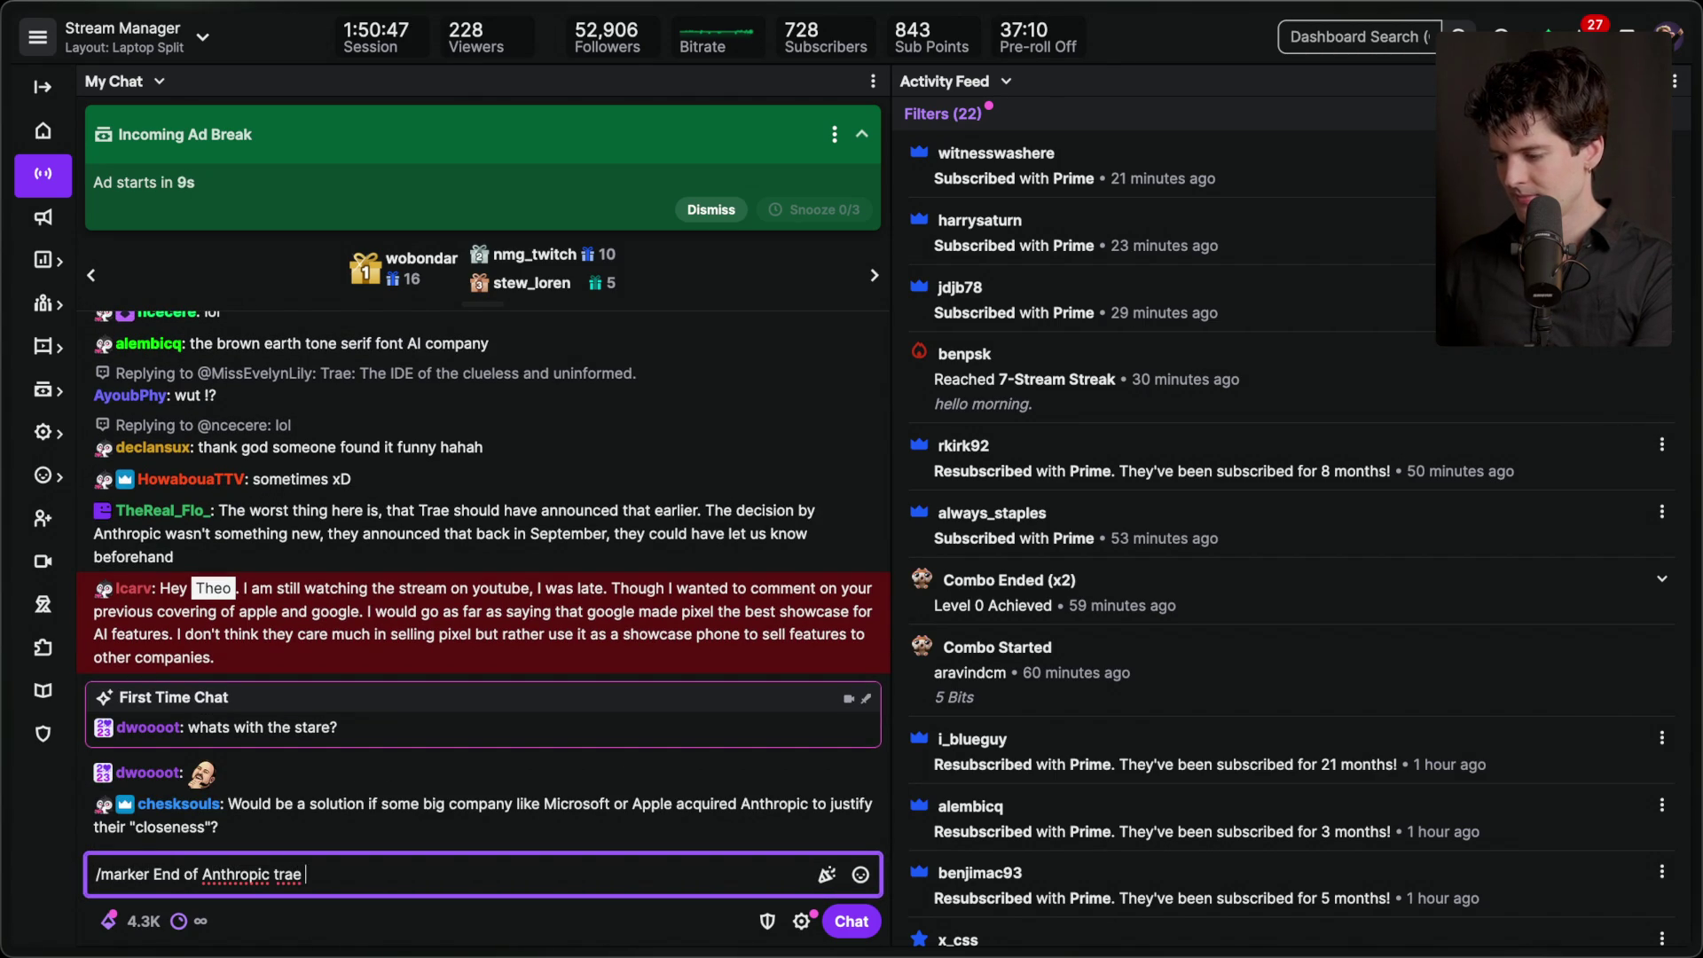
type("stuff")
key("Return")
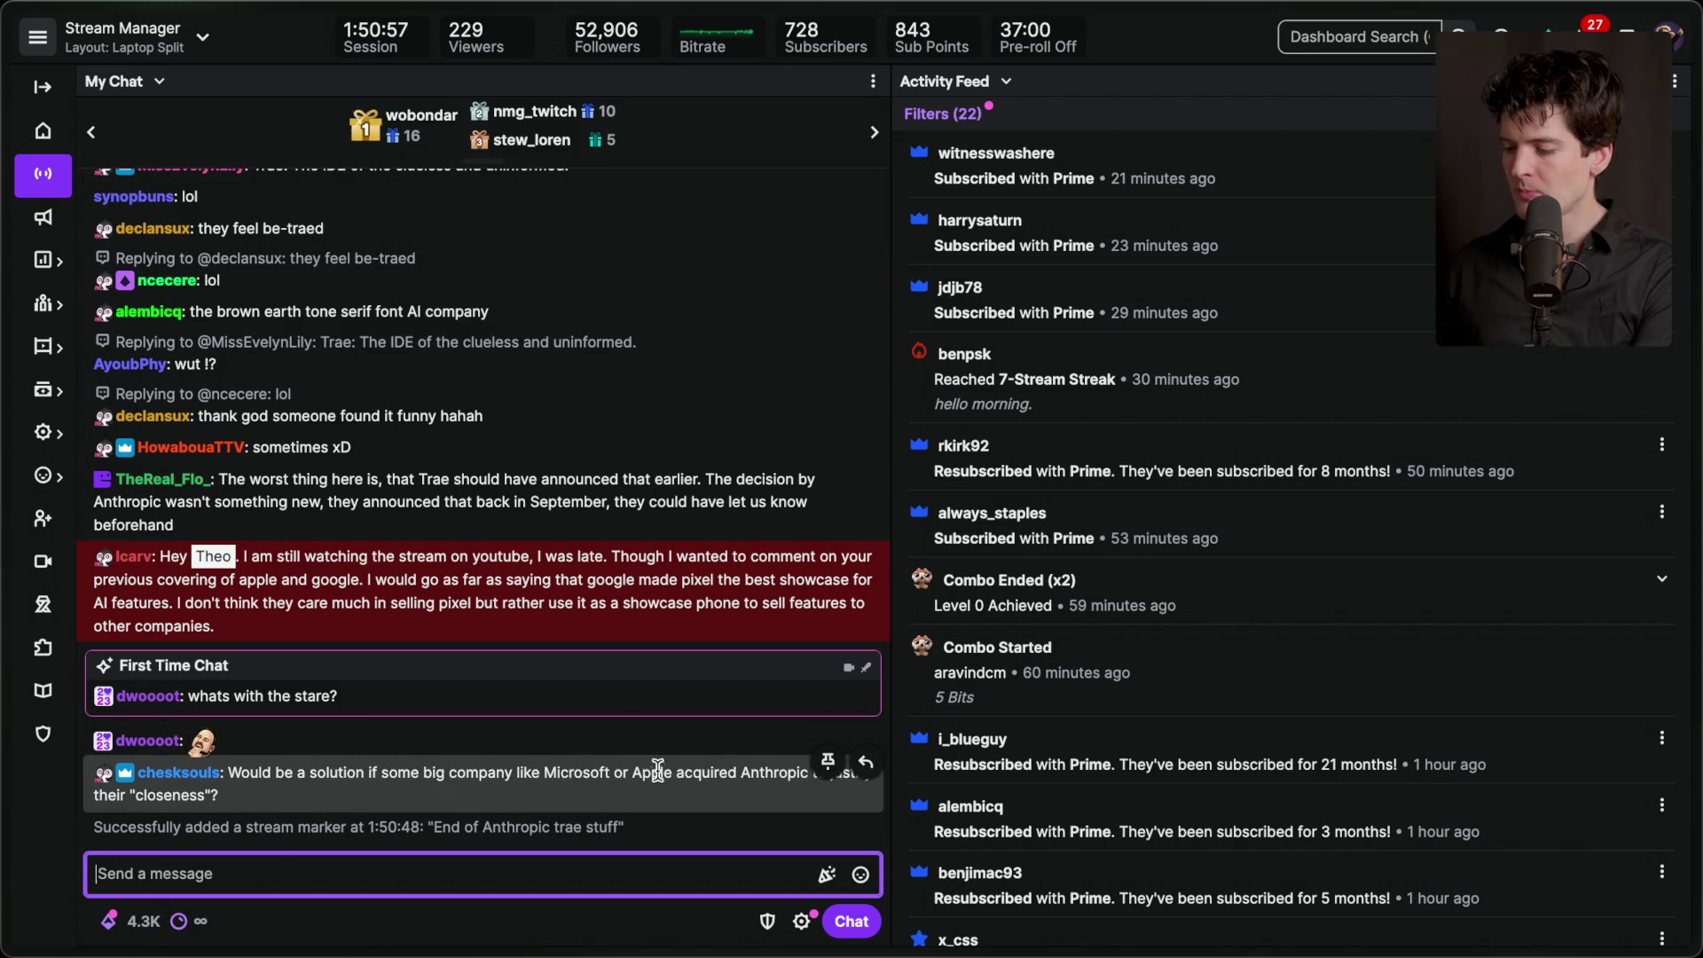
left_click(500, 733)
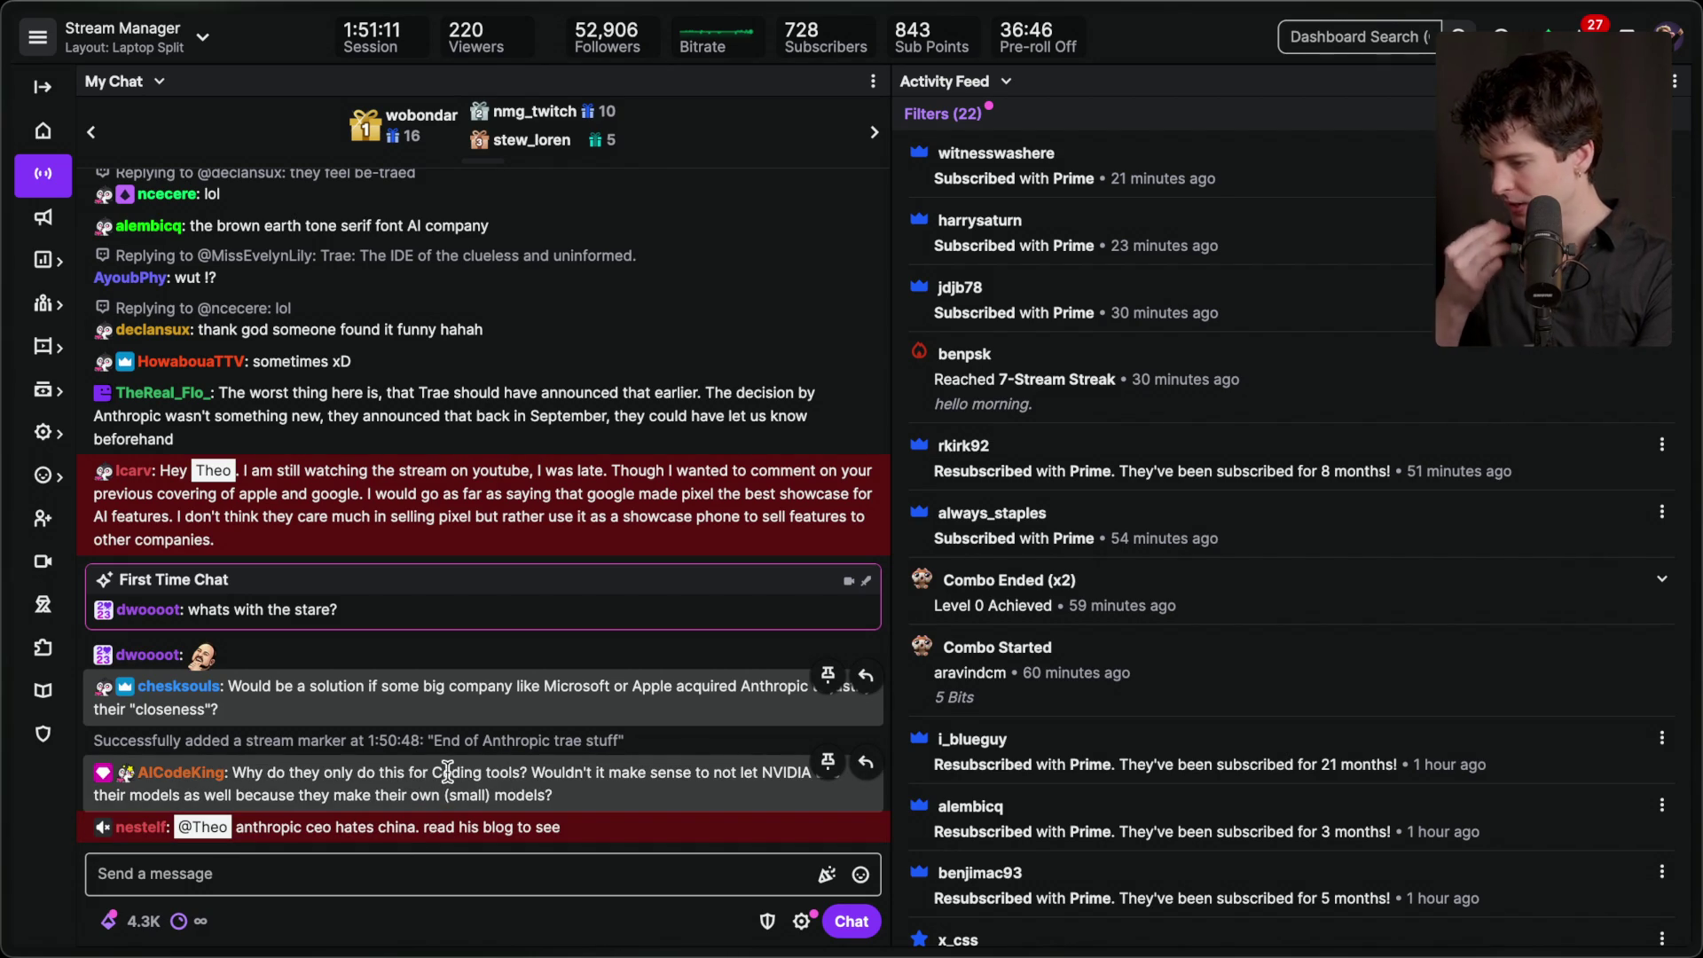
triple_click(562, 781)
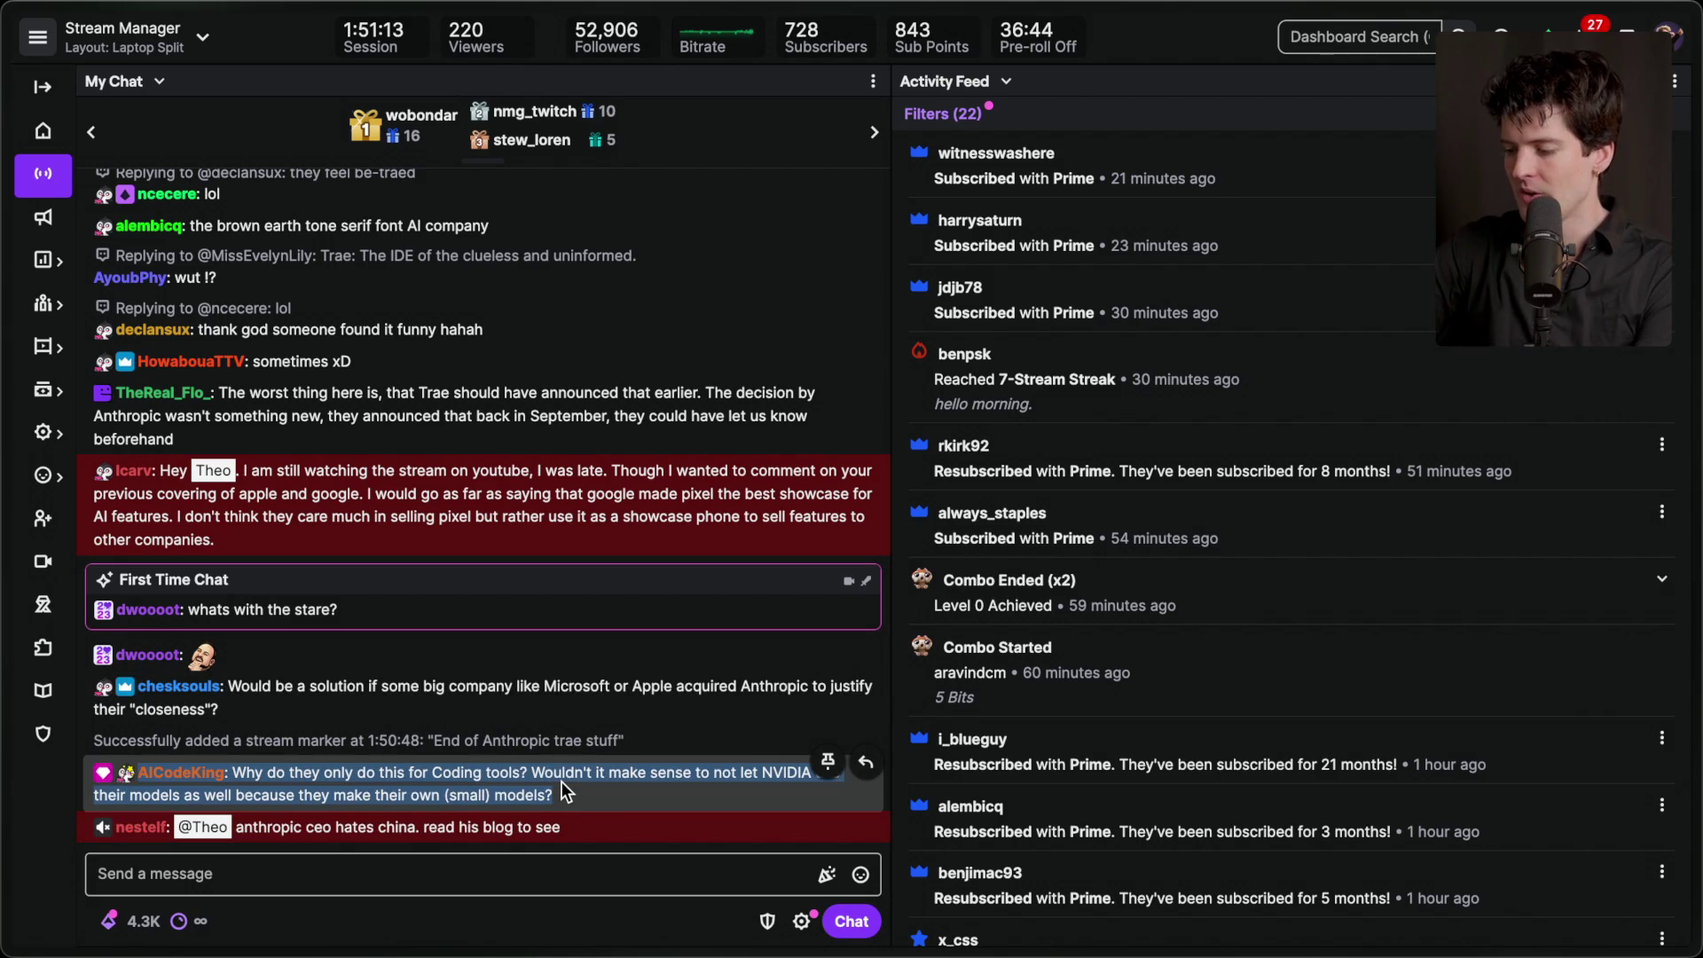
left_click(691, 921)
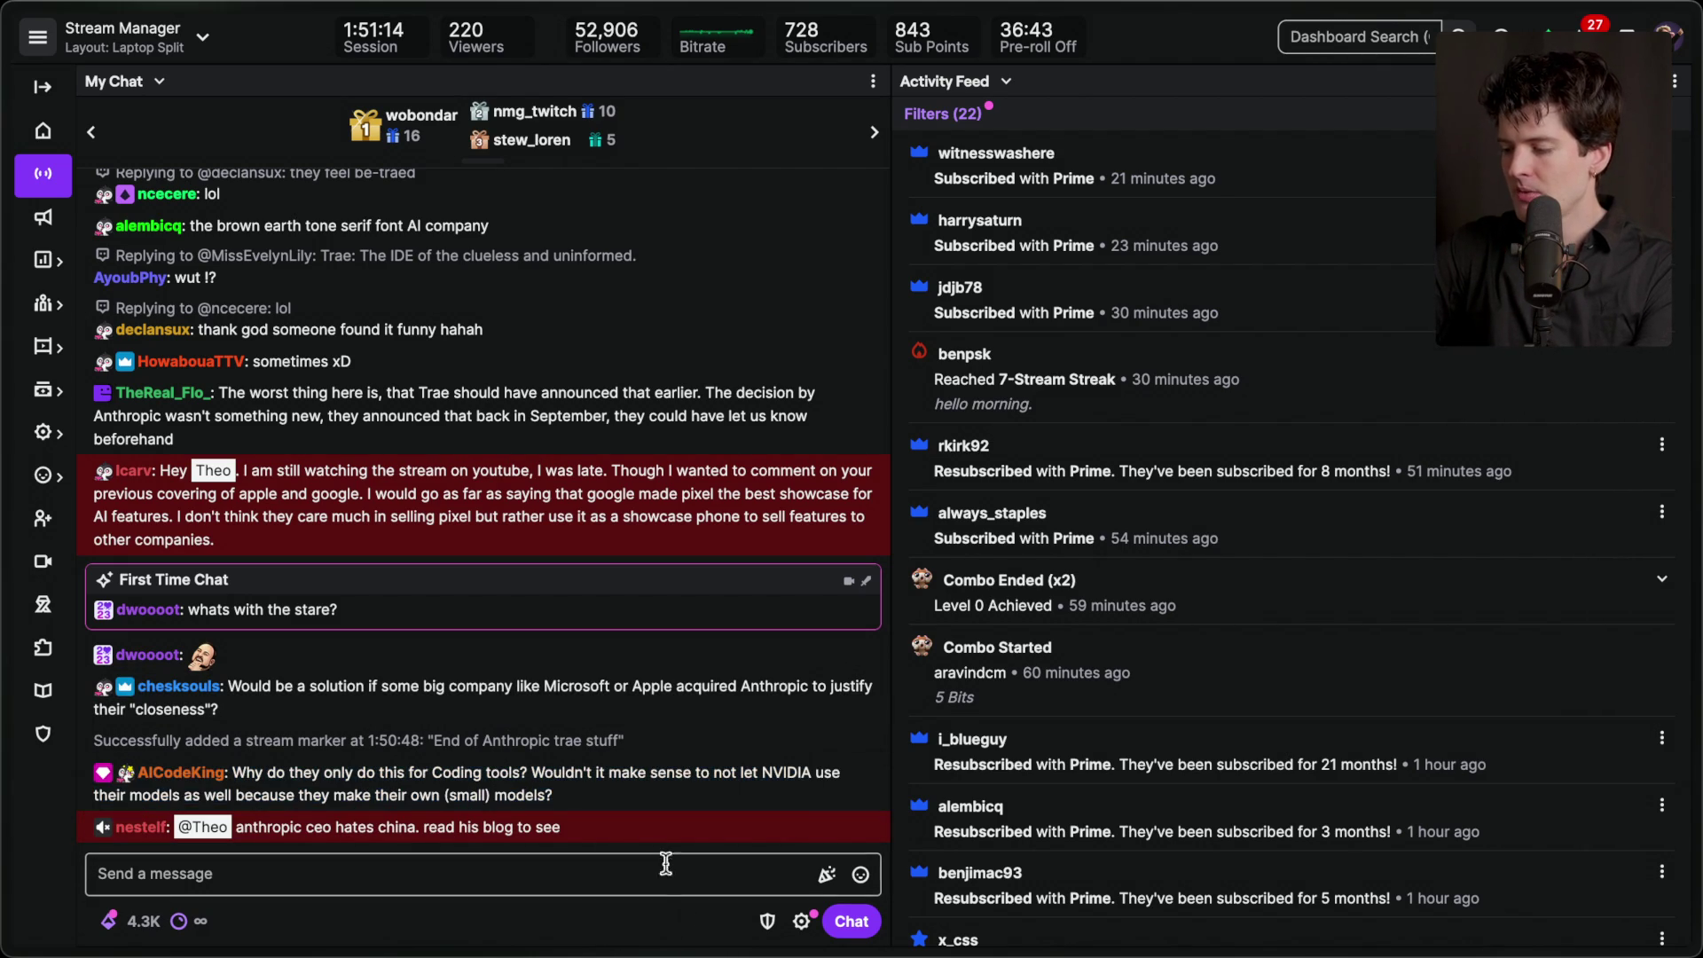
triple_click(611, 790)
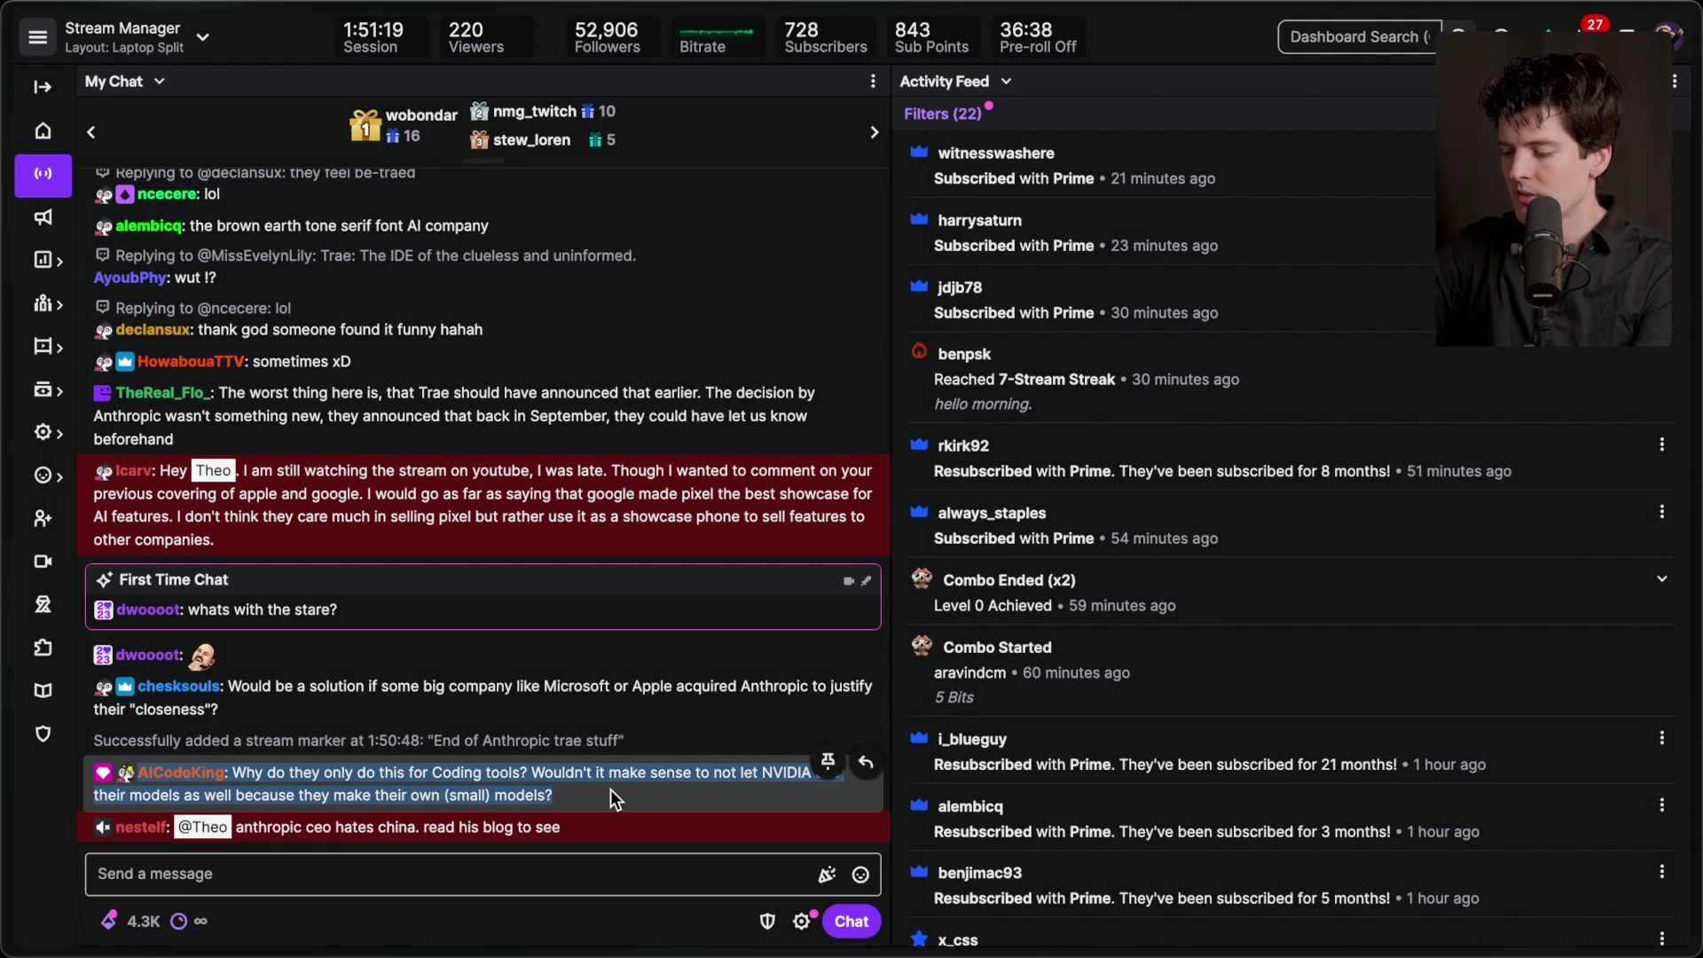
left_click(610, 789)
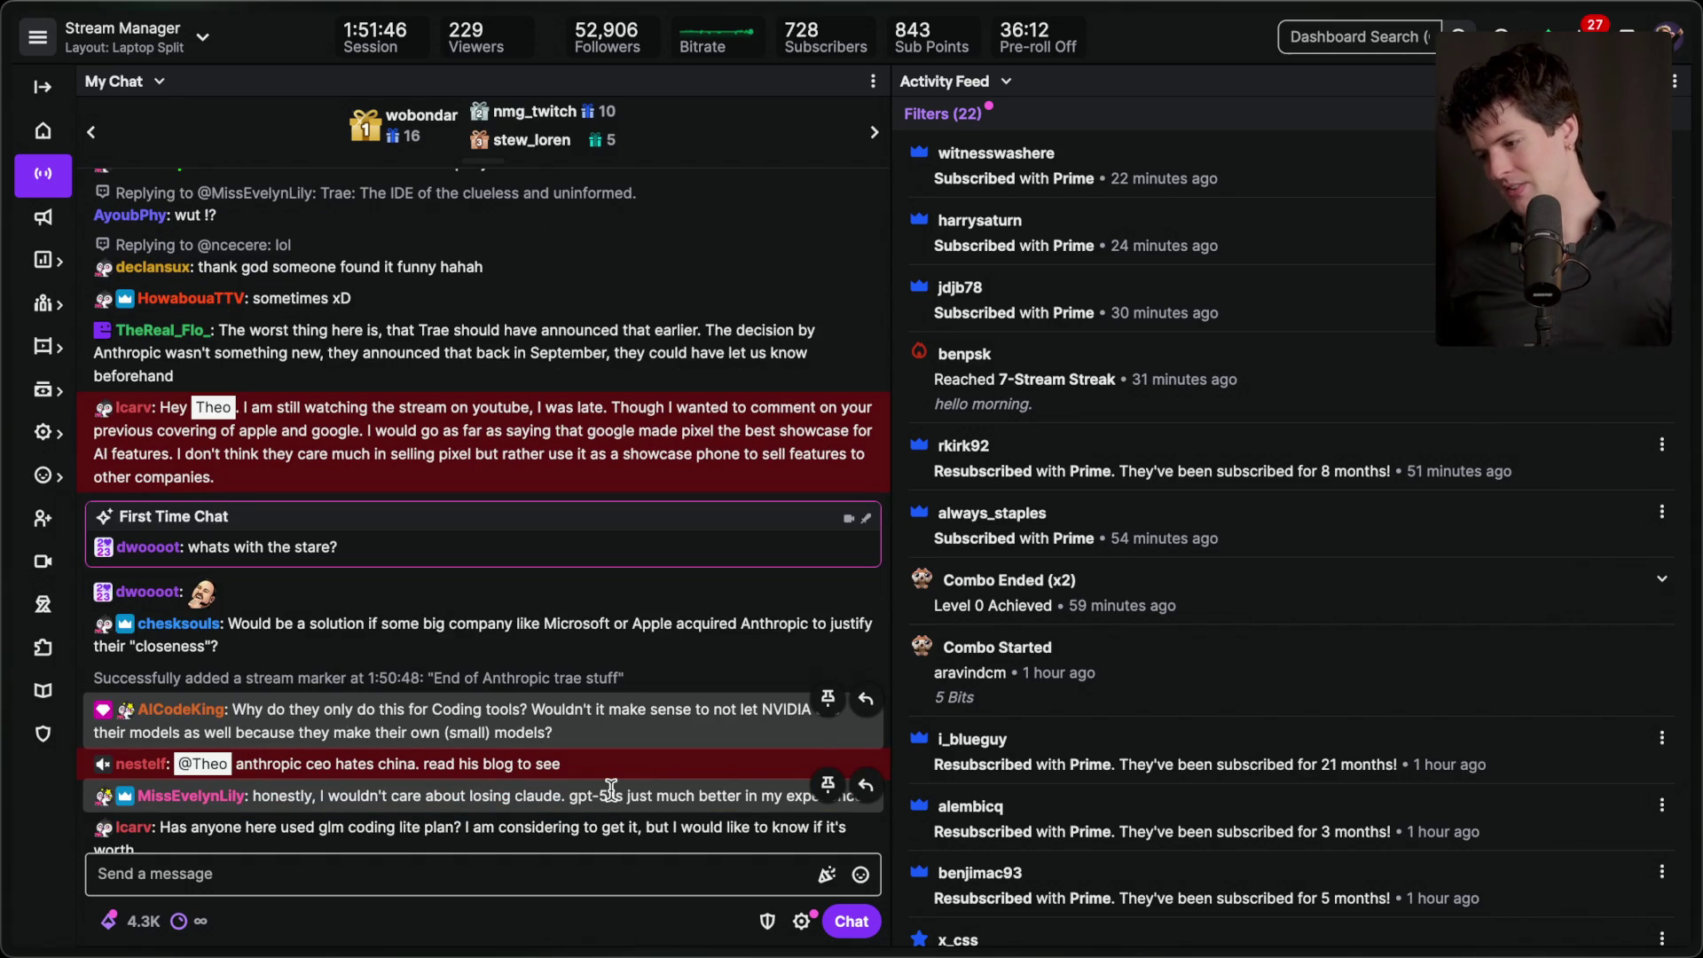
scroll(611, 790, "down", 1)
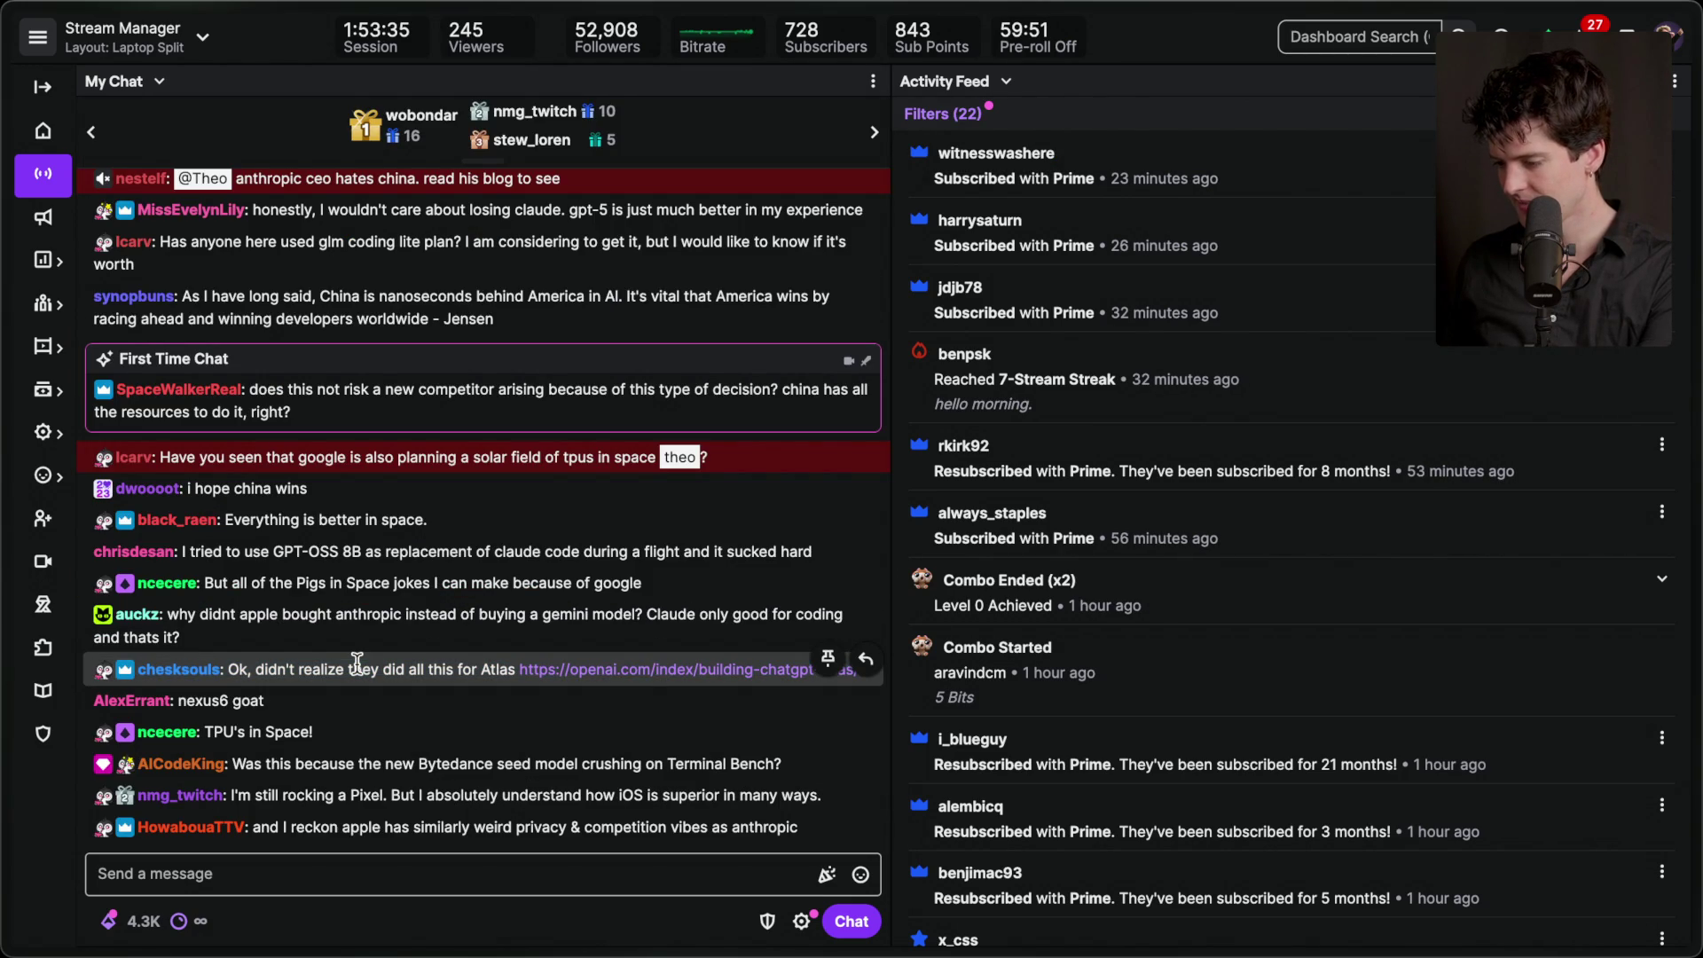
key("super+Tab")
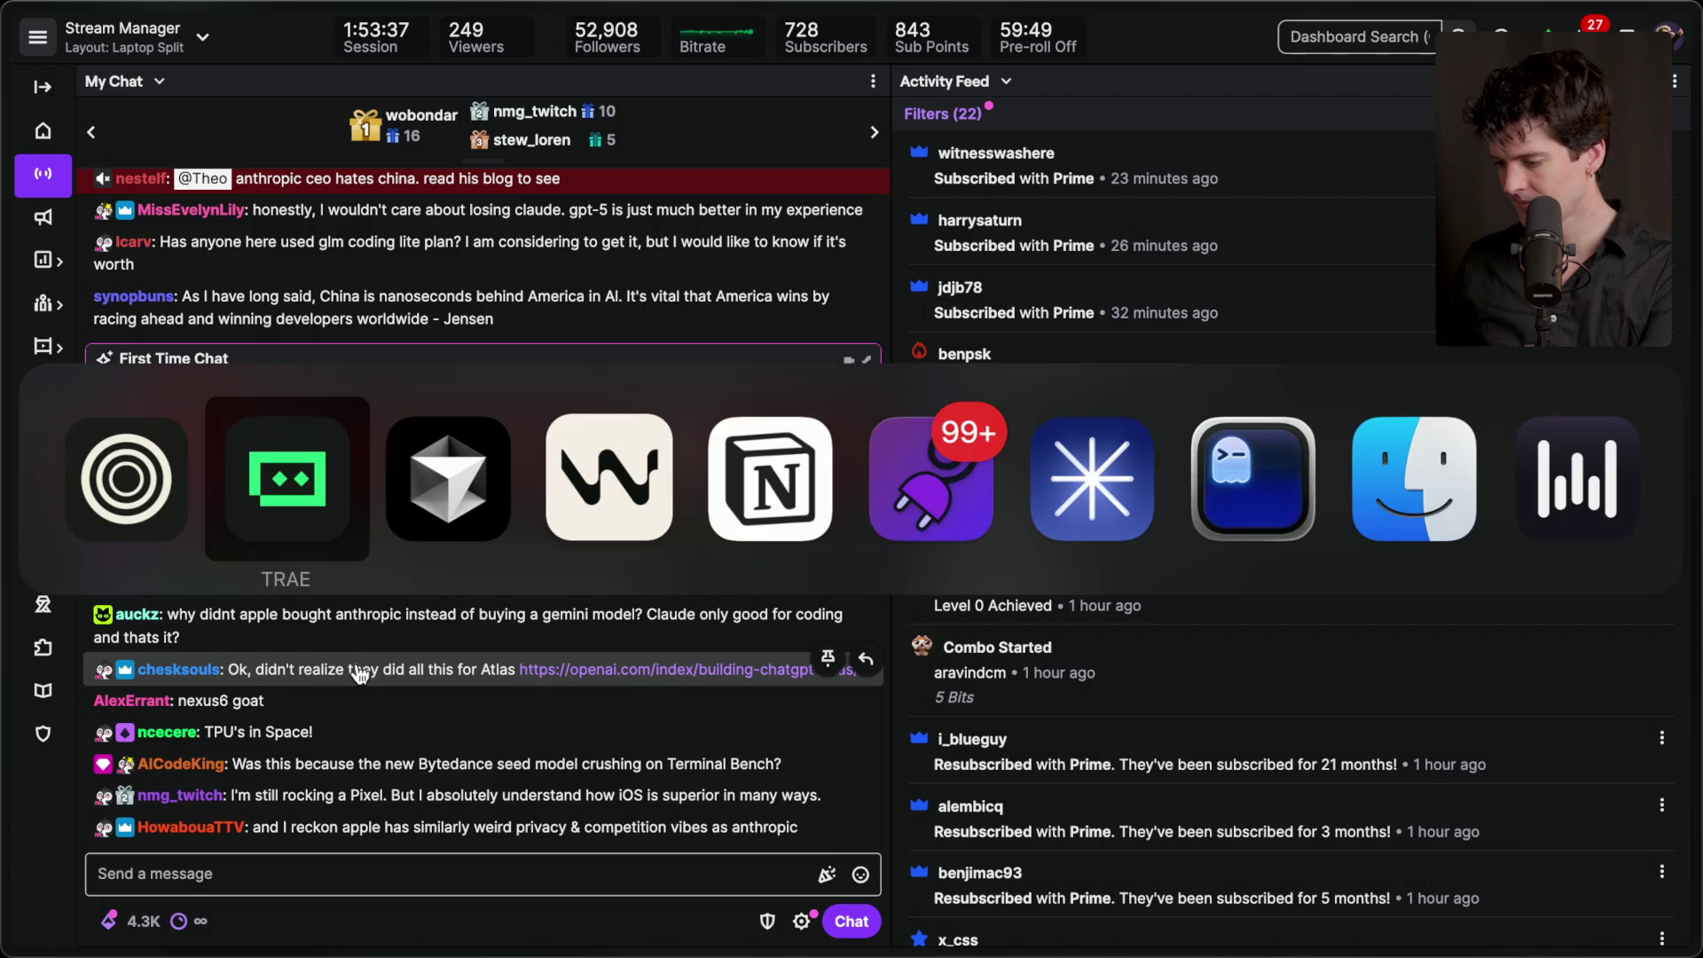
- Move the 'Anthropic cut off Claude access again' card into Notion's Recorded column, then return to Twitch
key("super+Tab")
key("super+Tab")
key("super+Tab")
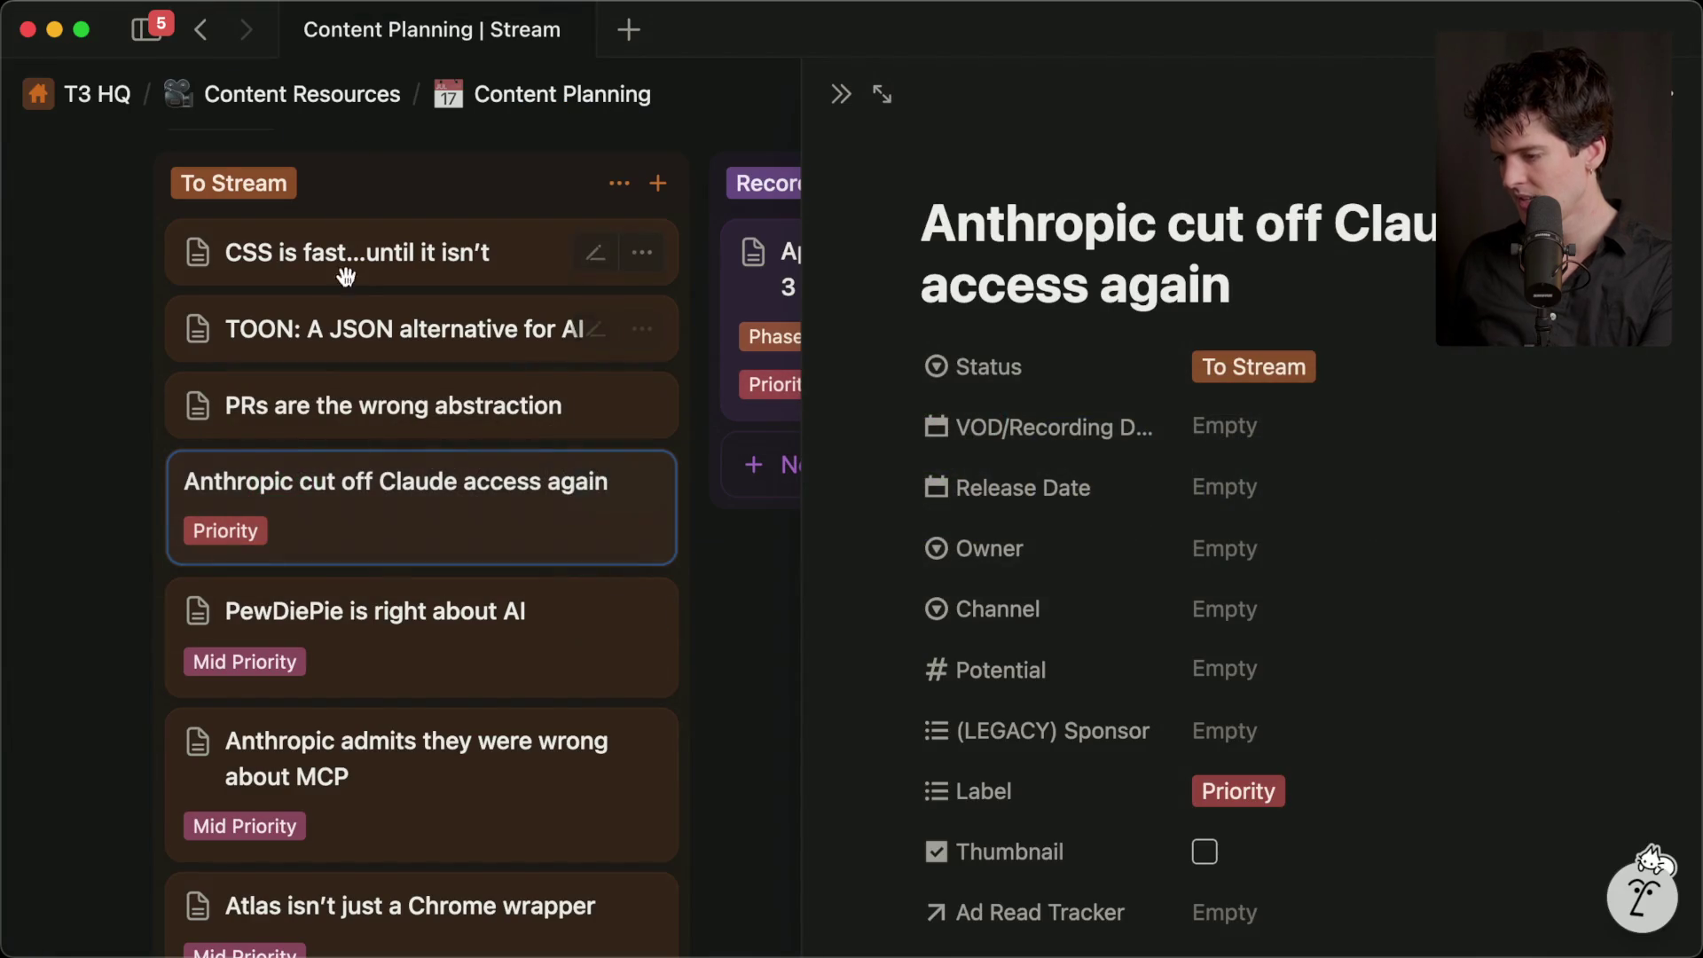
left_click_drag(394, 488, 919, 457)
key("super+Tab")
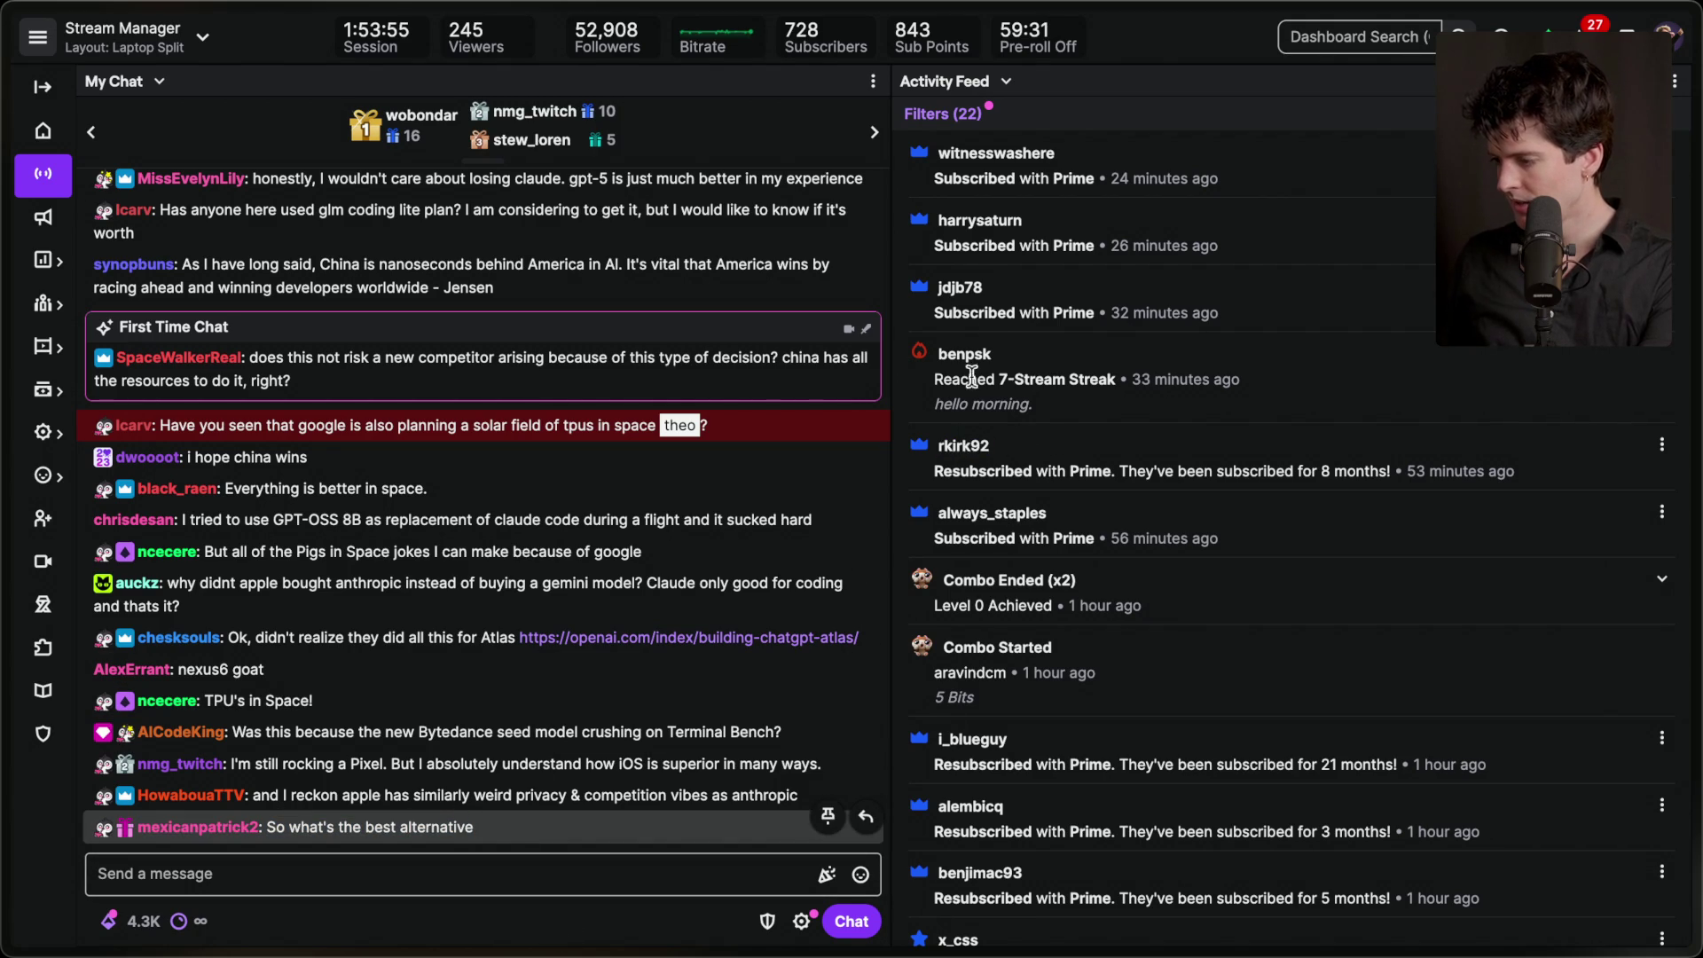
left_click_drag(1025, 302, 1210, 321)
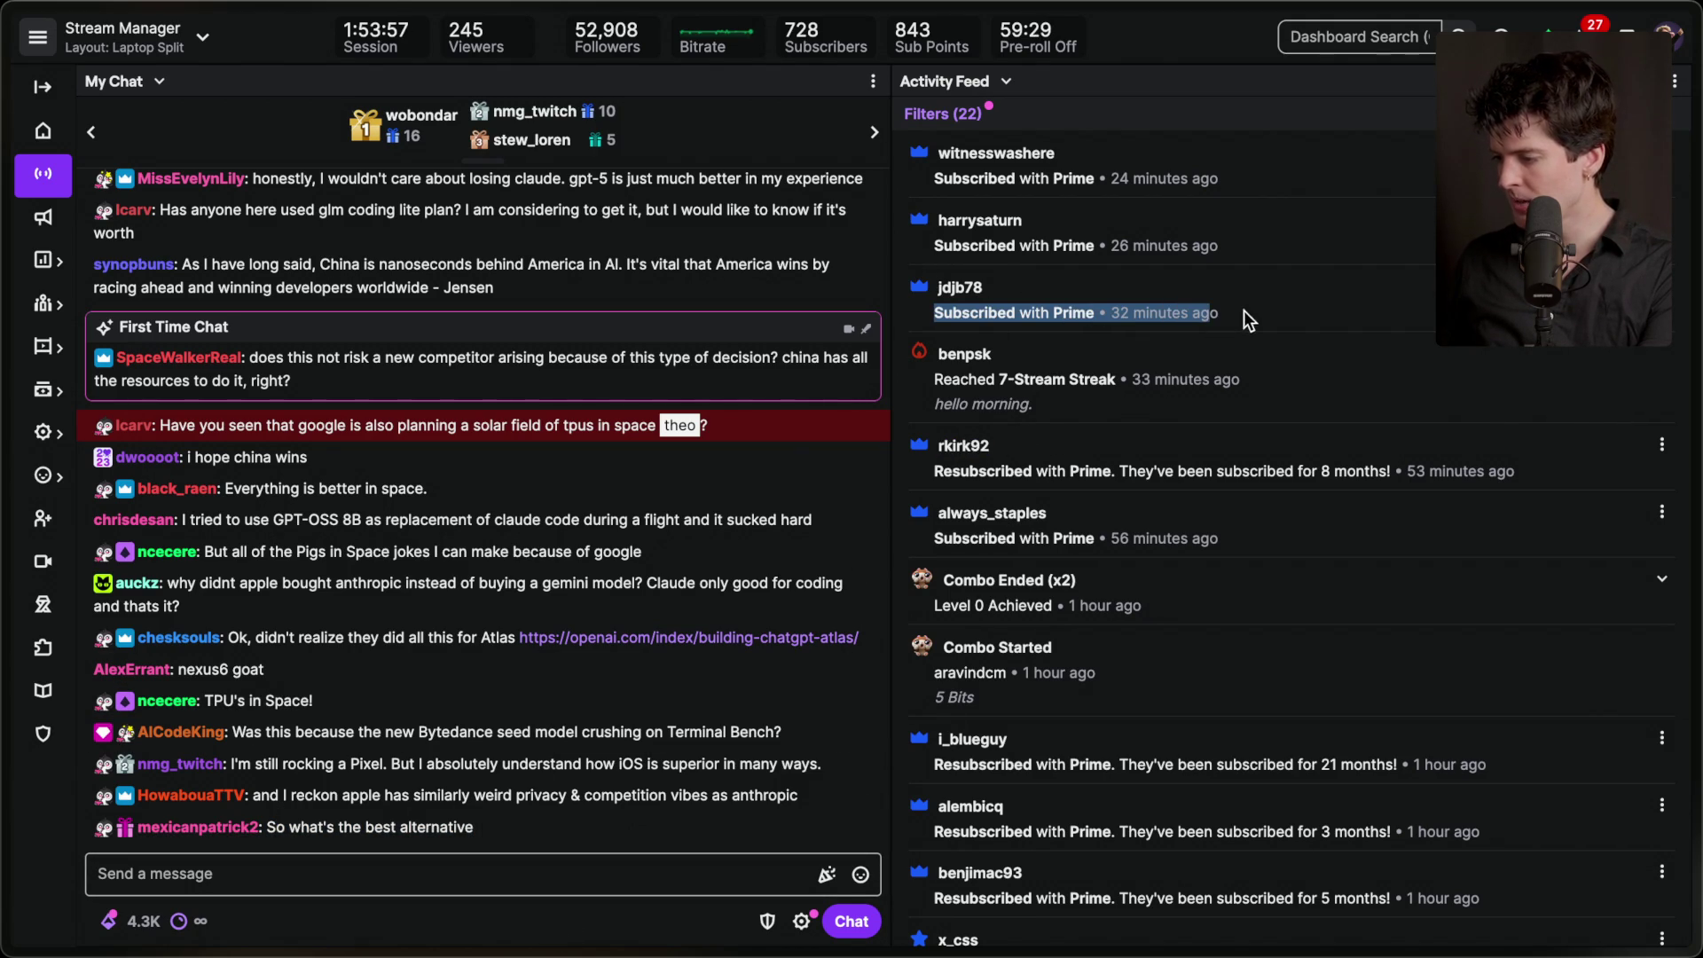
left_click(1264, 322)
left_click_drag(932, 246, 1278, 257)
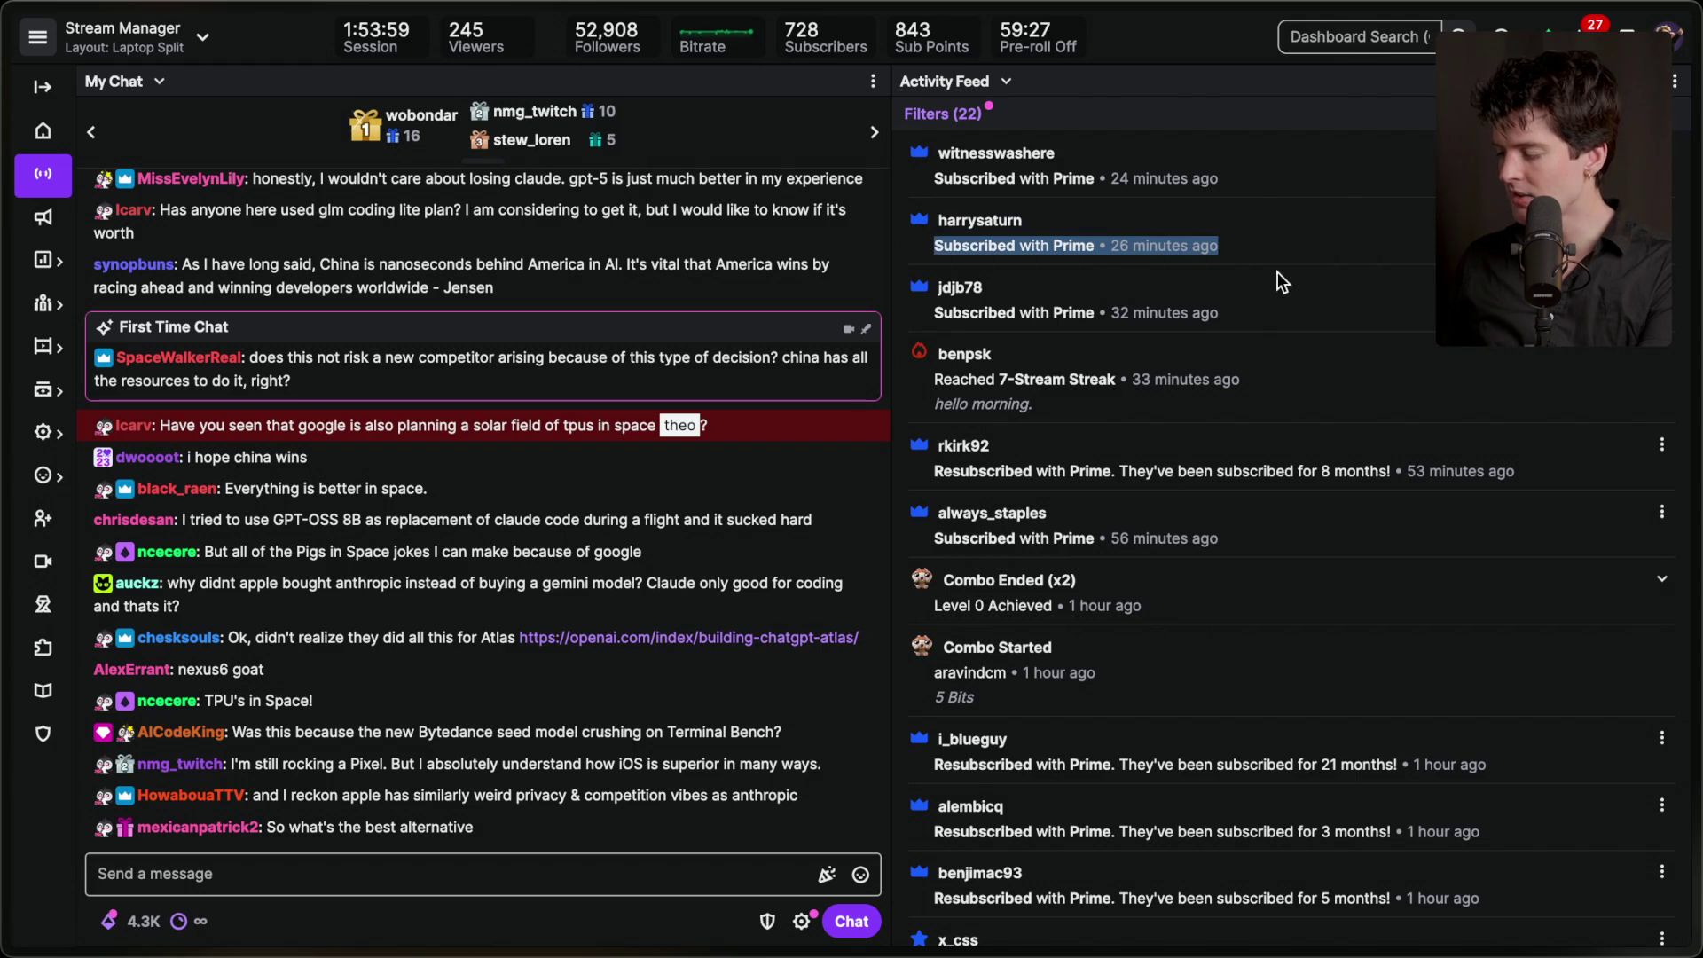
left_click(1155, 193)
left_click_drag(1155, 194, 912, 151)
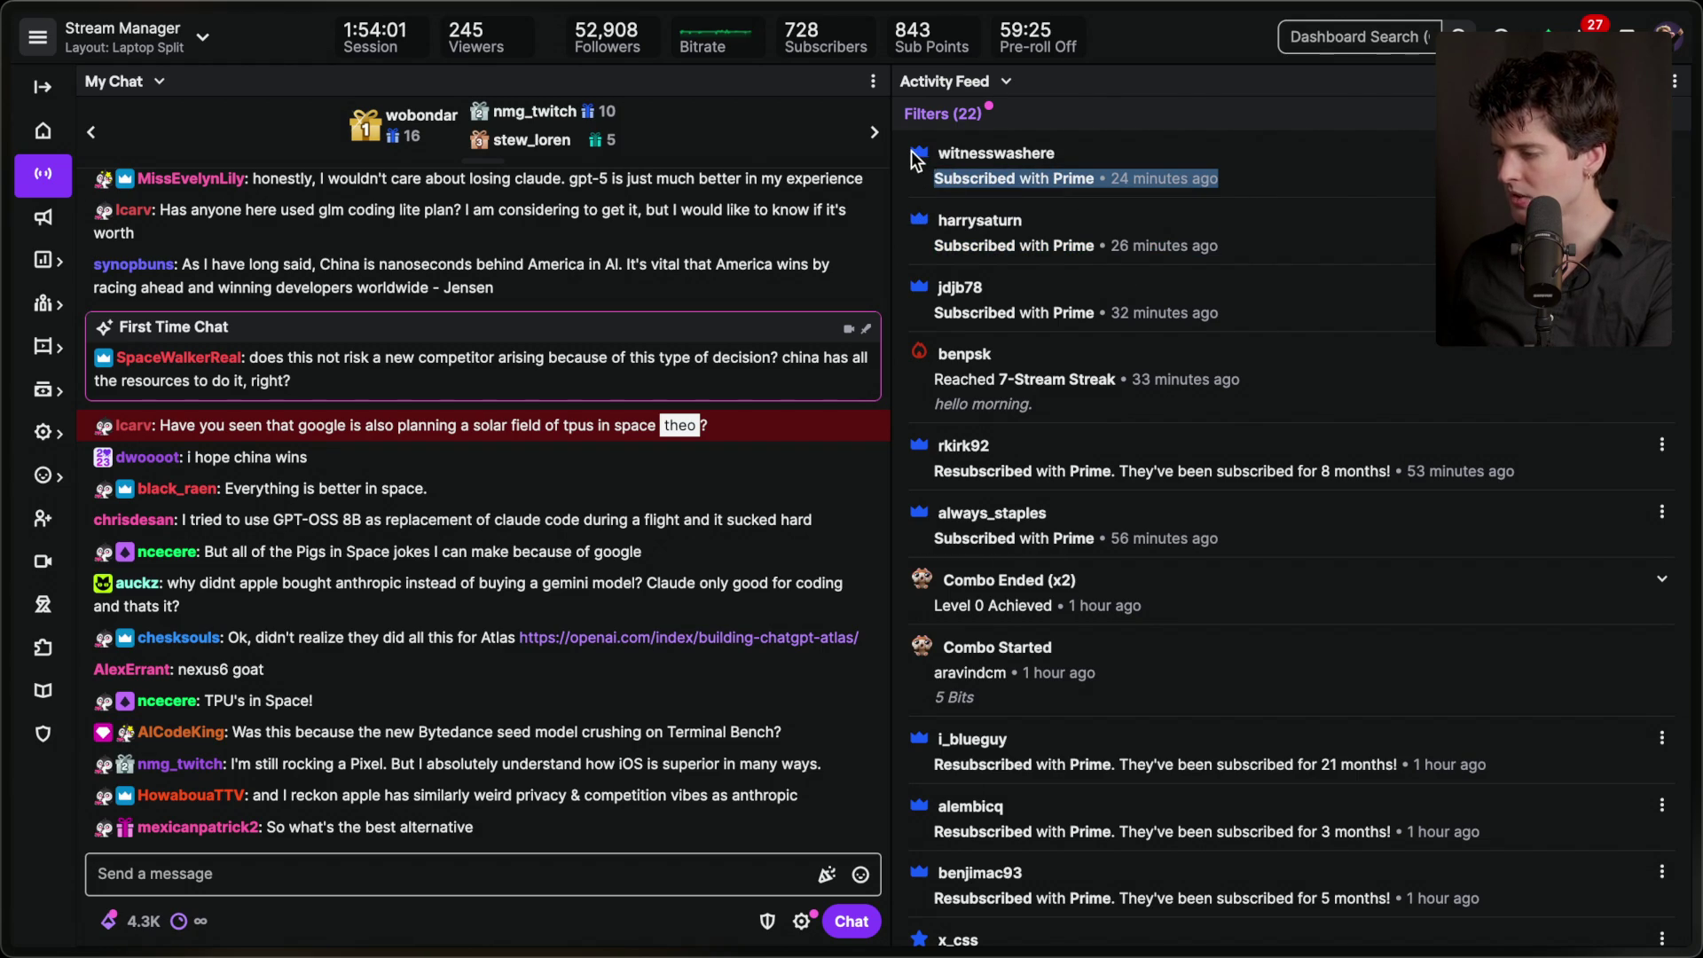
left_click(1178, 156)
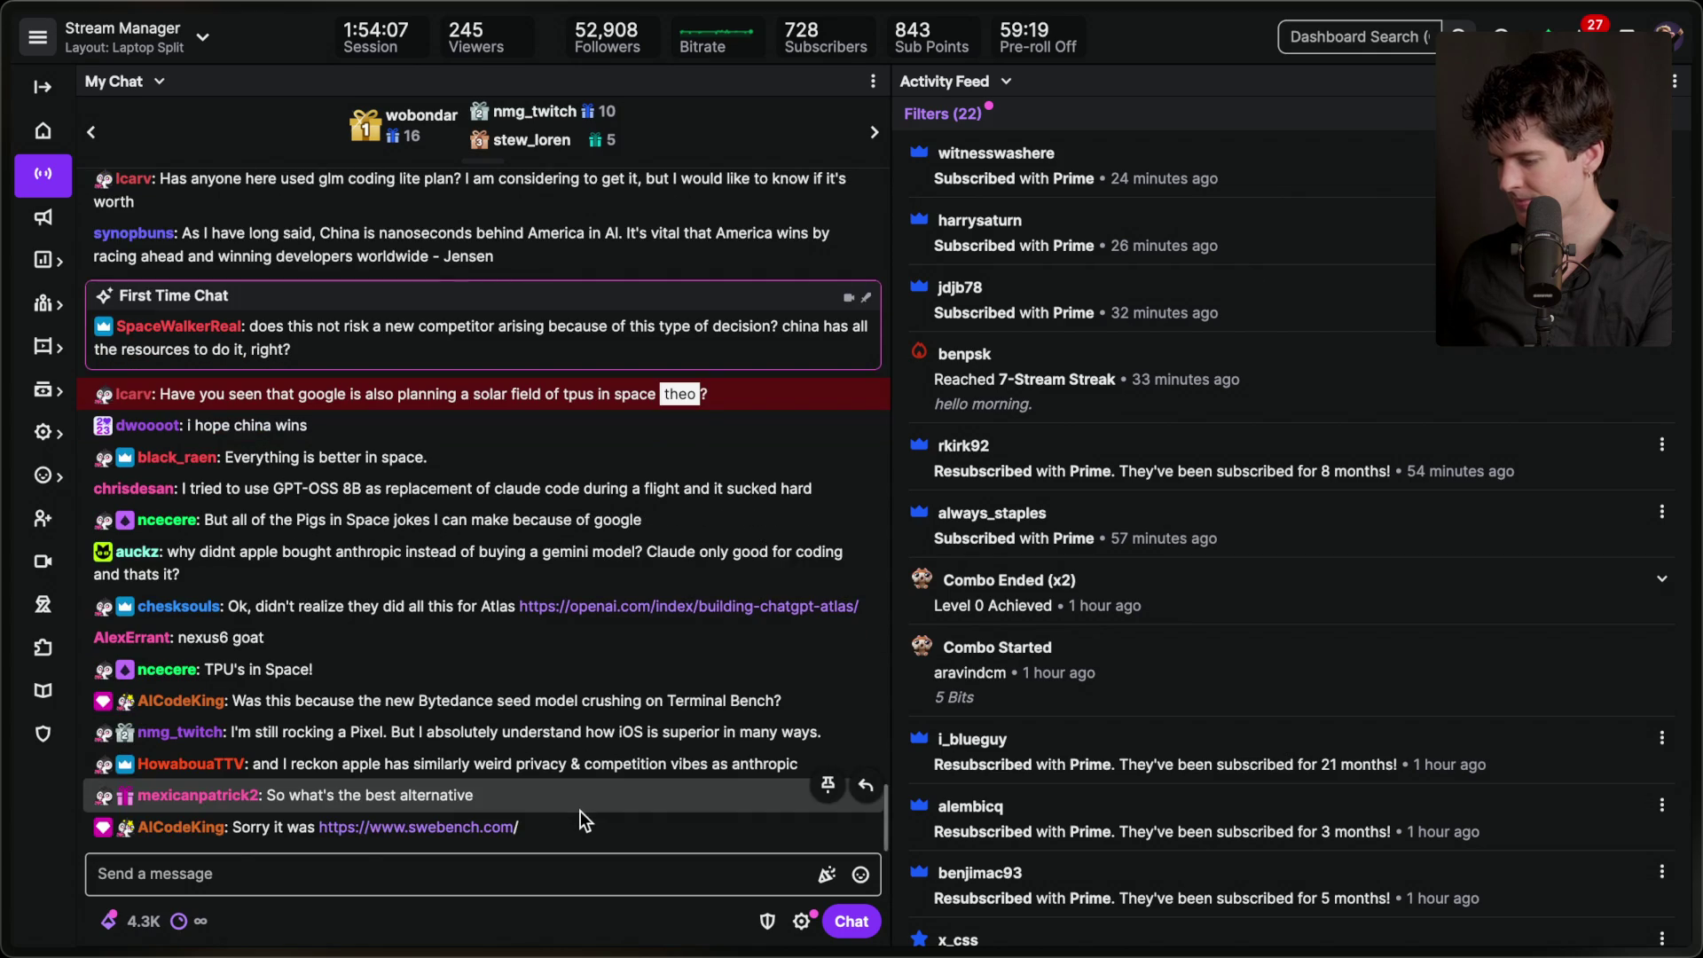
left_click(442, 832)
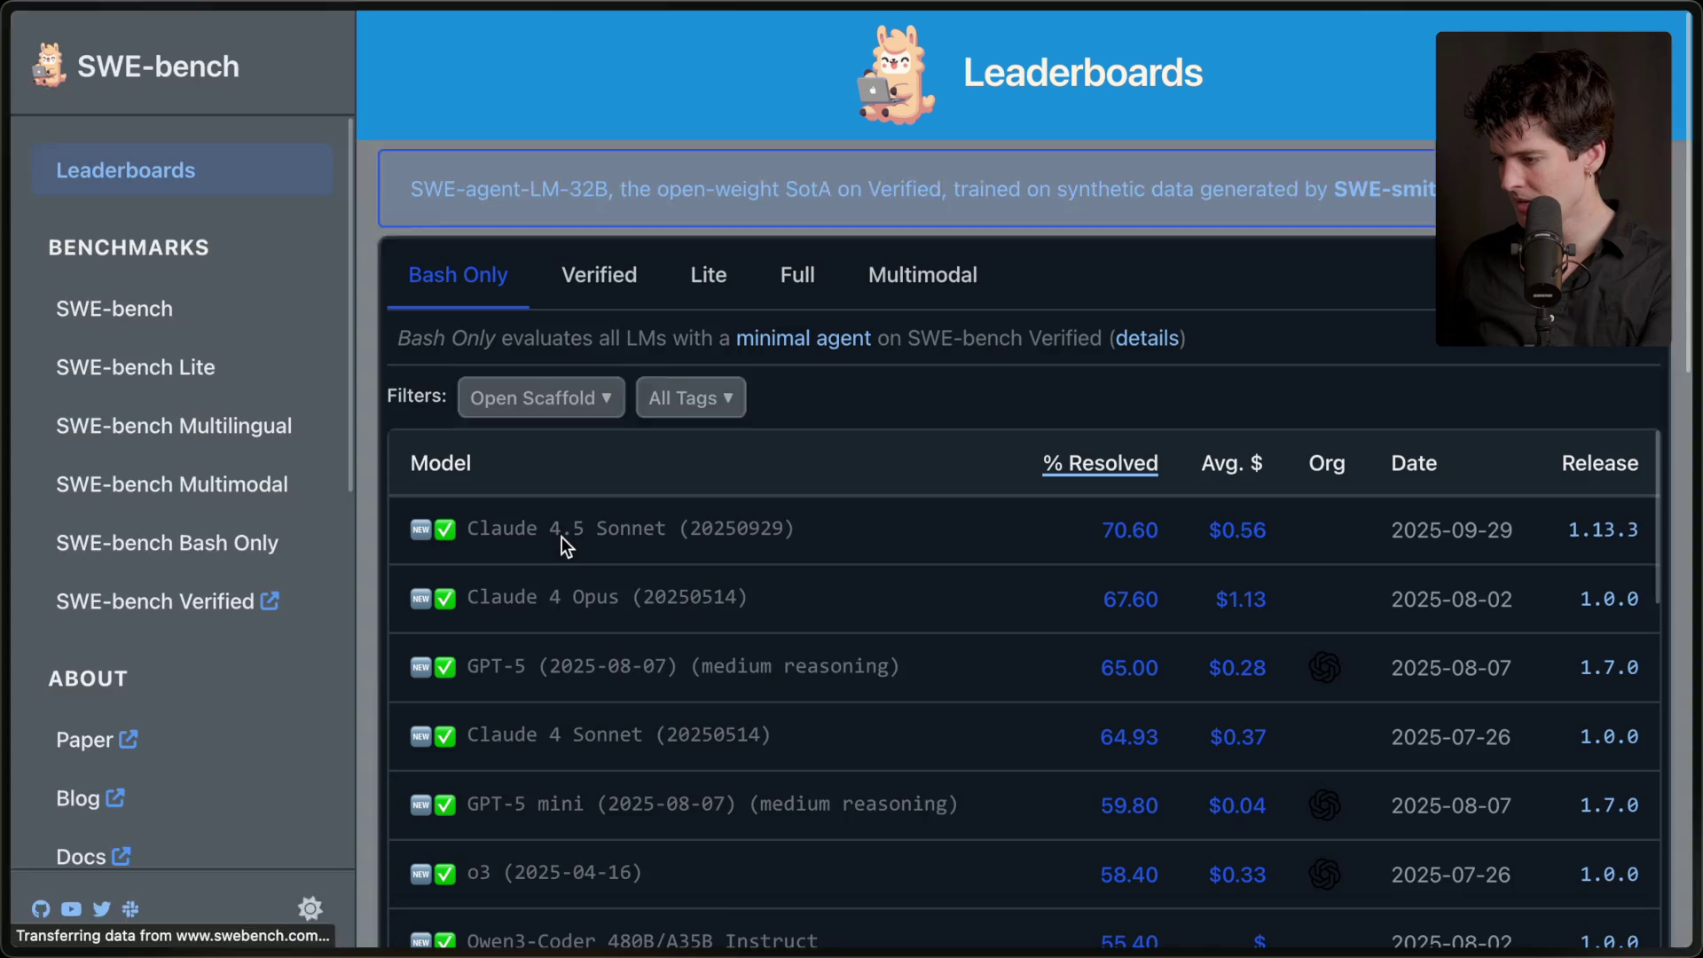
- Browse the SWE-bench leaderboard's Verified results, topped by TRAE + Doubao-Seed-Code, then return to Twitch
scroll(561, 535, "down", 4)
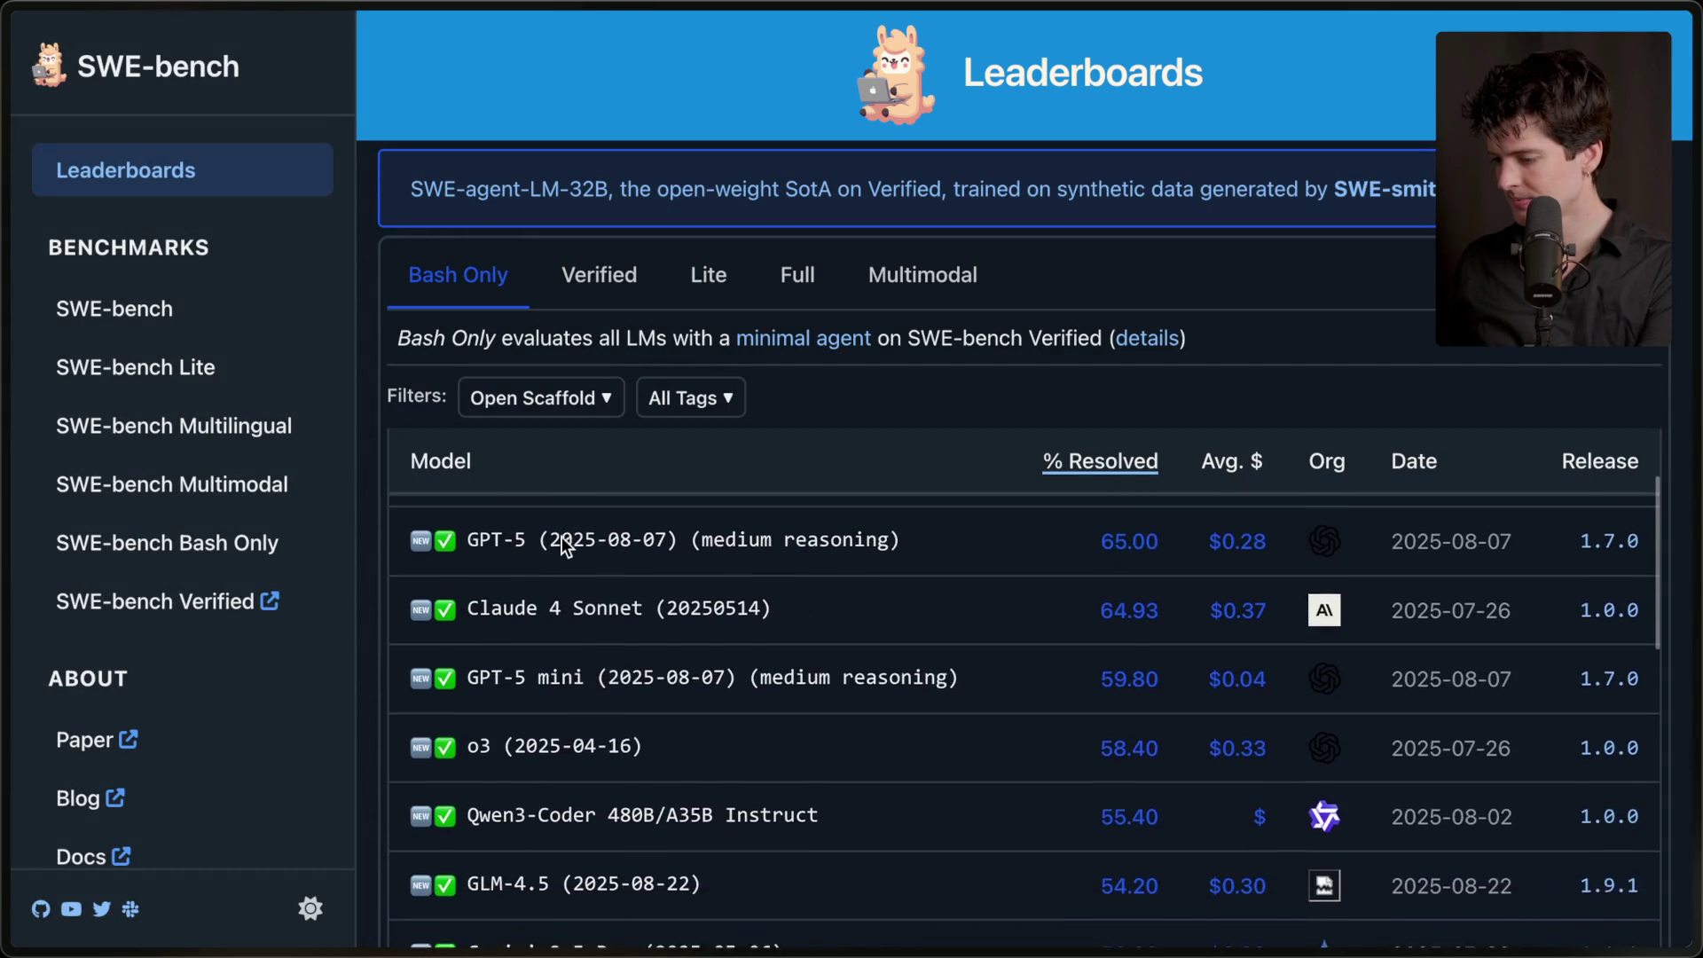
scroll(562, 536, "down", 3)
scroll(562, 536, "up", 7)
scroll(796, 429, "down", 2)
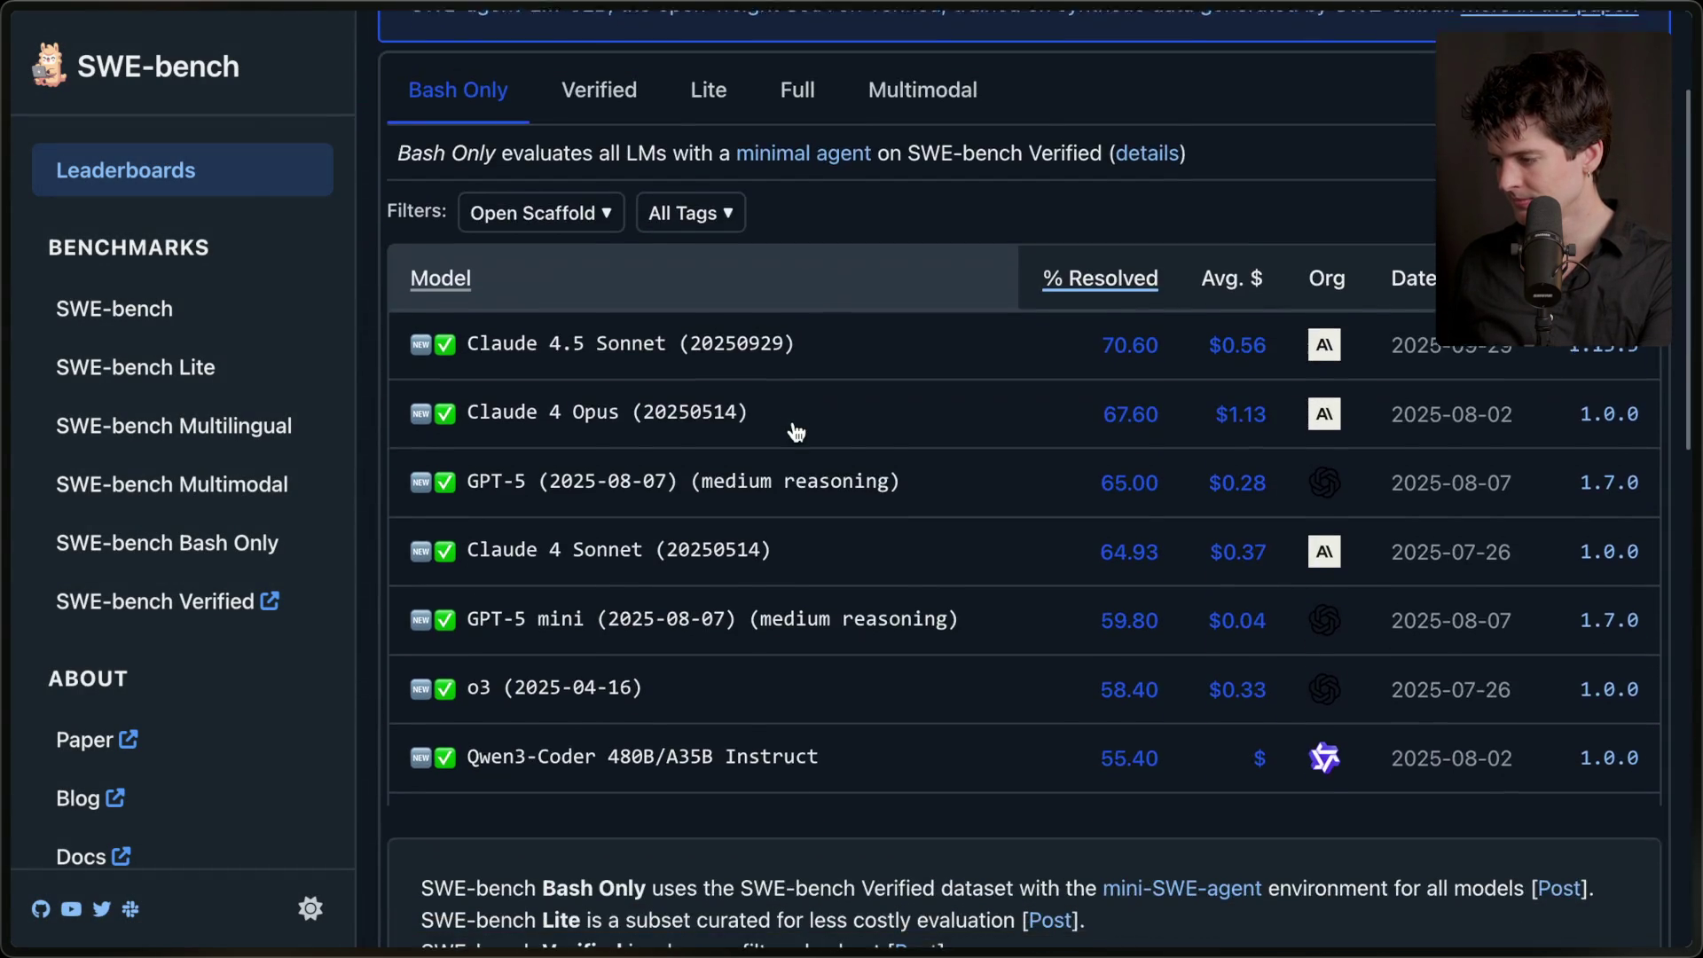
scroll(796, 430, "up", 3)
left_click(618, 277)
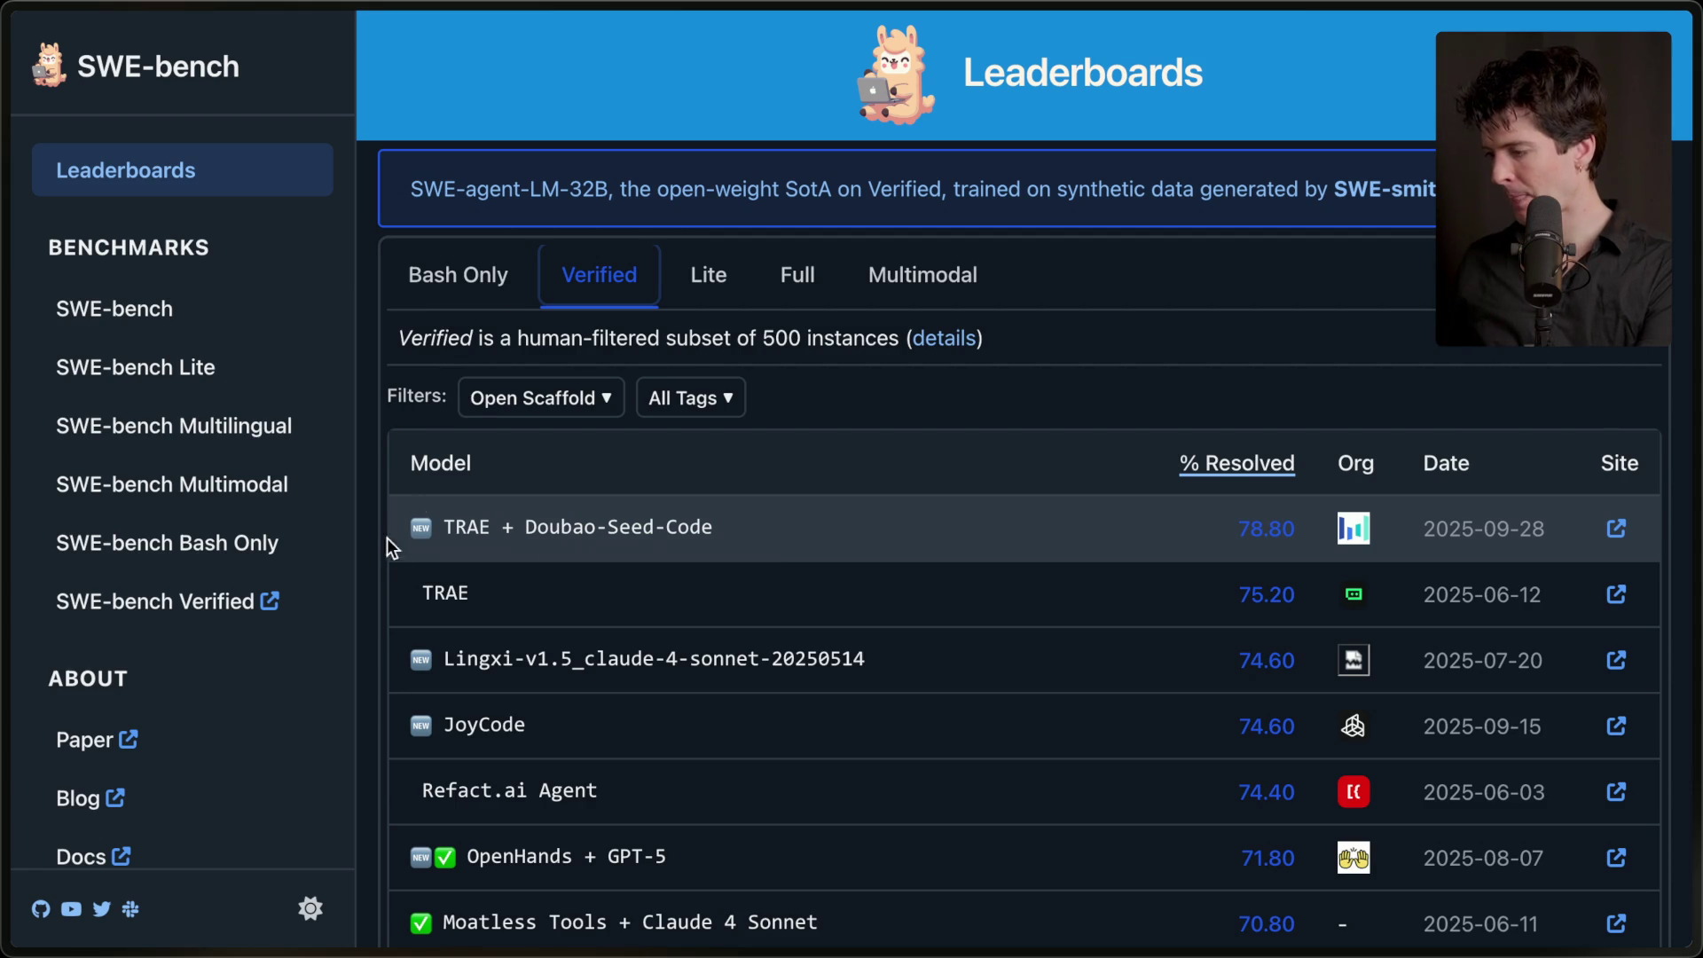
mouse_move(1695, 533)
left_click(1402, 311)
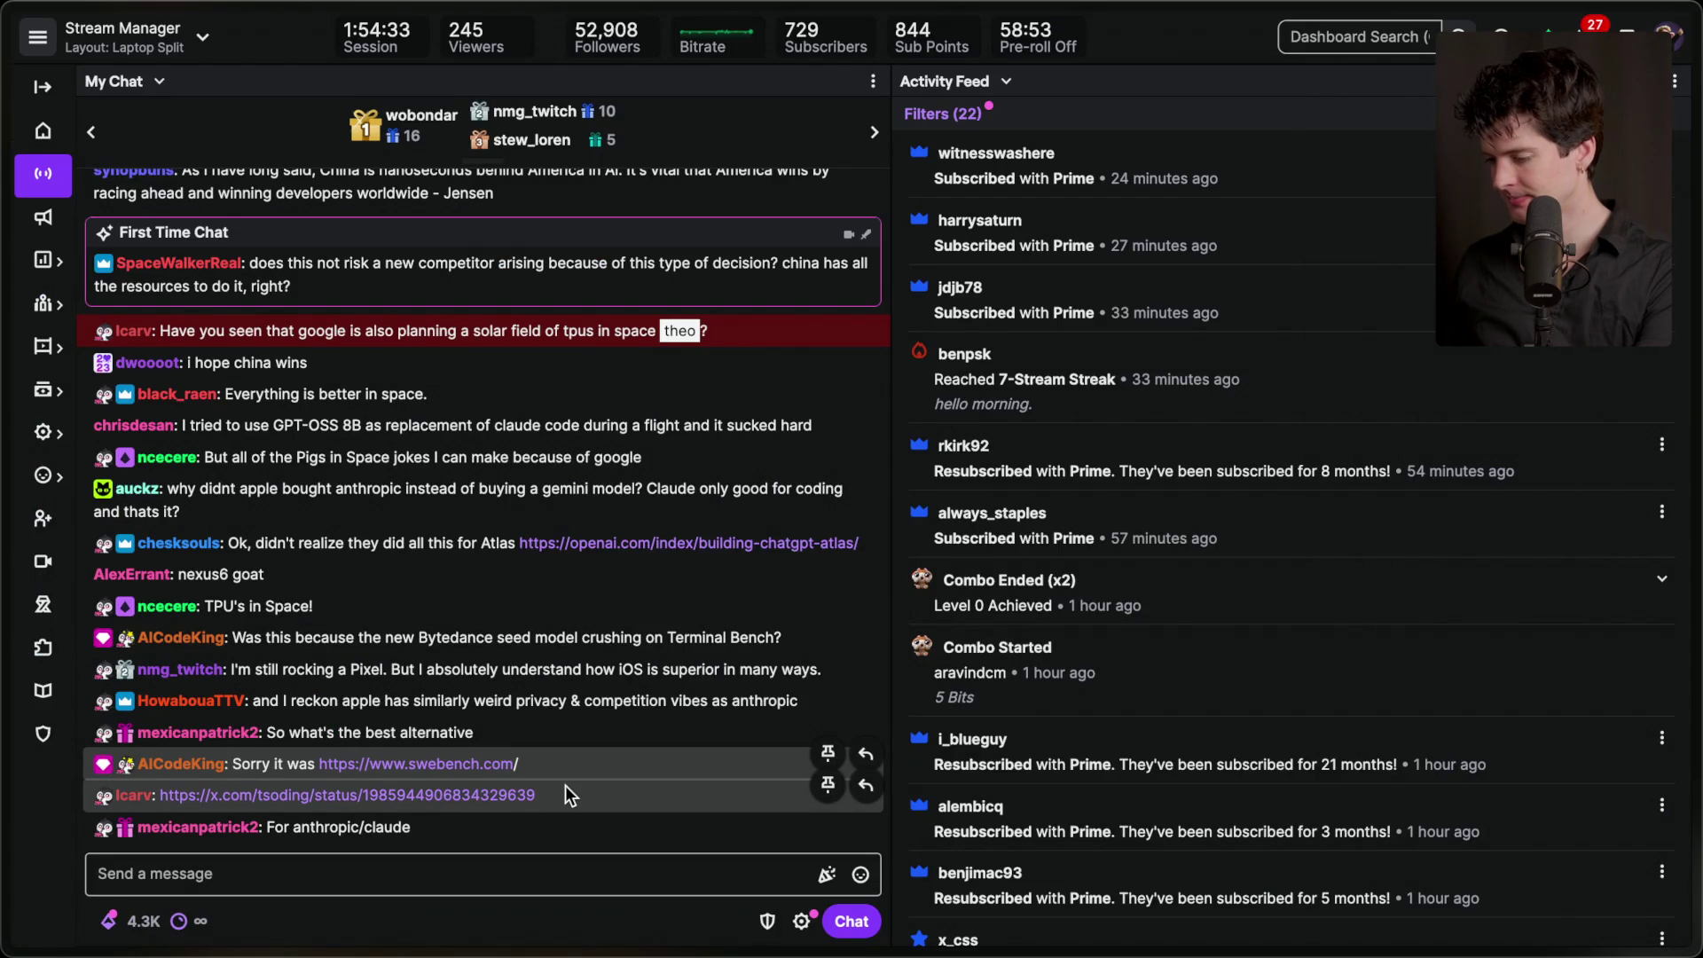
- Open the x.com/tsoding post linked in the Twitch chat
left_click(462, 795)
mouse_move(1696, 365)
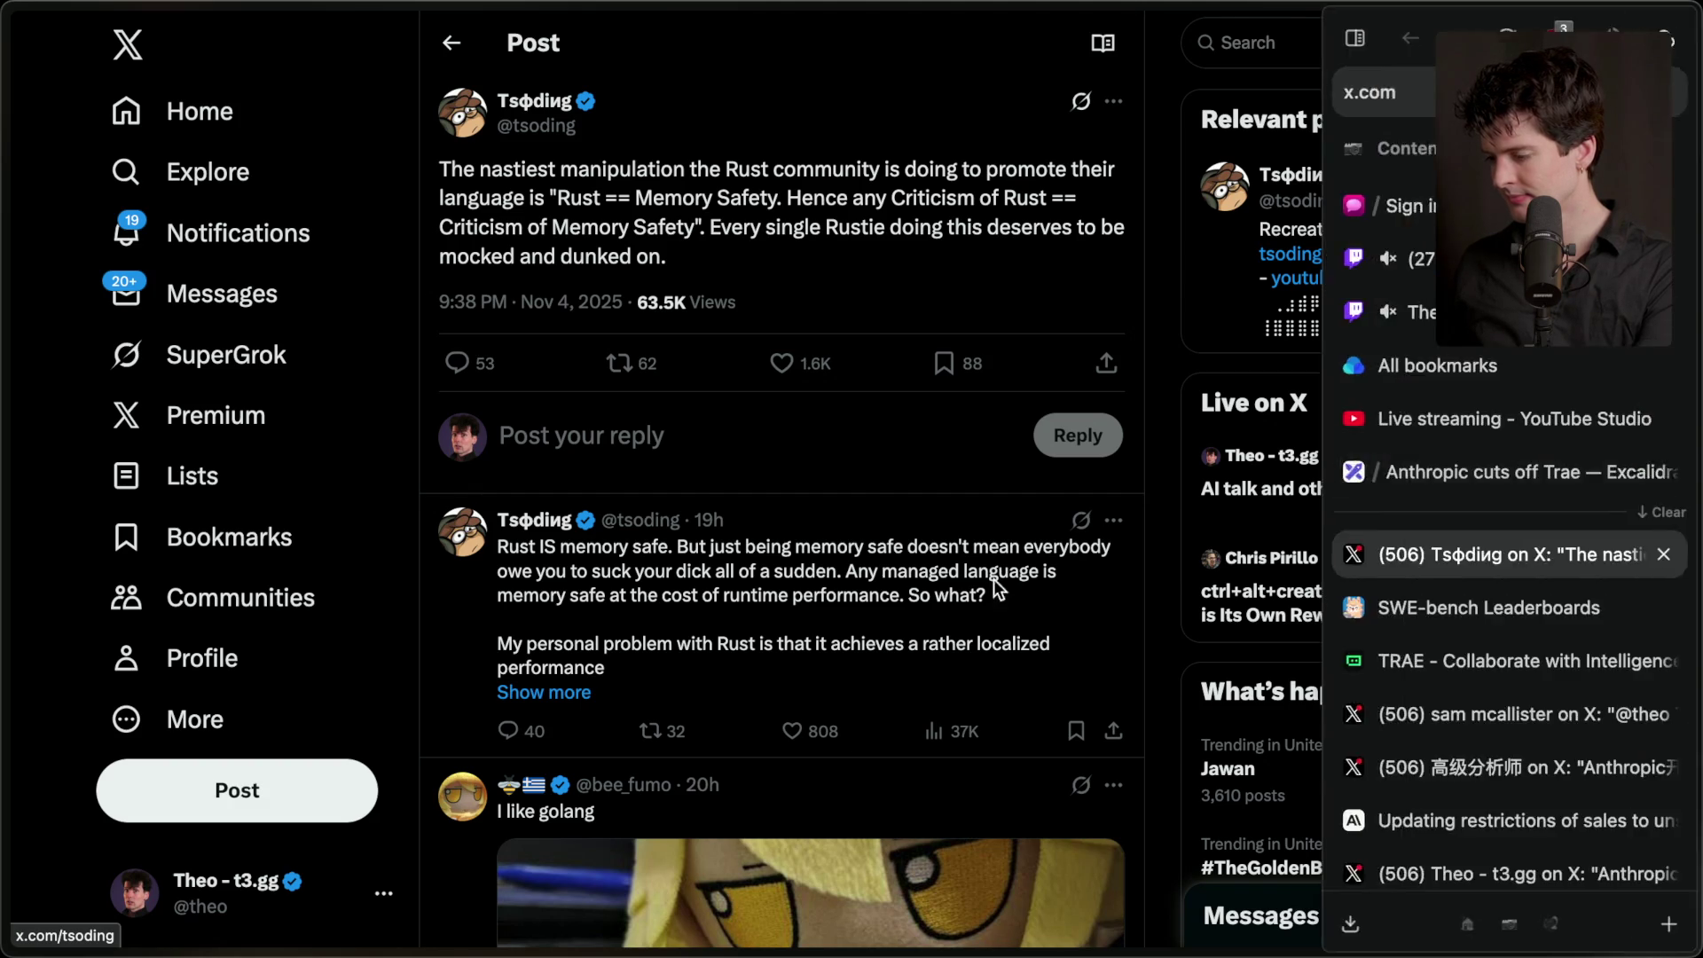
- Like and bookmark the Rust memory-safety post, and like the reply about Rust's costs
left_click(581, 693)
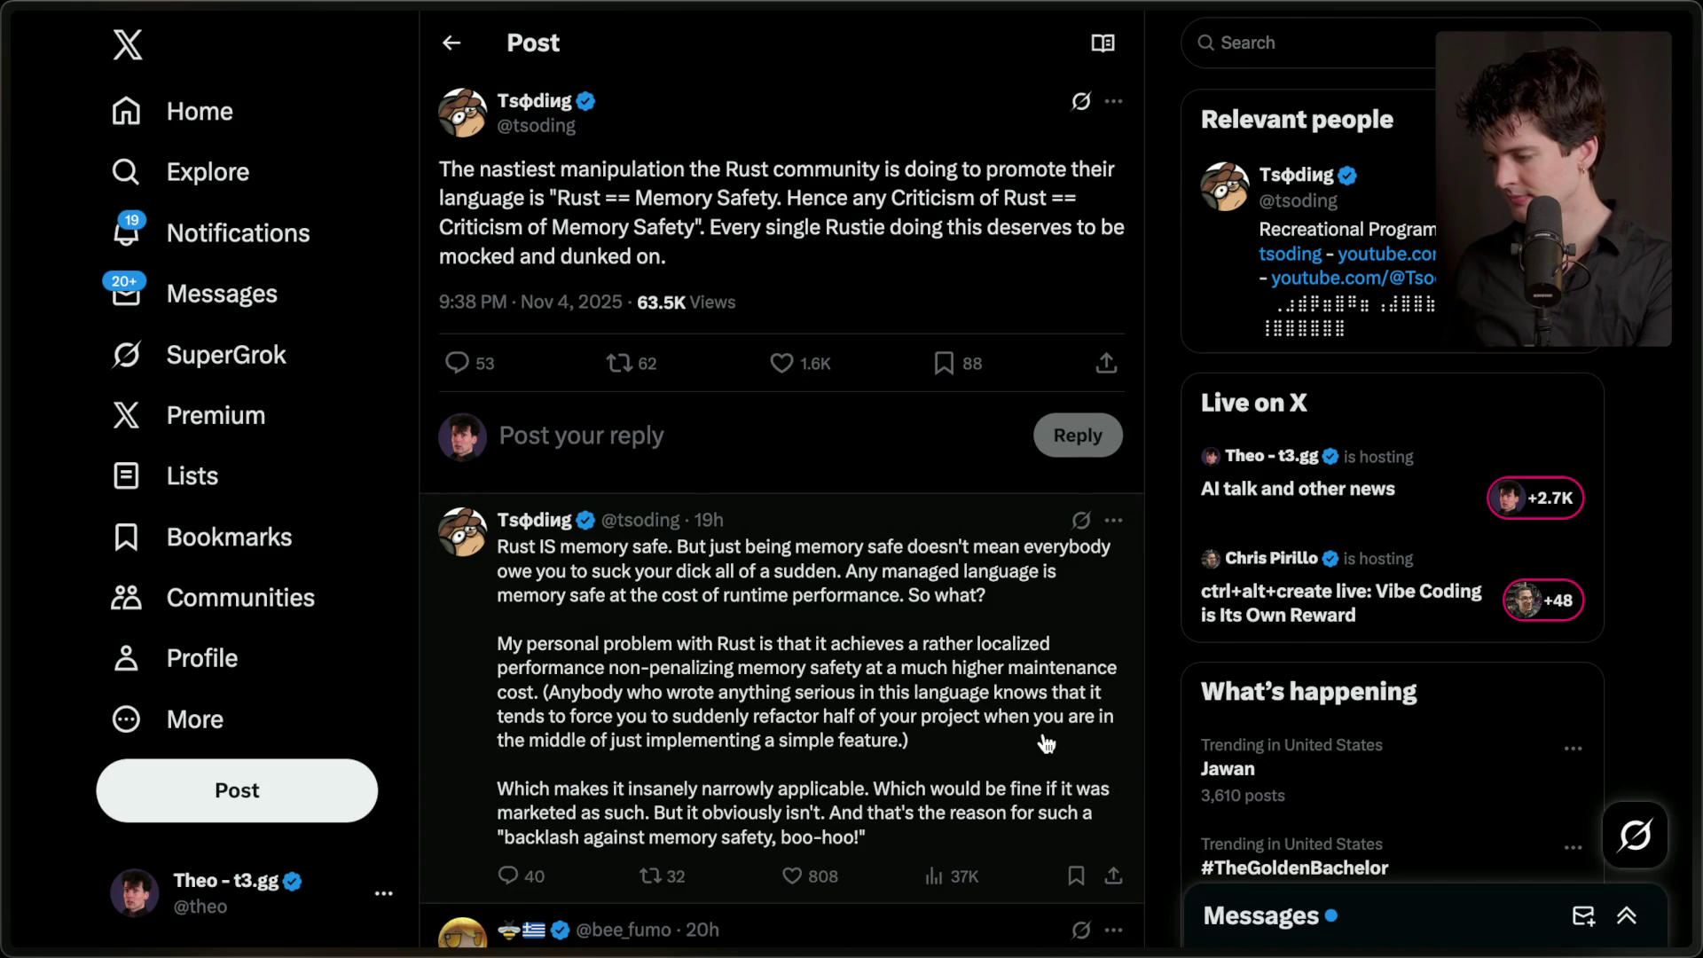
left_click(783, 364)
left_click(944, 364)
scroll(807, 728, "down", 1)
left_click(792, 768)
scroll(960, 676, "down", 4)
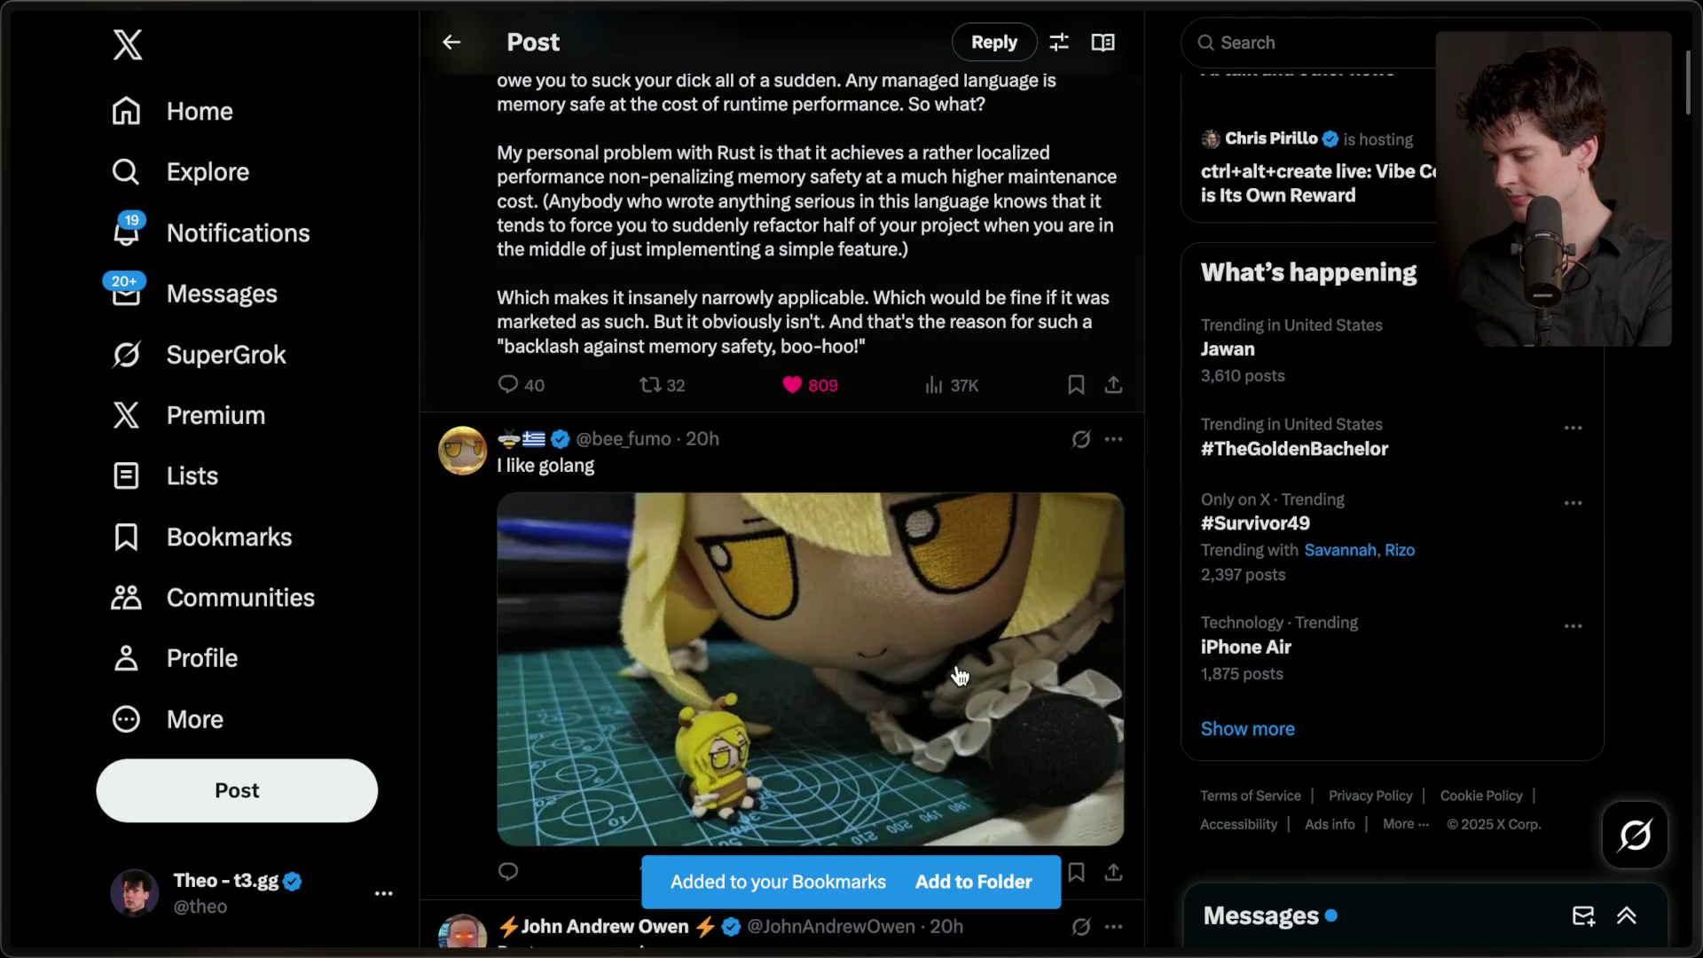
scroll(959, 676, "up", 5)
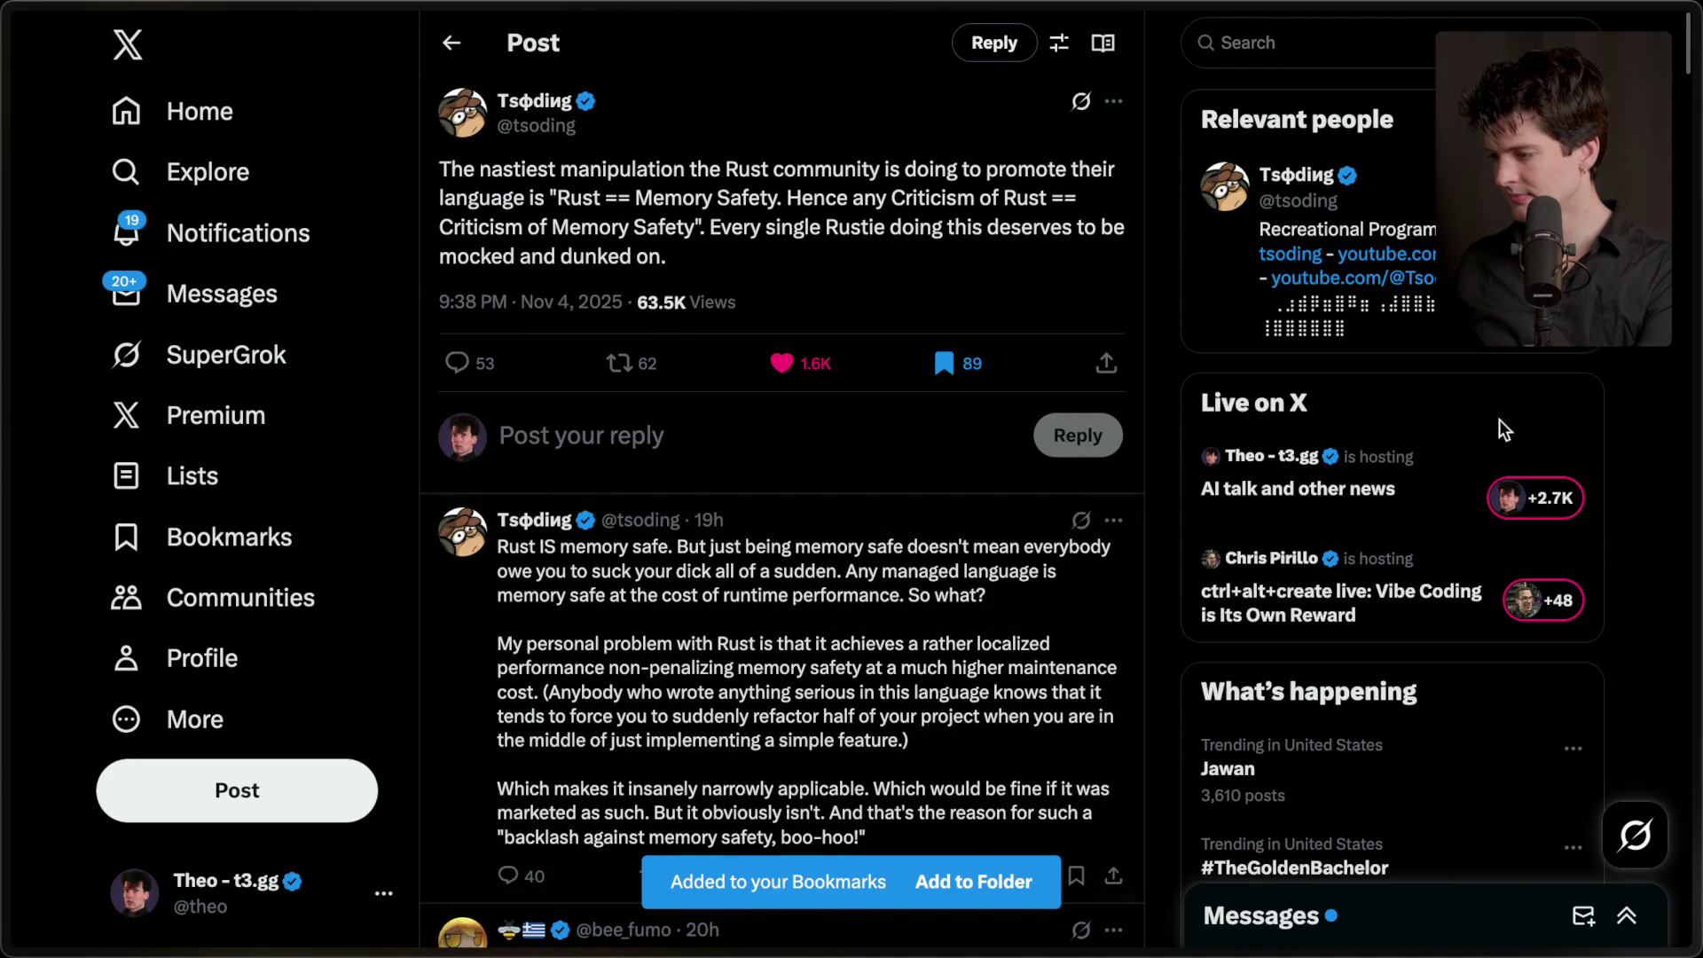
- Post the reply 'based' under the Rust post and return to Stream Manager
left_click(849, 431)
type("based")
key("ctrl+Return")
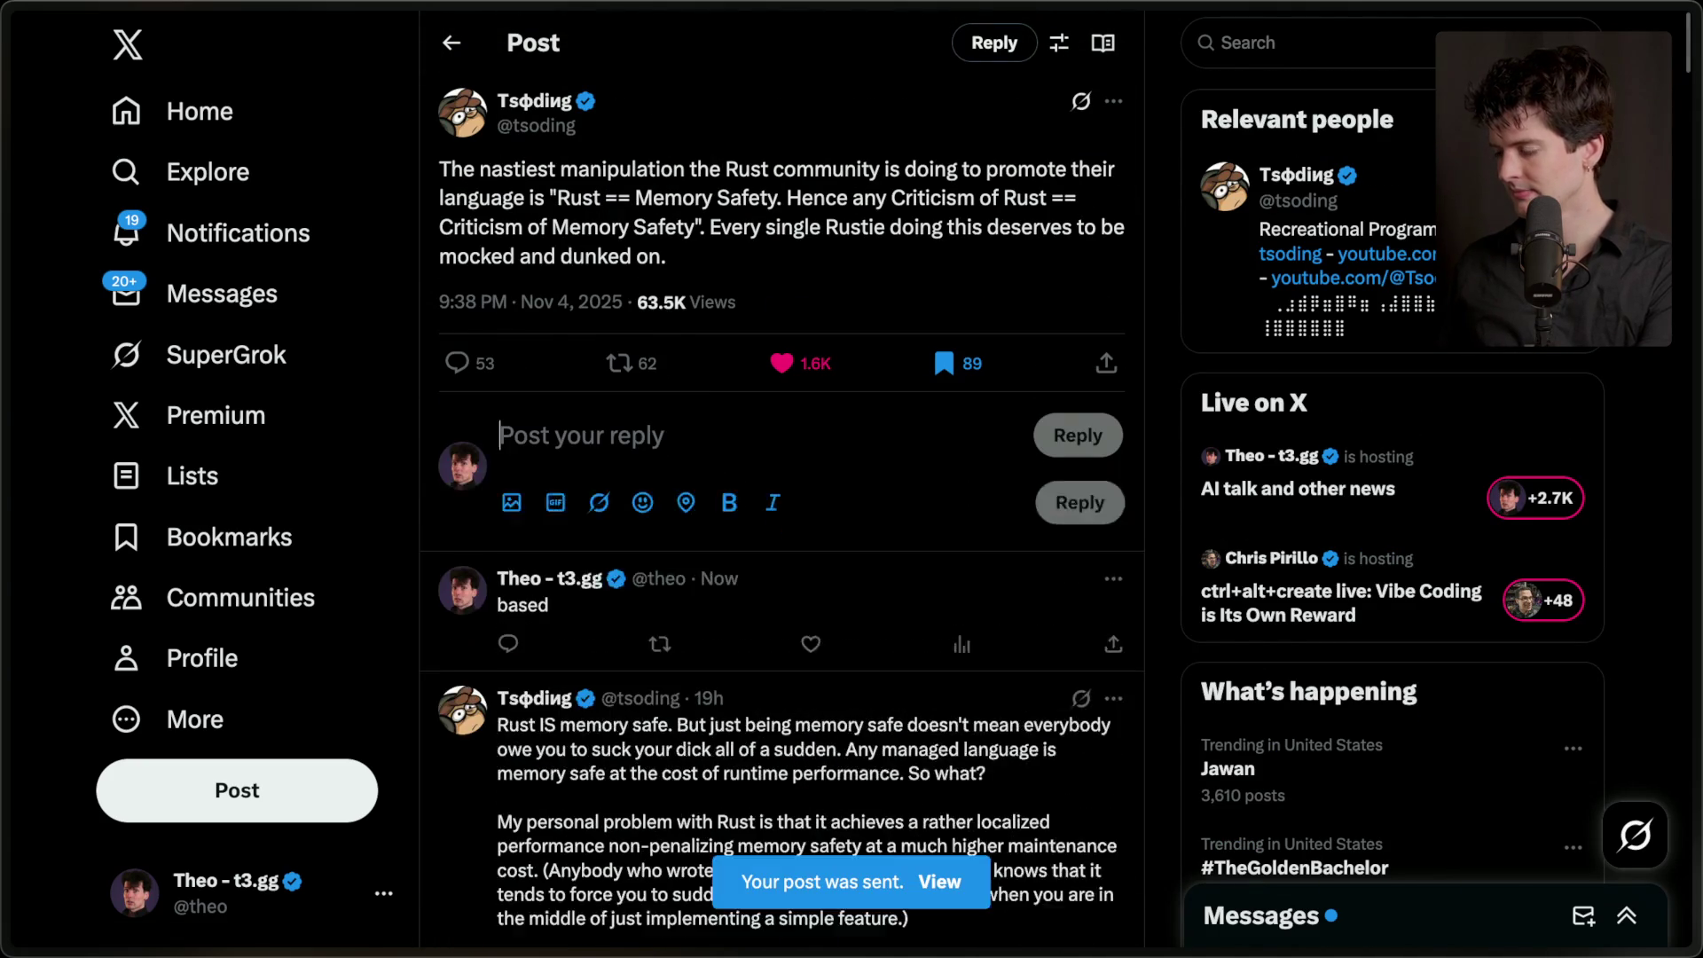
key("alt+Tab")
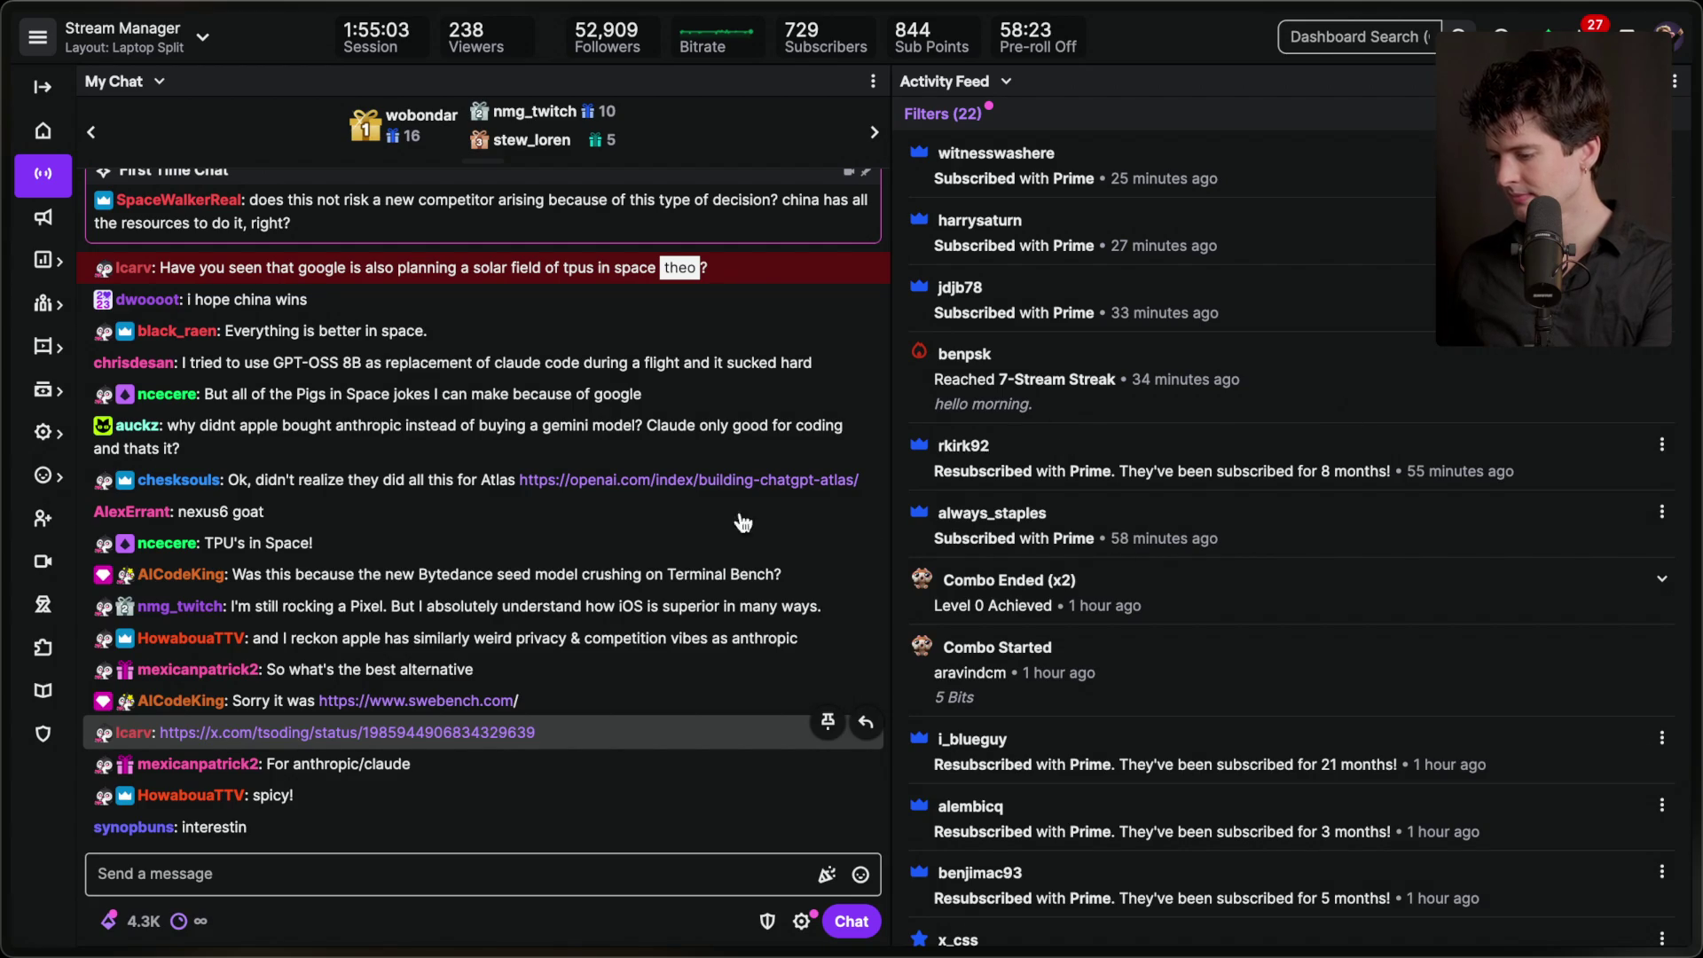
- Add a stream marker 'Extra for anthropic trae vid' with the /marker chat command
left_click(443, 874)
type("/marker Extra for anthropic trae vid")
key("Return")
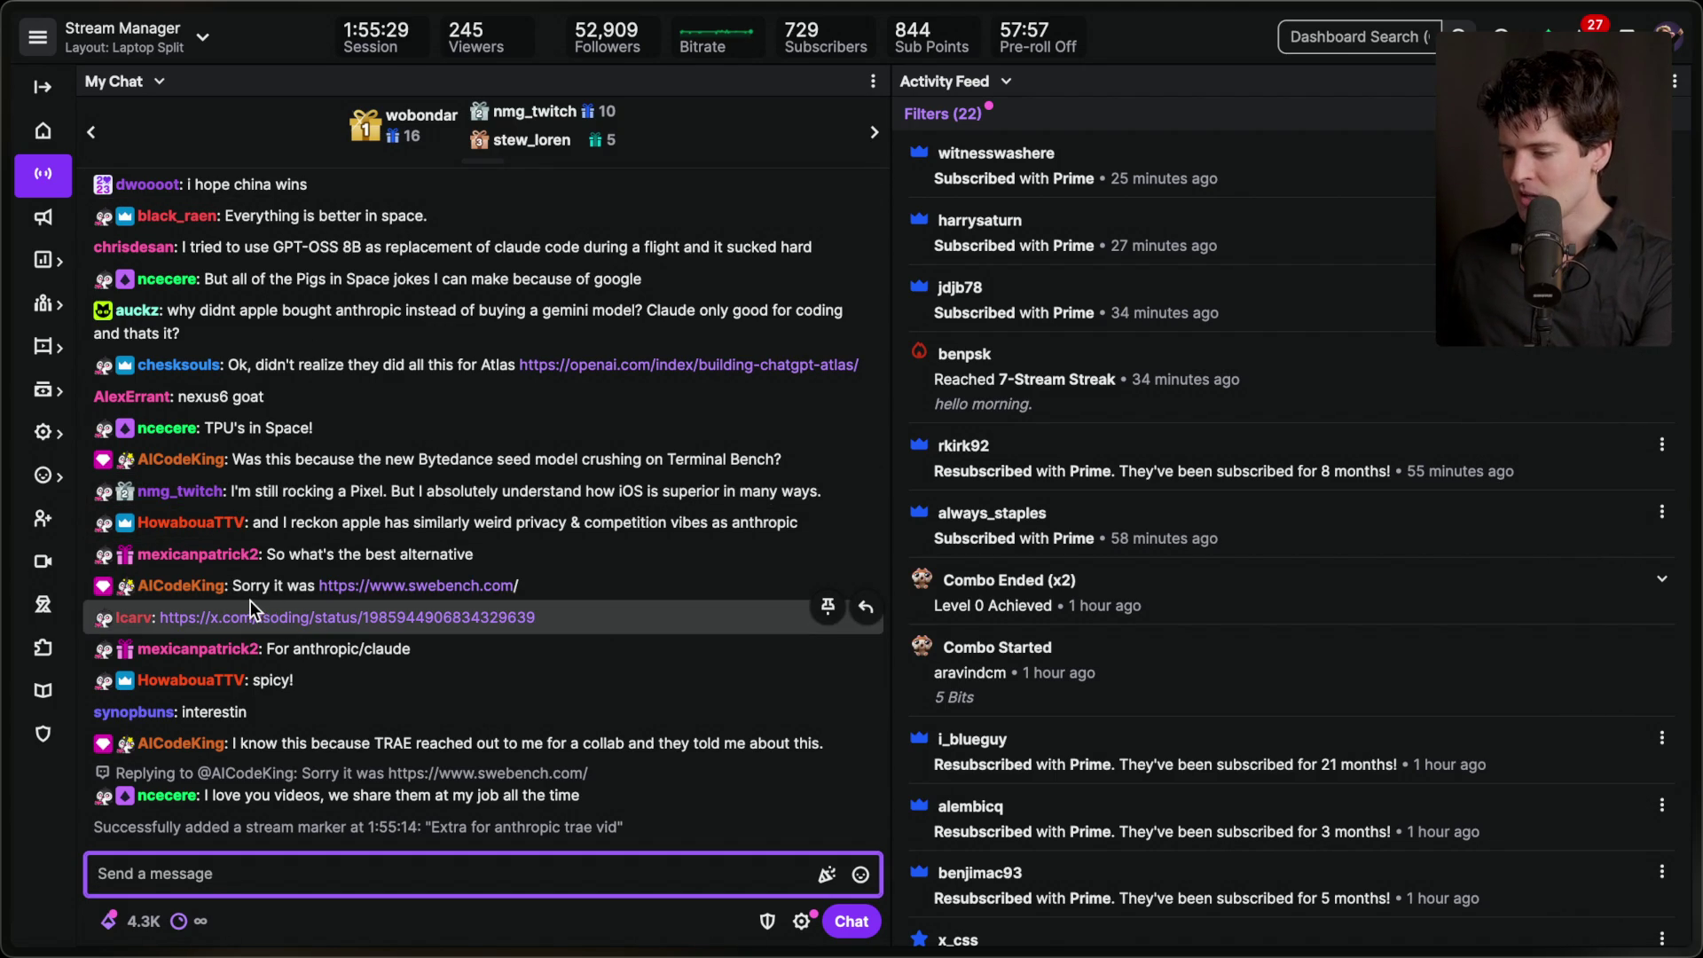
- Highlight the viewer's Terminal Bench question in chat, then bring back the SWE-bench leaderboard
left_click(581, 591)
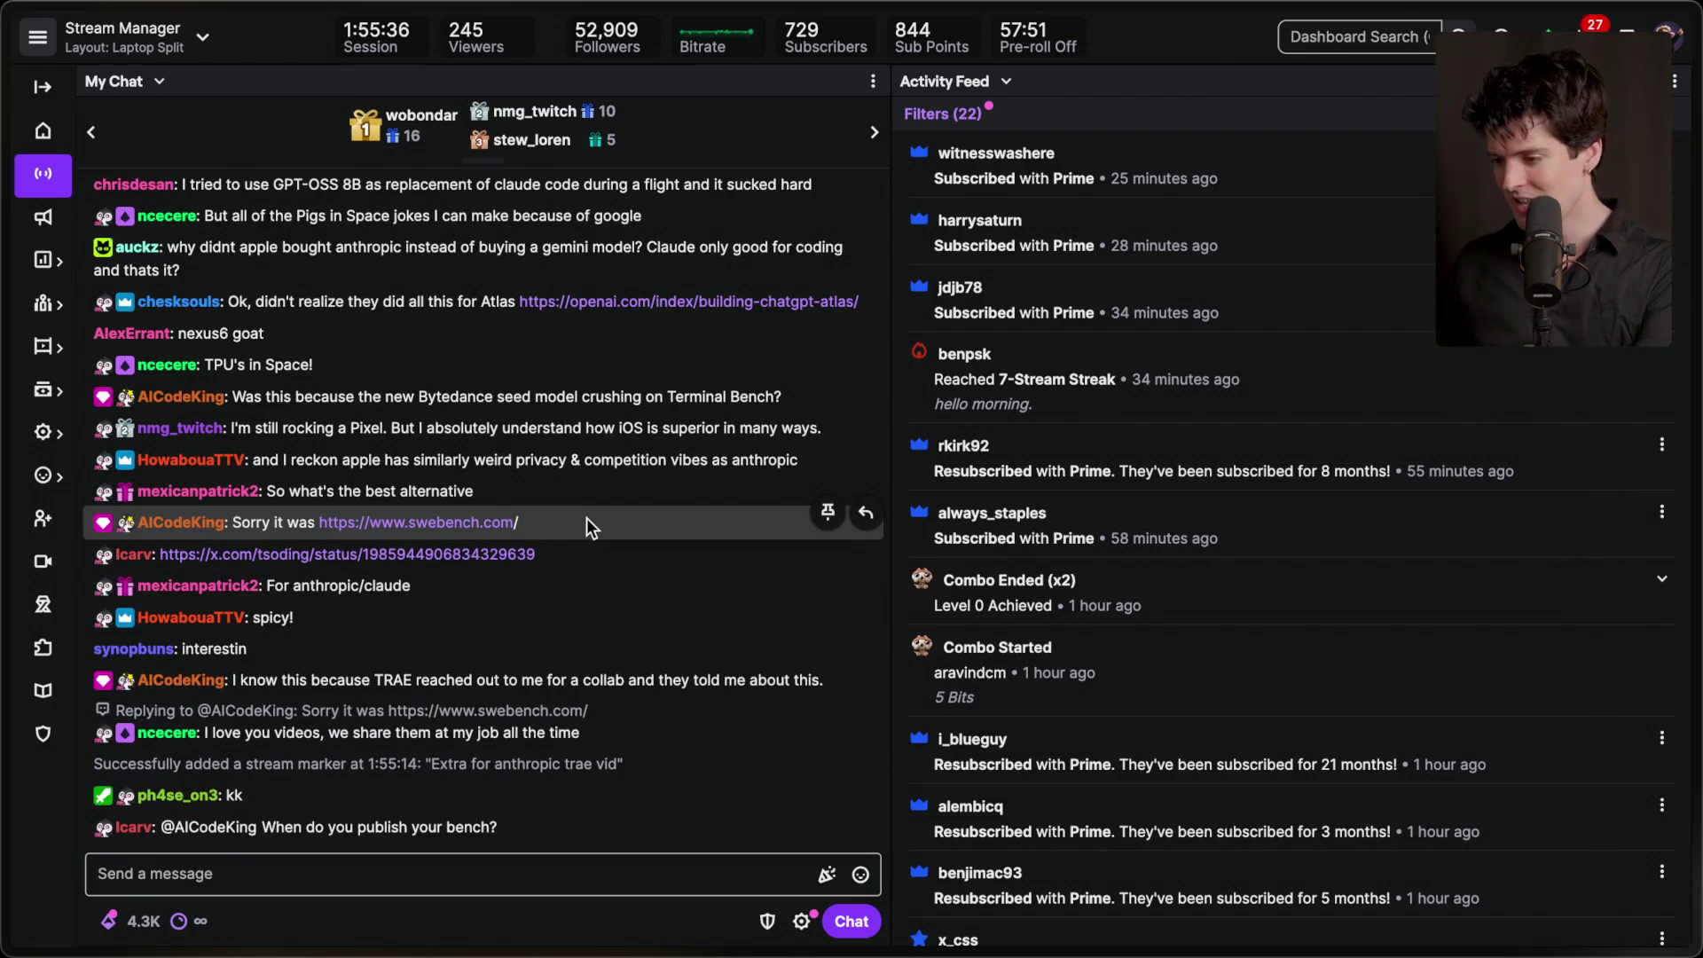
scroll(460, 397, "up", 1)
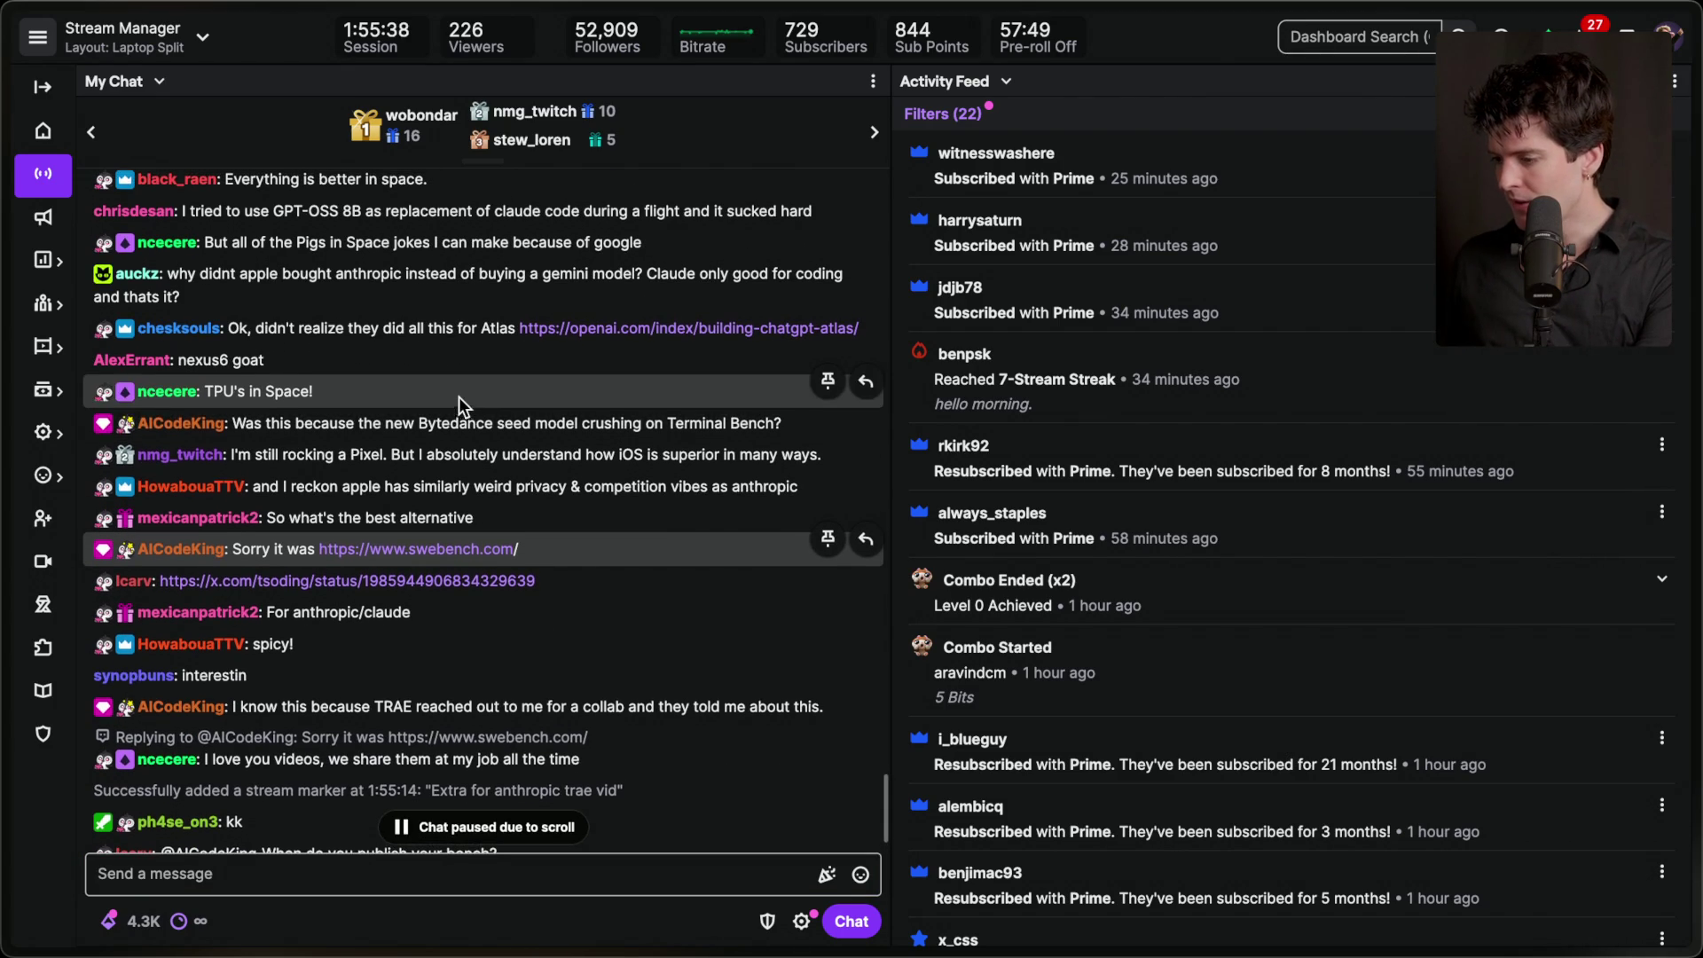
left_click_drag(234, 424, 785, 426)
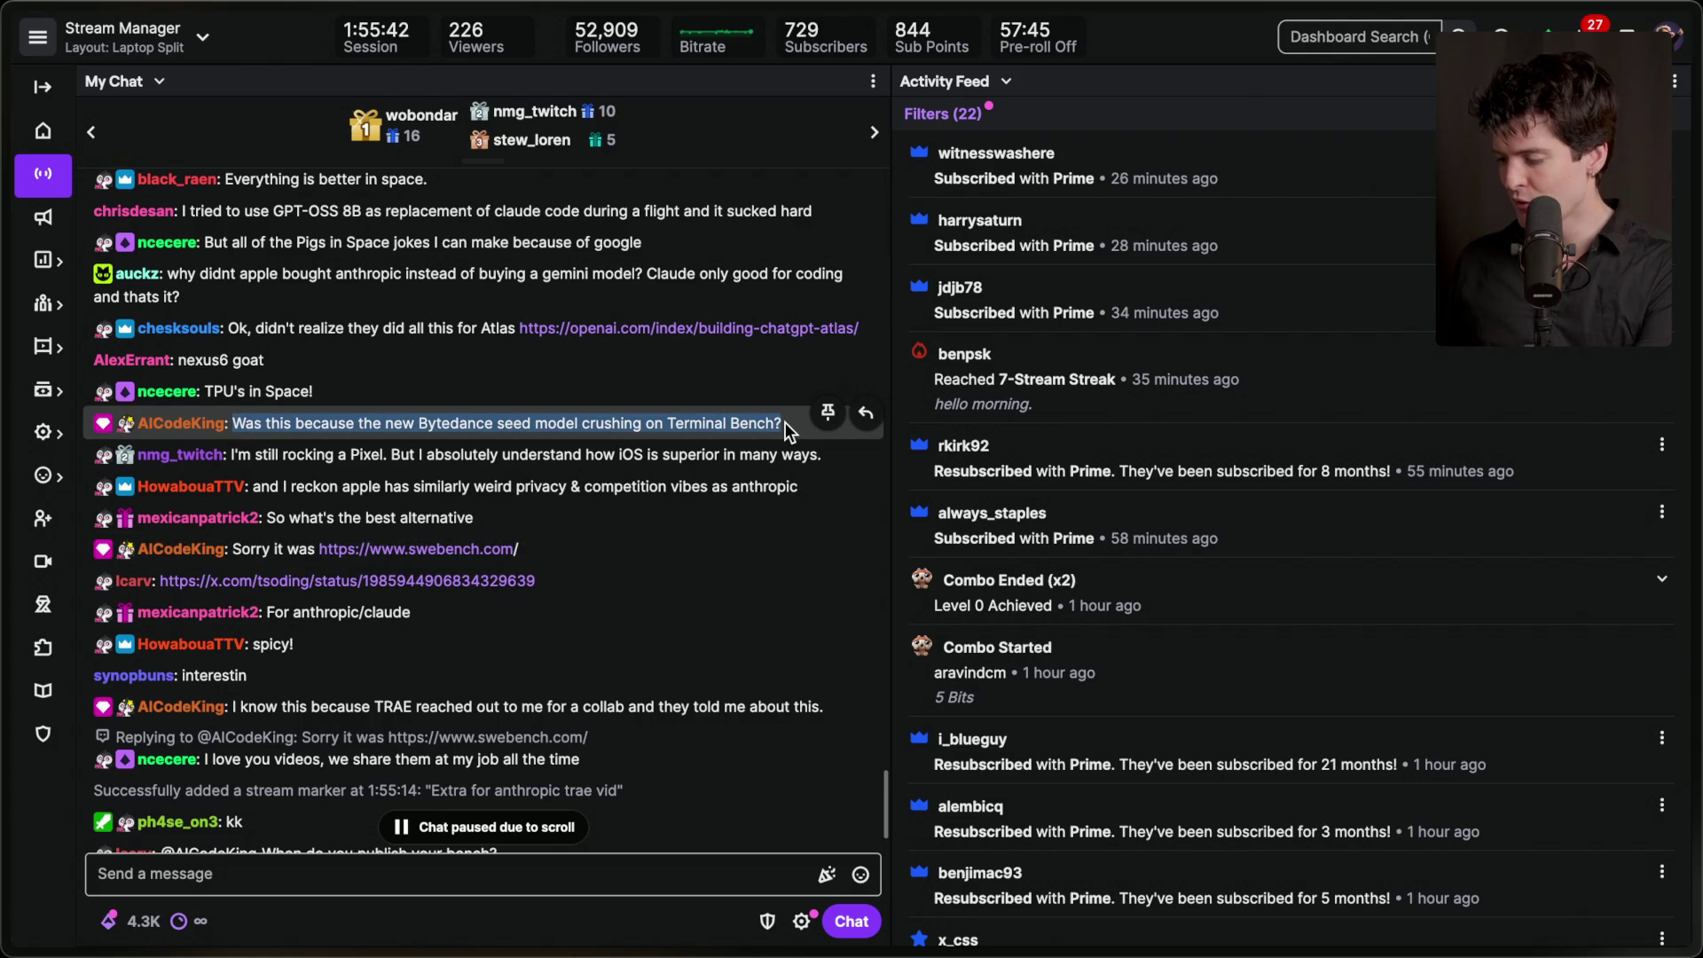
left_click(1483, 557)
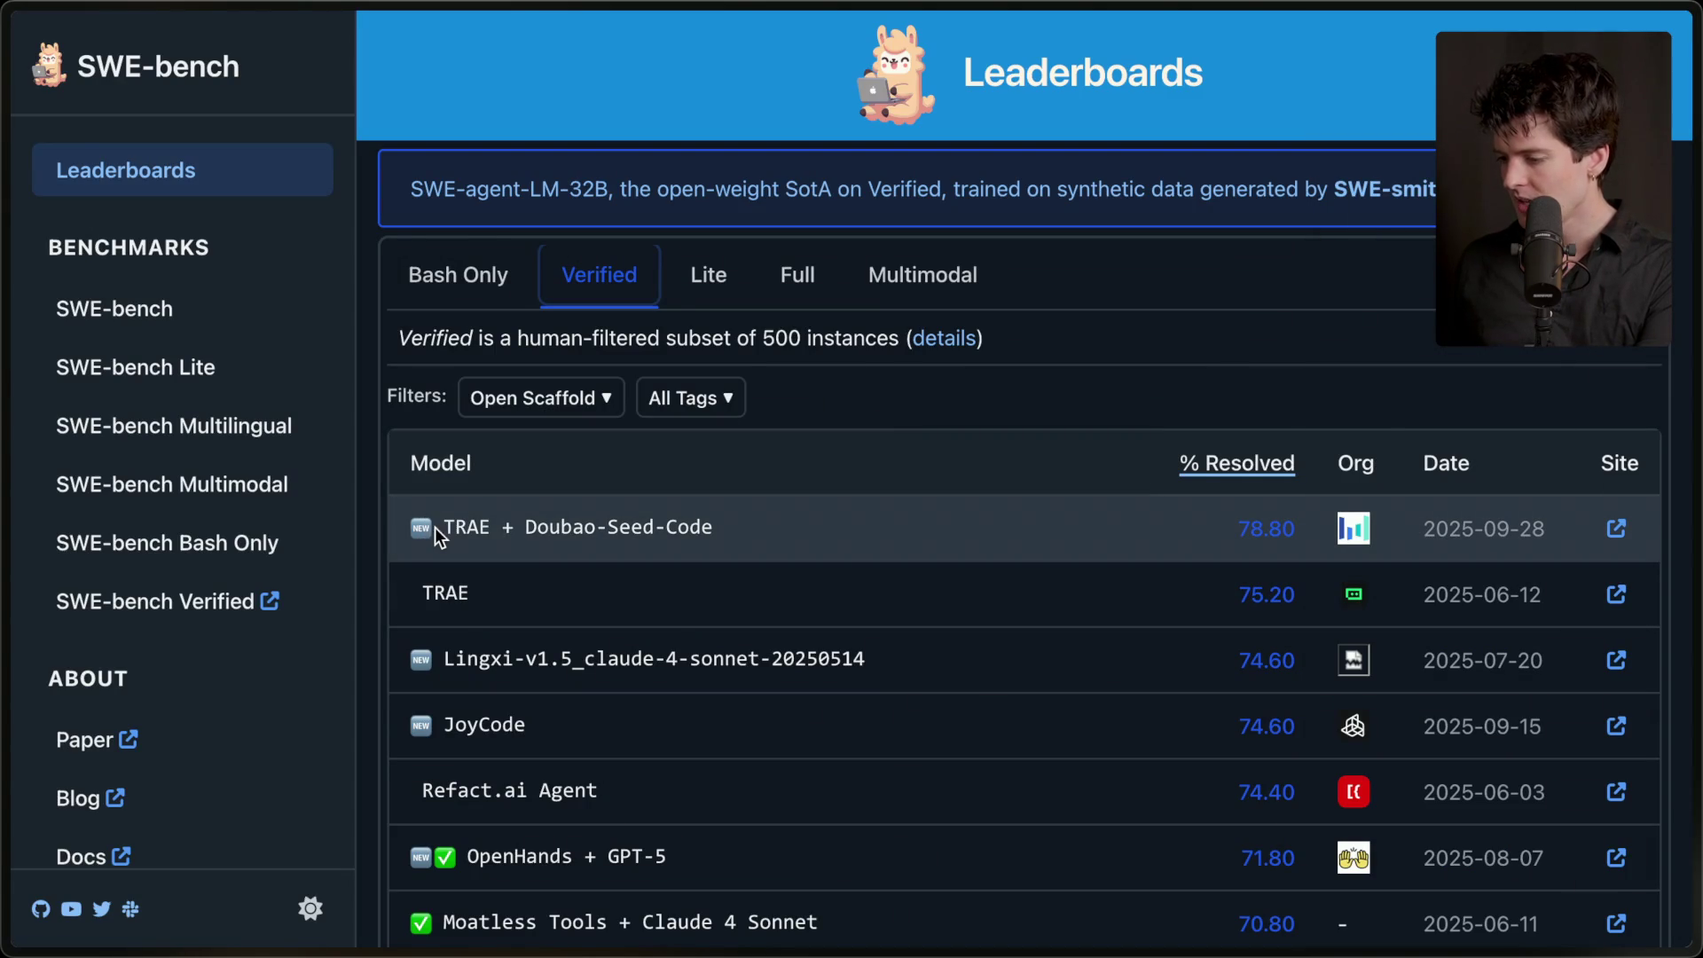
- Point out the top TRAE + Doubao-Seed-Code entry and the Anthropic article's publication date
left_click_drag(440, 527, 771, 536)
left_click(1150, 387)
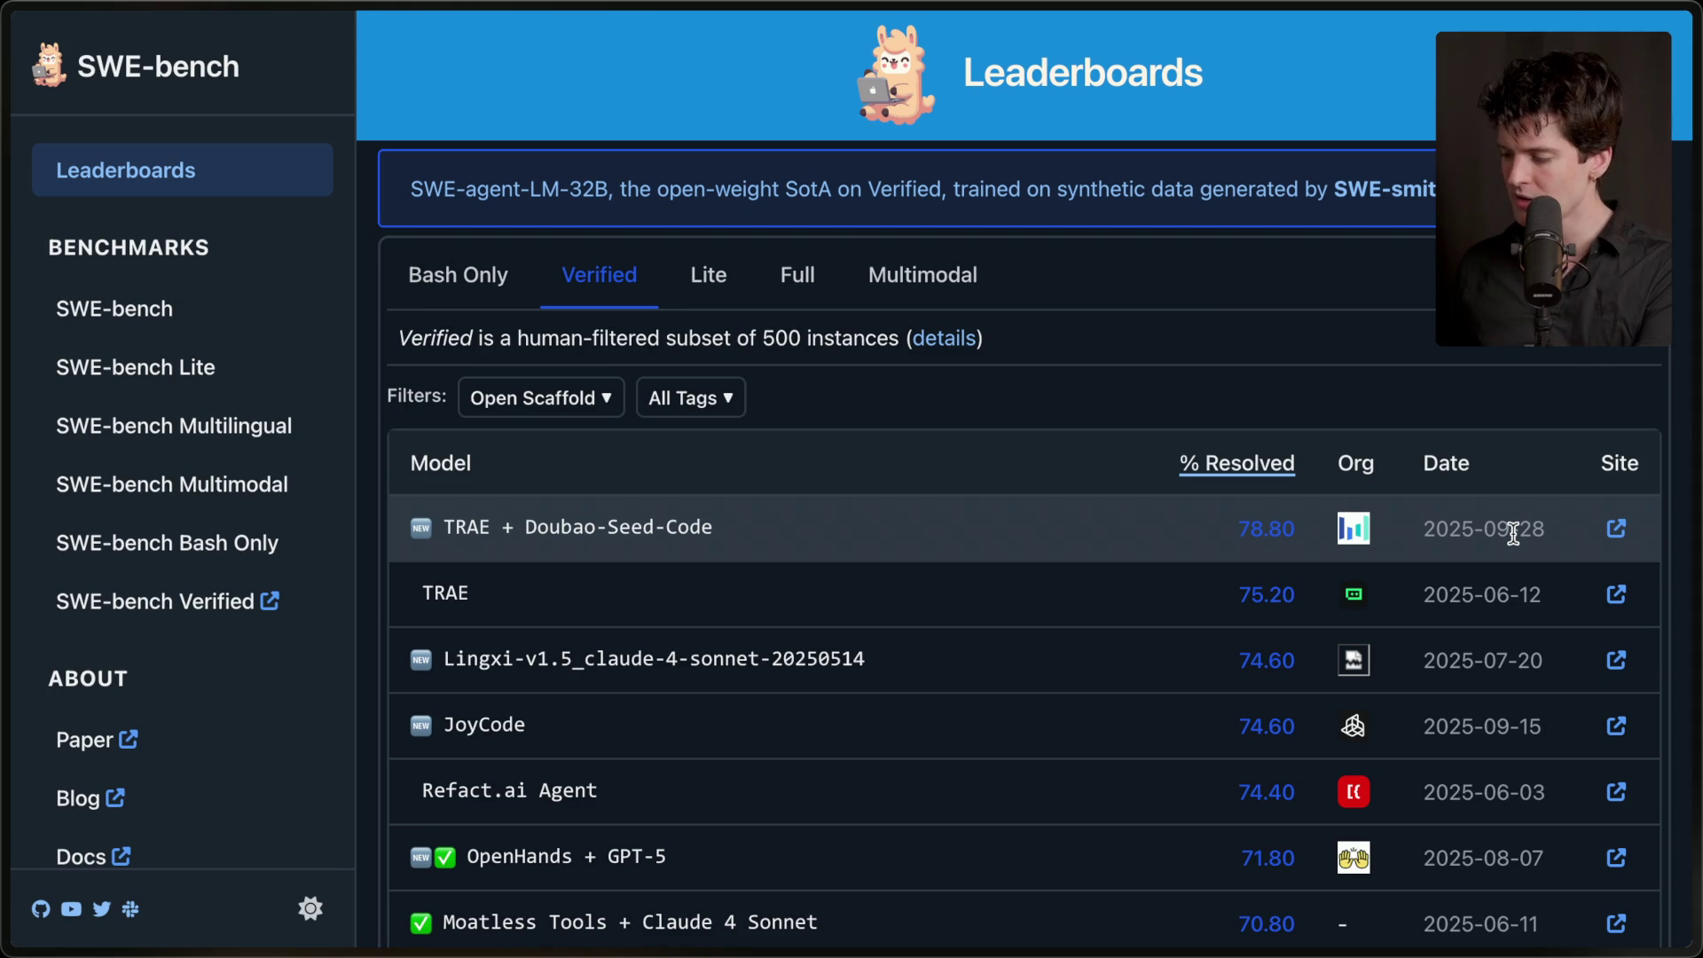
mouse_move(1696, 529)
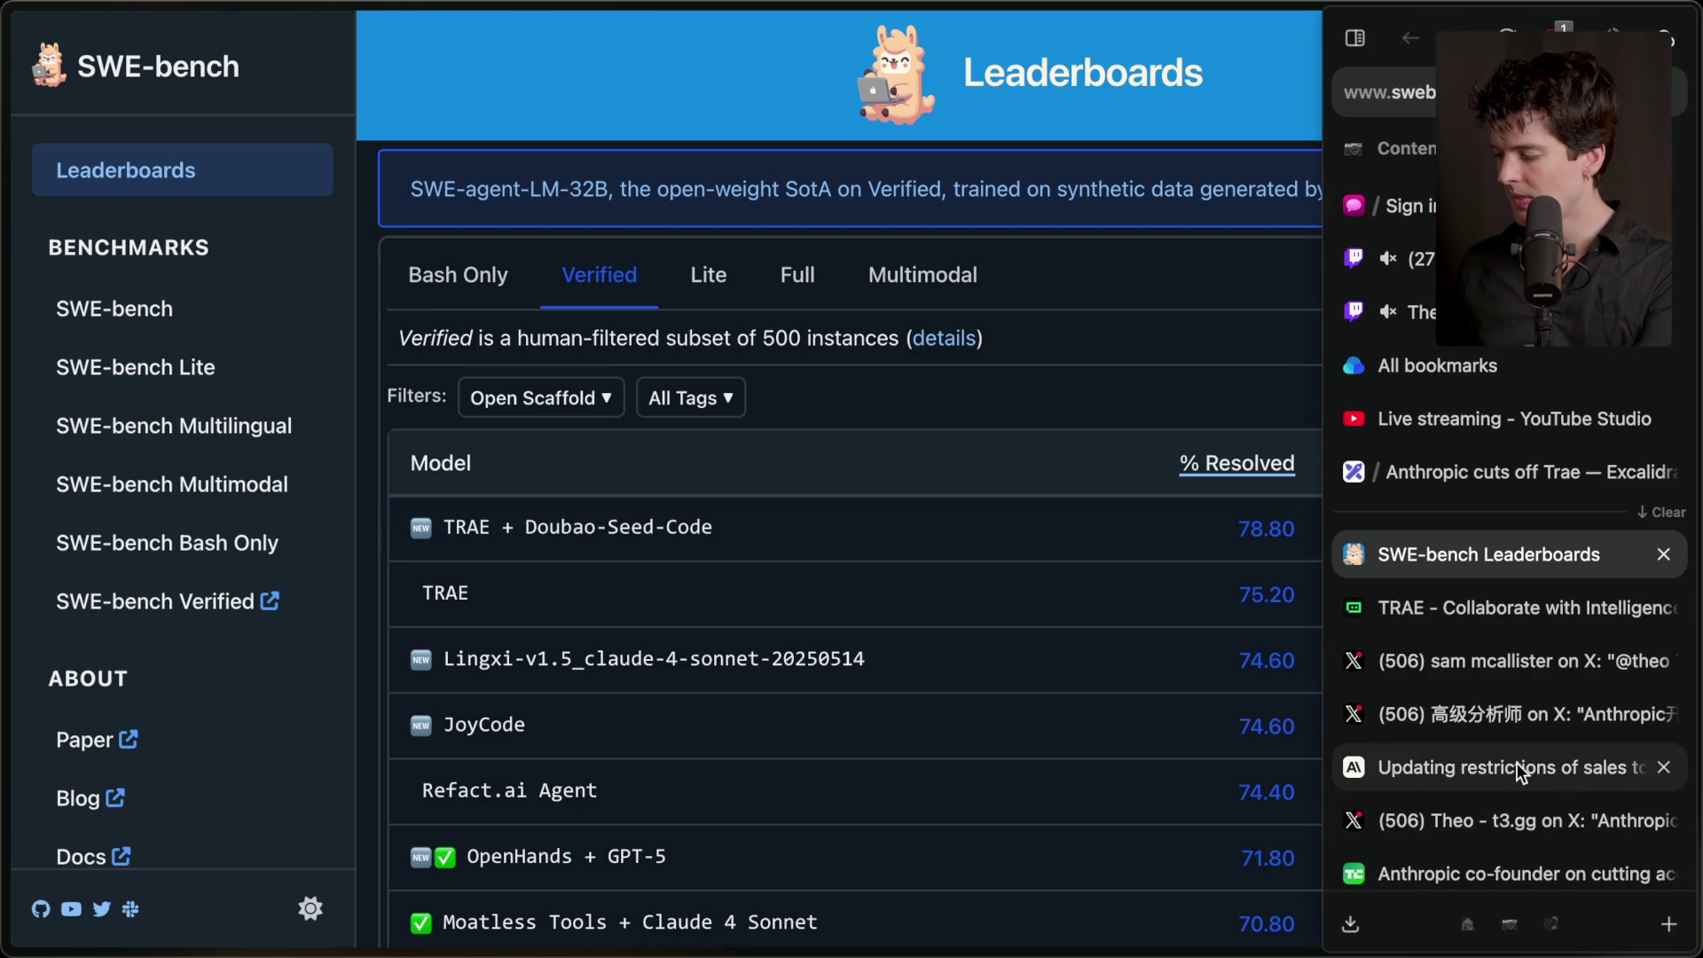
left_click(1517, 763)
scroll(1043, 668, "up", 10)
left_click_drag(700, 435, 1116, 431)
left_click(1116, 431)
mouse_move(1696, 444)
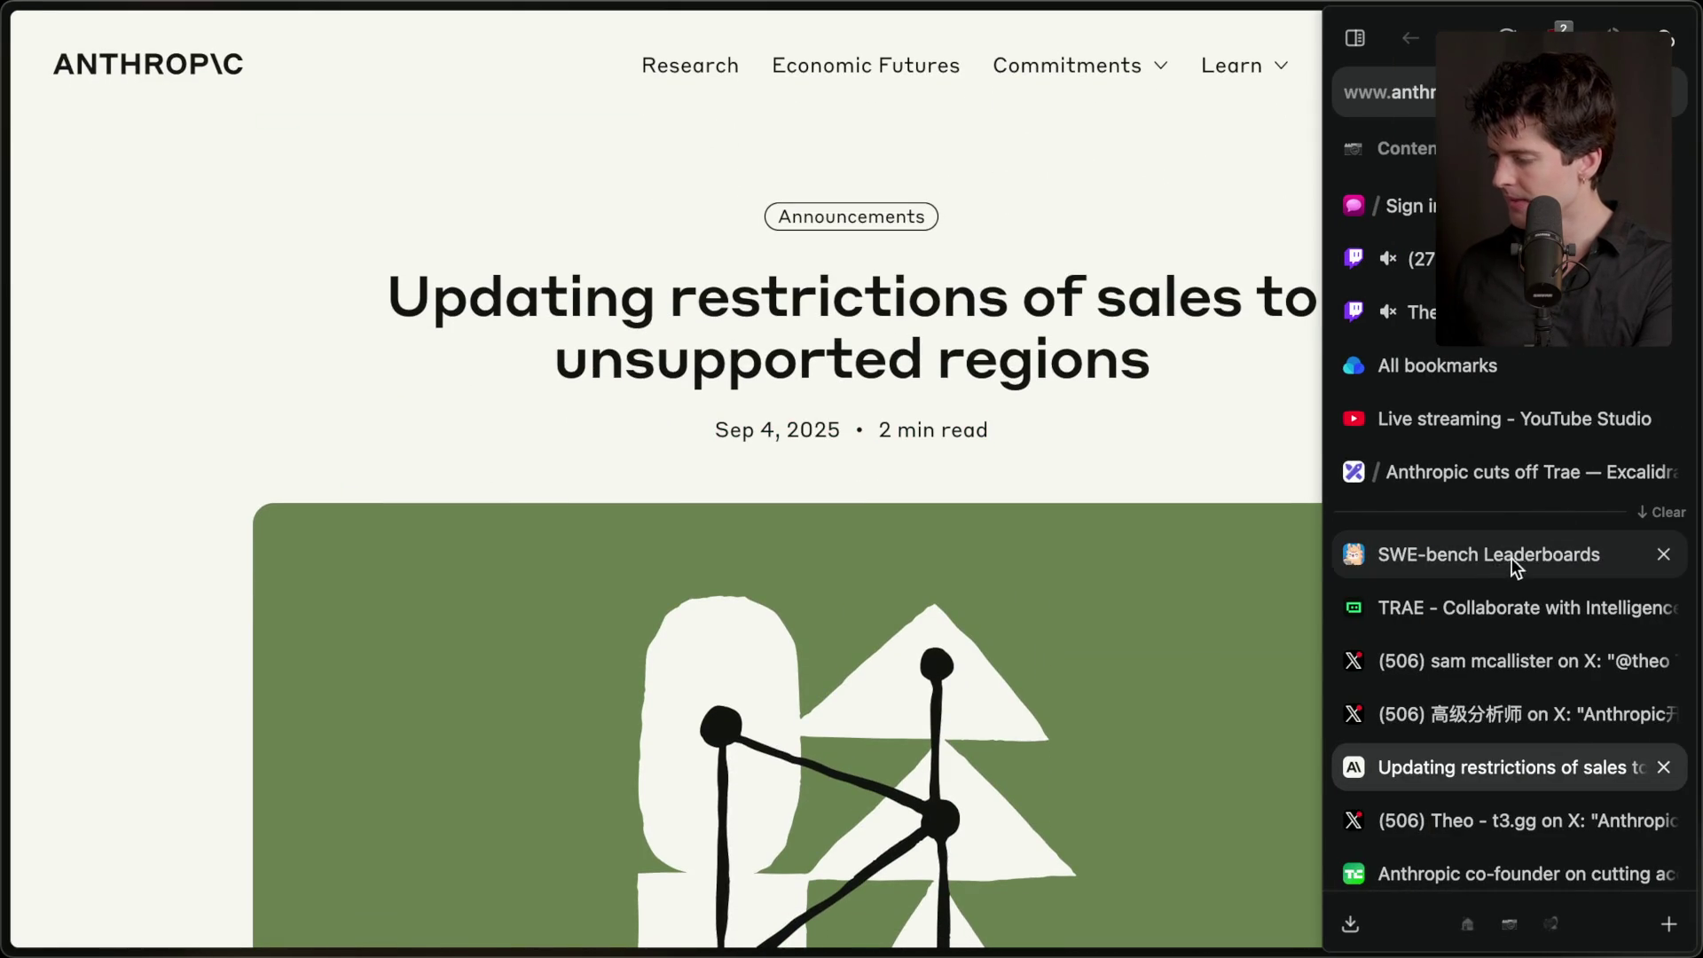
left_click(1512, 559)
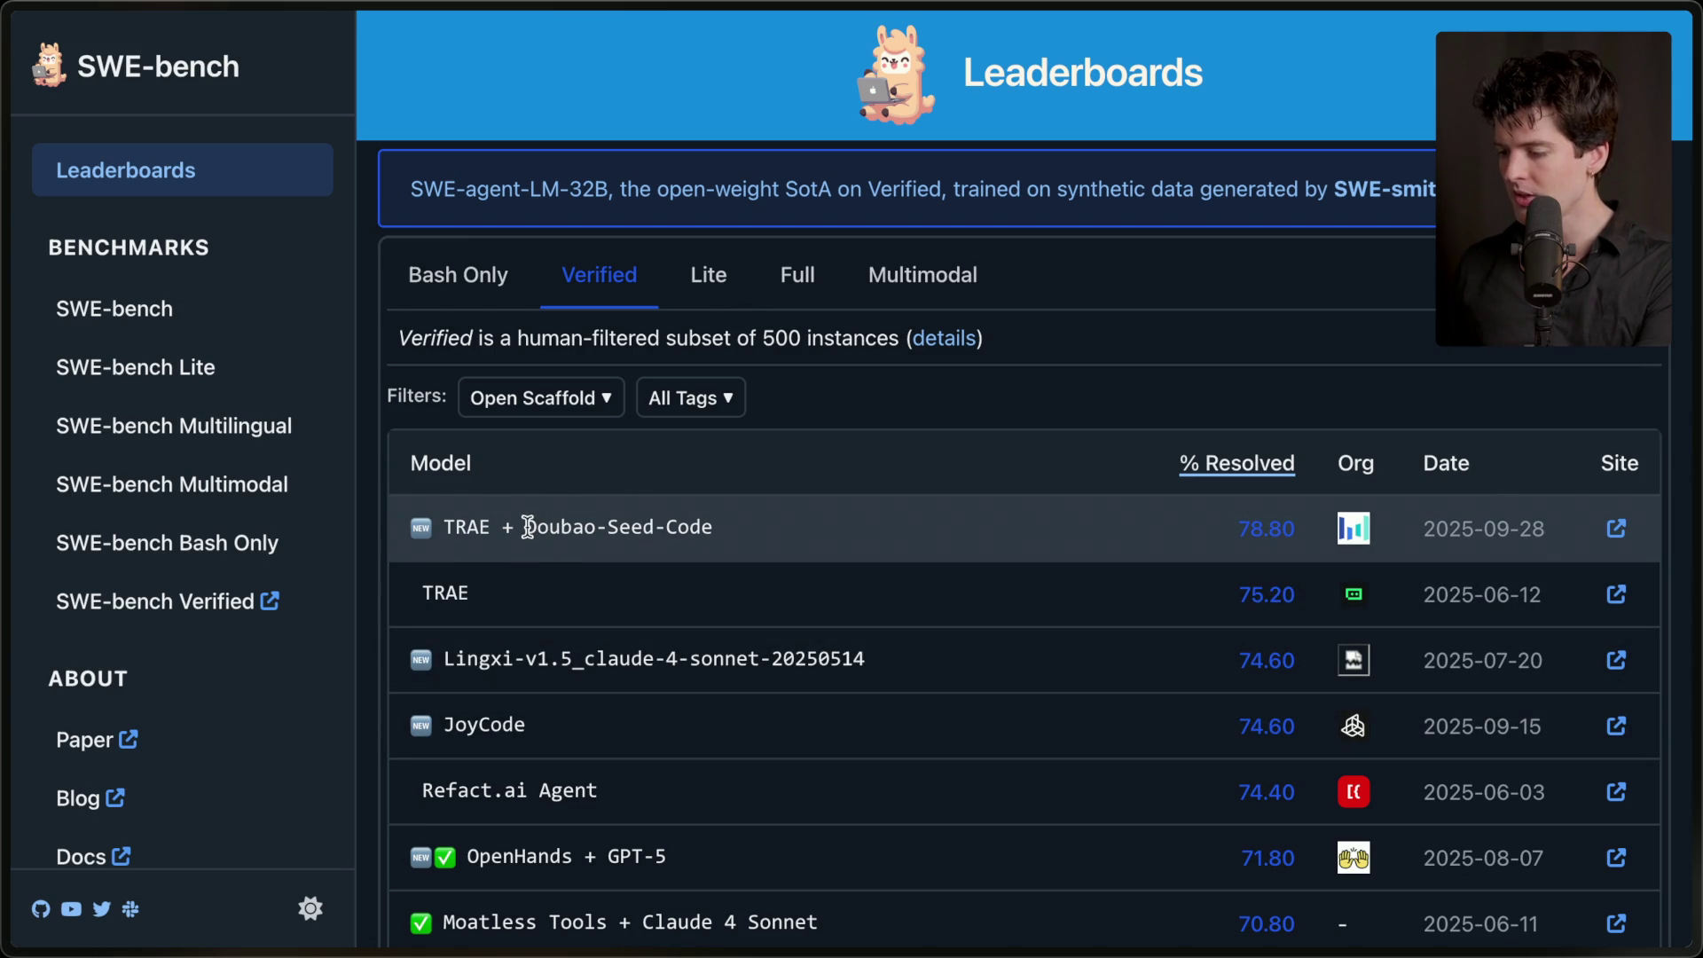
- Copy the model name Doubao-Seed-Code and search for it in a new tab
left_click_drag(525, 527, 707, 527)
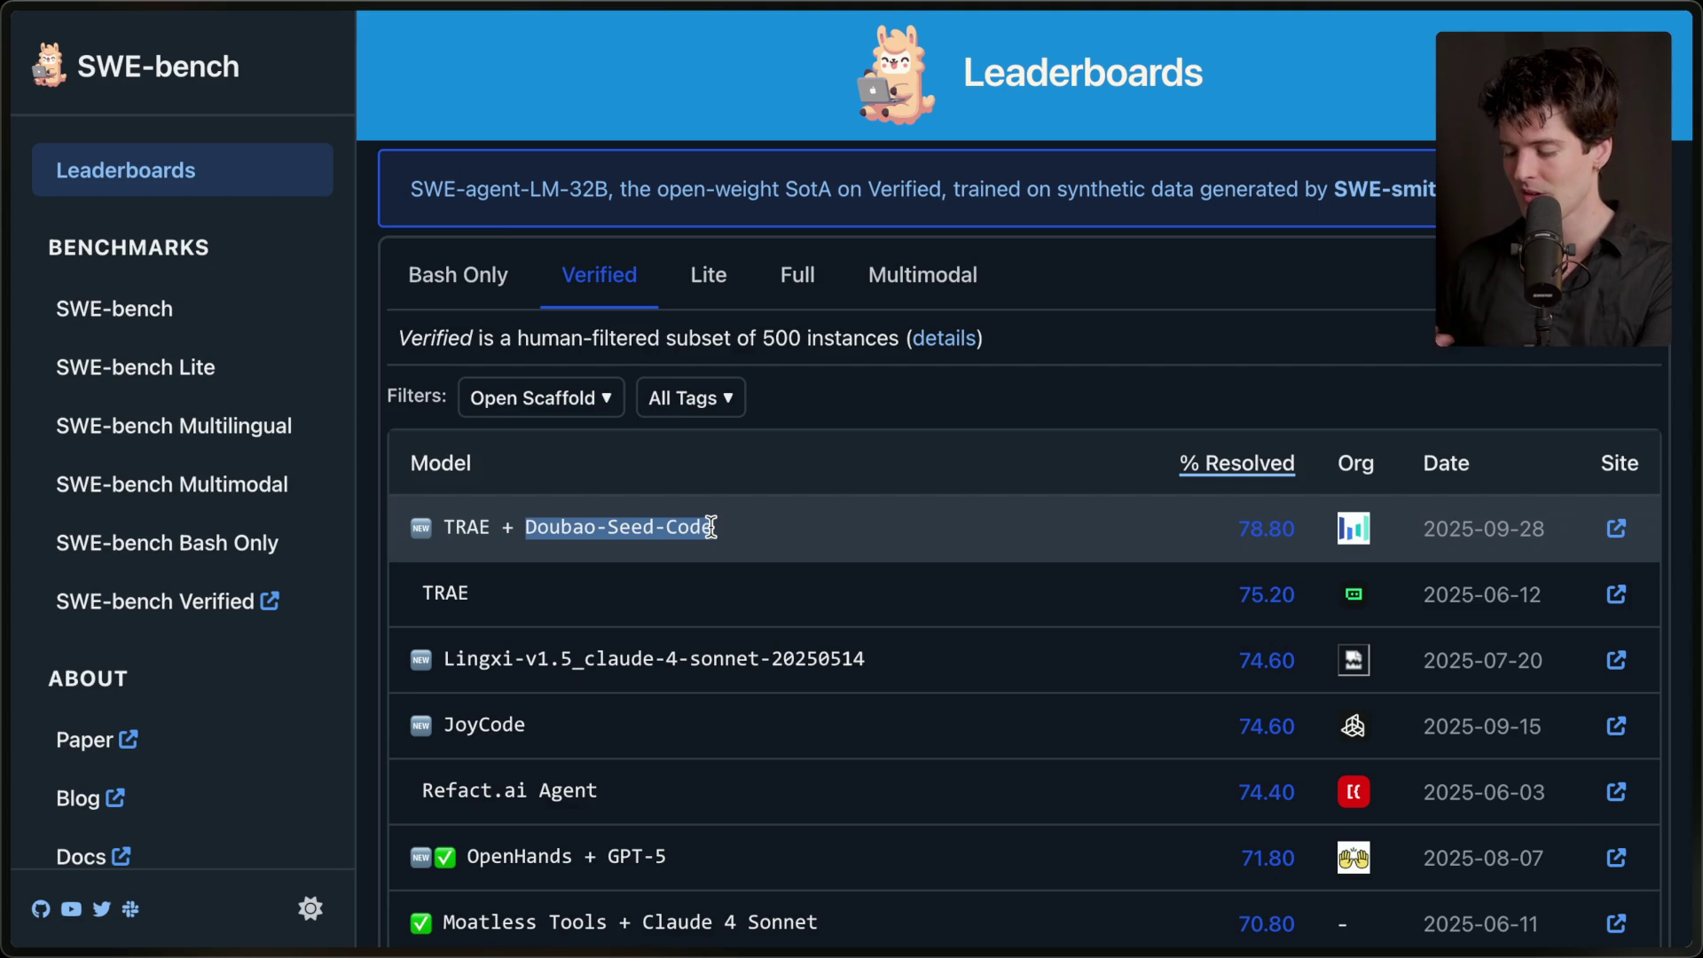
key("super+c")
key("super+t")
key("super+v")
key("Return")
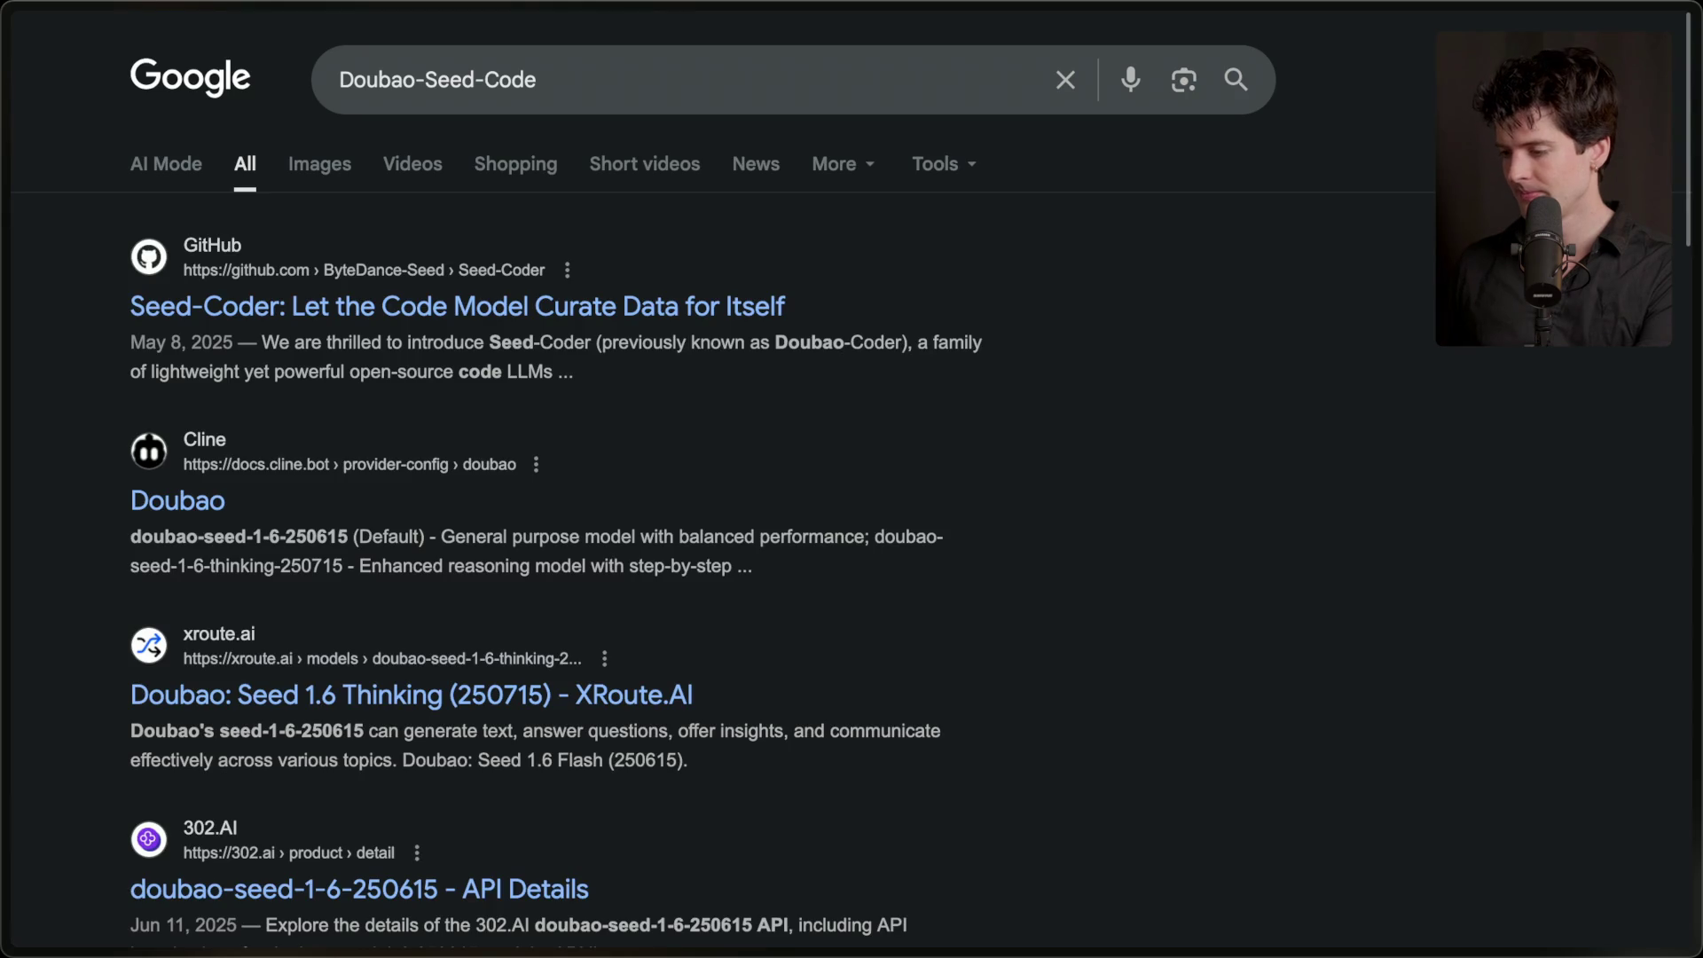
- Open the Seed-Coder GitHub repository and highlight its README title and training-data sentence
left_click(721, 311)
scroll(511, 306, "down", 6)
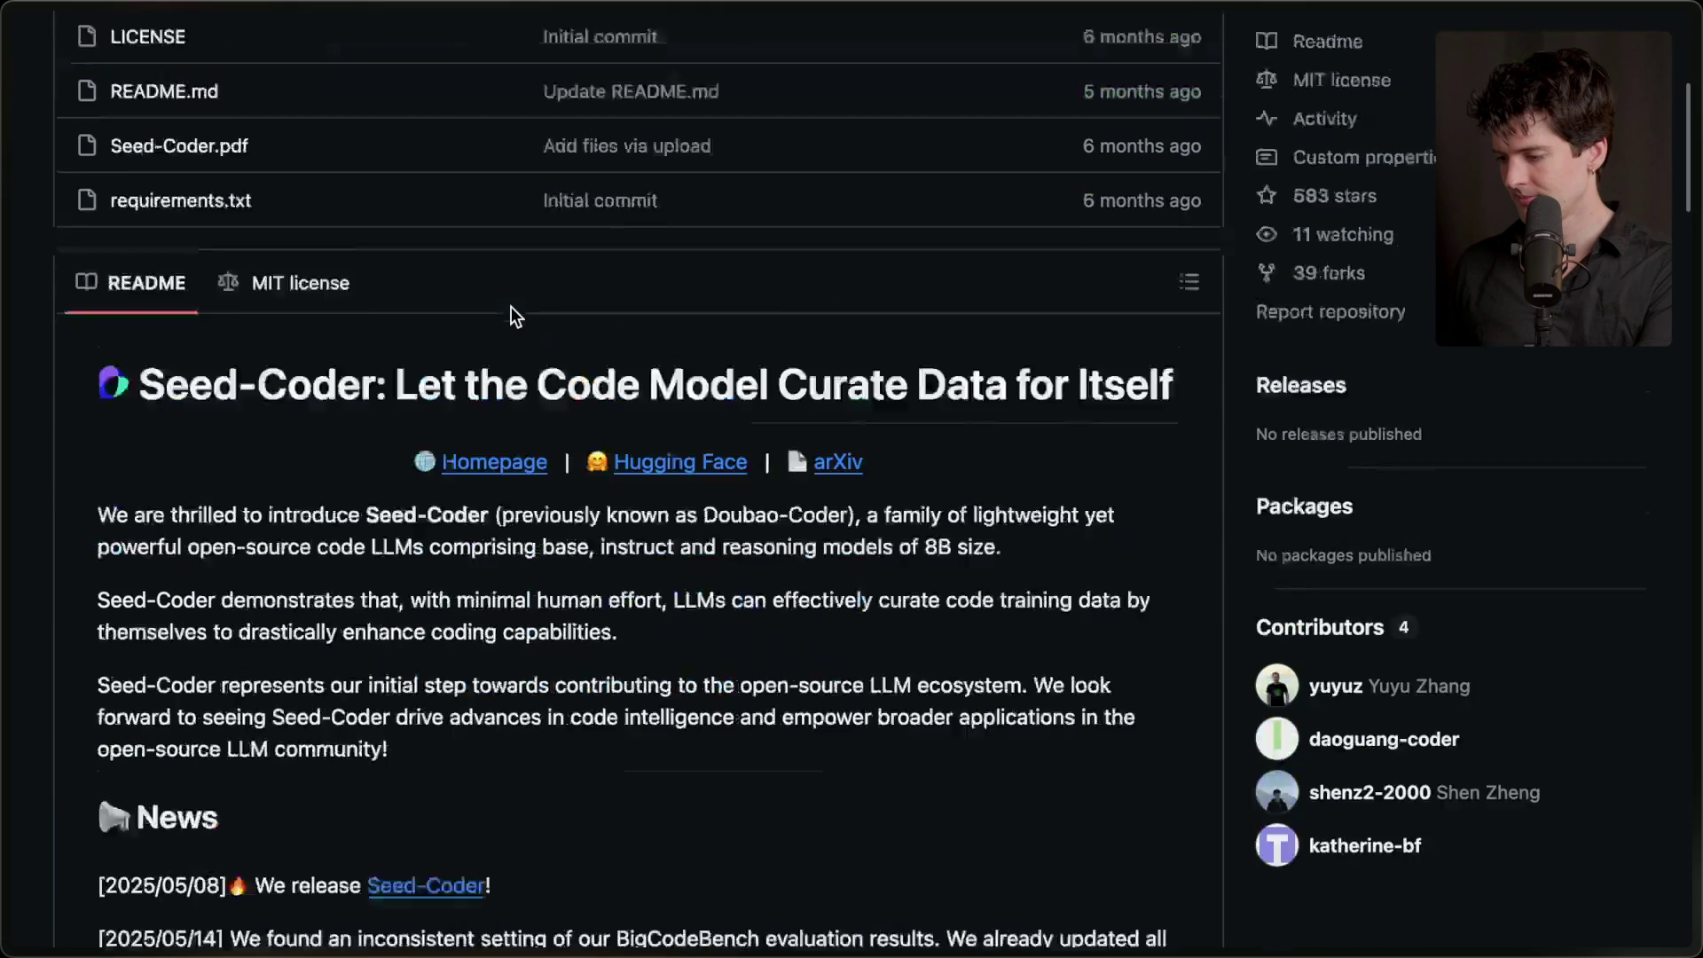
left_click_drag(399, 311, 1239, 312)
left_click(1204, 312)
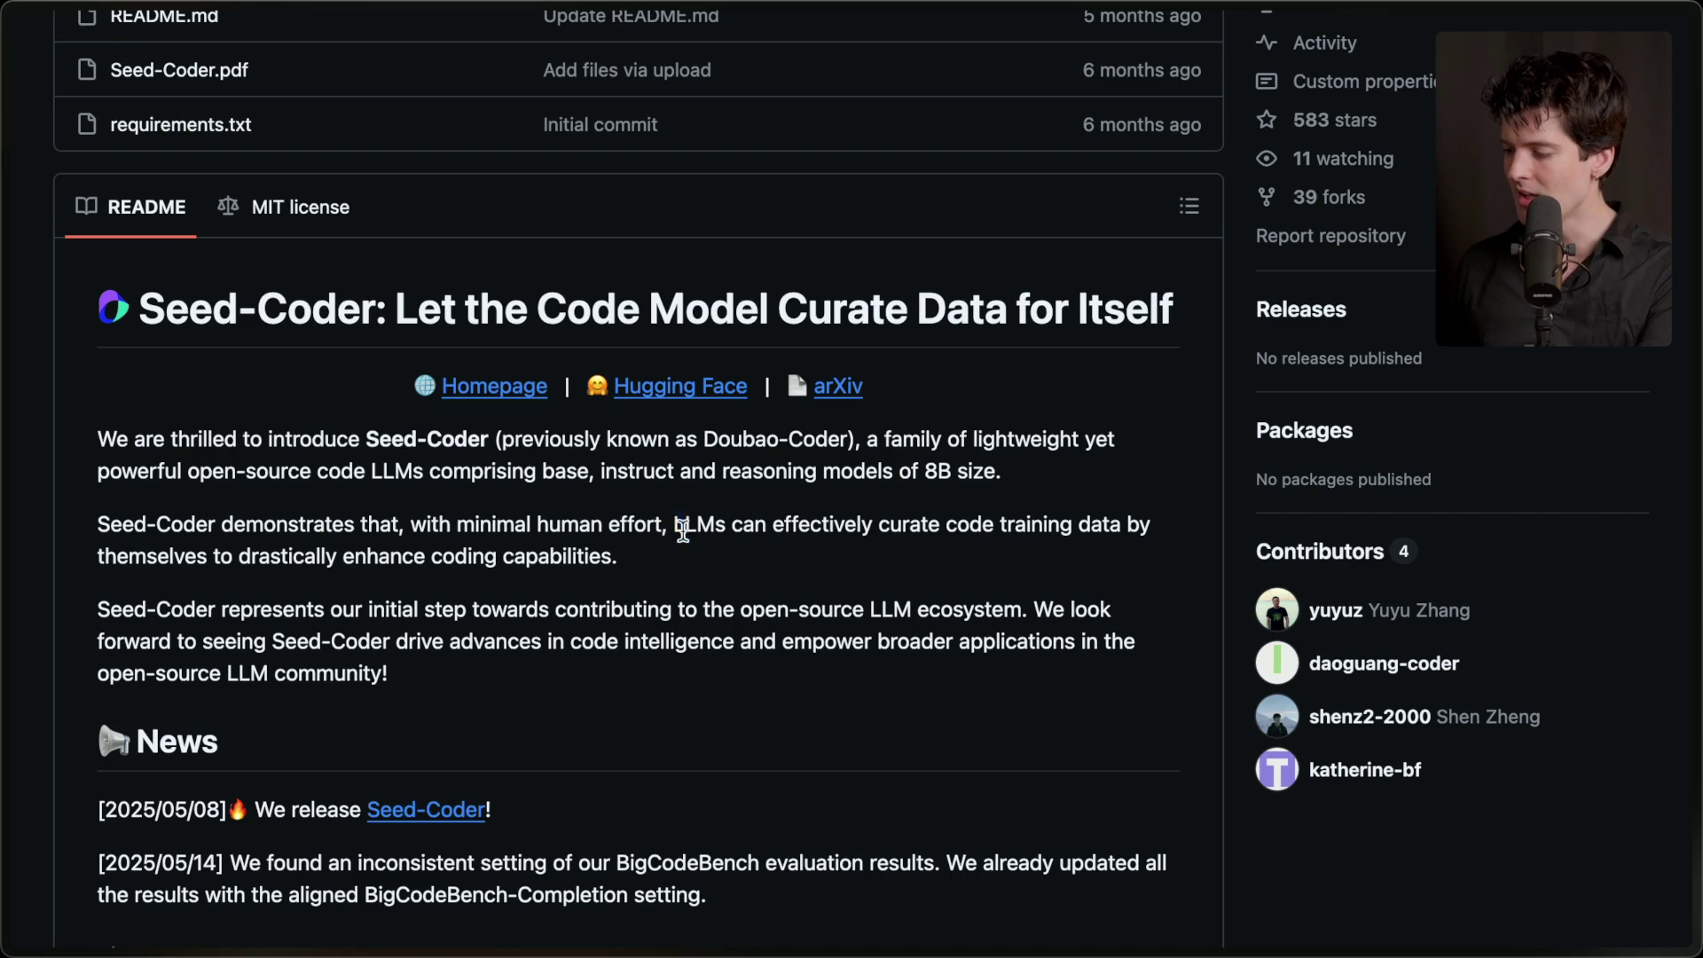
left_click_drag(673, 524, 701, 566)
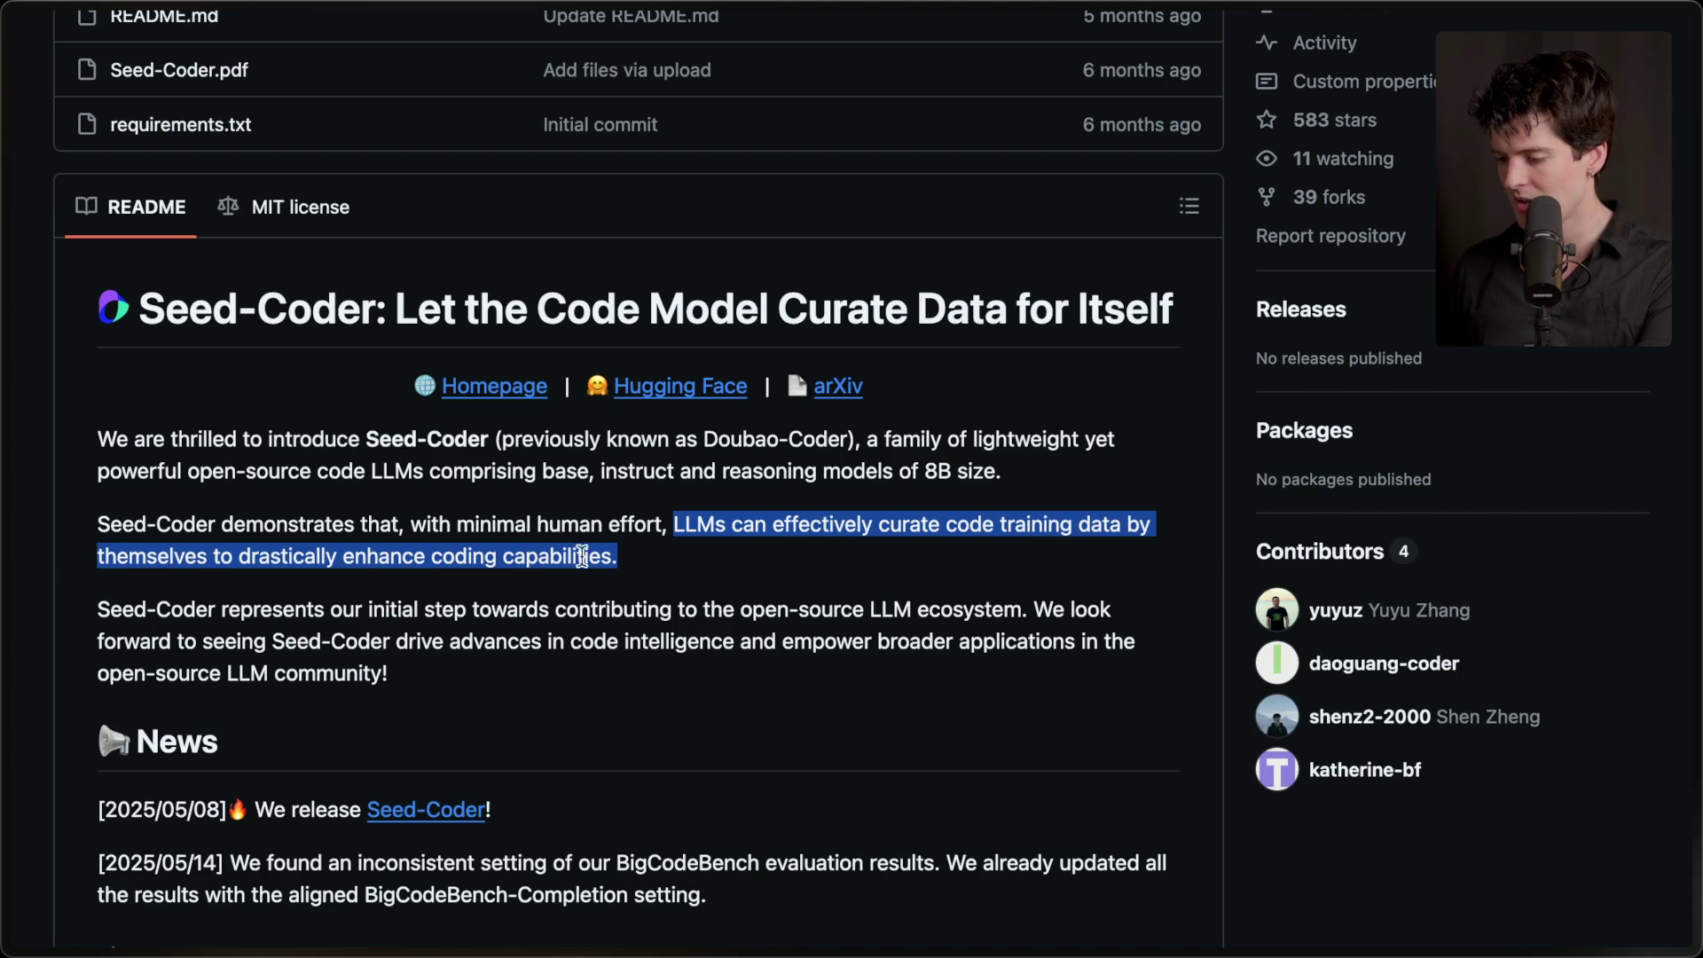
left_click(524, 667)
- Scroll through the rest of the Seed-Coder README and return to the SWE-bench leaderboard
scroll(523, 667, "down", 3)
scroll(523, 667, "up", 3)
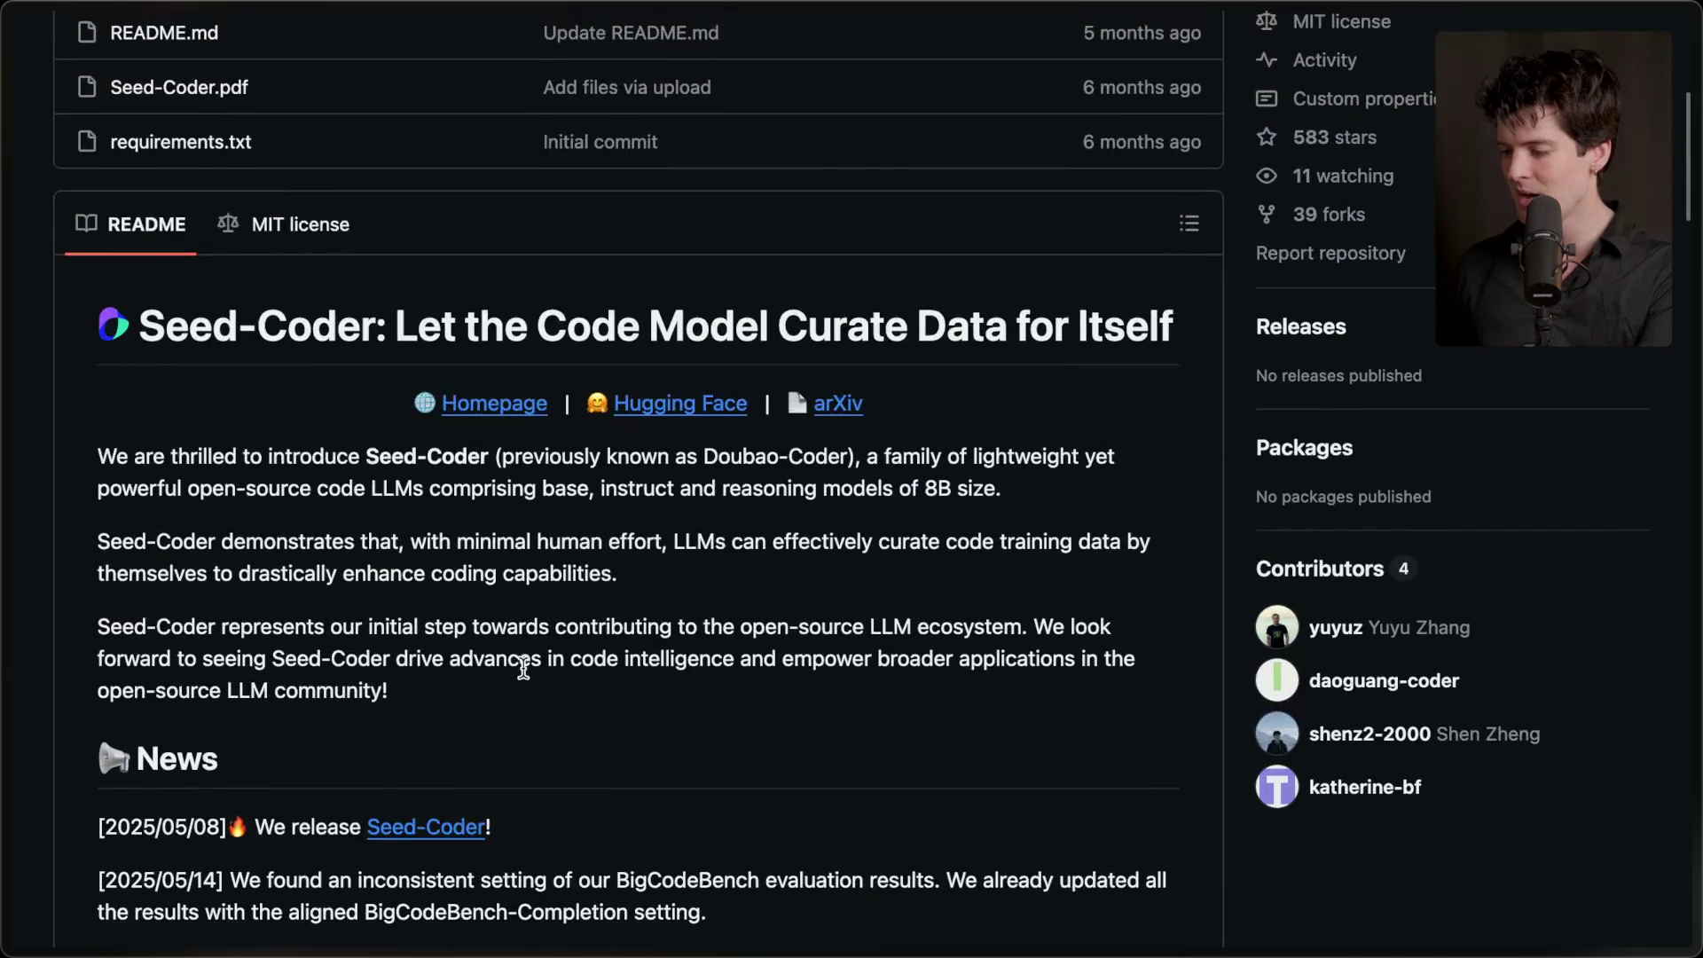
scroll(523, 667, "down", 2)
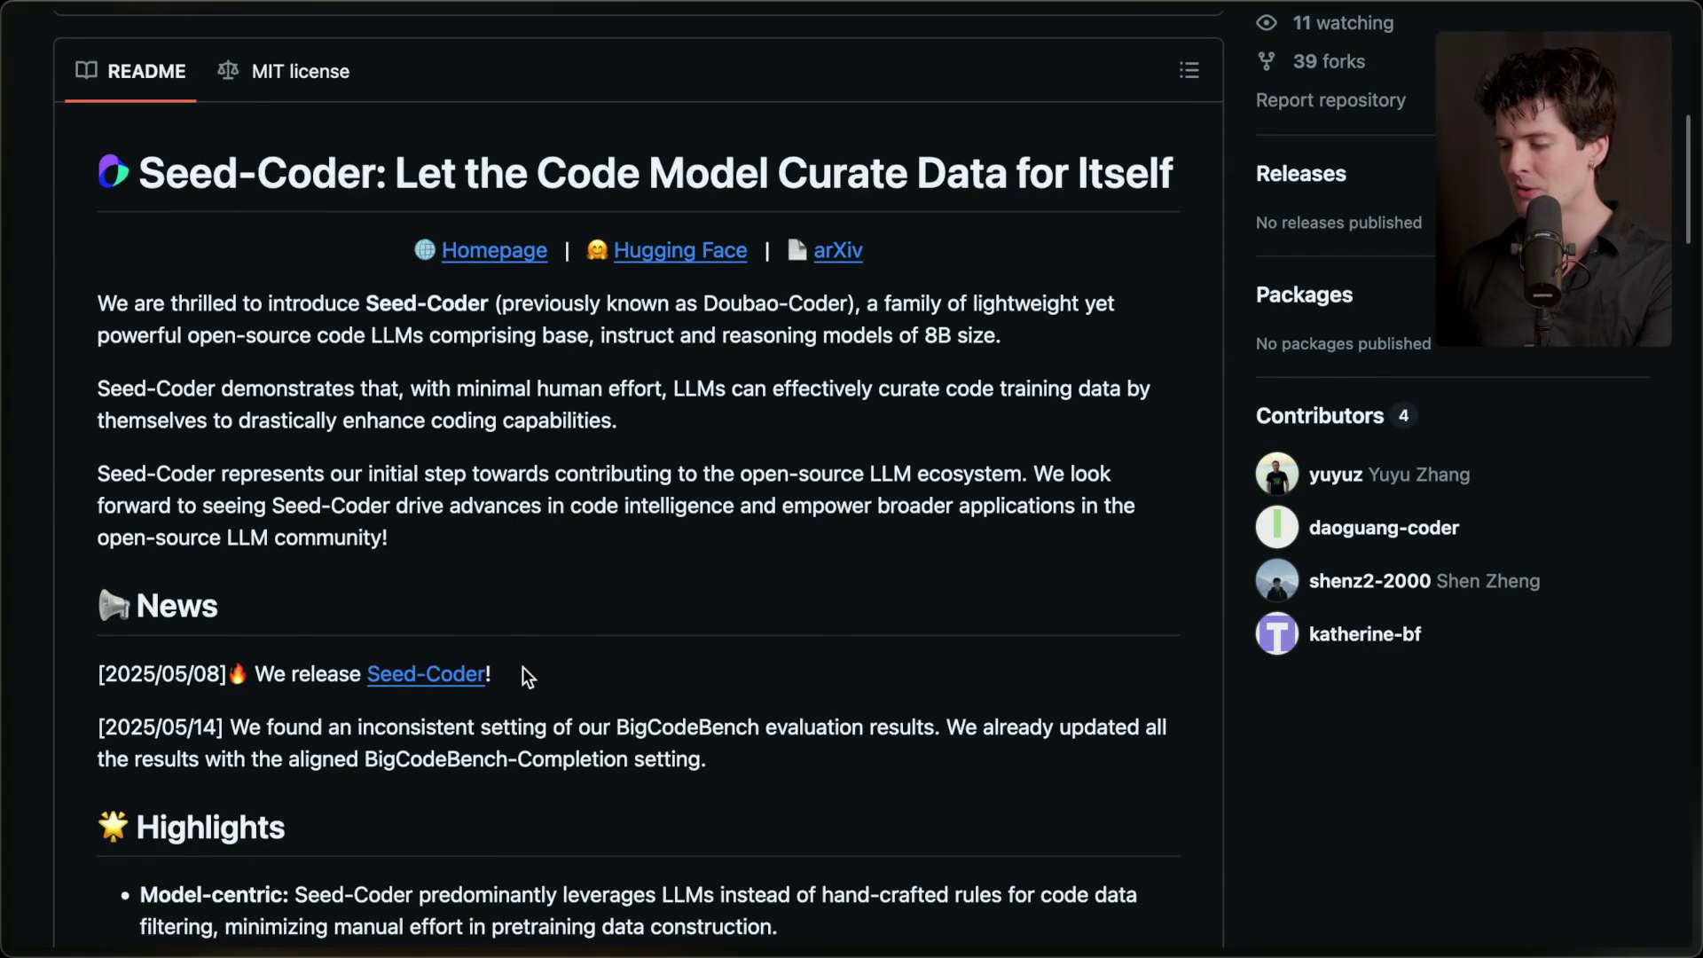
scroll(523, 668, "down", 6)
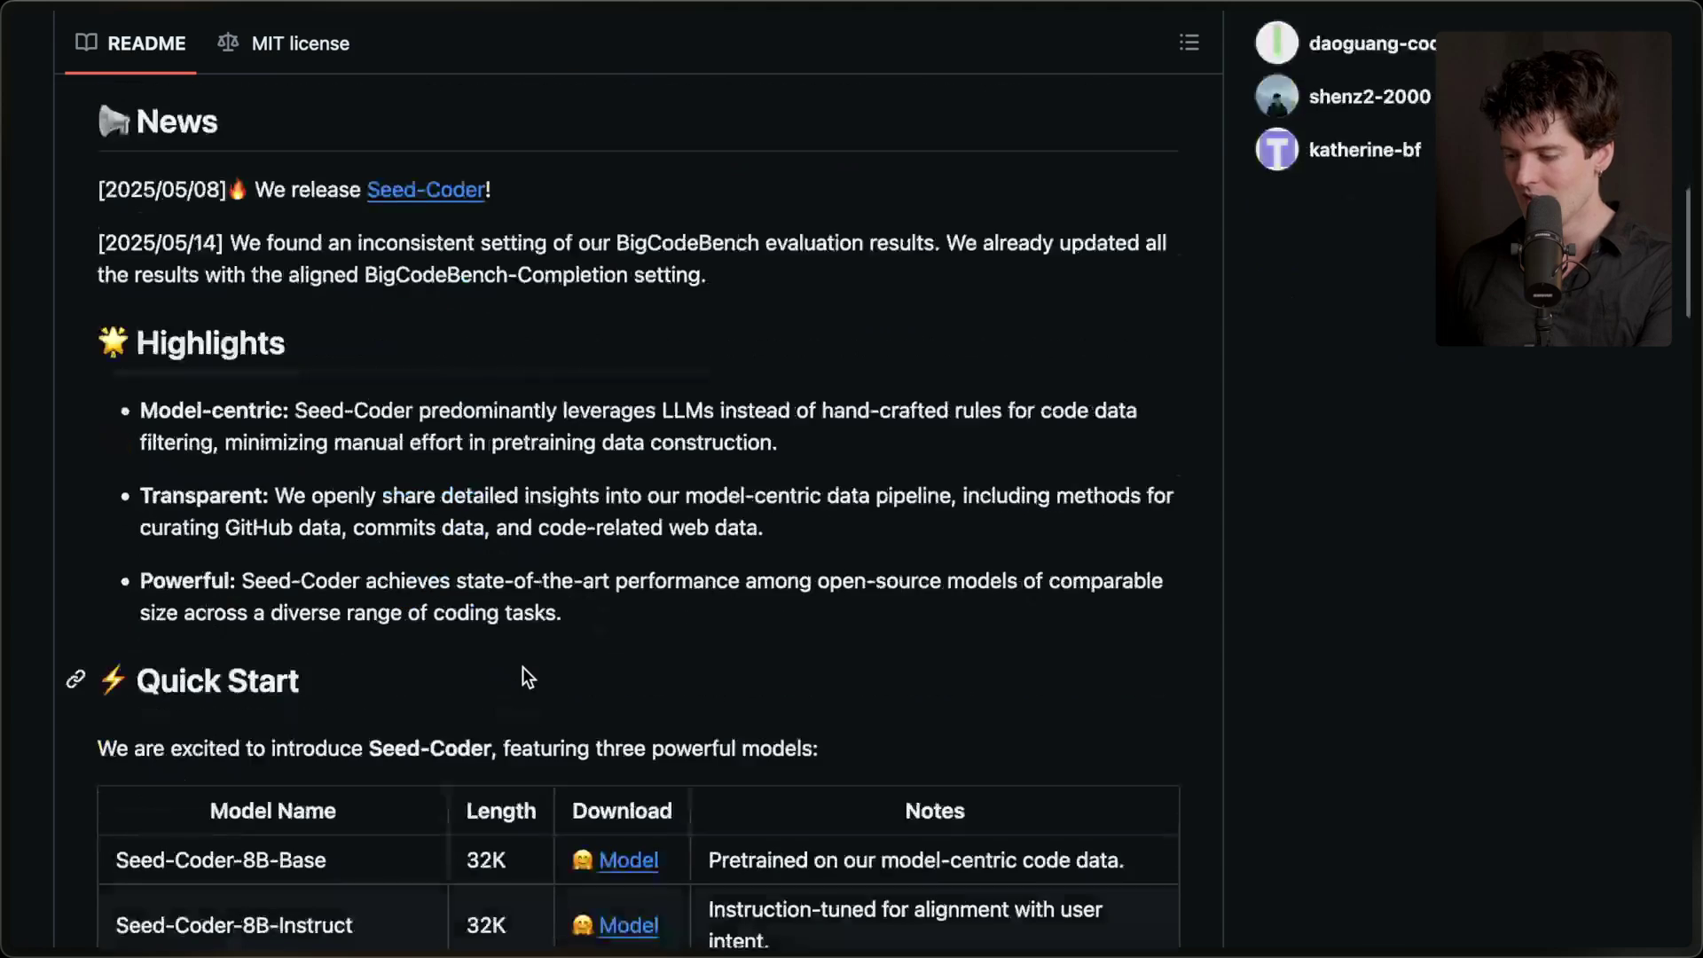
mouse_move(1693, 536)
left_click(1590, 596)
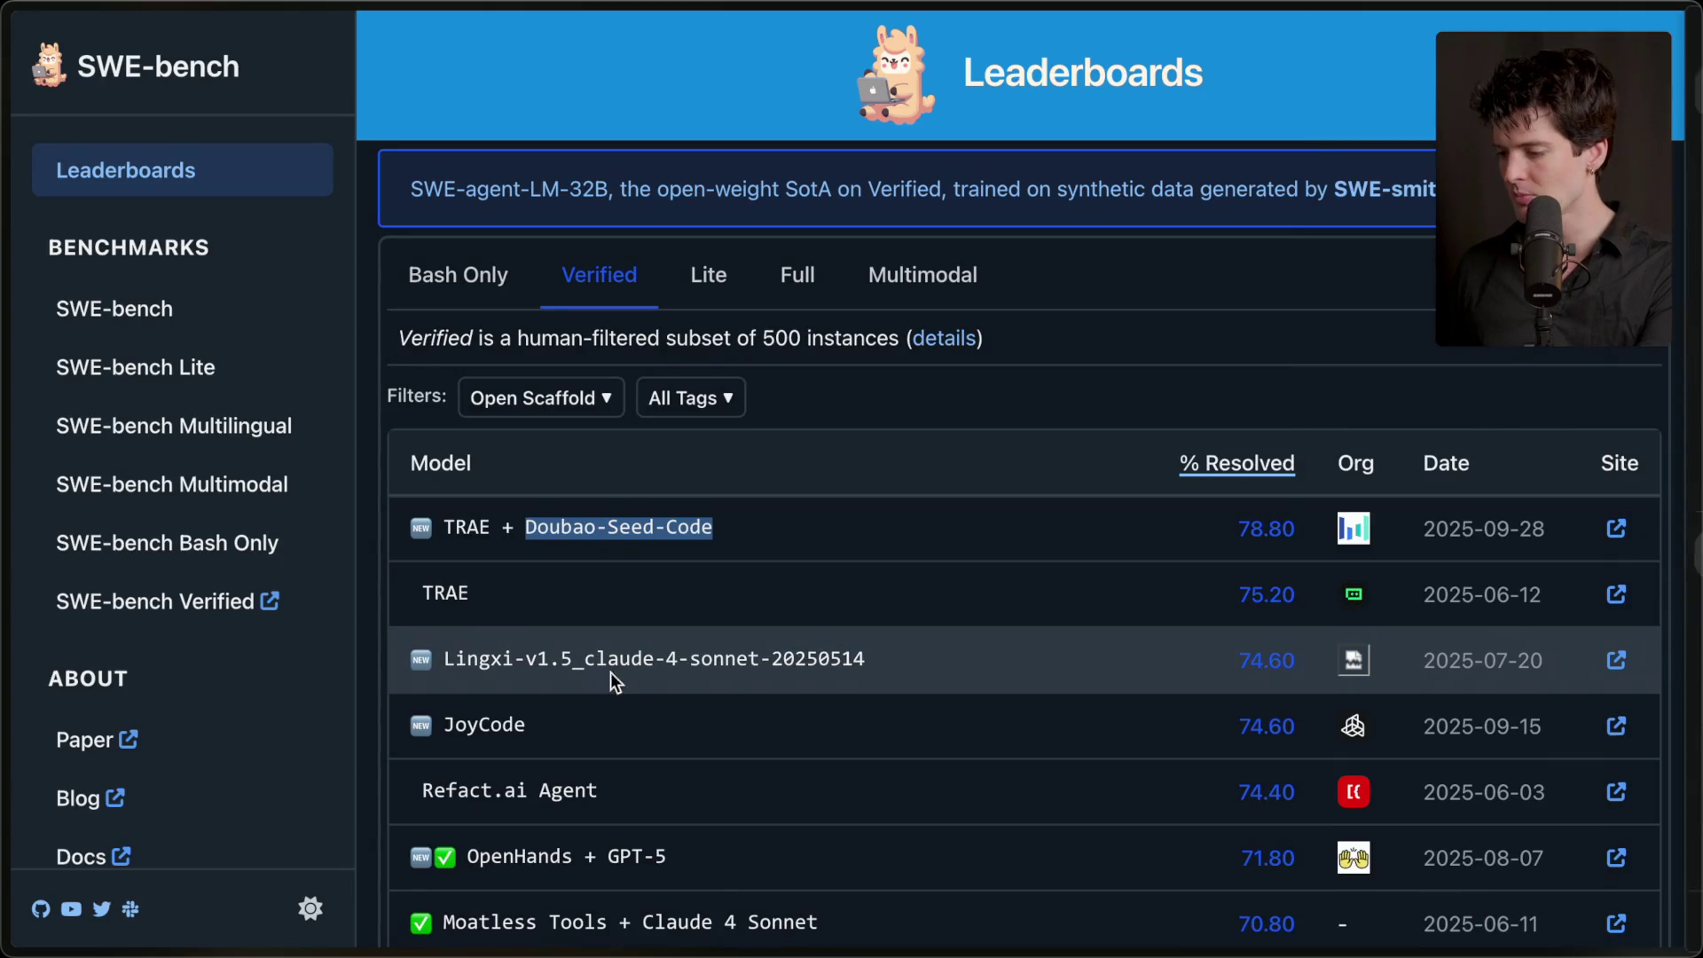
- Scroll through the Verified leaderboard and highlight the top 78.80 resolved score
scroll(799, 654, "down", 2)
scroll(937, 376, "down", 2)
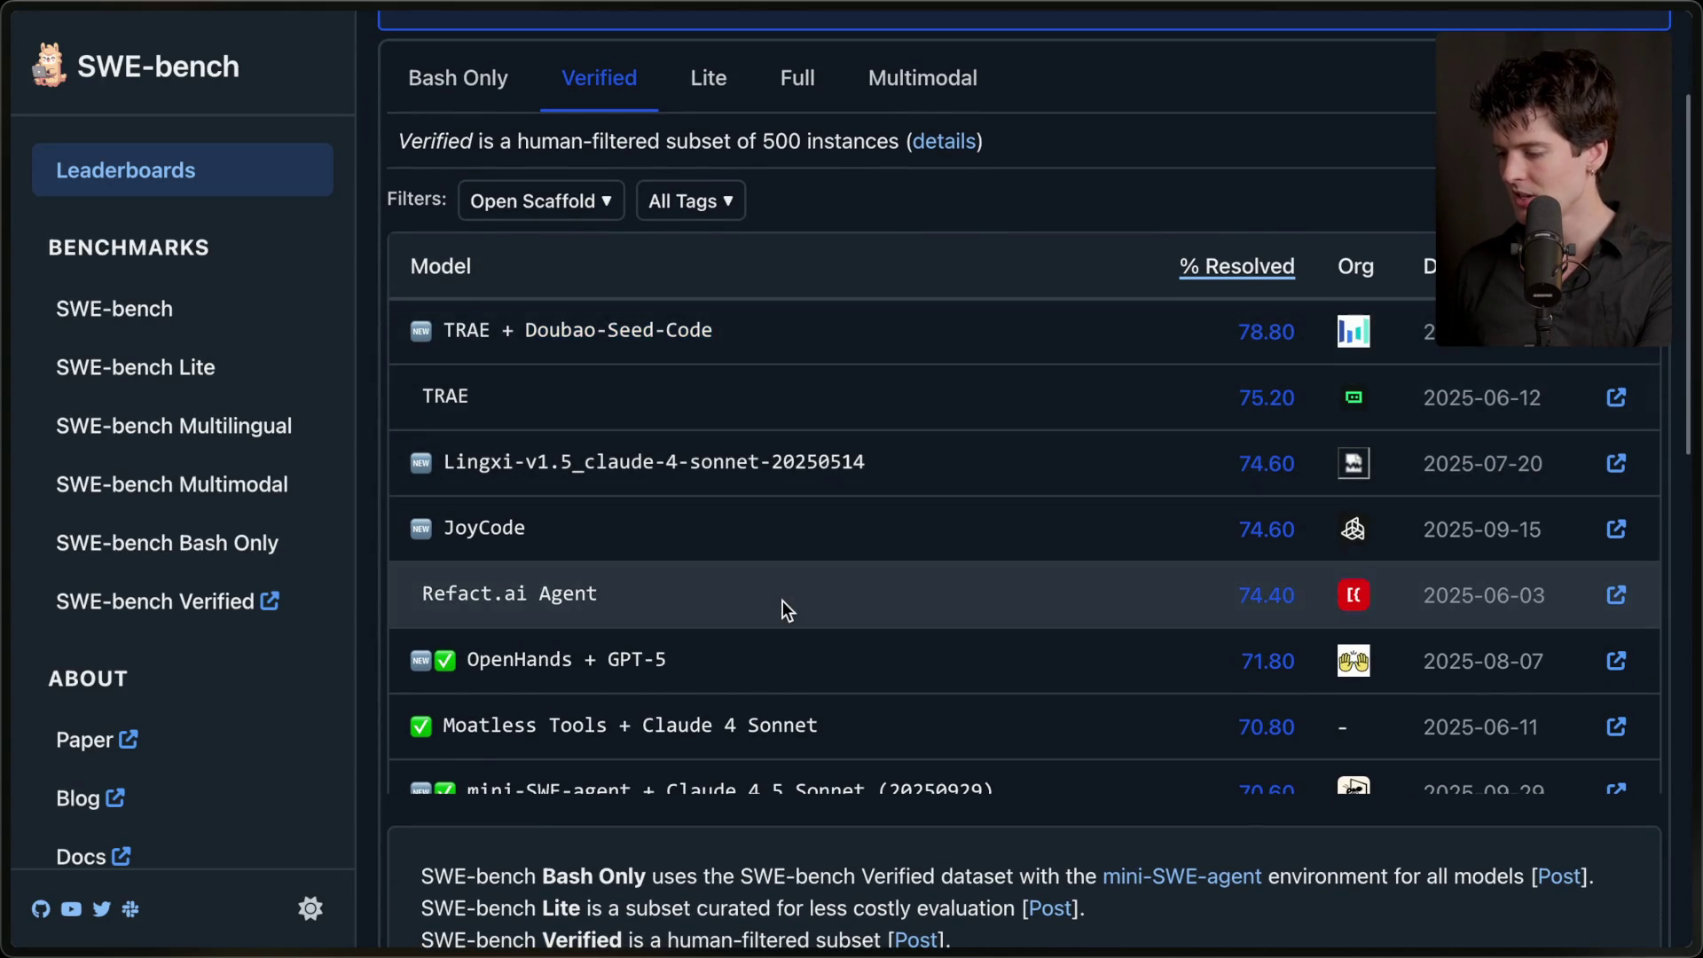
scroll(782, 600, "down", 1)
scroll(782, 600, "down", 3)
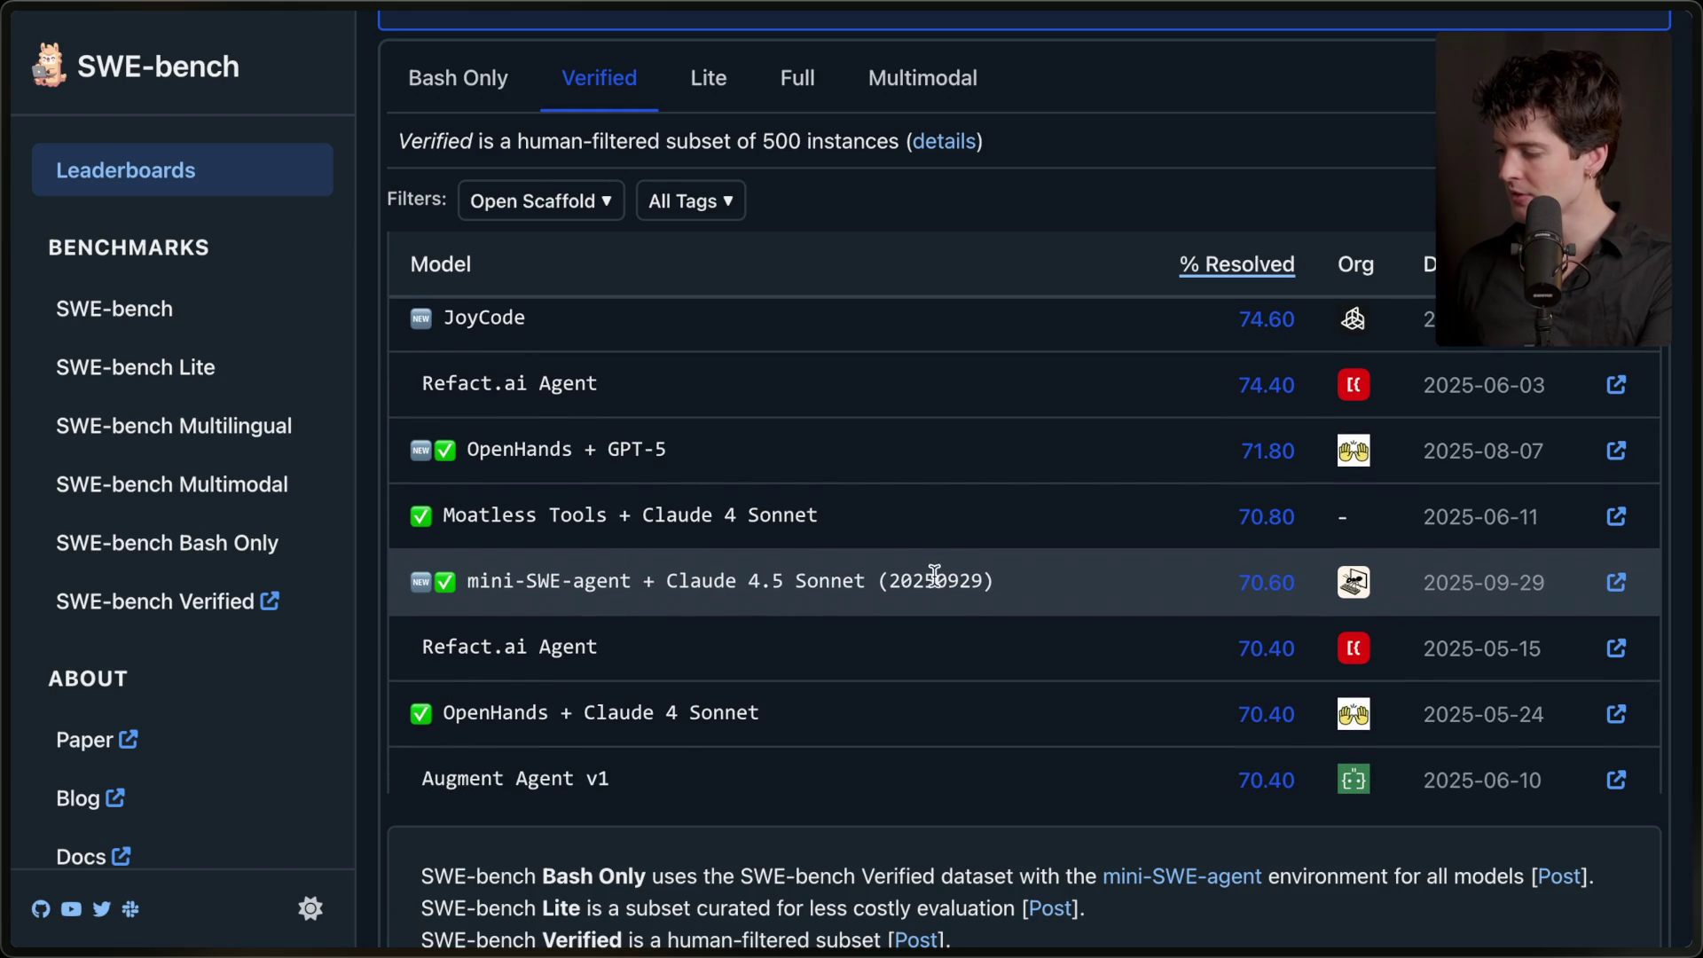
scroll(1252, 586, "up", 3)
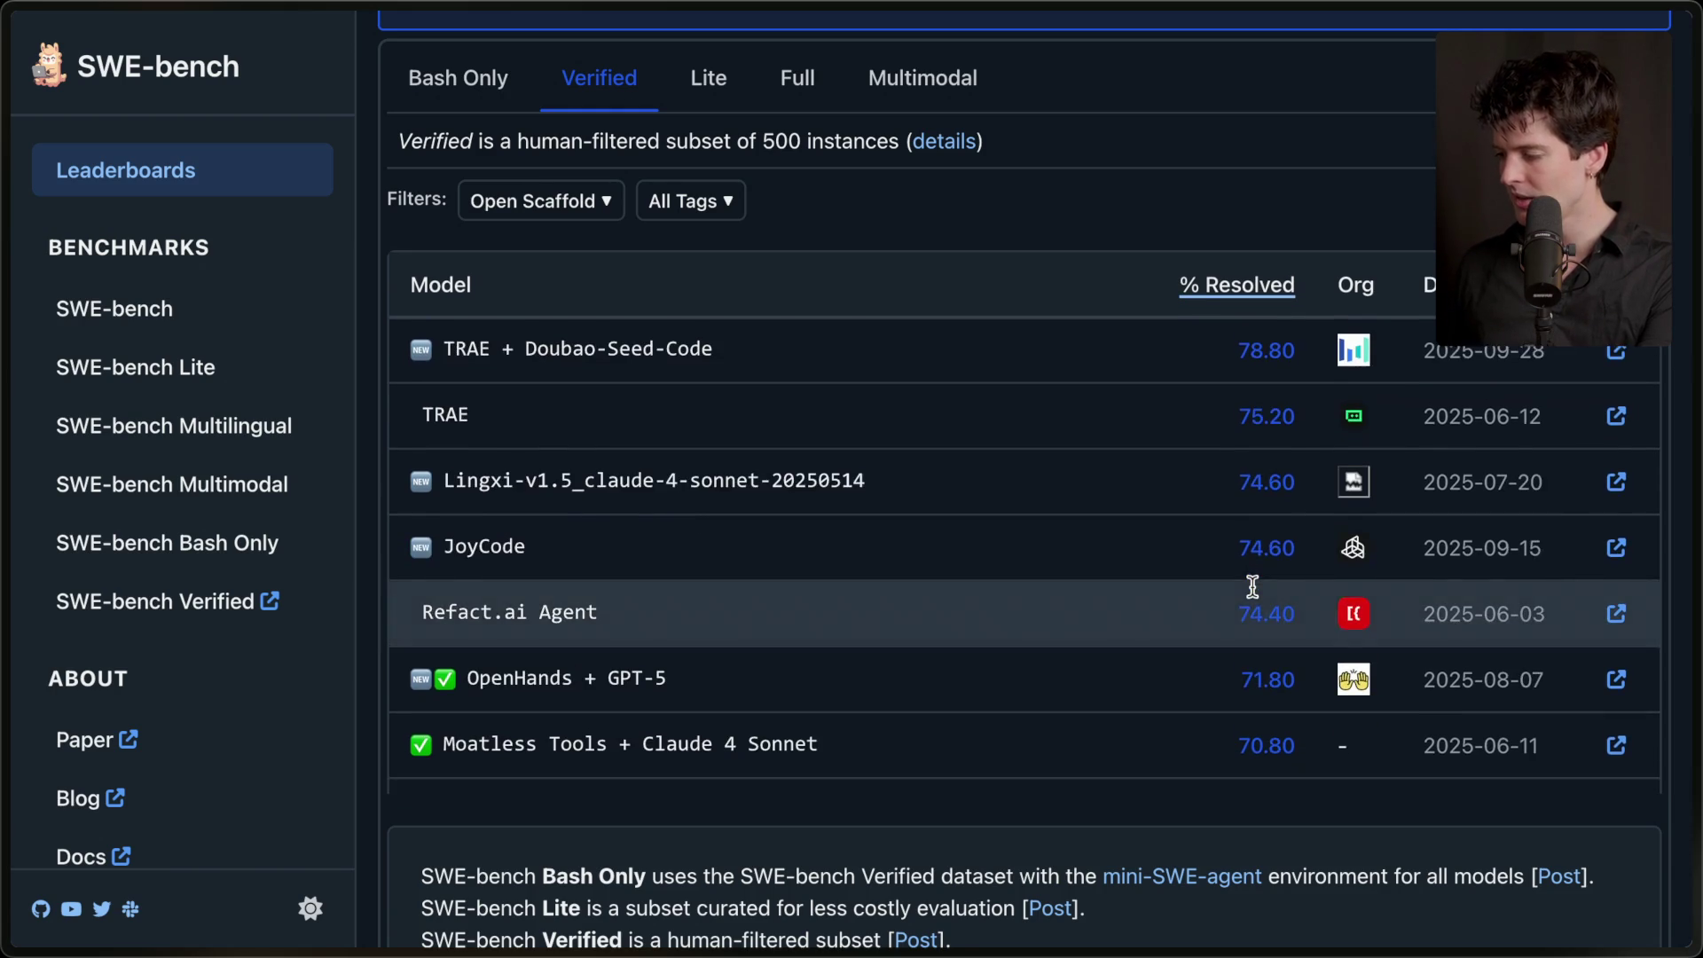
left_click_drag(1231, 332, 1301, 335)
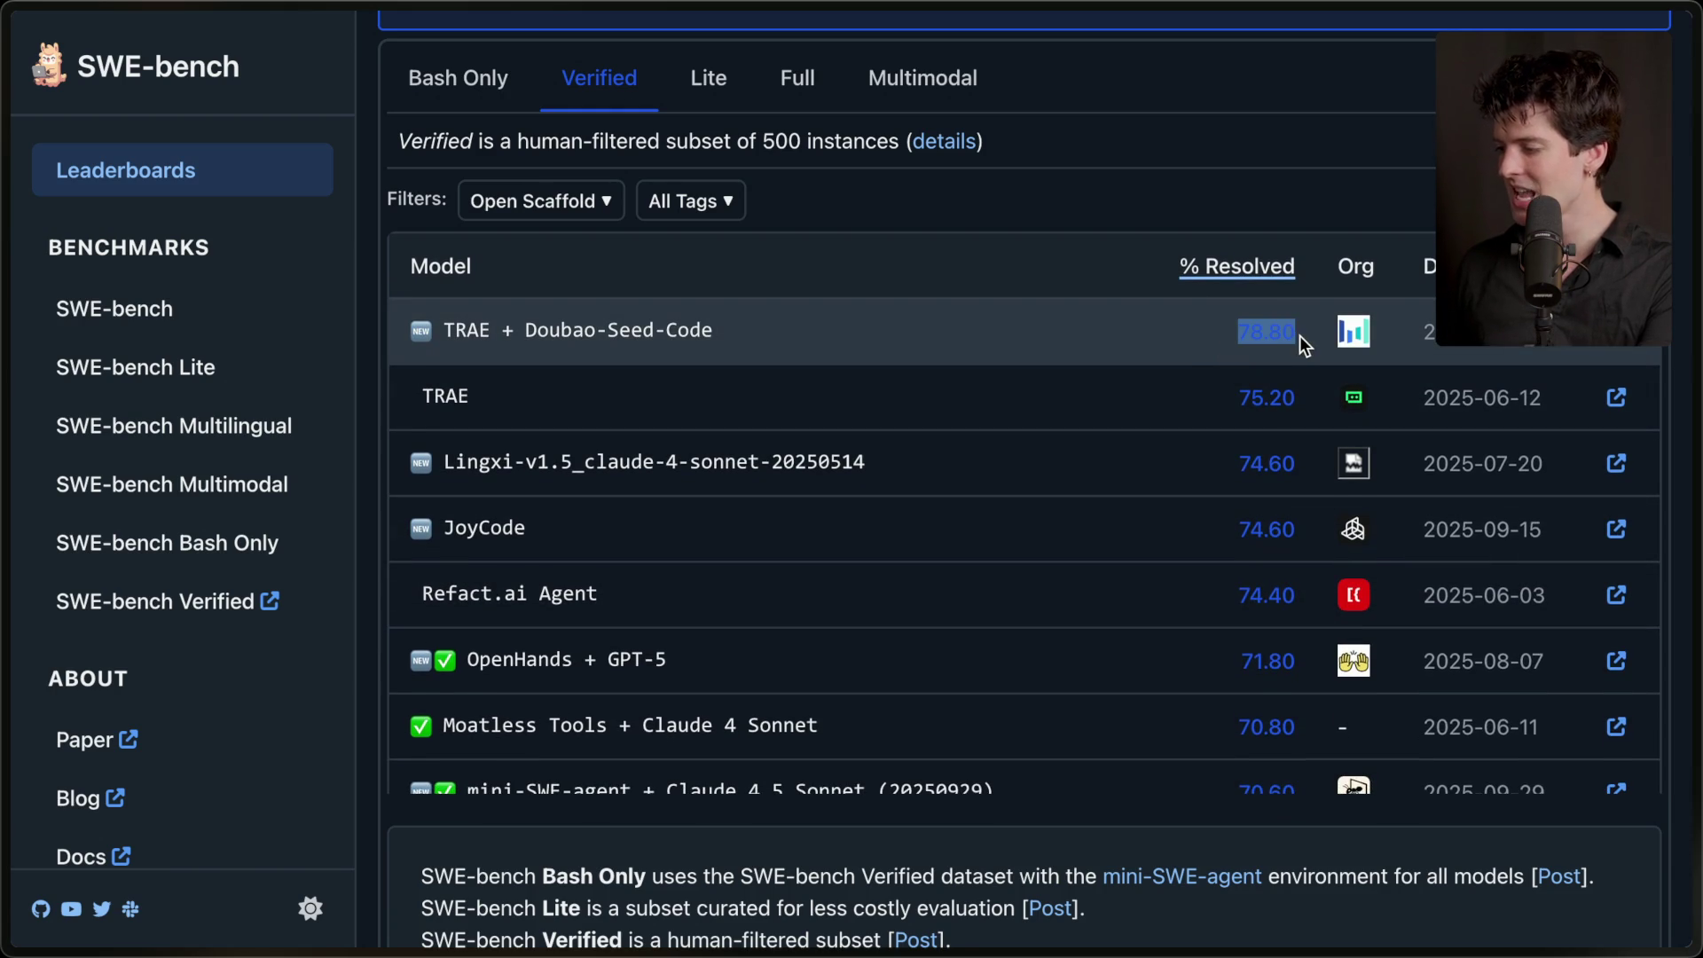
left_click(852, 338)
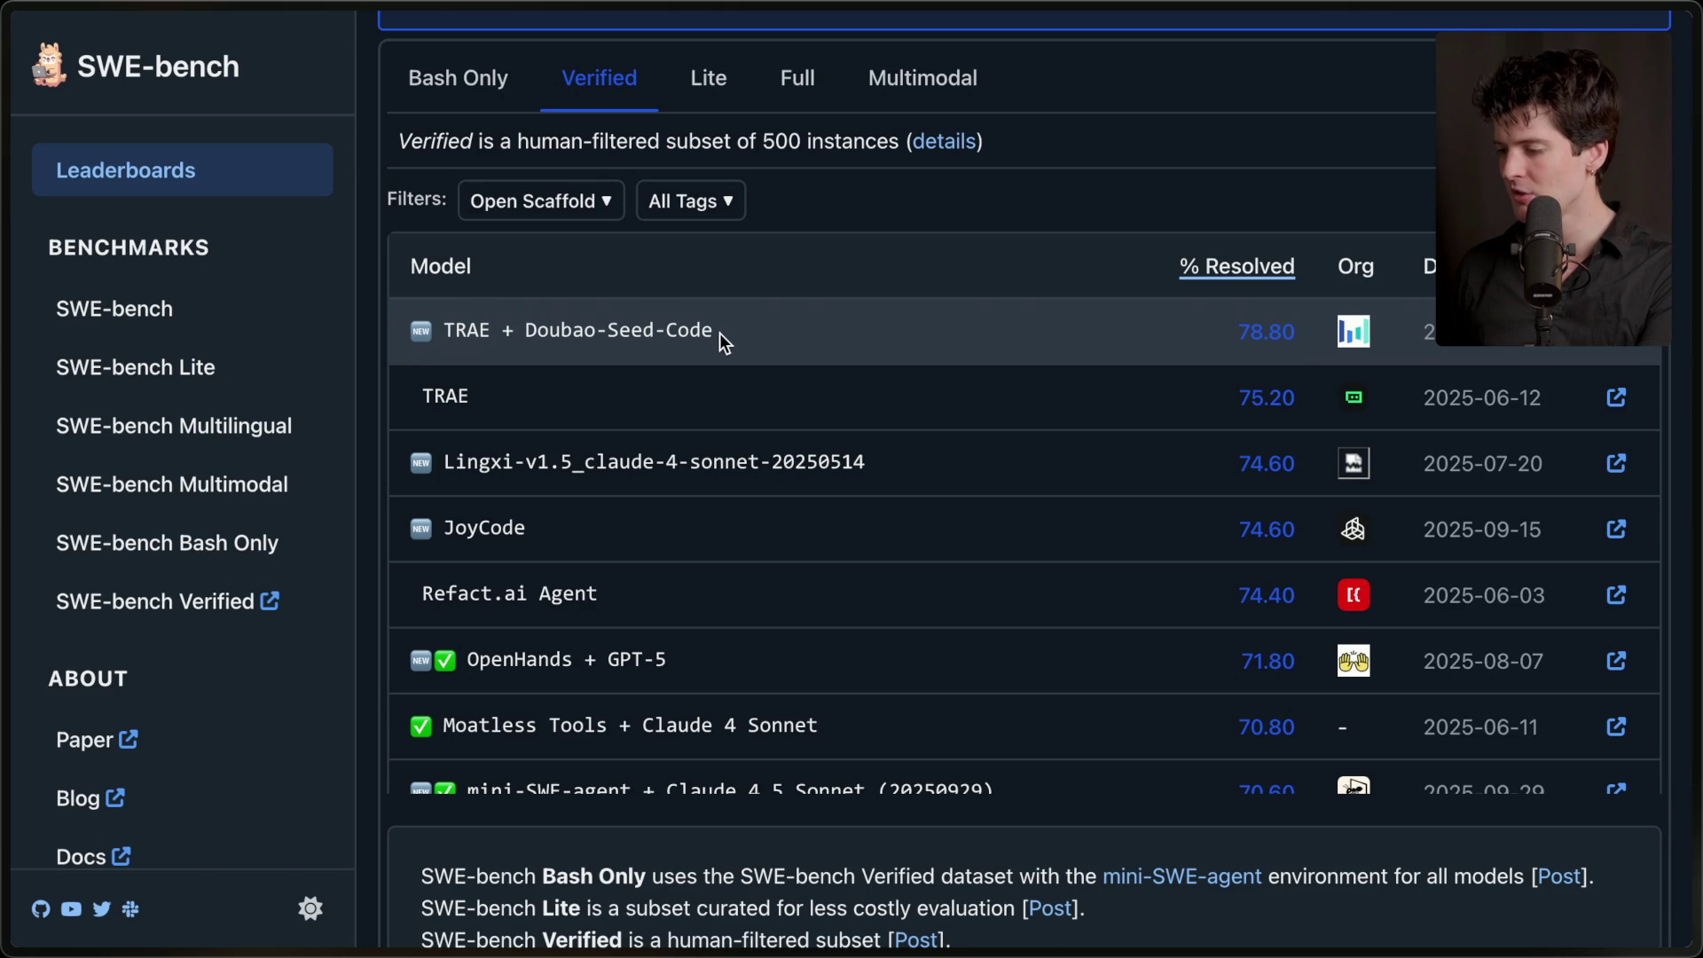
scroll(719, 335, "down", 7)
scroll(716, 333, "down", 4)
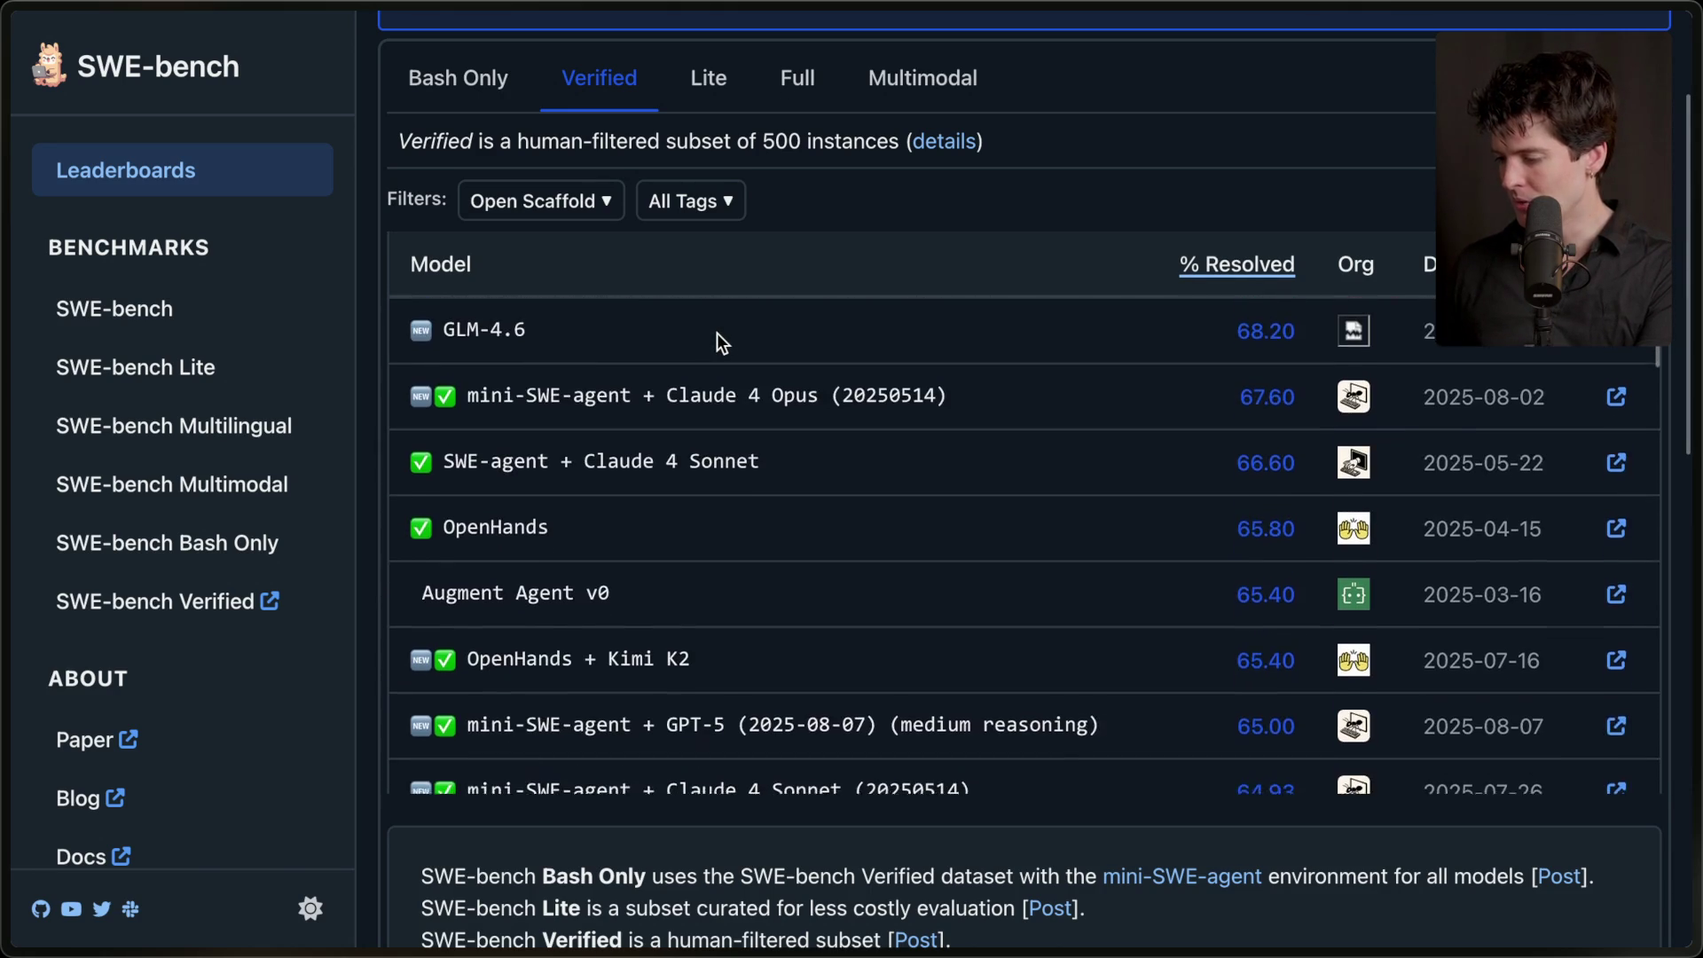
scroll(717, 332, "up", 3)
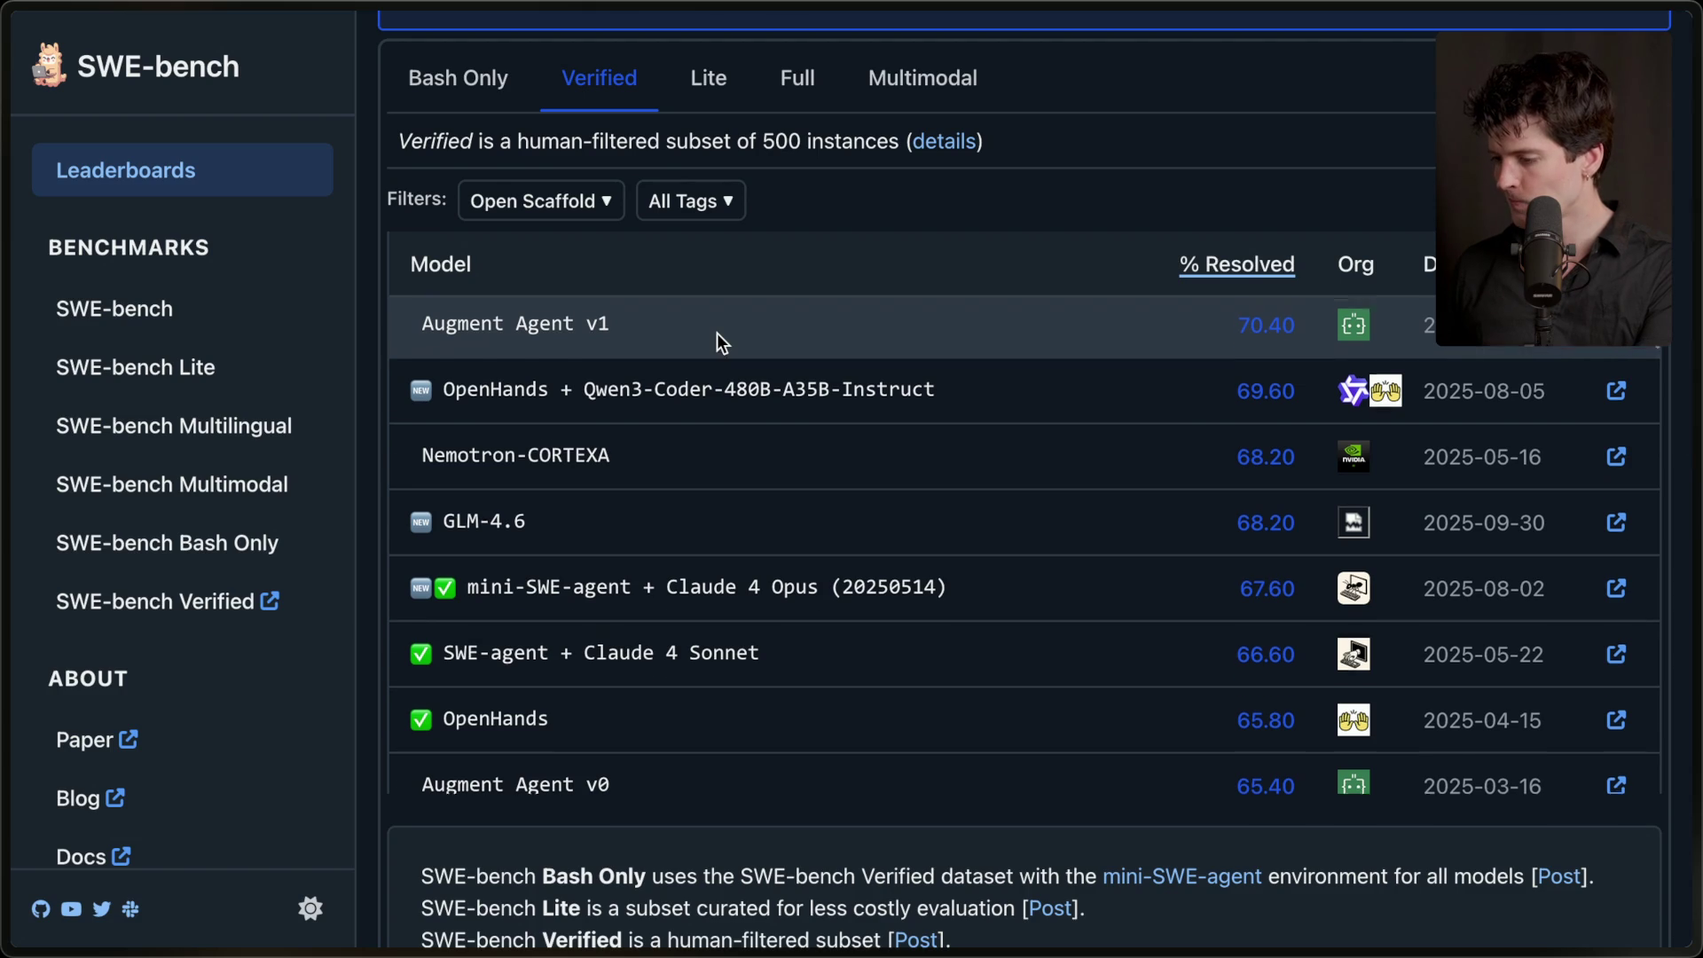
scroll(717, 333, "up", 6)
scroll(717, 343, "up", 1)
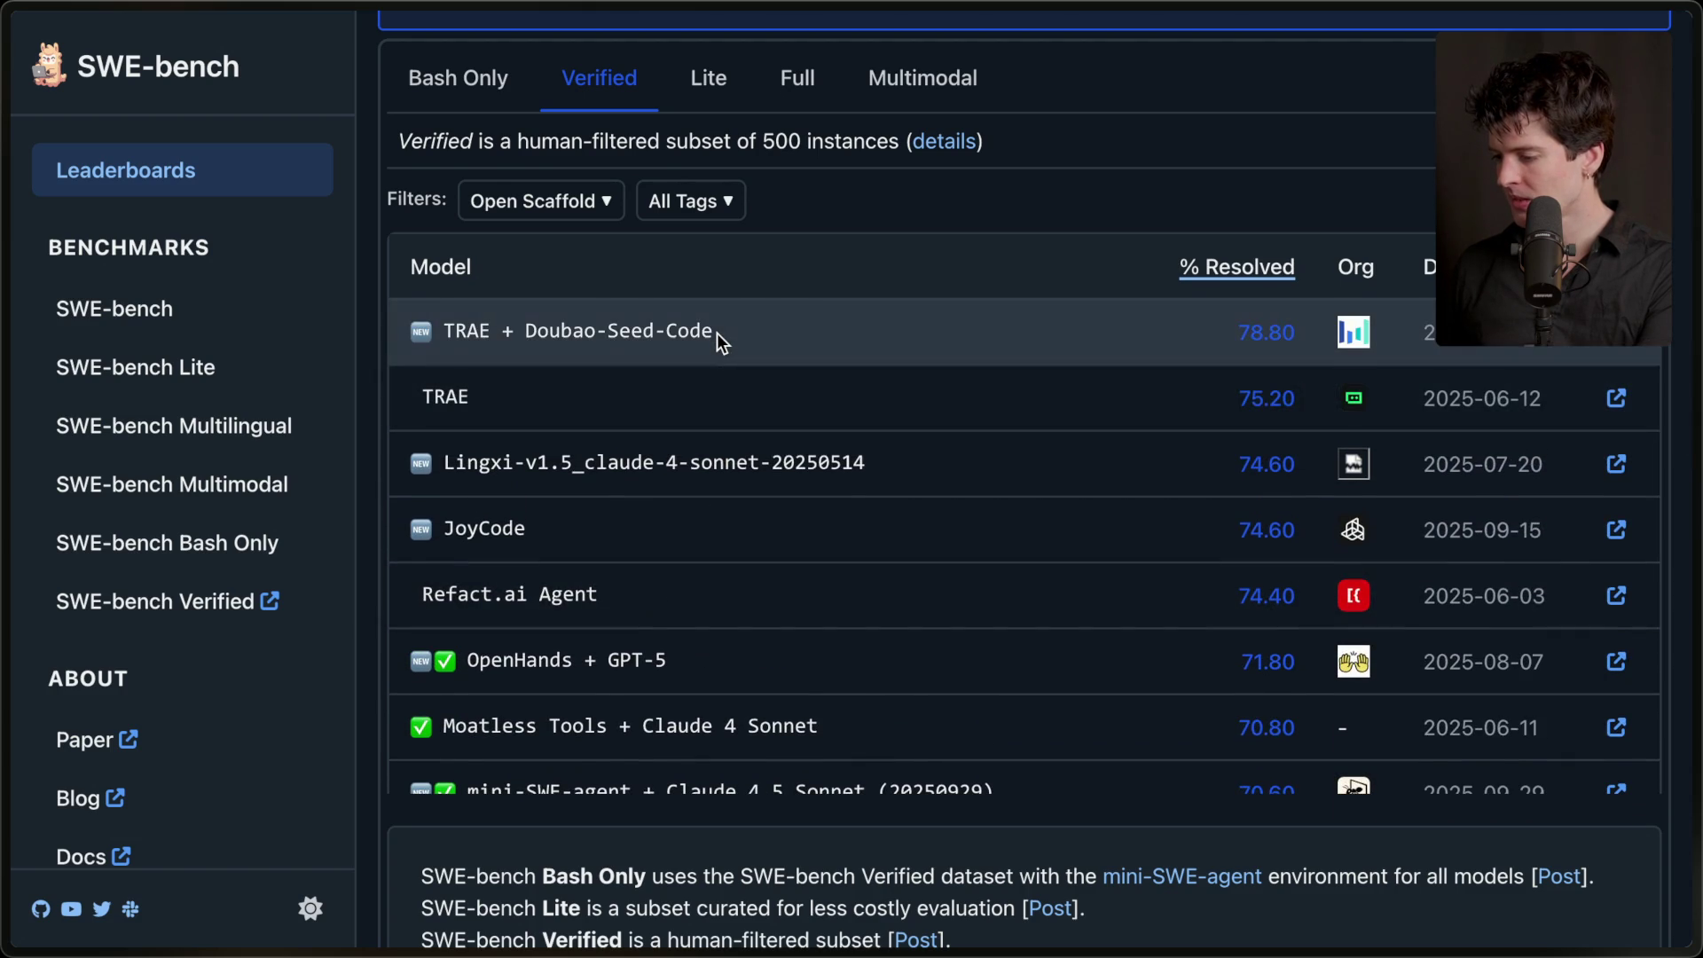
- Search 'OpenHands ai' and browse the OpenHands GitHub repository
double_click(513, 659)
key("ctrl+t")
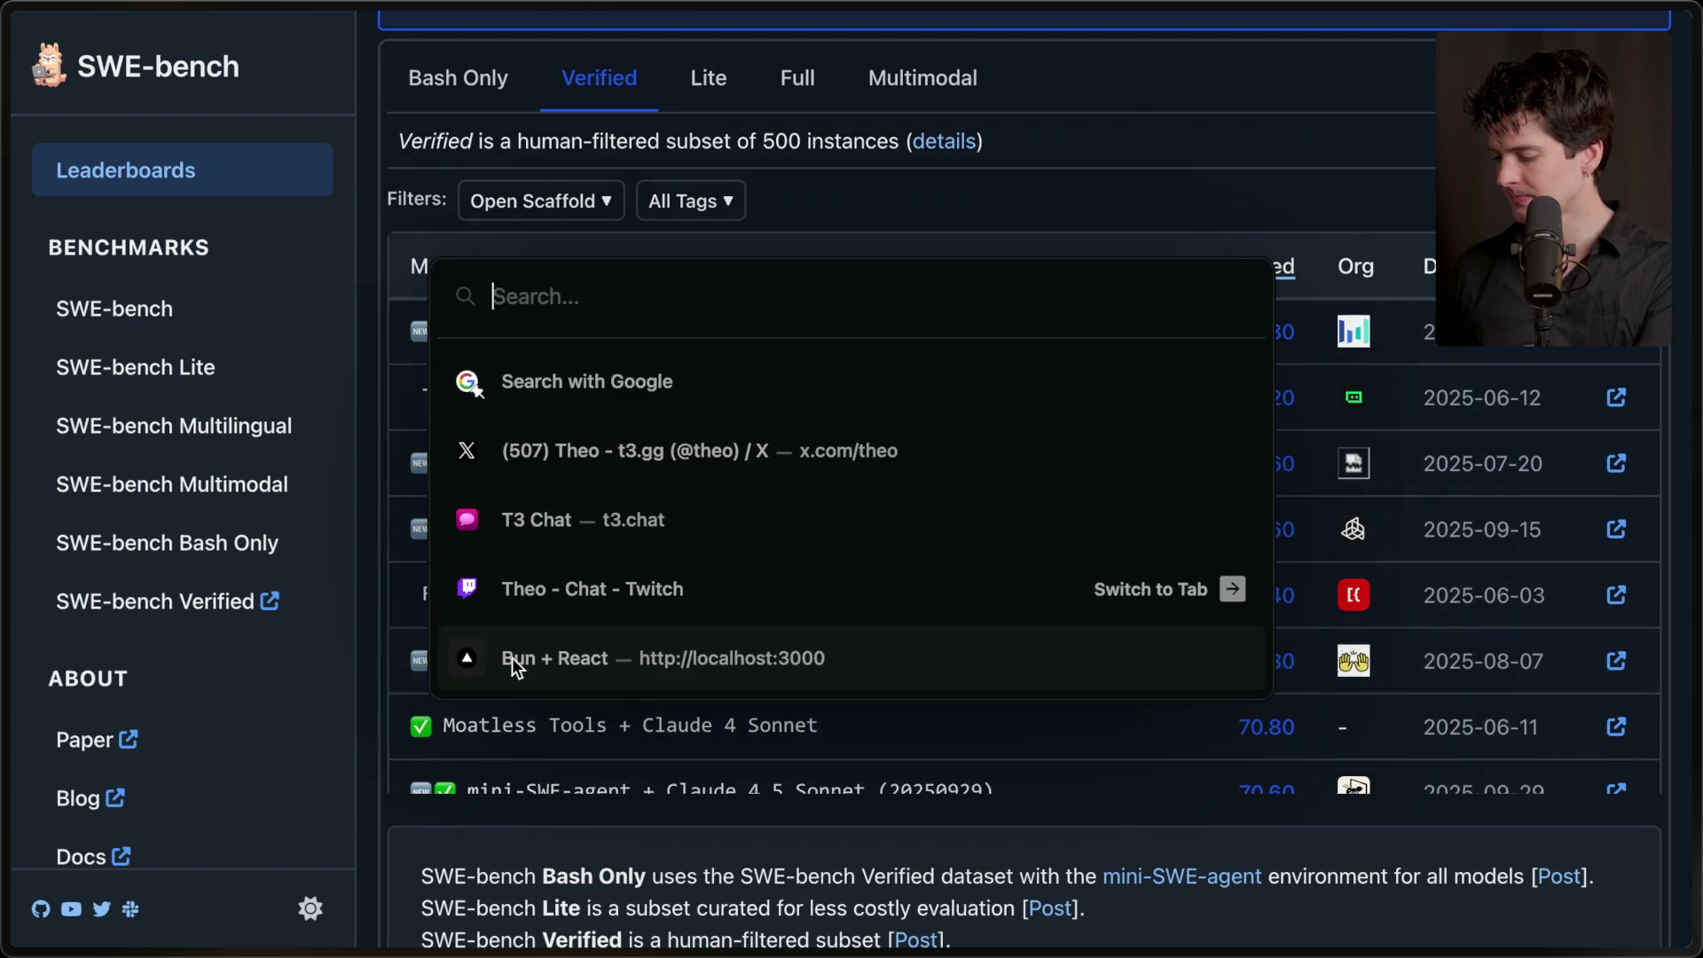
type("OpenHands ai !G")
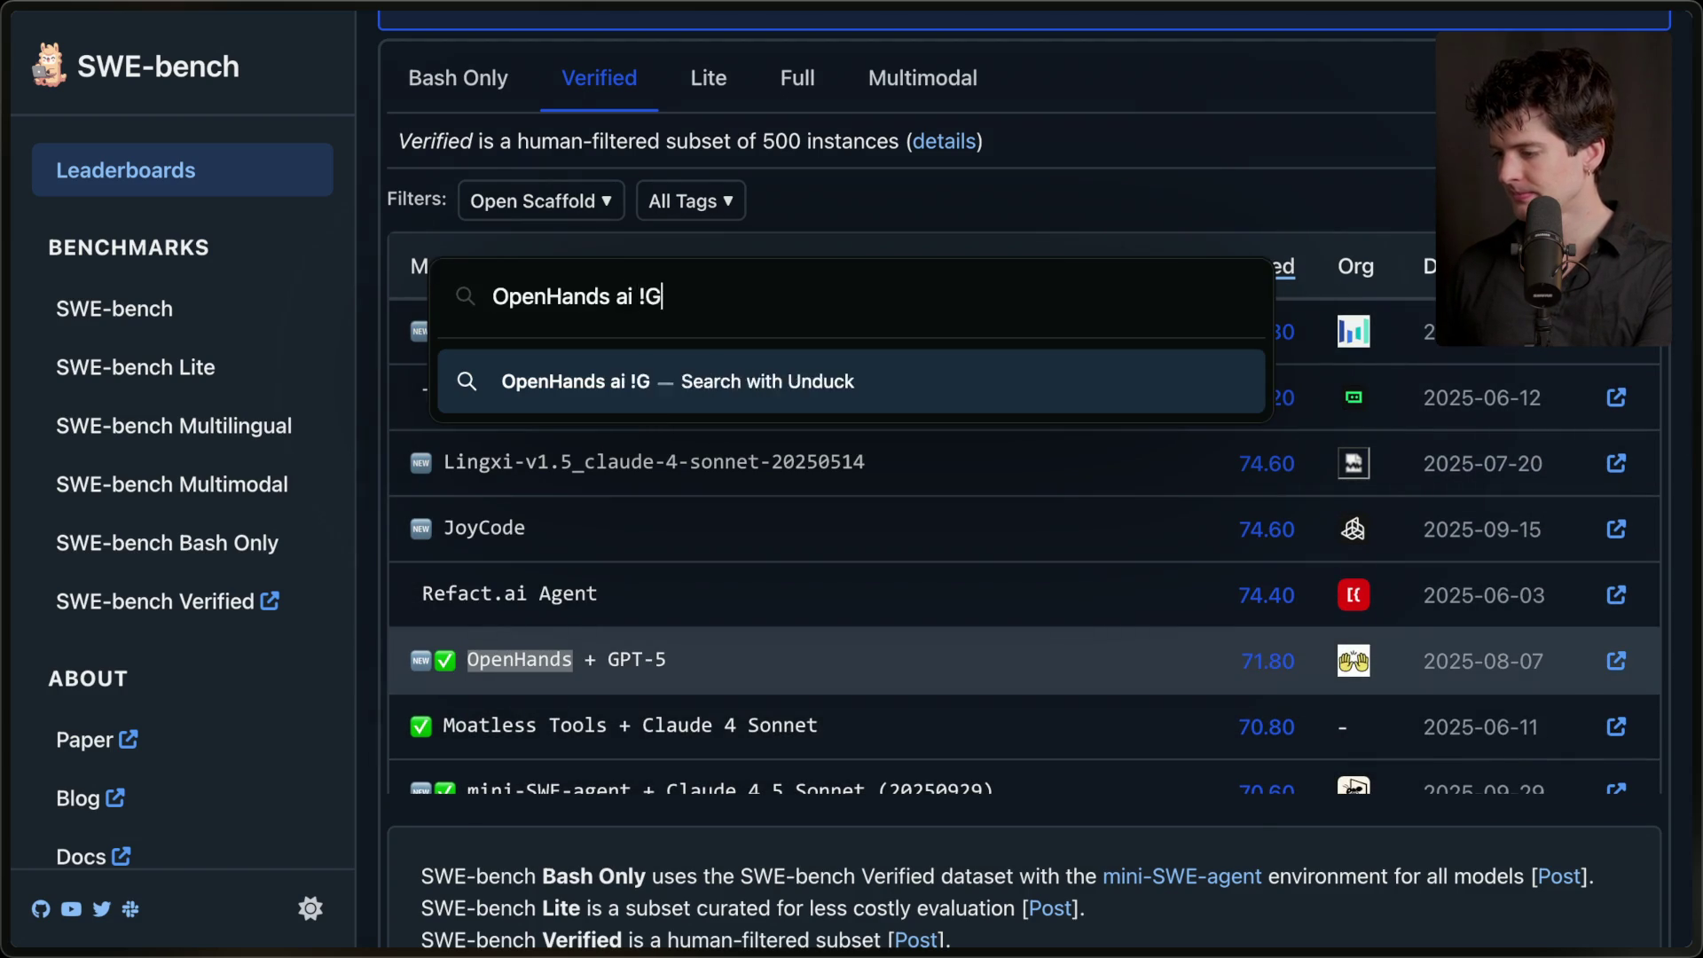
key("Return")
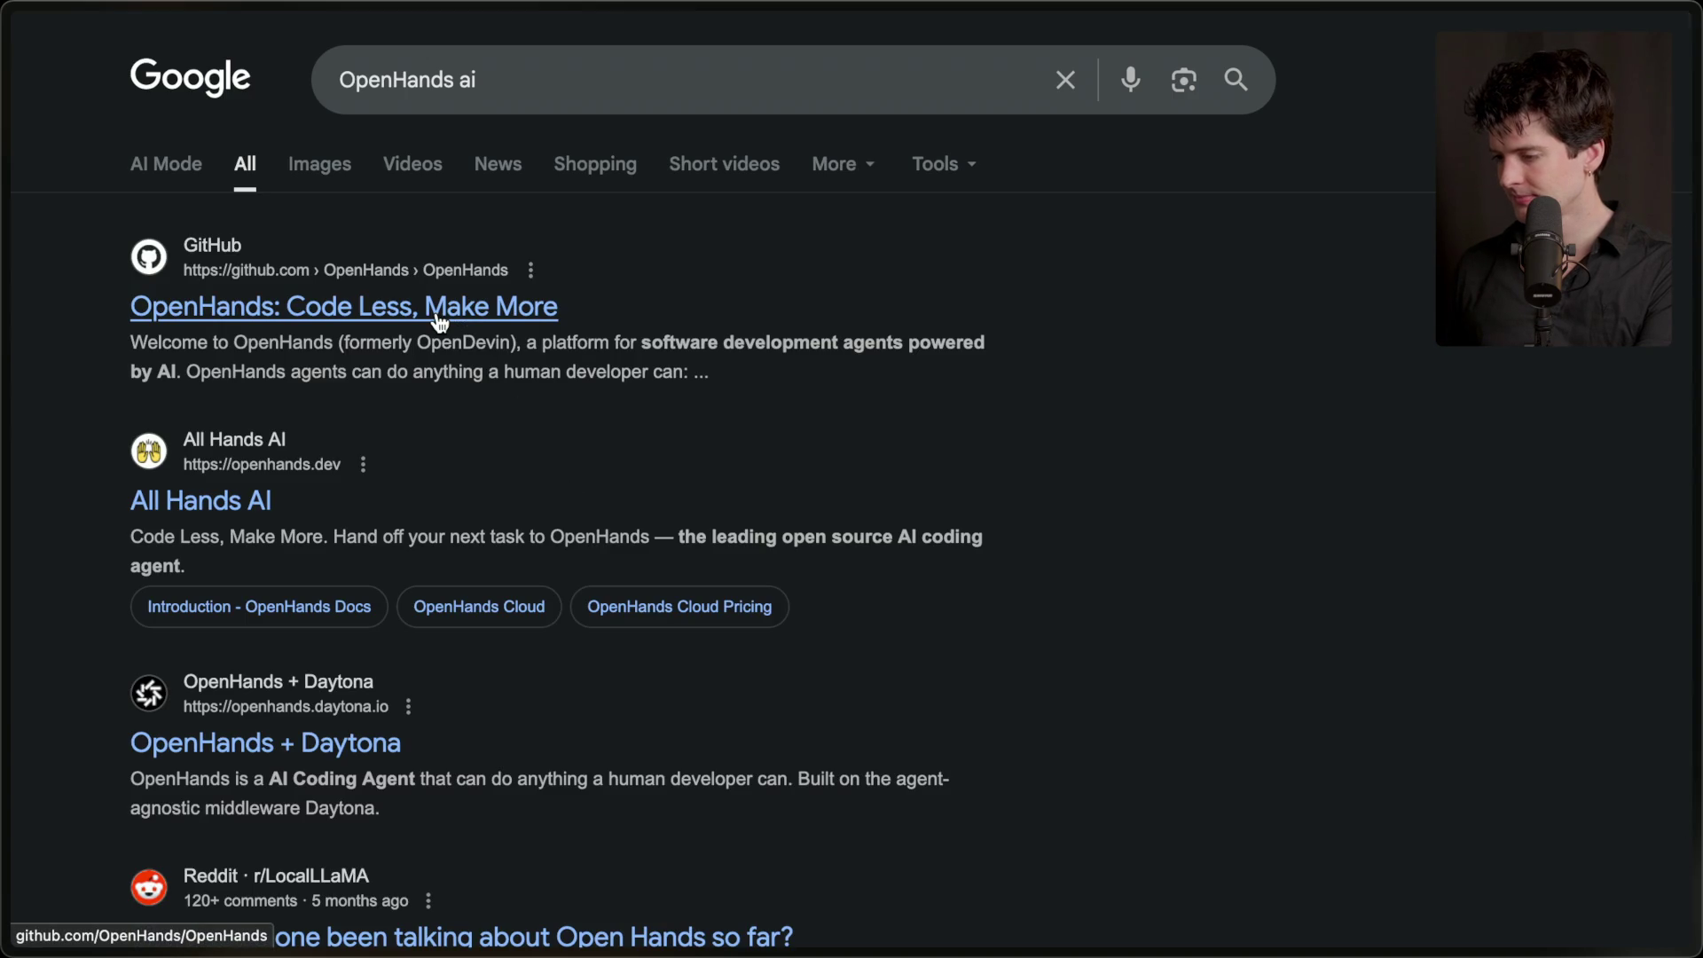
left_click(439, 319)
scroll(567, 355, "down", 15)
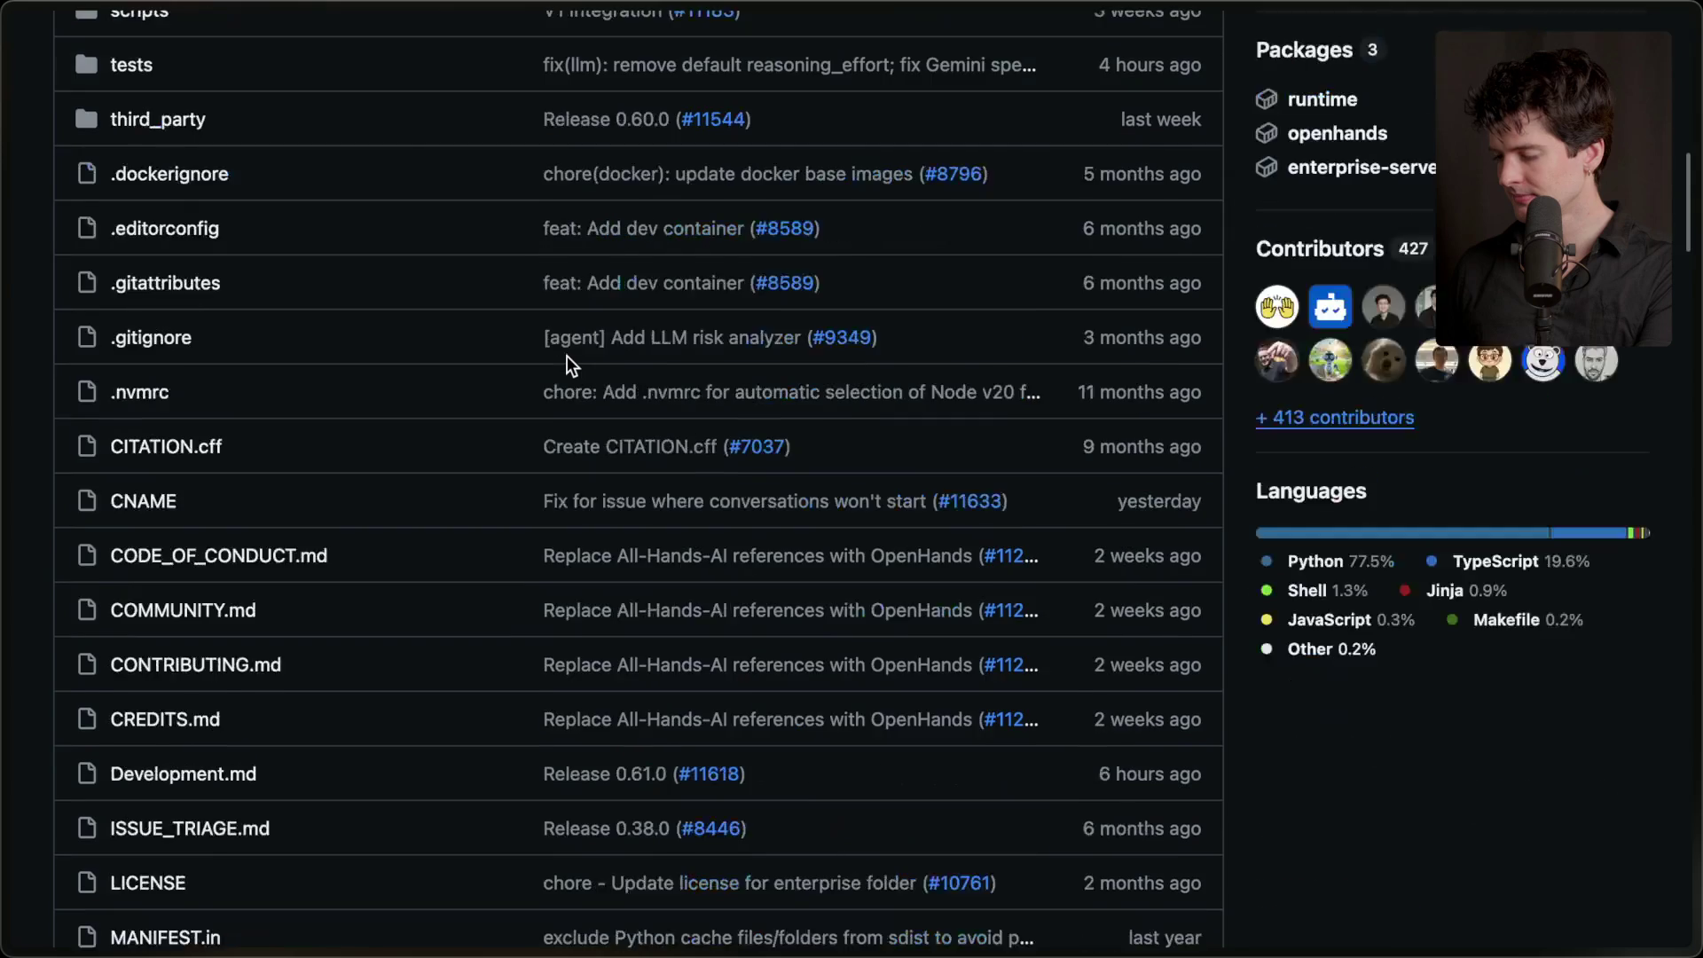
scroll(567, 355, "down", 1)
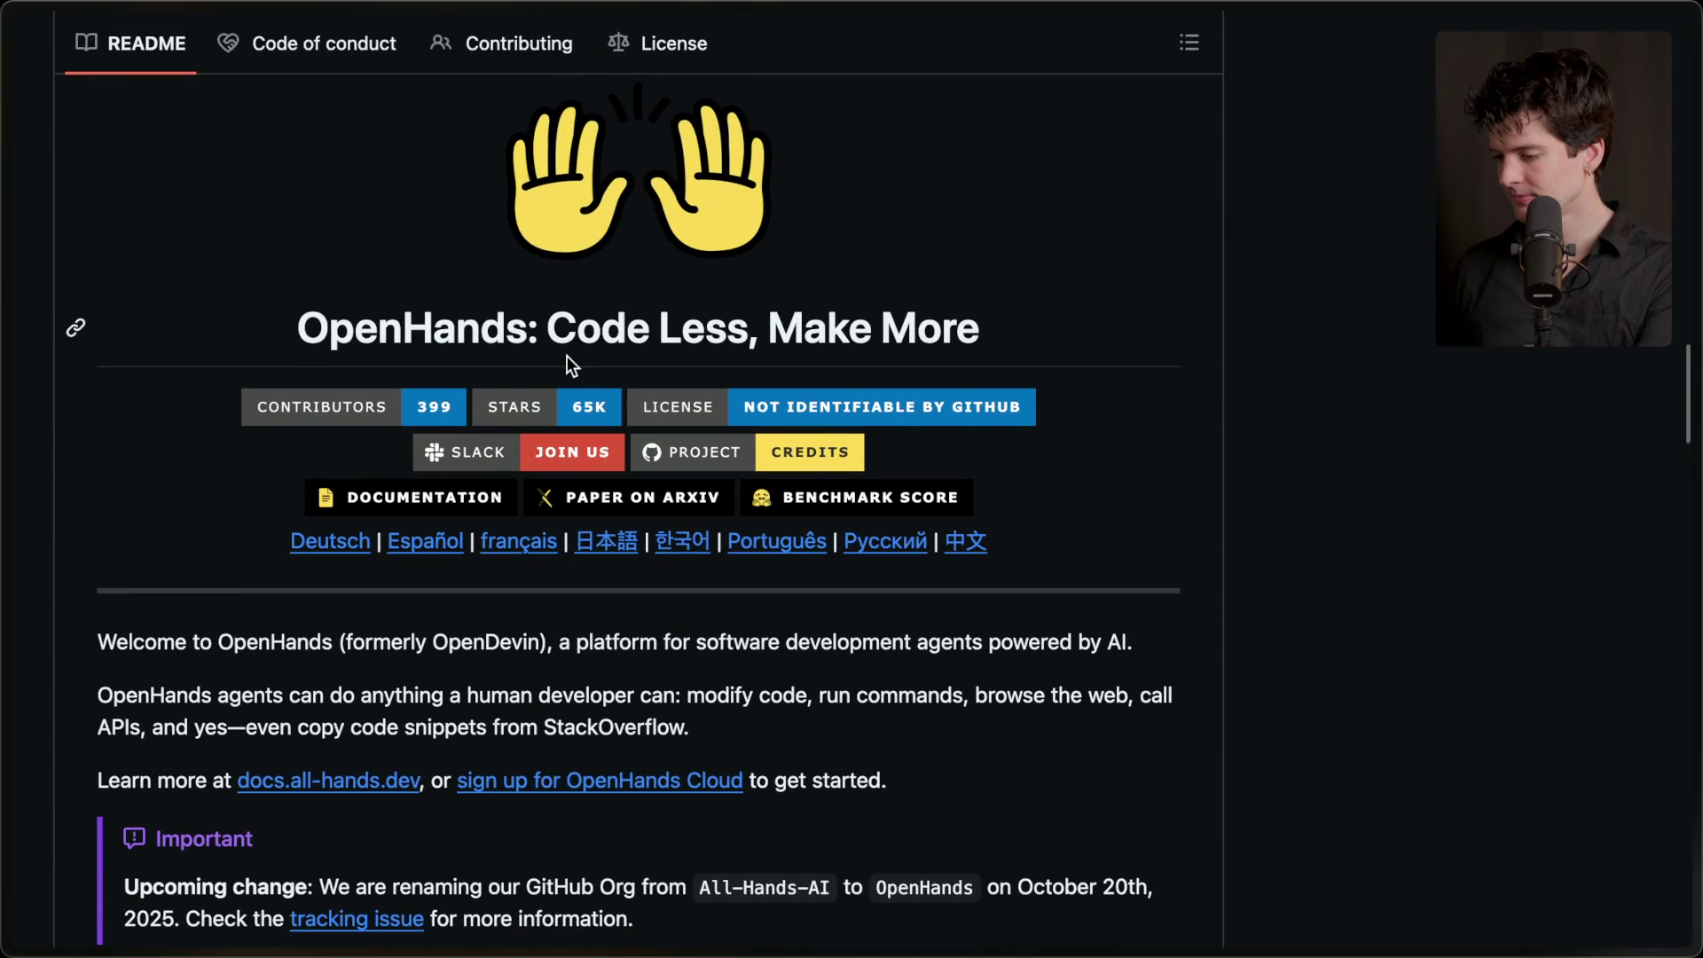
scroll(567, 355, "down", 18)
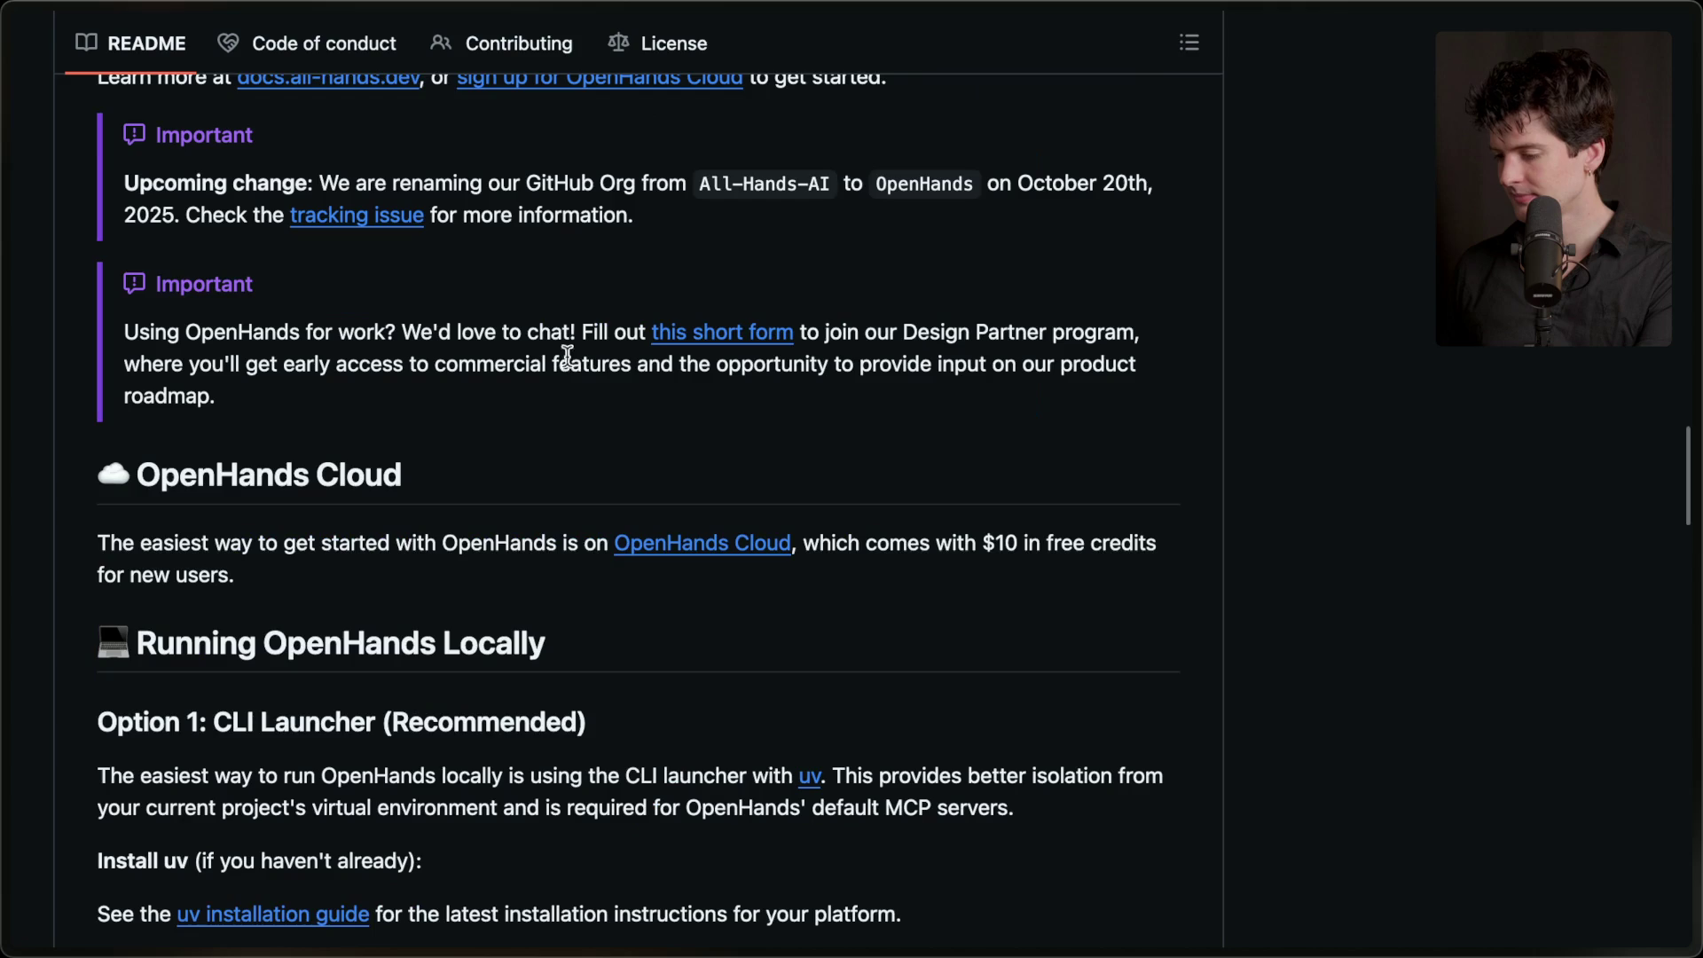
scroll(567, 364, "up", 20)
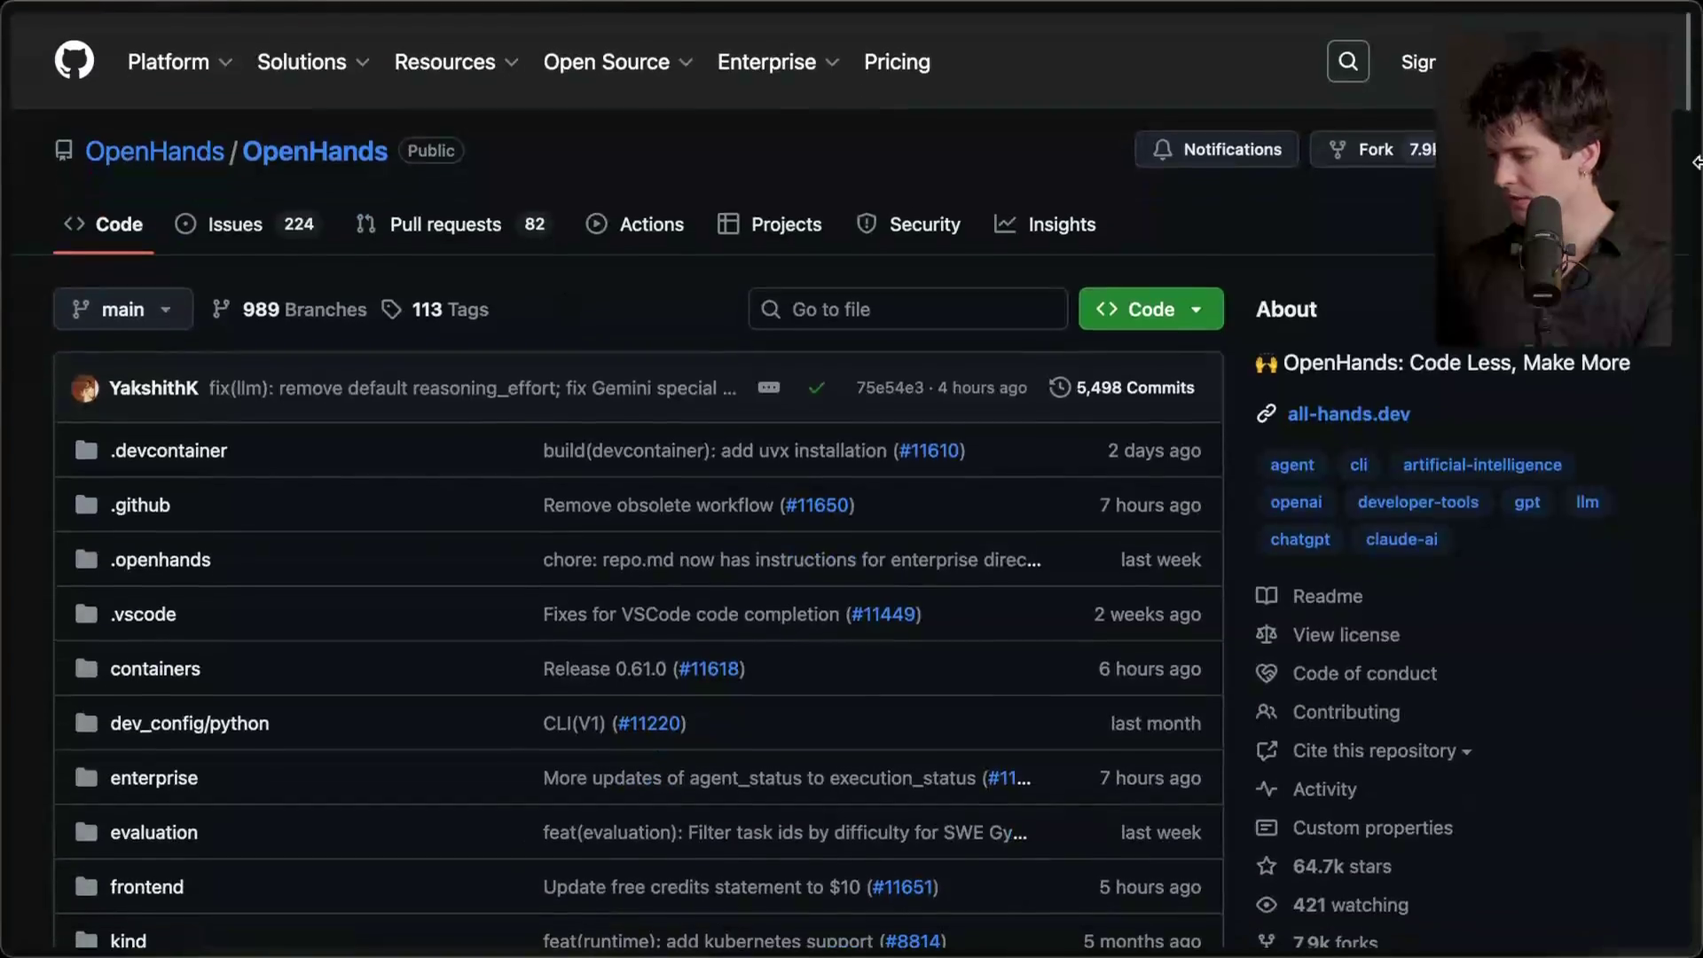
- Bookmark the OpenHands repository, copy the SWE-bench page address, and close both tabs
key("super+shift+e")
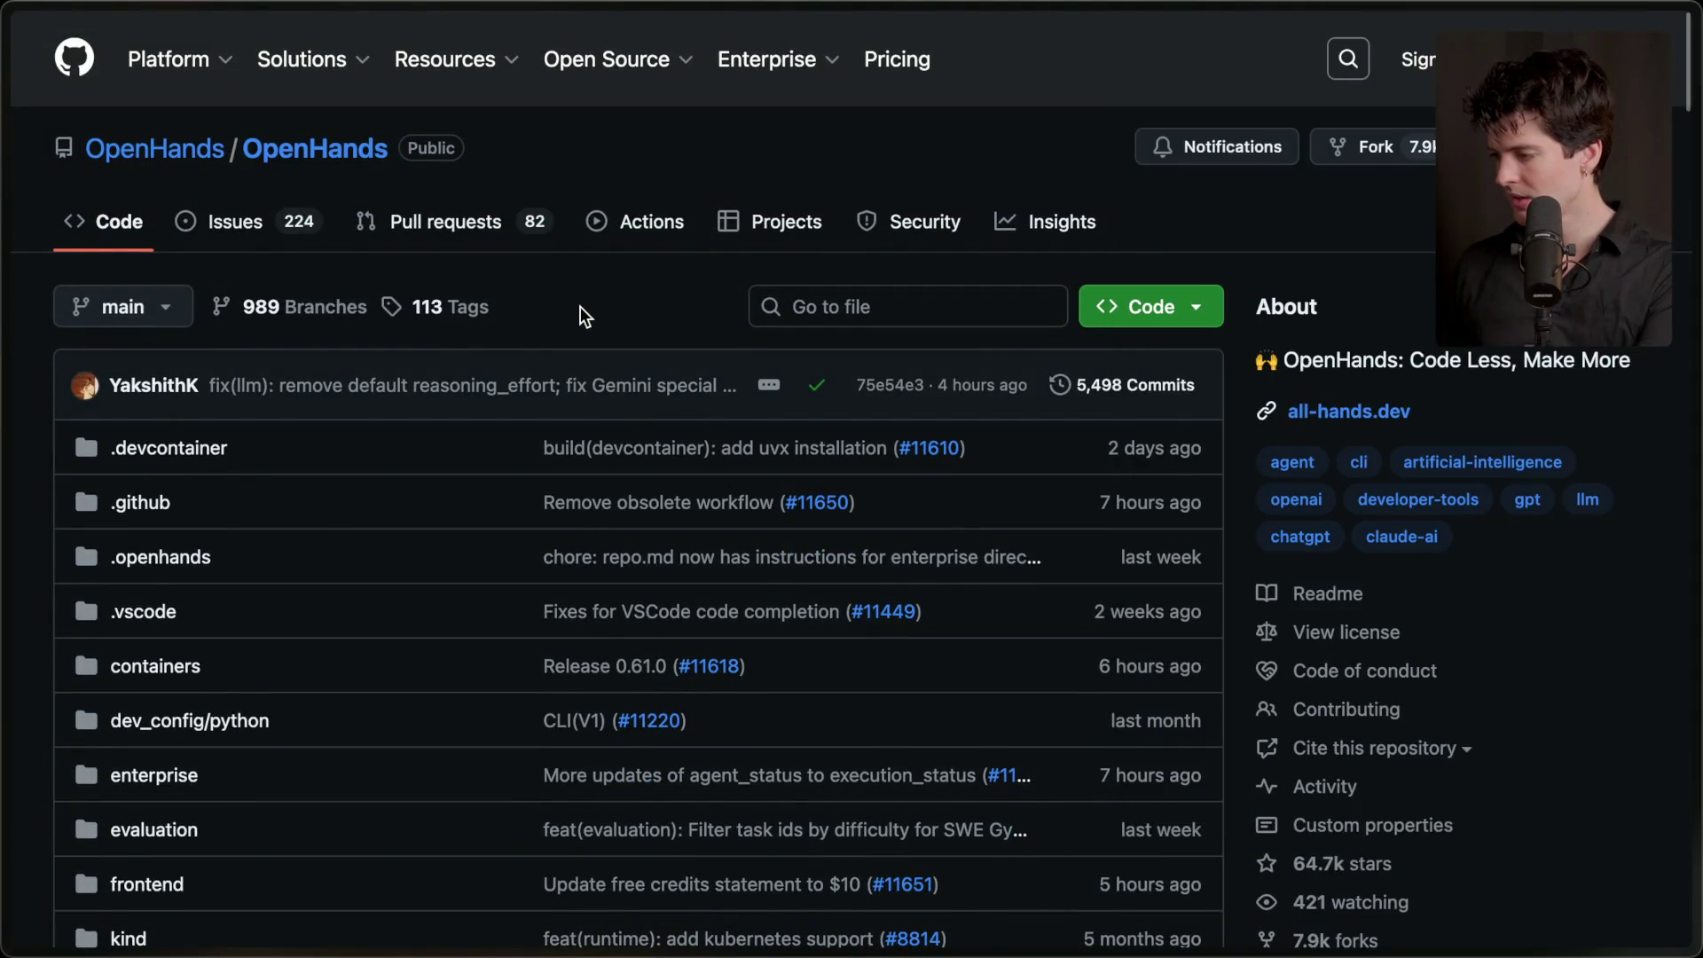
key("super+w")
left_click(855, 618)
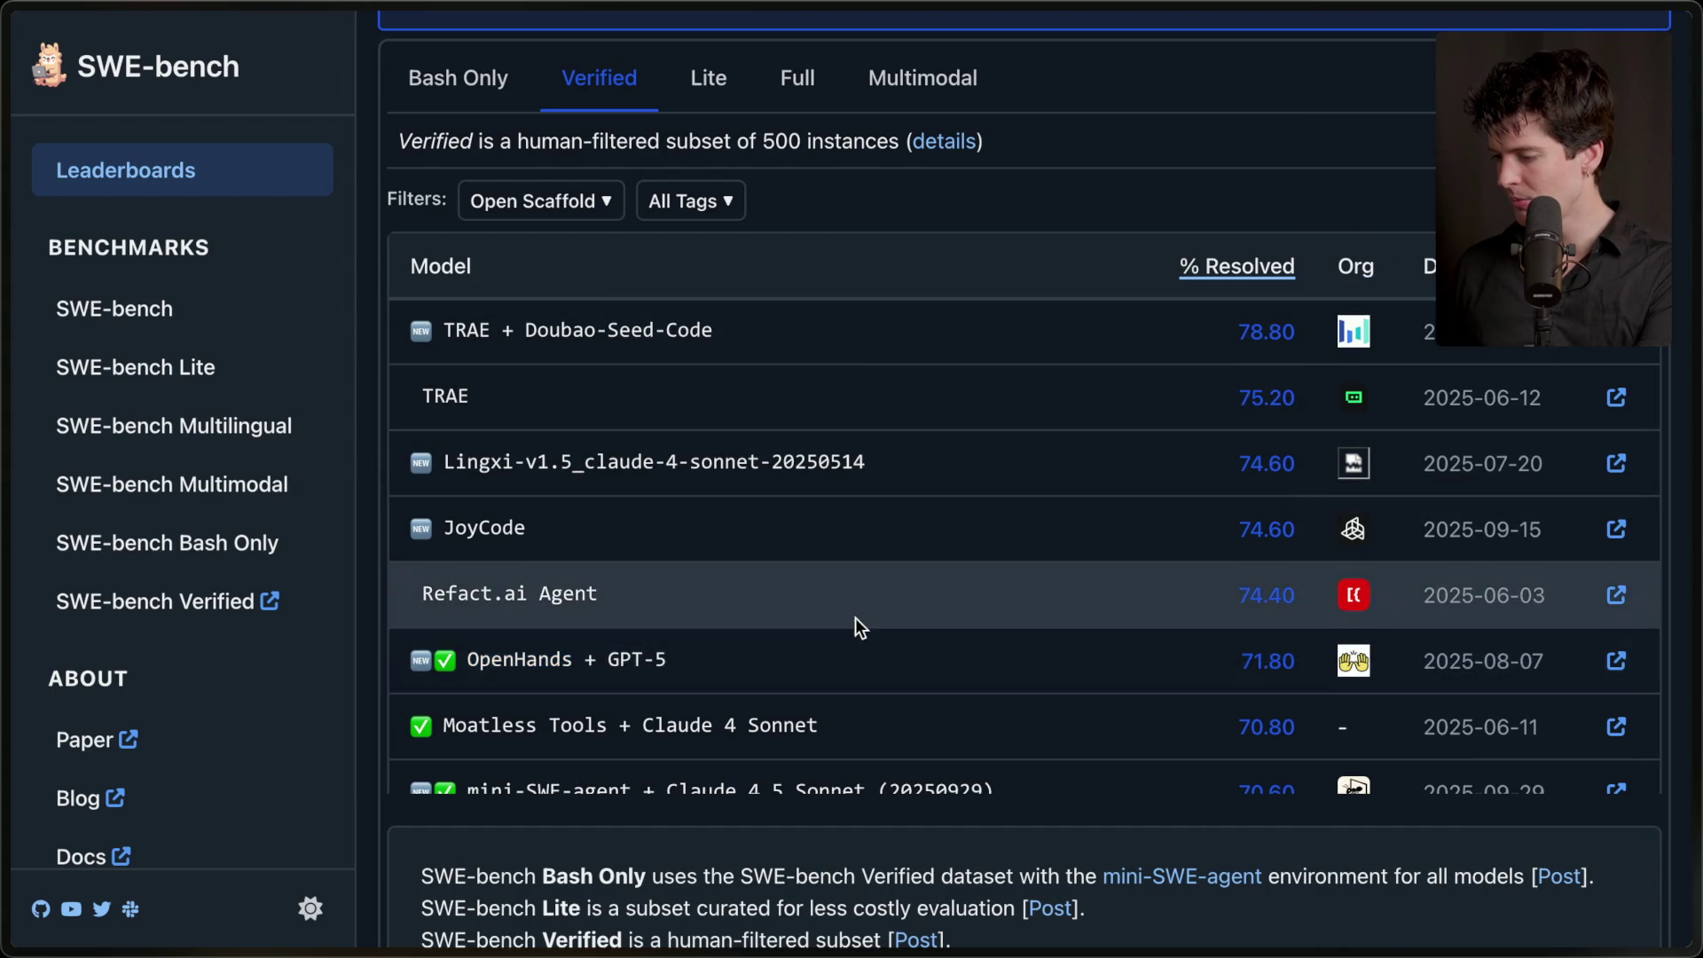
scroll(856, 617, "up", 2)
key("super+w")
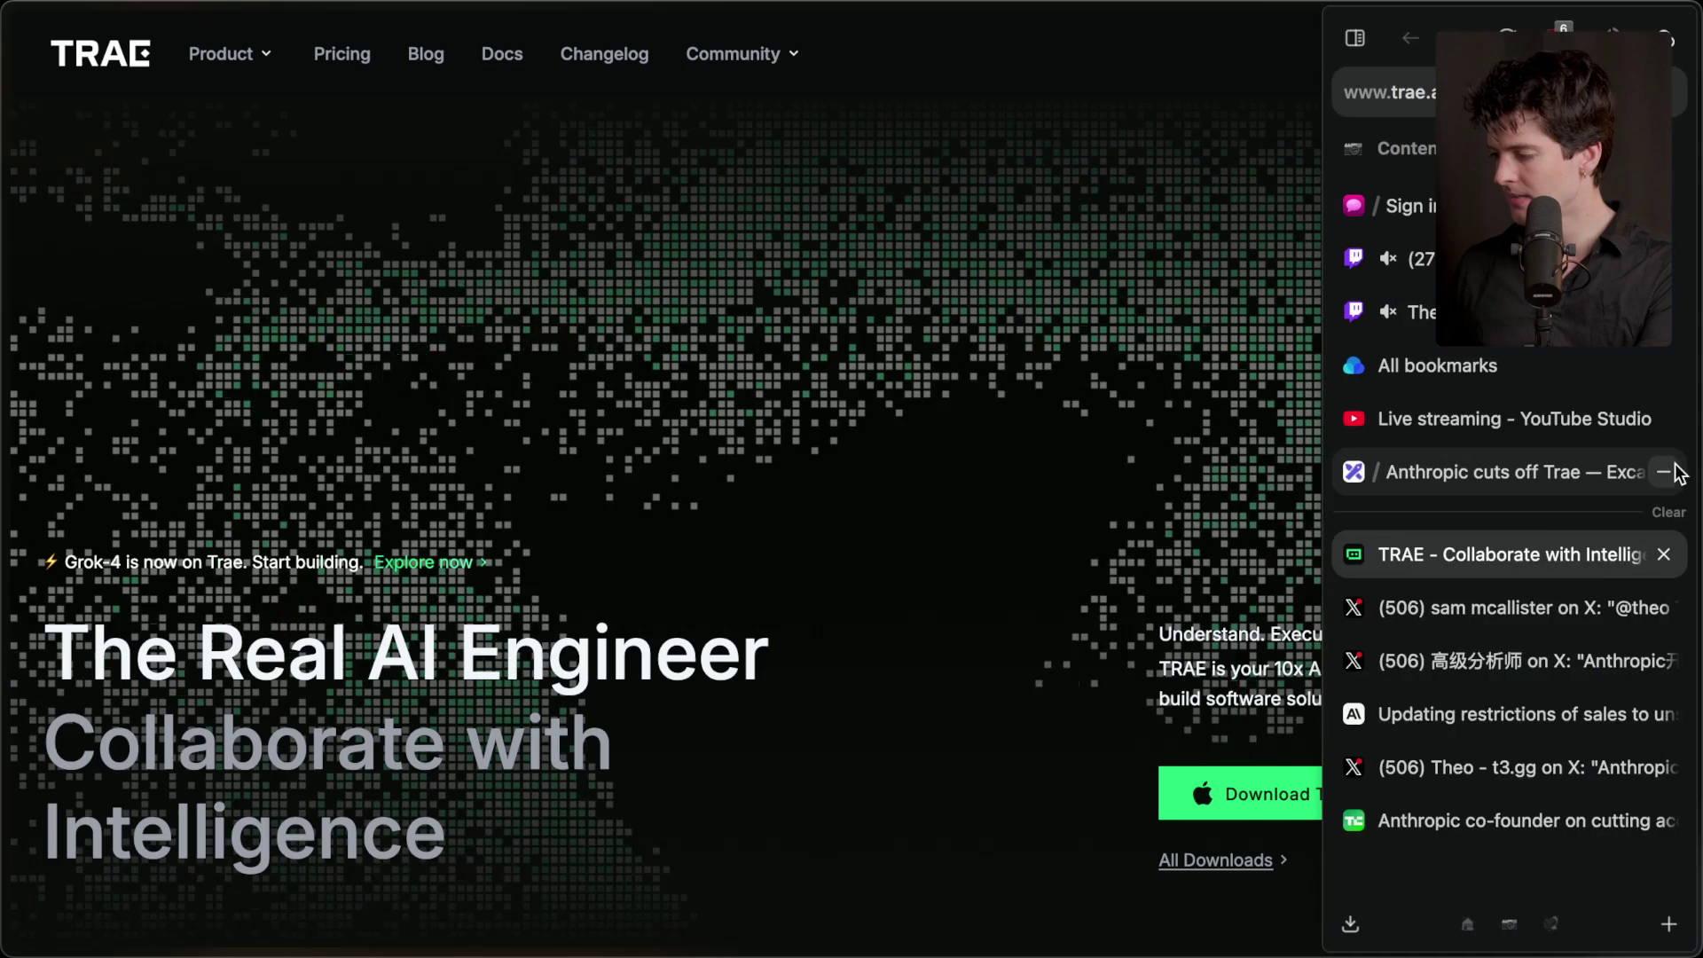
key("super+shift+t")
key("super+shift+c")
key("super+w")
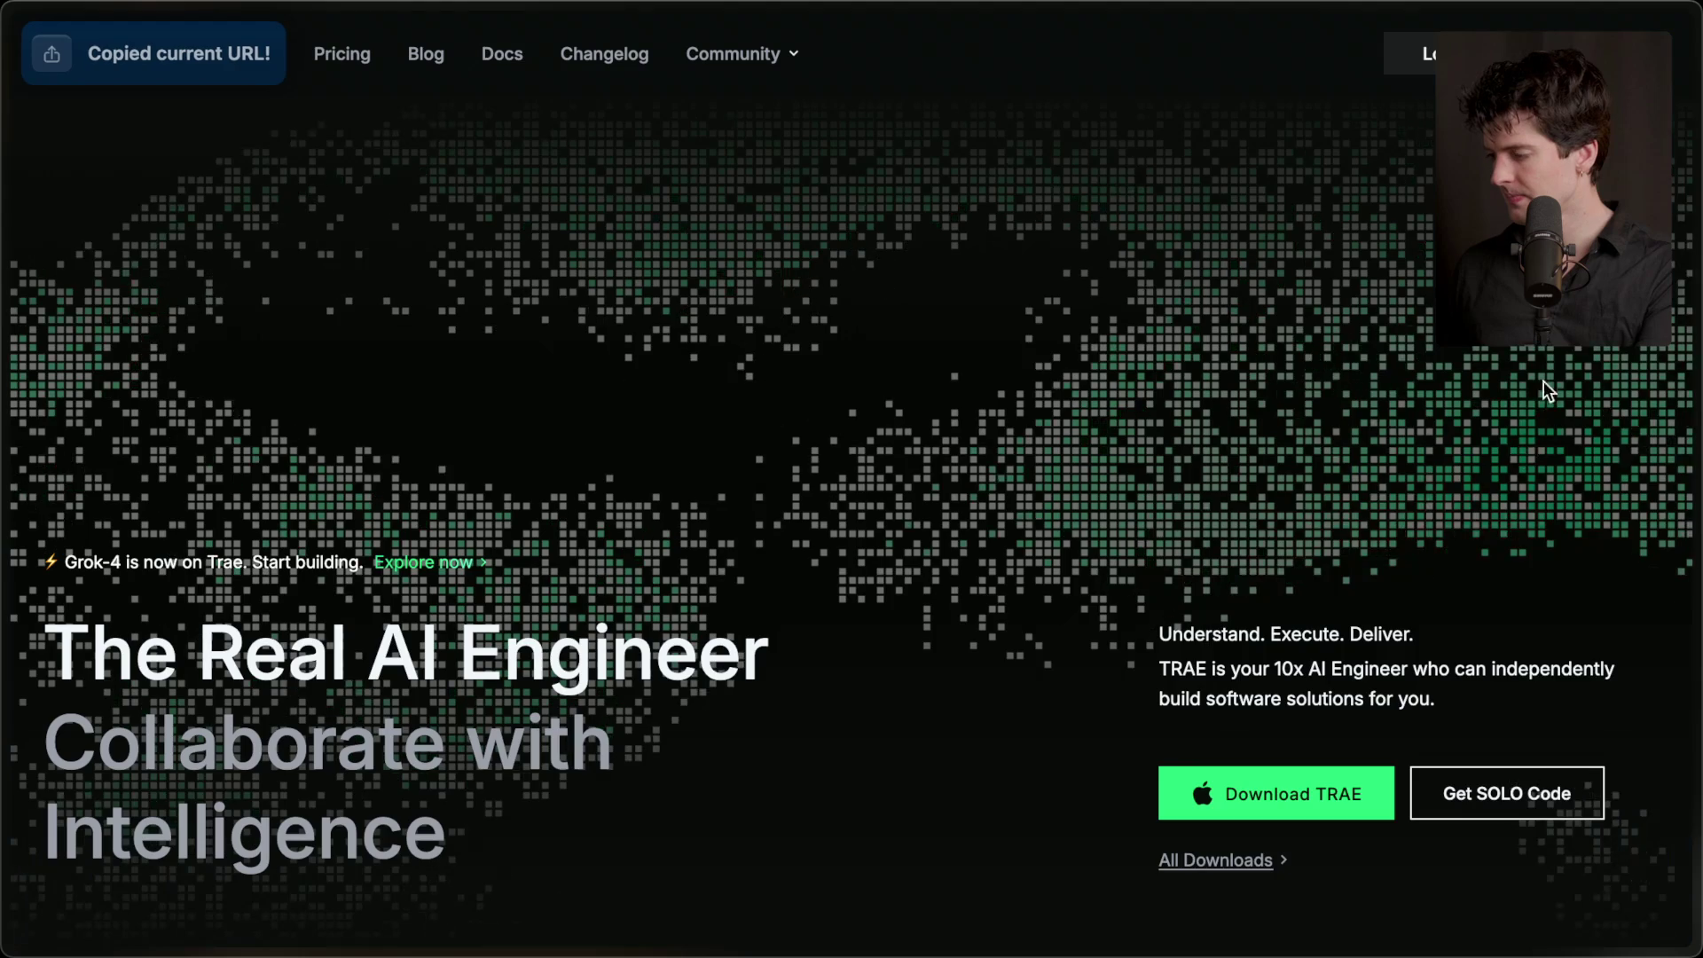
left_click(1426, 315)
- Add the stream marker 'End of extra for anthropic trae vid' at 1:57:54 through chat
left_click(477, 853)
type("/marker End of e")
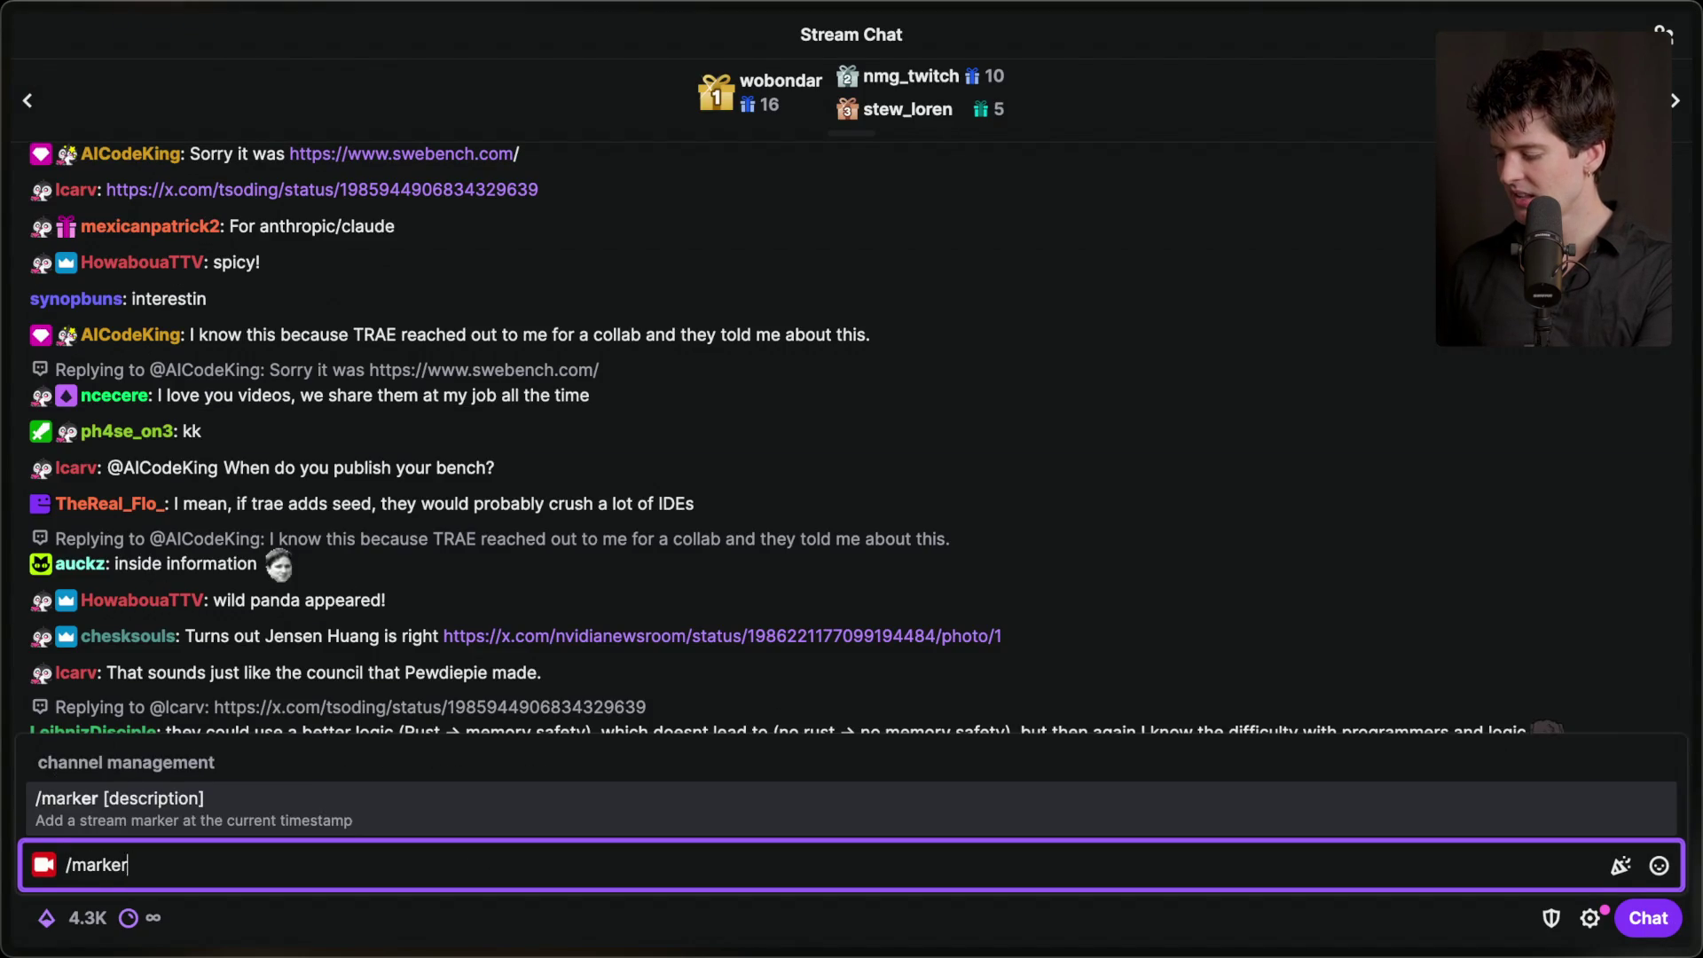
type("xtra for")
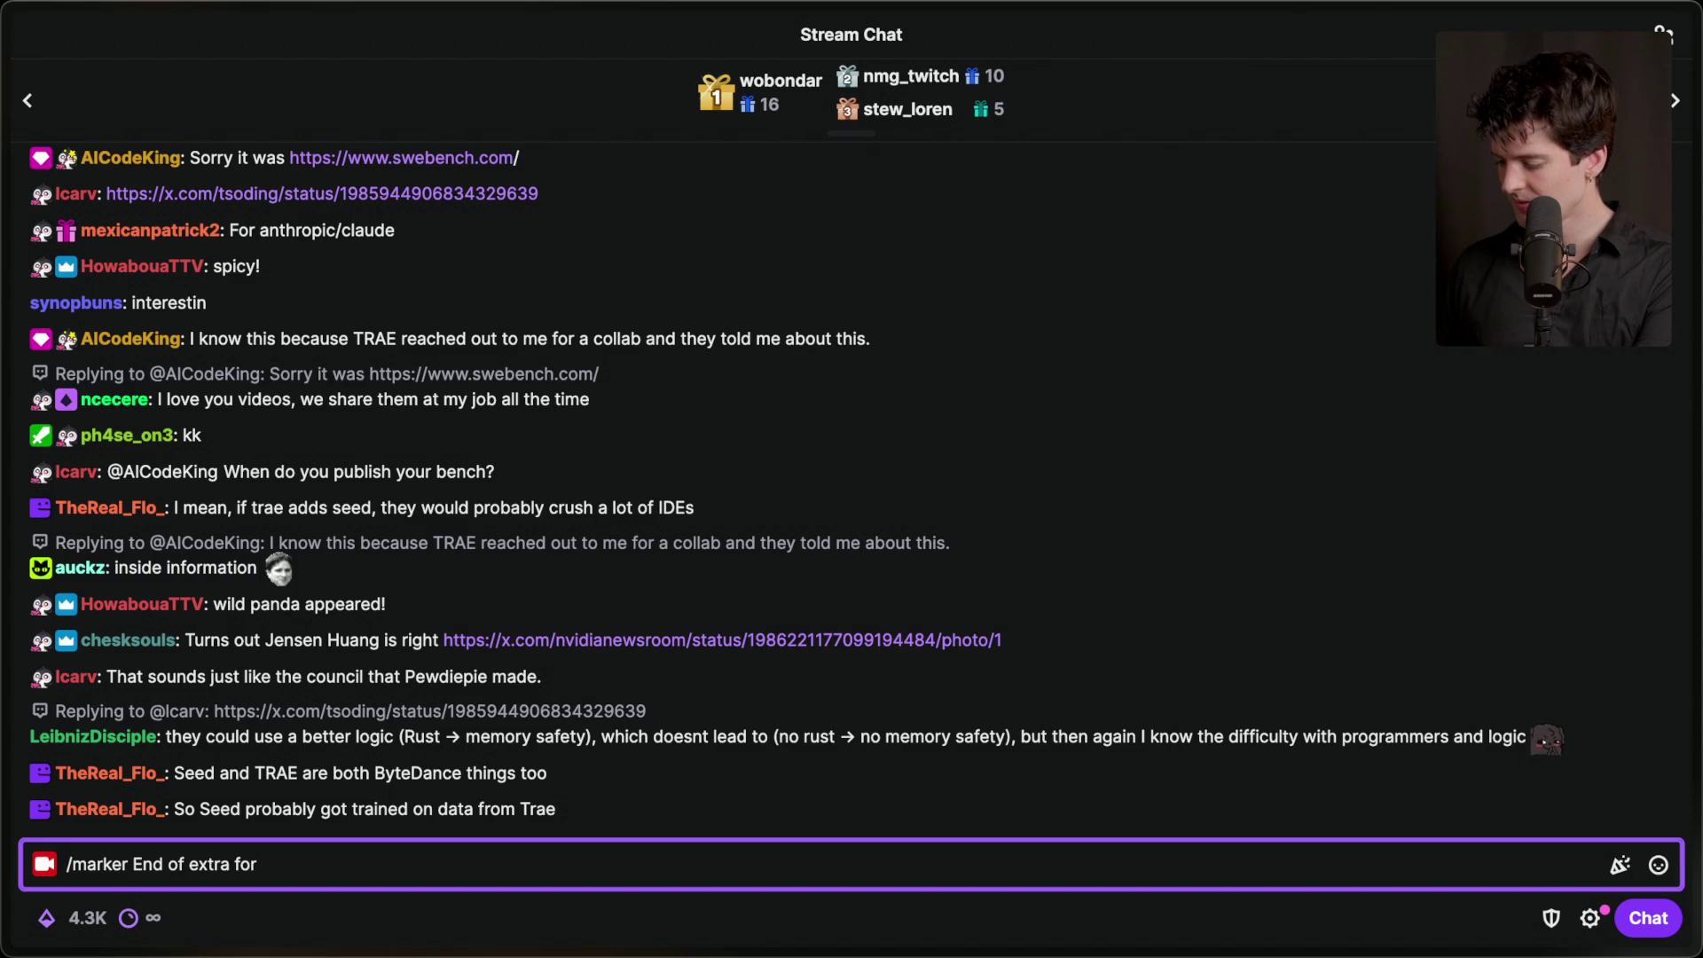
type("trae vid")
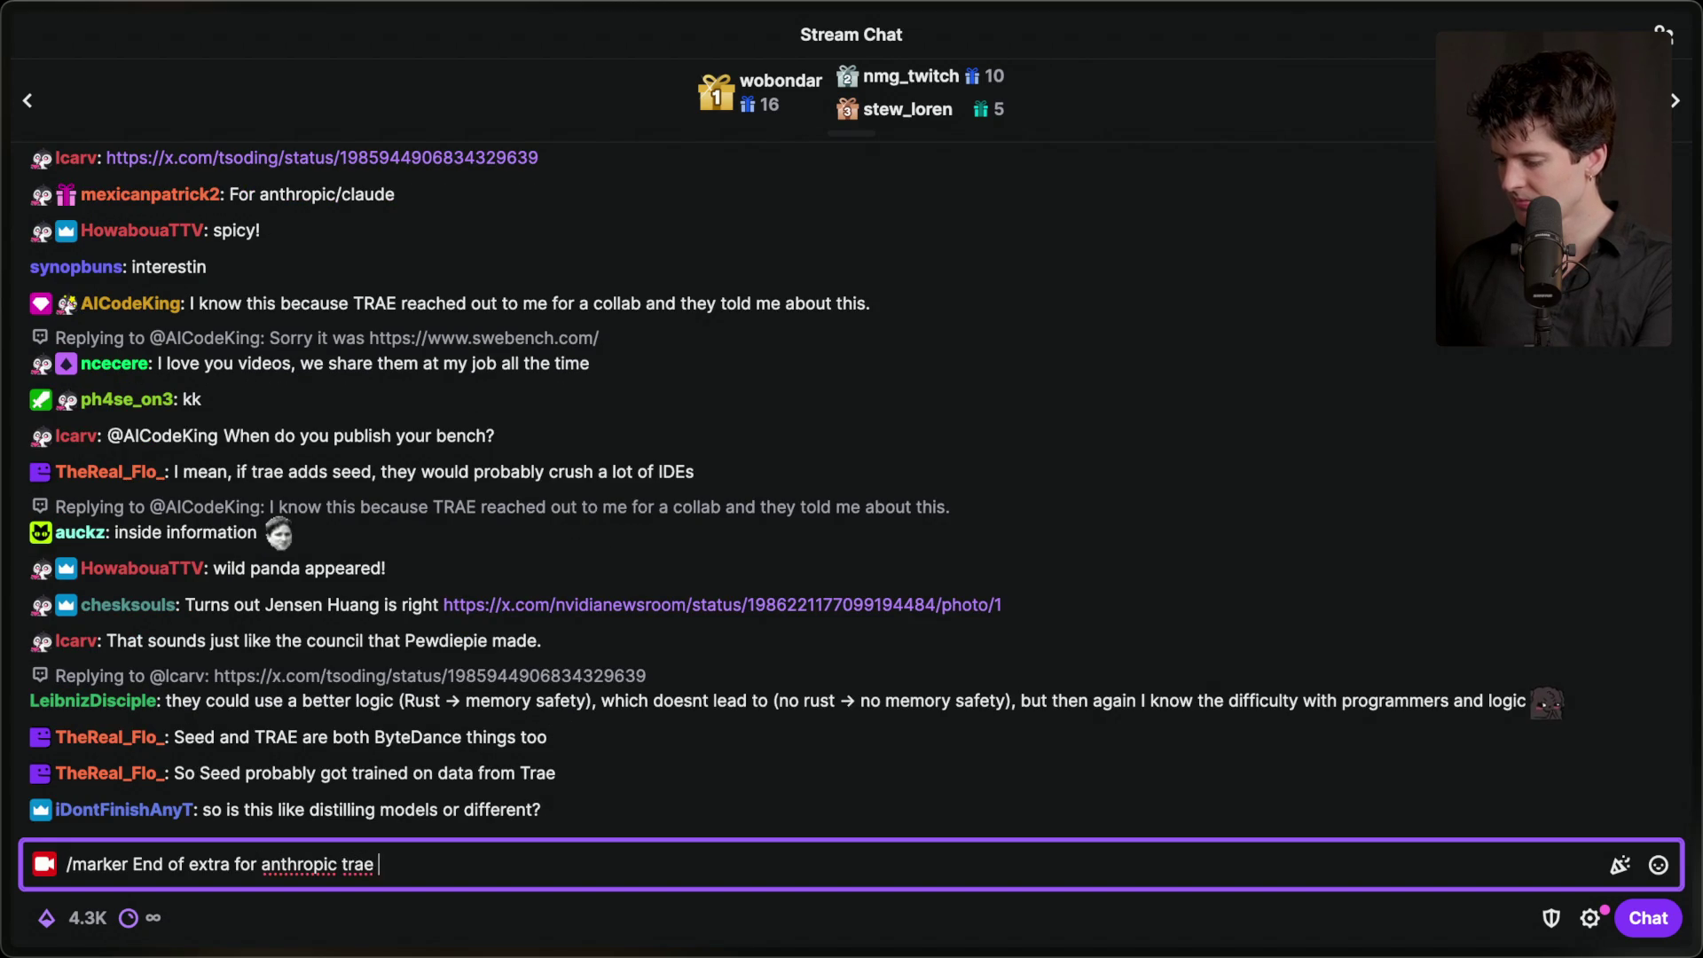
key("Return")
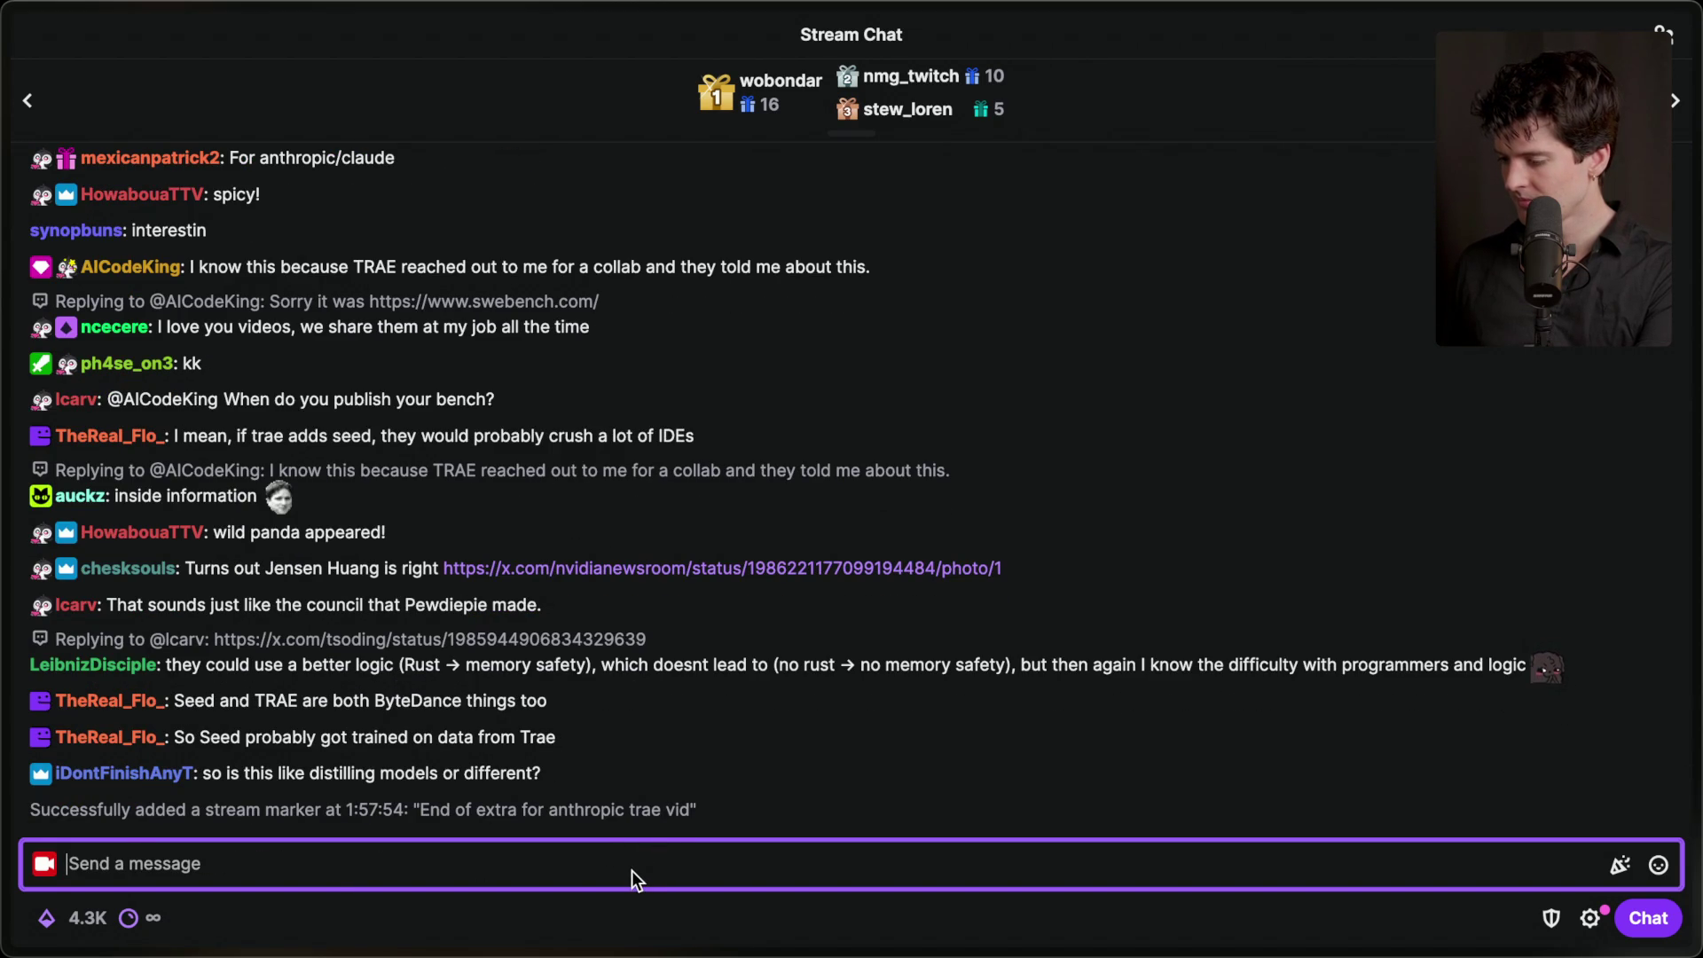
mouse_move(1696, 754)
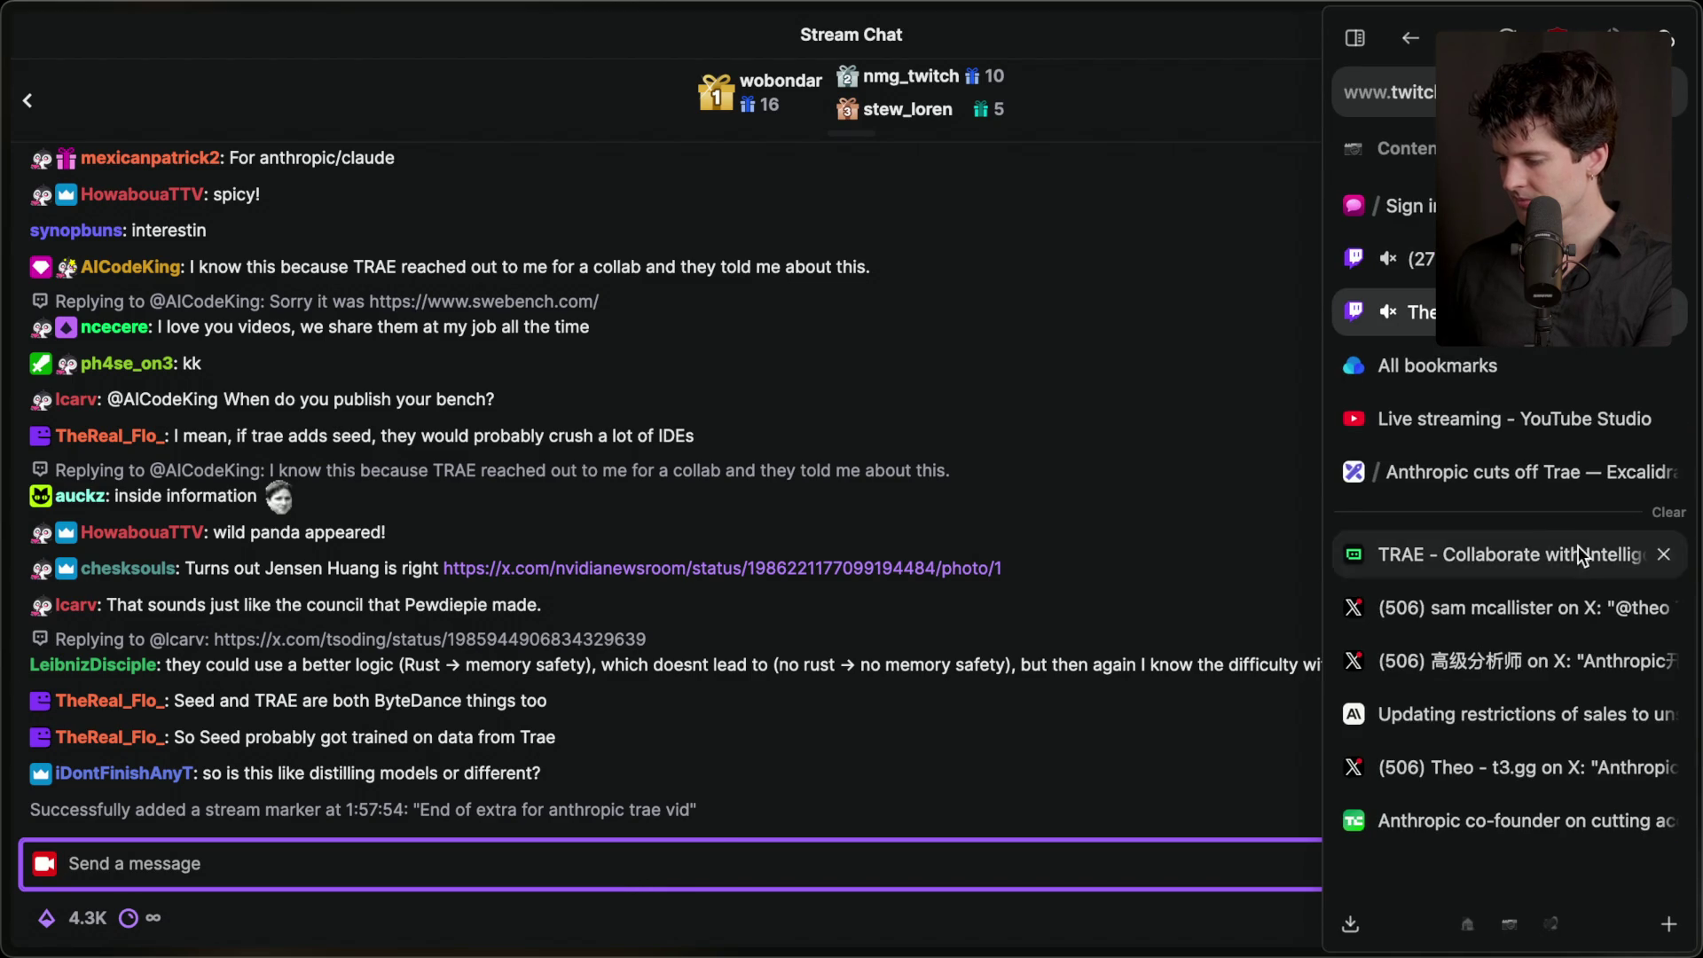
- Add the swebench.com link and a note about placing the extra near the distilled-models talk to the Anthropic card
left_click(1454, 551)
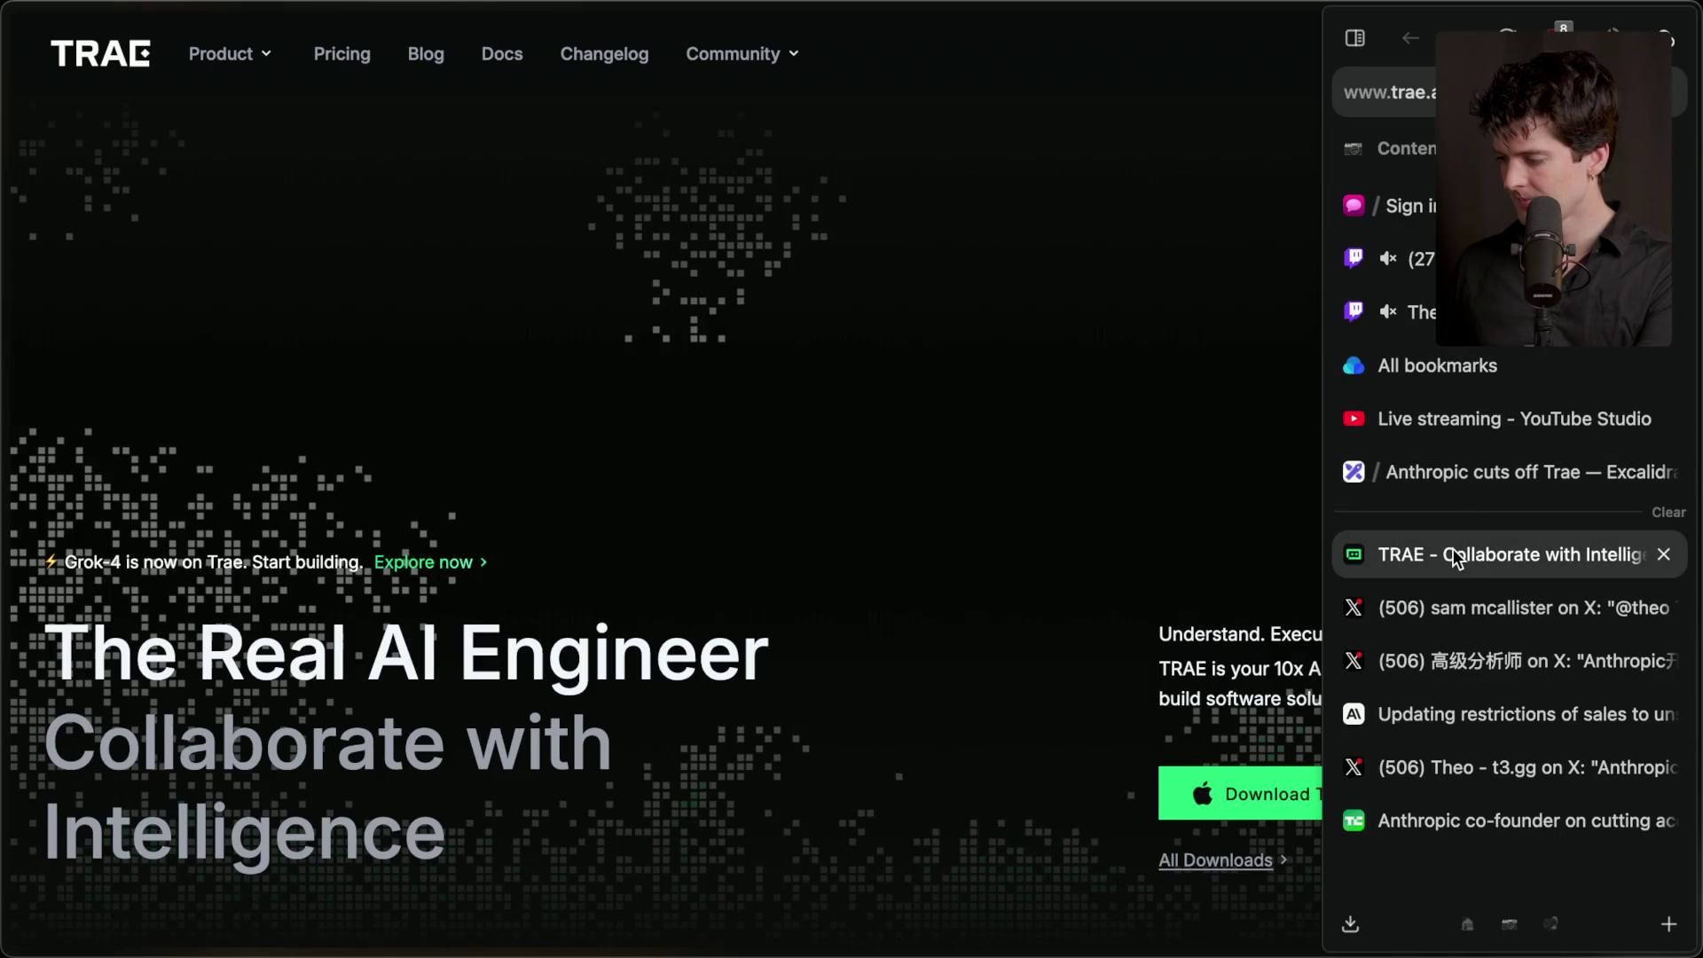
key("super+Tab")
key("super+Tab")
left_click(1053, 553)
scroll(1180, 684, "down", 10)
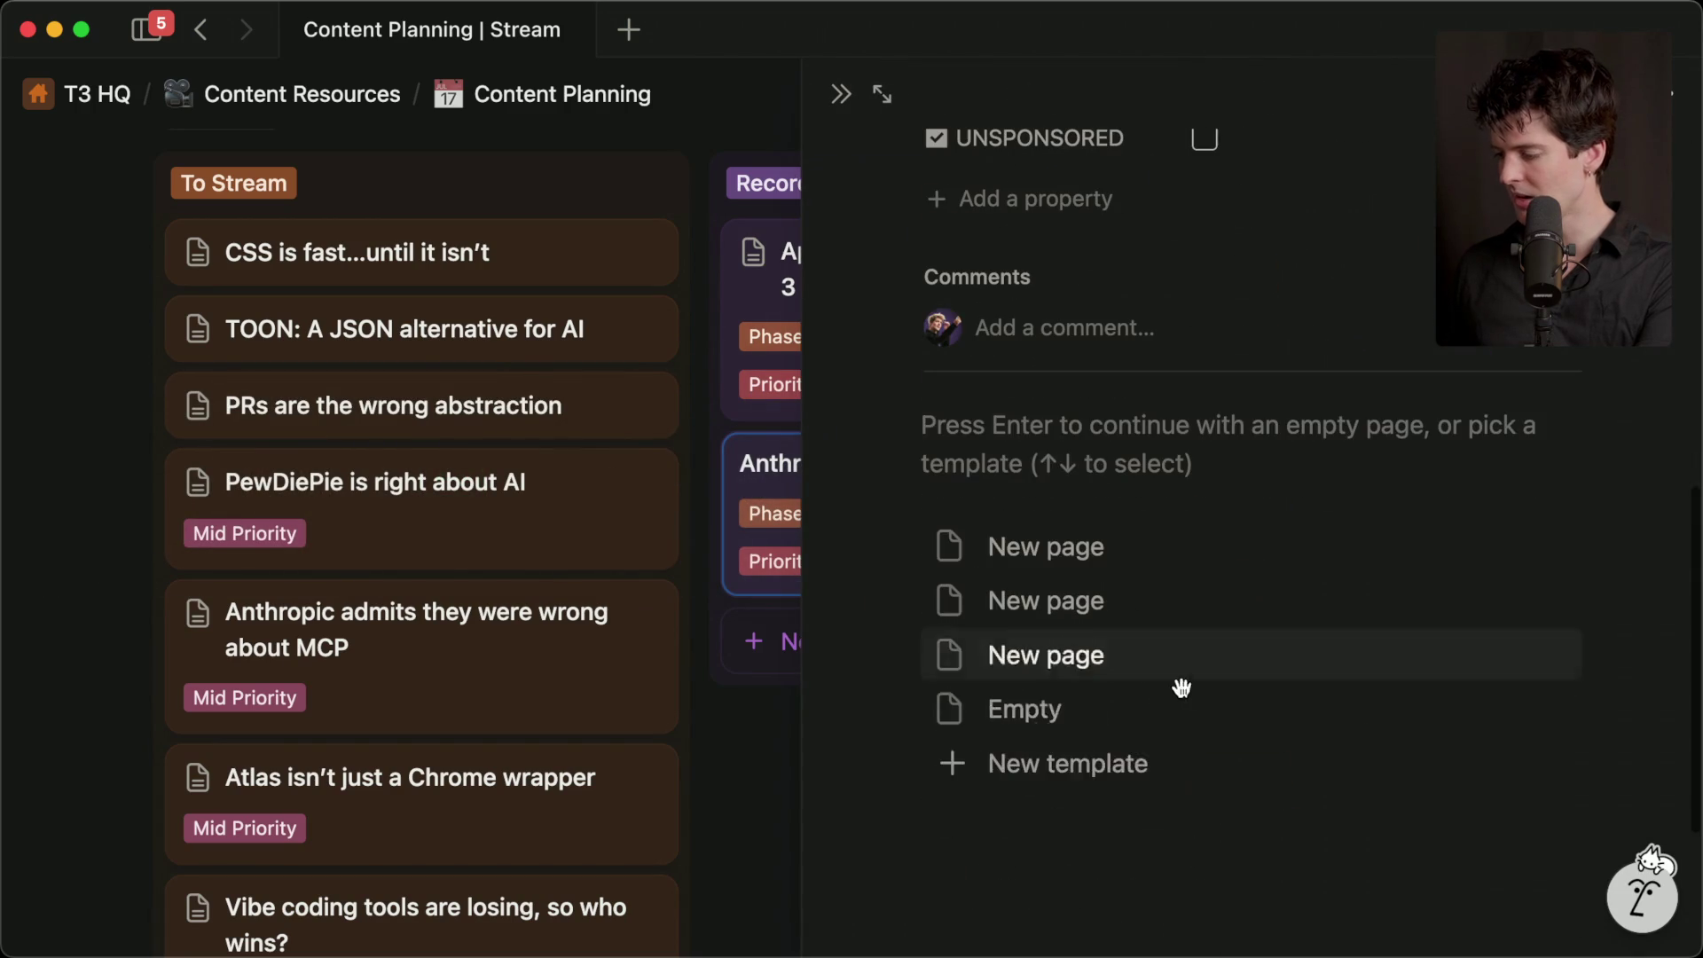
left_click(1143, 455)
type("https://www.swebench.com/")
key("Escape")
key("Return")
type("Extra s")
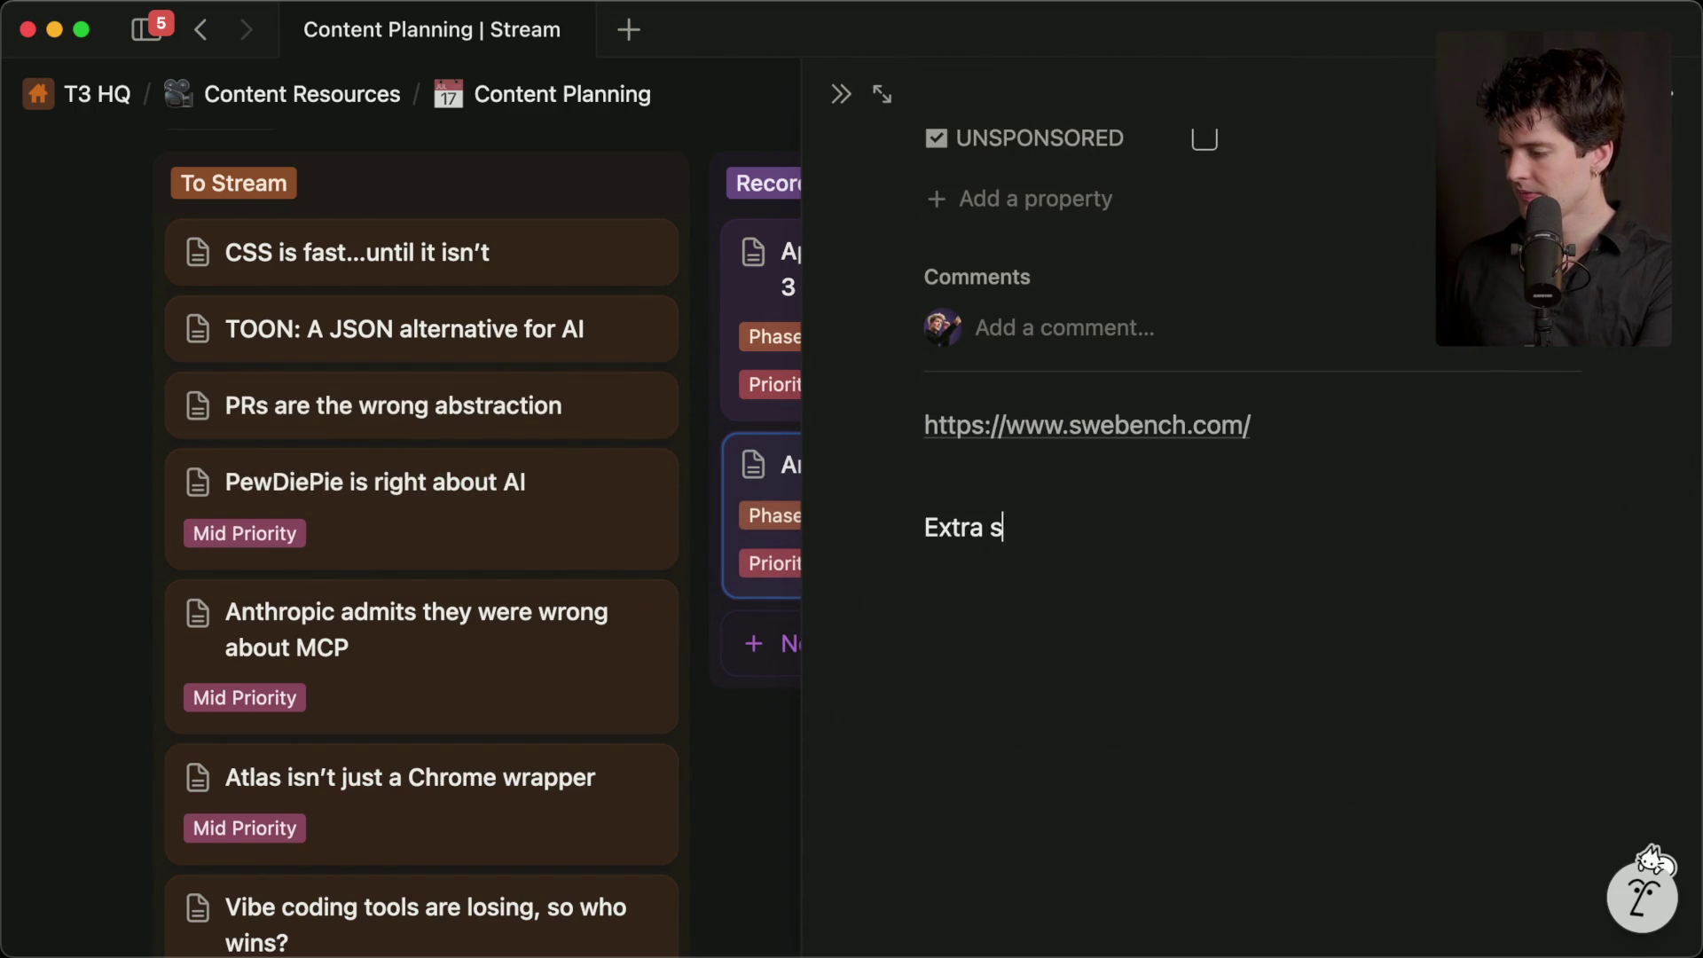
type("hould be put near when I talk about ")
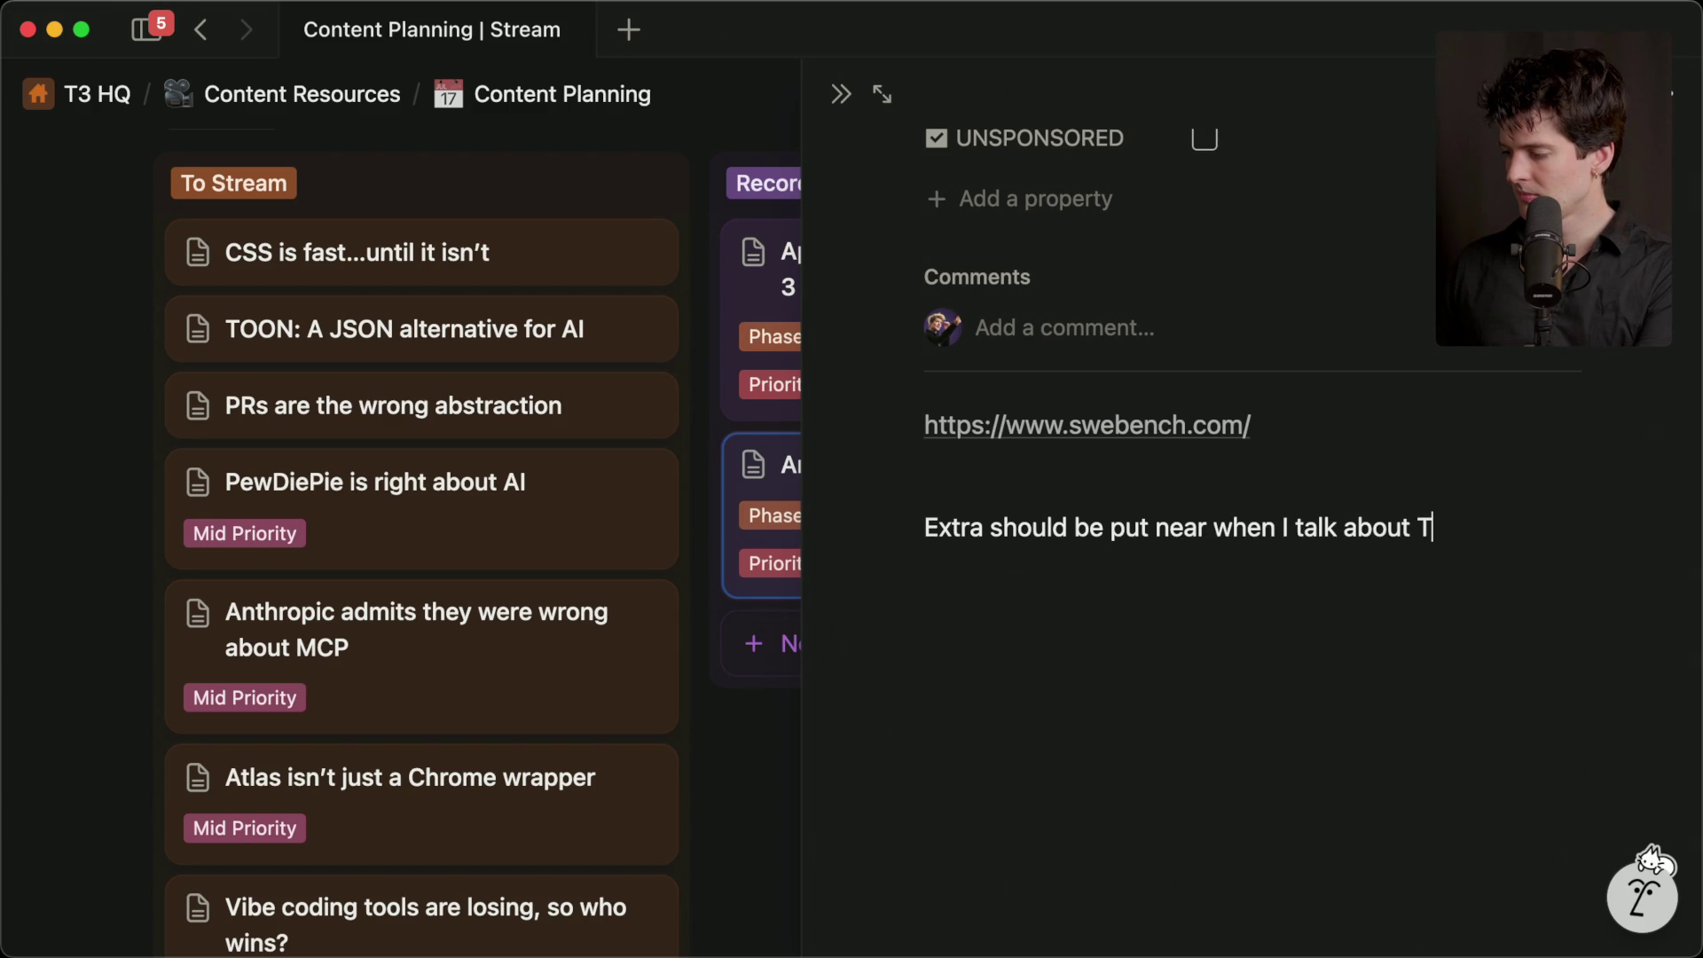
type("the distilled models")
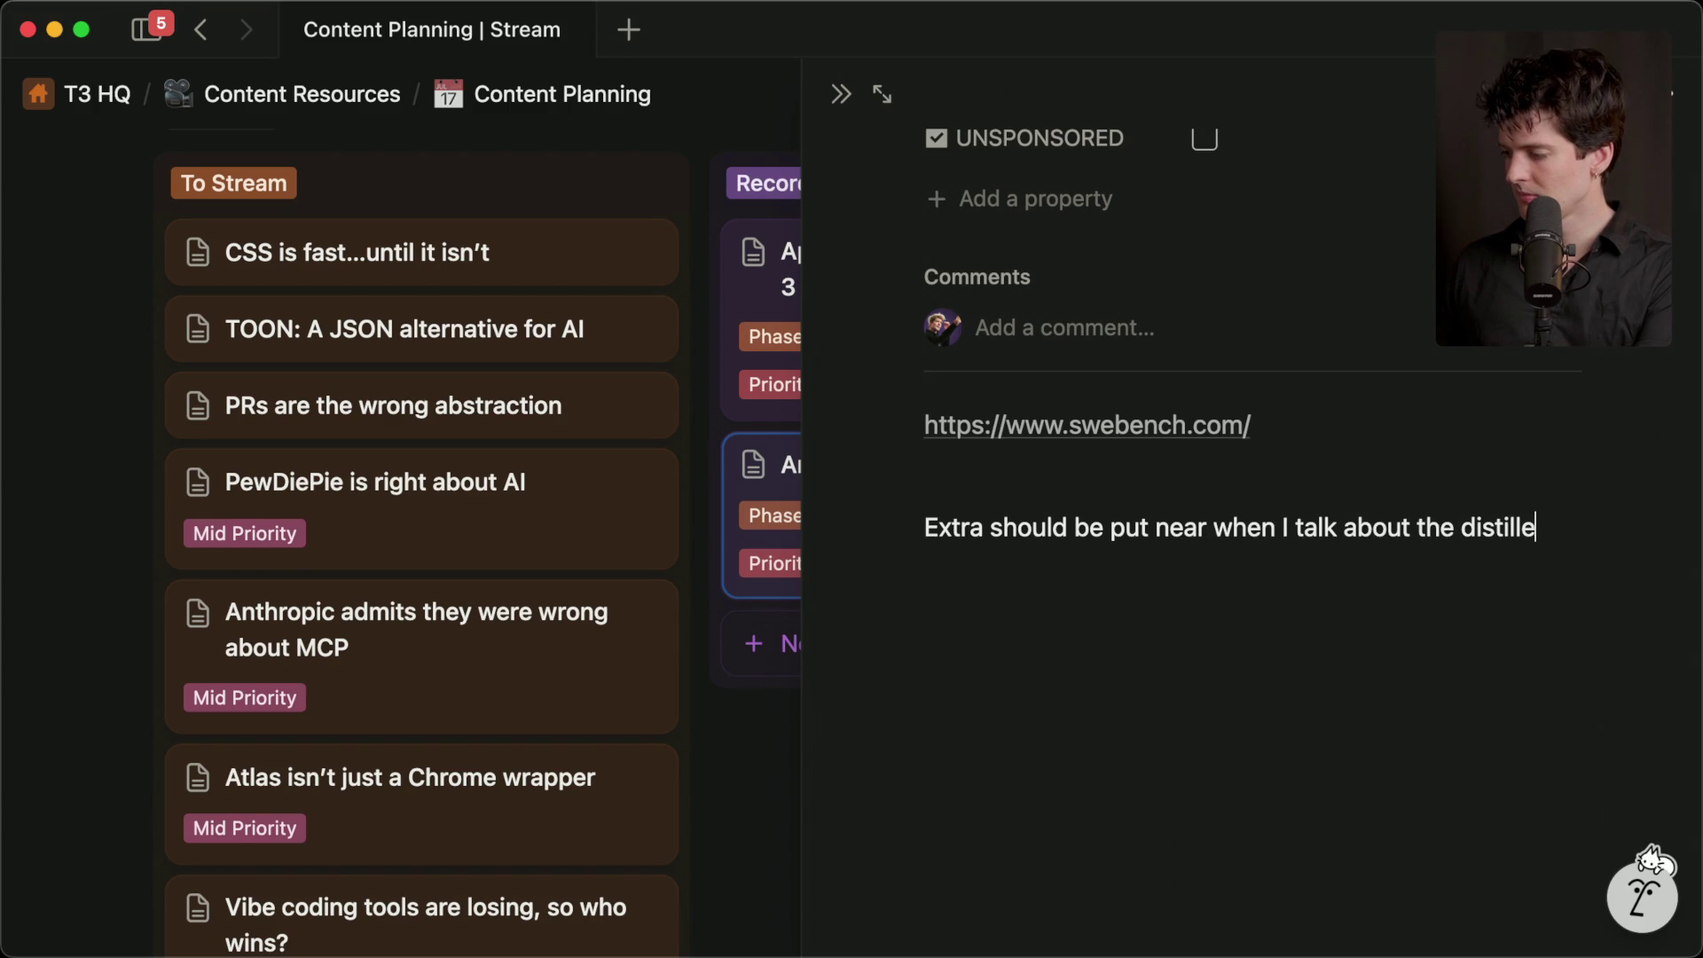
key("Escape")
key("Escape")
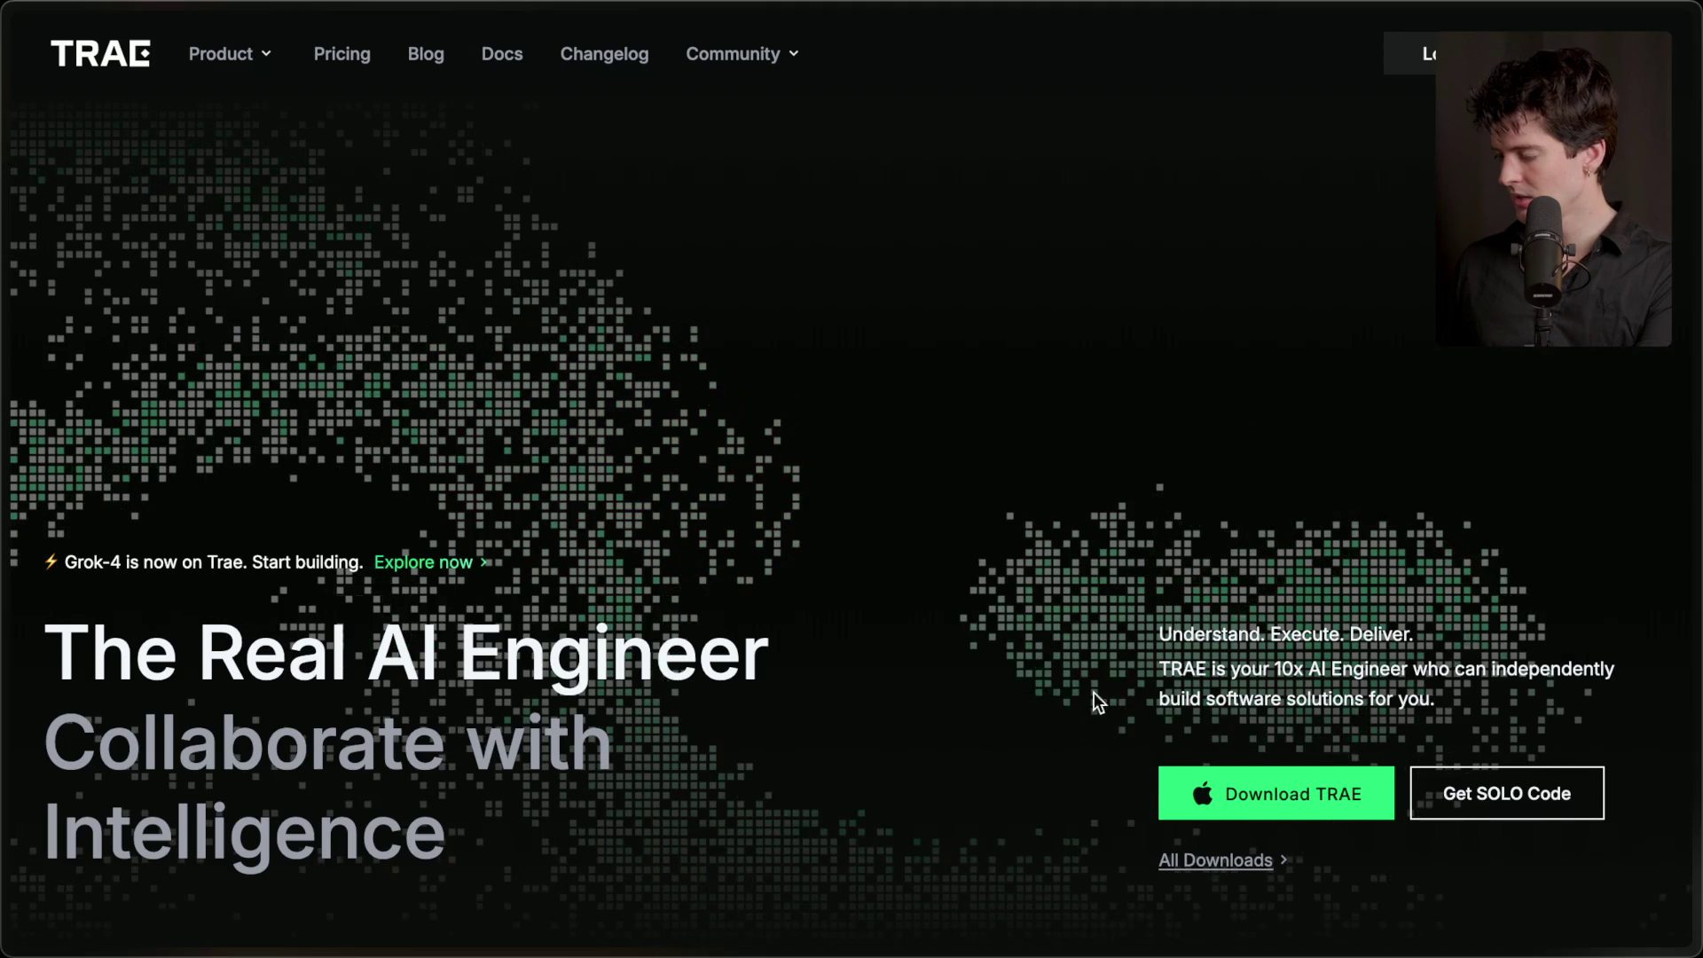
- Close the TRAE, X post and remaining temporary tabs, including the Anthropic article
mouse_move(1616, 582)
key("super+w")
key("super+w")
key("super+w")
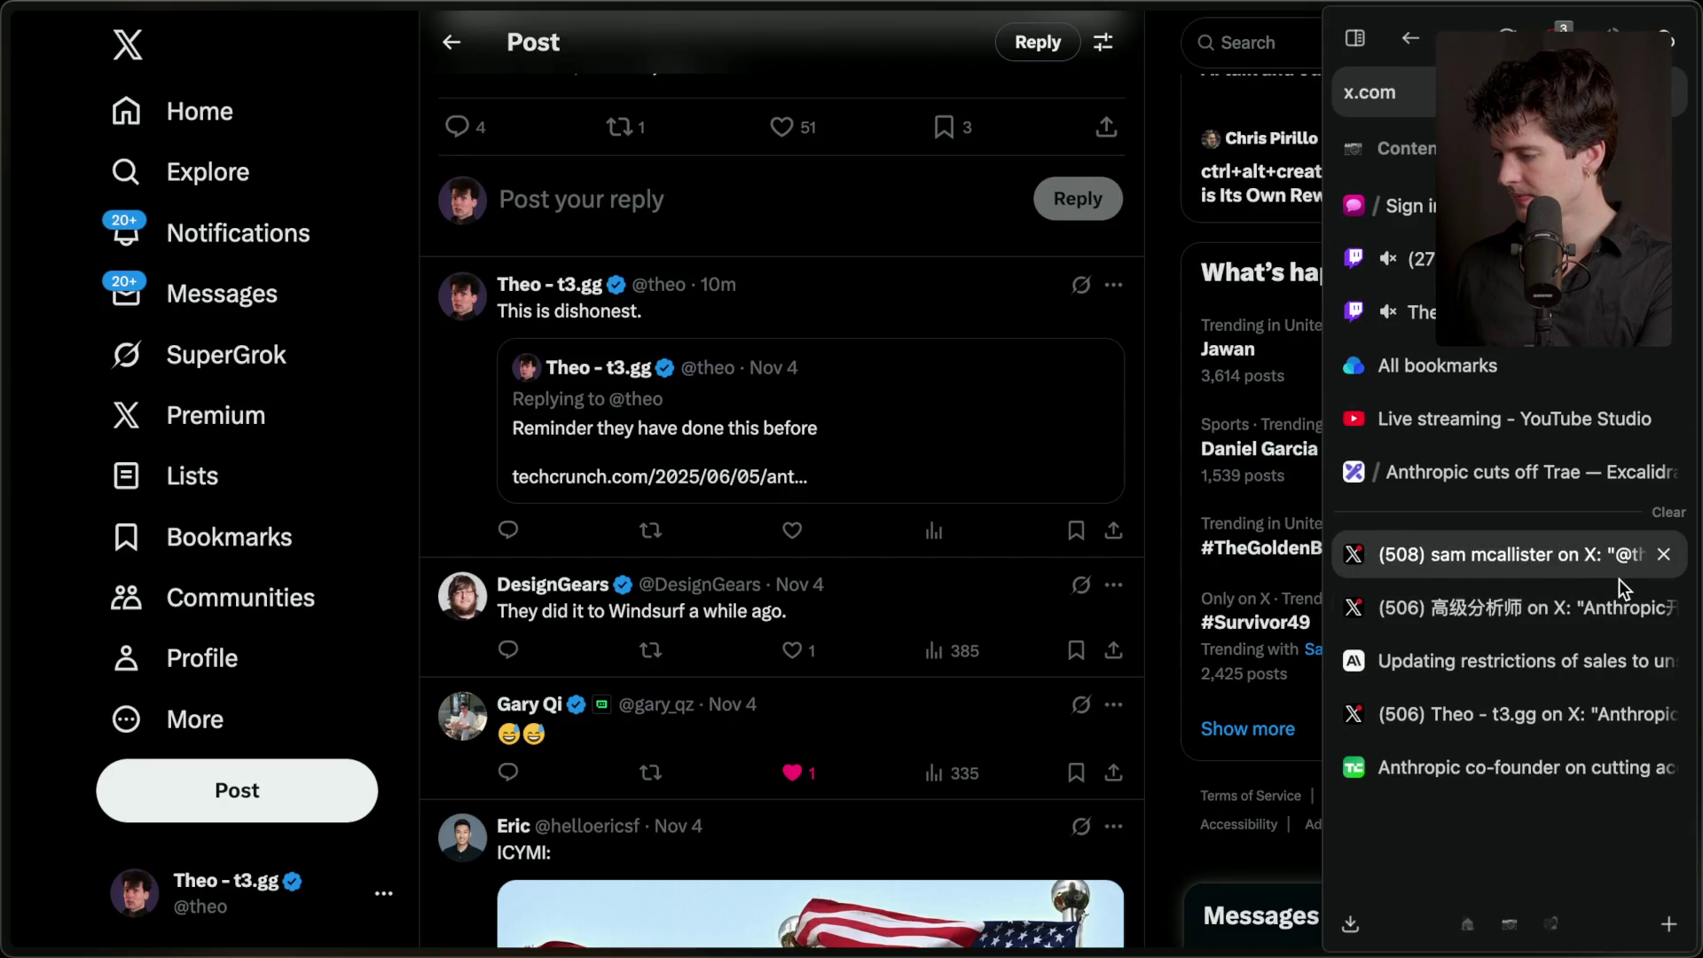
key("super+shift+t")
key("super+shift+t")
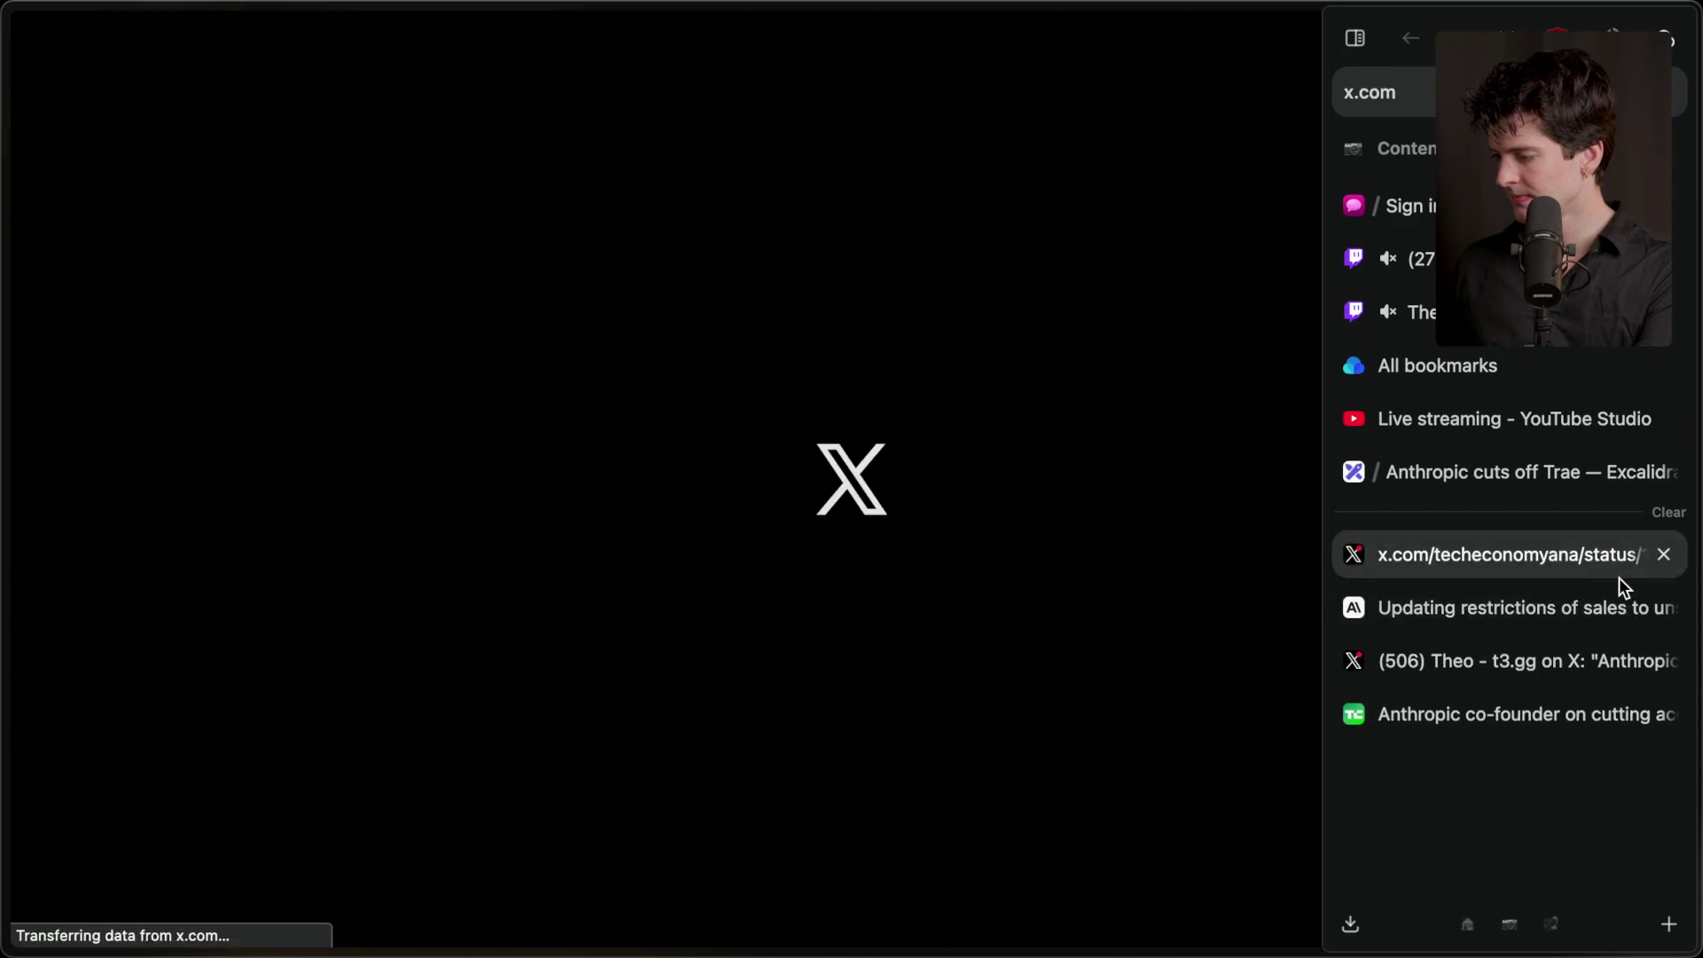
left_click(1663, 609)
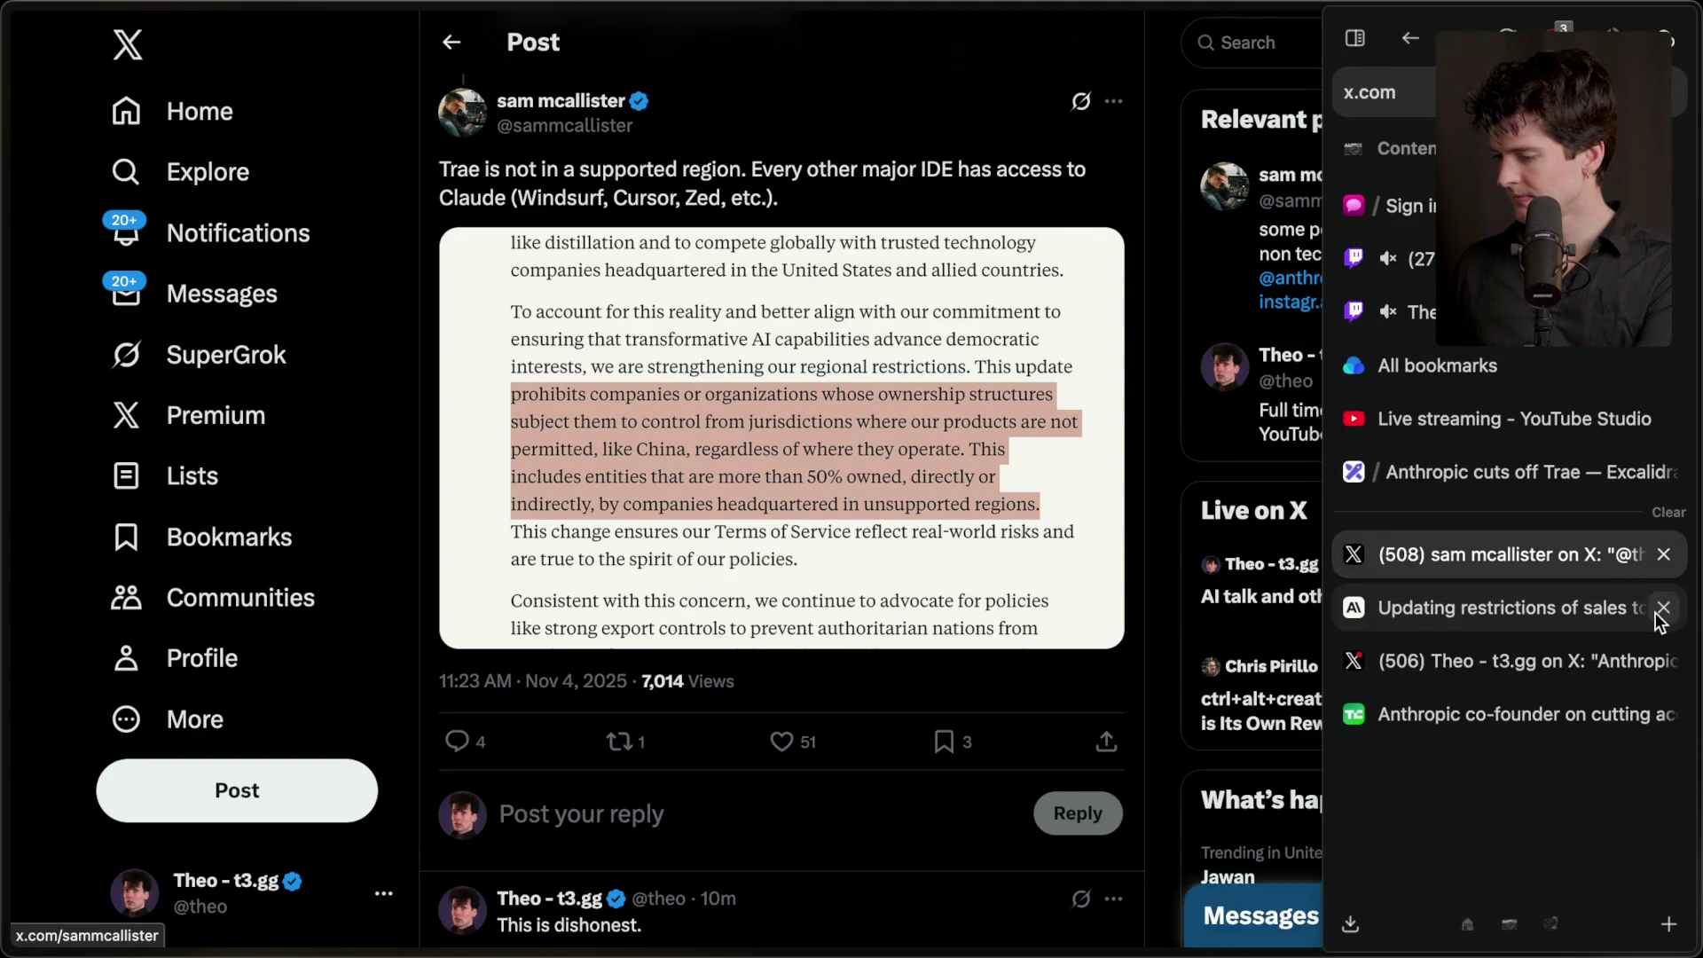
scroll(1224, 575, "down", 6)
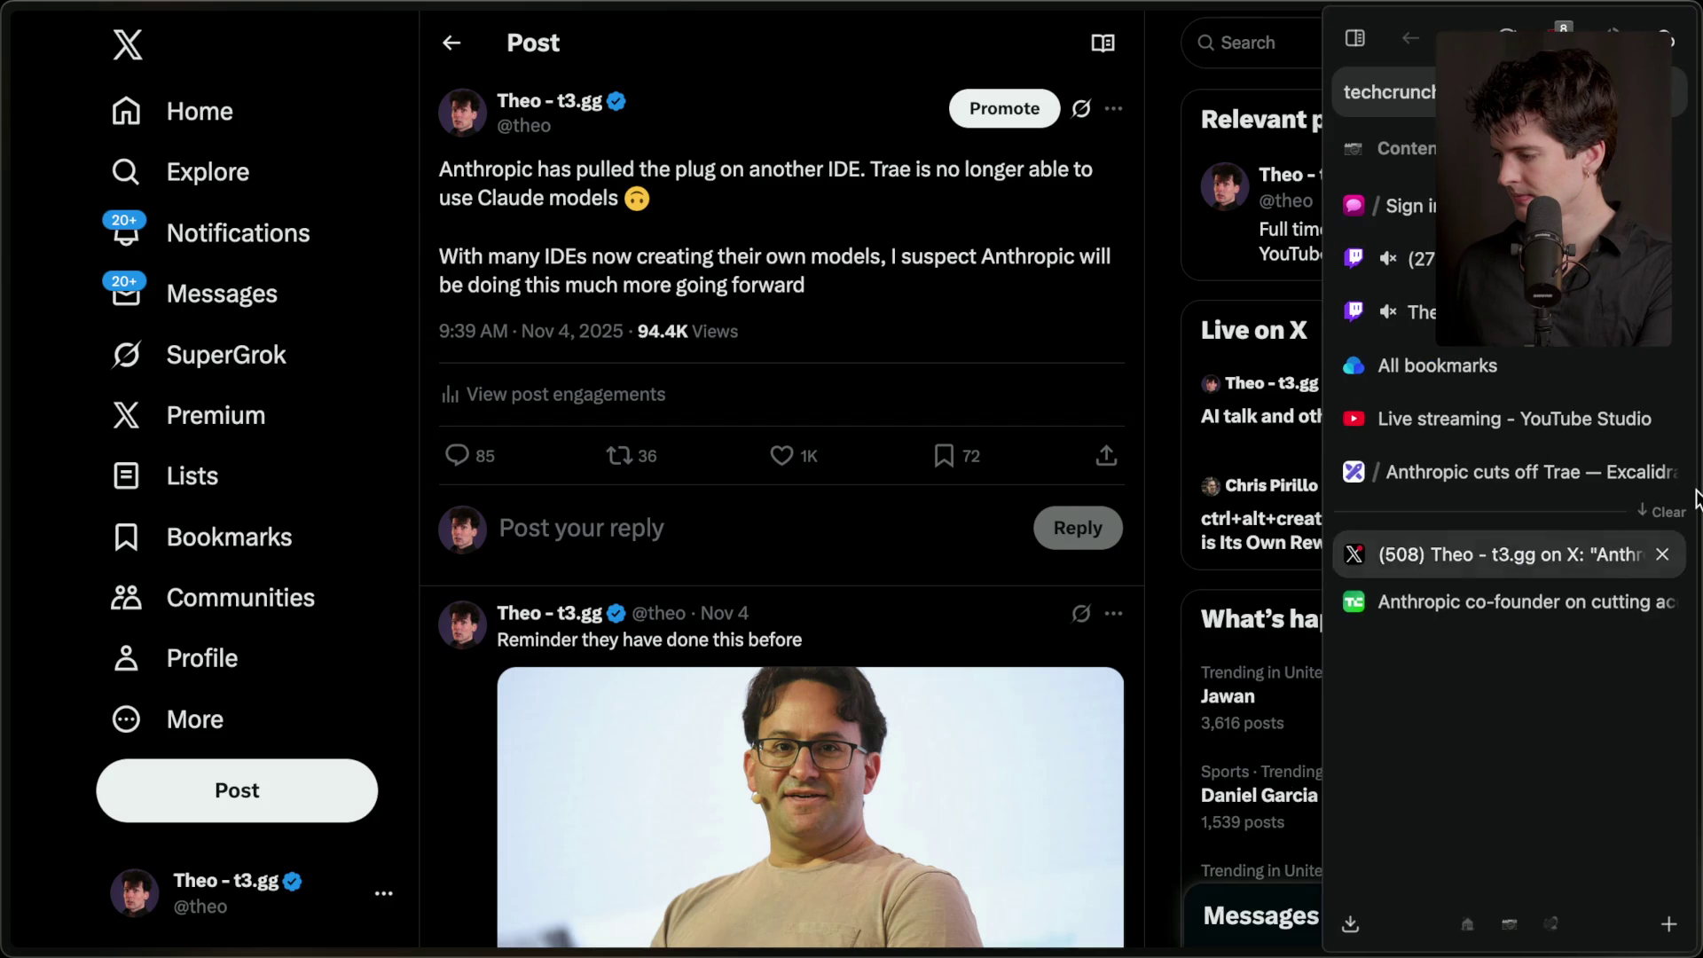
left_click(1509, 472)
- Bring Twitch Stream Manager forward and scroll its chat to the latest messages
left_click(1411, 311)
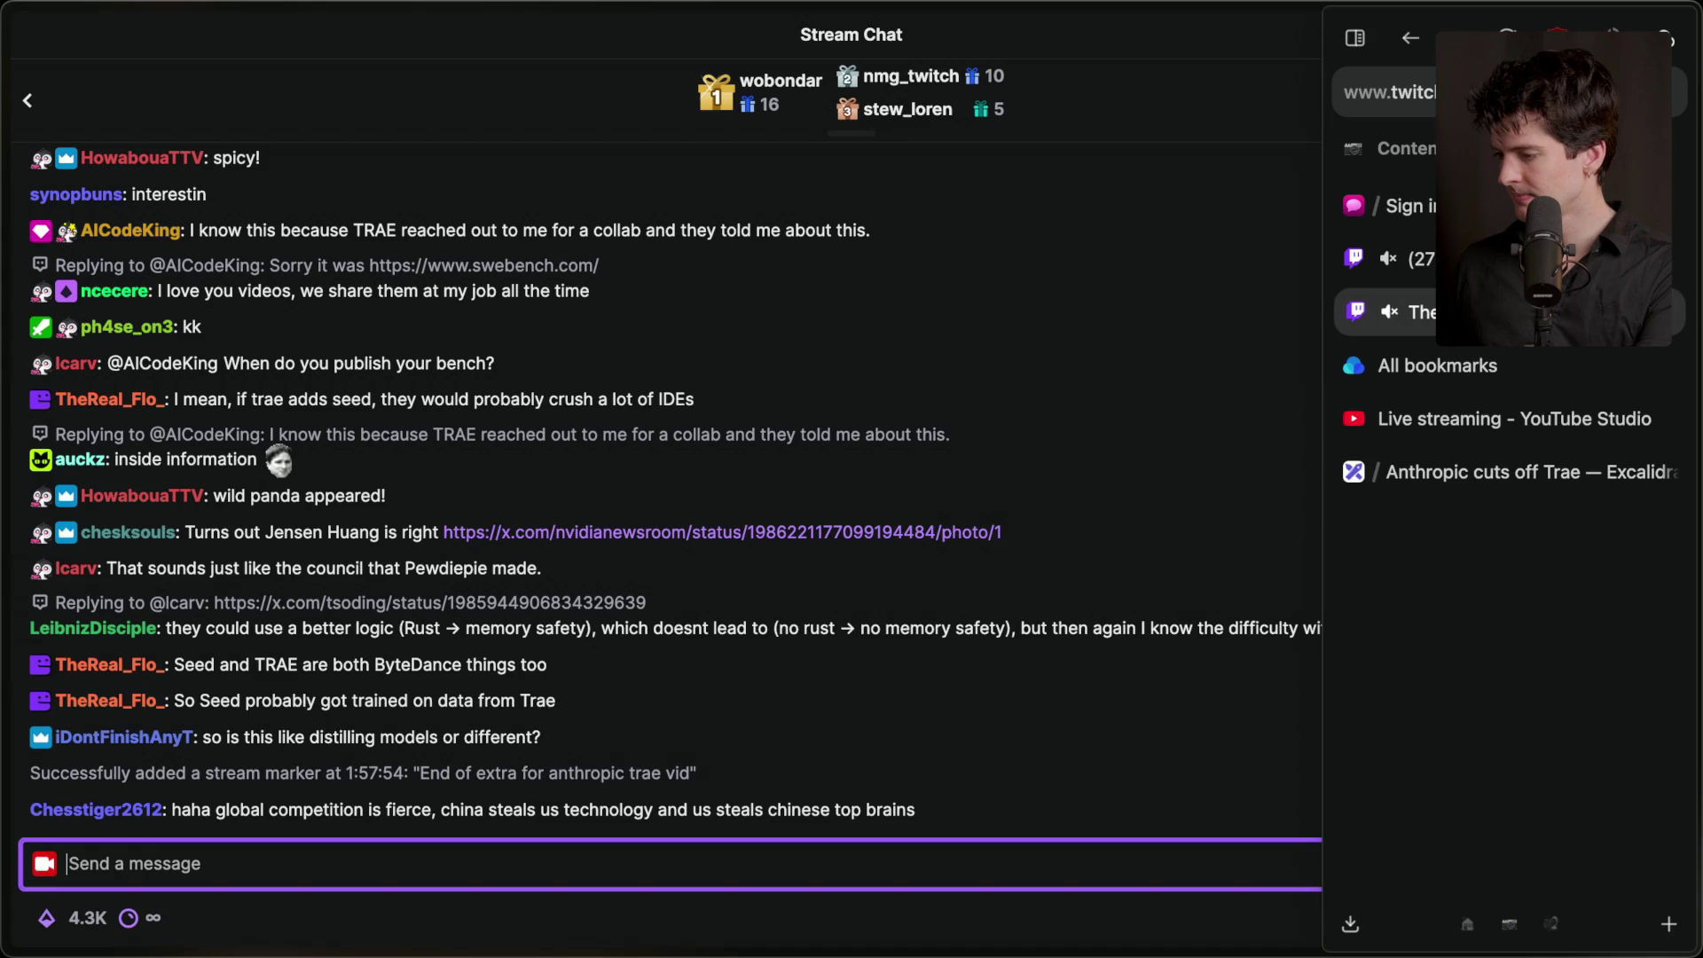
left_click(1411, 258)
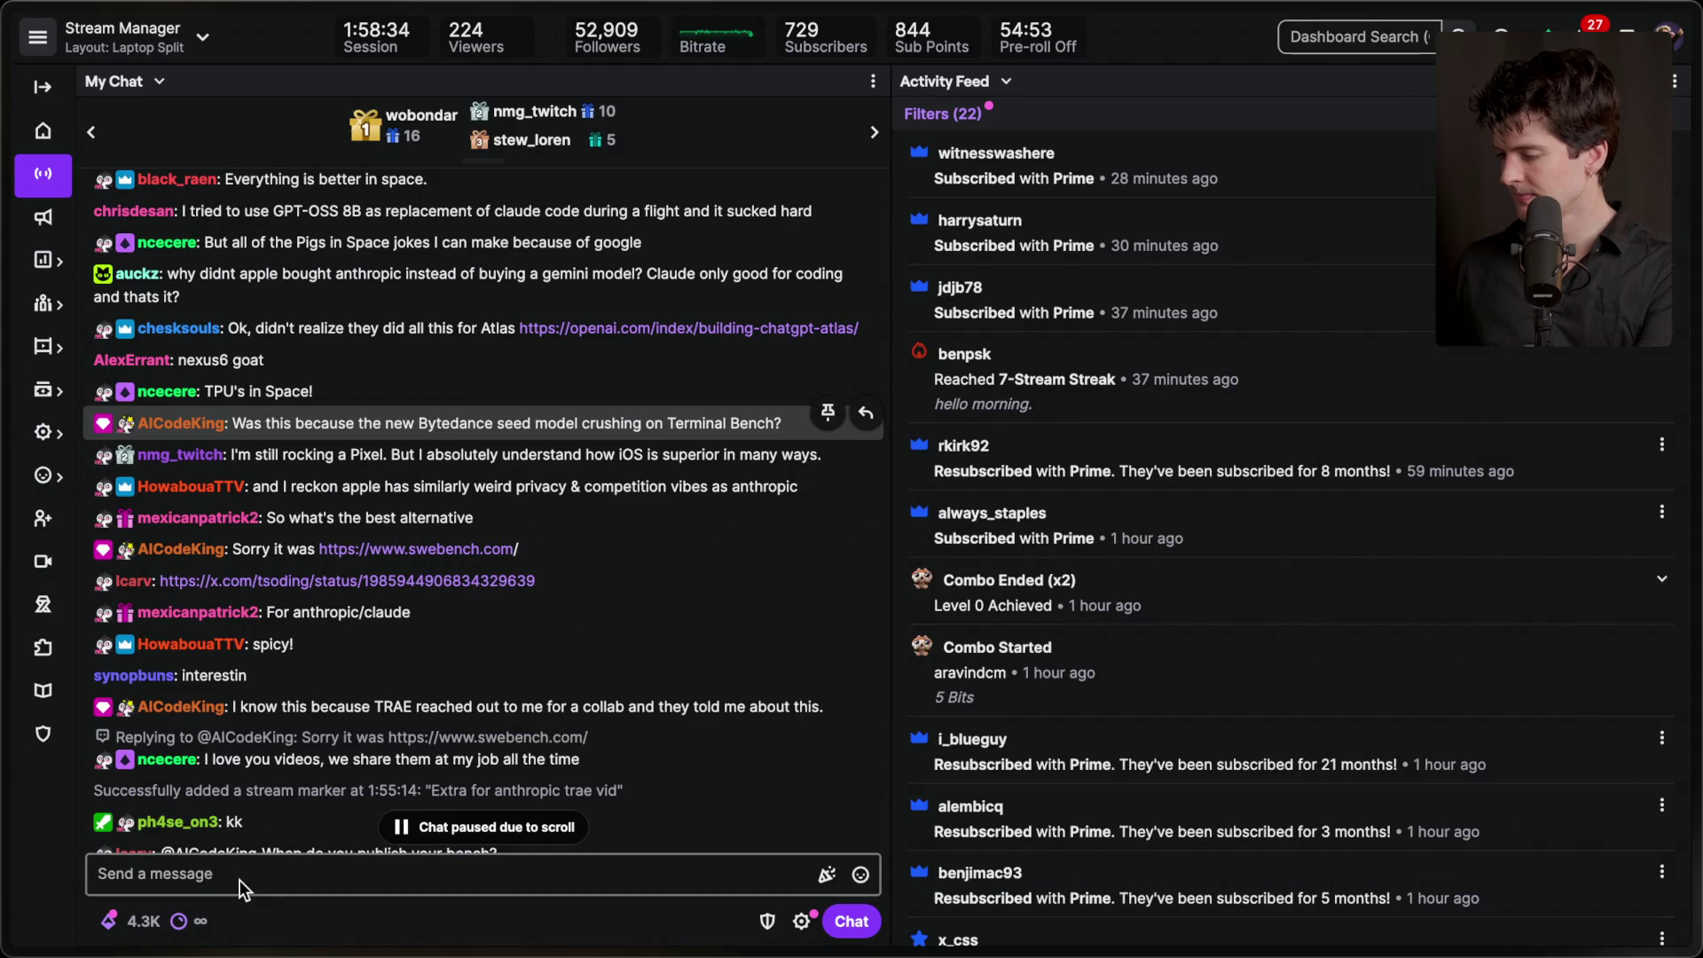
scroll(334, 690, "down", 5)
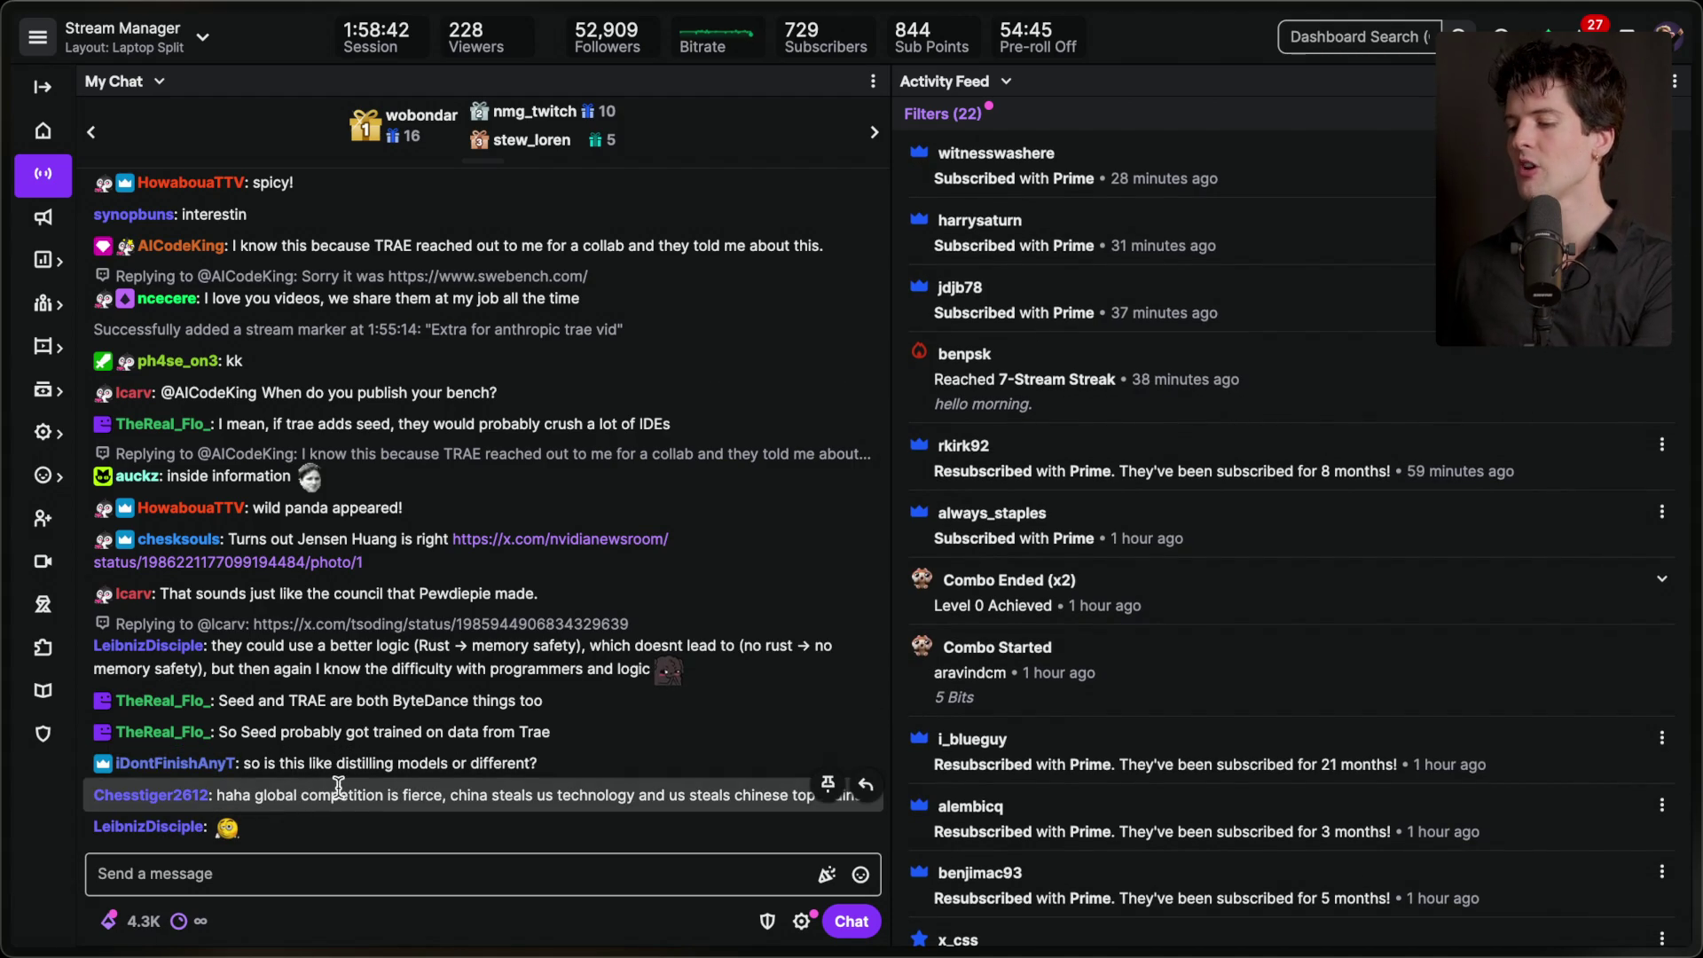
left_click(392, 890)
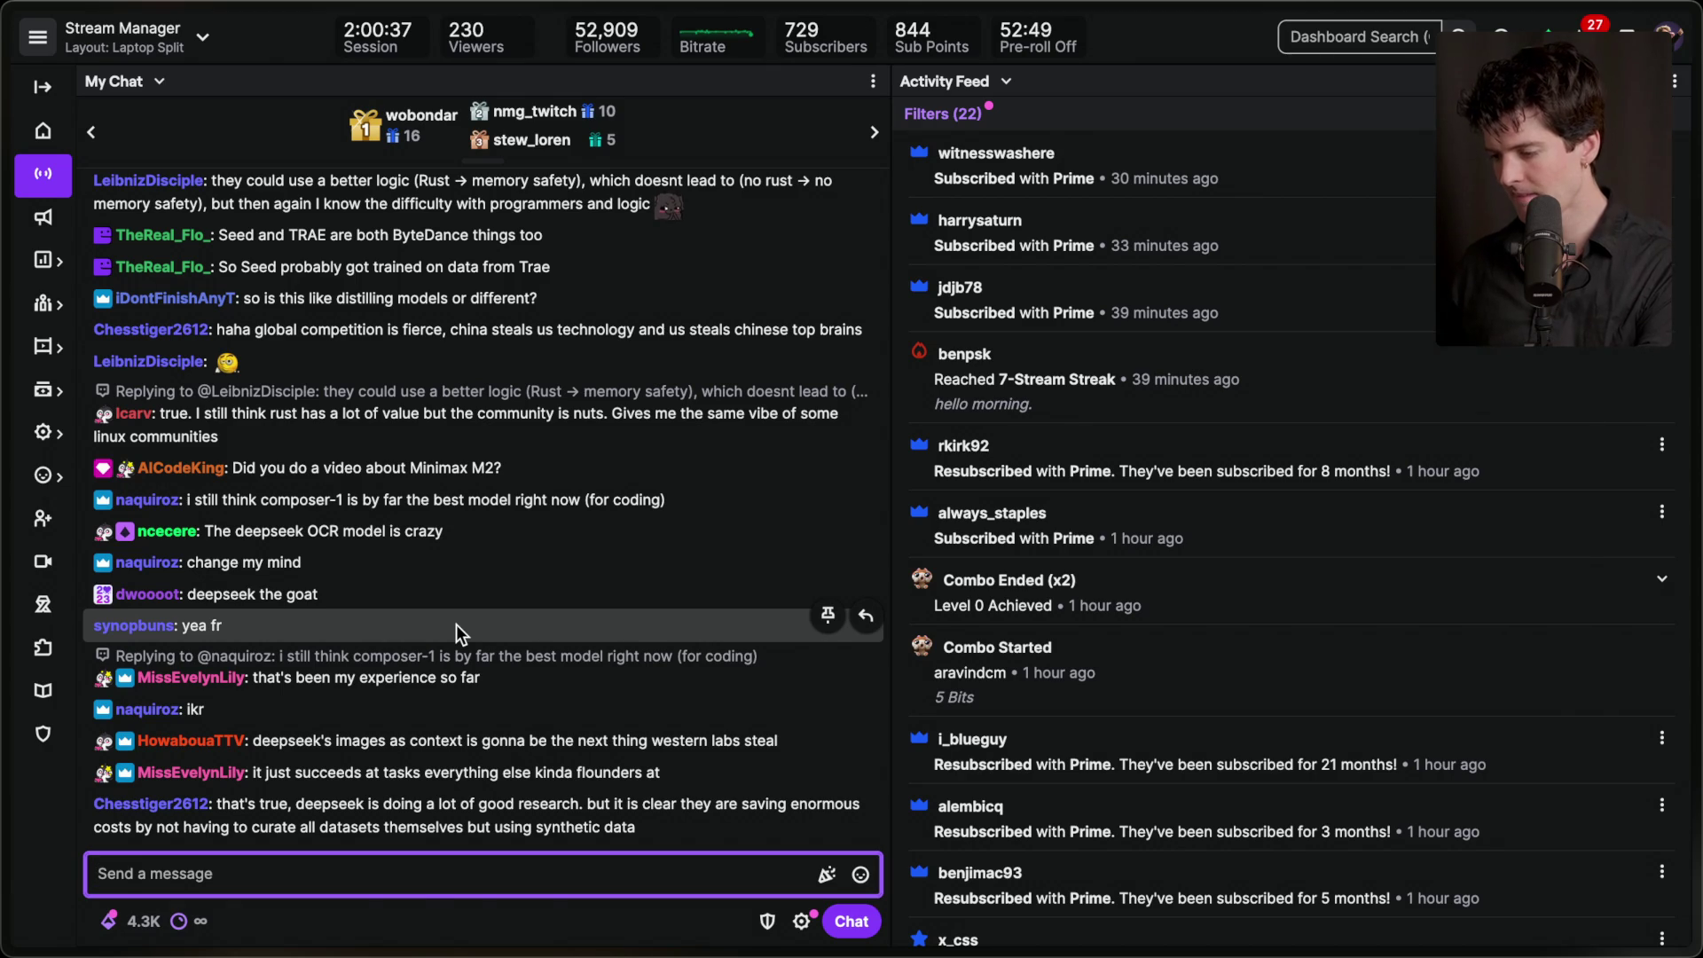
key("super+Tab")
- Move the 'PewDiePie is right about AI' card to the top of To Stream and open its YouTube video
scroll(377, 499, "up", 1)
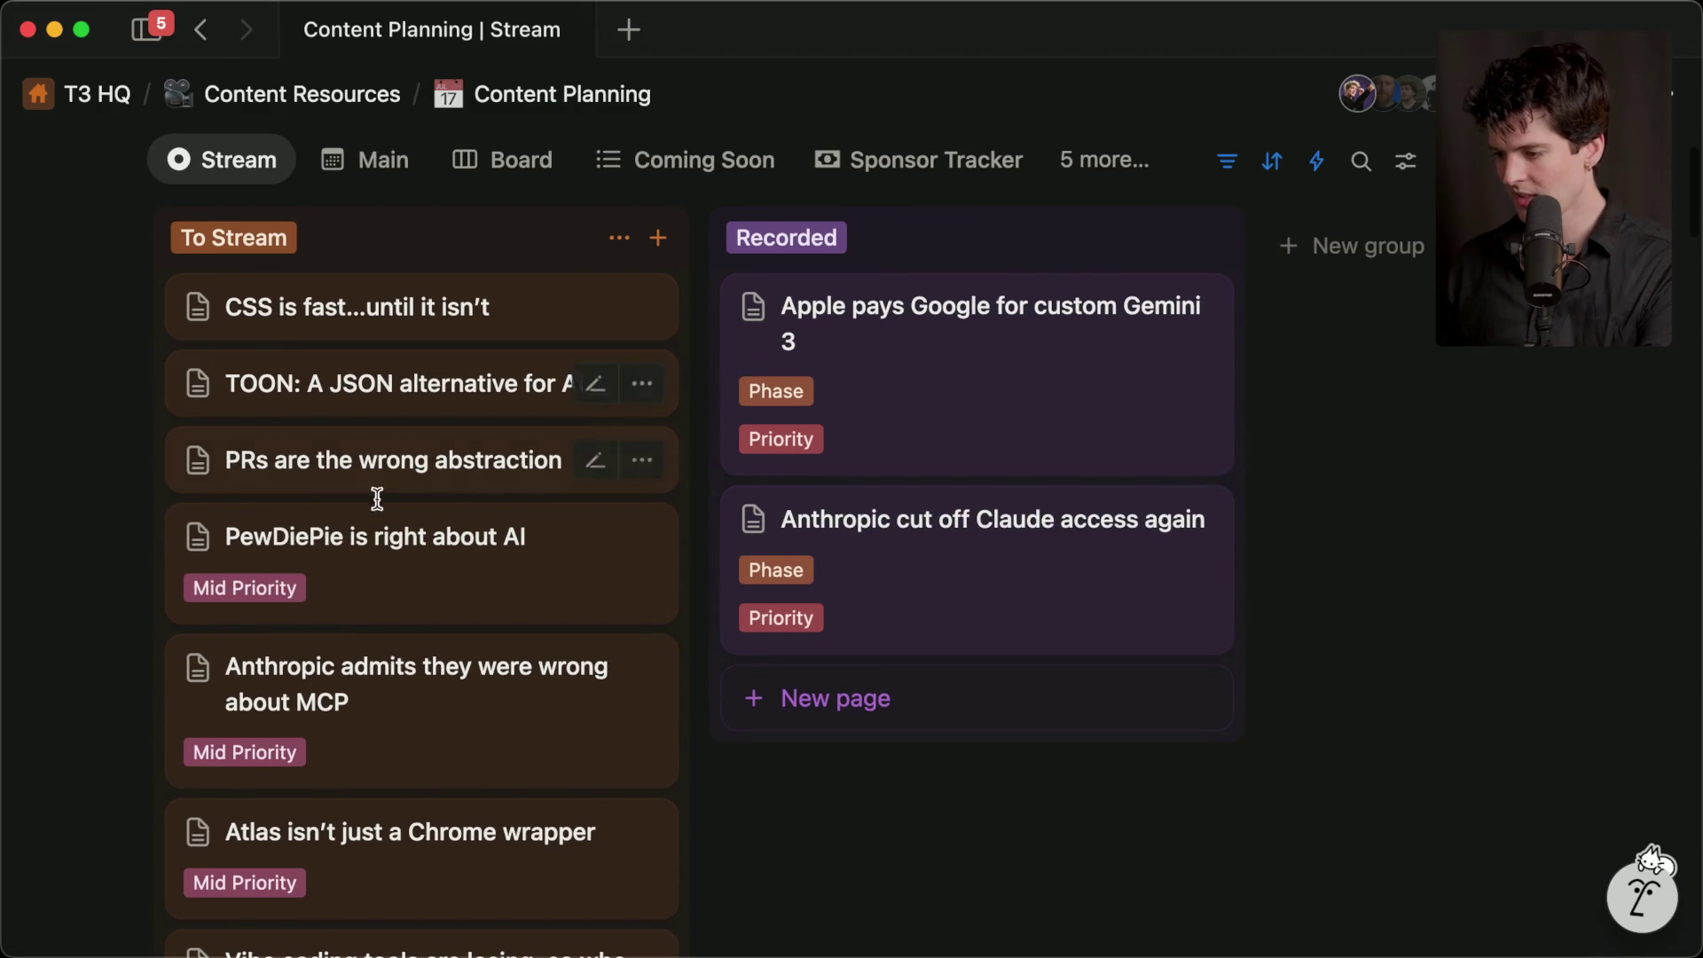
left_click_drag(381, 462, 380, 301)
left_click(381, 301)
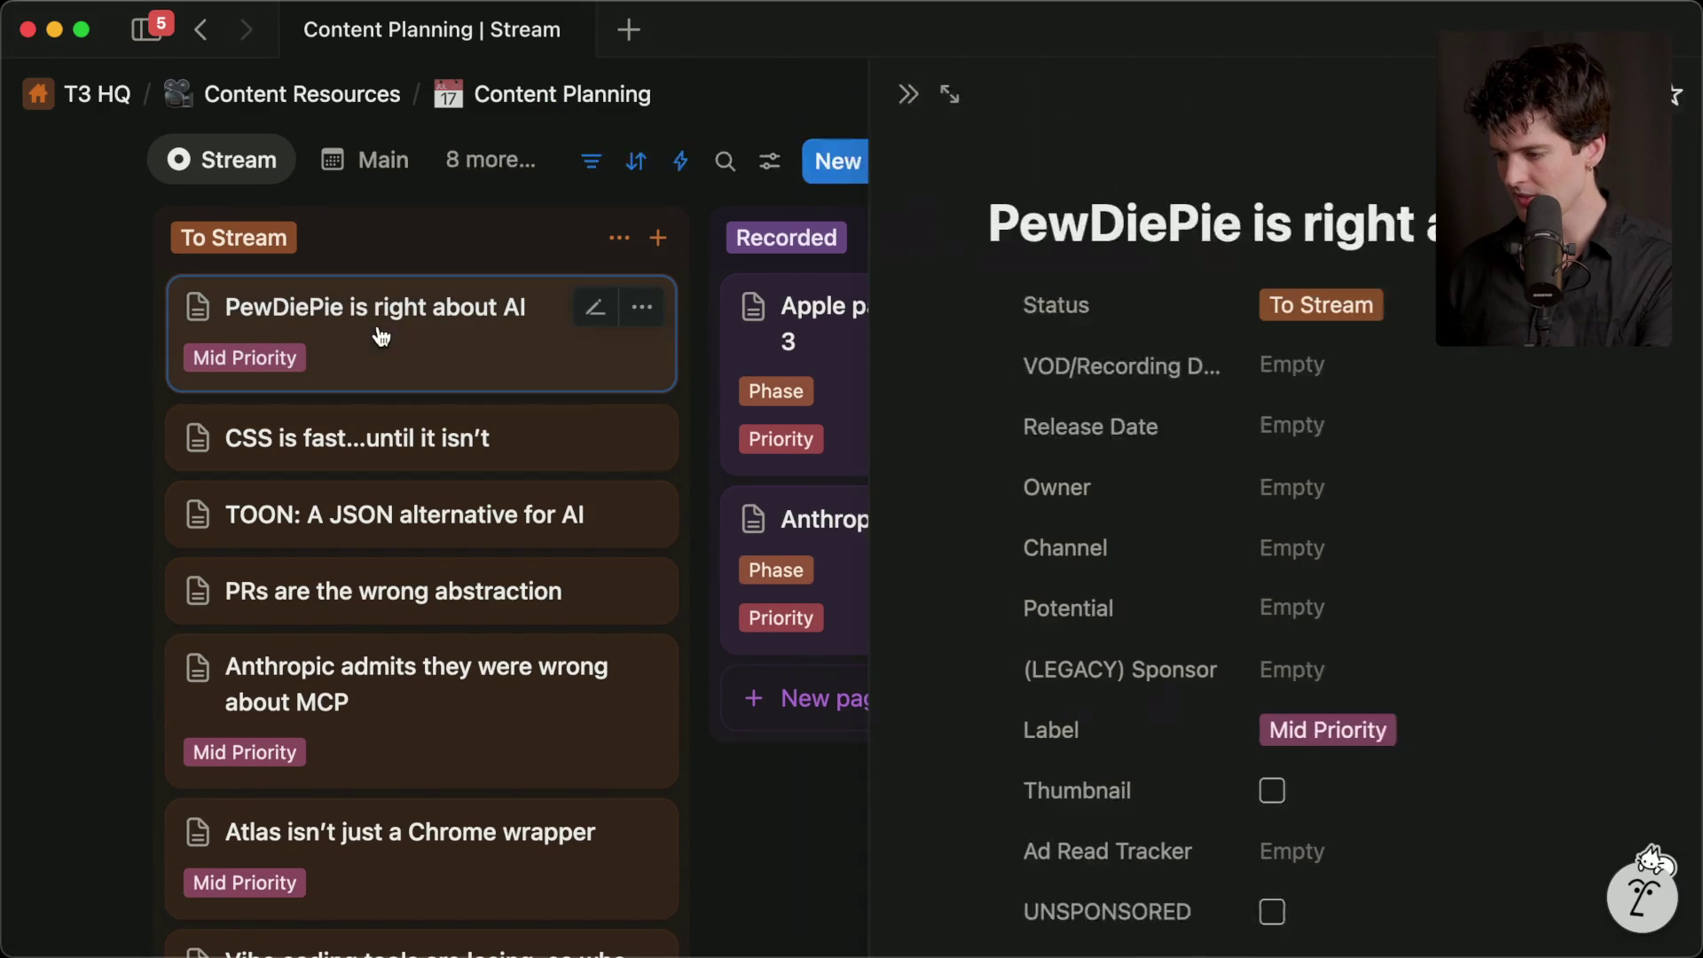
scroll(1269, 687, "down", 10)
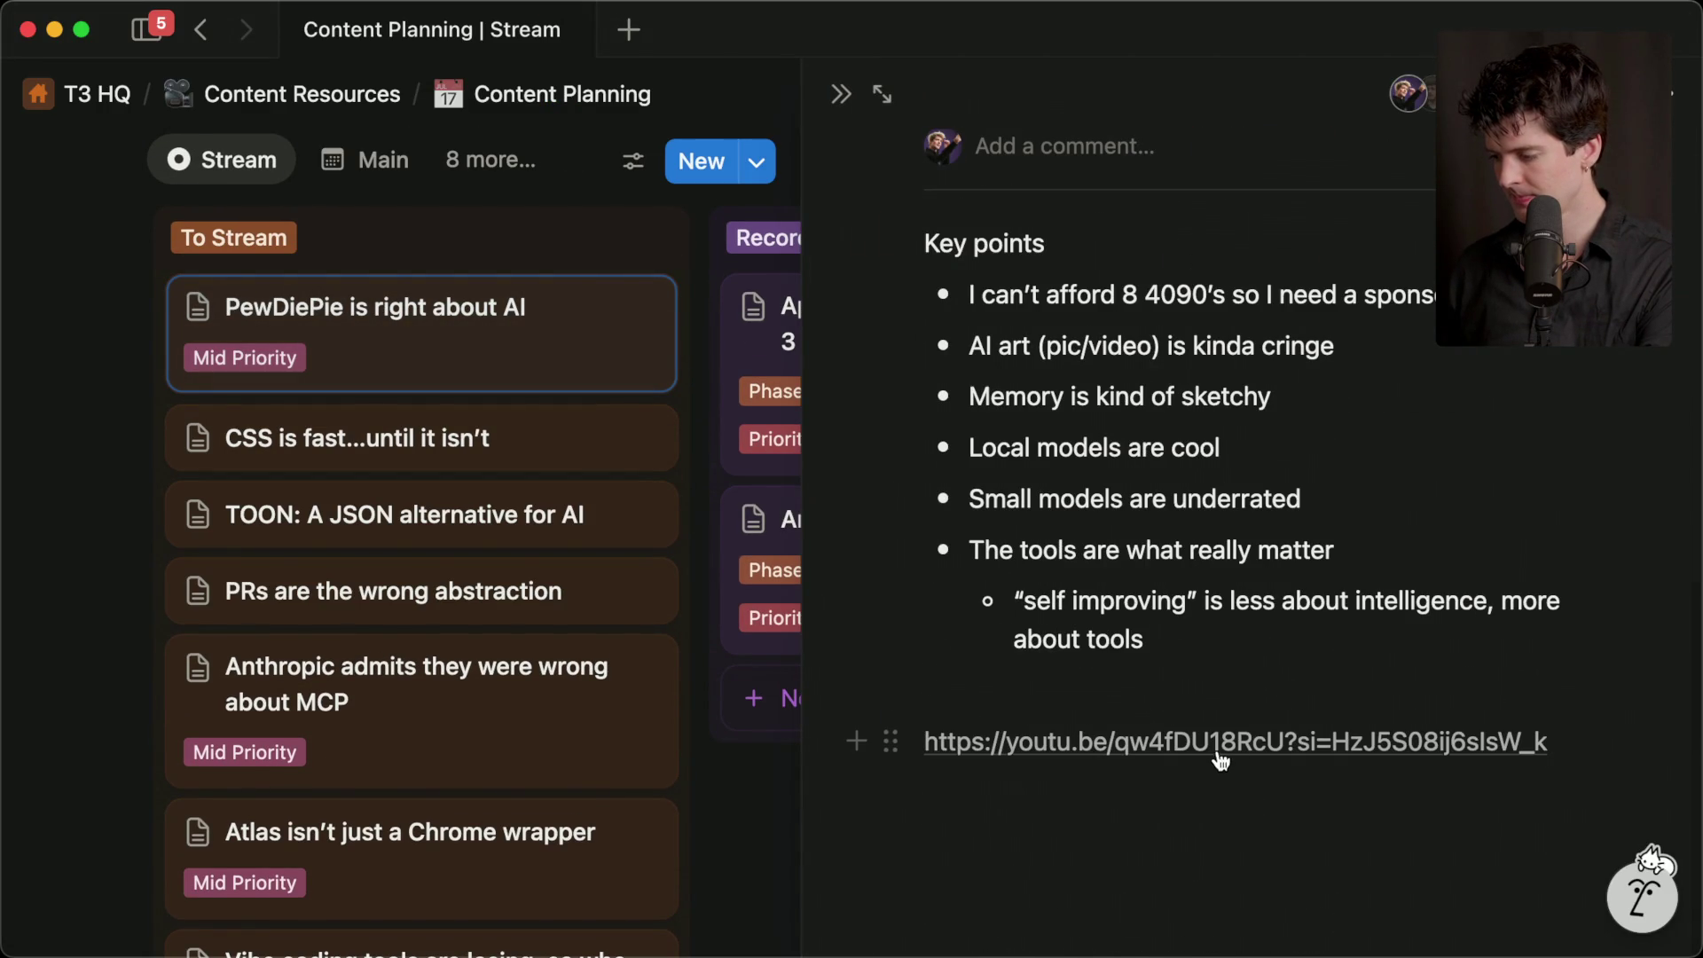
left_click(1221, 746)
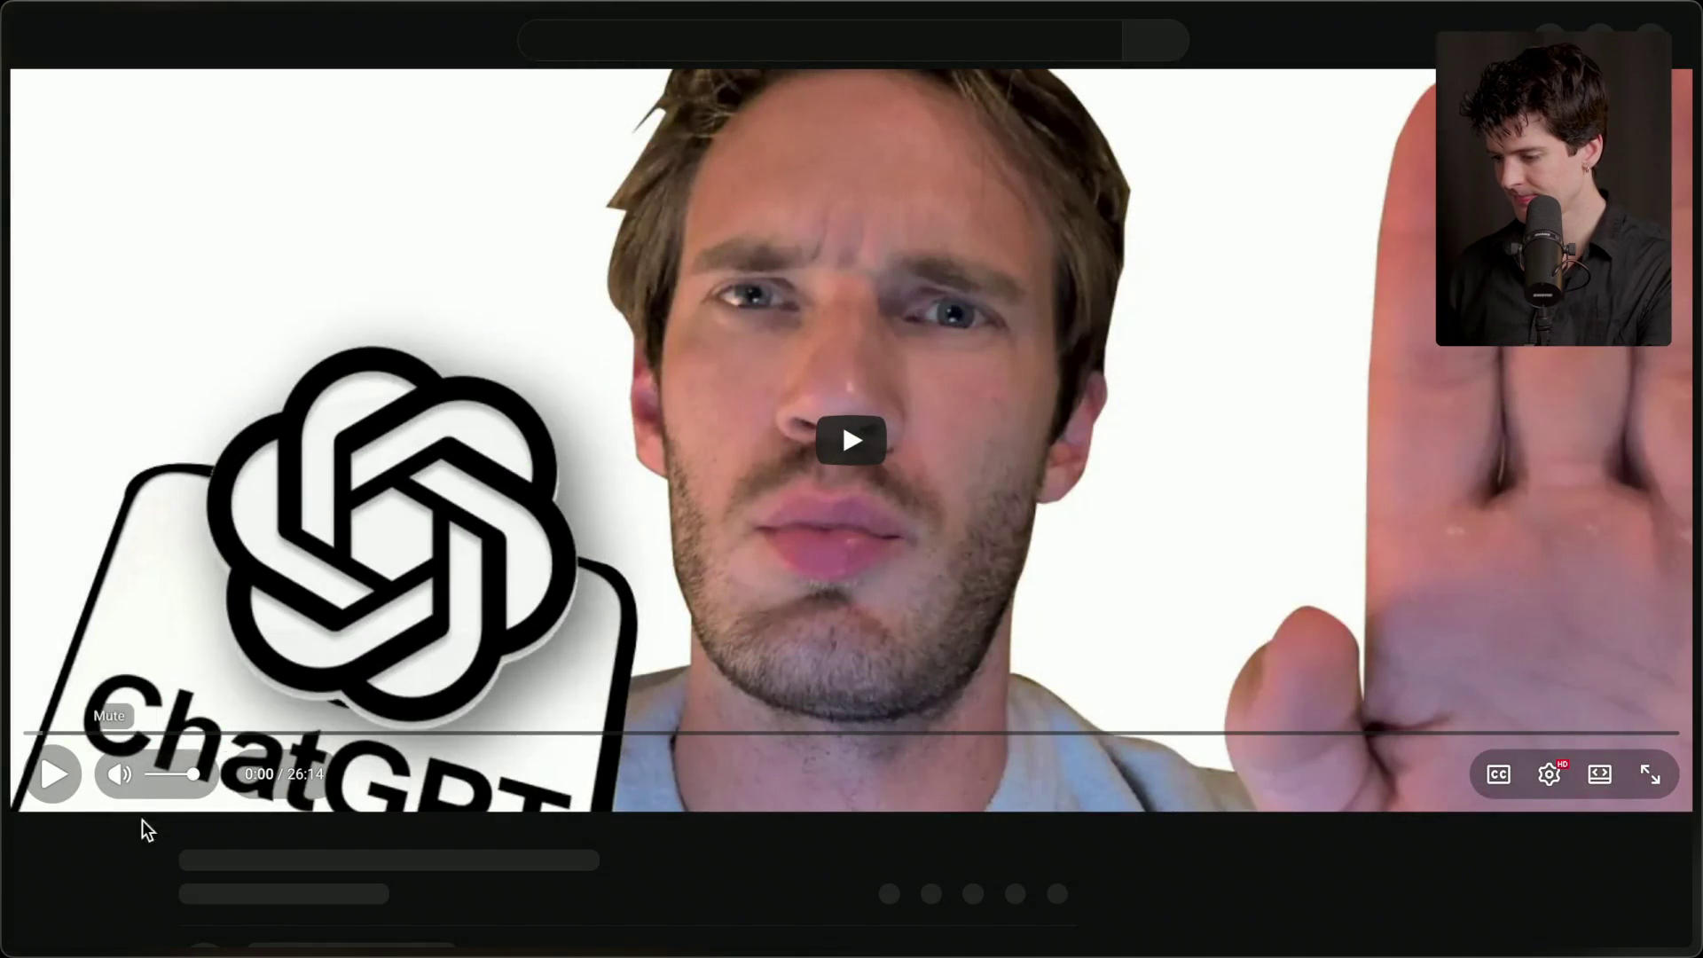
- Open PewDiePie's YouTube channel in a new tab and show its Videos list
scroll(412, 881, "down", 1)
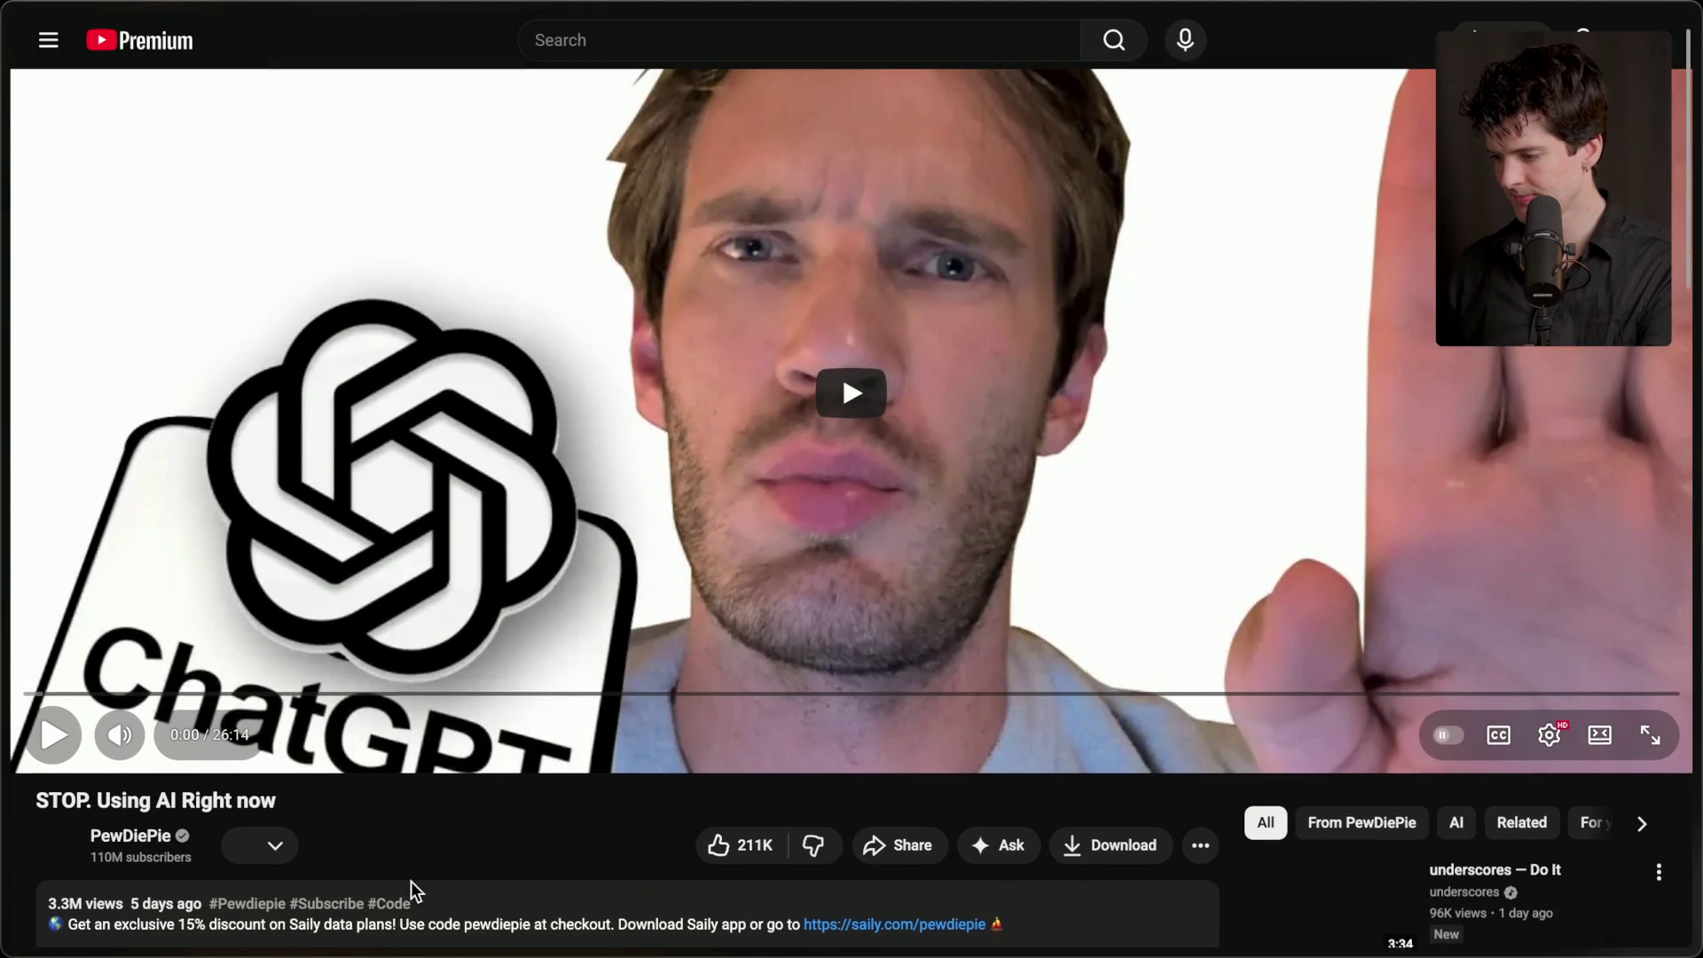
middle_click(124, 814)
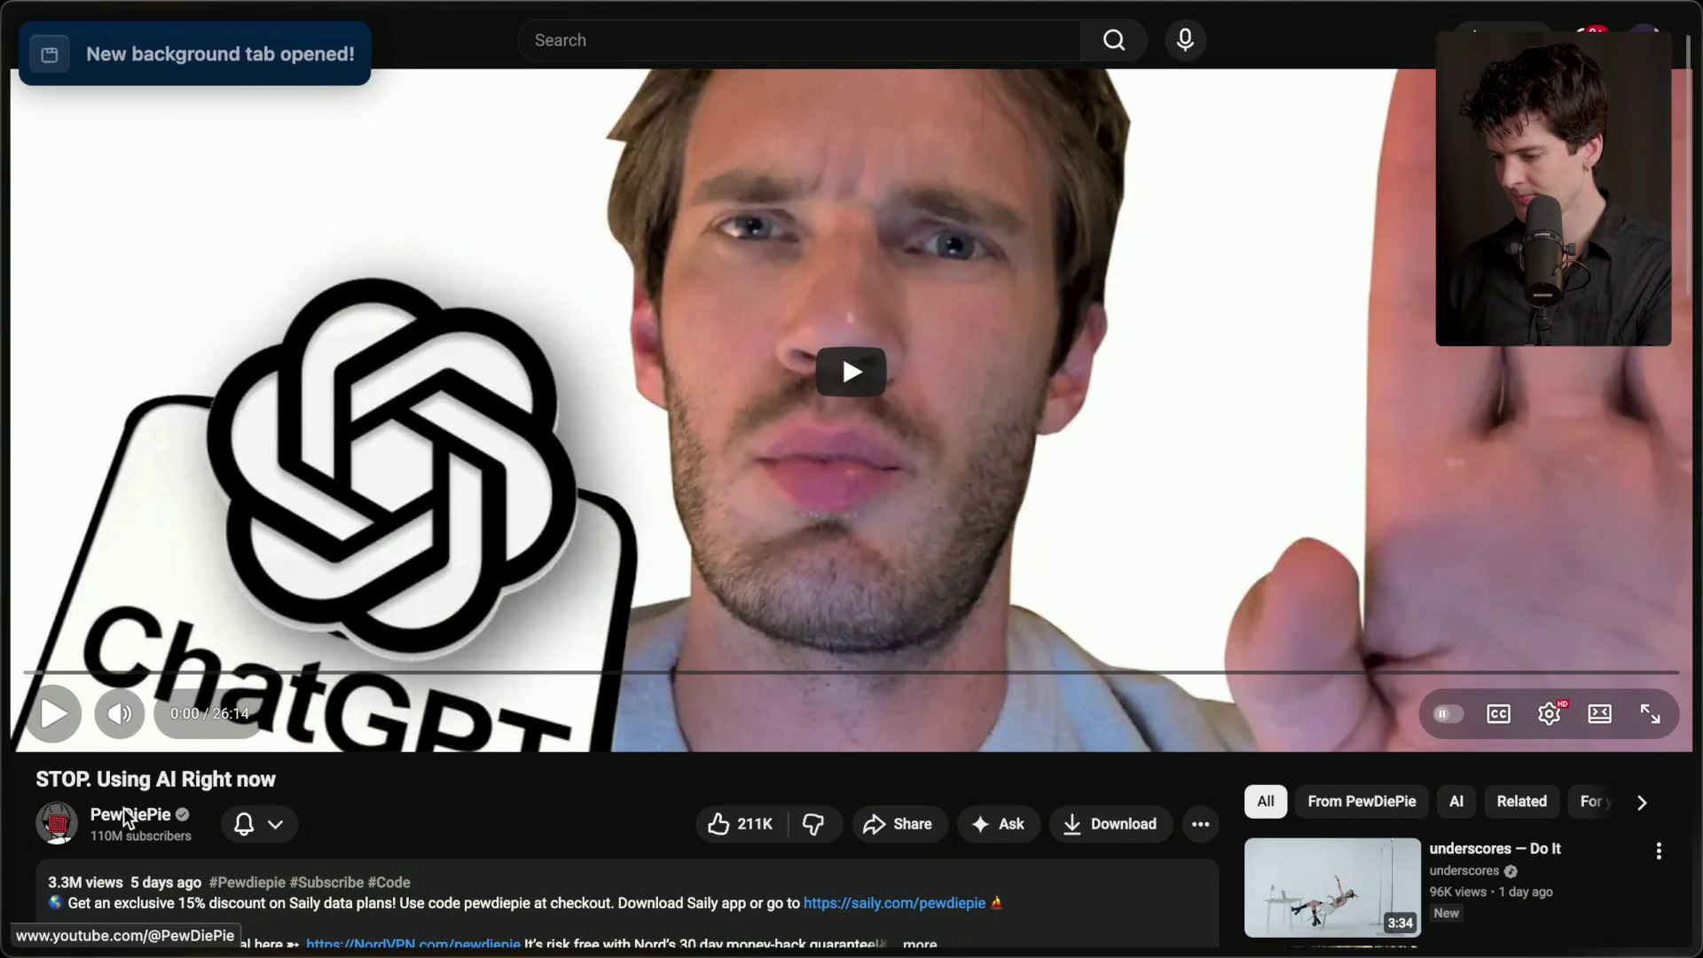
mouse_move(1684, 636)
left_click(1518, 608)
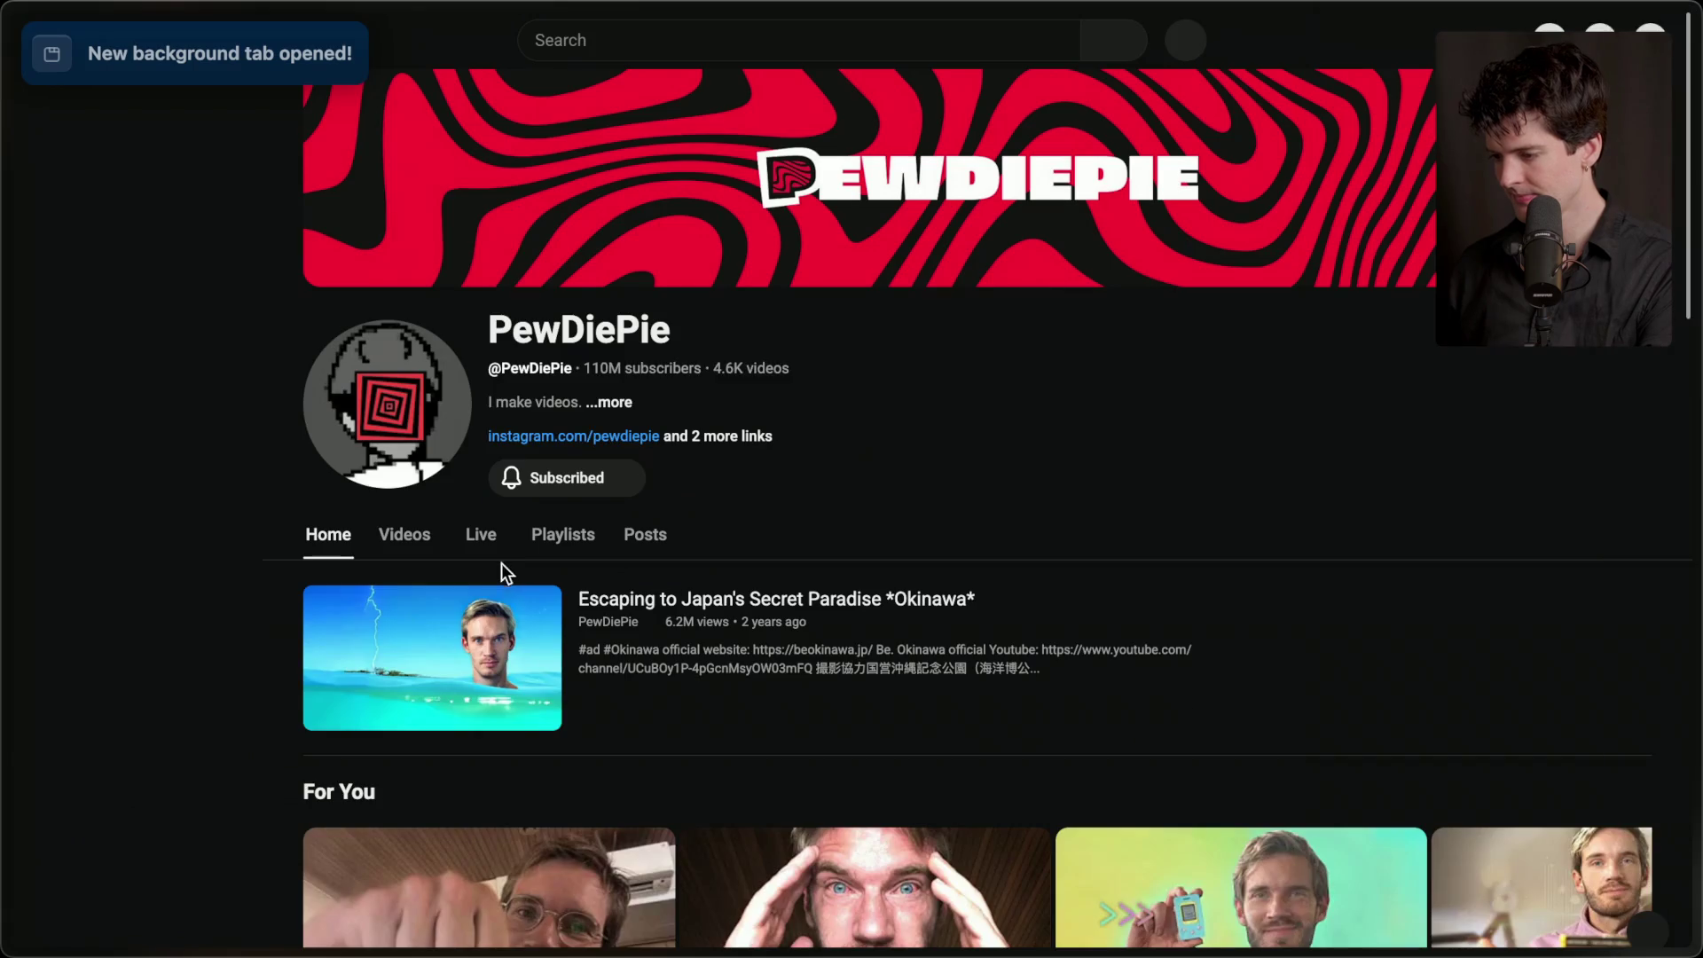
left_click(414, 534)
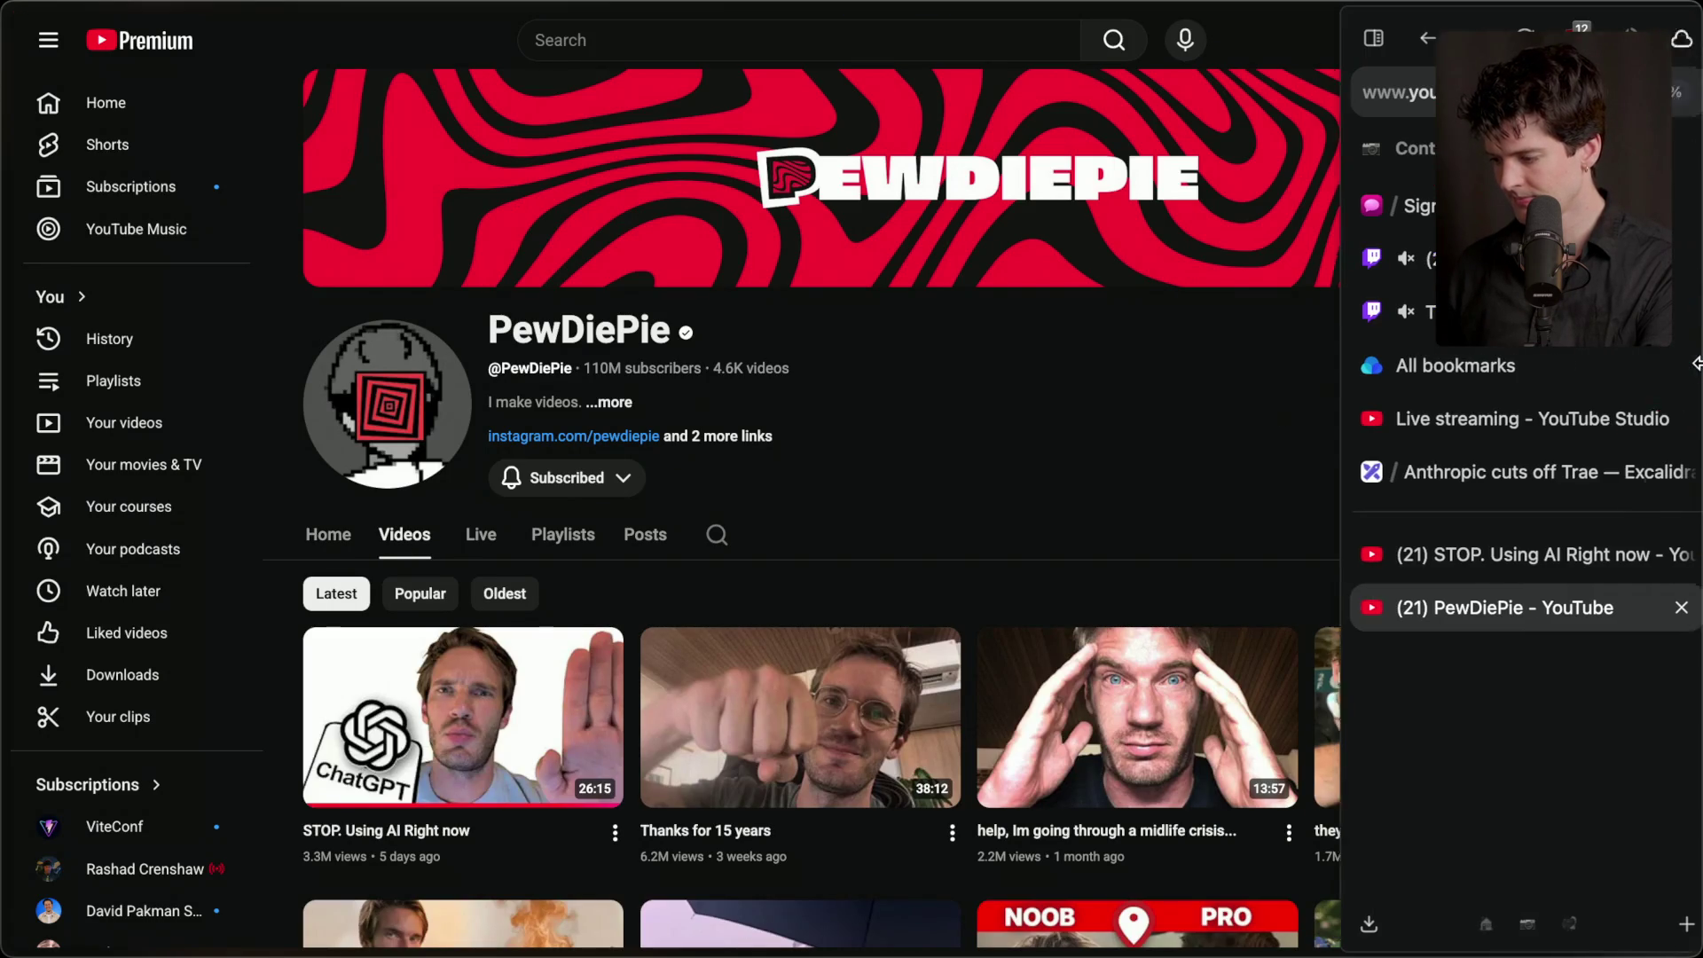
mouse_move(1697, 311)
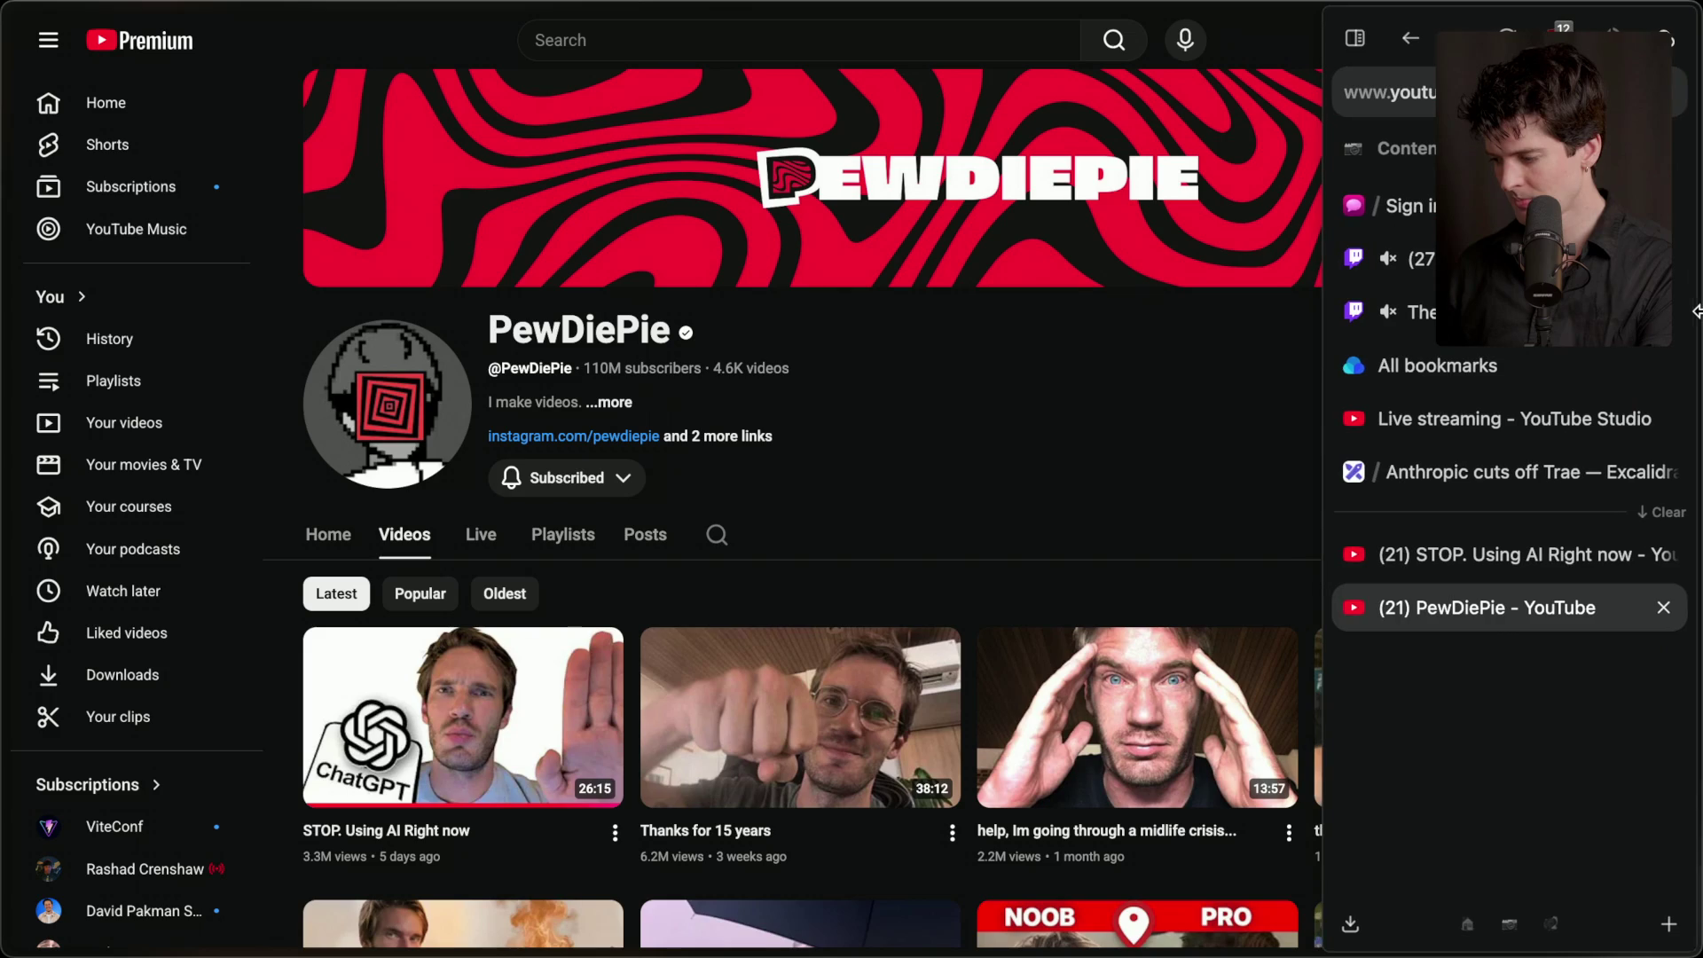
left_click(1432, 306)
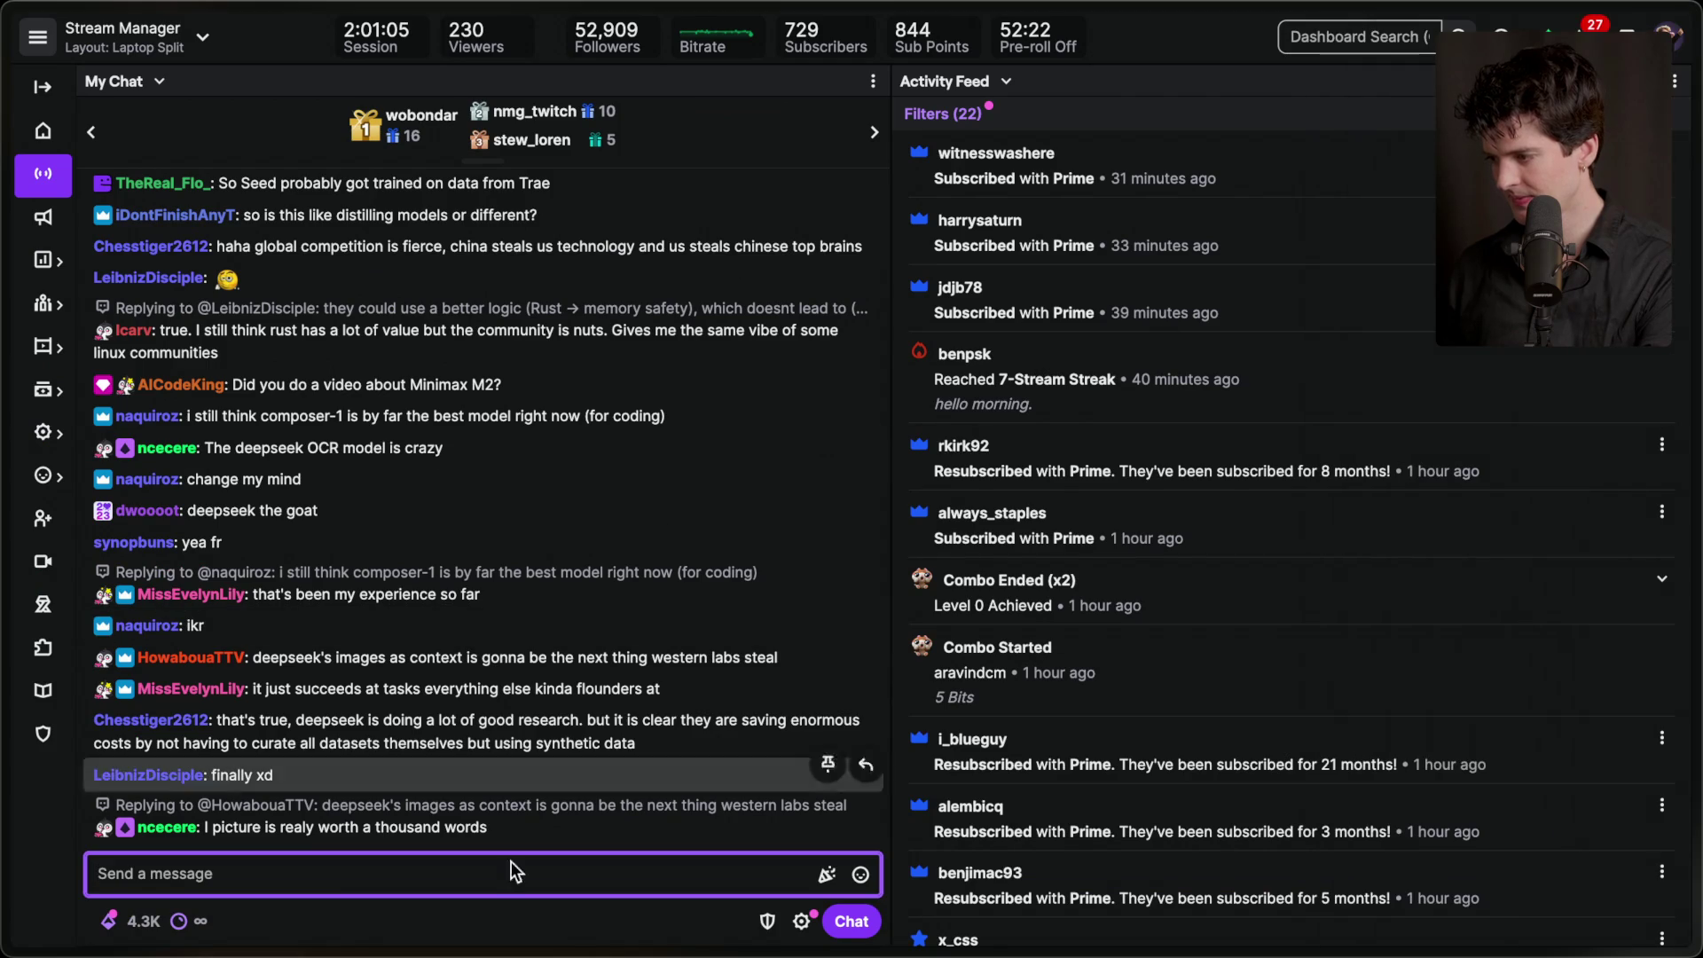
- Add the stream marker 'Pewdiepie is right about ai' at 2:01:11, then show PewDiePie's channel videos
type("/marker Pewdiepie is right about a")
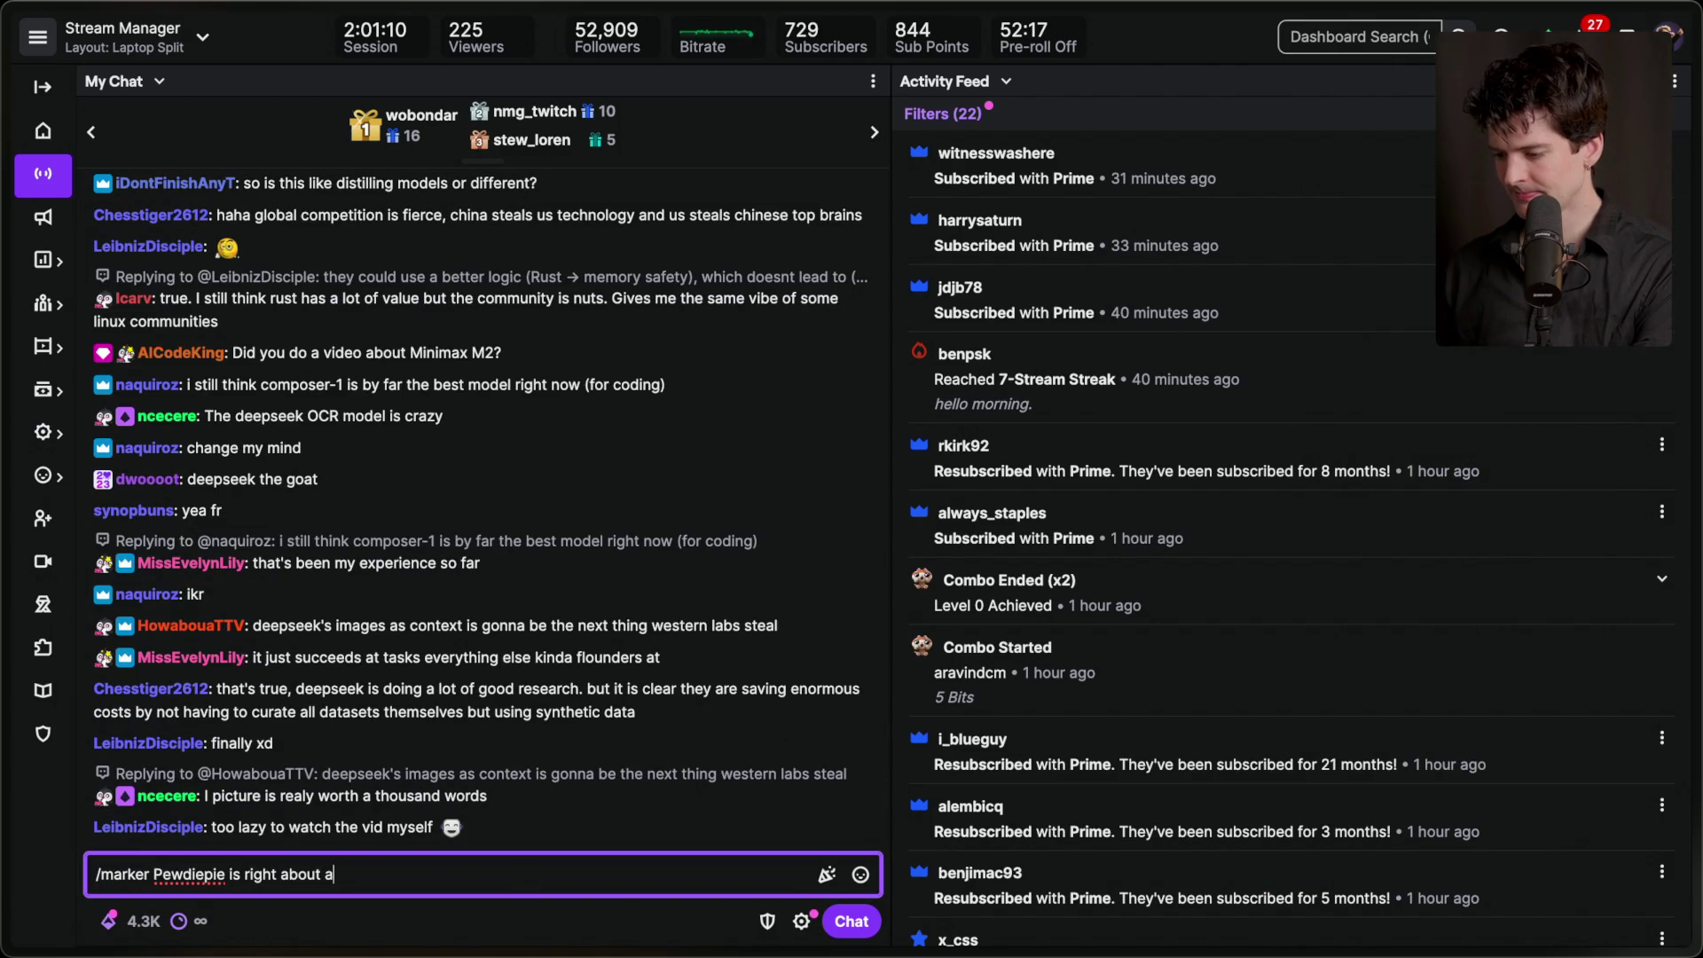
key("Return")
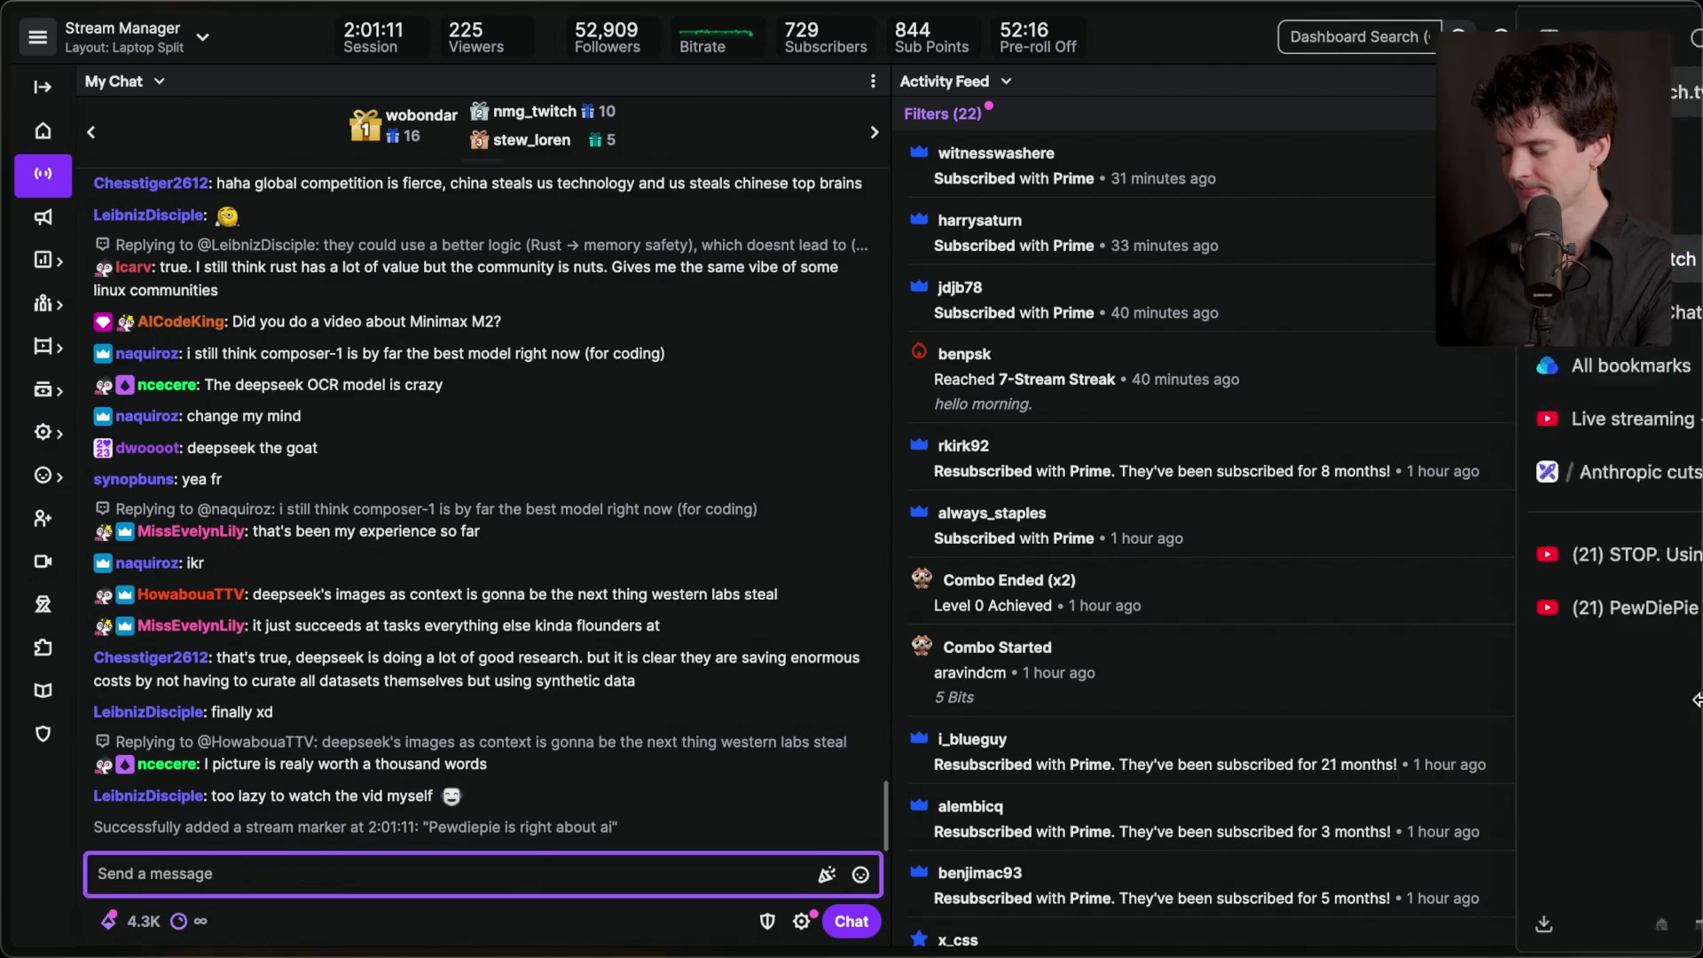
left_click(1452, 554)
left_click(1459, 608)
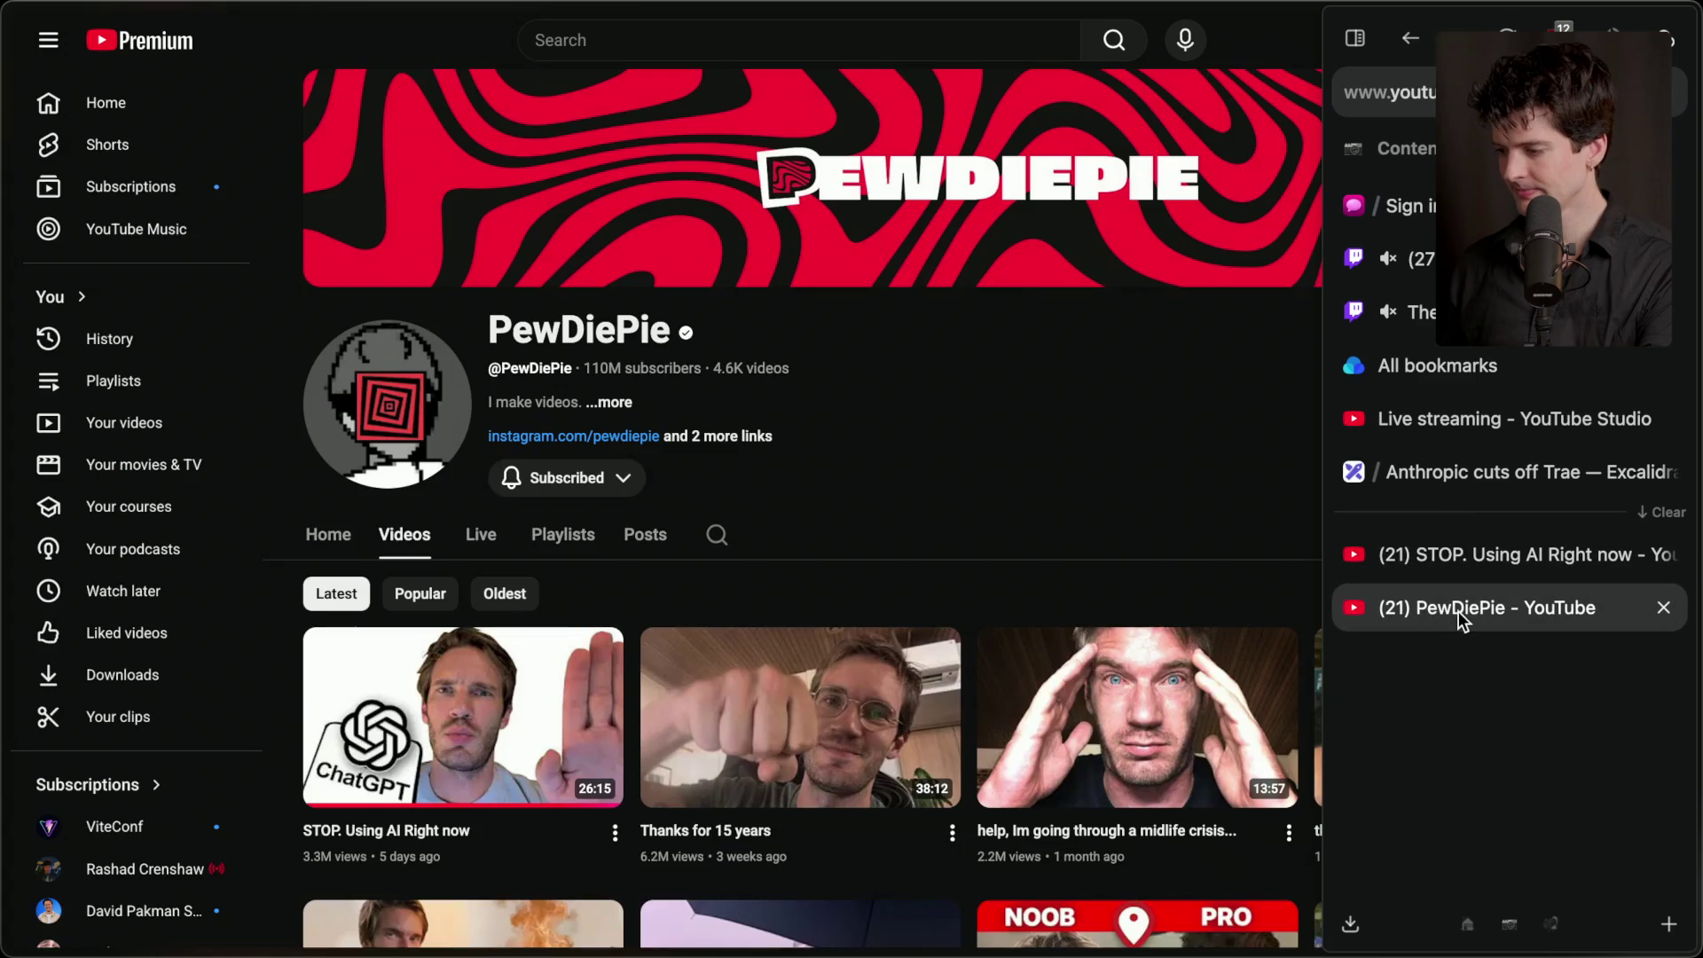
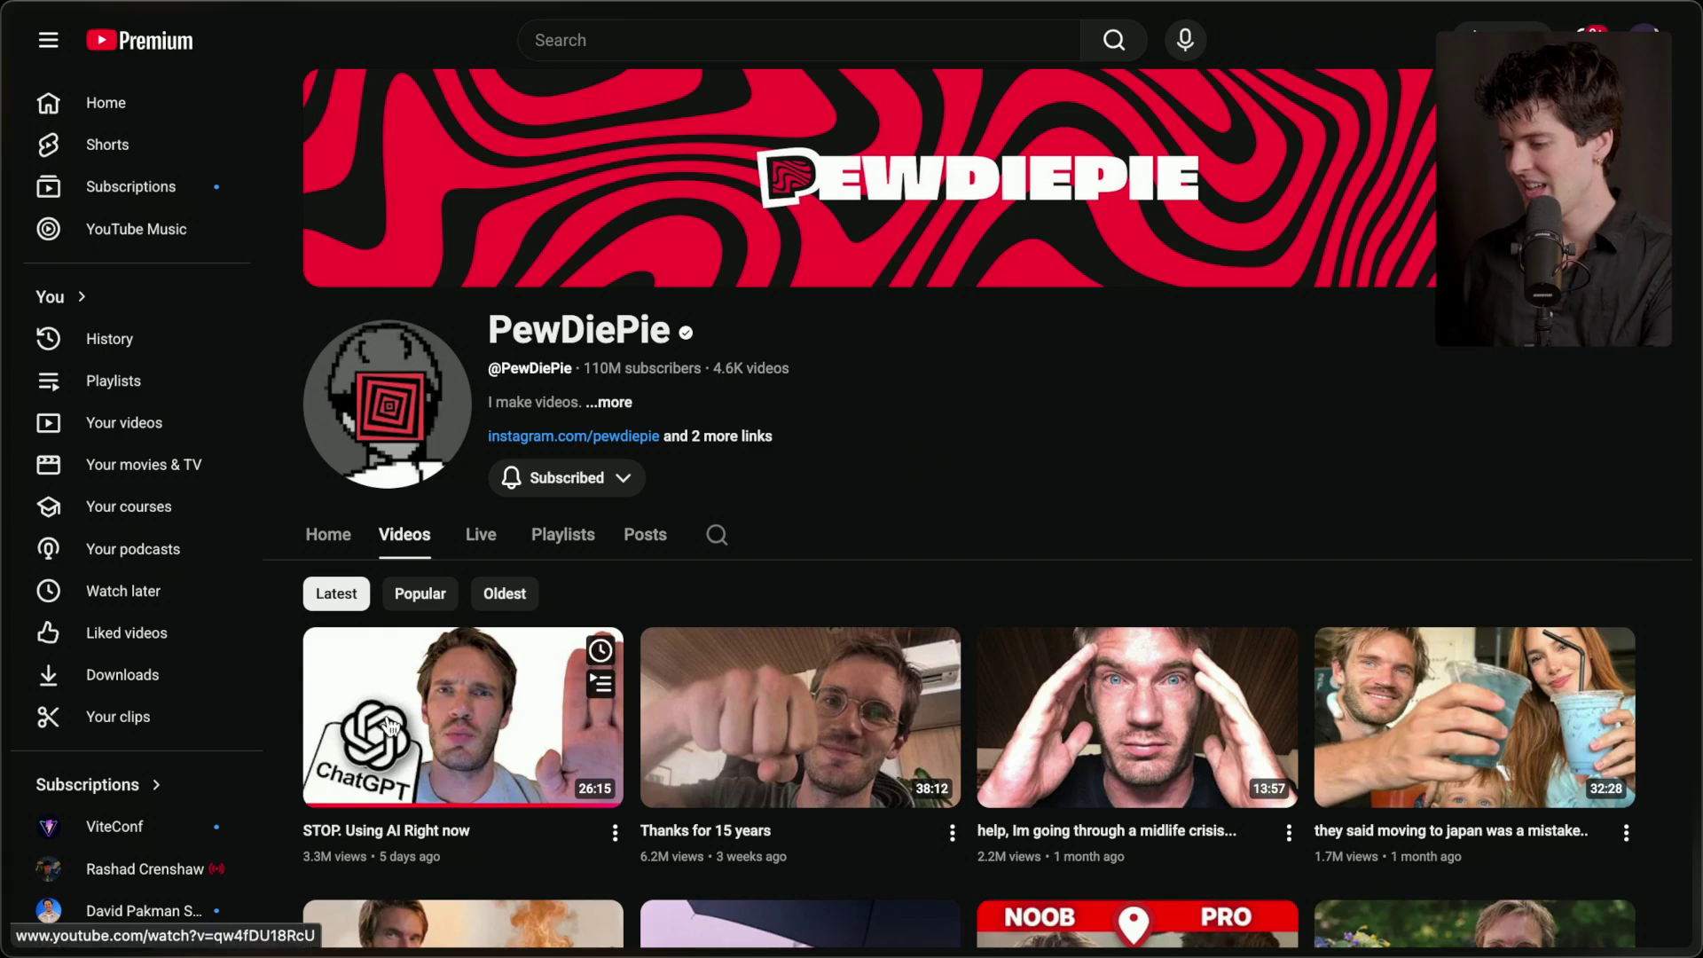
- Open the 'STOP. Using AI Right now' video and briefly view it full screen
mouse_move(1696, 551)
left_click(1547, 556)
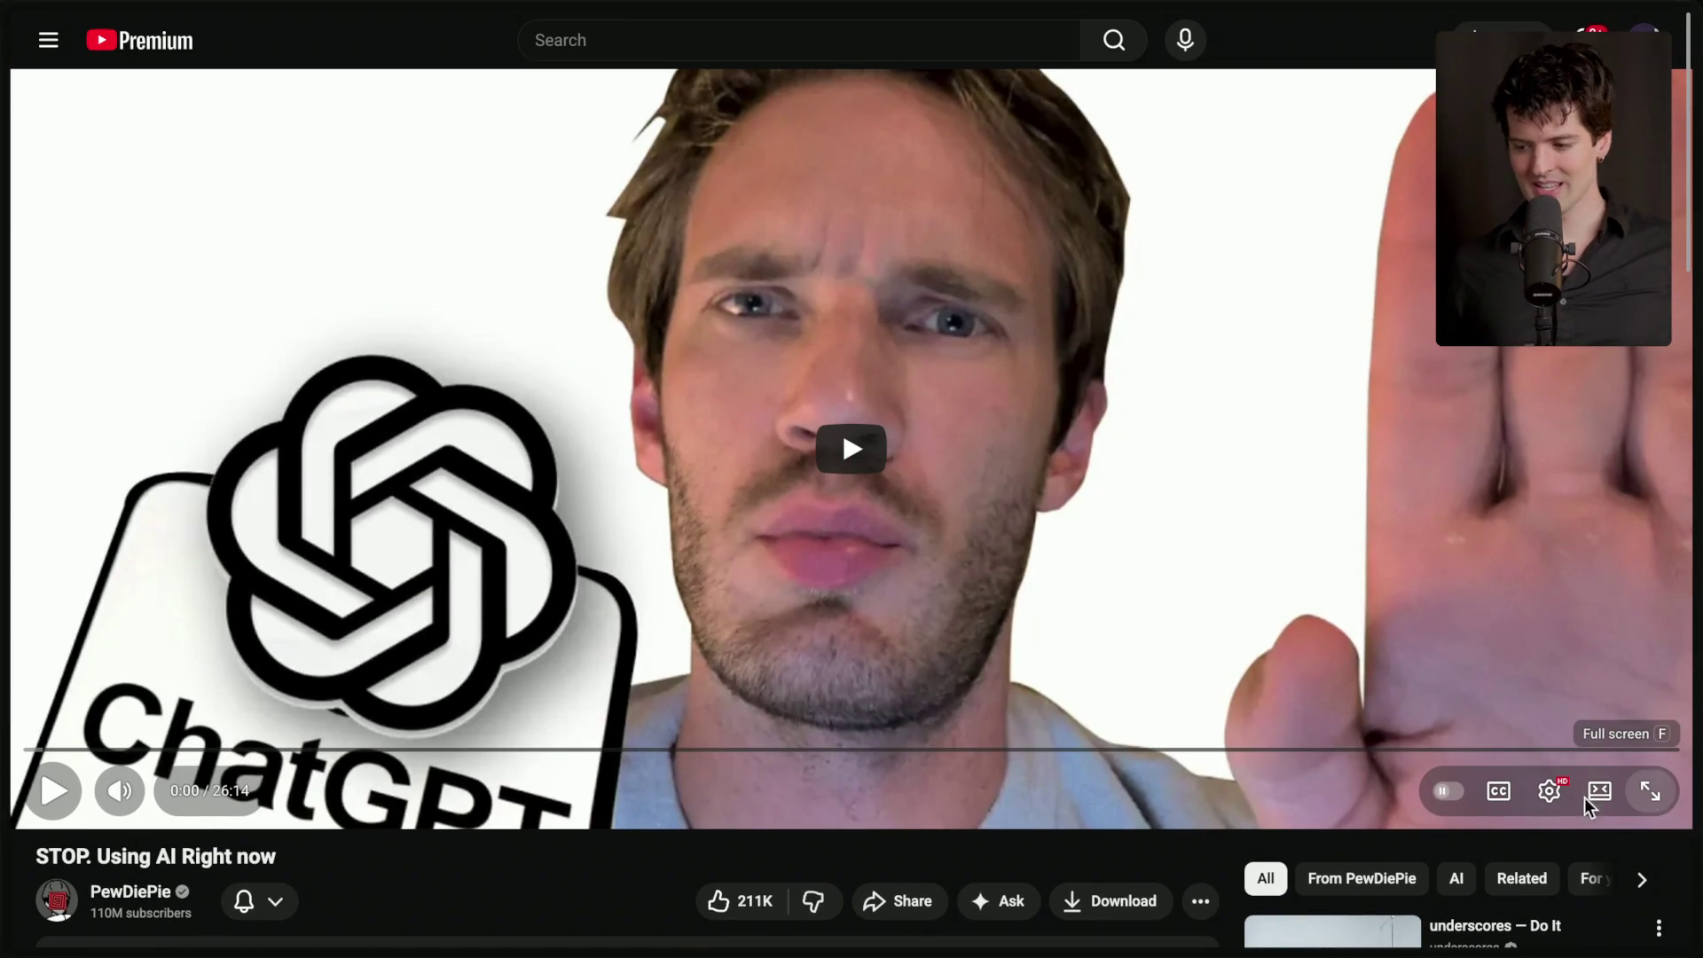
key("f")
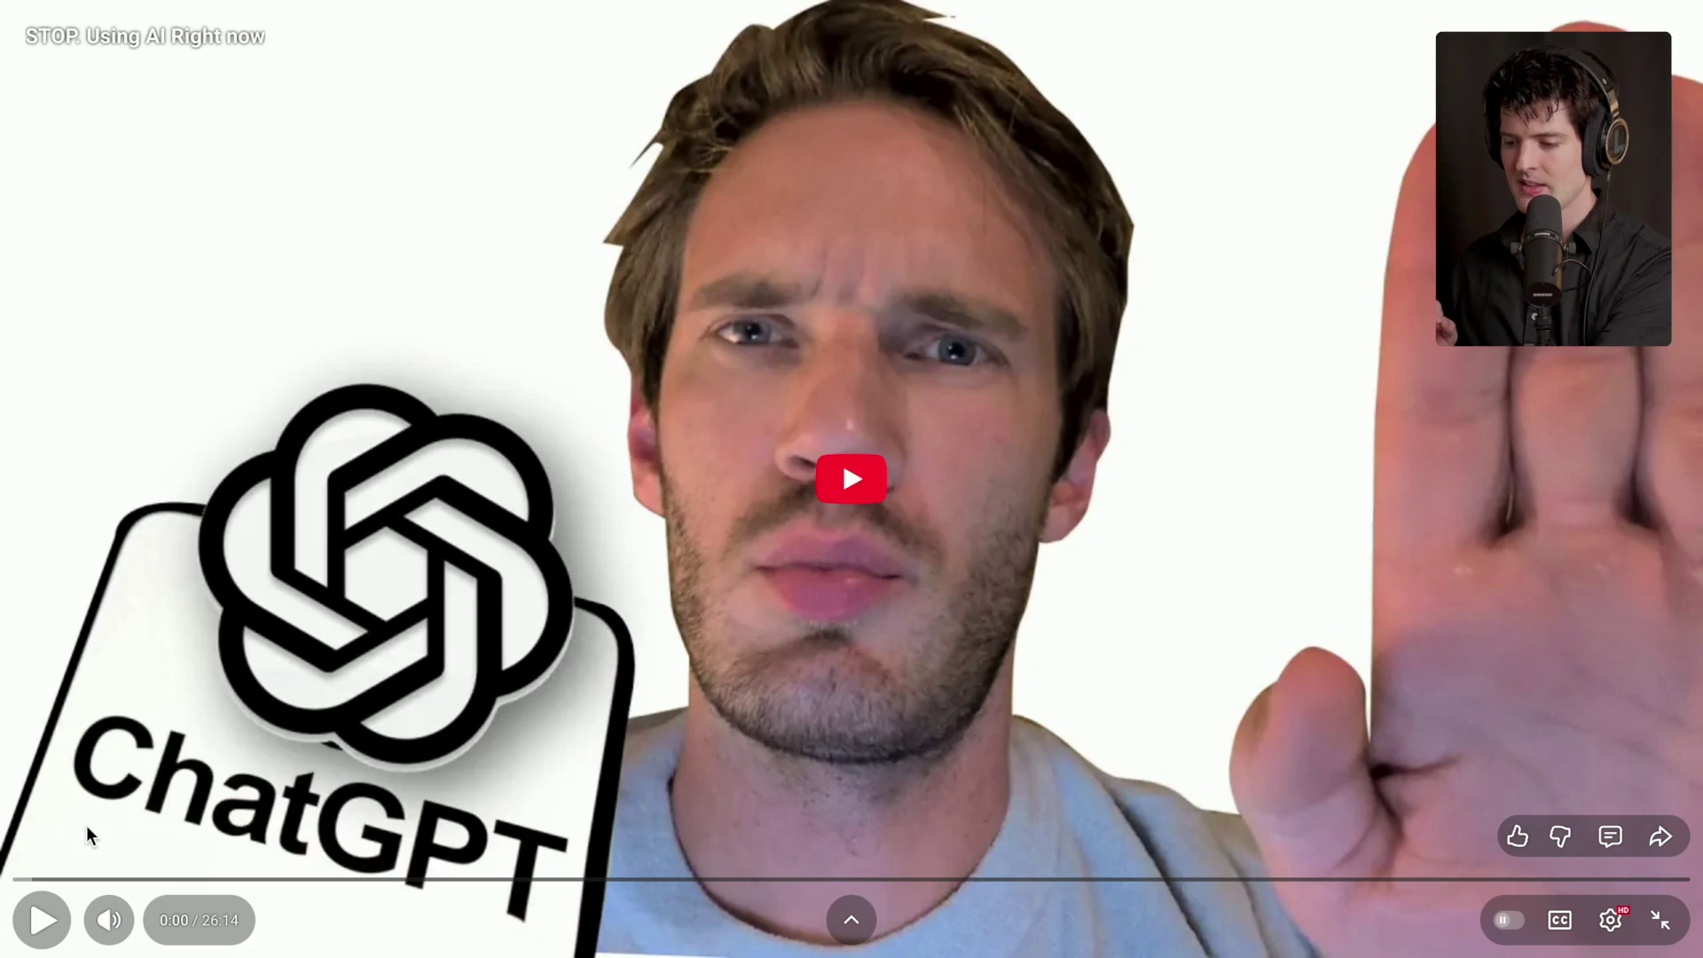
key("Escape")
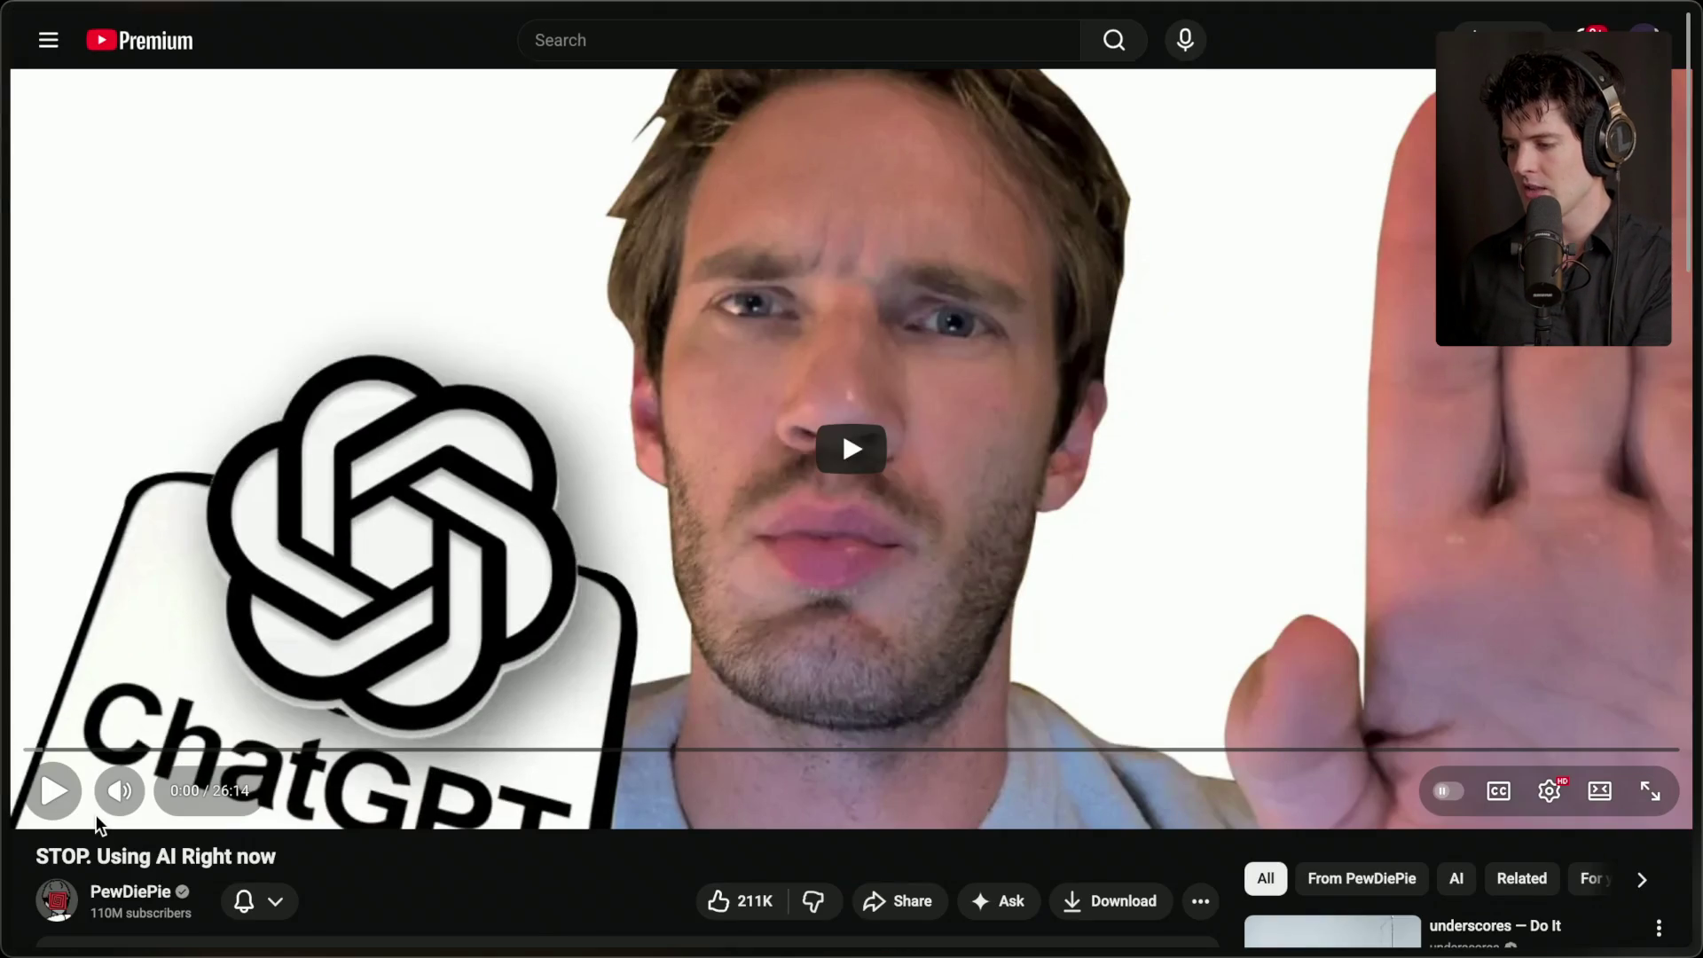
- Review the key-point bullets in the Notion notes, then start the video from 0:00
key("super+Tab")
key("Tab")
key("super+shift+Tab")
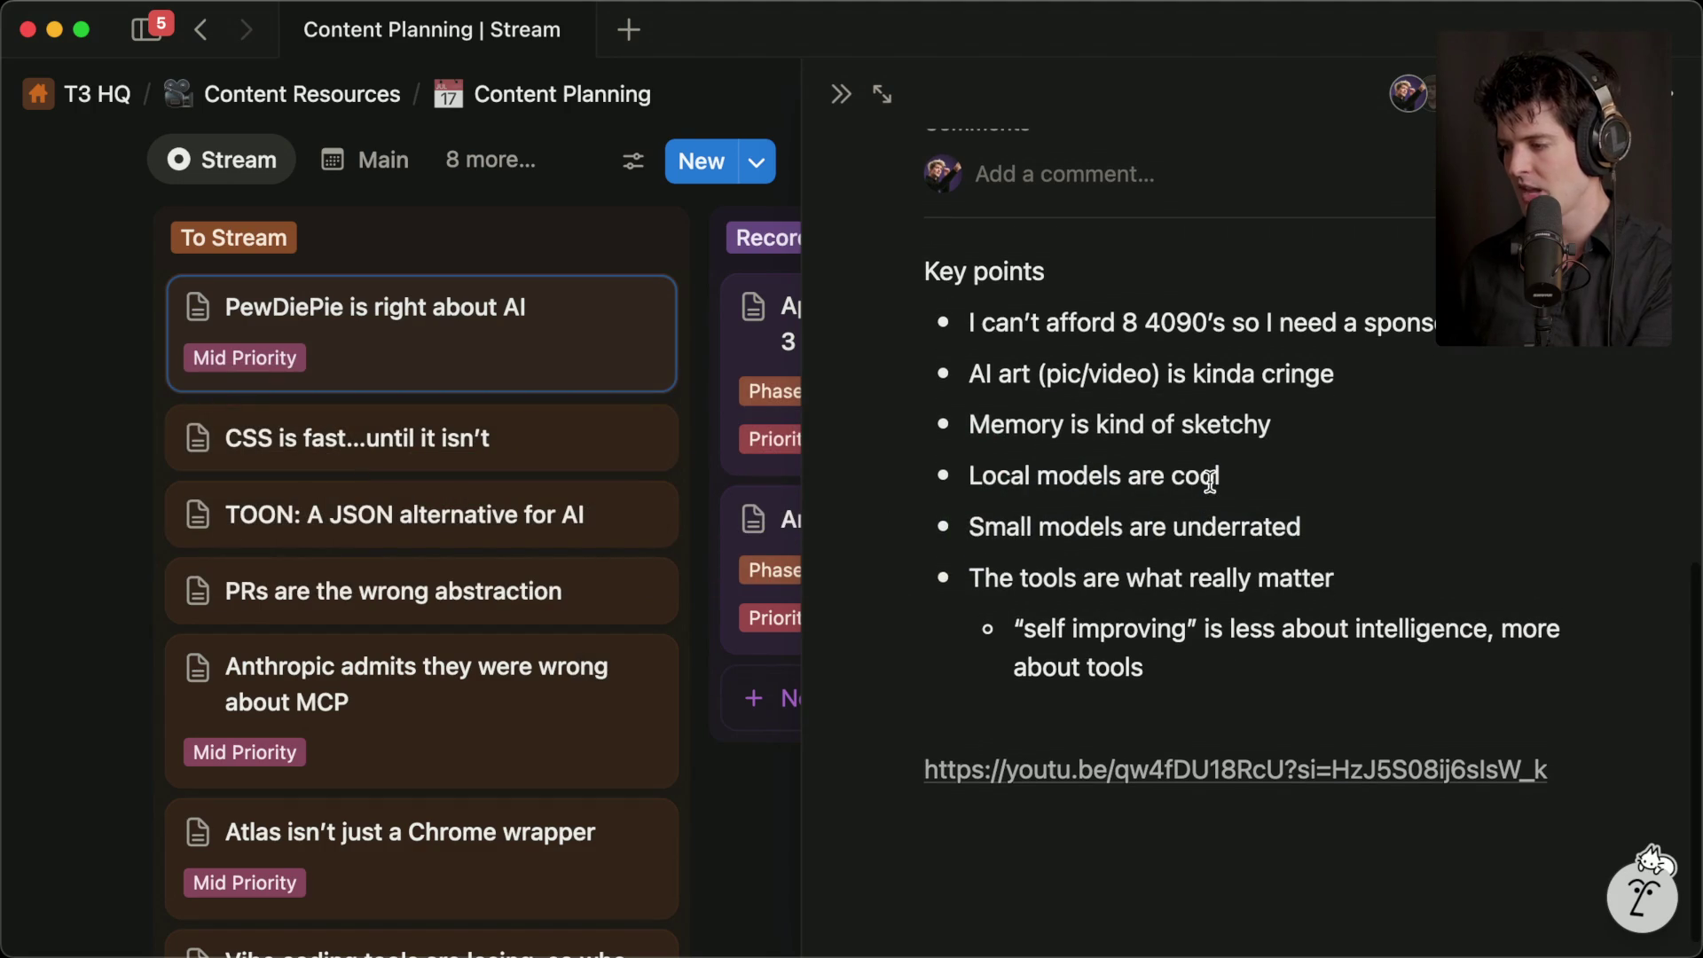
left_click_drag(1384, 584, 965, 371)
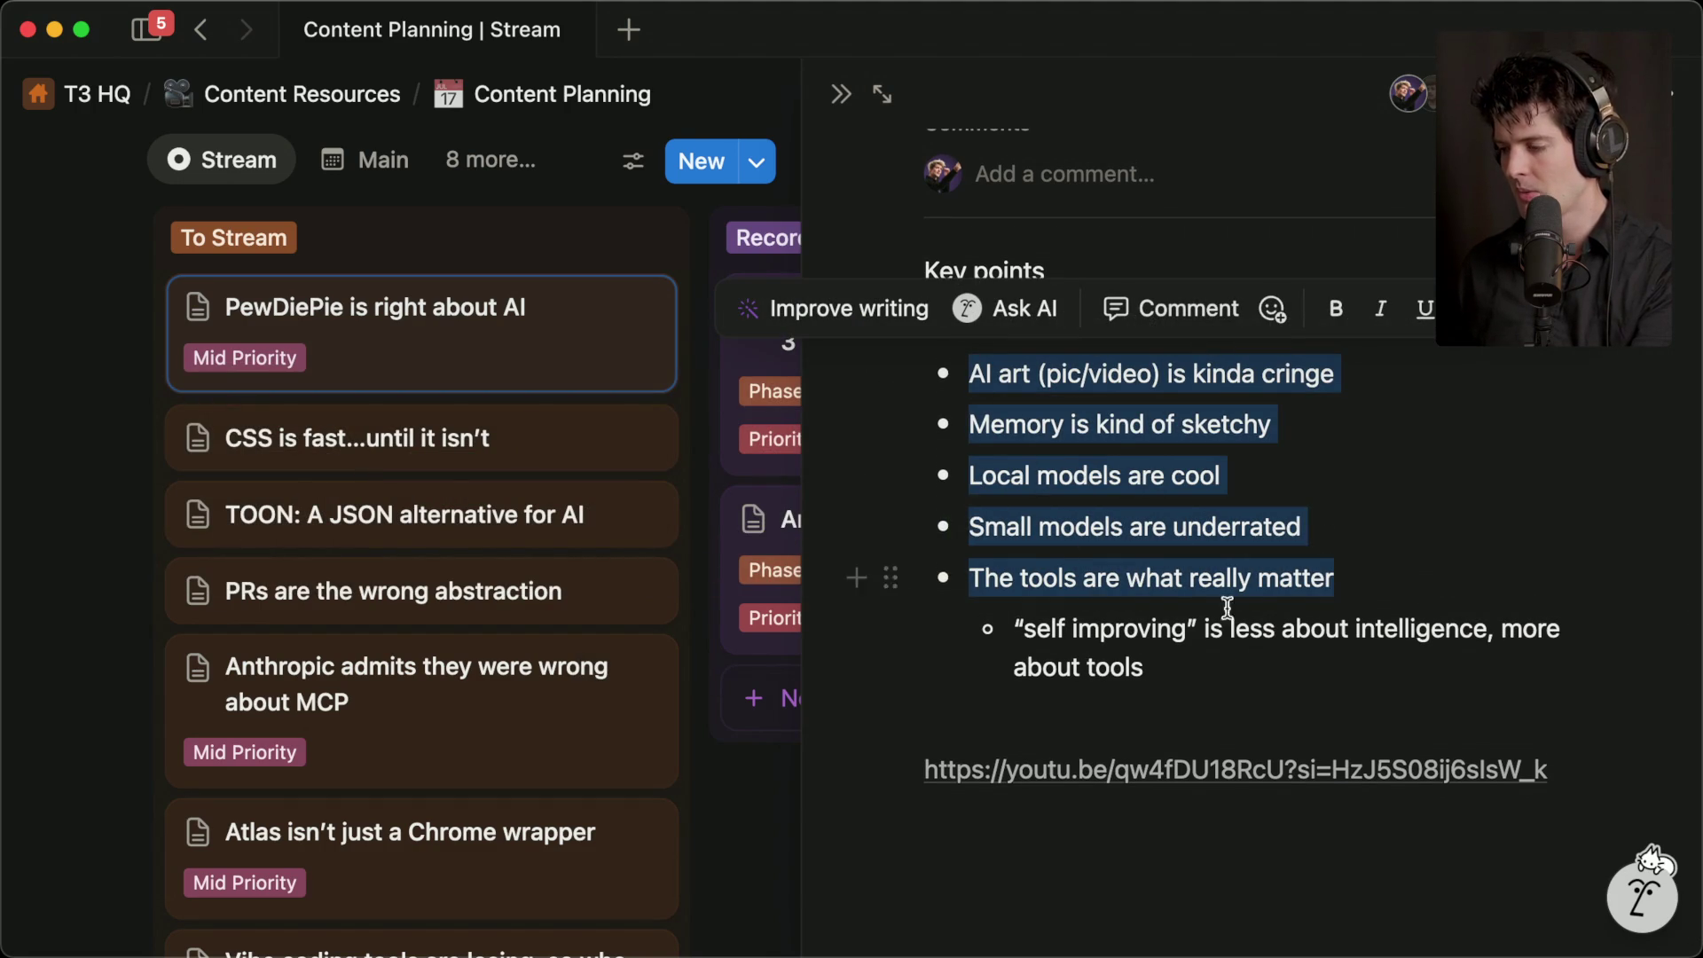
left_click(1188, 661)
key("super+Tab")
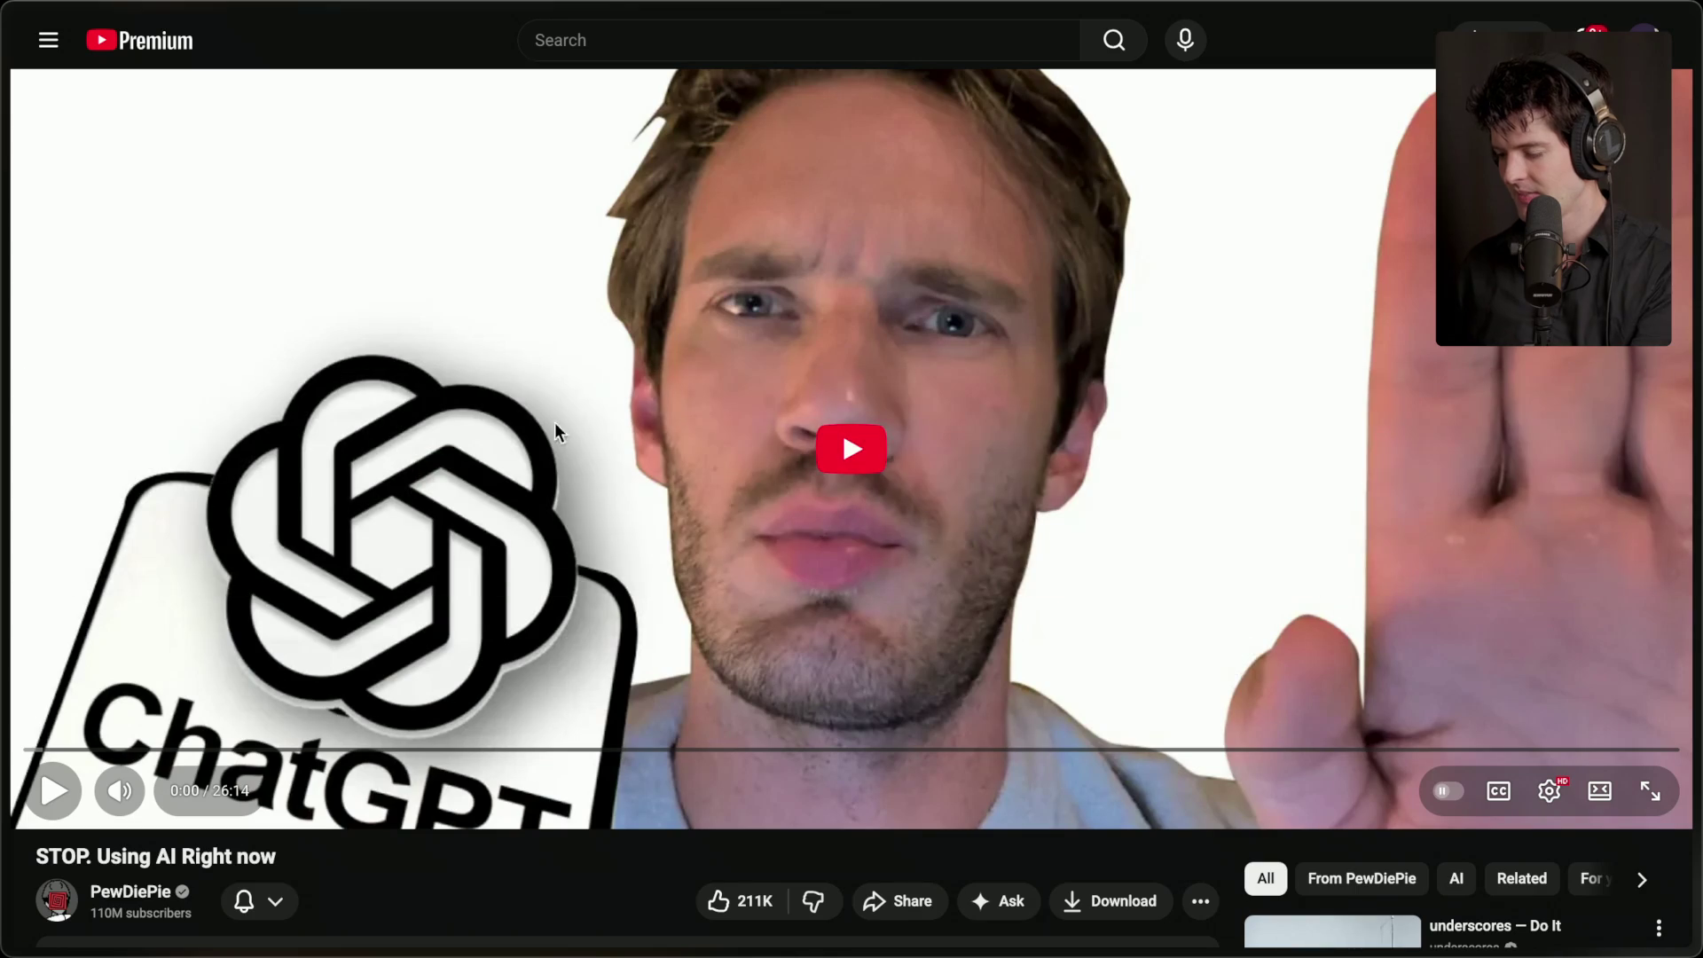
left_click(923, 493)
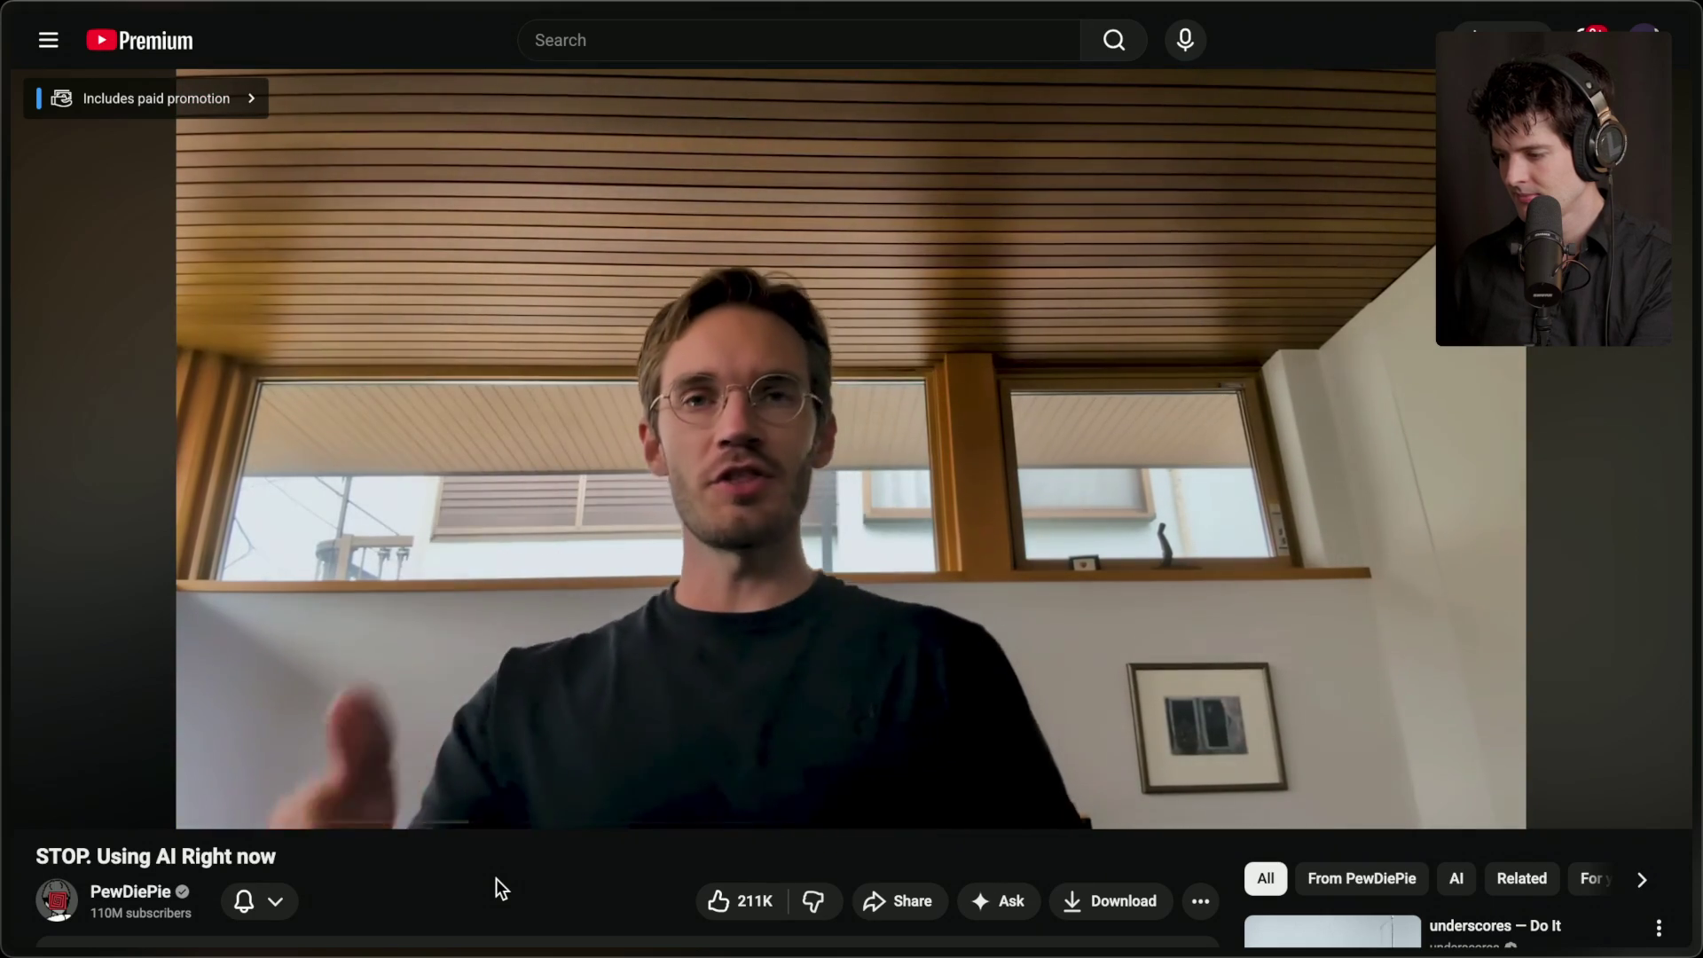
- Play the video full screen and skip ahead to about 1:37
mouse_move(519, 621)
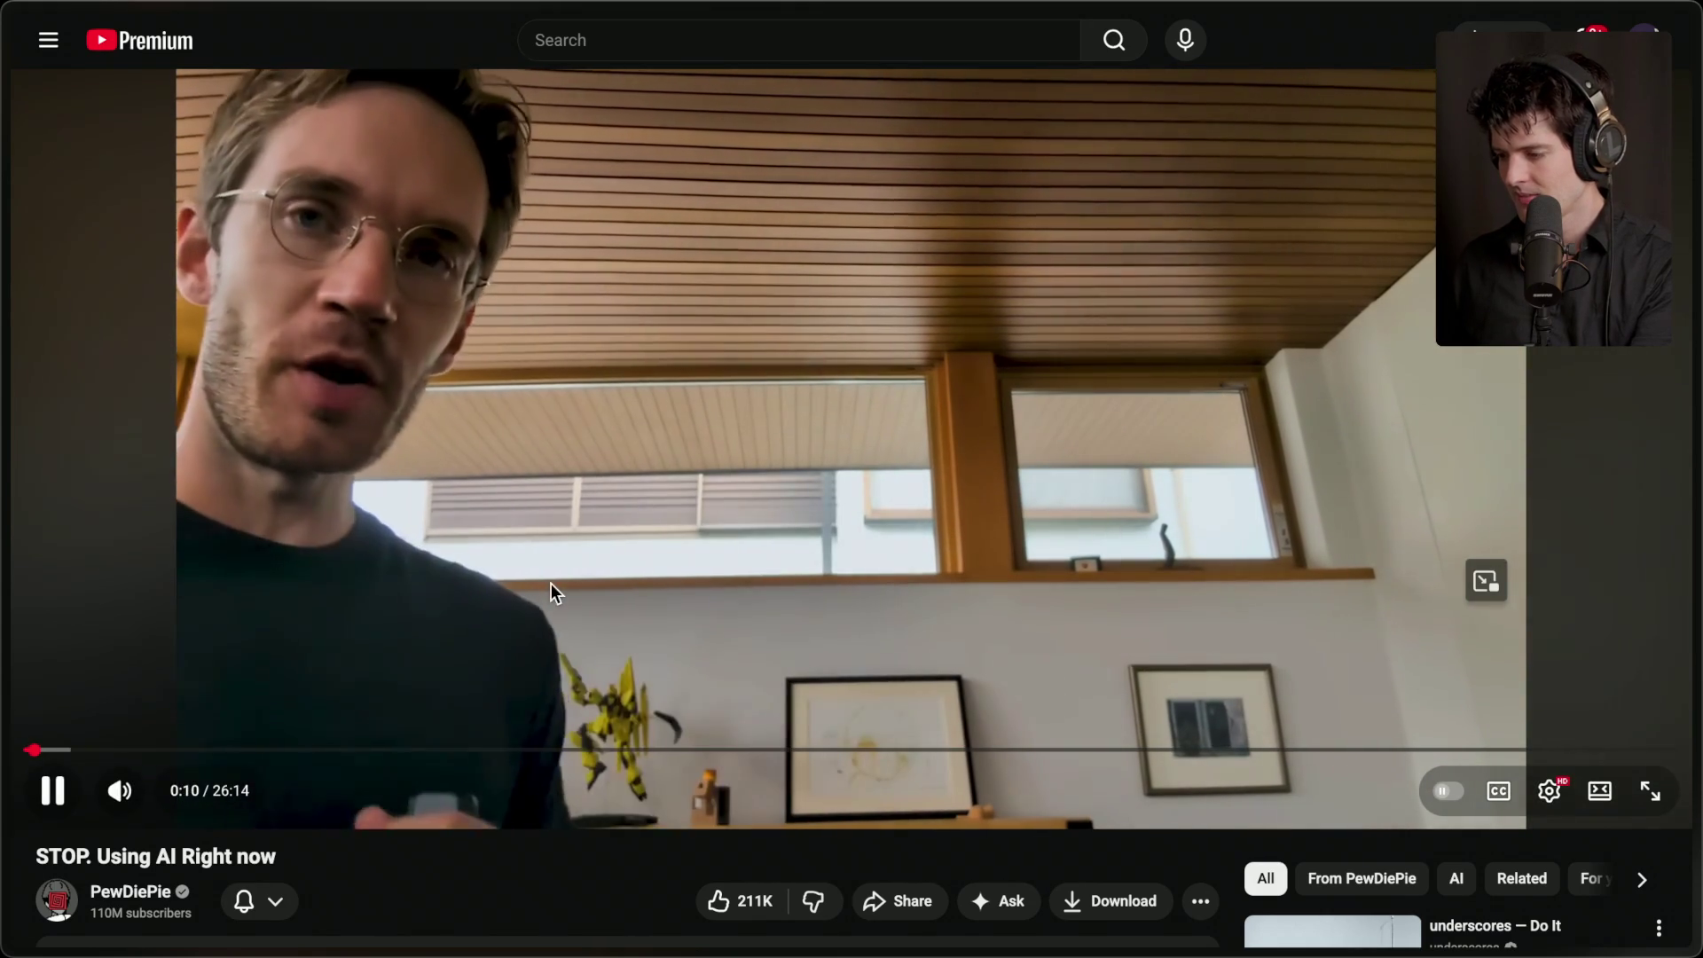
left_click(1651, 791)
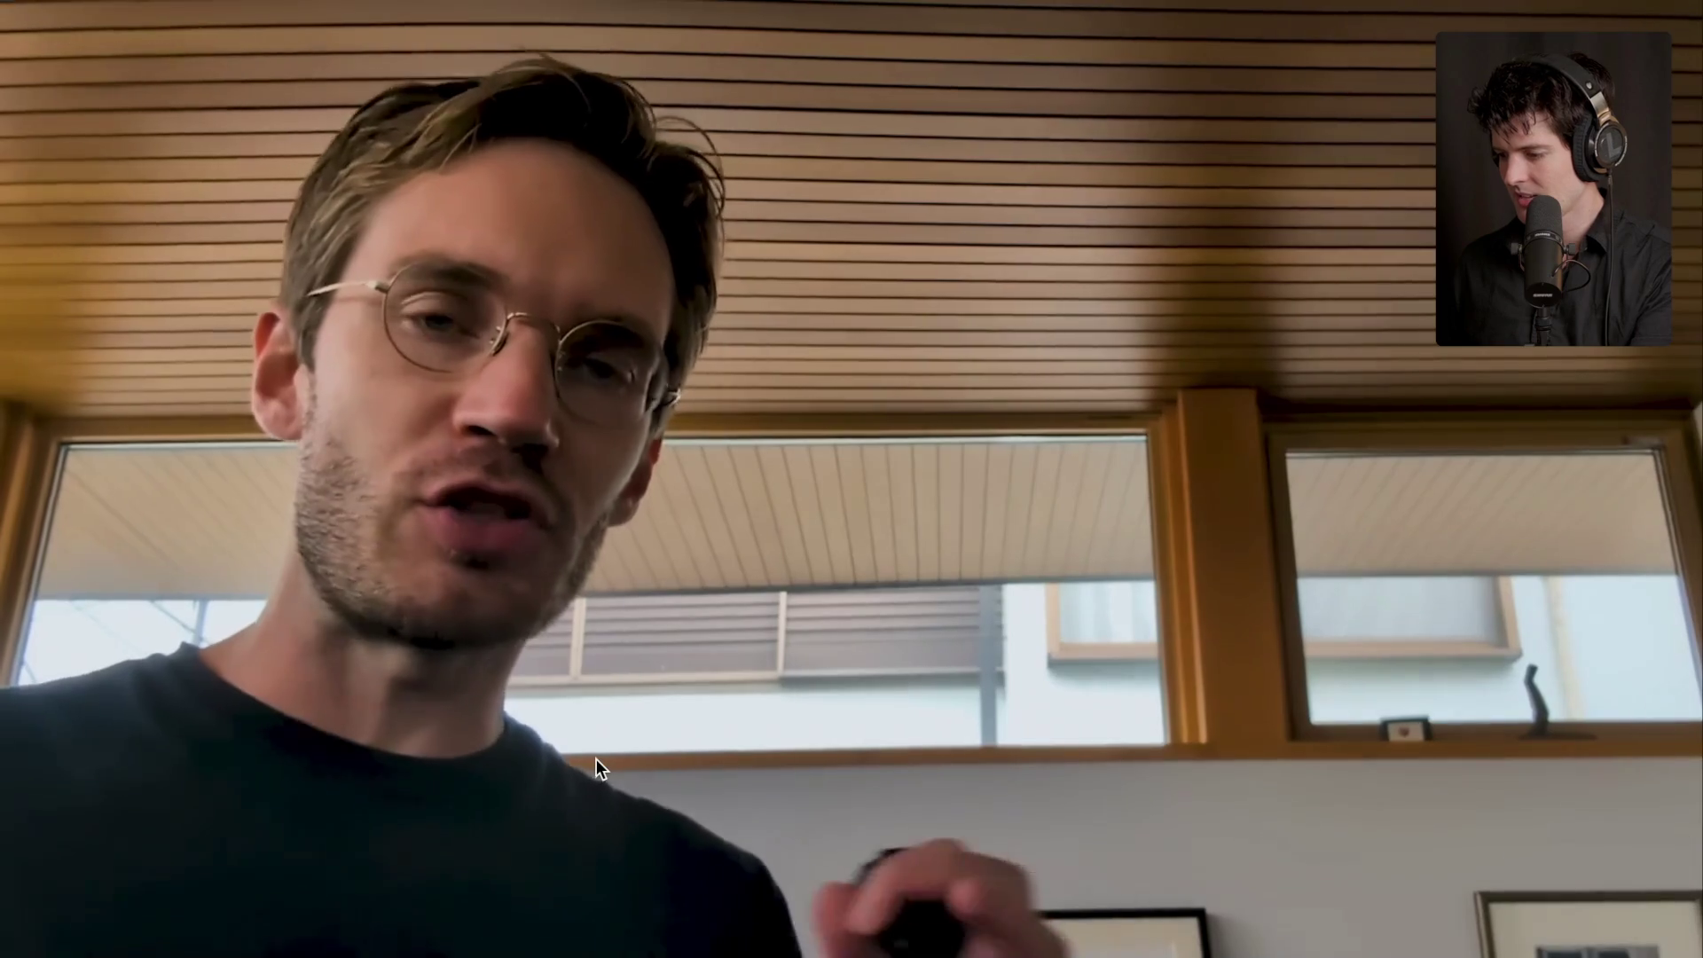
mouse_move(596, 759)
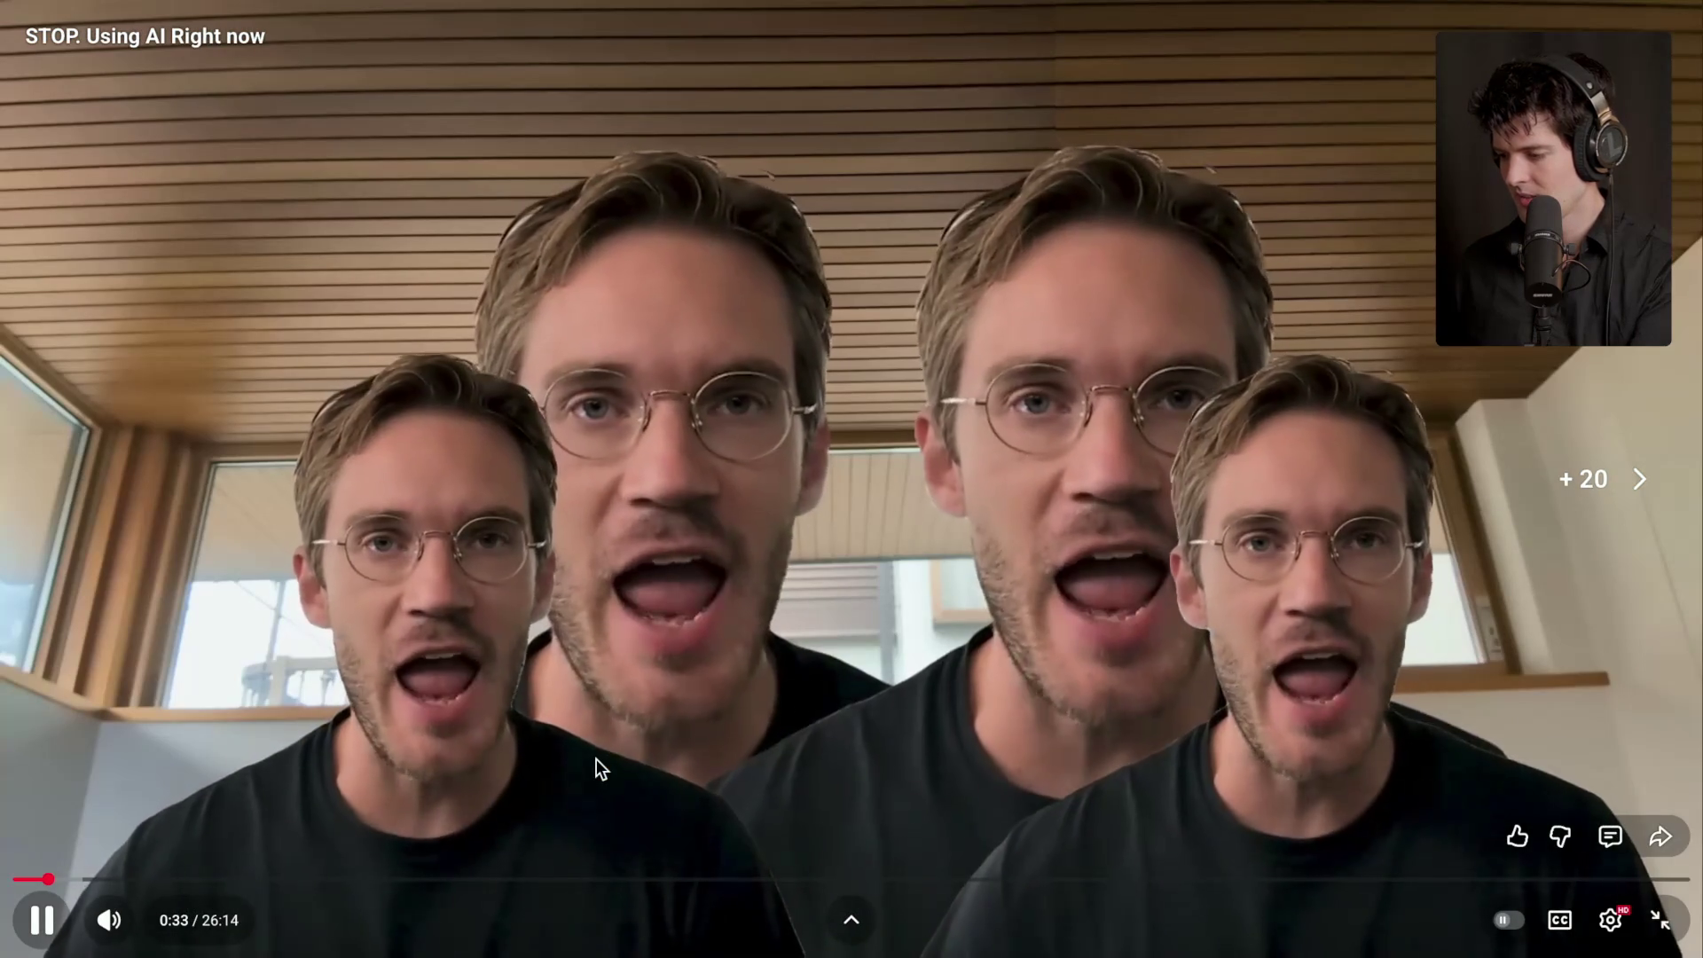
key("l")
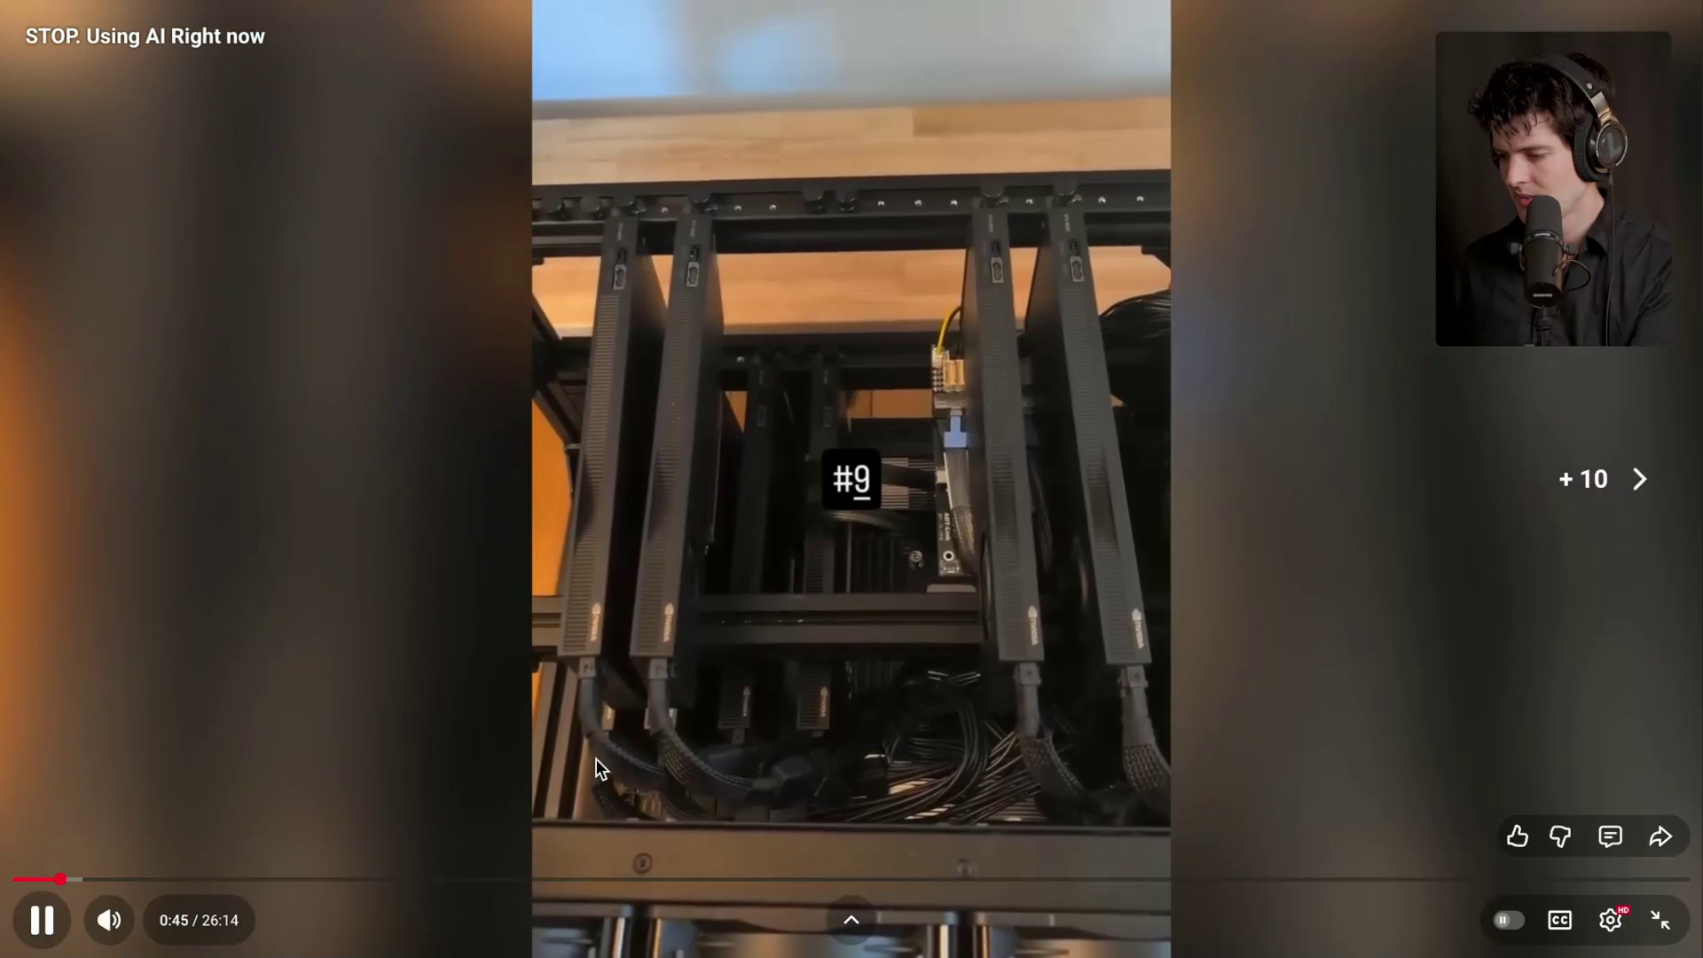
key("Right")
key("Right")
key("Right")
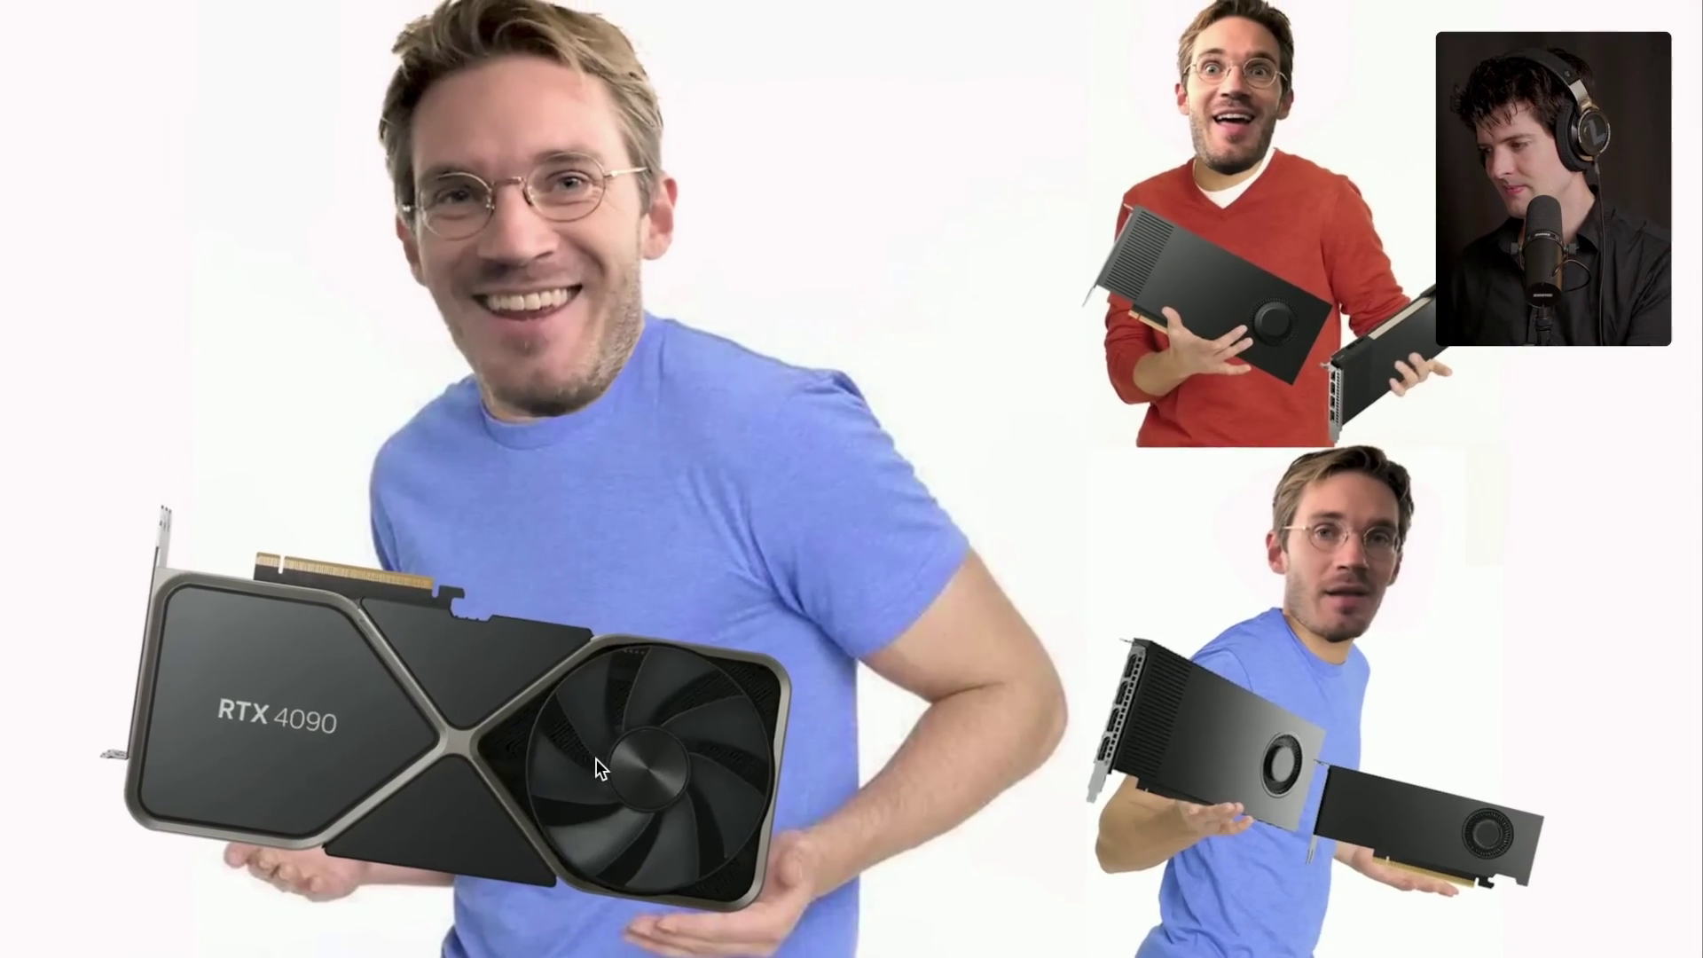
mouse_move(1677, 592)
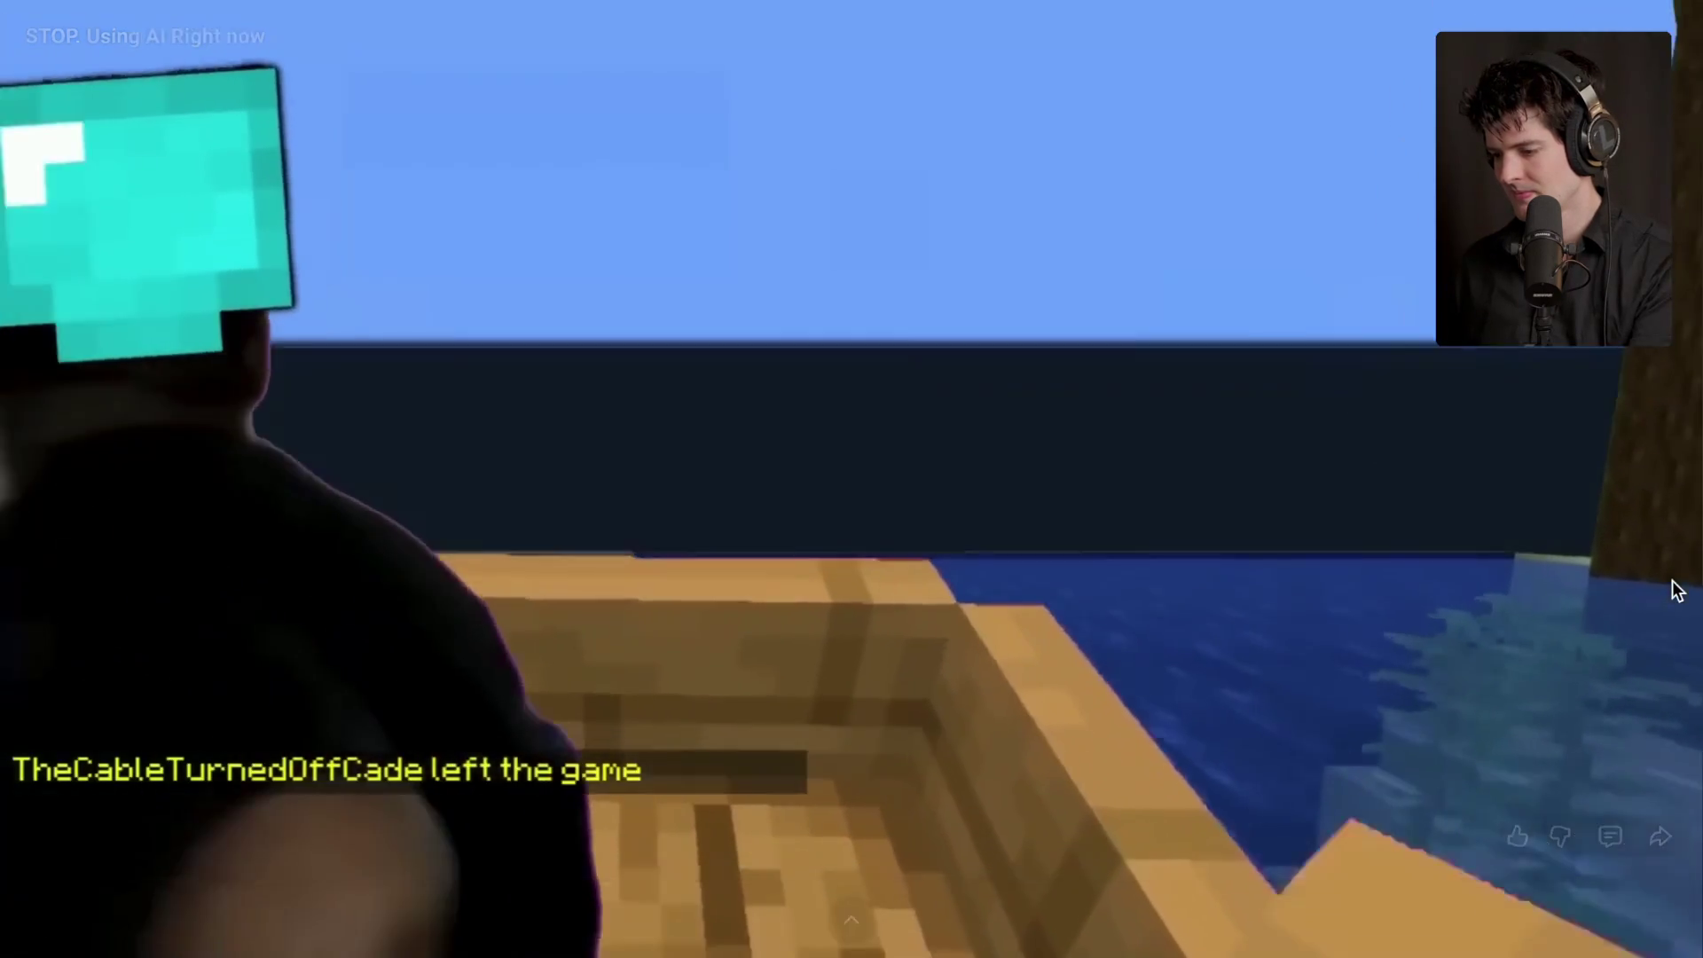
key("Right")
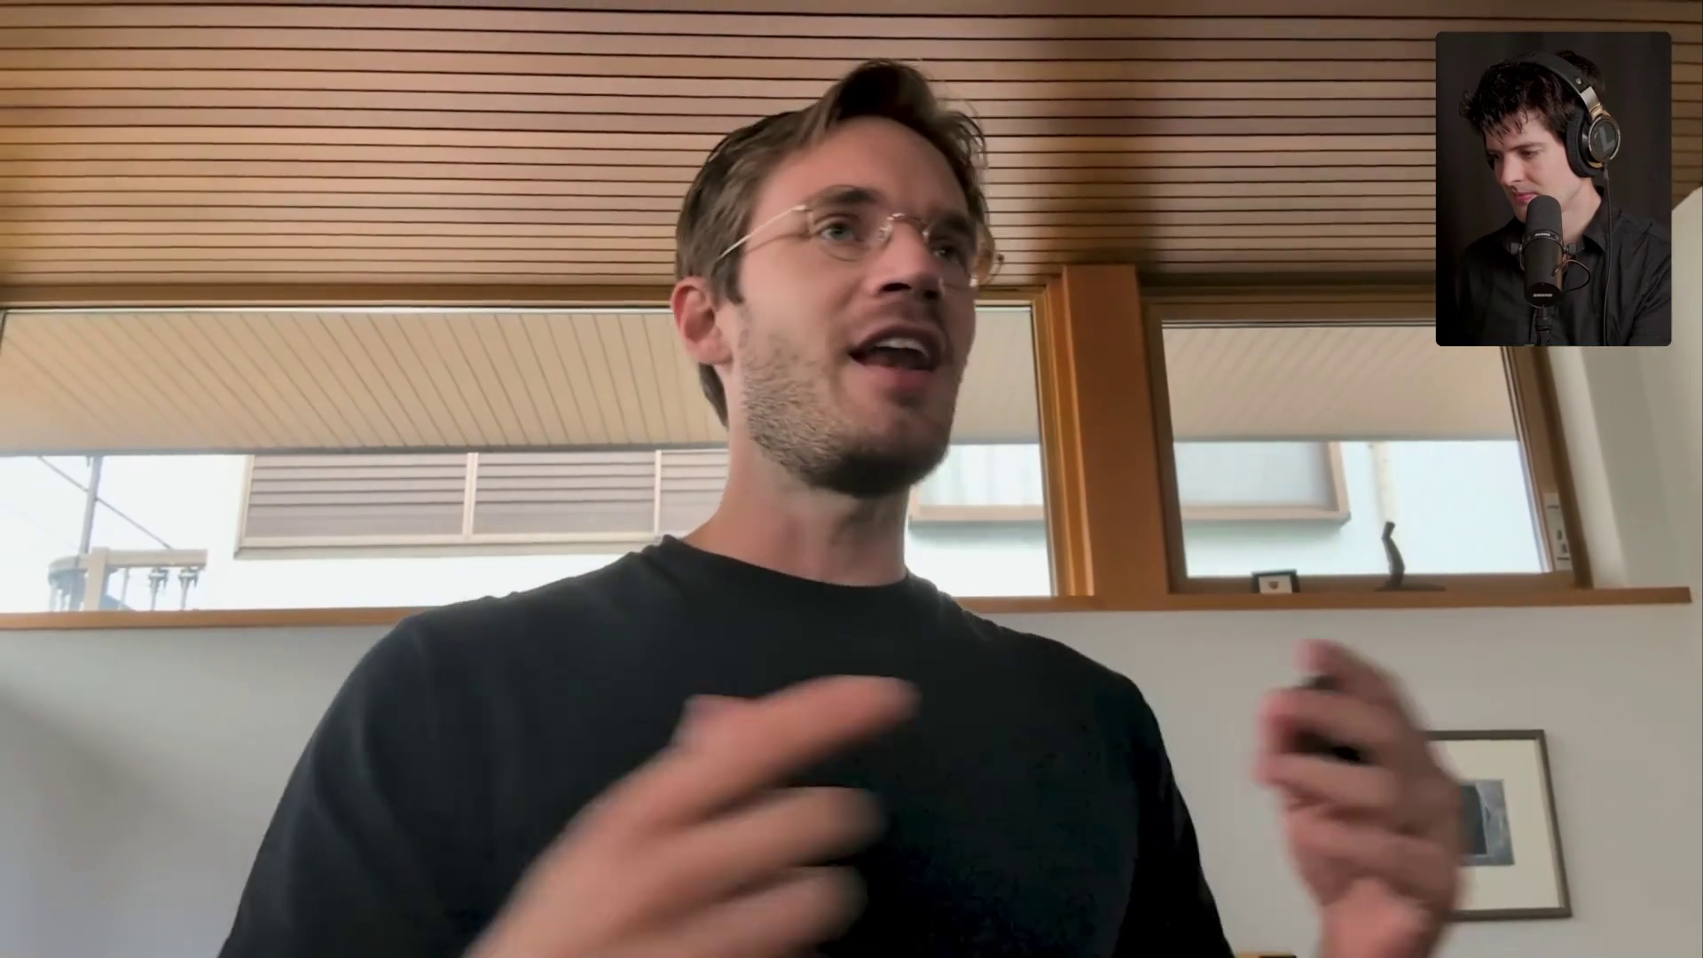
key("Right")
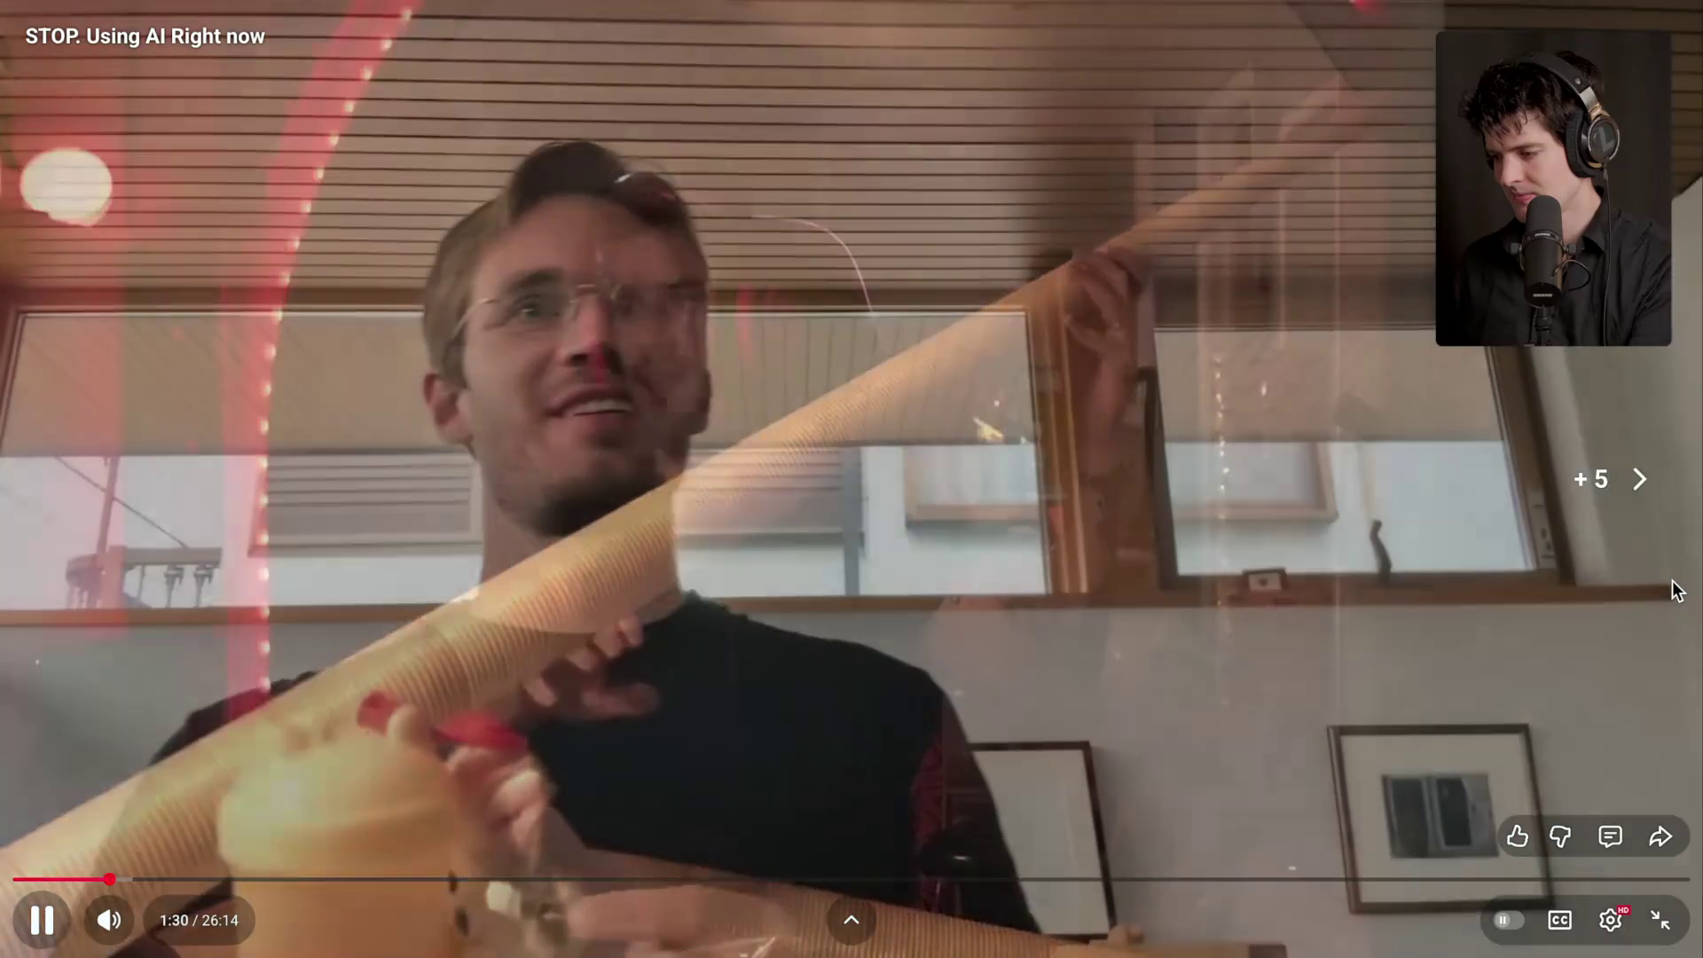
key("Right")
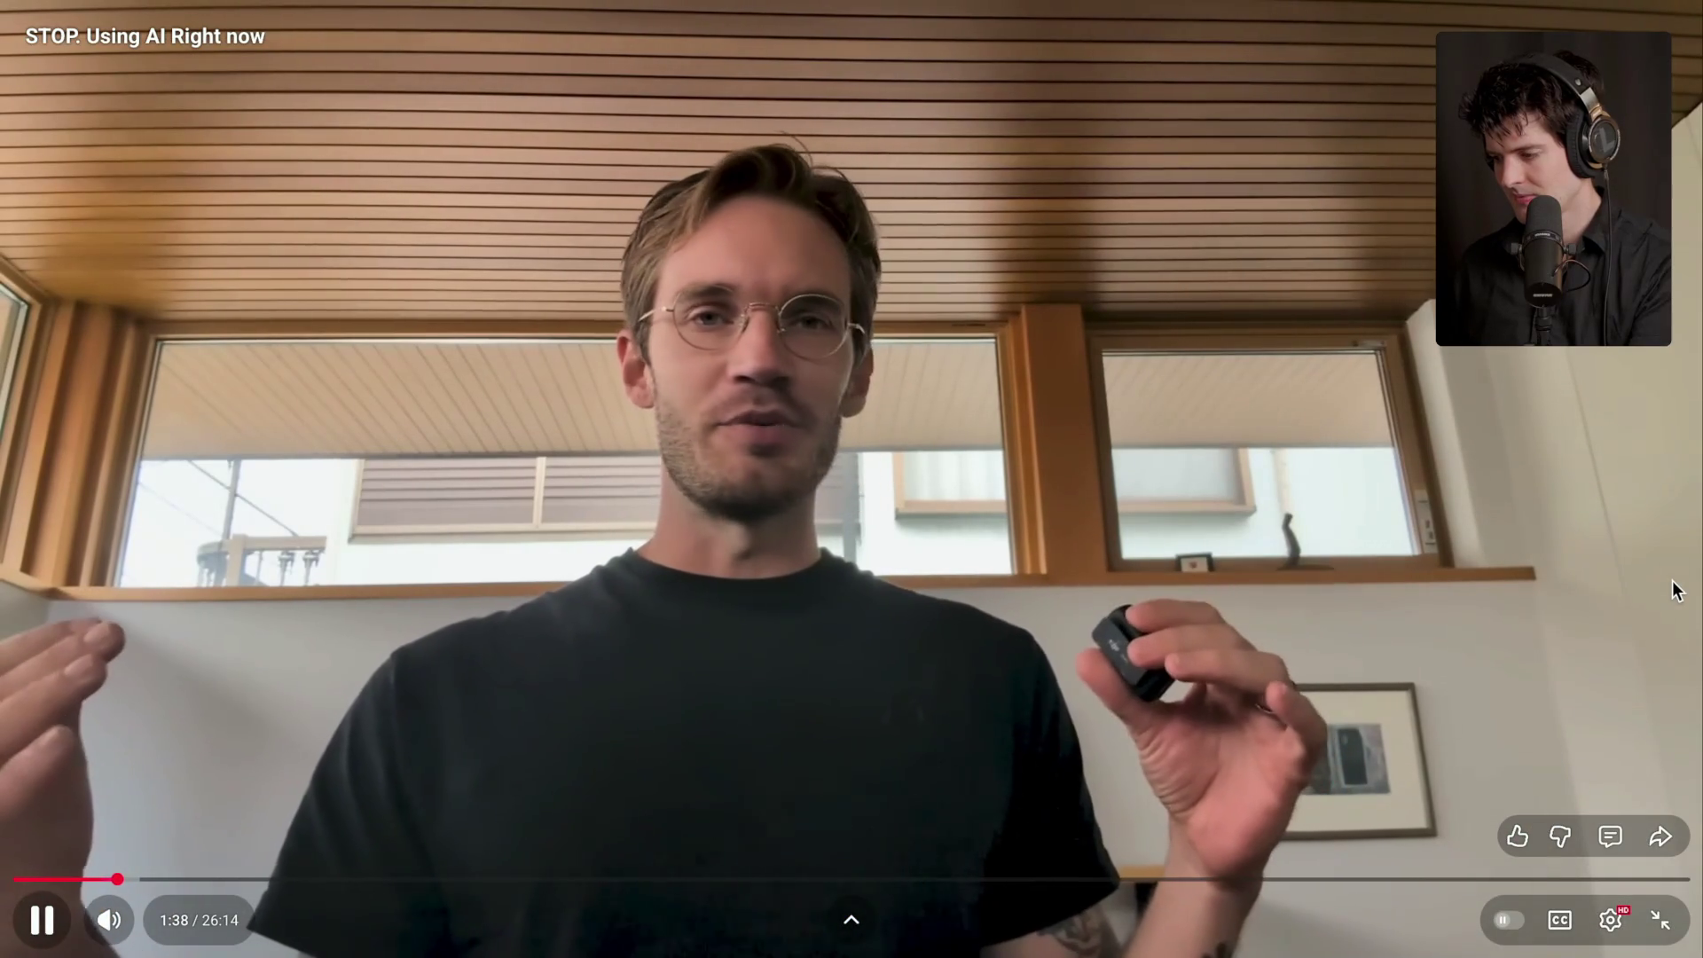
- Skip further past 2:08, exit full screen, and pause at 2:28
key("Right")
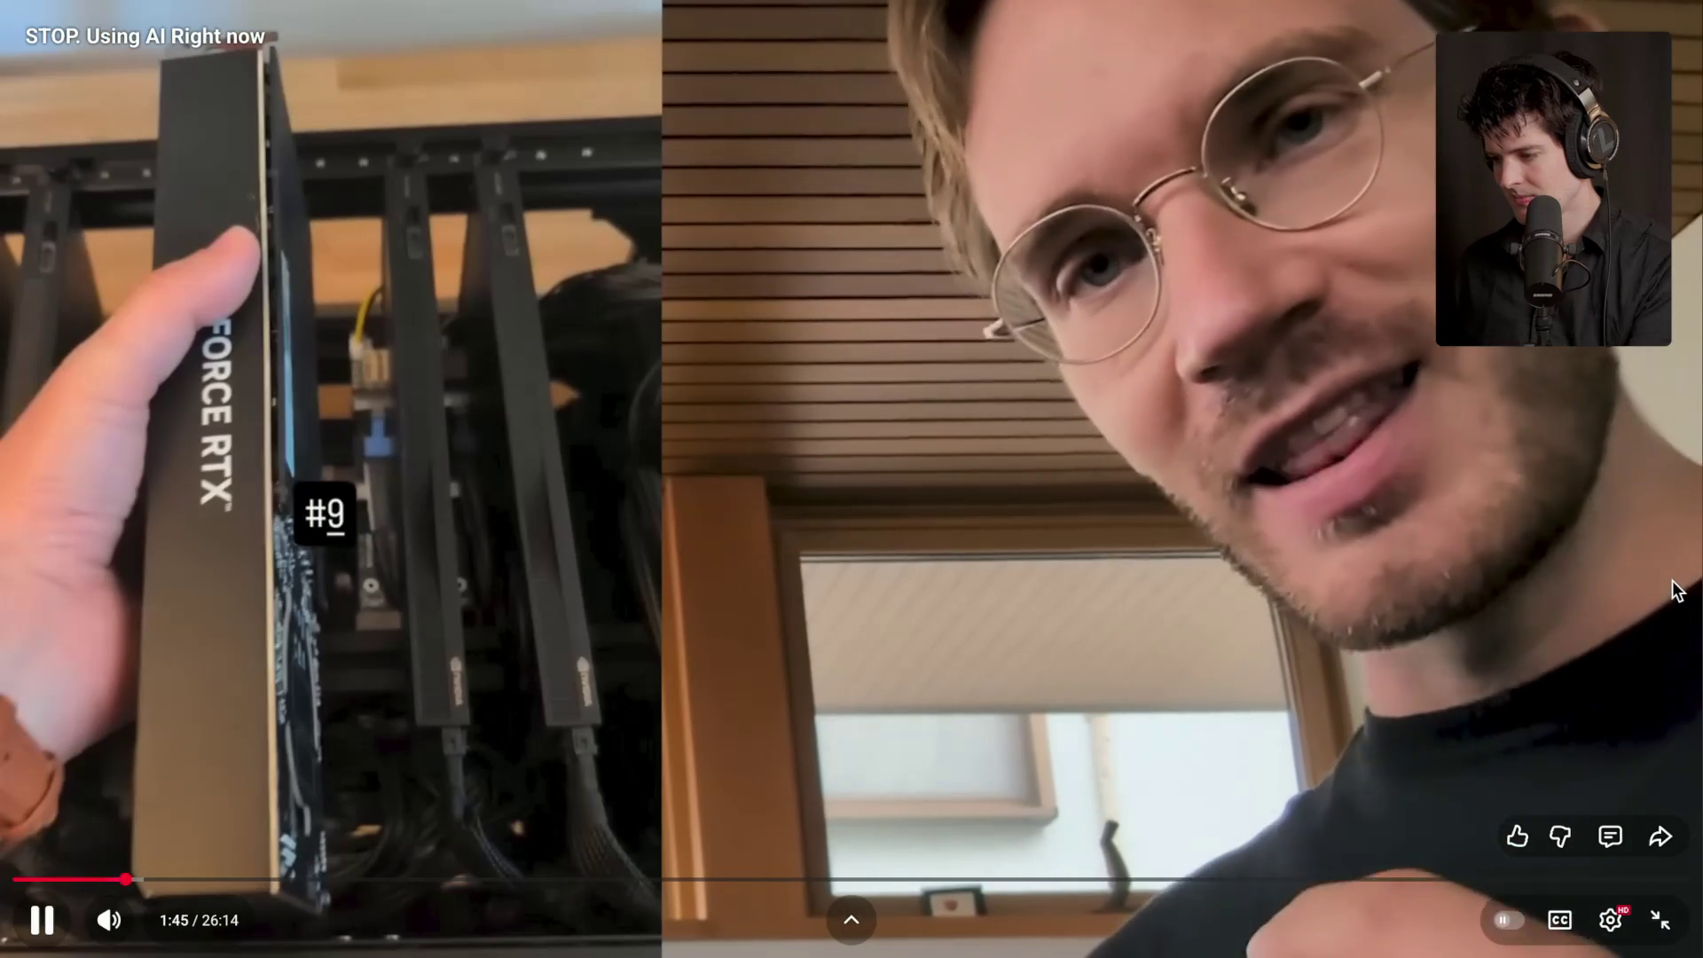
key("Right")
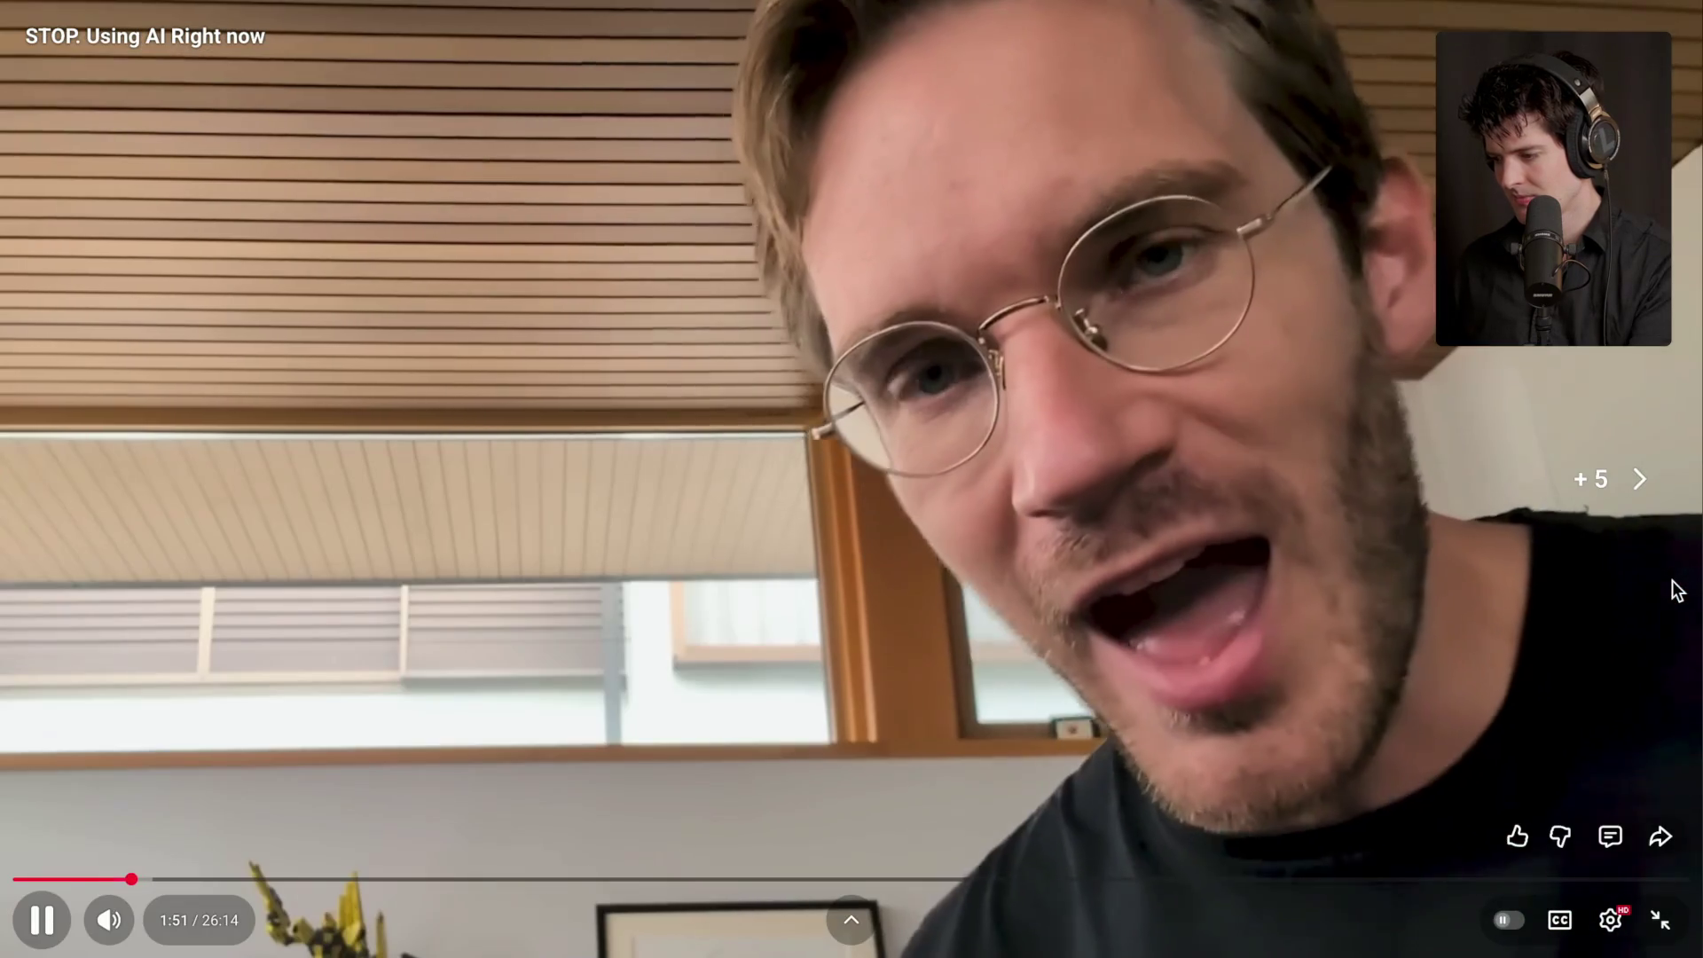
key("Right")
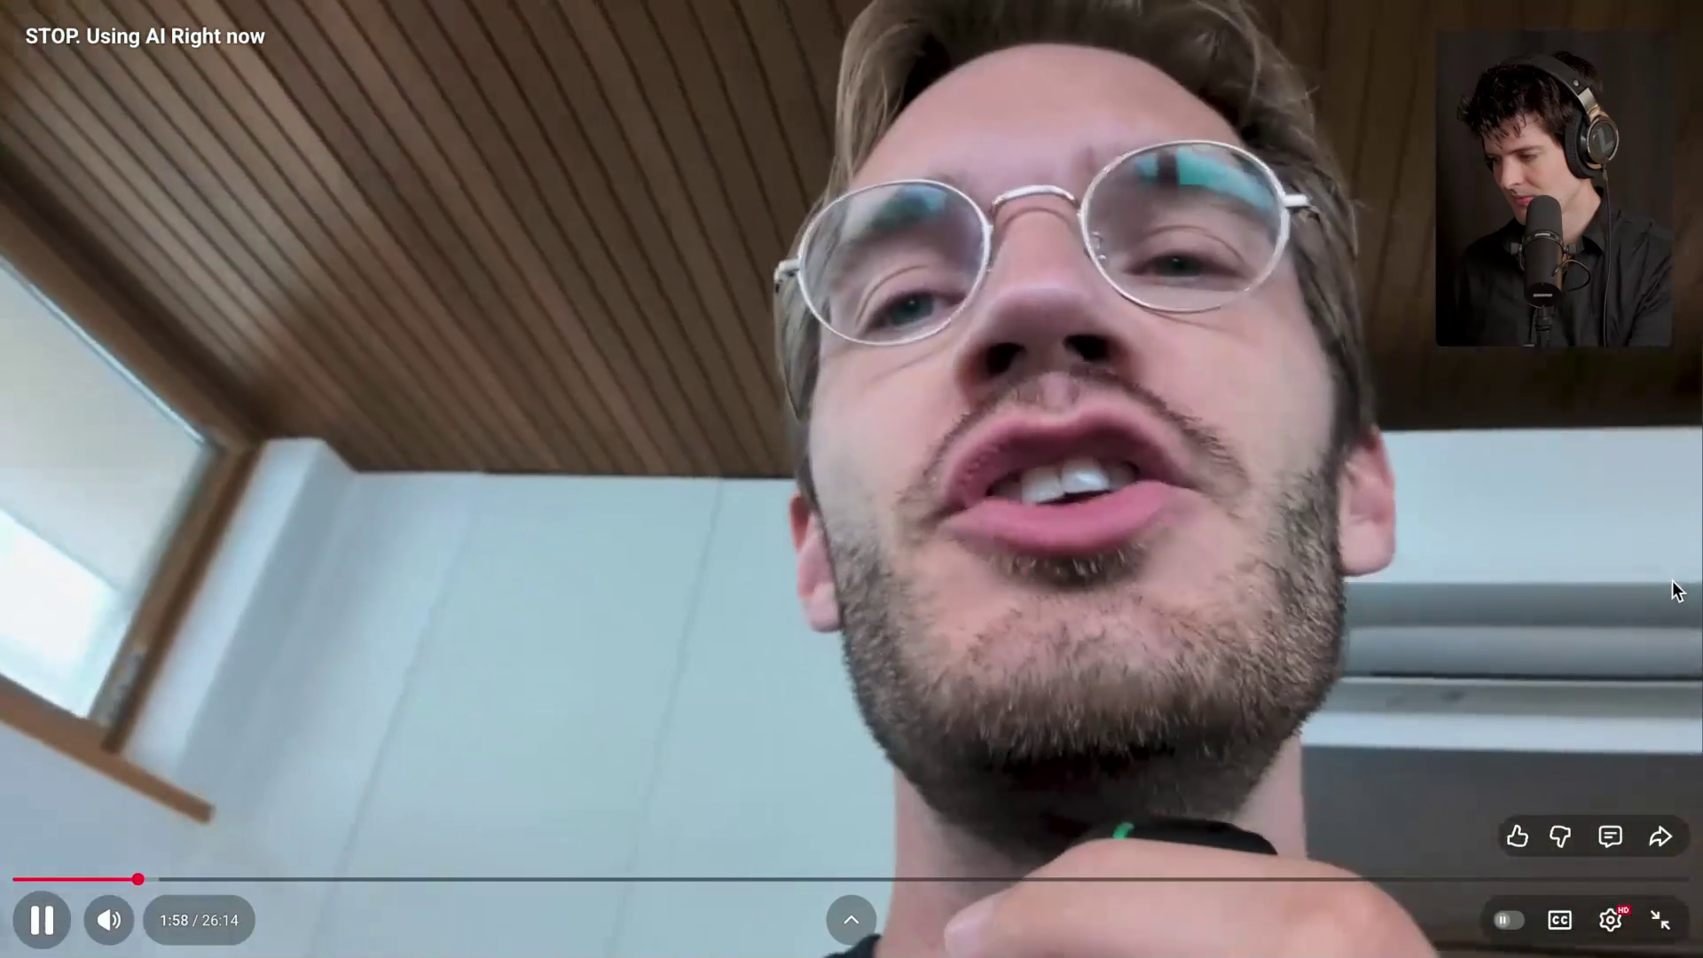
key("Right")
key("Right")
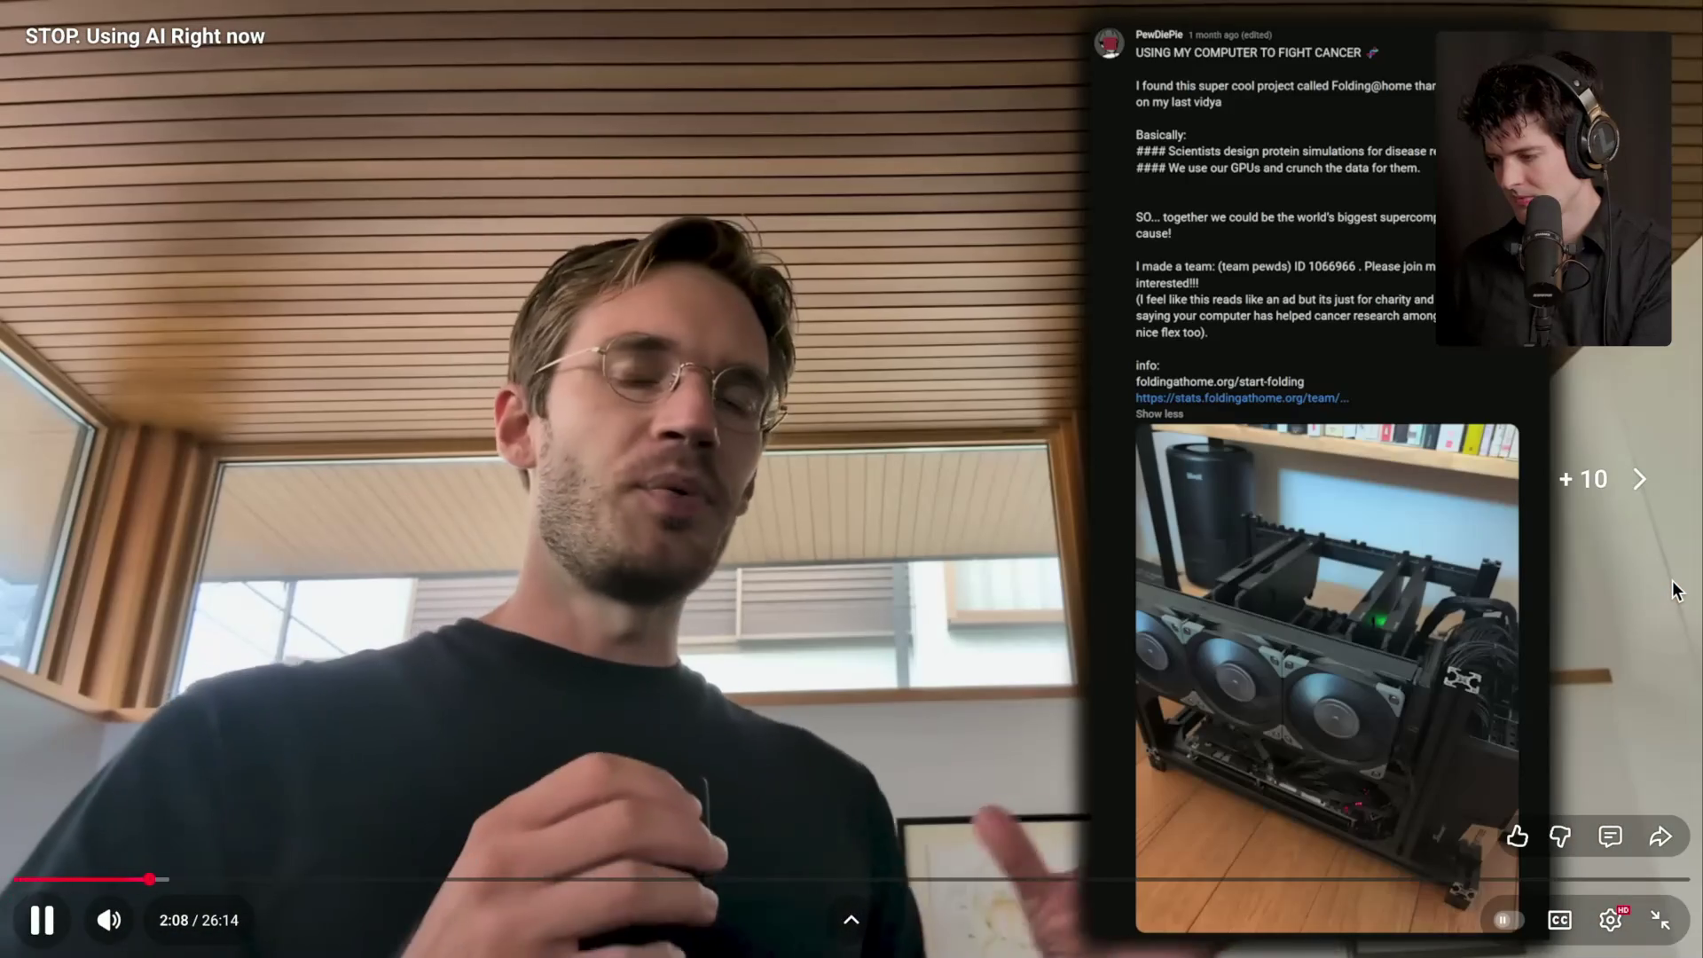
key("Right")
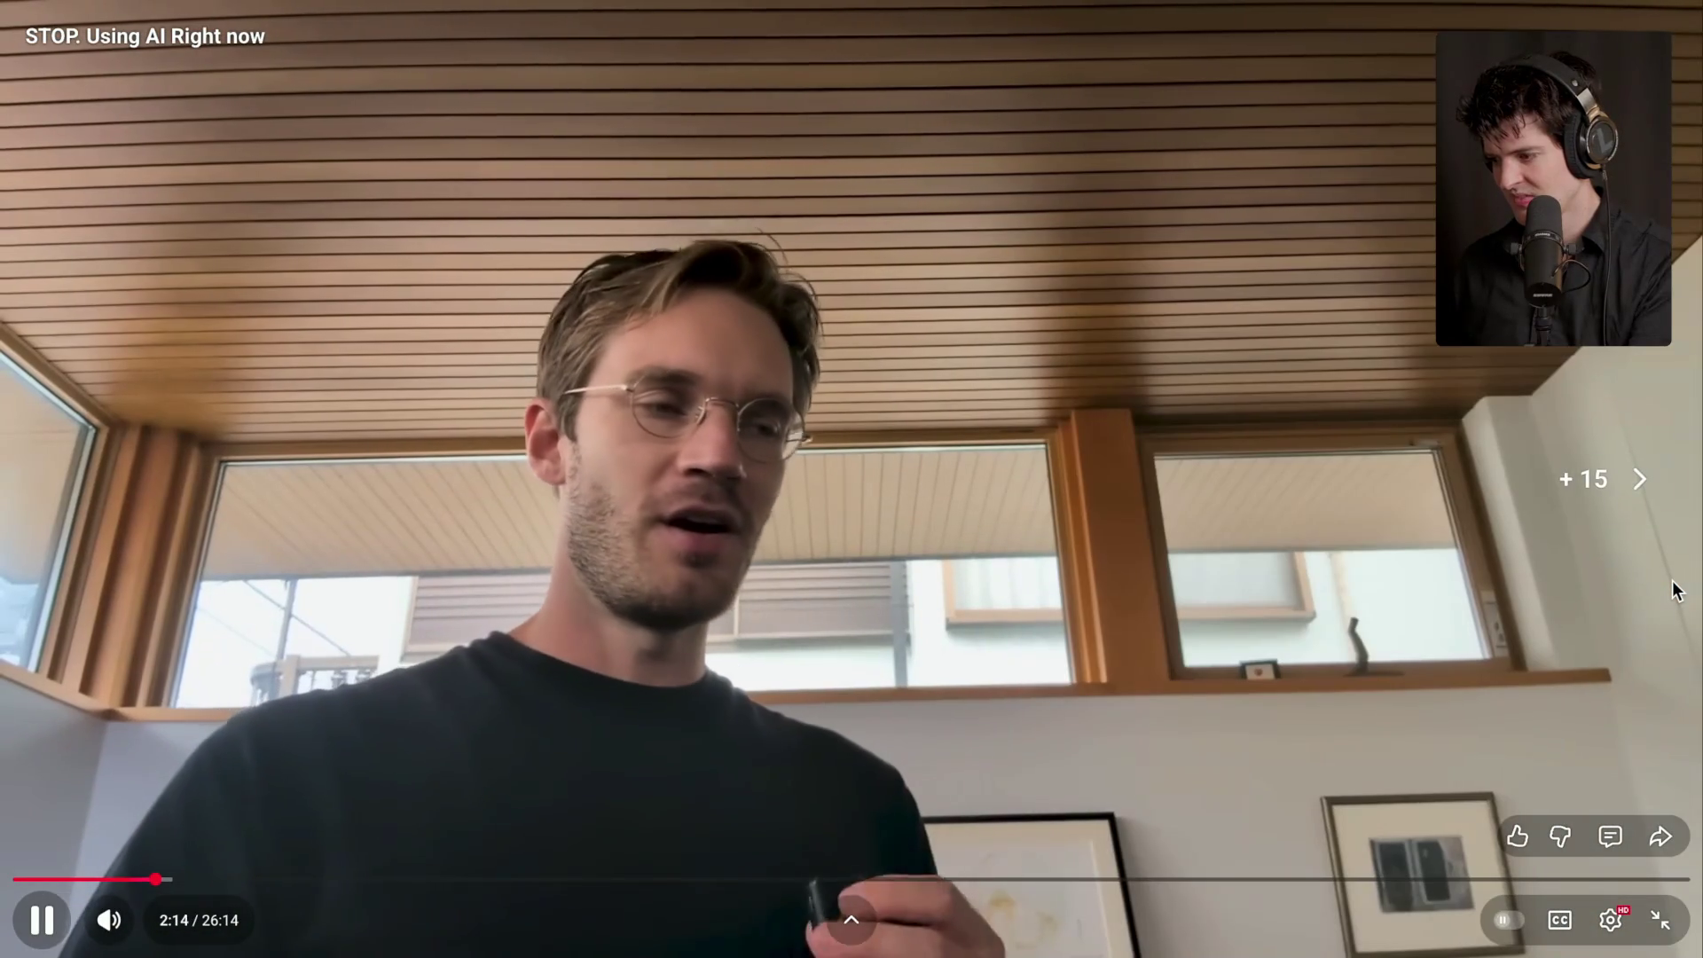
key("Right")
key("Right")
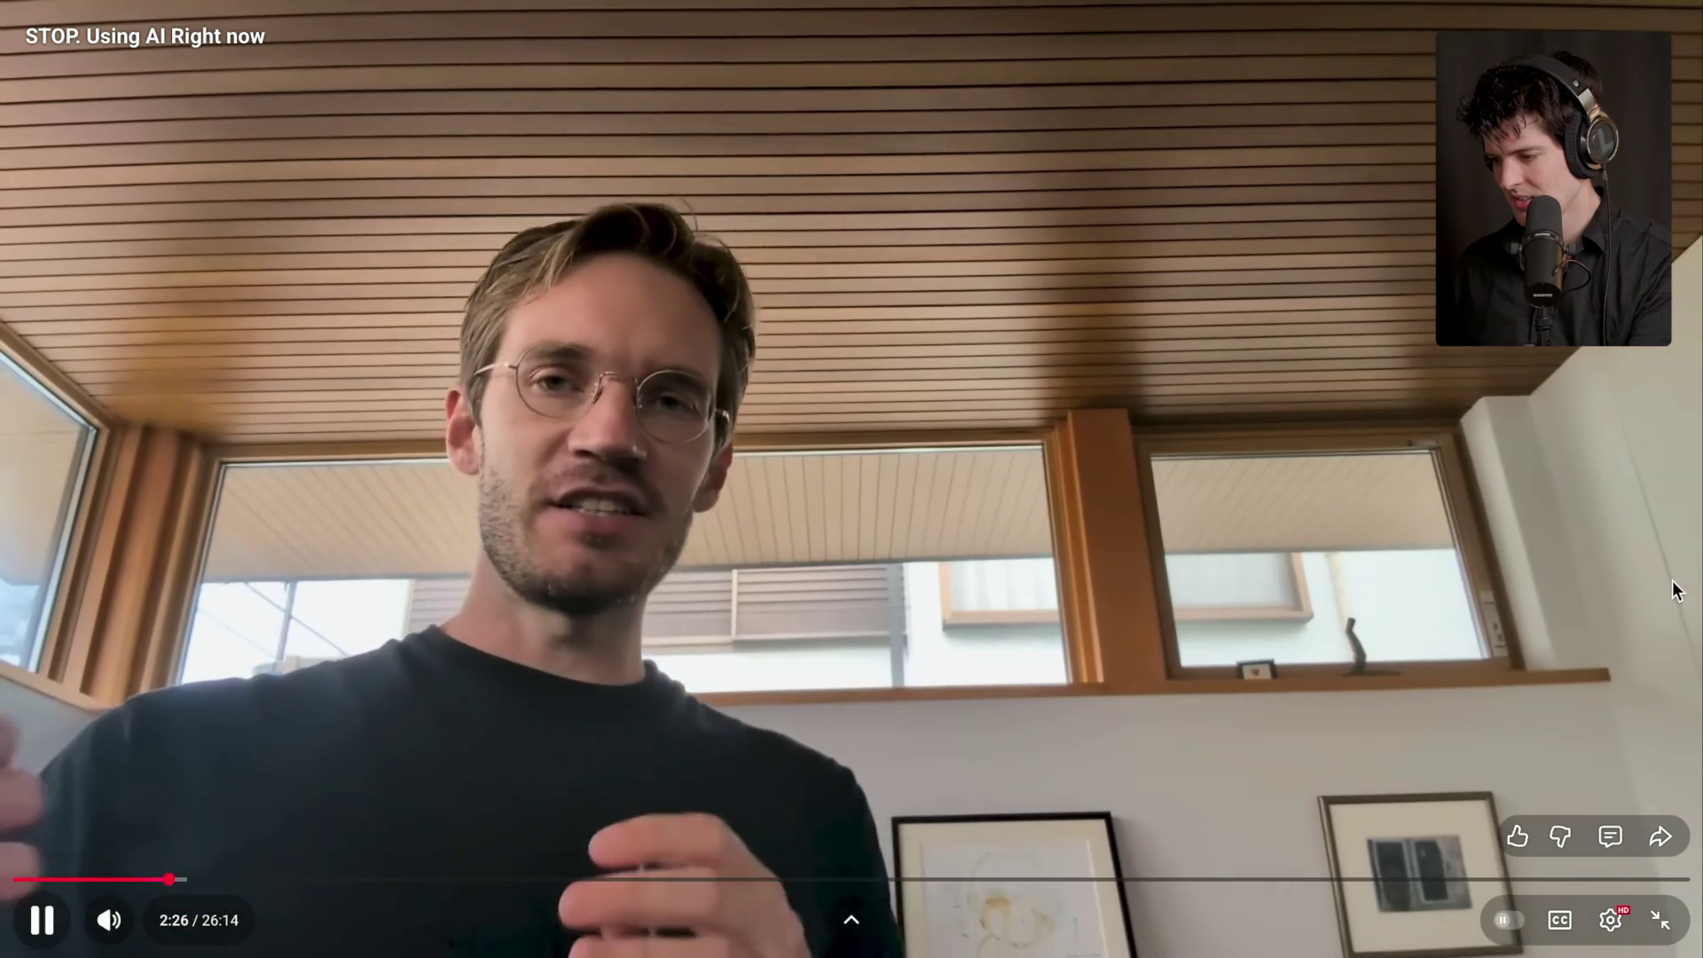
key("Escape")
left_click(689, 705)
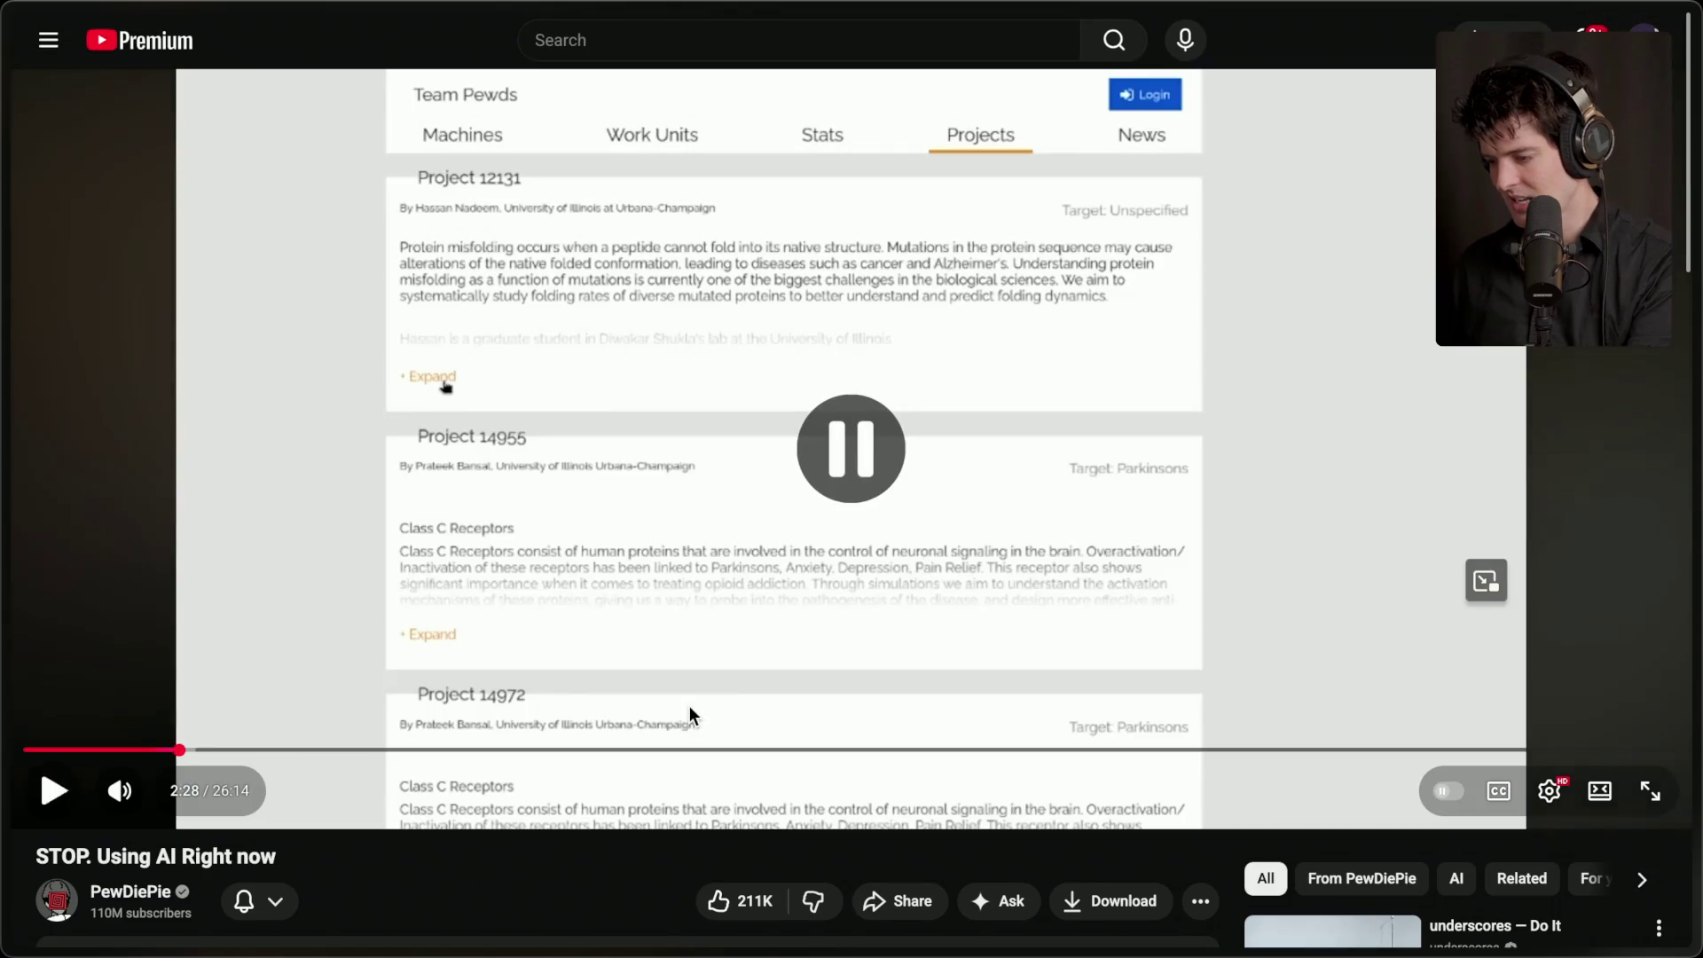
- Expand the AI summary and full description, and open the video's transcript
scroll(690, 710, "down", 5)
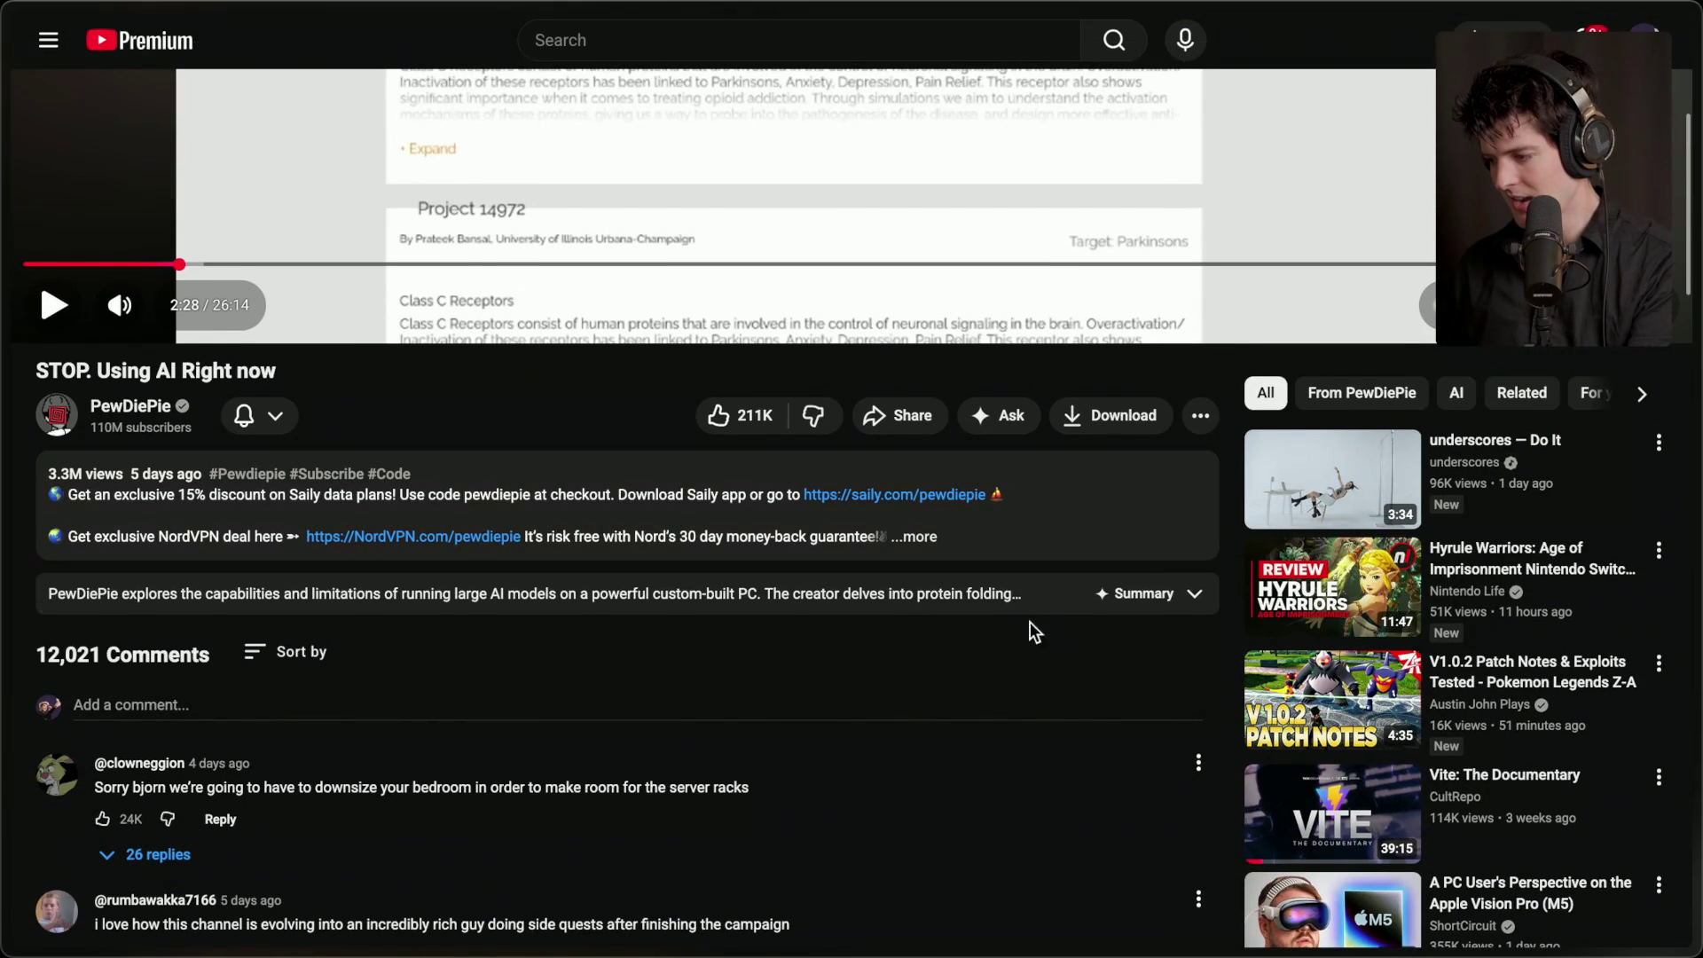
left_click(1029, 603)
left_click(625, 499)
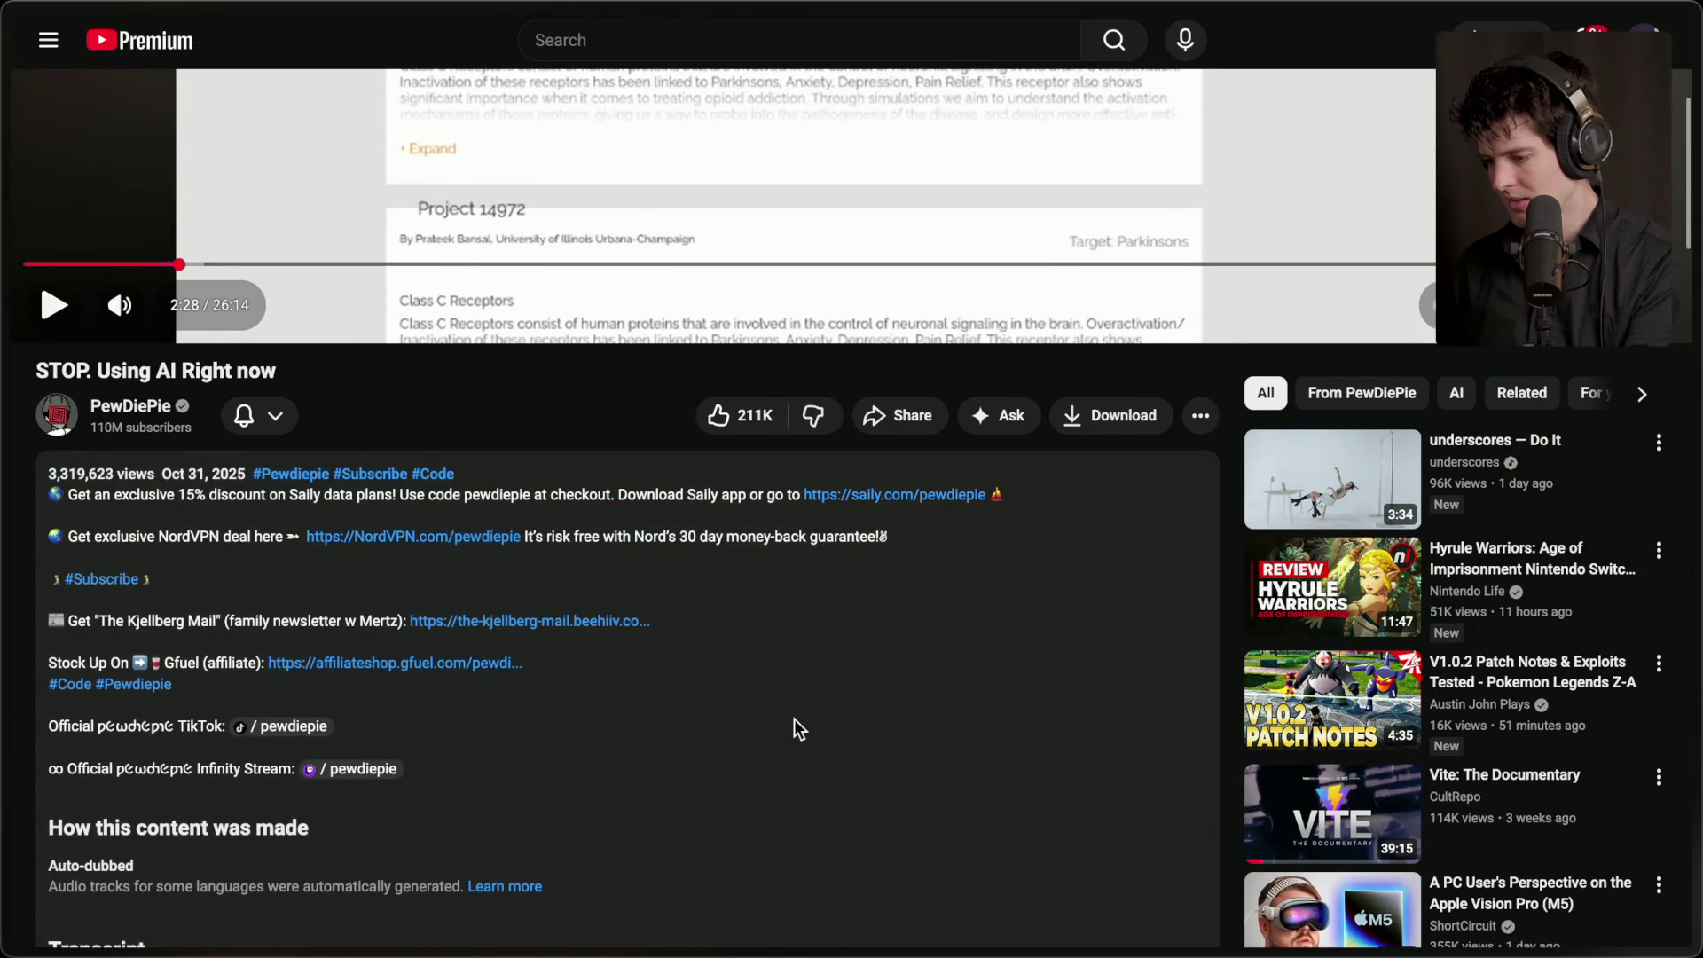
scroll(795, 720, "down", 4)
left_click(104, 685)
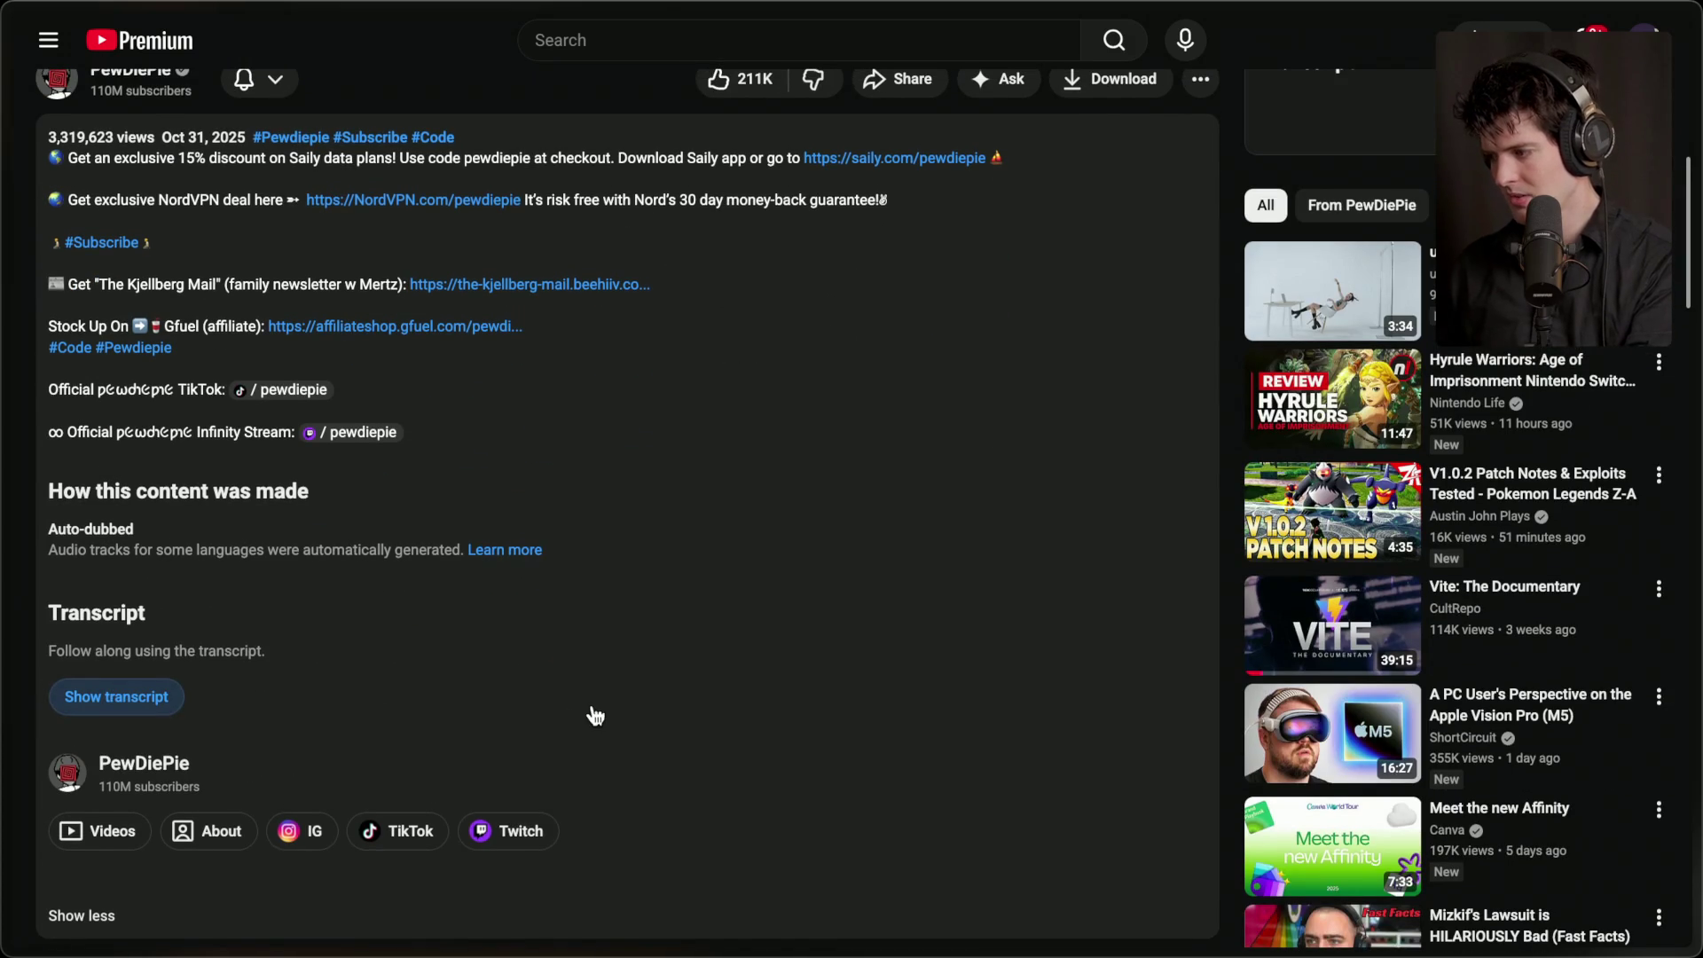
- Search the page for 'art' and step forward to match 5 of 21
key("ctrl+f")
type("art")
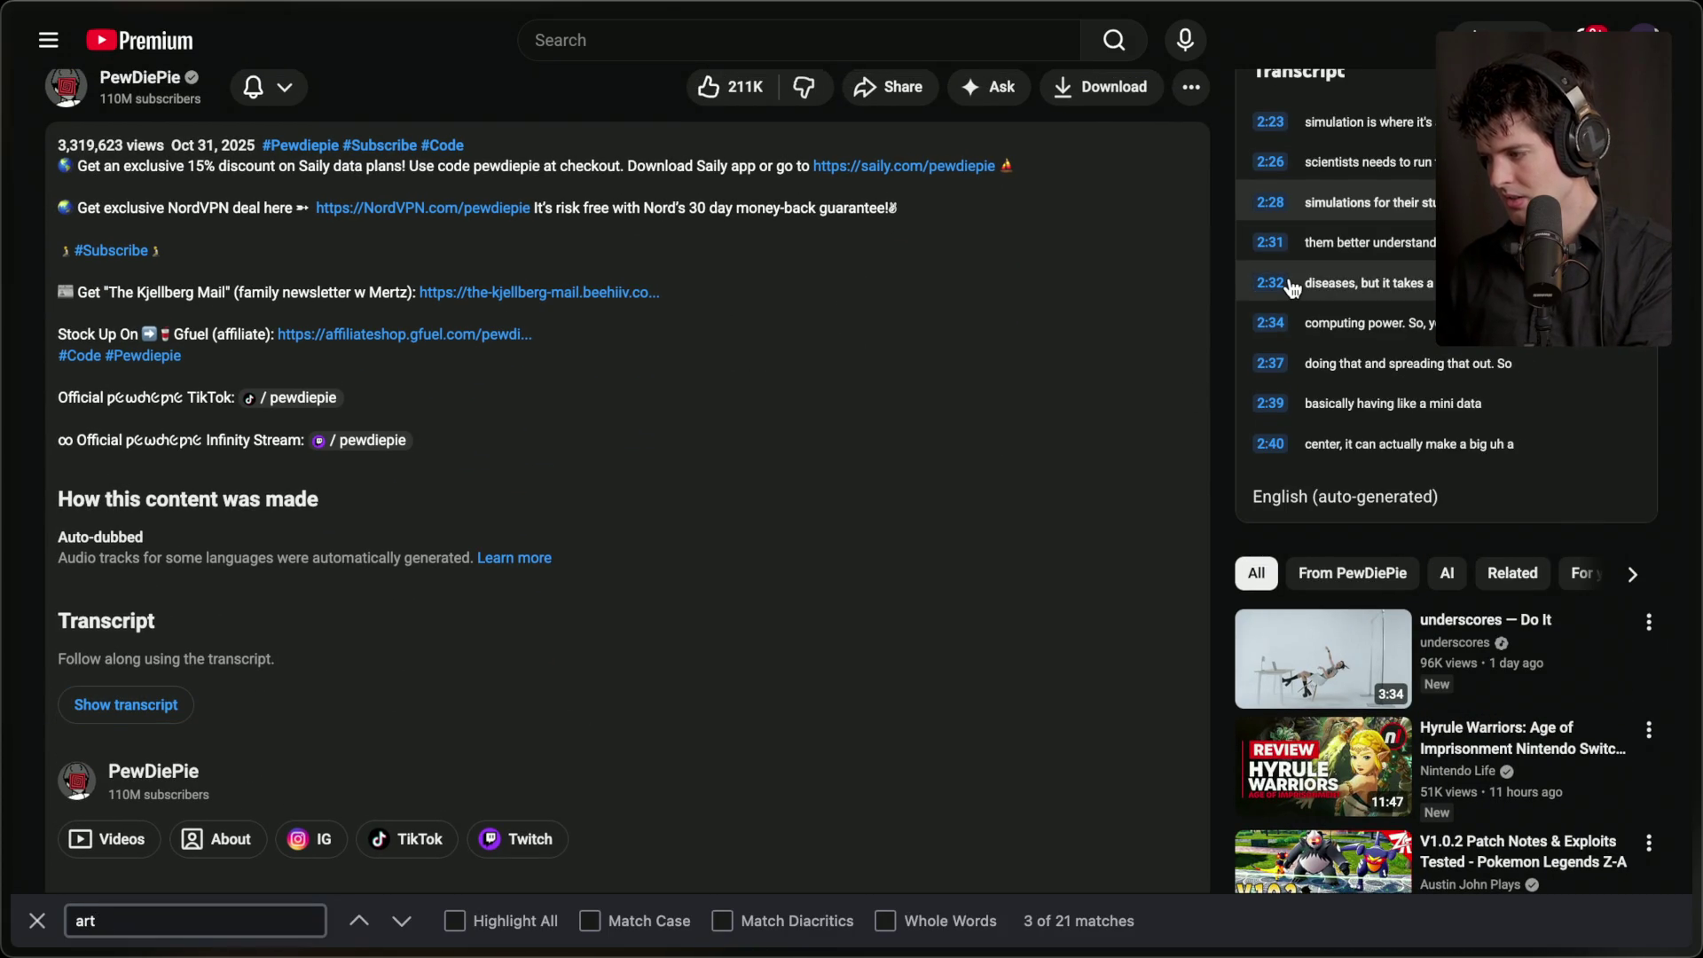
scroll(1121, 351, "up", 5)
key("Return")
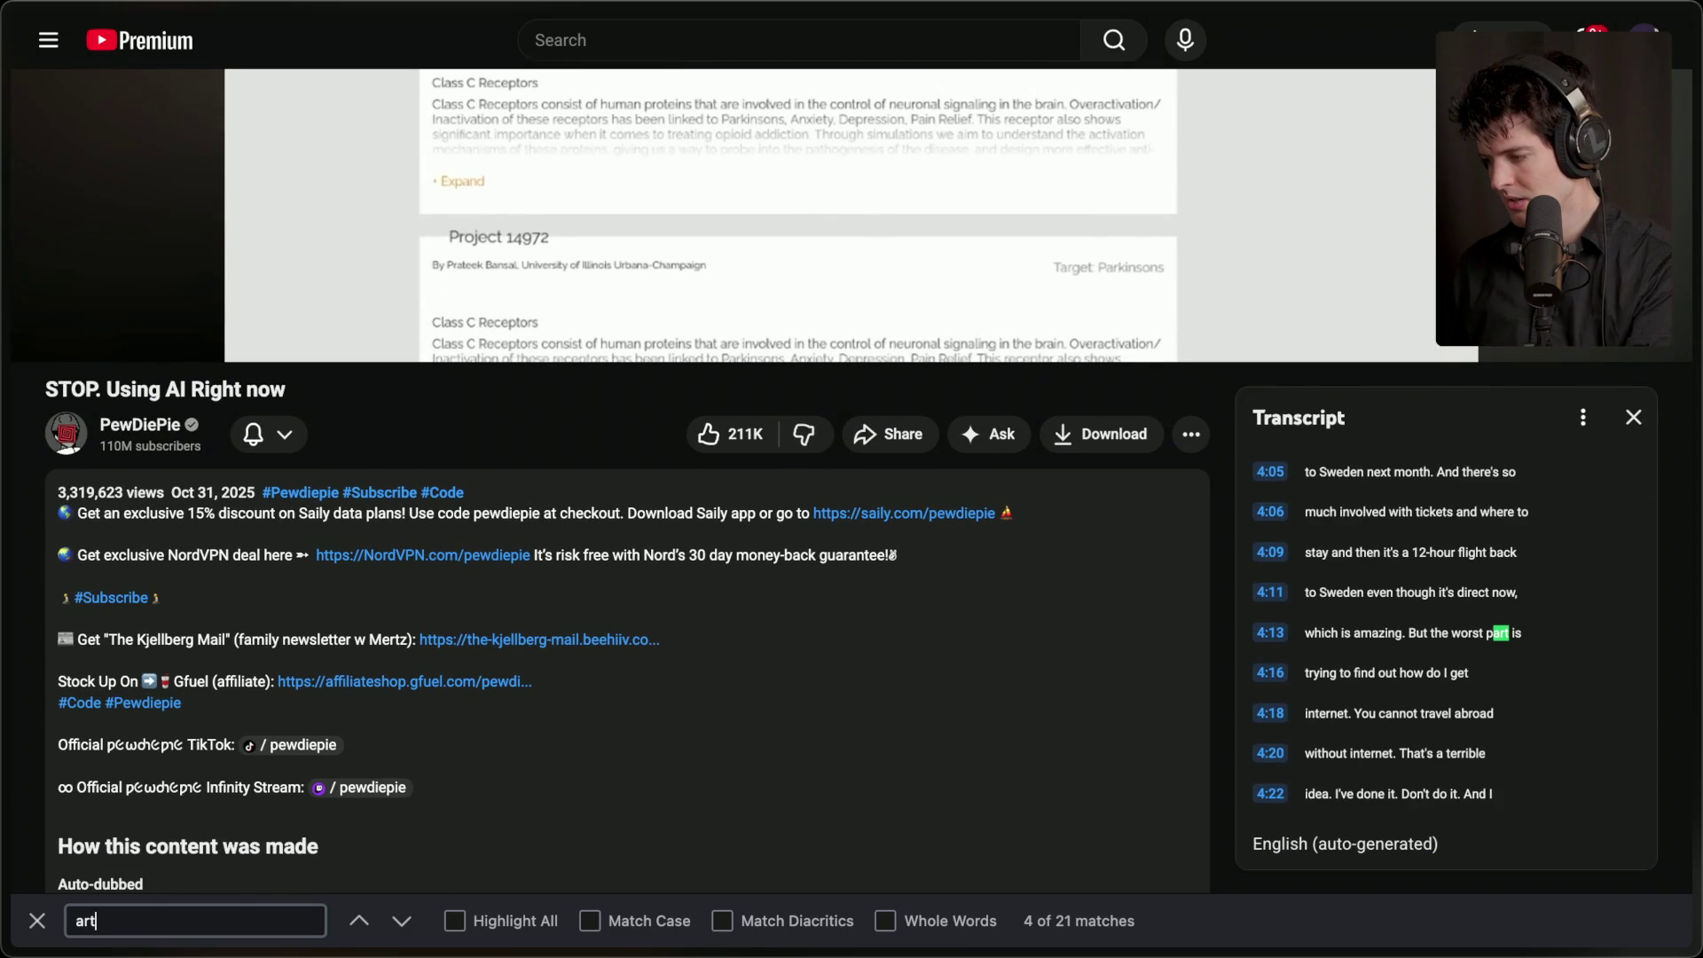
key("Return")
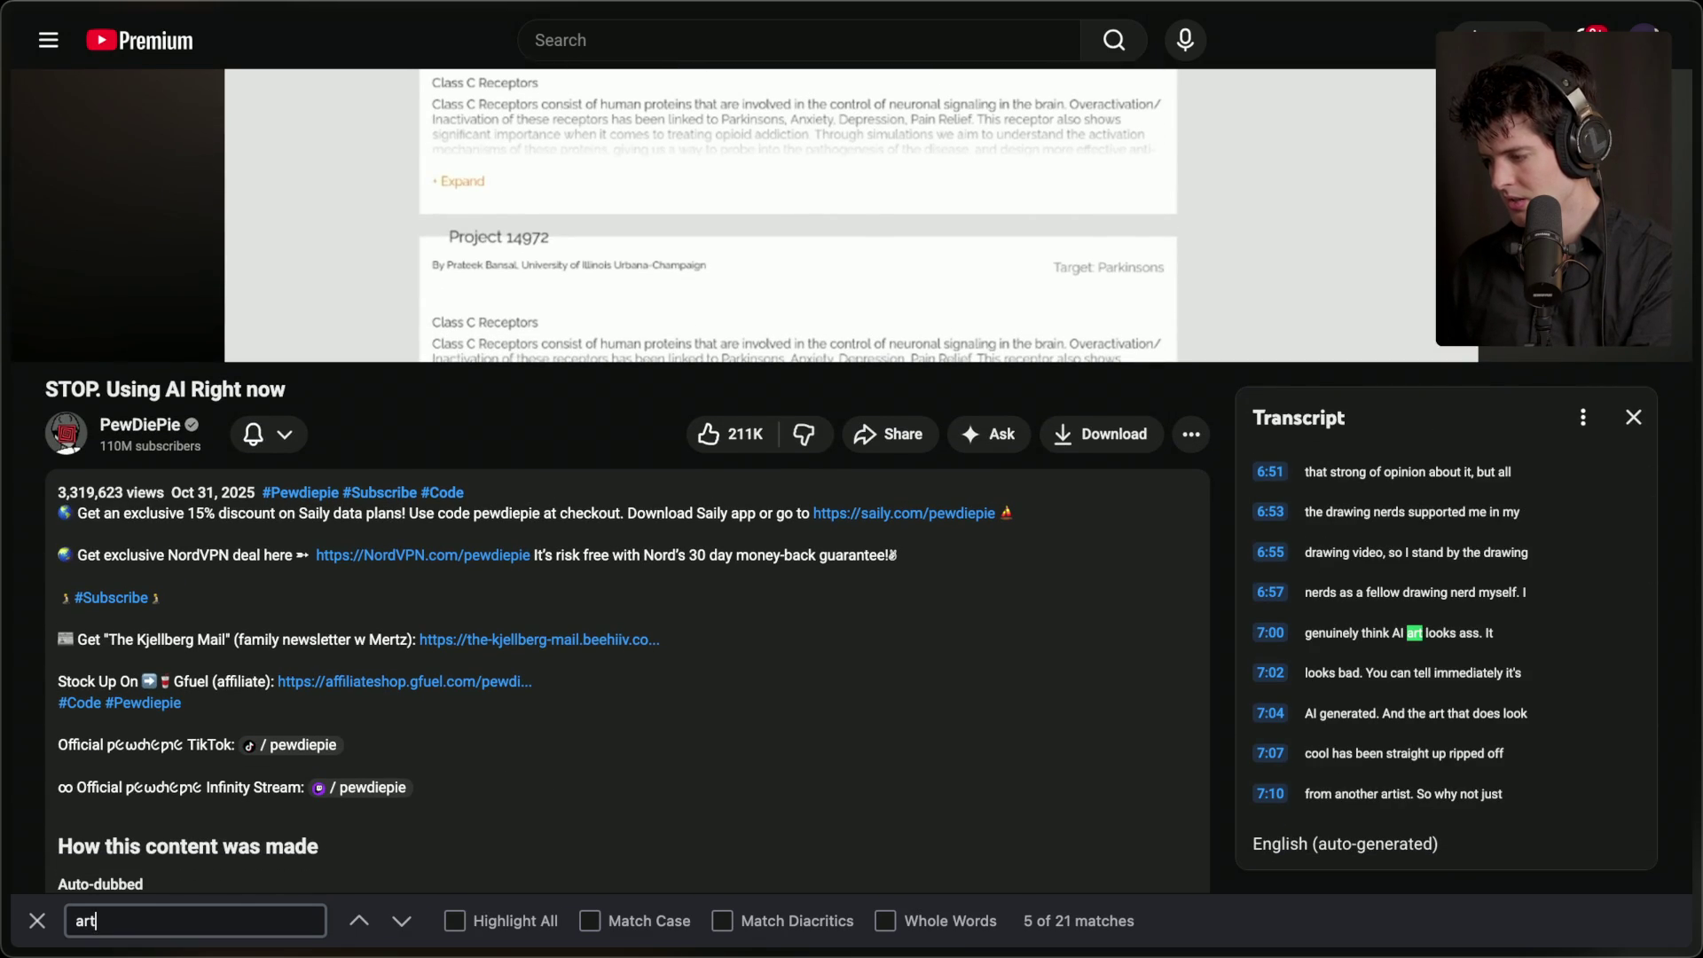
- Scroll the transcript and page back up to the video player
scroll(1271, 564, "up", 3)
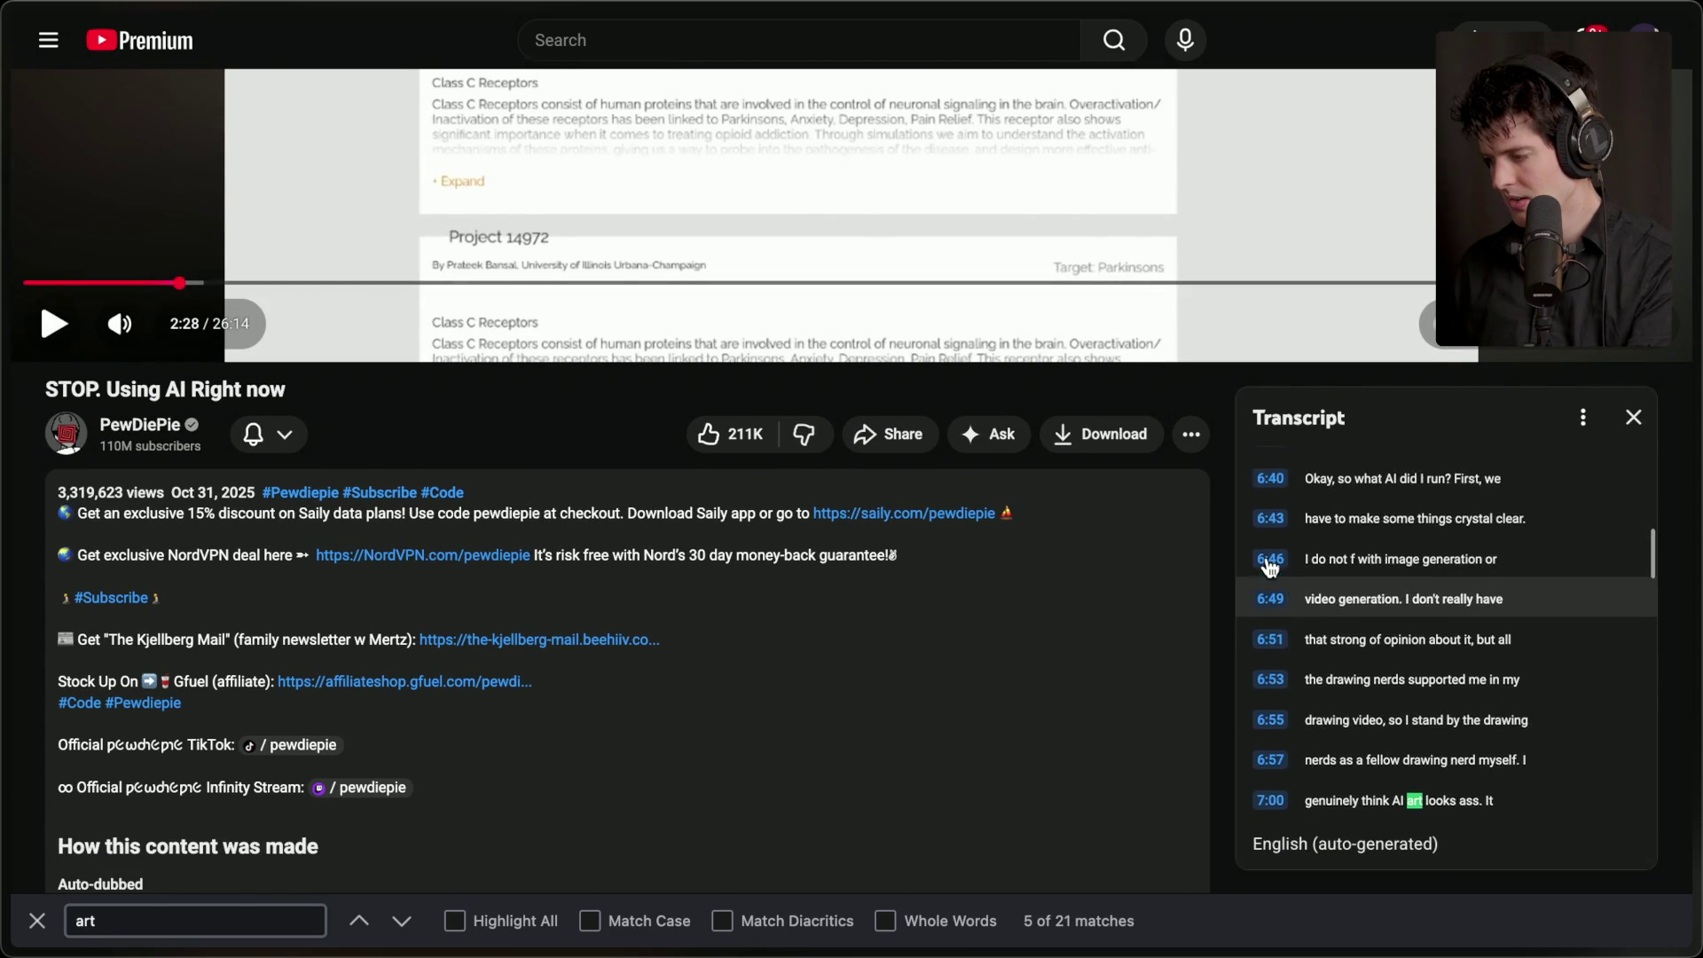
scroll(1270, 568, "up", 1)
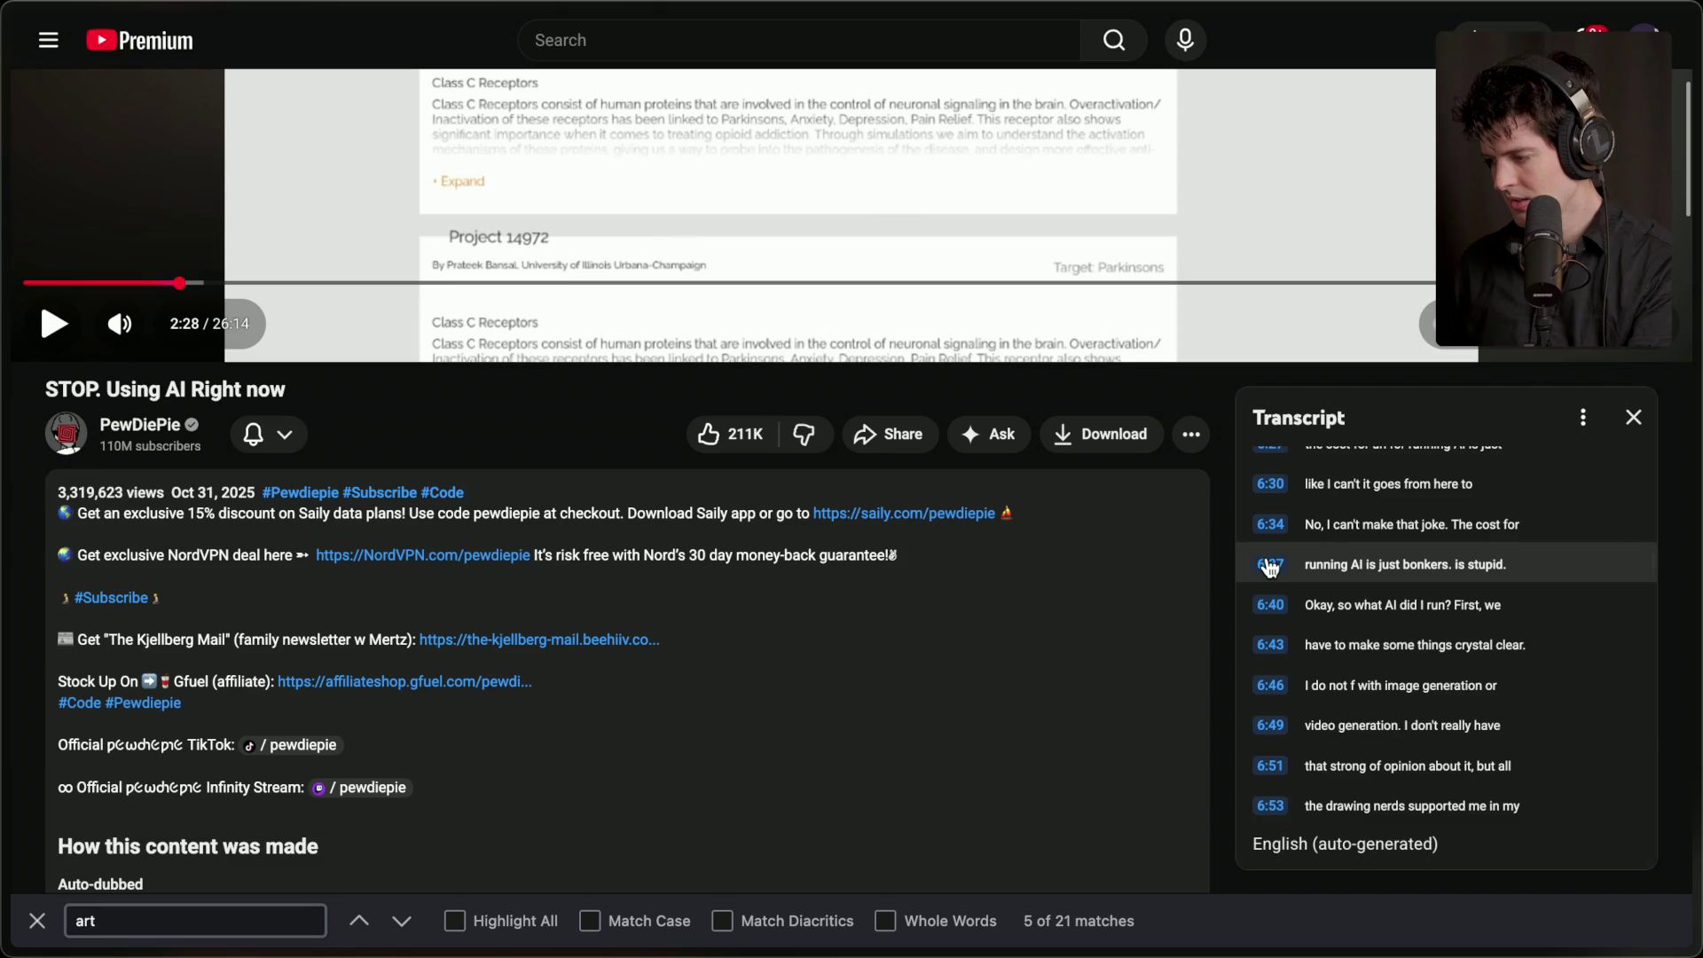
right_click(1270, 566)
key("Escape")
scroll(1306, 519, "up", 2)
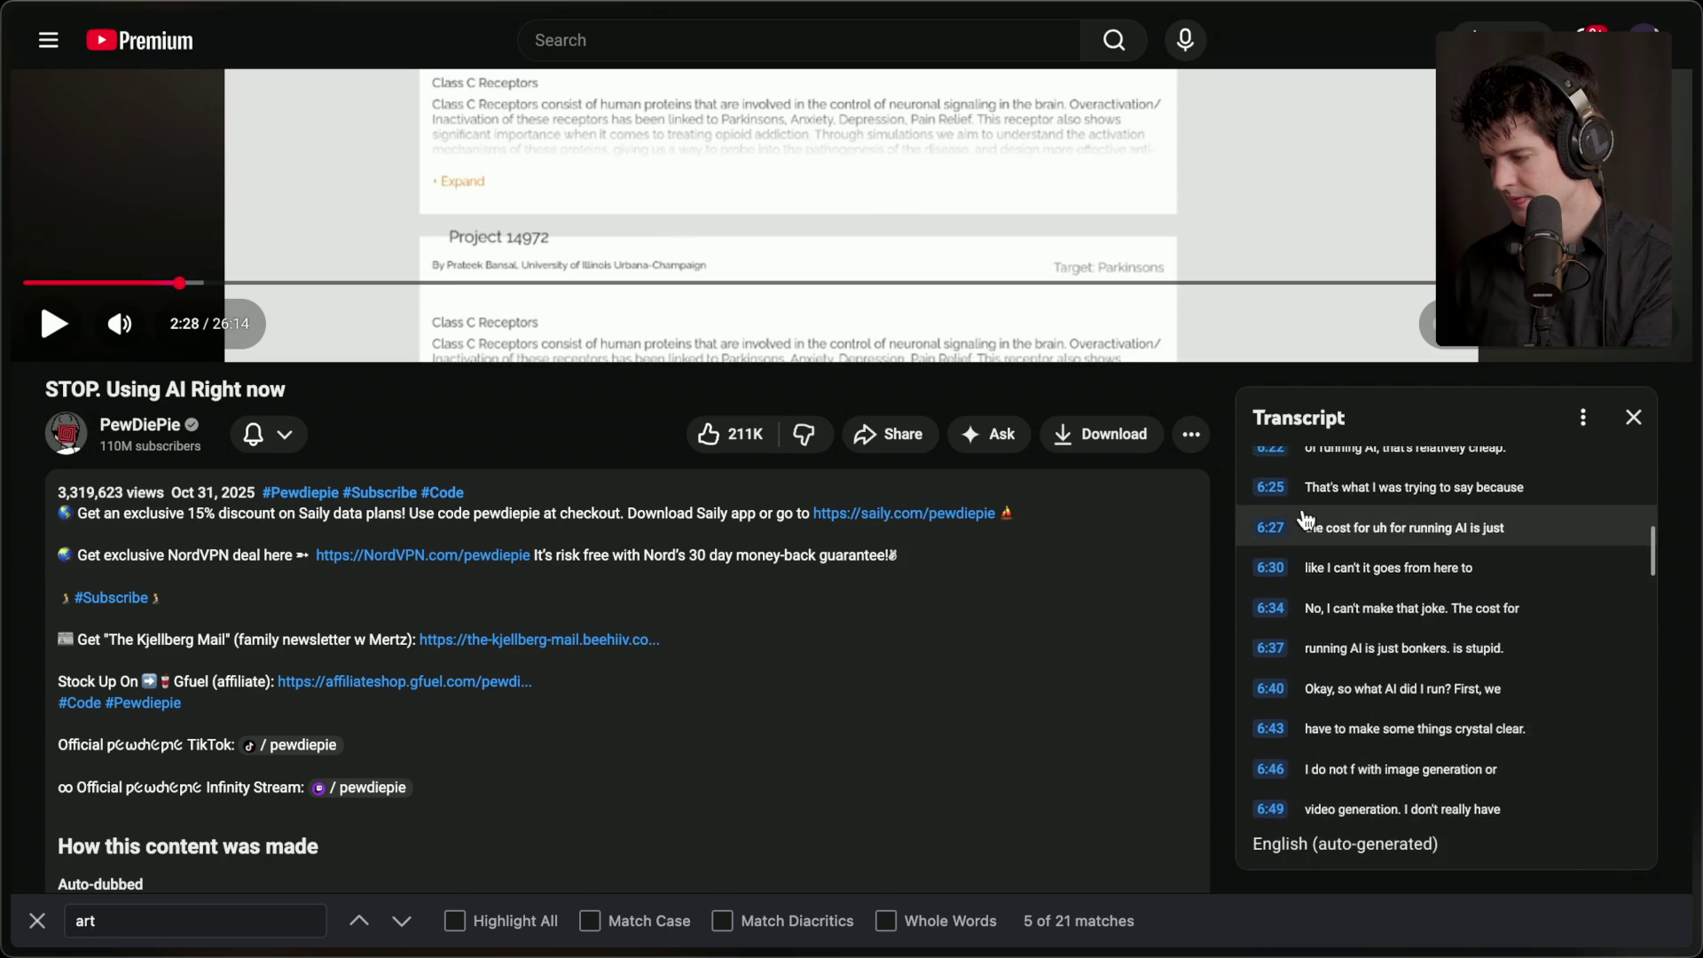
scroll(1306, 519, "up", 2)
scroll(1306, 519, "up", 3)
scroll(1306, 519, "up", 5)
scroll(1073, 633, "up", 1)
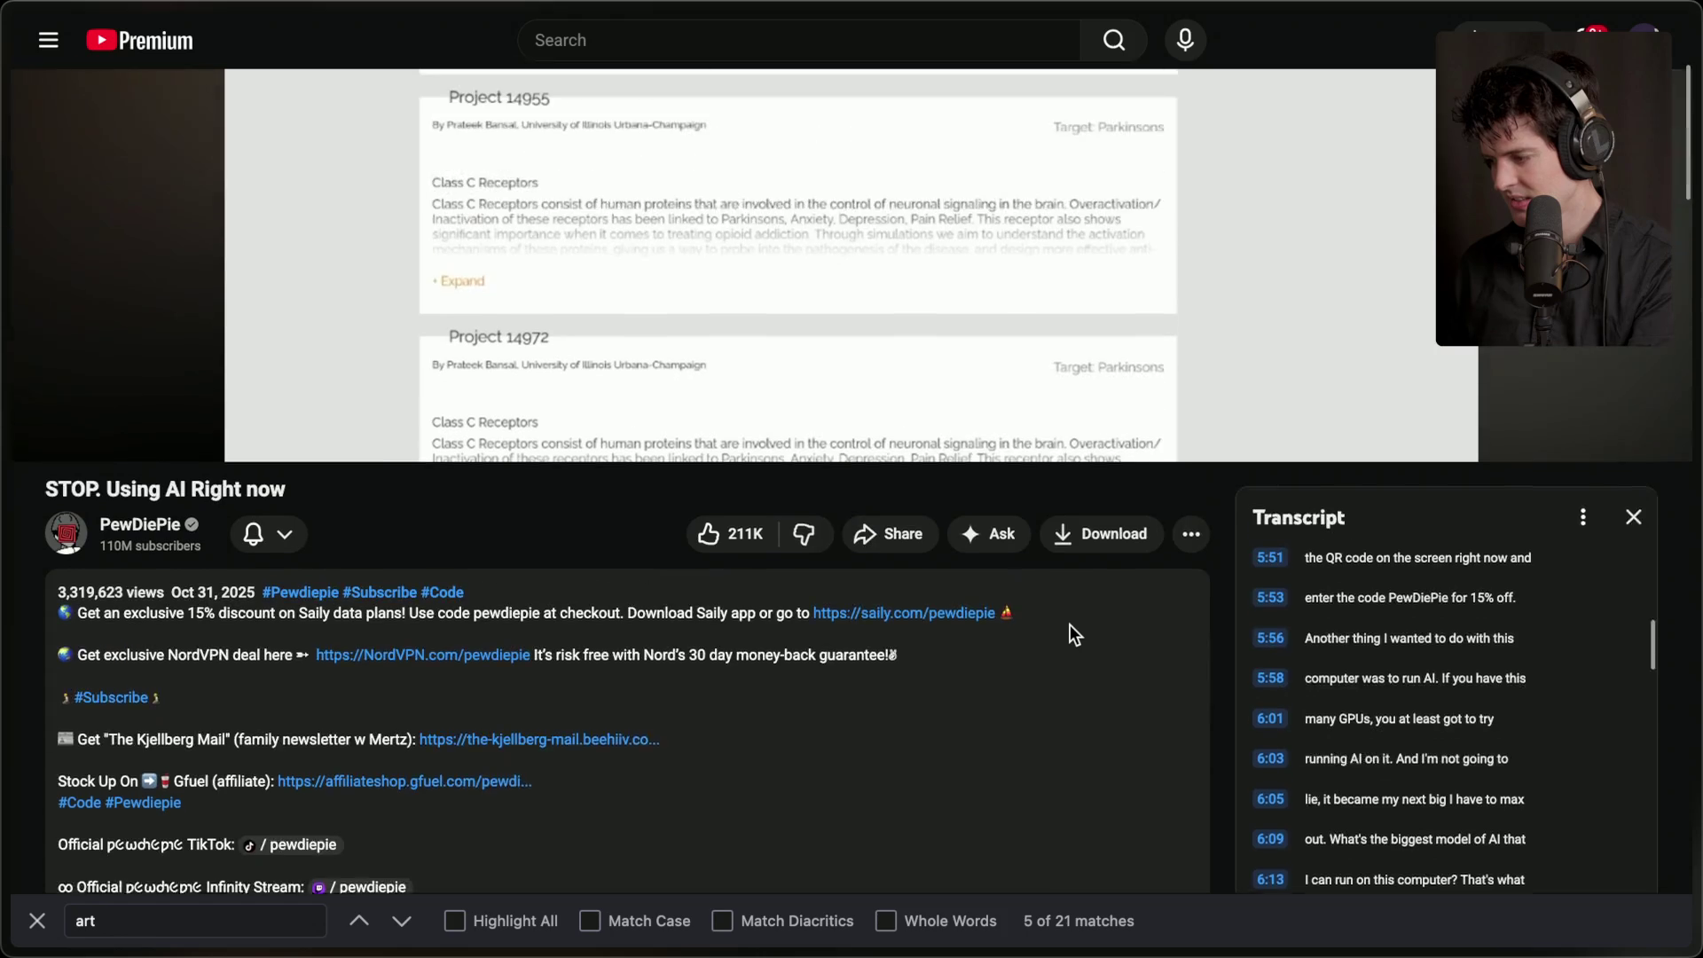
scroll(1070, 624, "up", 1)
scroll(1444, 757, "up", 3)
scroll(1444, 757, "up", 5)
scroll(1445, 757, "up", 2)
scroll(905, 675, "up", 3)
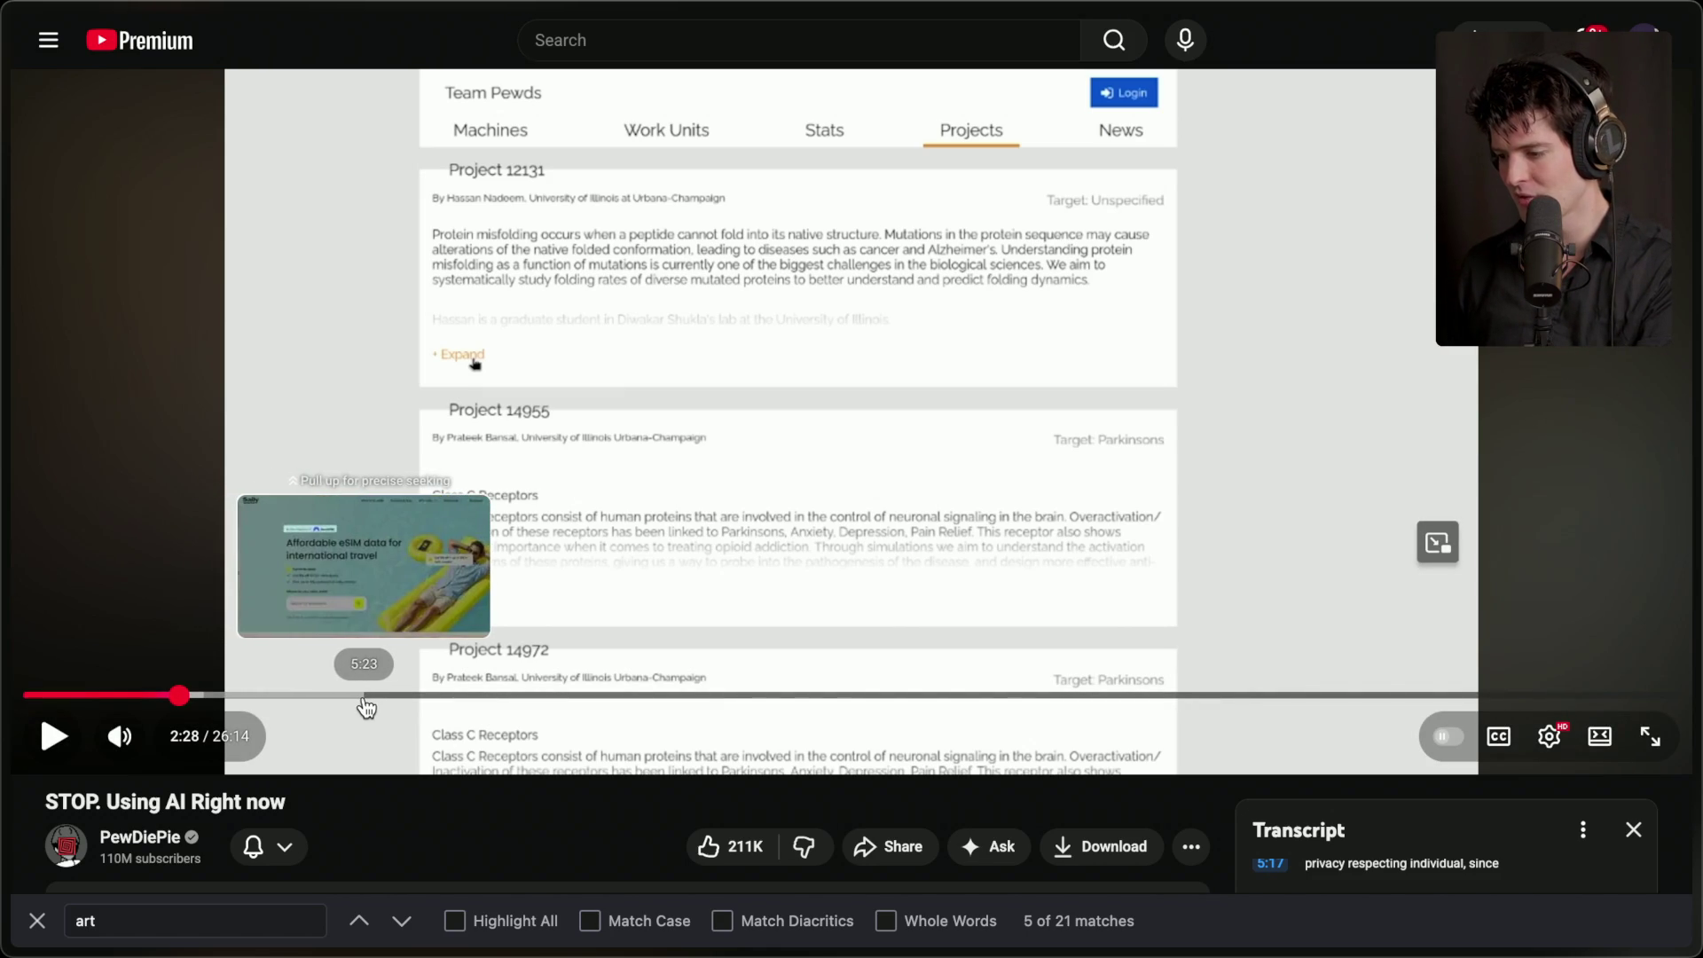
- Close the find bar and scrub the seek bar between 4:39 and 6:04, settling at 6:00
left_click(410, 706)
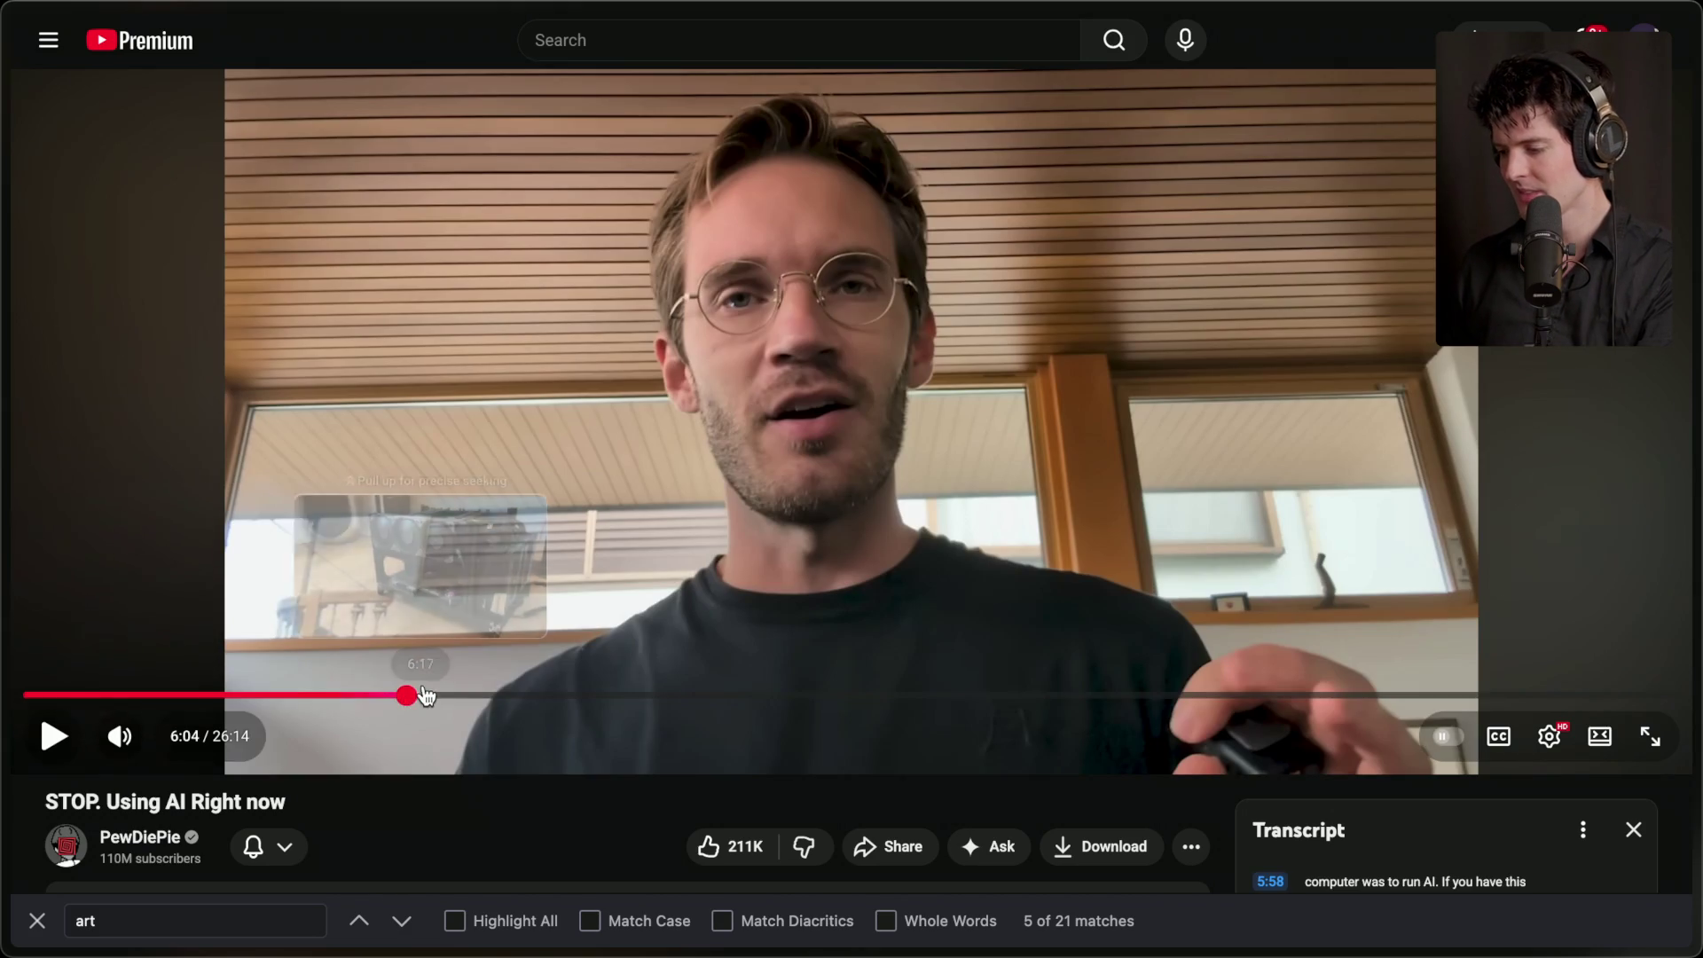
left_click(34, 923)
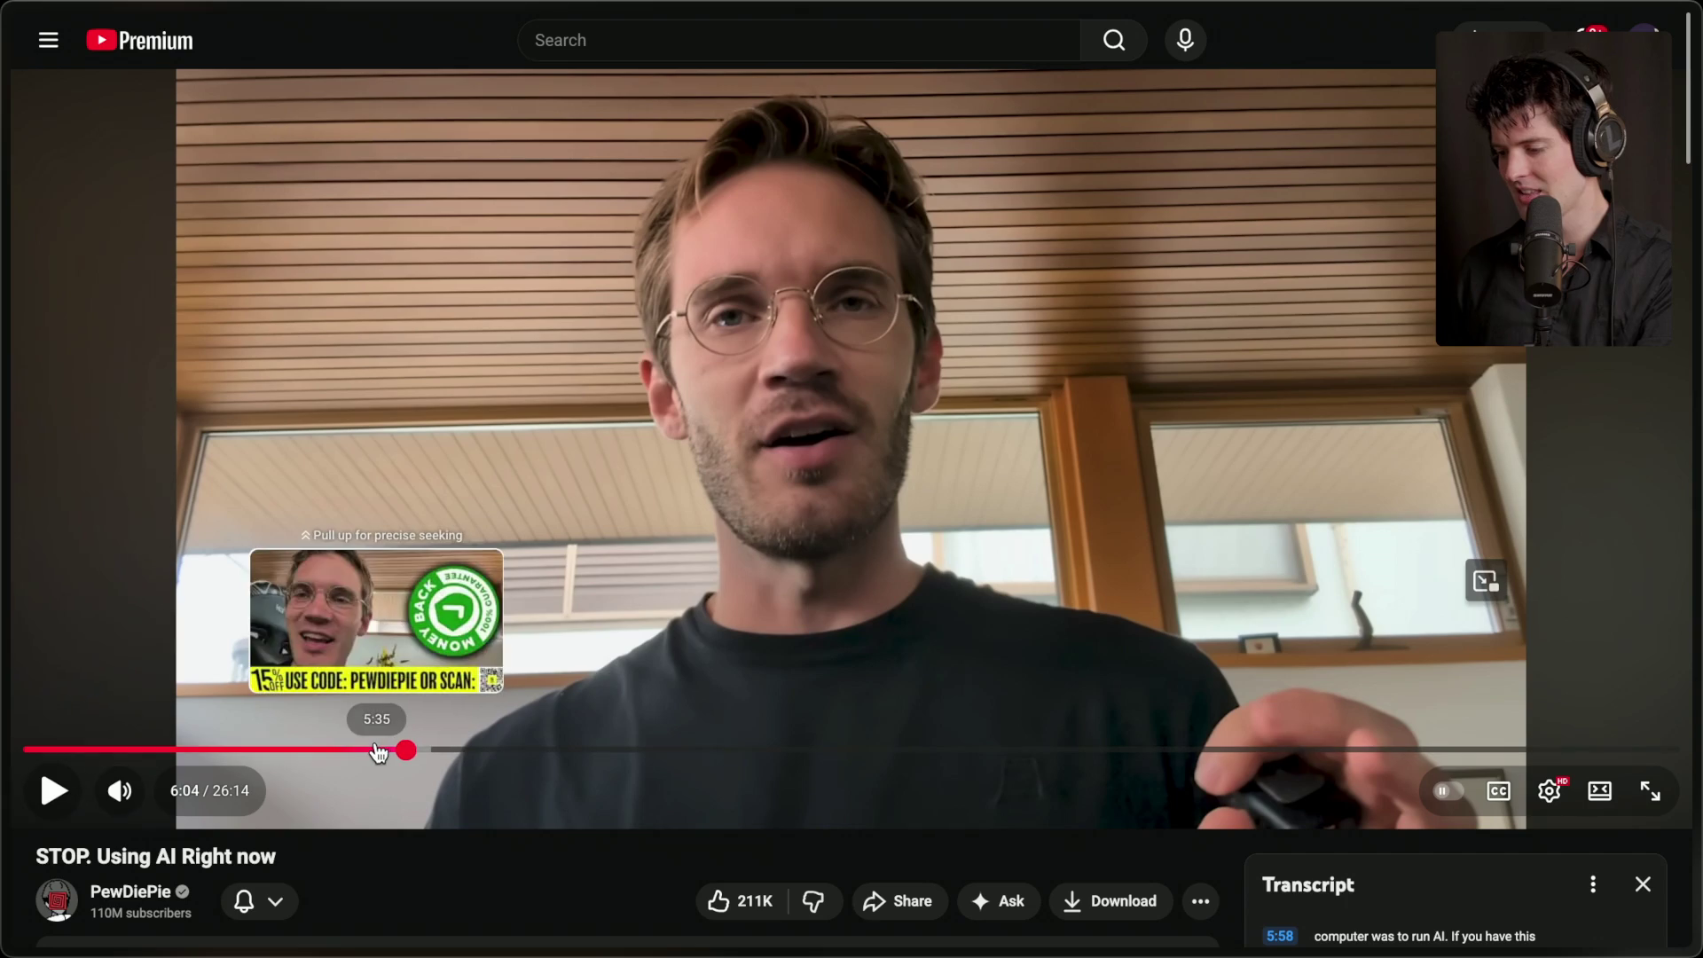
left_click(354, 750)
left_click(370, 750)
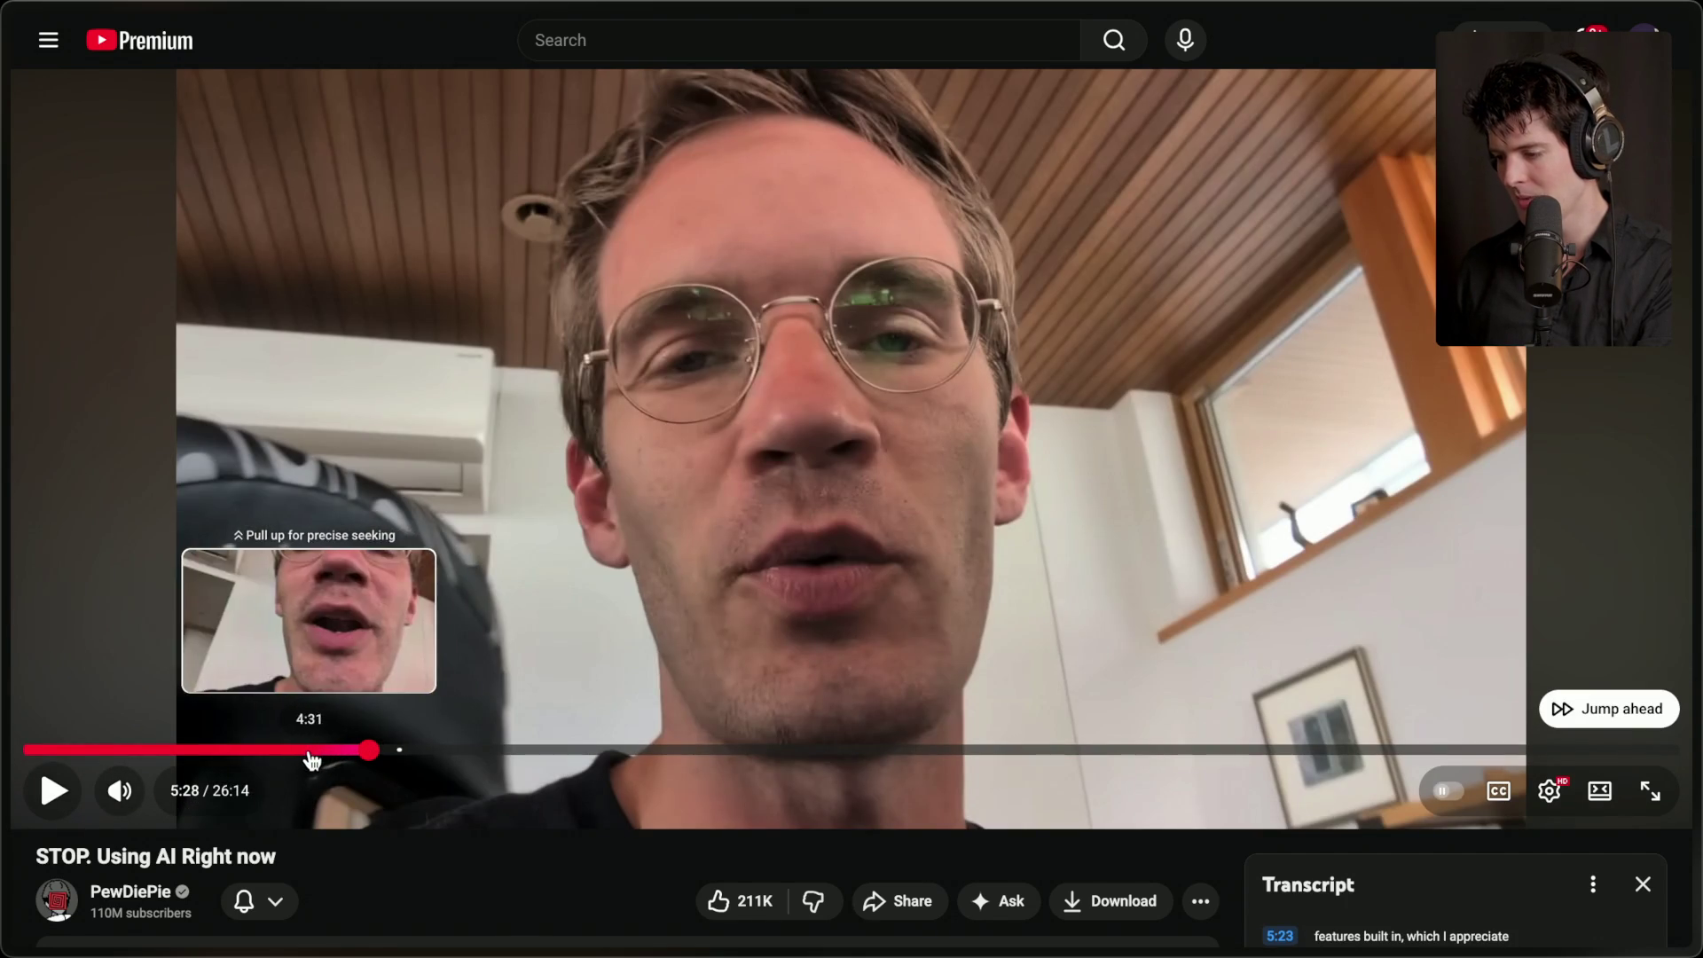
left_click(317, 751)
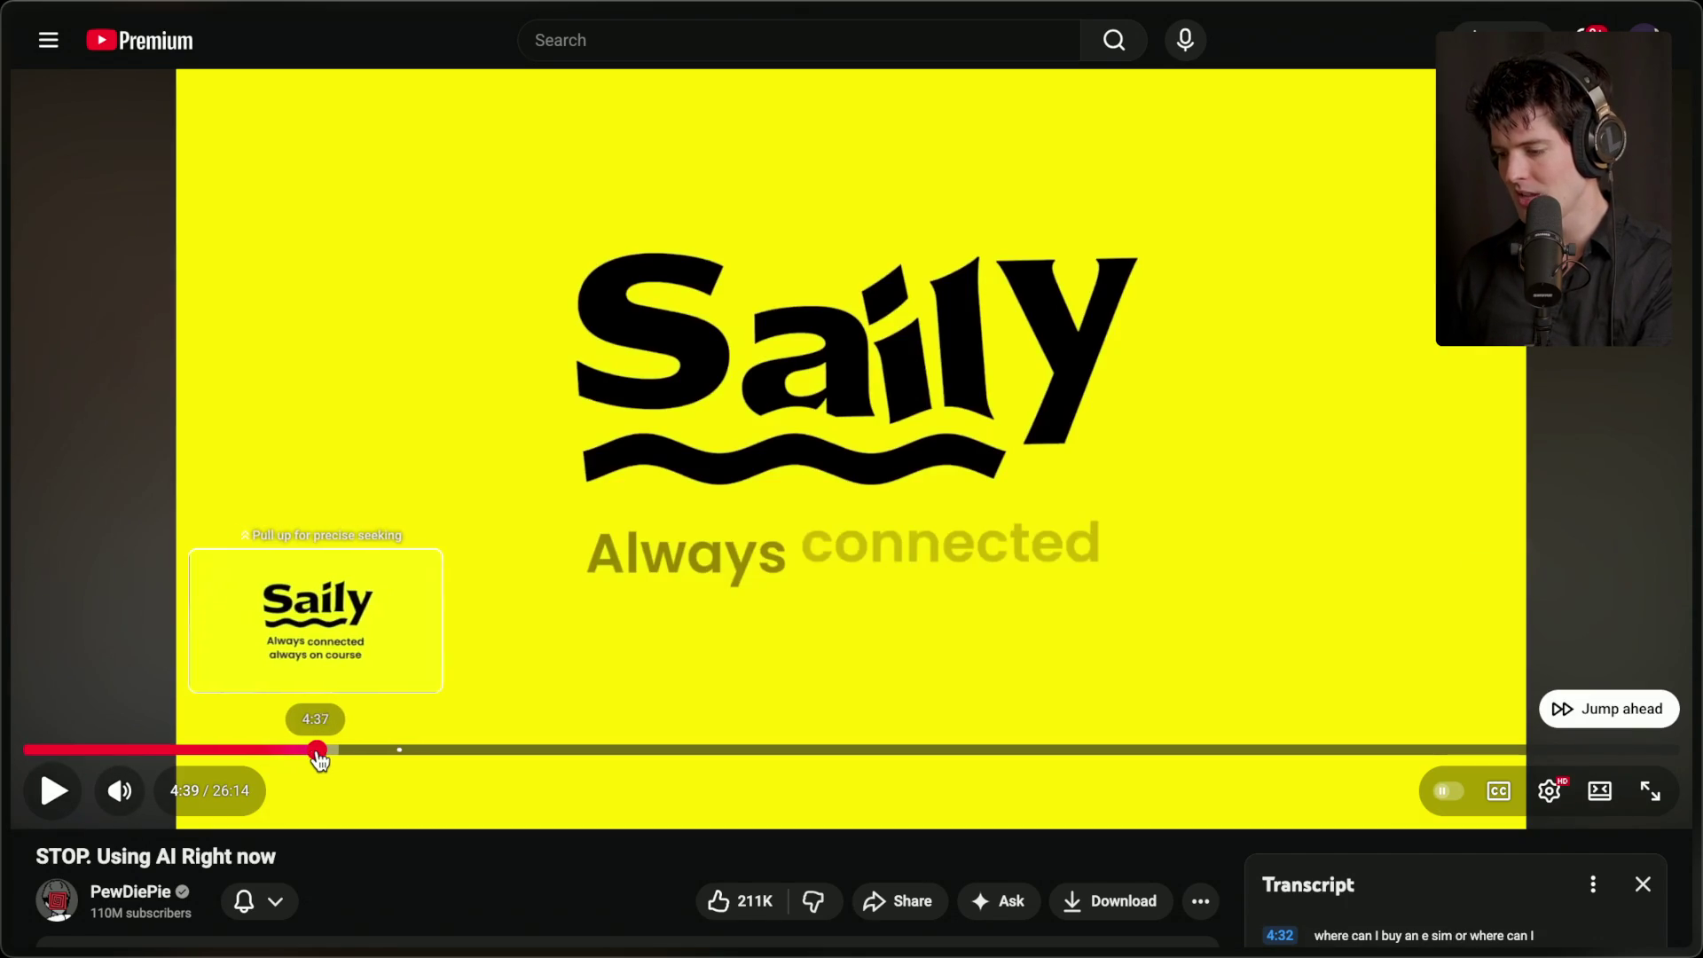
left_click(321, 751)
left_click_drag(322, 757, 412, 750)
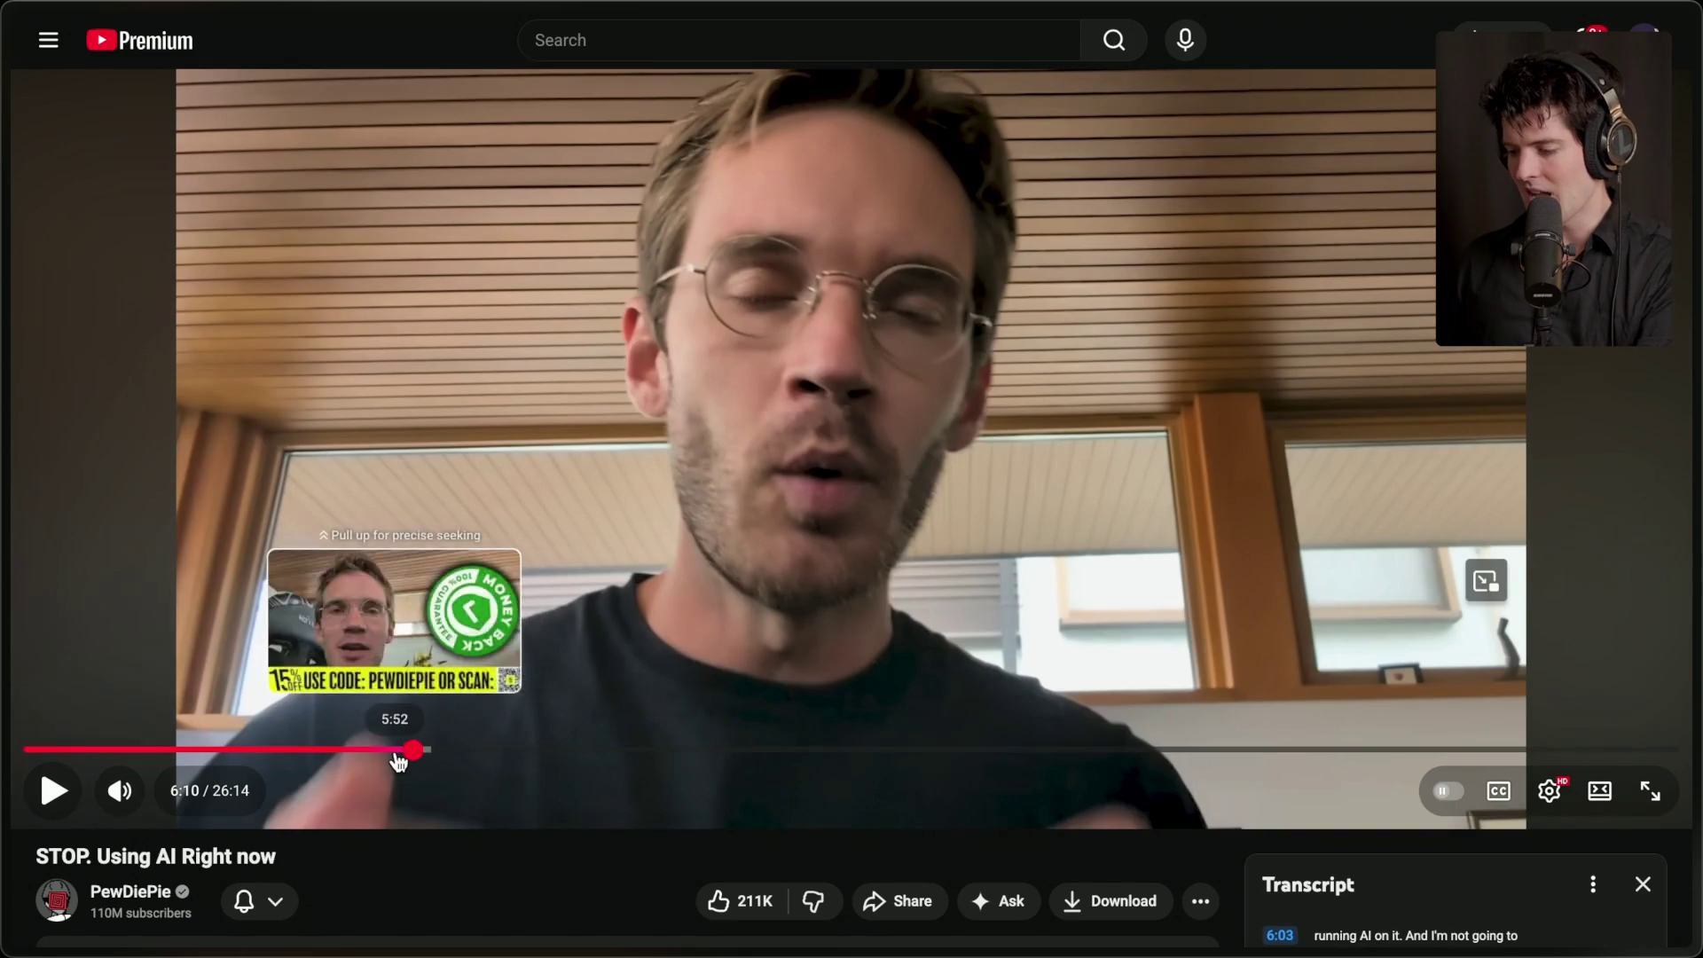
left_click(402, 756)
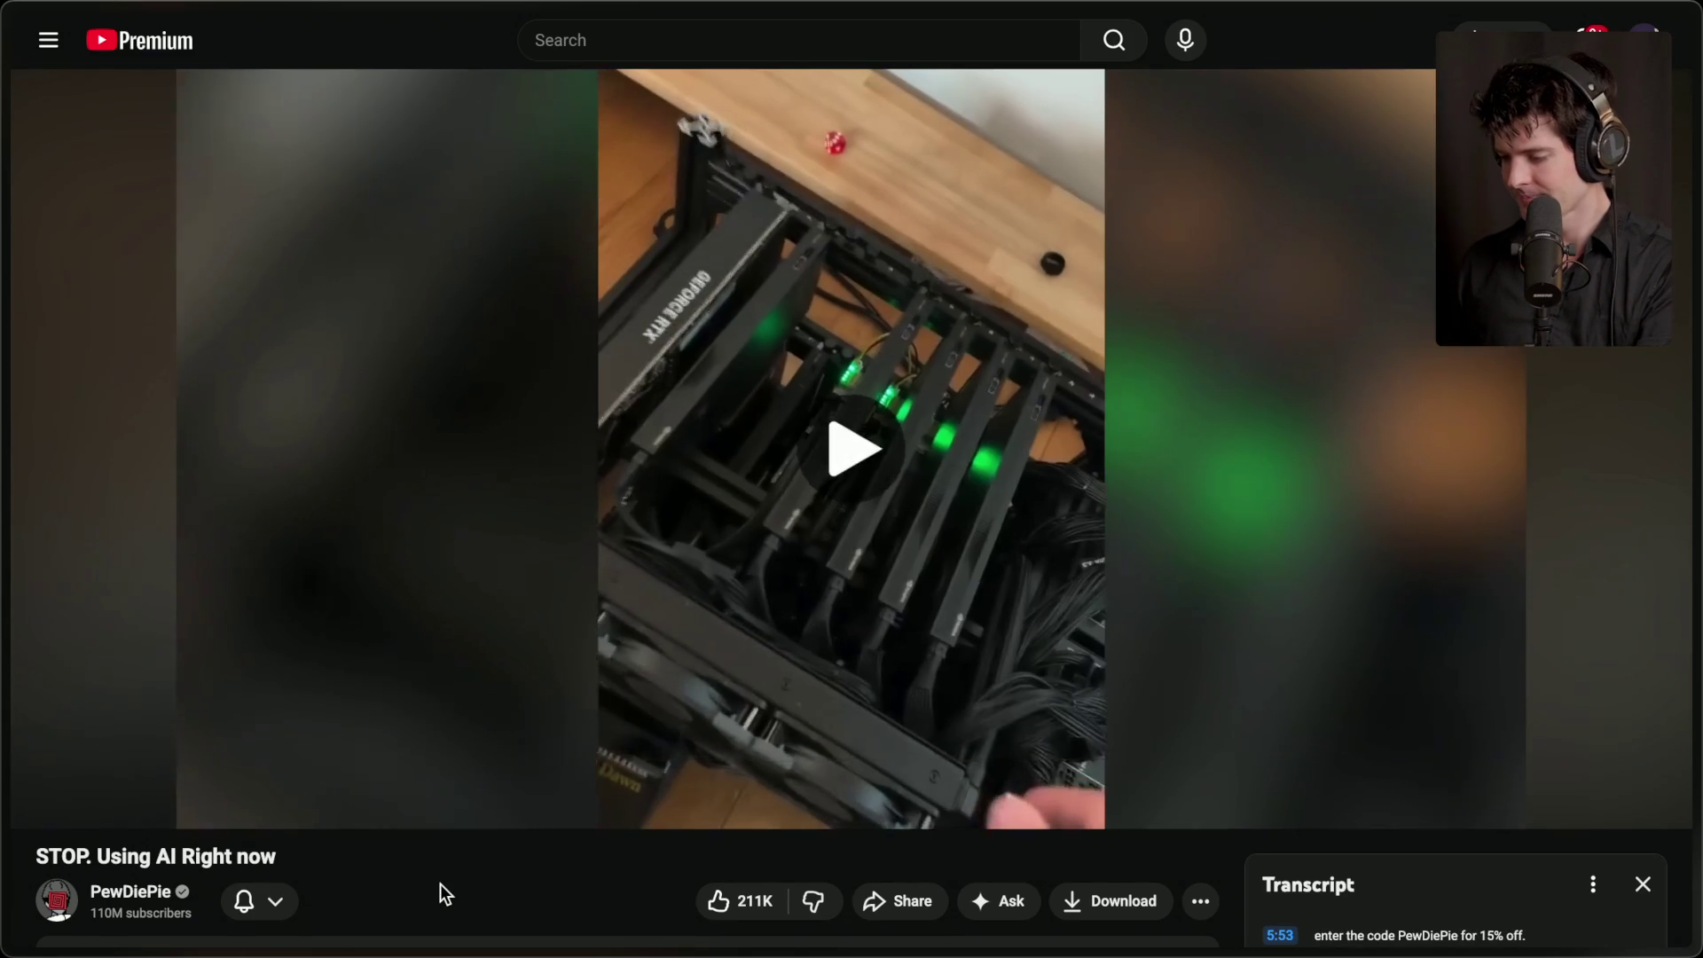
- Play the video and pause it at 6:39 on the Typical Cost Ranges for AI Systems table
key("space")
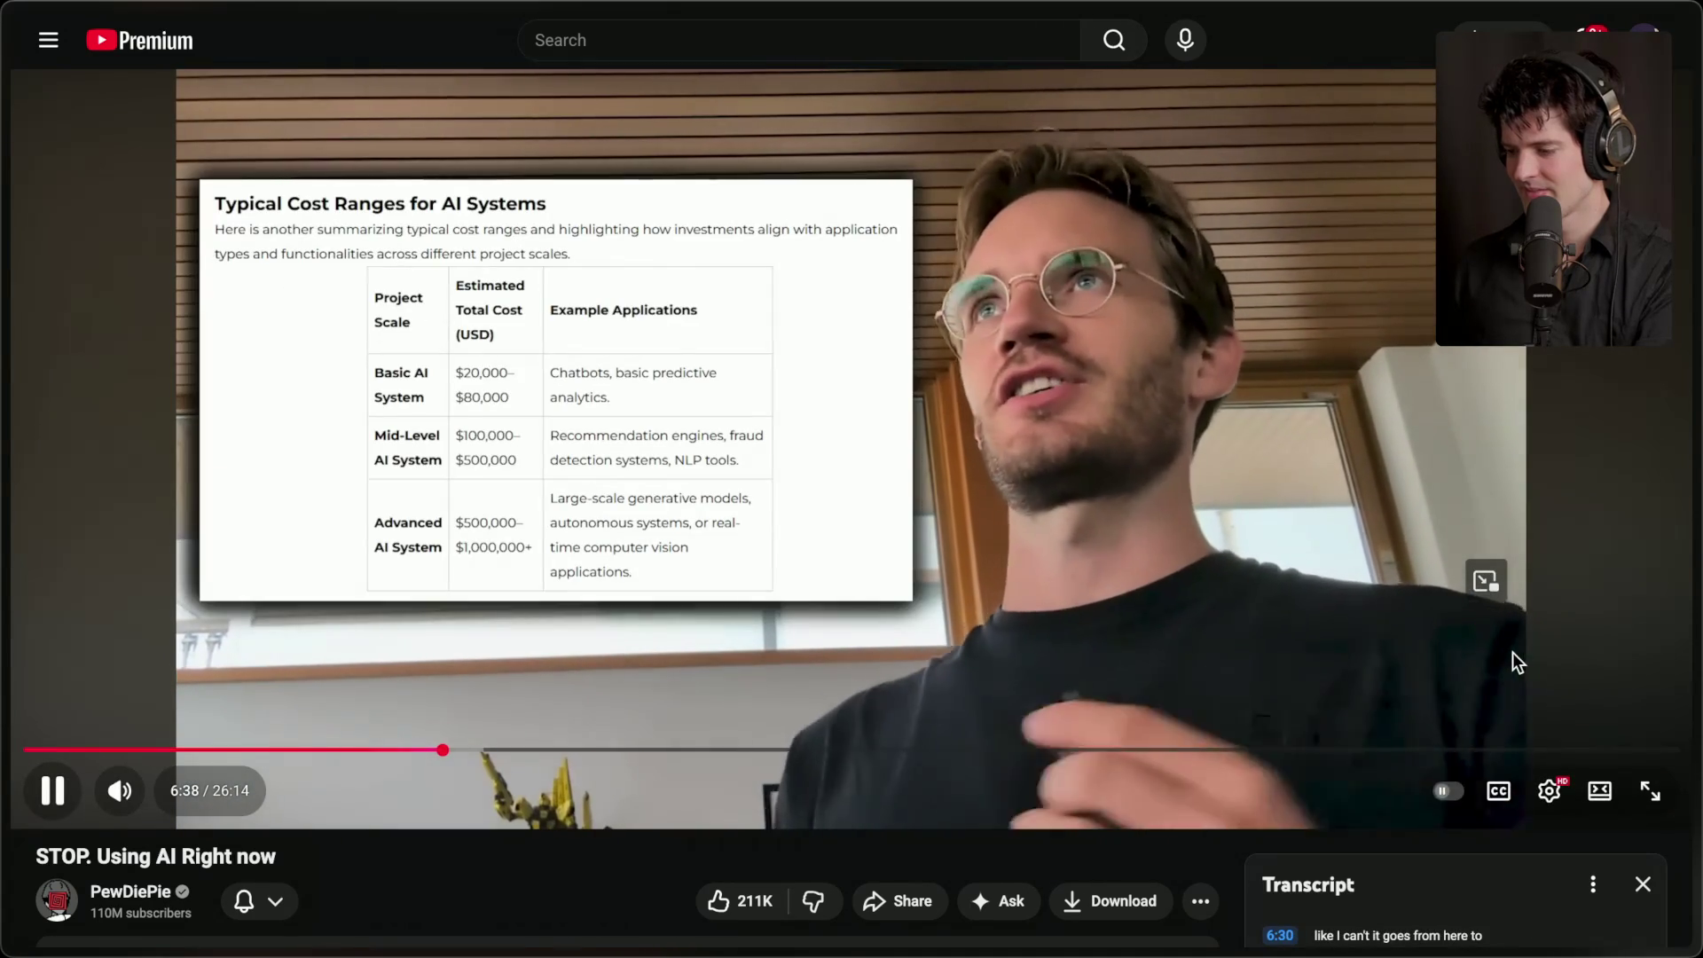
left_click(1513, 652)
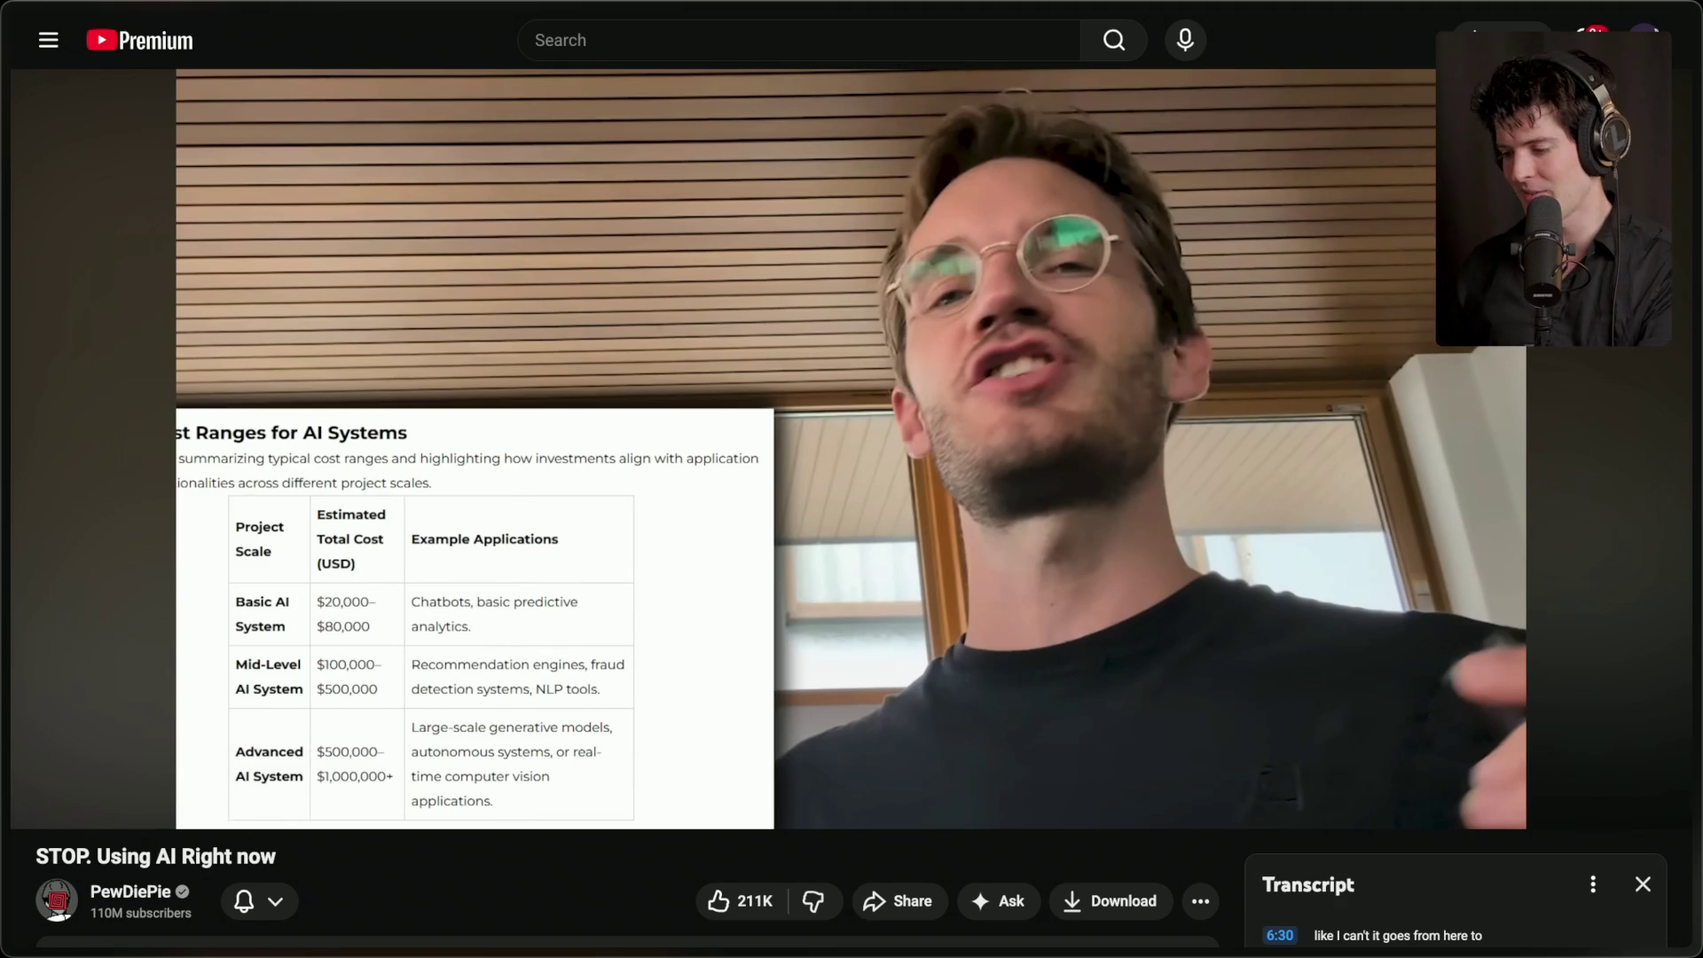
- Switch to the Twitch Stream Manager dashboard and take focus out of the chat box
mouse_move(1694, 479)
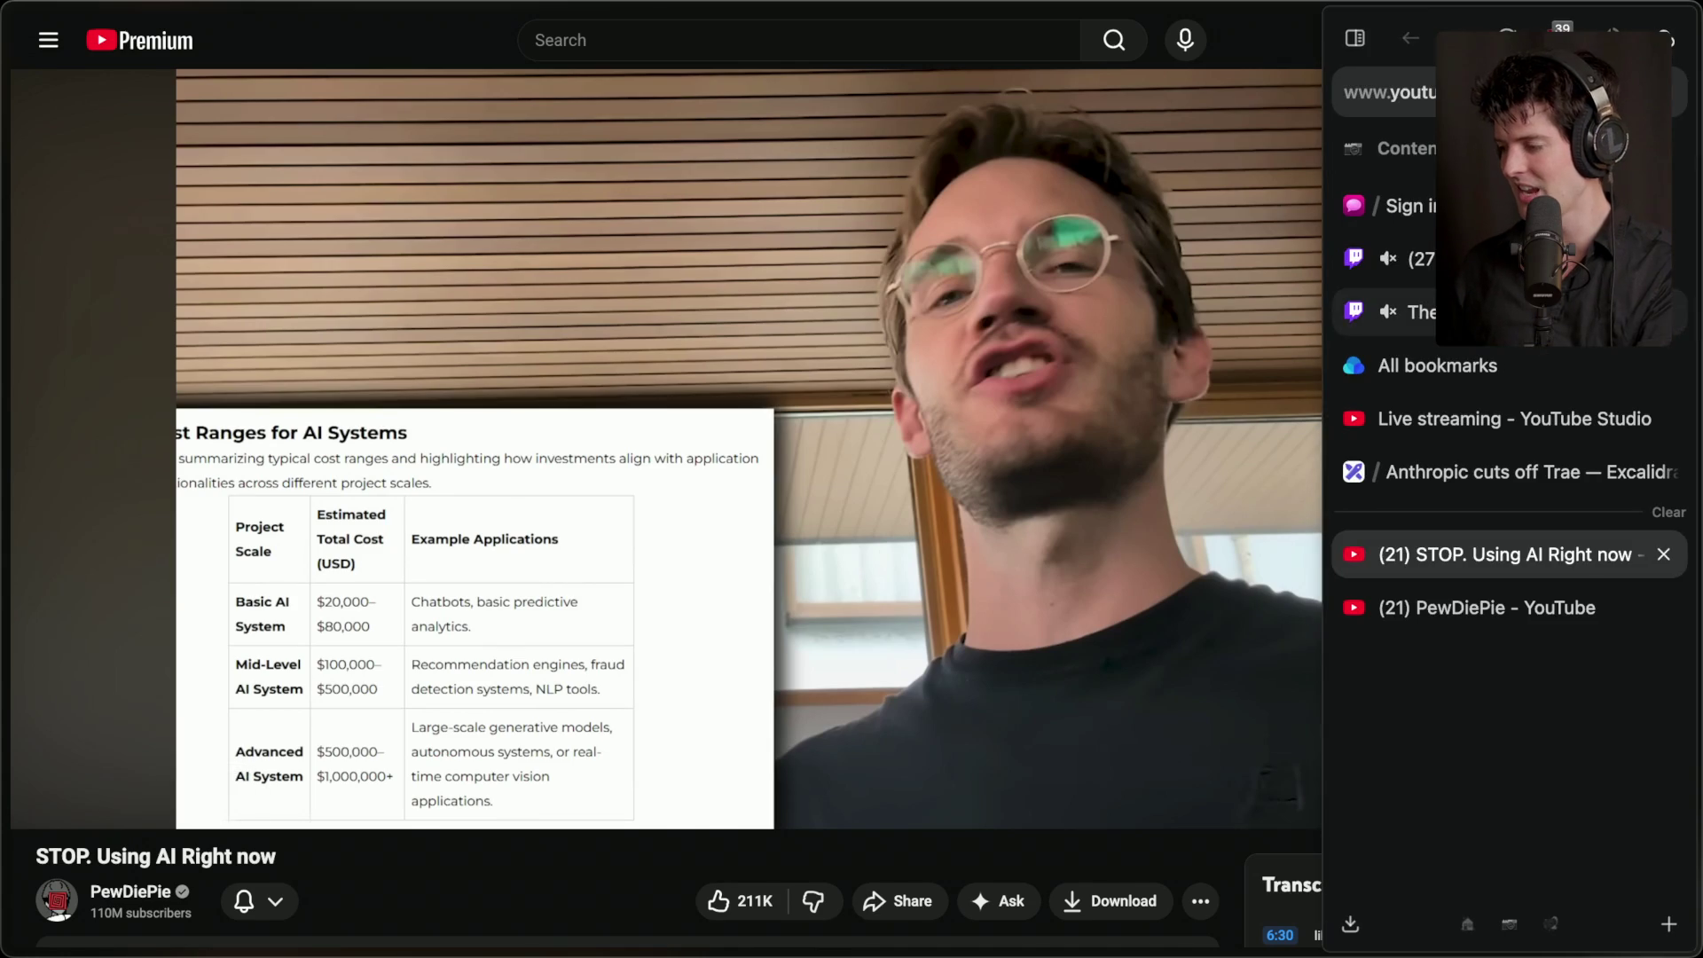
left_click(1411, 258)
left_click(1410, 311)
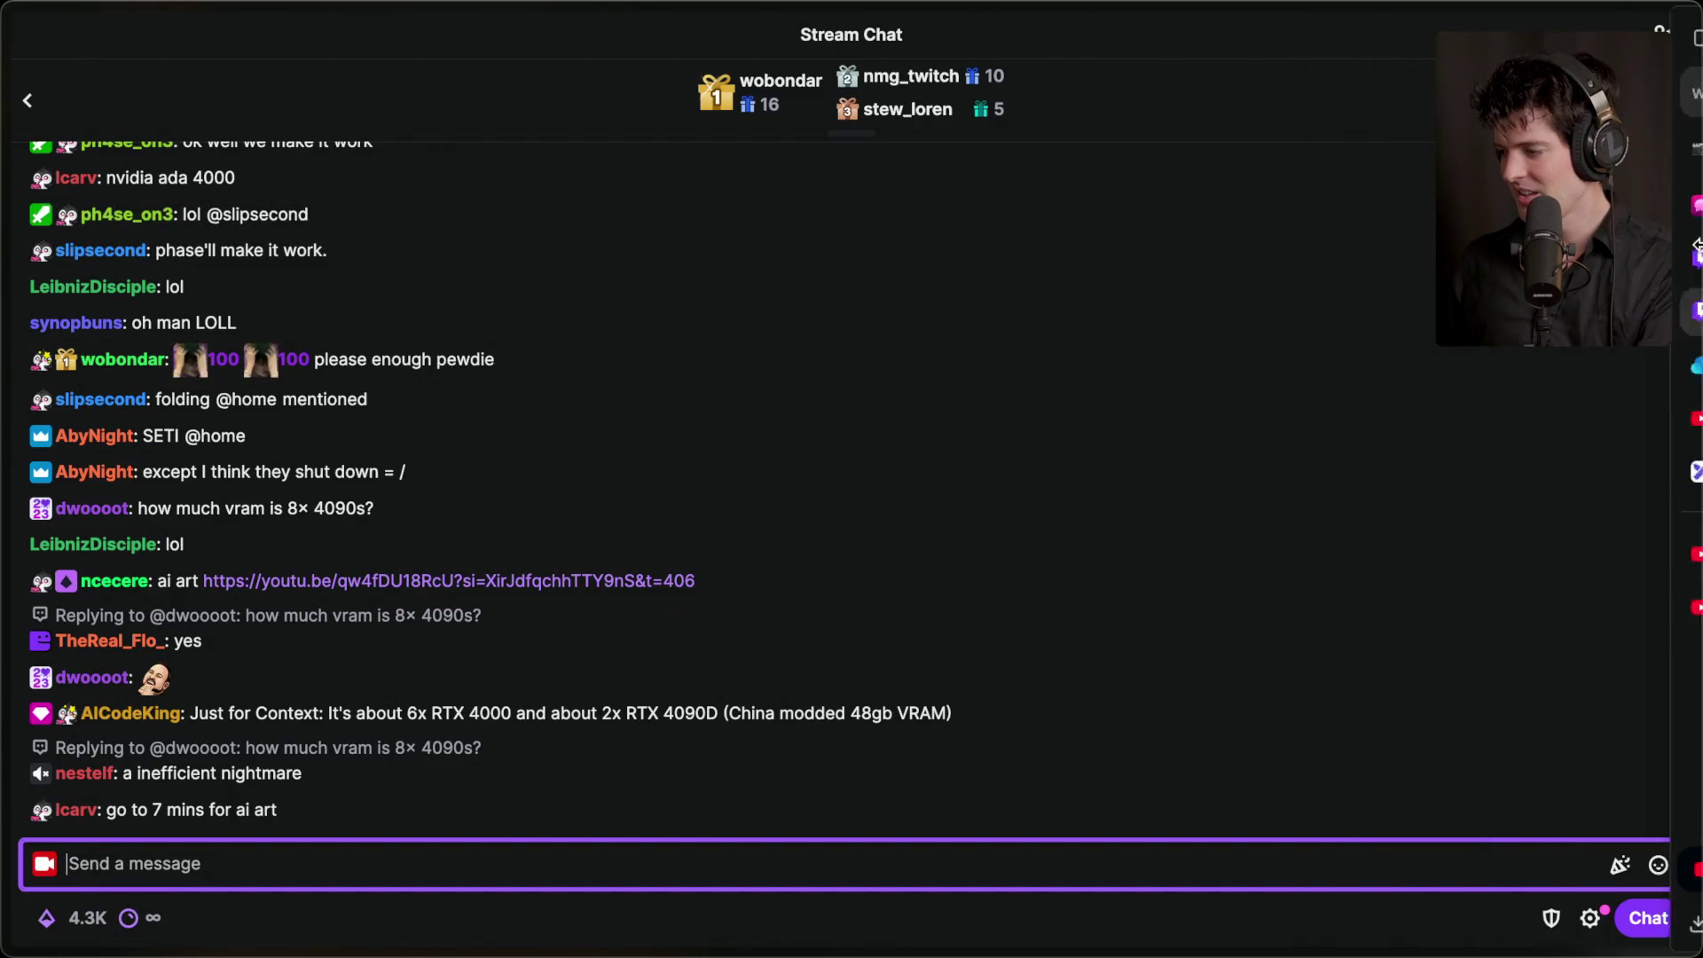
left_click(1411, 254)
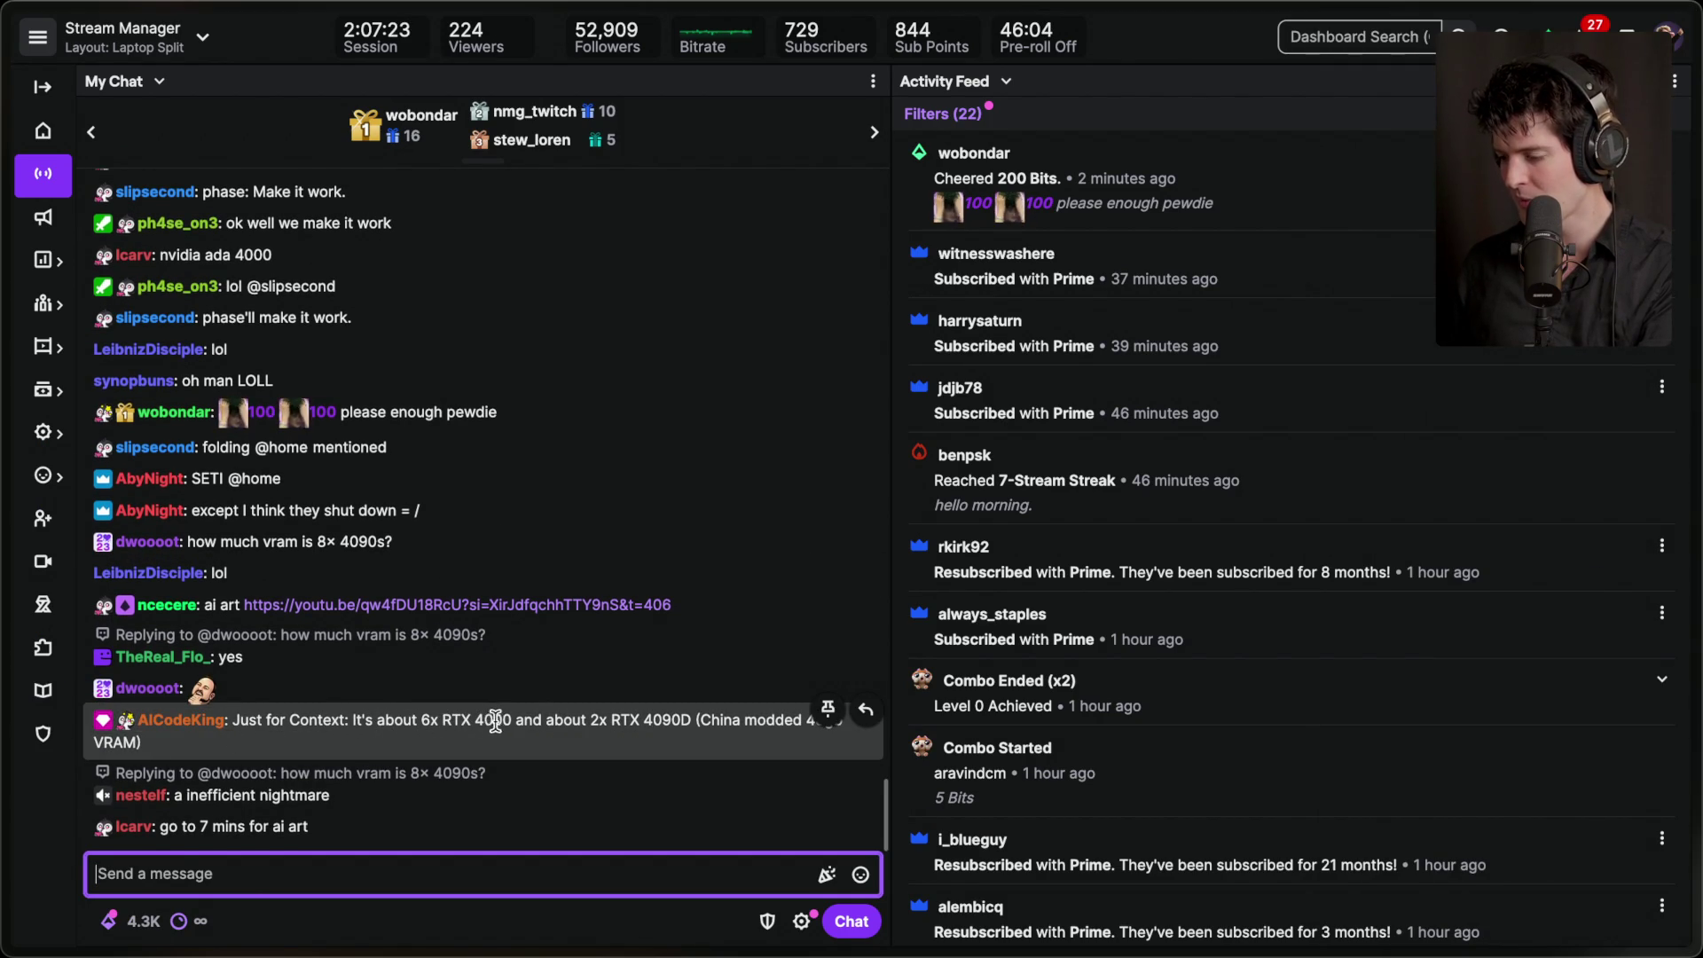
left_click(696, 720)
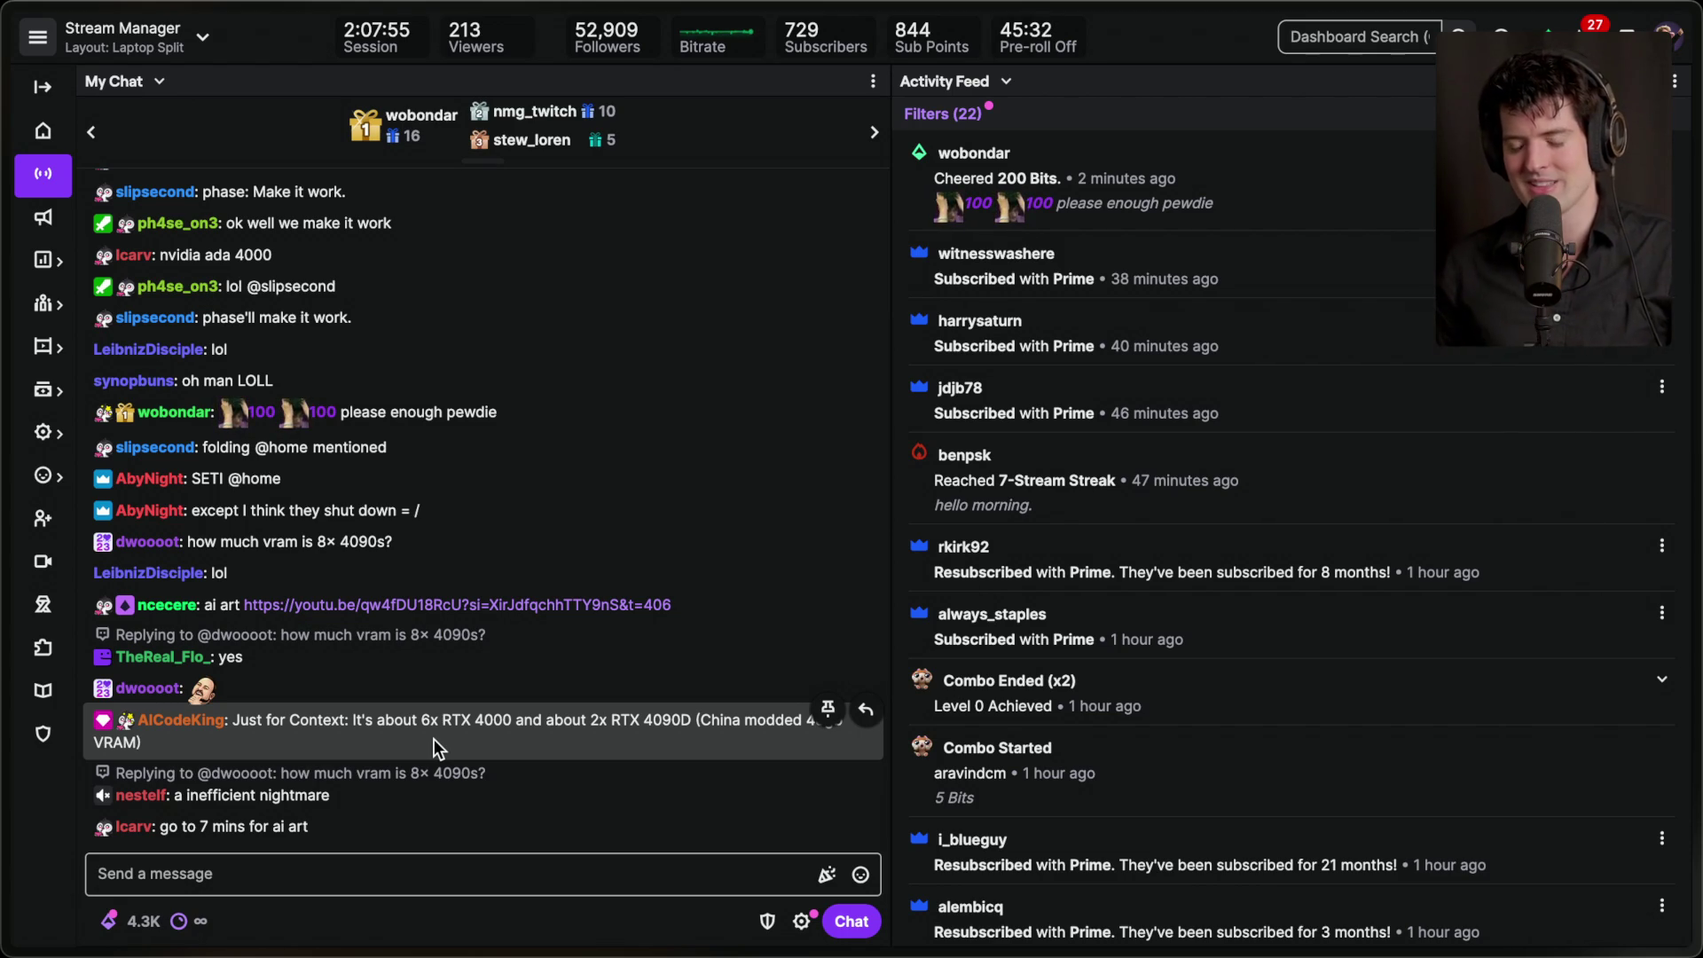
key("super+t")
- Search Google for 'a100 nvidia' and browse NVIDIA's A100 page, highlighting its 80GB memory
type("a")
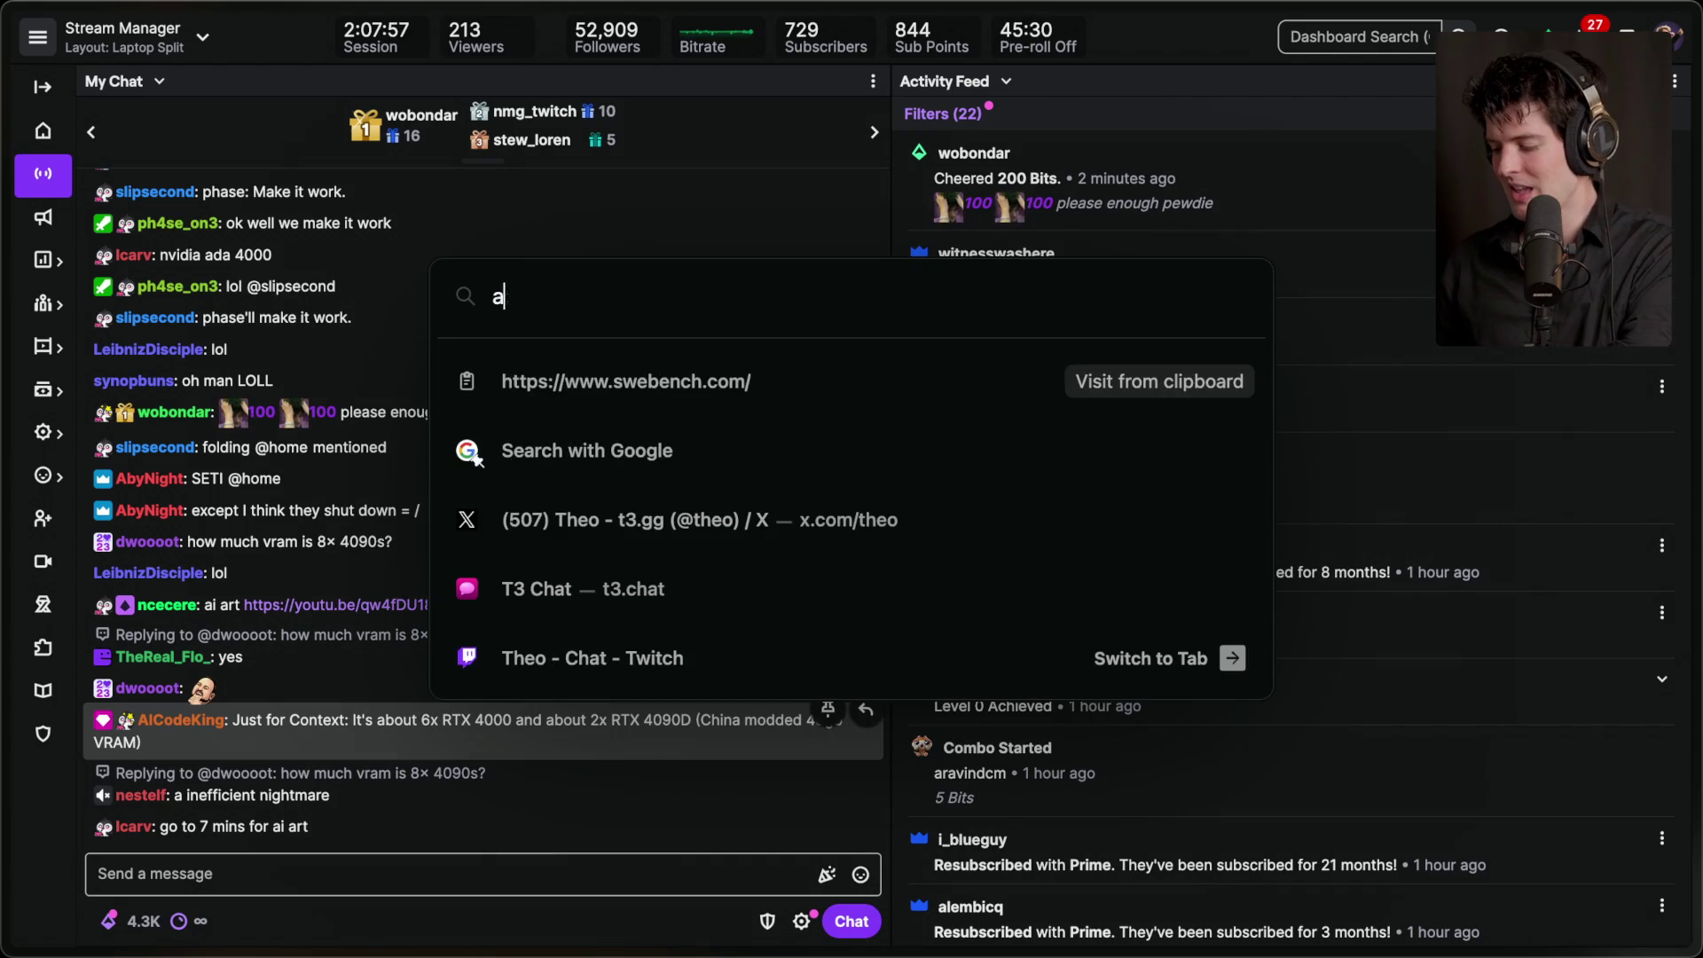
type("100 nvidia")
key("Return")
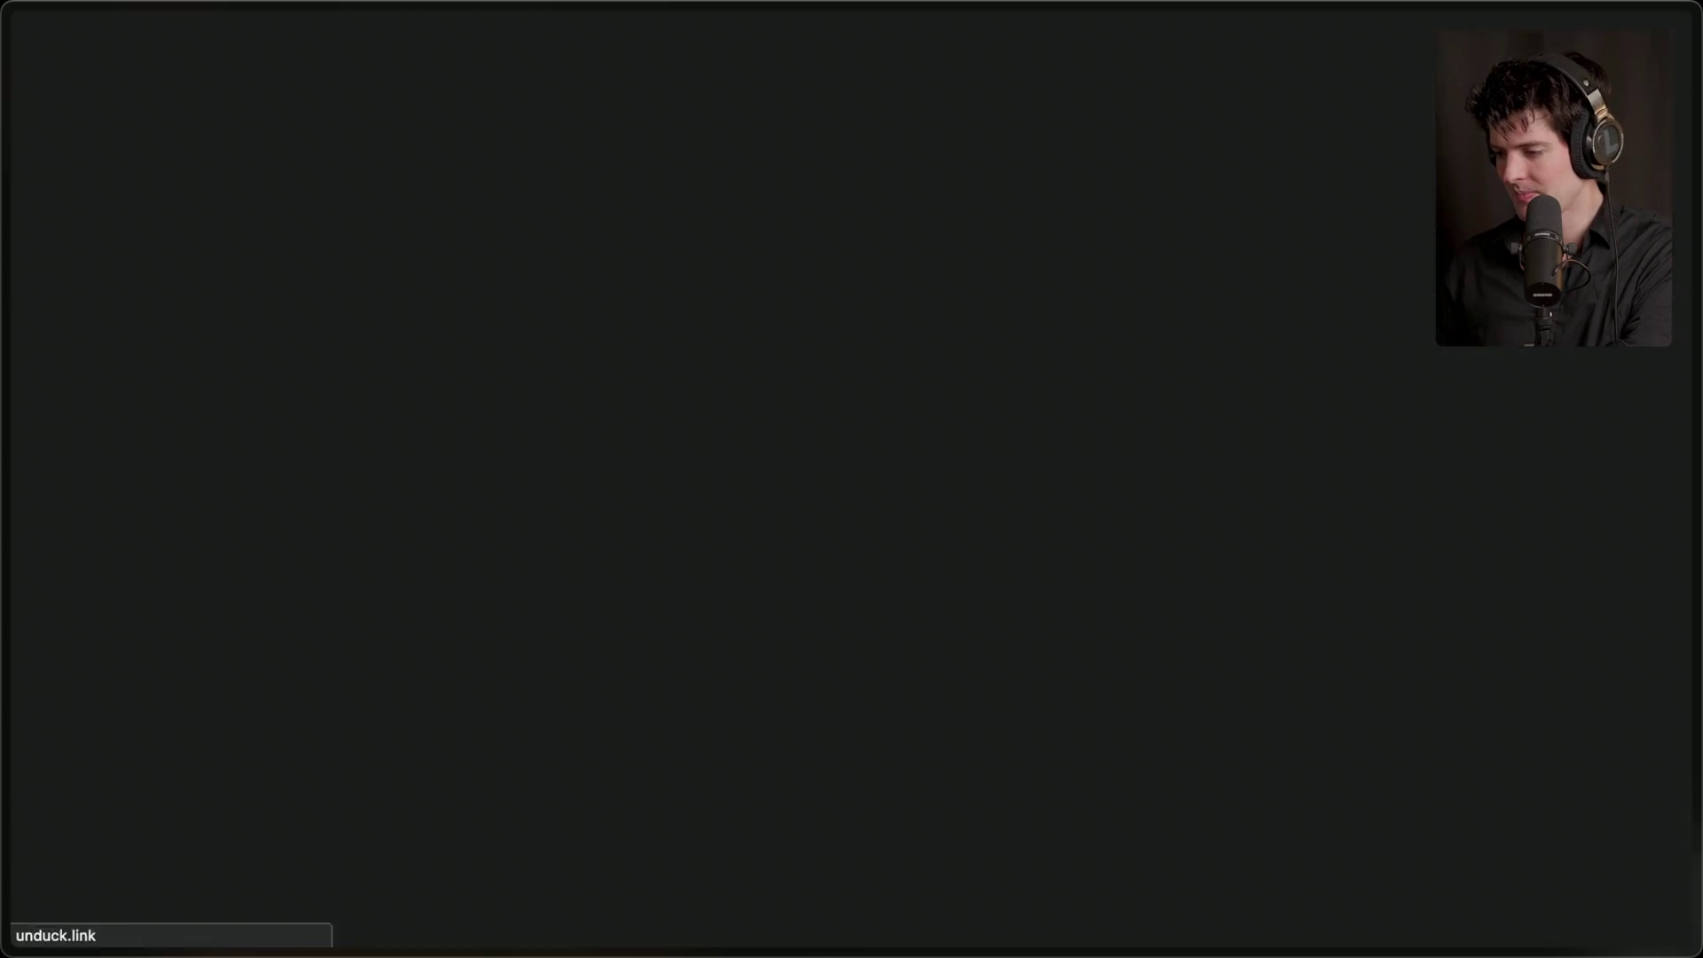
left_click(308, 363)
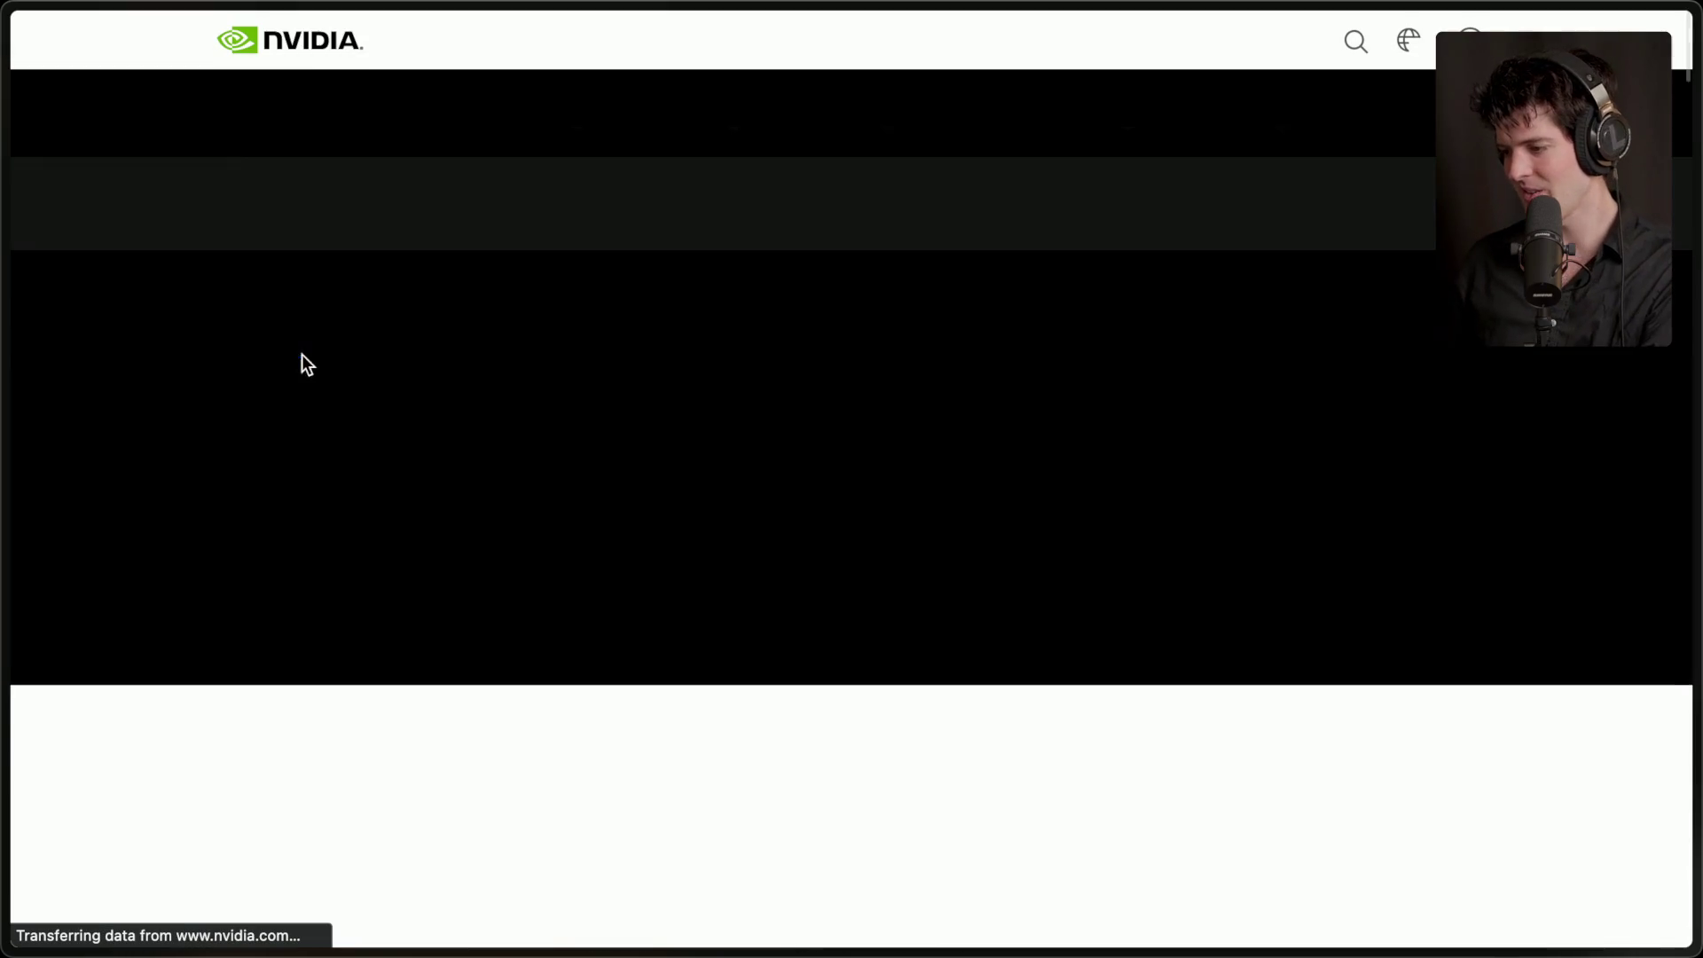
scroll(483, 613, "down", 5)
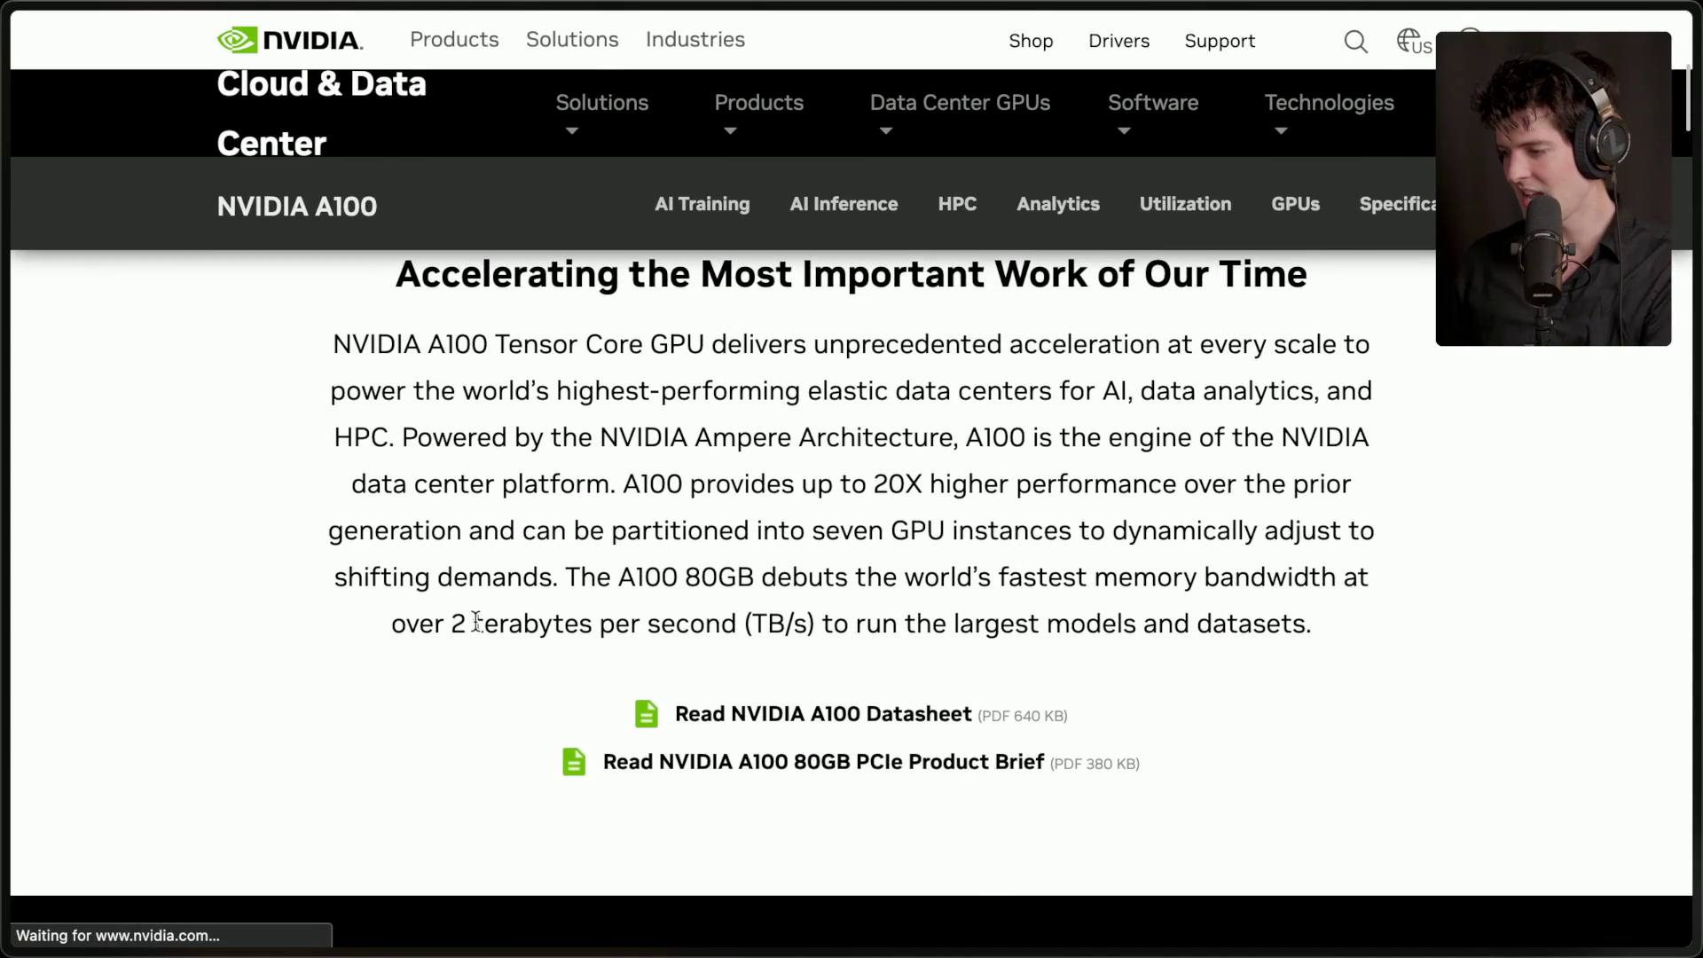
scroll(576, 612, "down", 1)
double_click(710, 578)
scroll(711, 578, "down", 6)
scroll(711, 578, "up", 10)
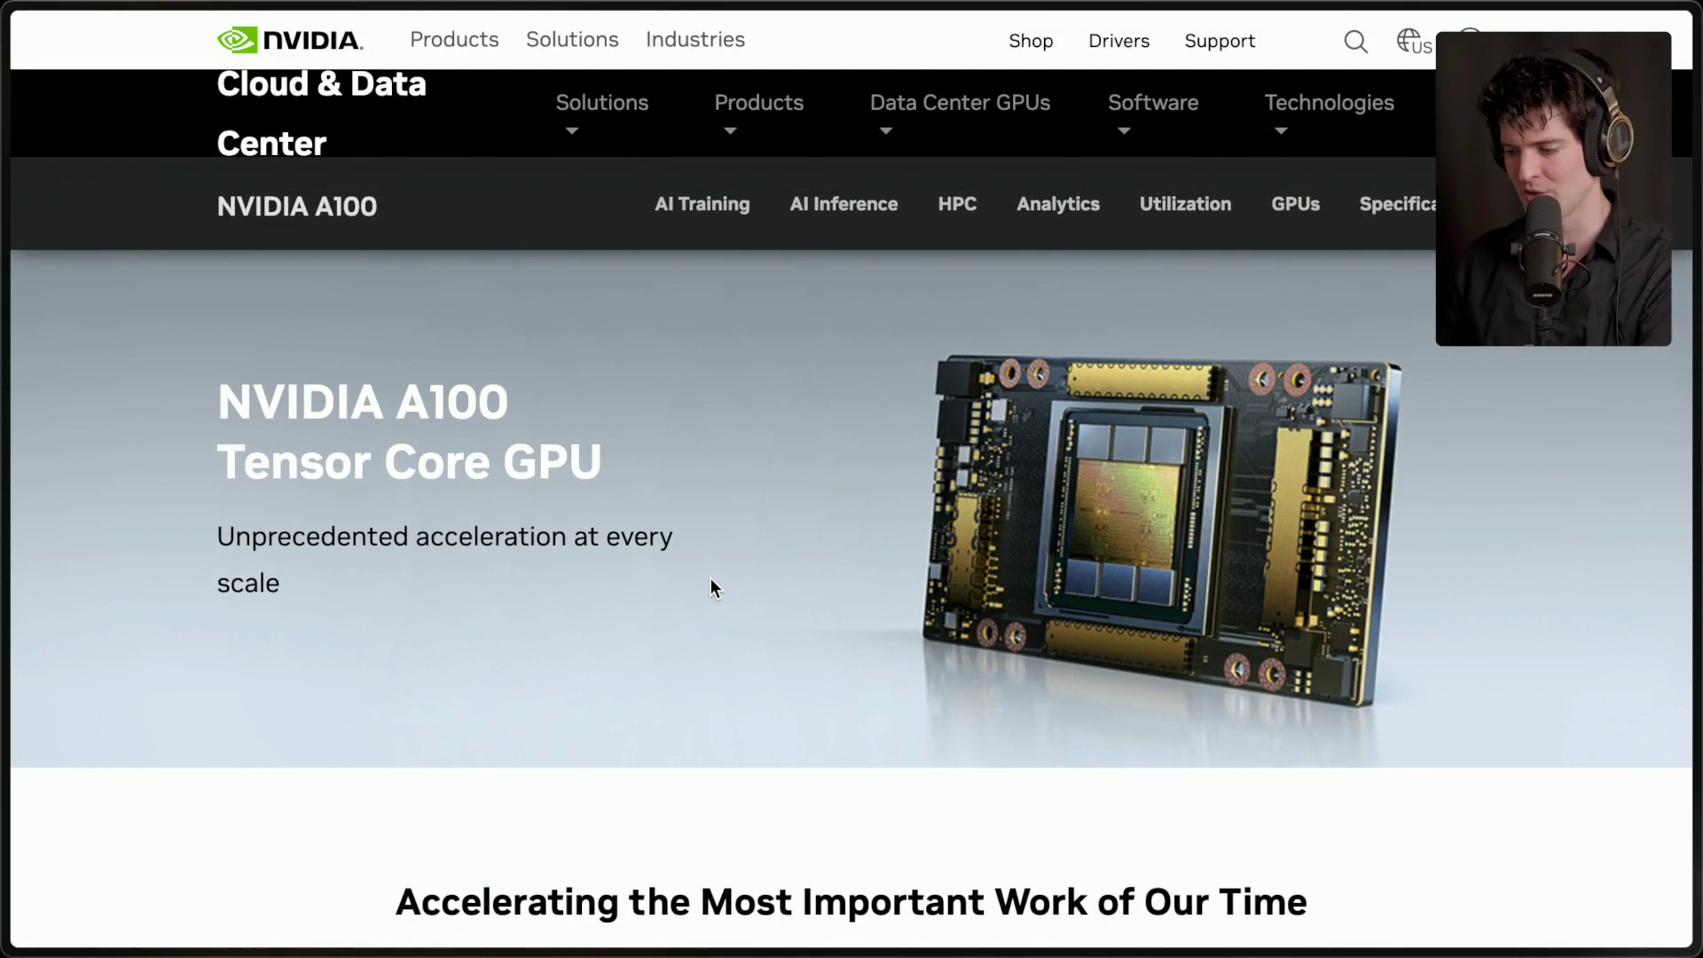
scroll(420, 670, "left", 5)
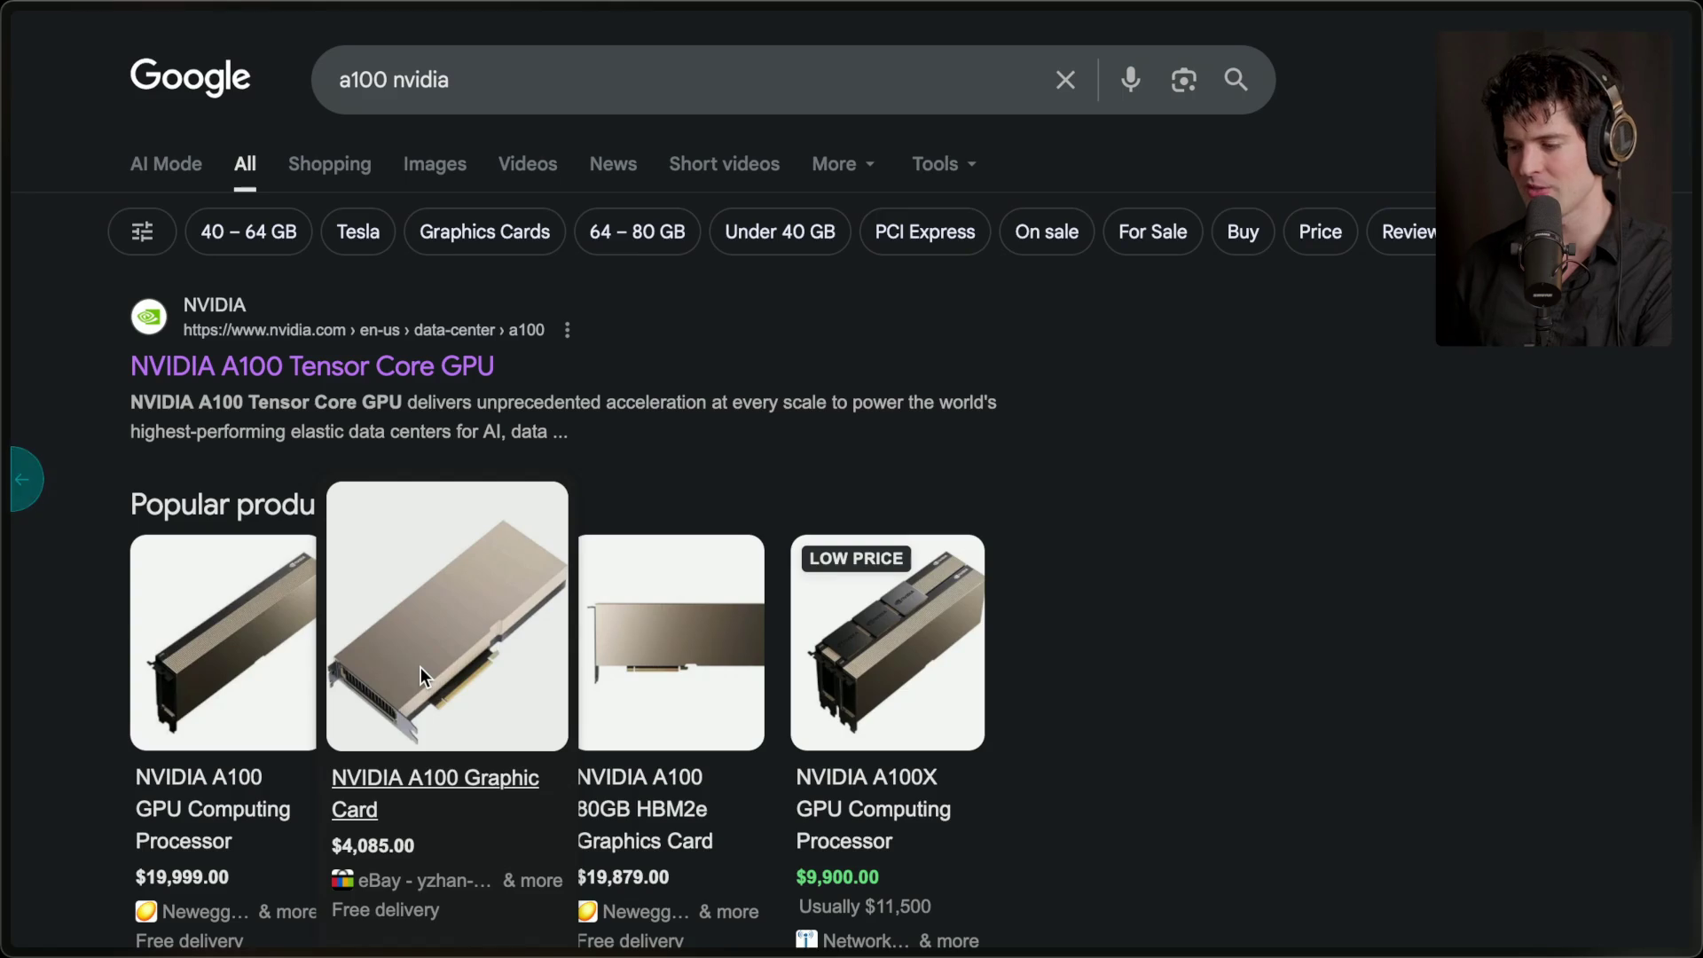
- Replace the query with 'rtx 5090' to see card prices from about $2,656 to $3,229
scroll(420, 667, "down", 3)
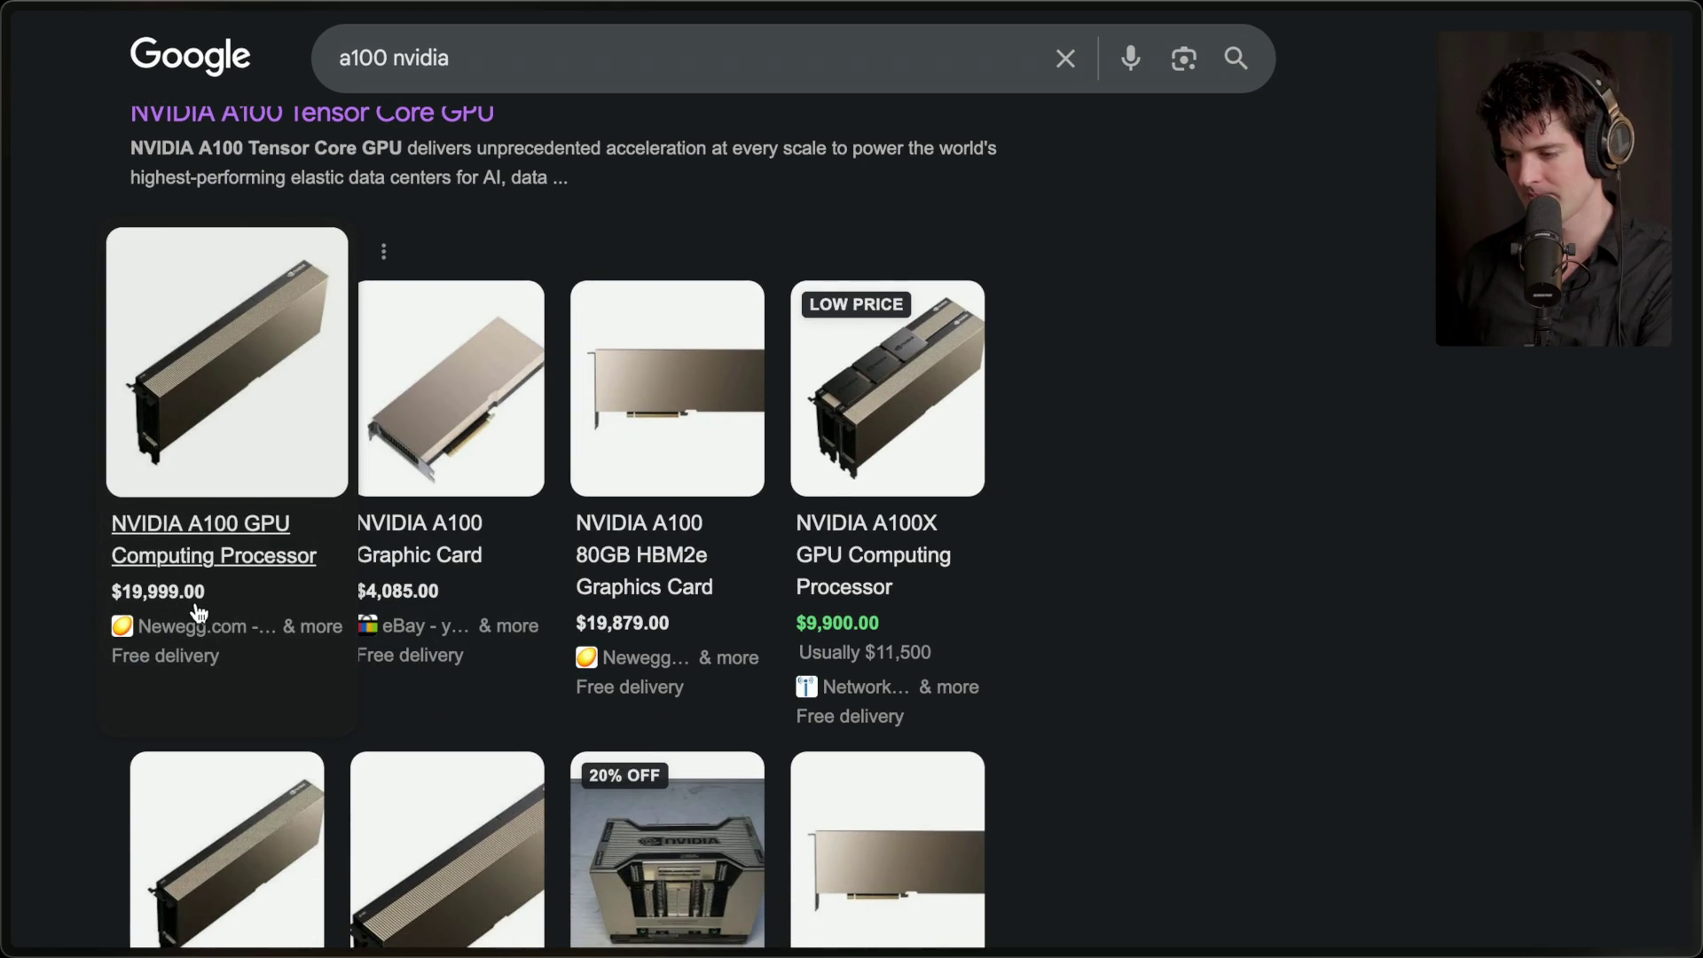
scroll(197, 639, "up", 3)
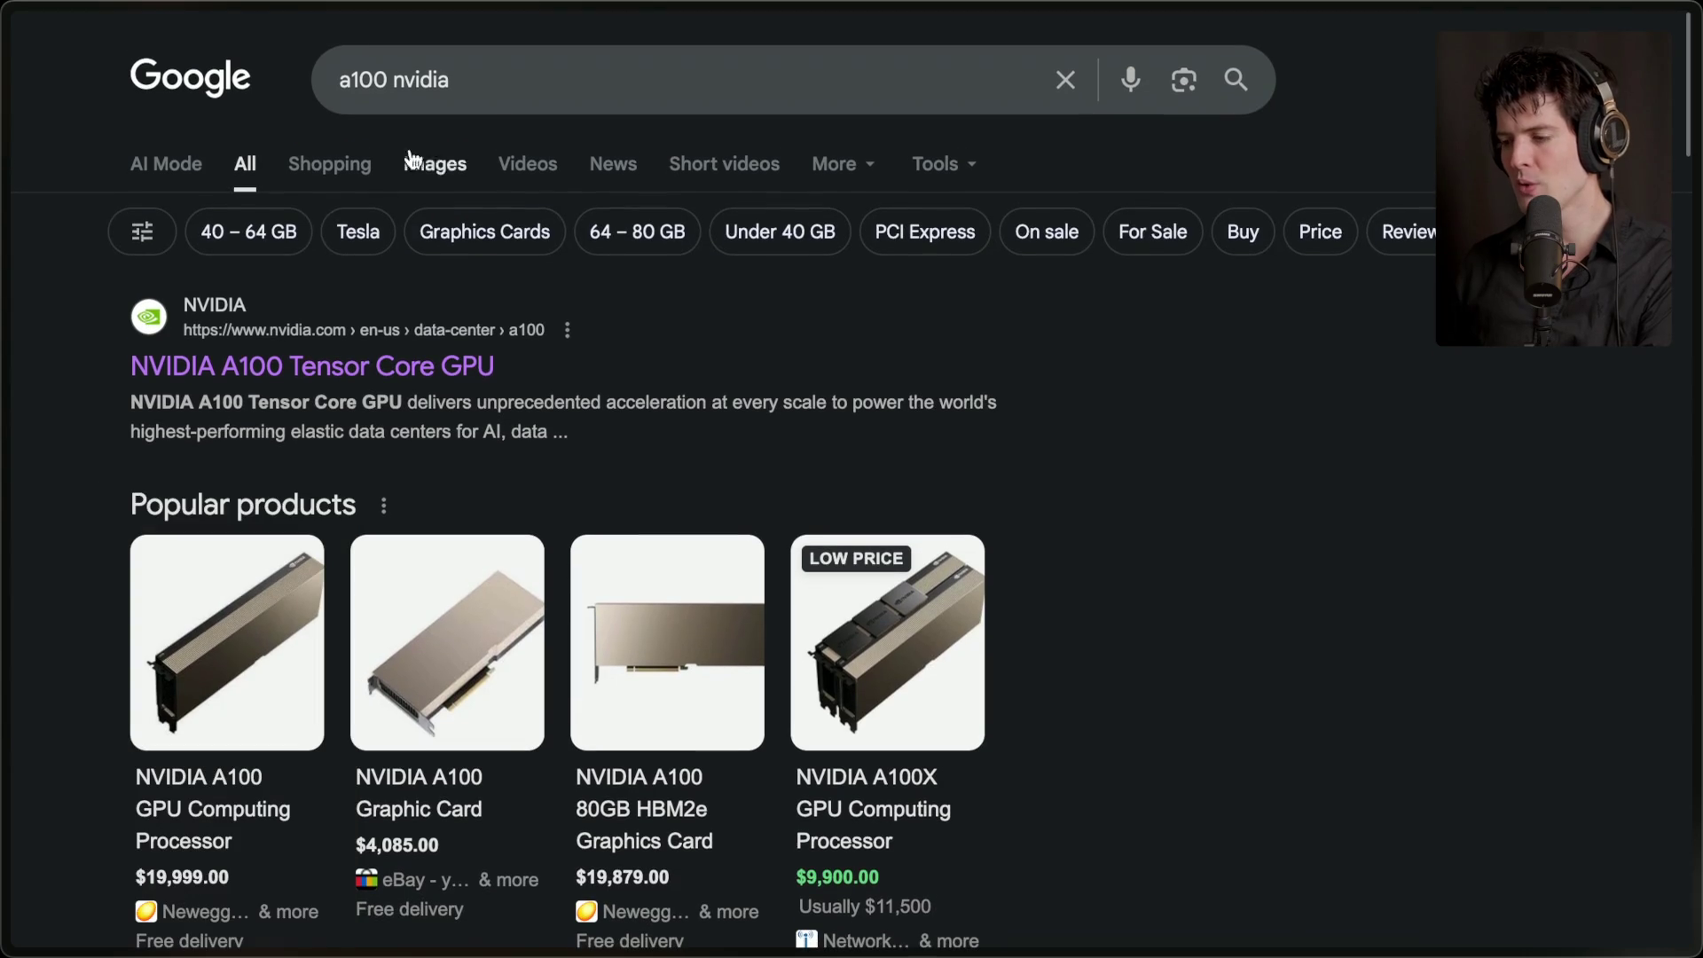
triple_click(540, 80)
type("rtx 5090")
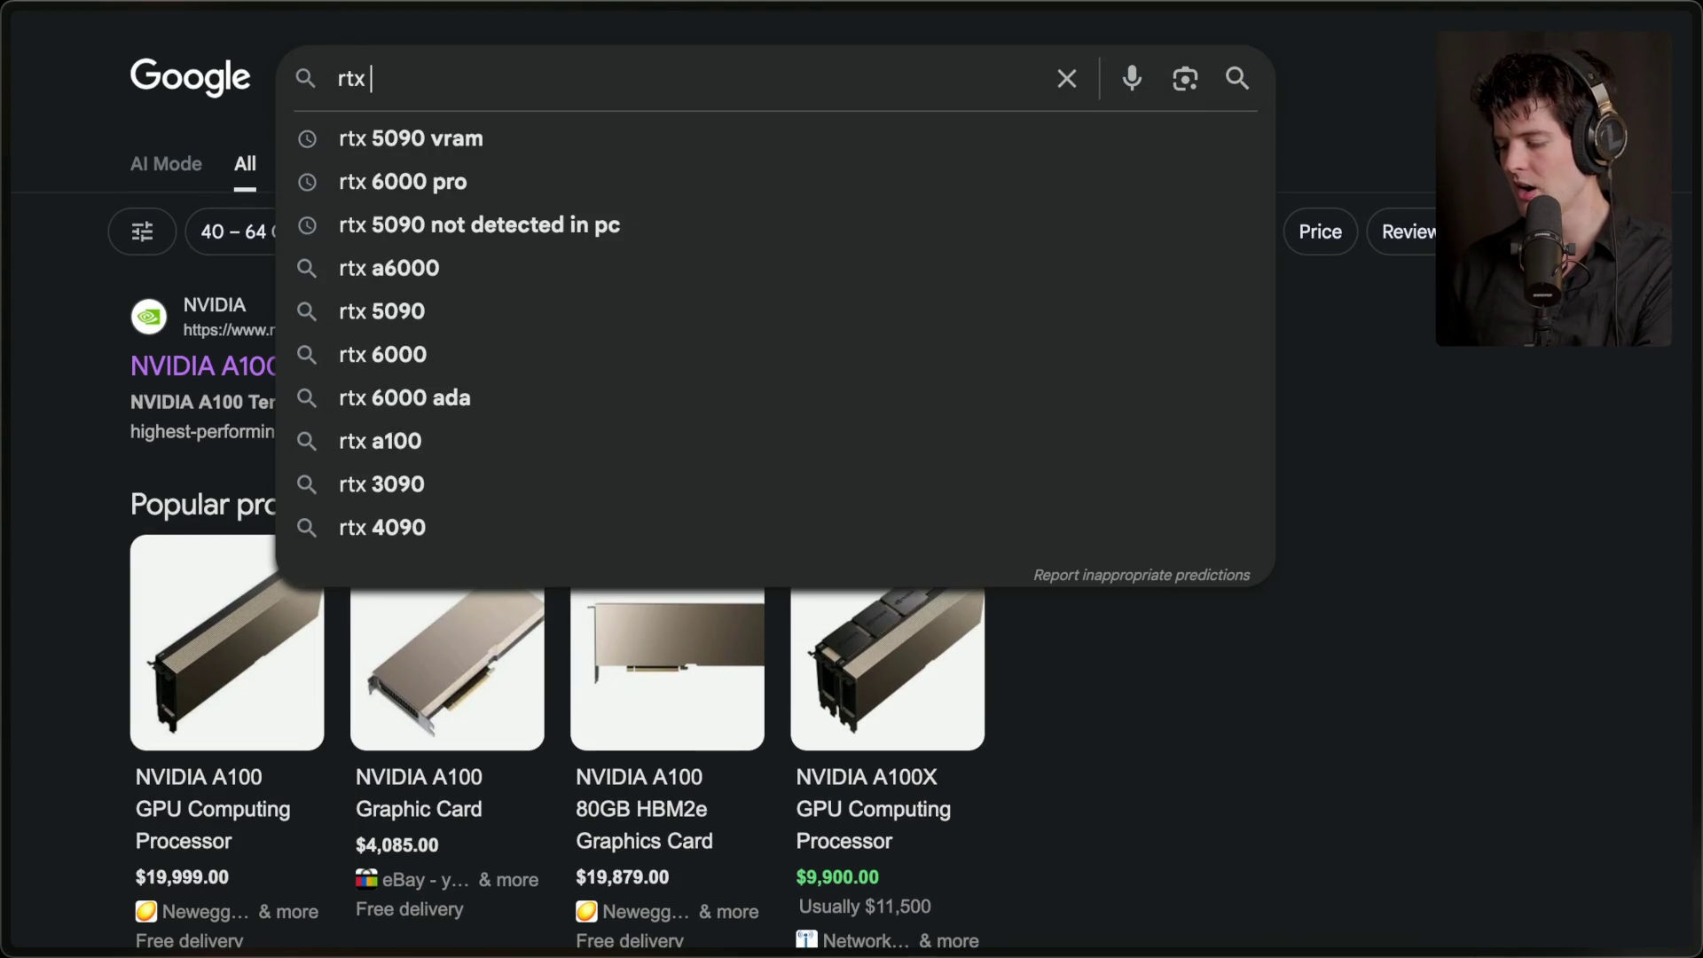
key("Return")
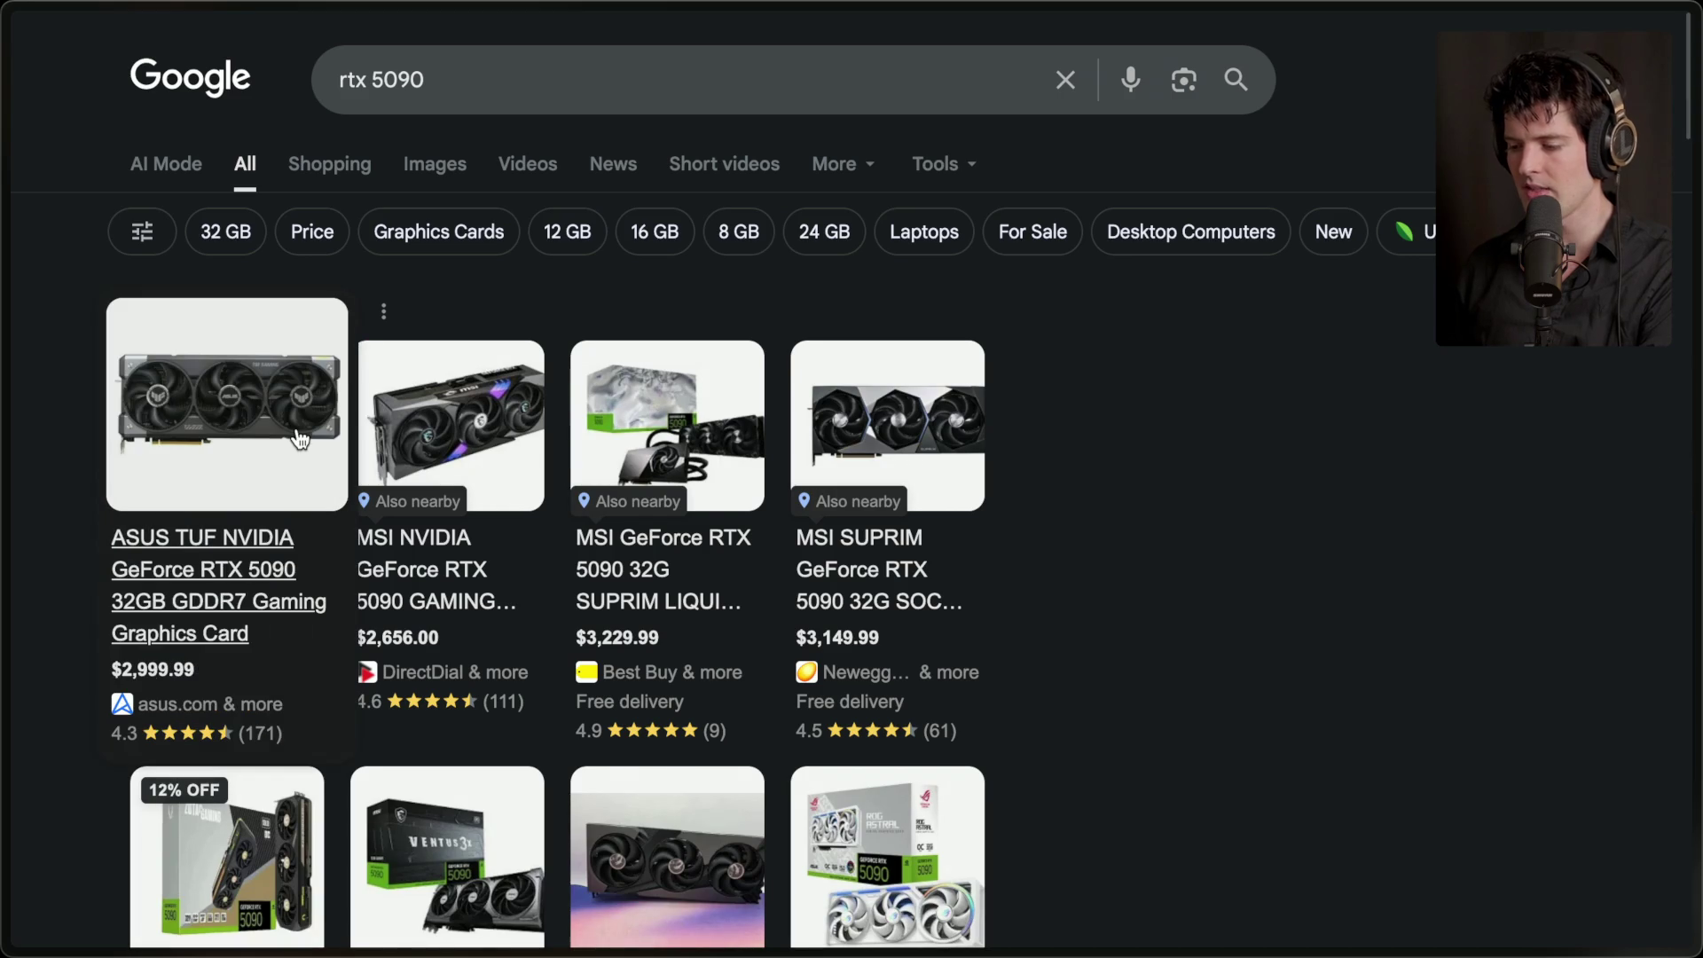
mouse_move(1690, 497)
left_click(1526, 472)
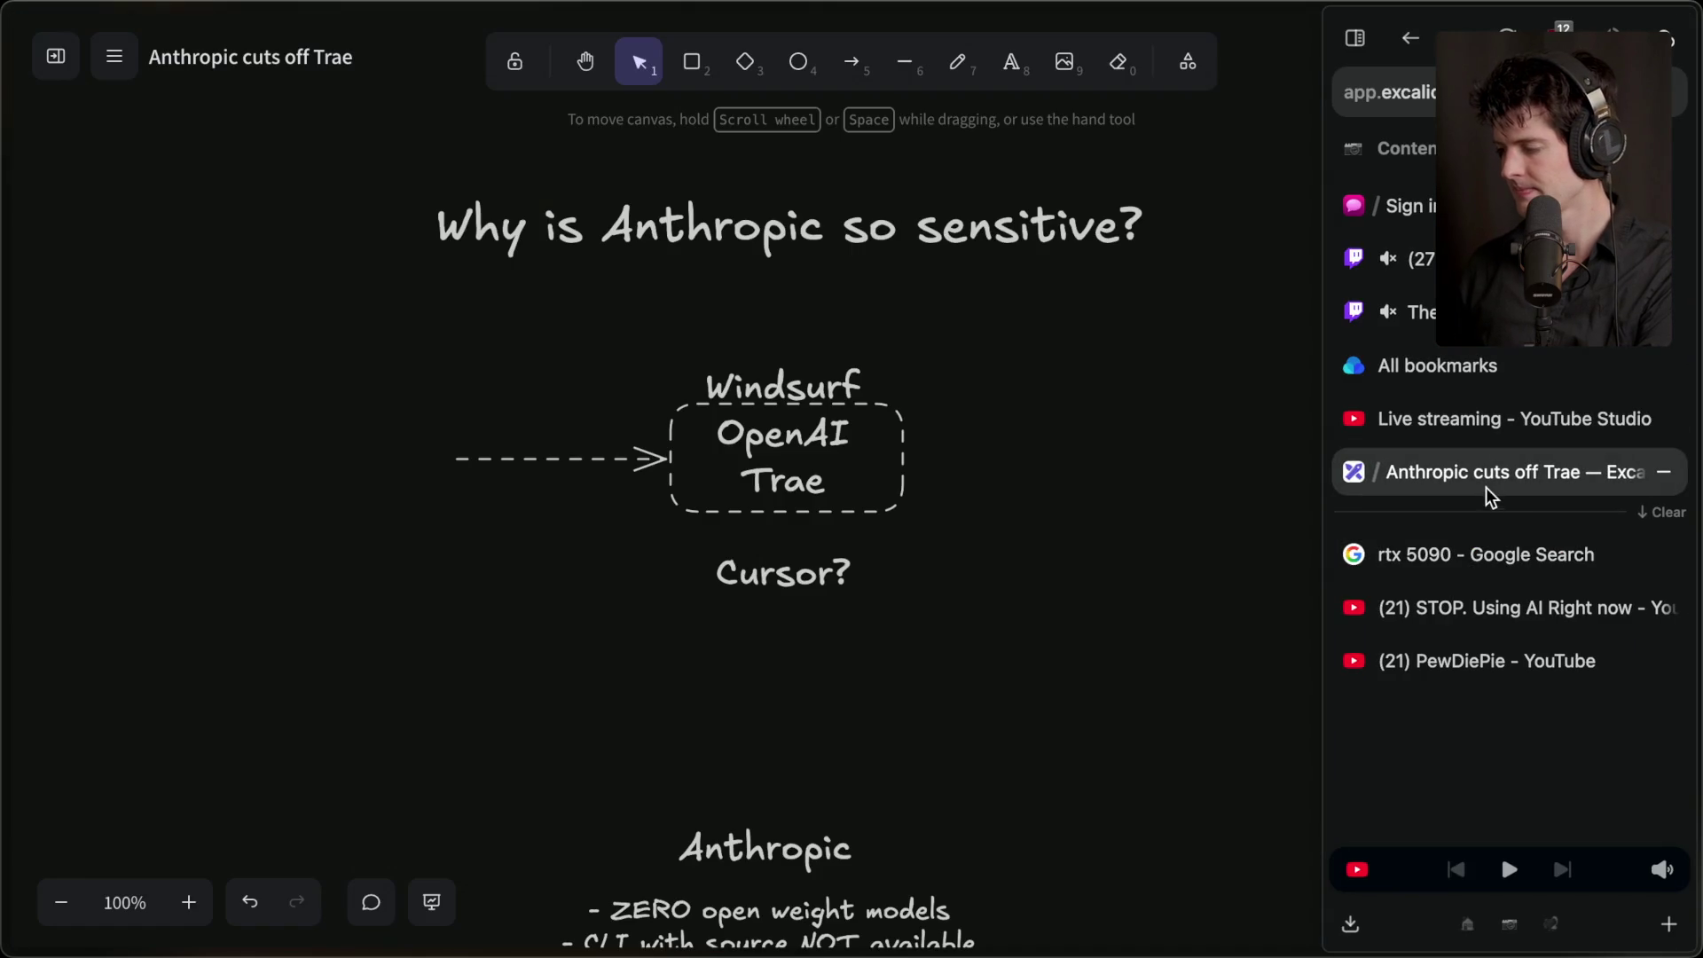
- Create a new Excalidraw scene named 'PewDiePie was right'
left_click(114, 56)
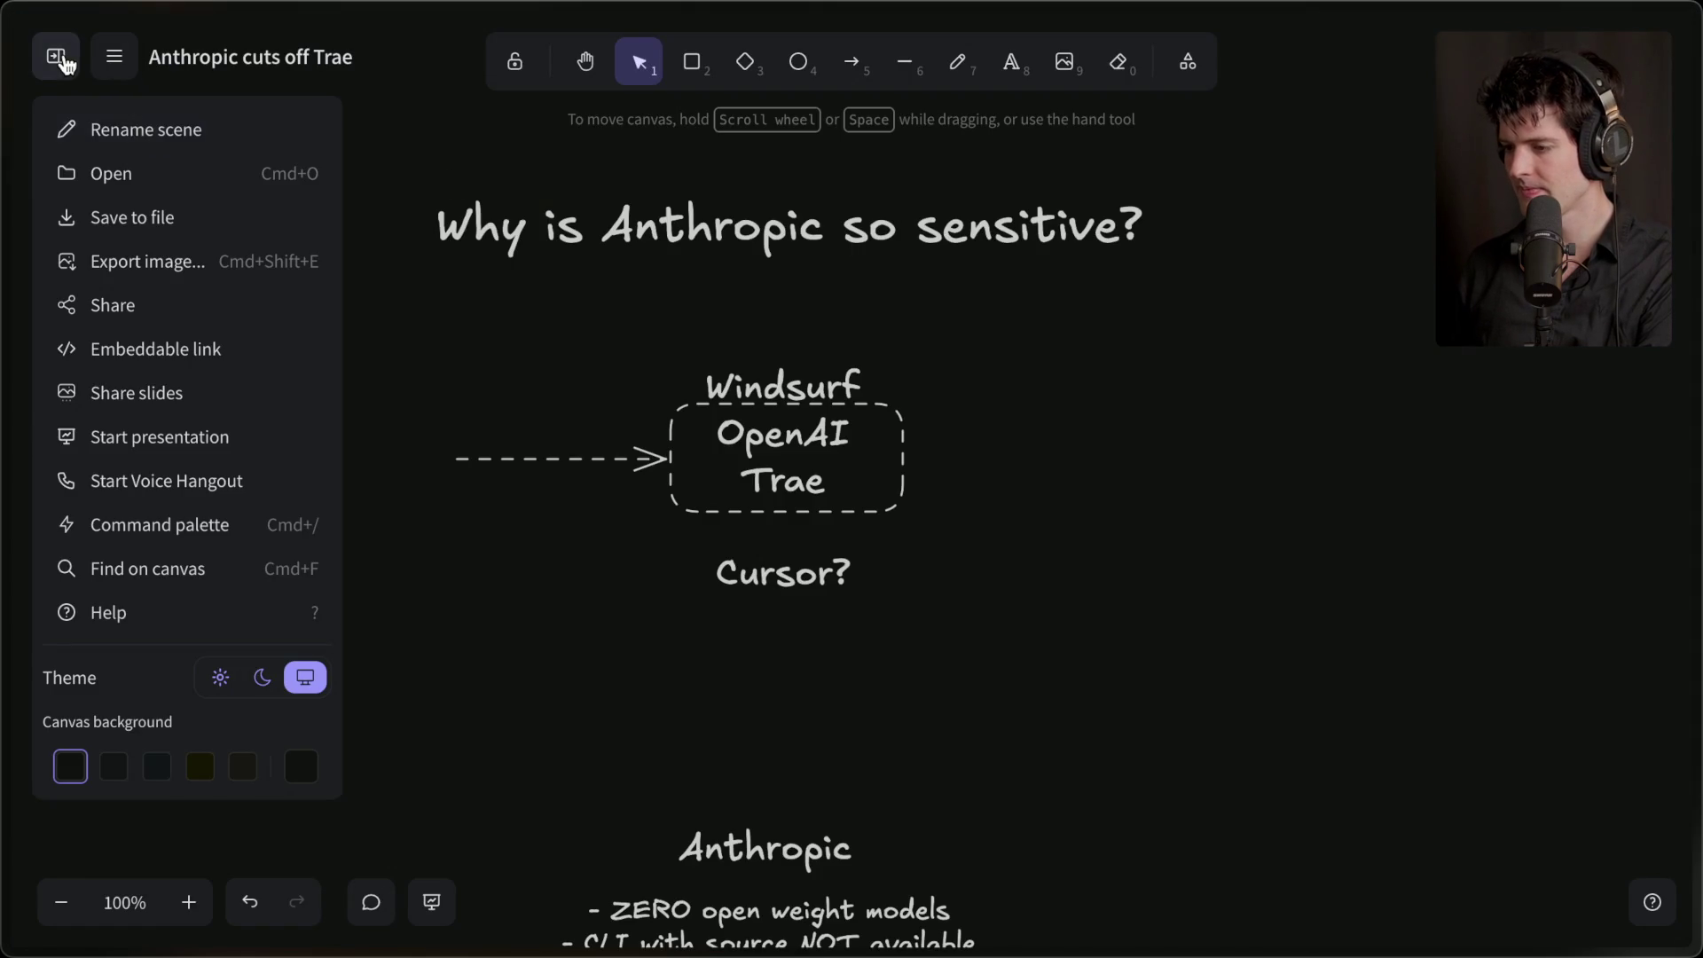
left_click(64, 57)
left_click(63, 58)
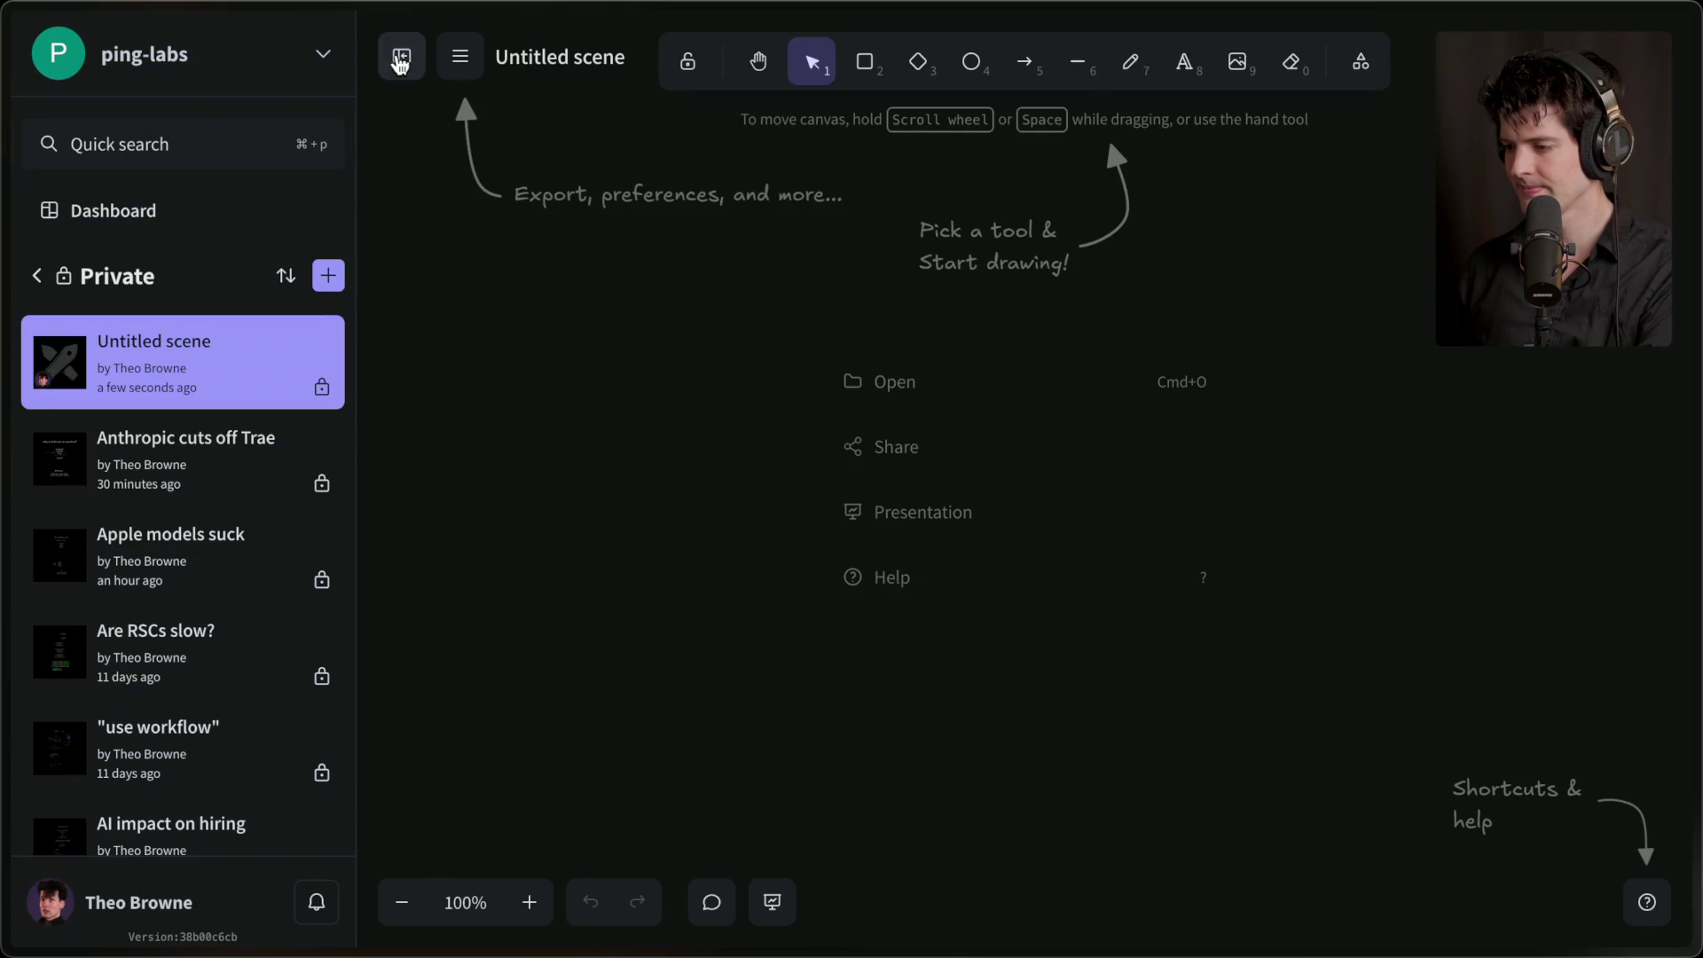
left_click(401, 60)
double_click(218, 52)
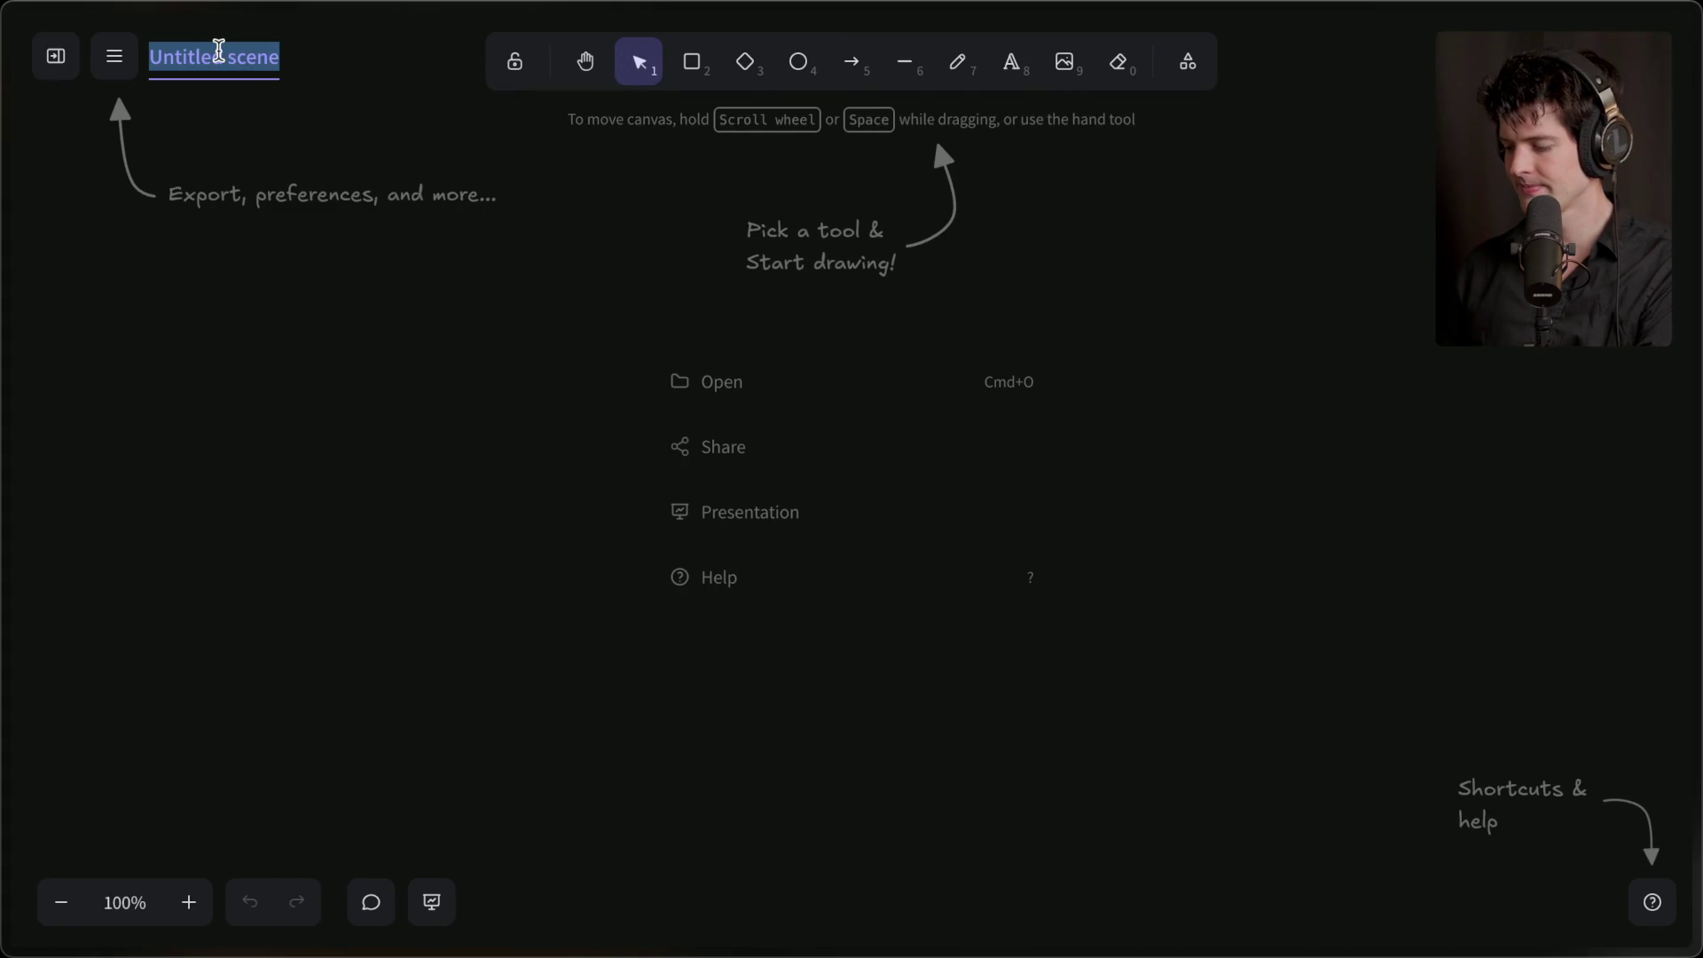
type("Pew")
type("ht")
key("Return")
- Add an extra-large 'Pewdiepie was right' heading centred near the top
double_click(785, 209)
type("Pewdiepie was right")
left_click(231, 390)
left_click(802, 391)
left_click(798, 218)
left_click_drag(799, 217, 849, 178)
left_click(829, 372)
double_click(827, 365)
- Add a large 'A100 - $20,000' label and a duplicate beside it reading 'RTX 5090 - $3,000'
double_click(636, 387)
type("A100 - $20,000")
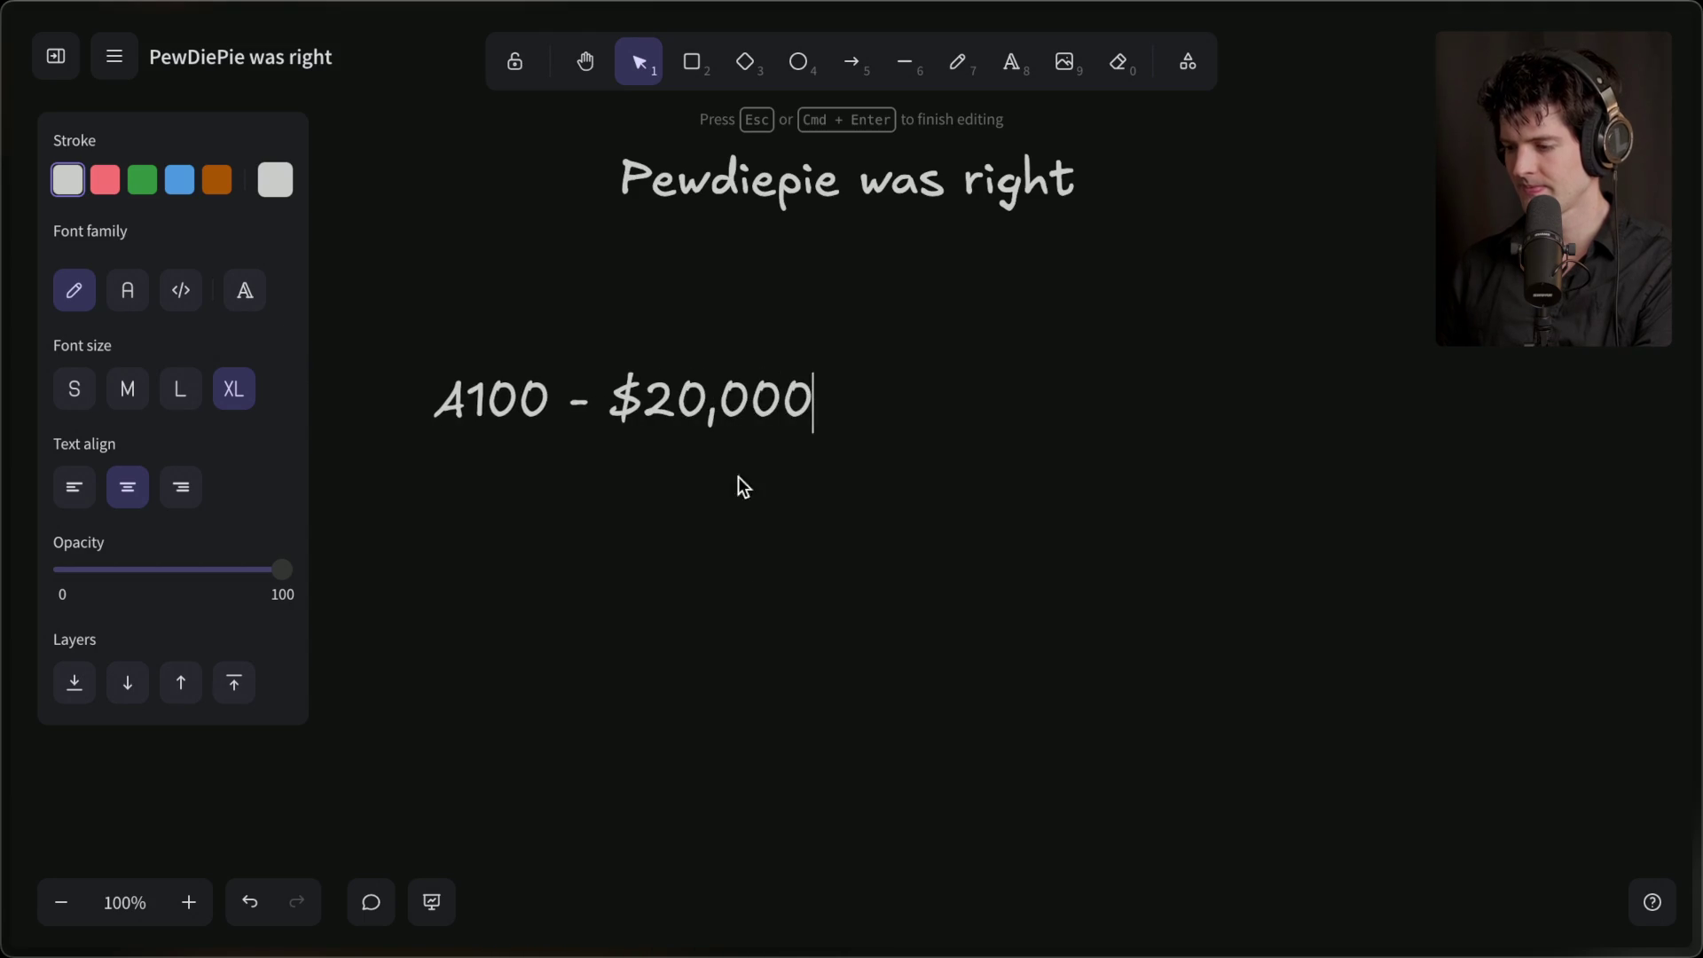
left_click(897, 402)
left_click(610, 399)
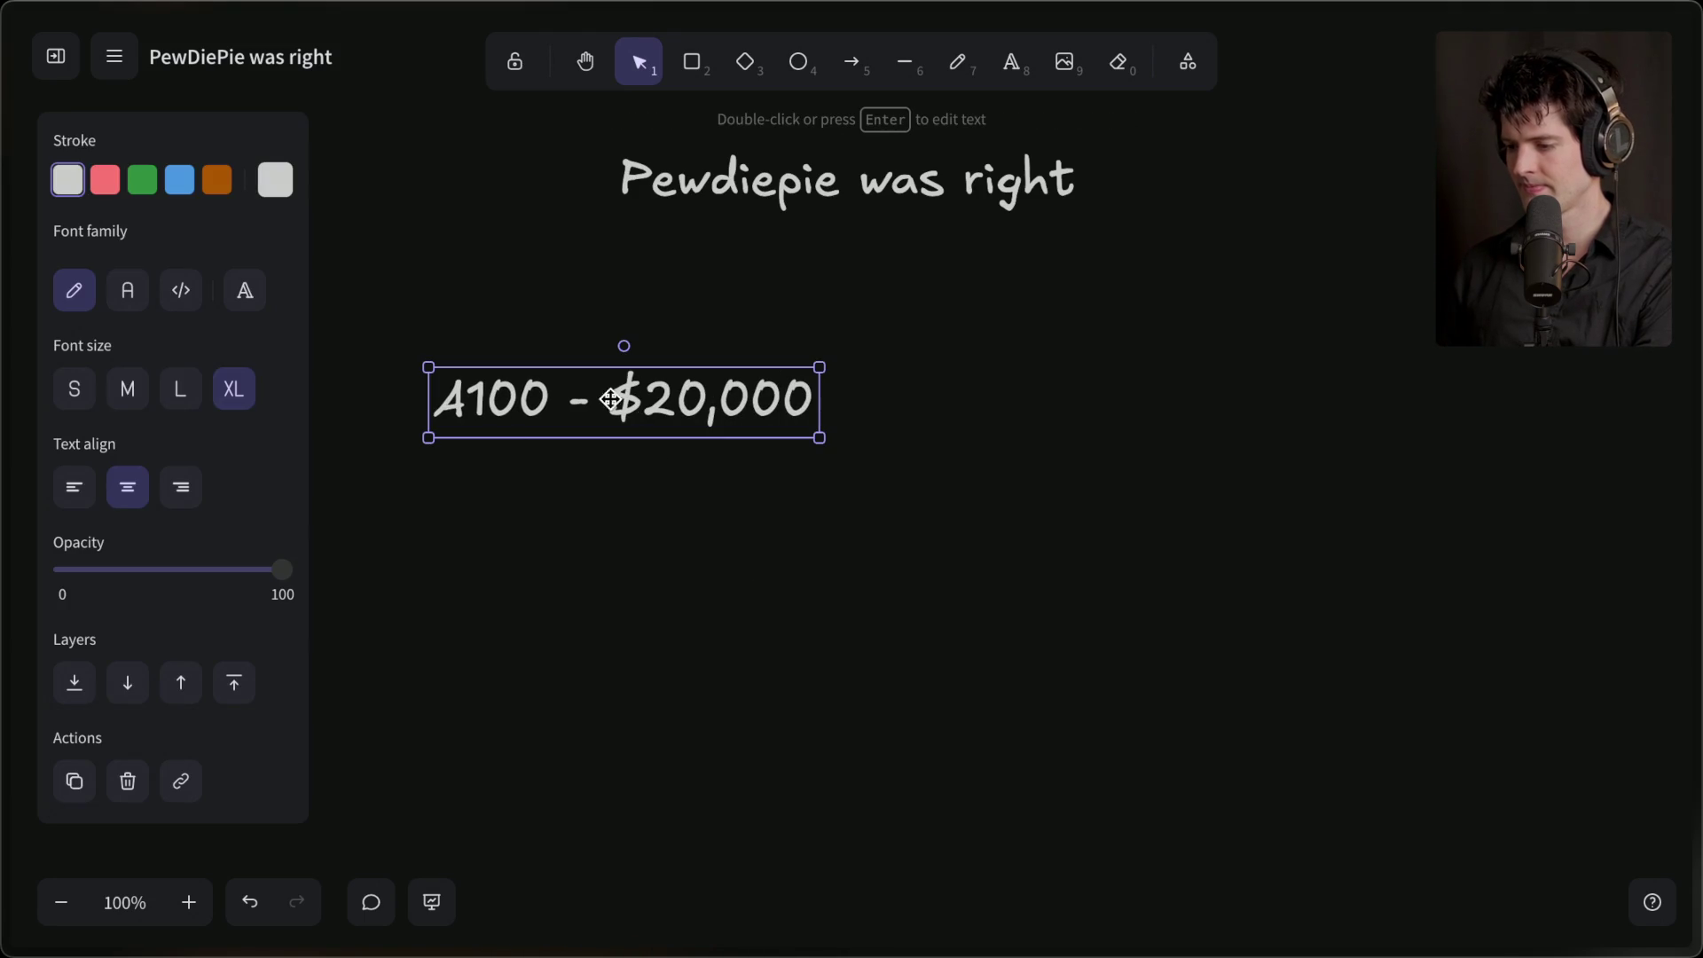
left_click(171, 391)
mouse_move(563, 399)
left_mouse_down()
mouse_move(541, 399)
mouse_move(1105, 396)
left_mouse_up()
double_click(1104, 396)
type("R")
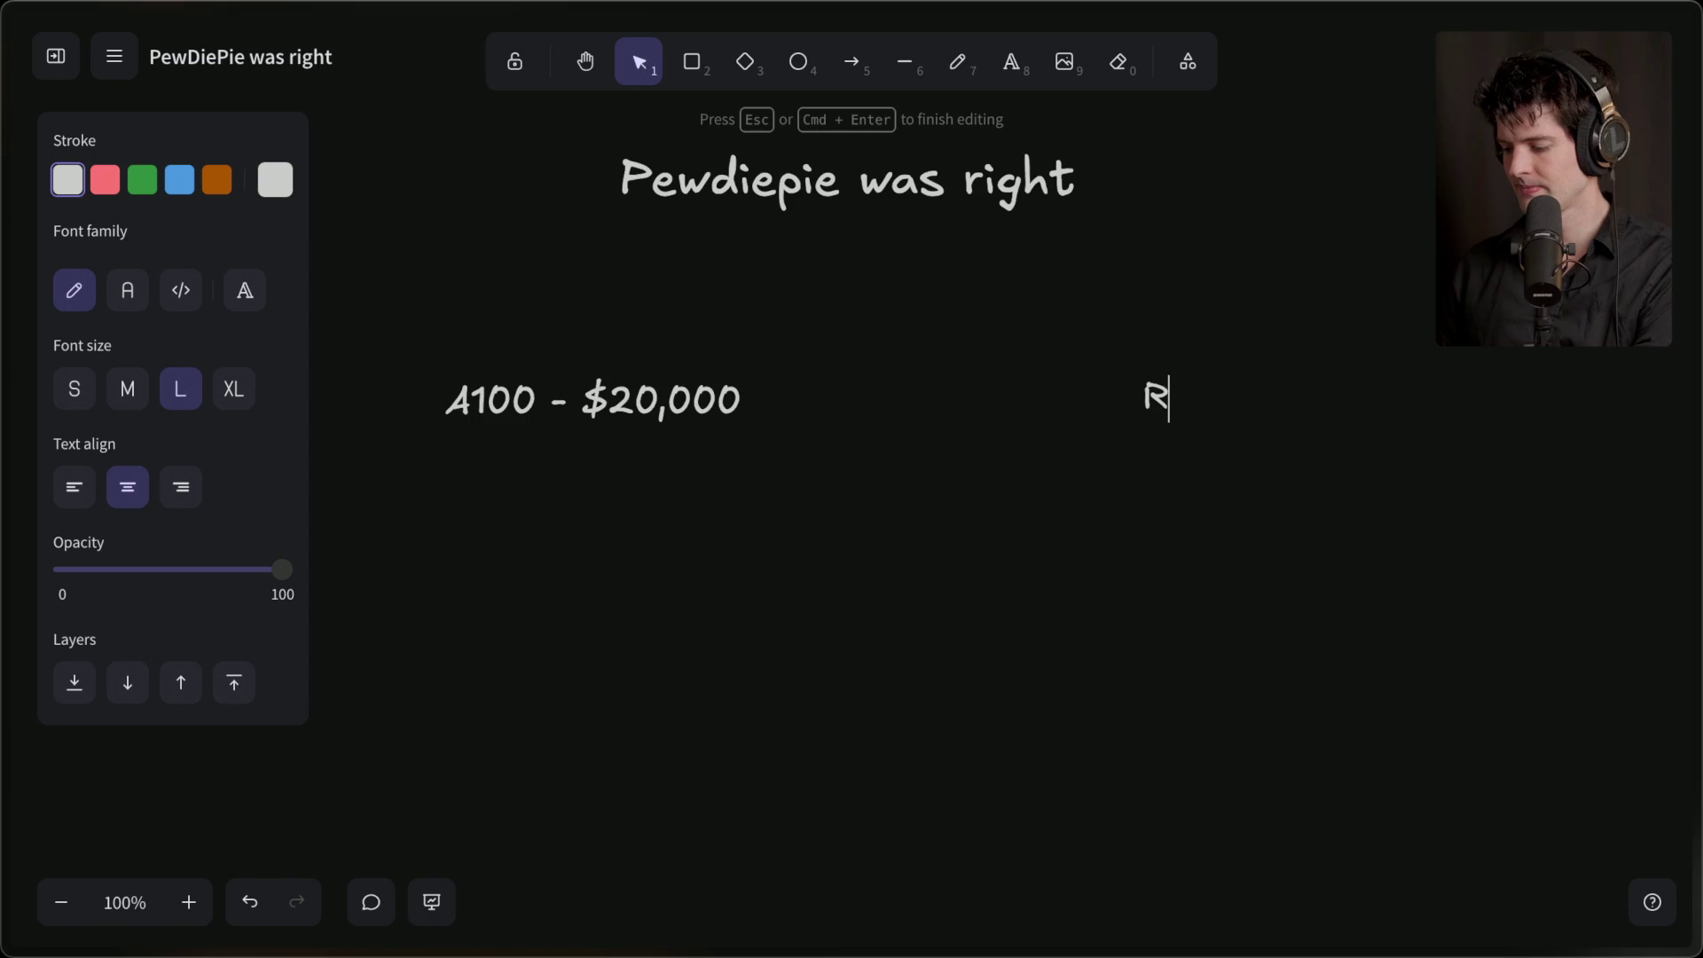
type("TX 5090 -")
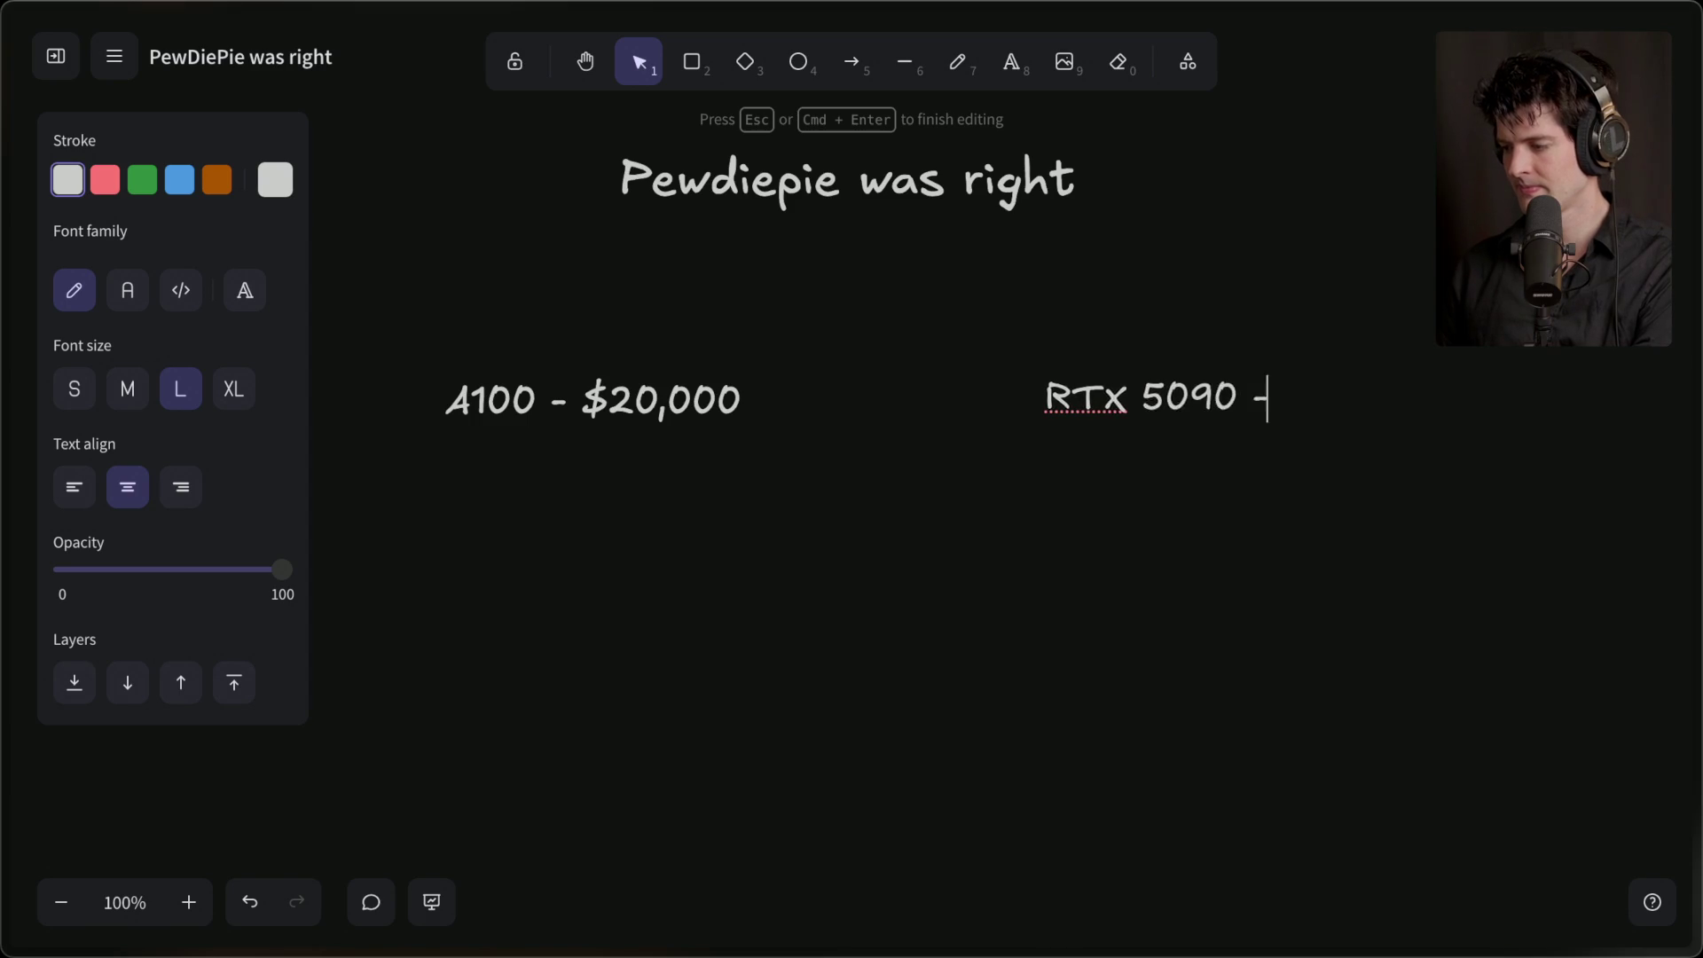
type(" $3,00")
key("BackSpace")
key("BackSpace")
type(",000")
left_click(1100, 439)
left_click(1079, 426)
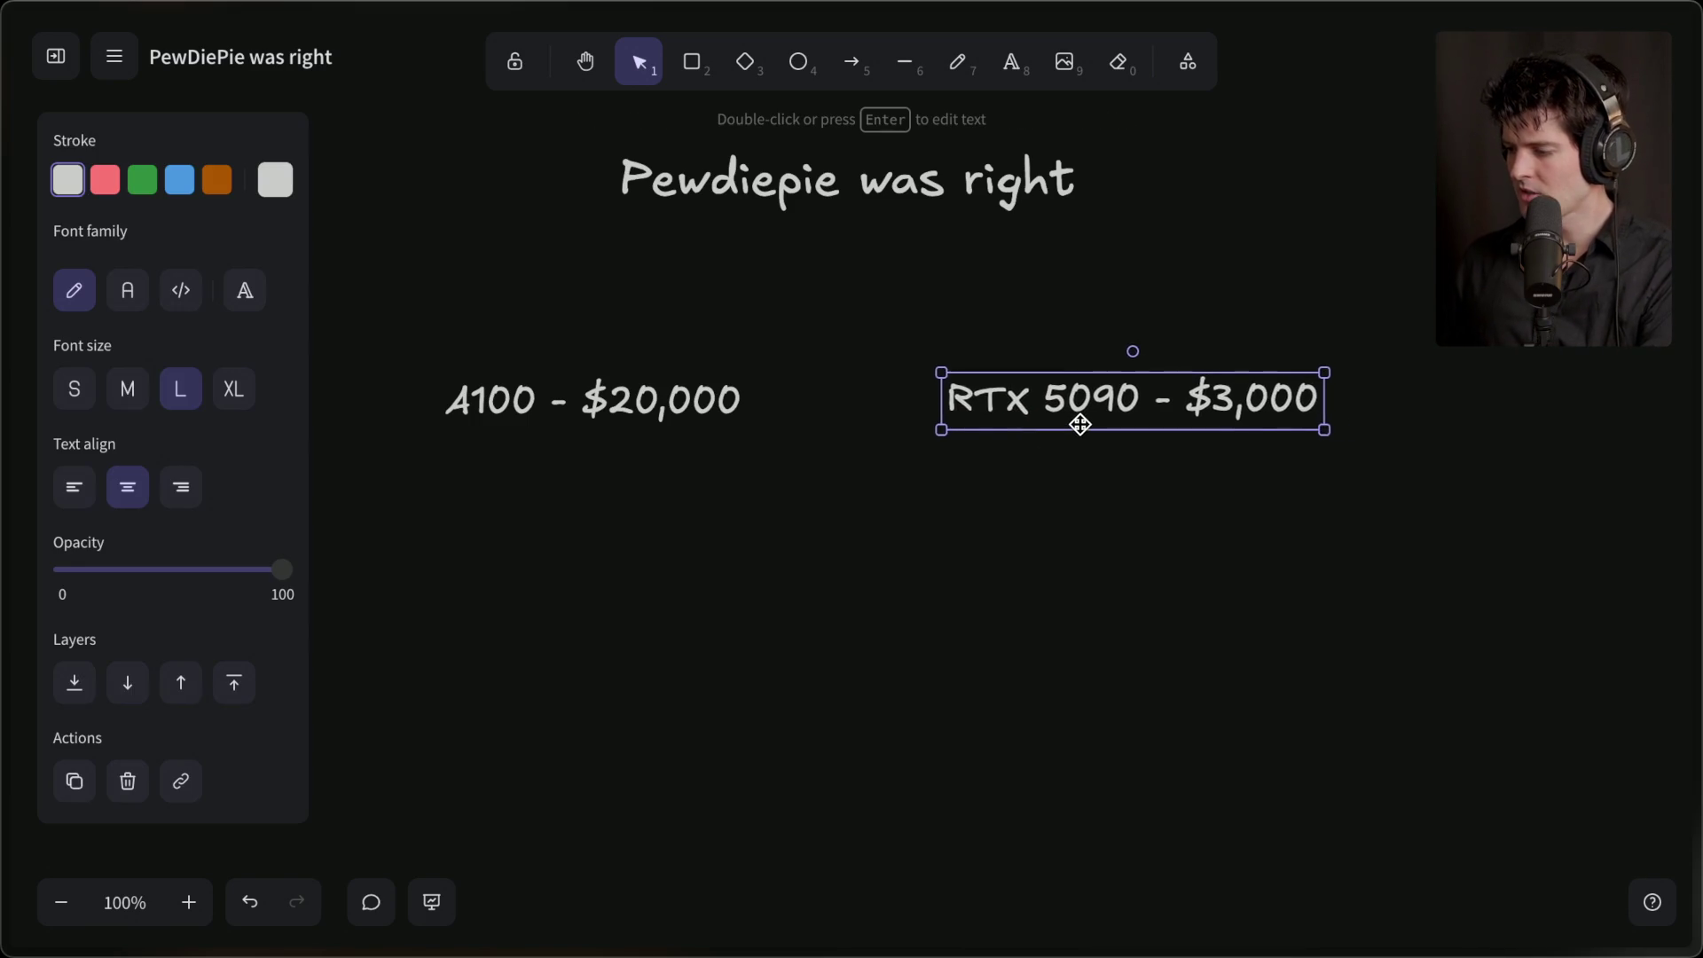
left_click(477, 479)
- Add '80gb vram' under the A100 label and '32gb vram' under the RTX 5090 label
double_click(577, 483)
type("80gb vram")
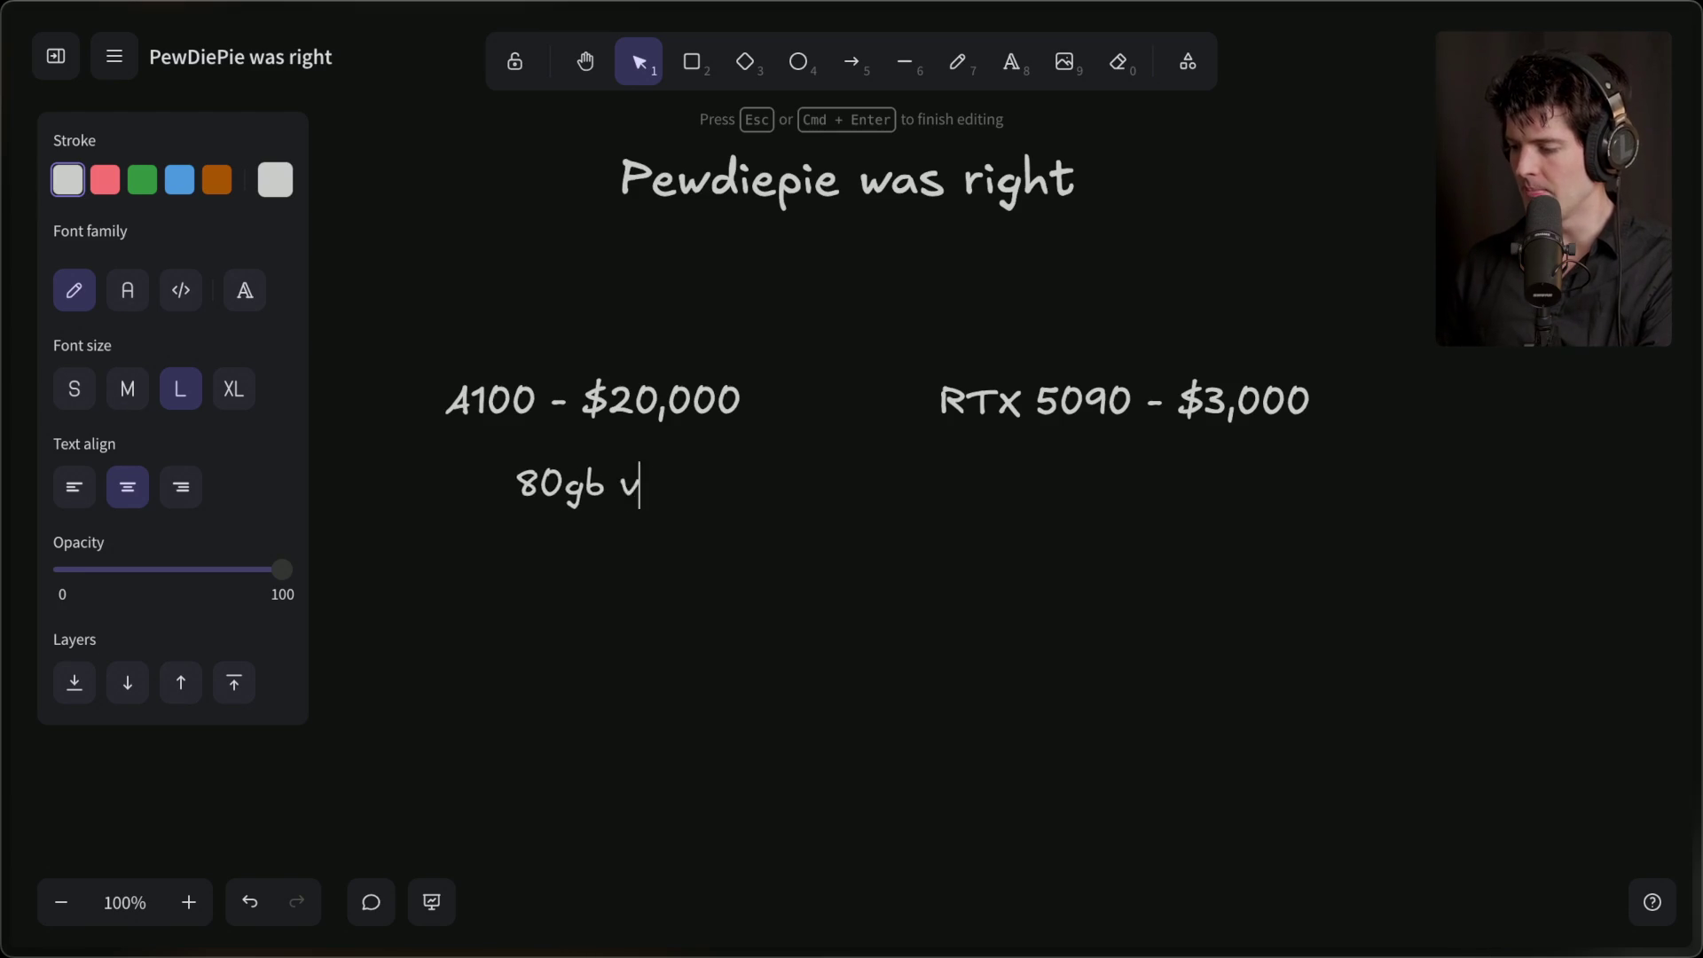
double_click(1128, 495)
type("32gb")
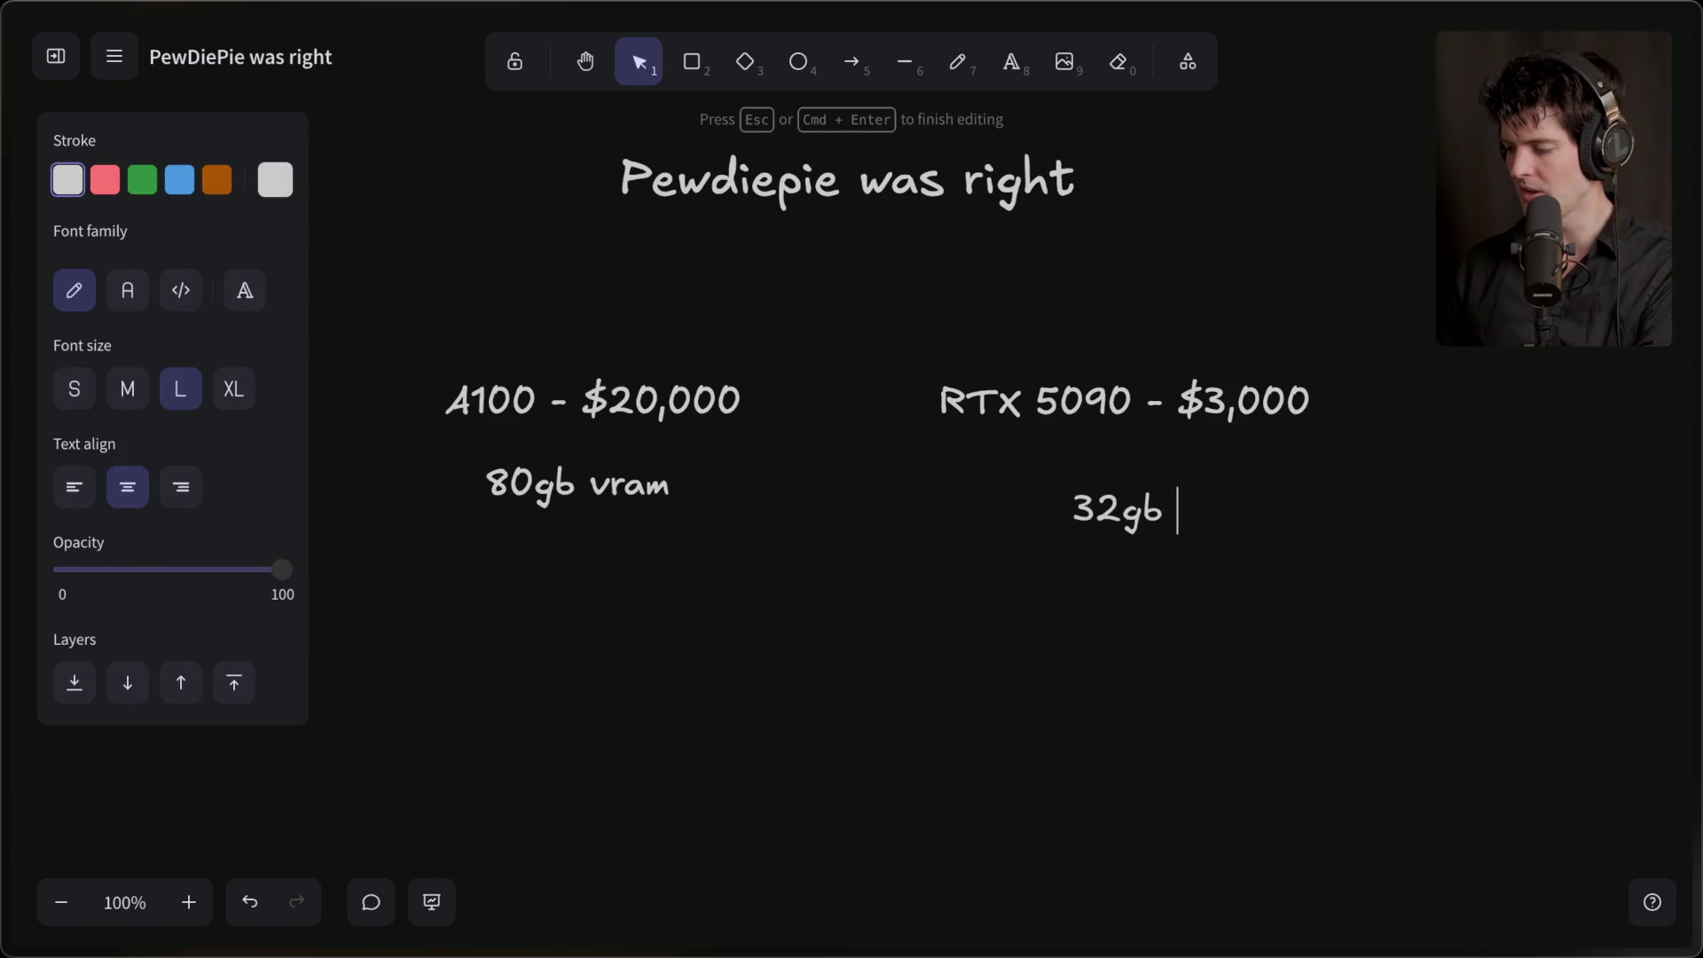
type("vram")
left_click(1091, 563)
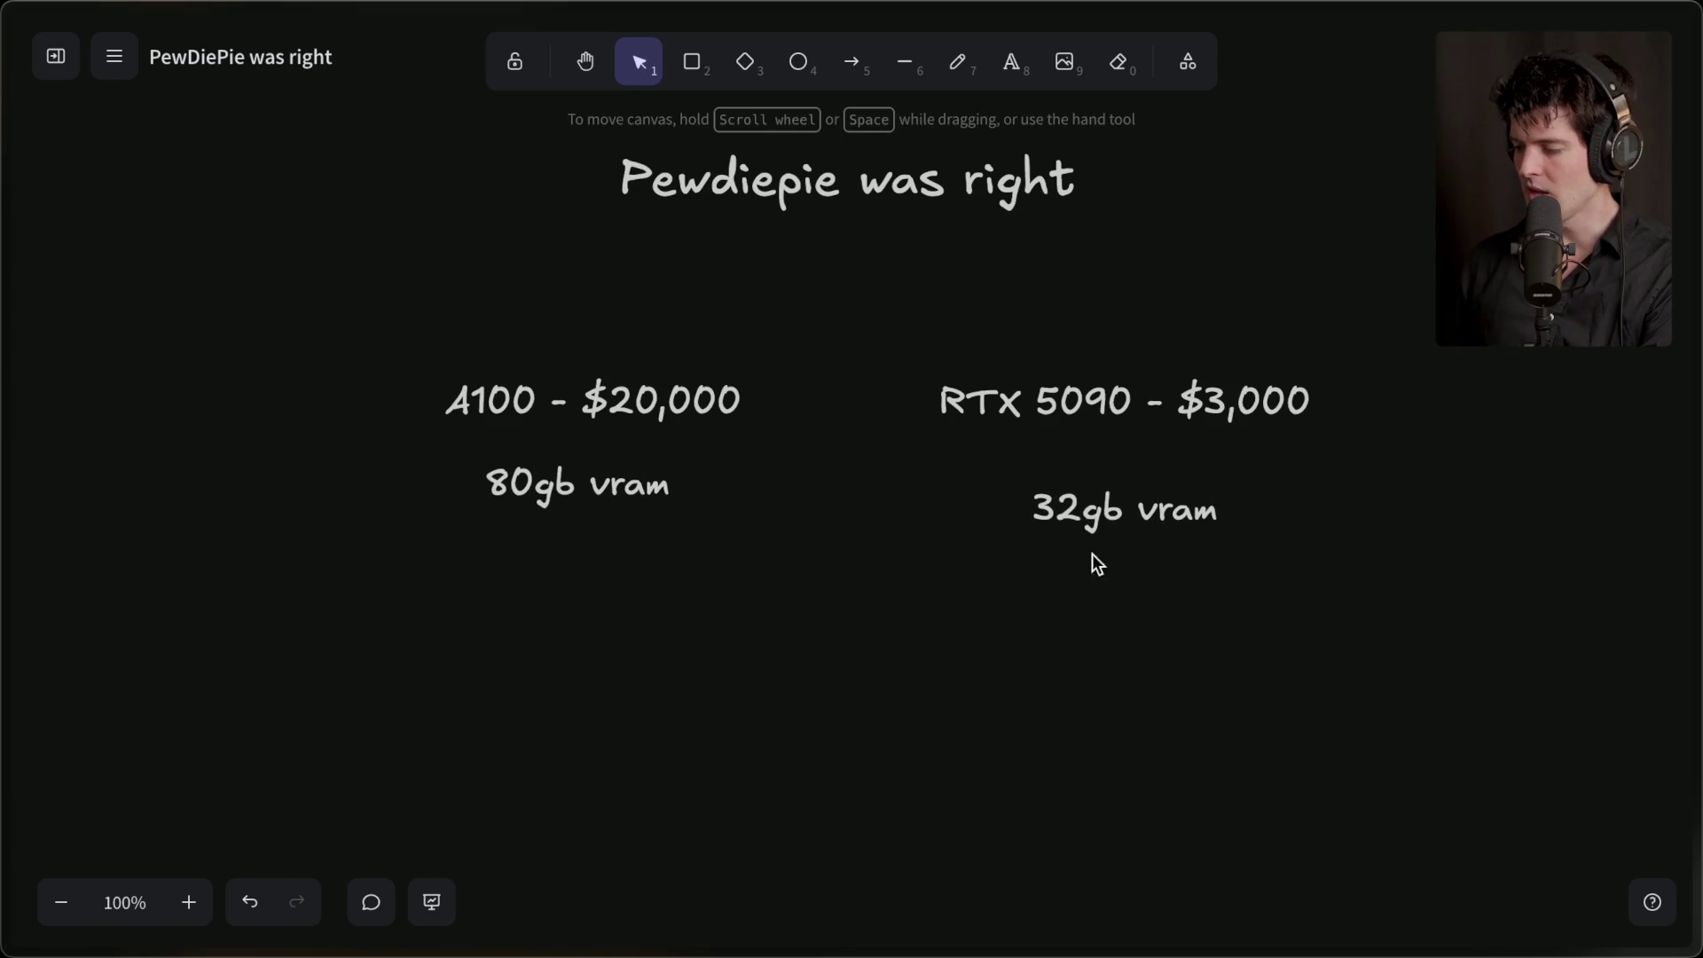
- Raise the 32gb vram label slightly and select the A100 labels to compare positions
left_click(1113, 517)
left_click_drag(1112, 517, 1114, 511)
mouse_move(418, 323)
left_mouse_down()
mouse_move(849, 568)
mouse_move(608, 524)
mouse_move(380, 322)
left_mouse_up()
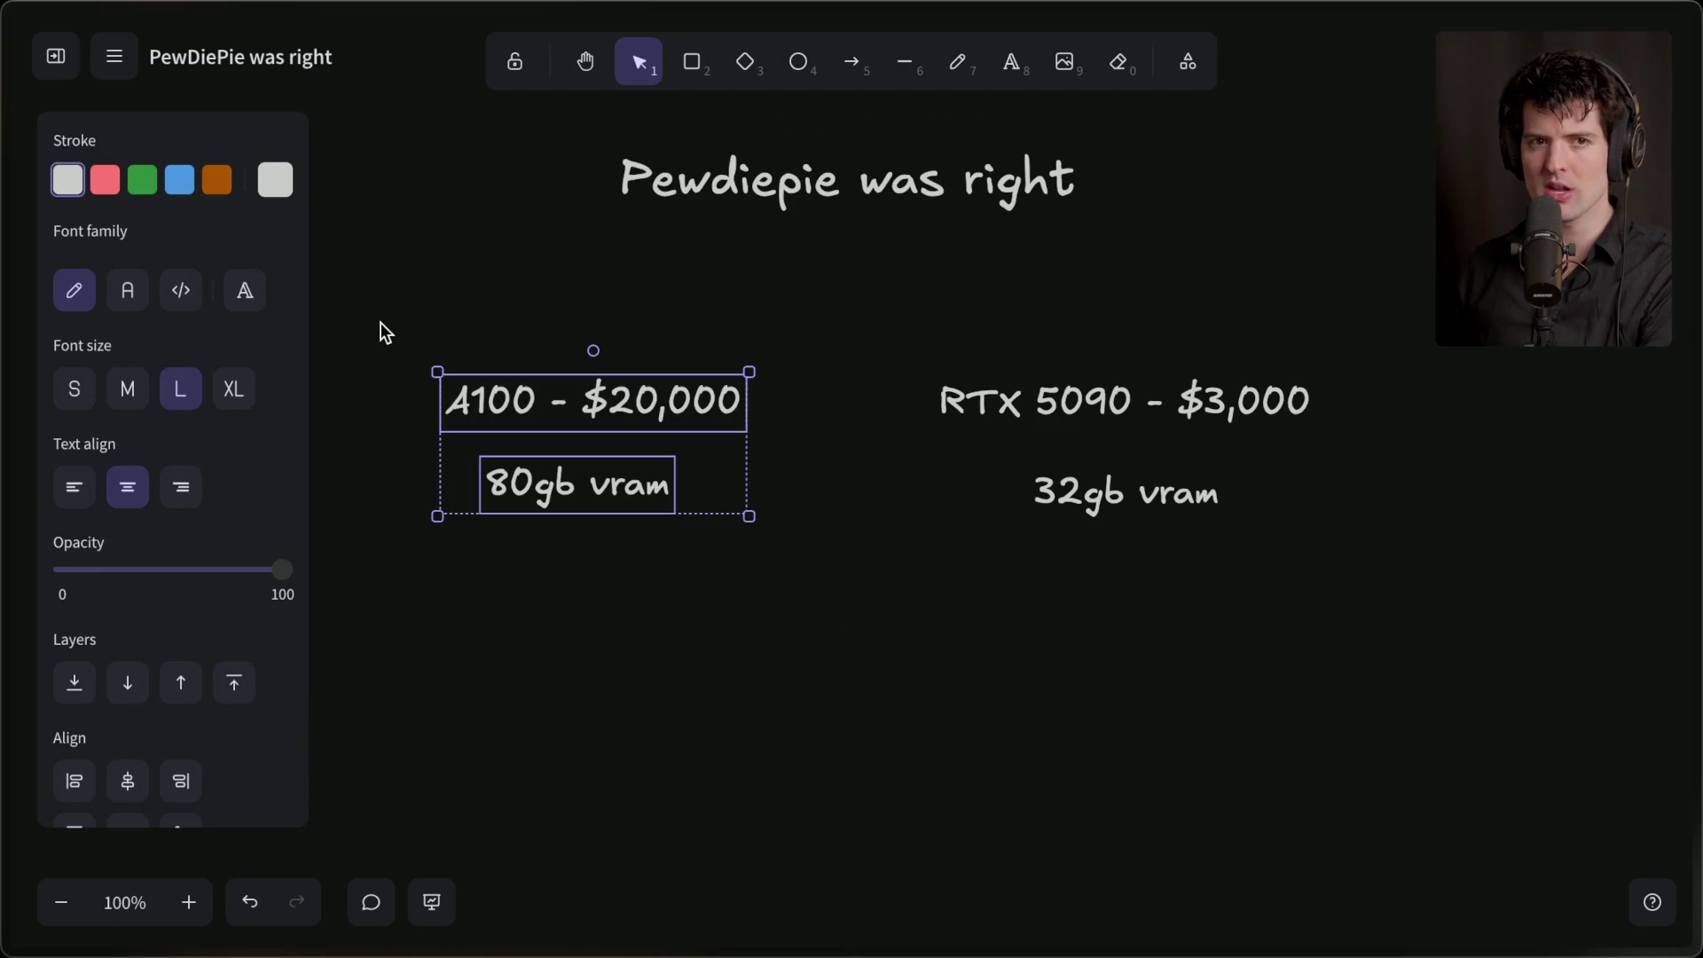
left_click(597, 611)
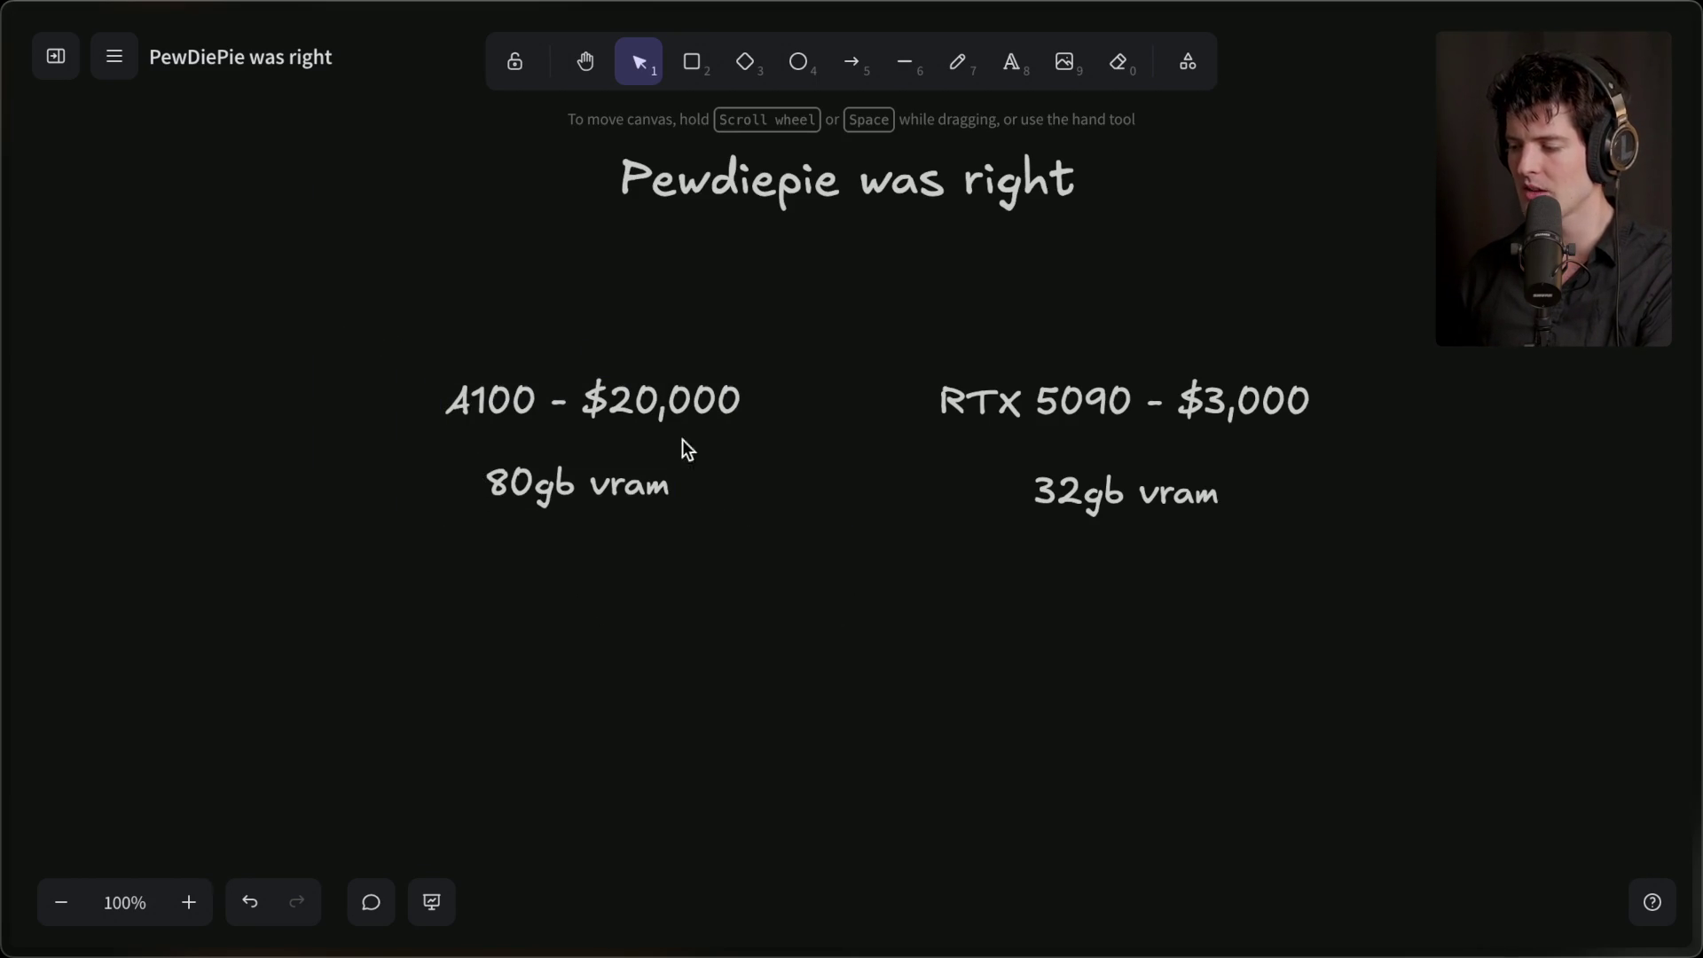
left_click_drag(350, 317, 847, 589)
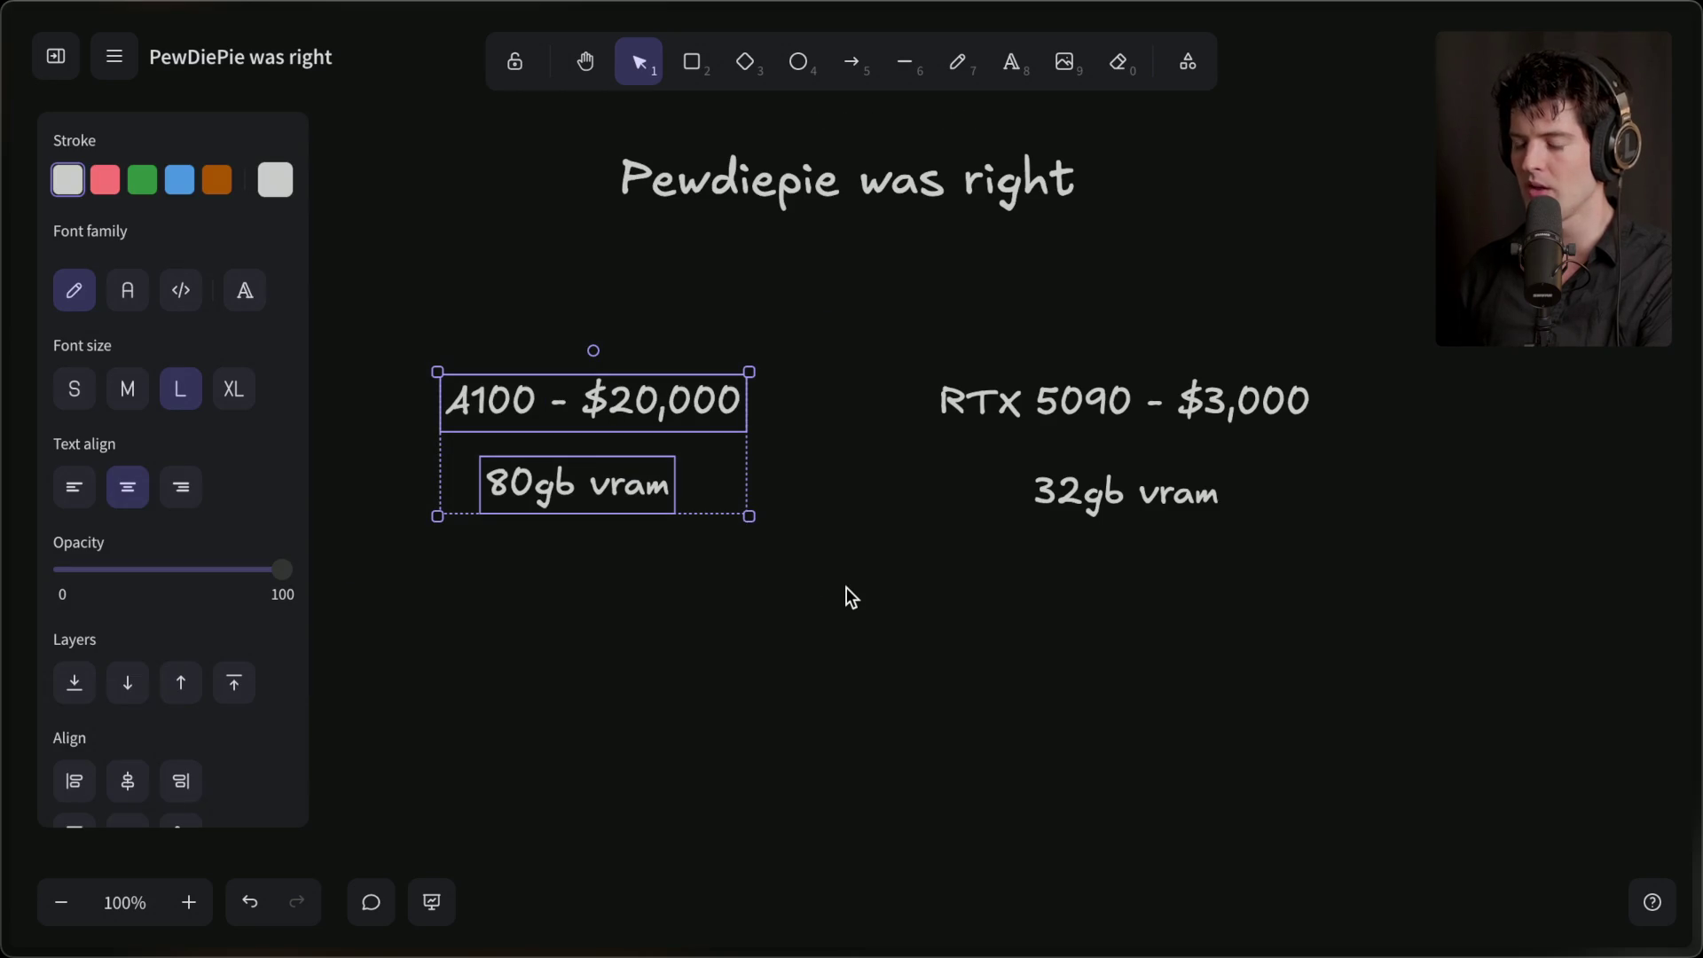
left_click(846, 588)
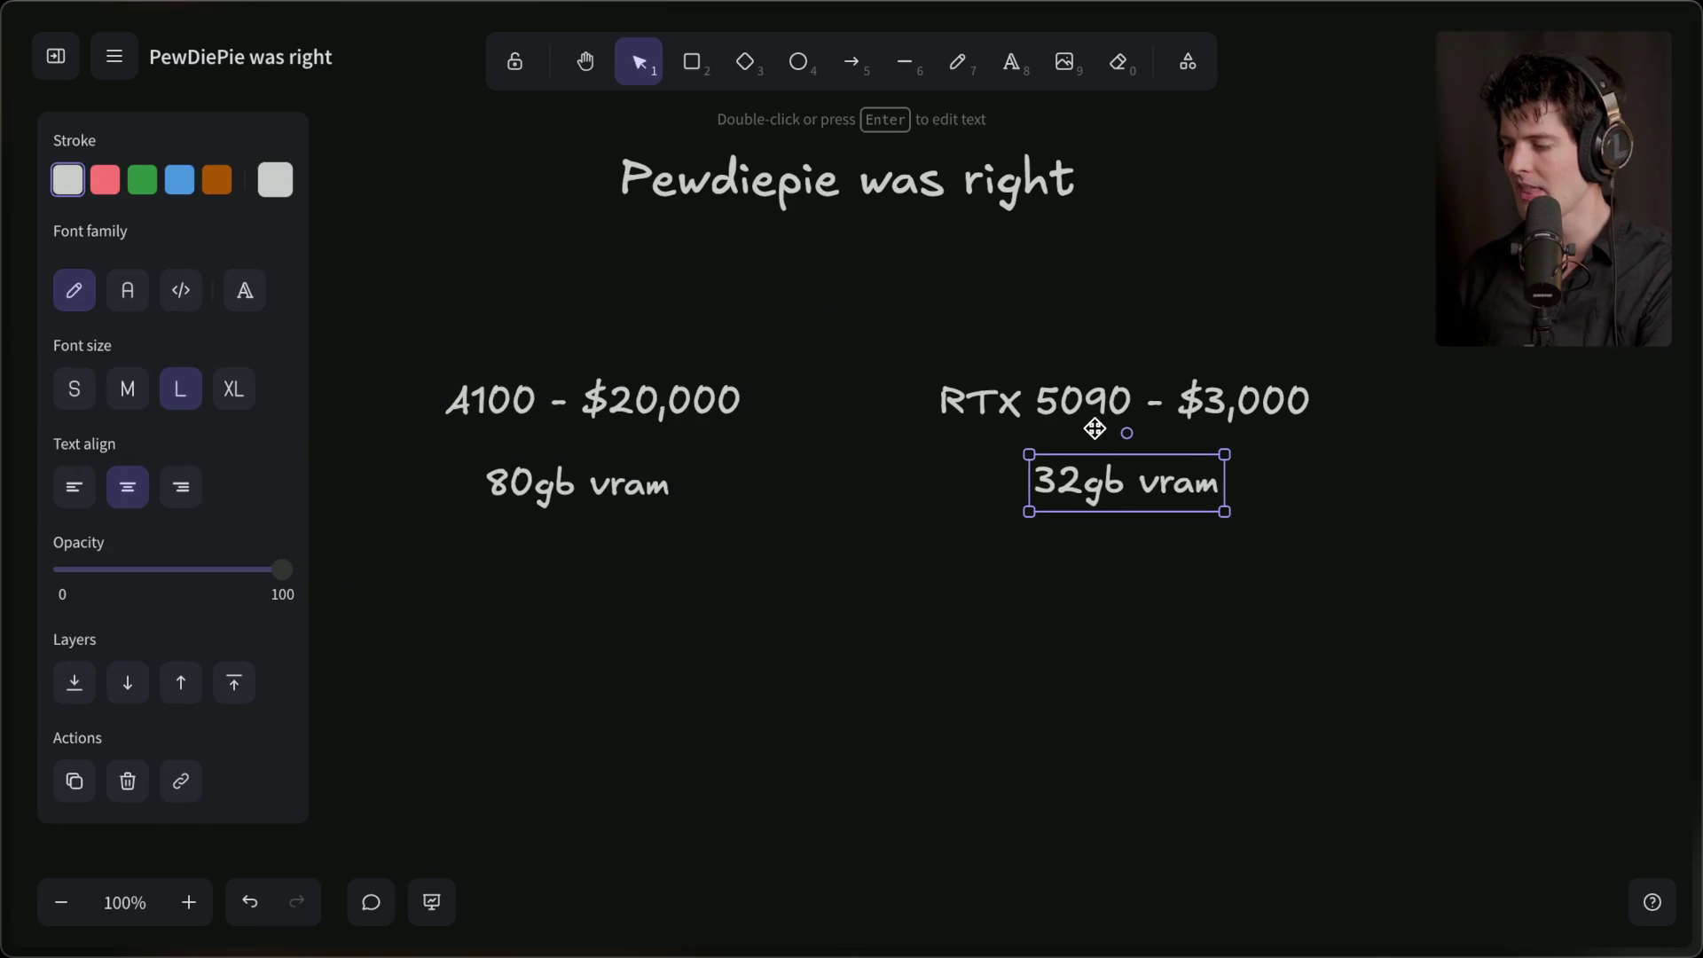
- Move the RTX 5090 labels left beside the A100 pair and start a 'FASTER.' label beneath
left_click(1115, 409, "shift")
left_click_drag(1115, 408, 1039, 407)
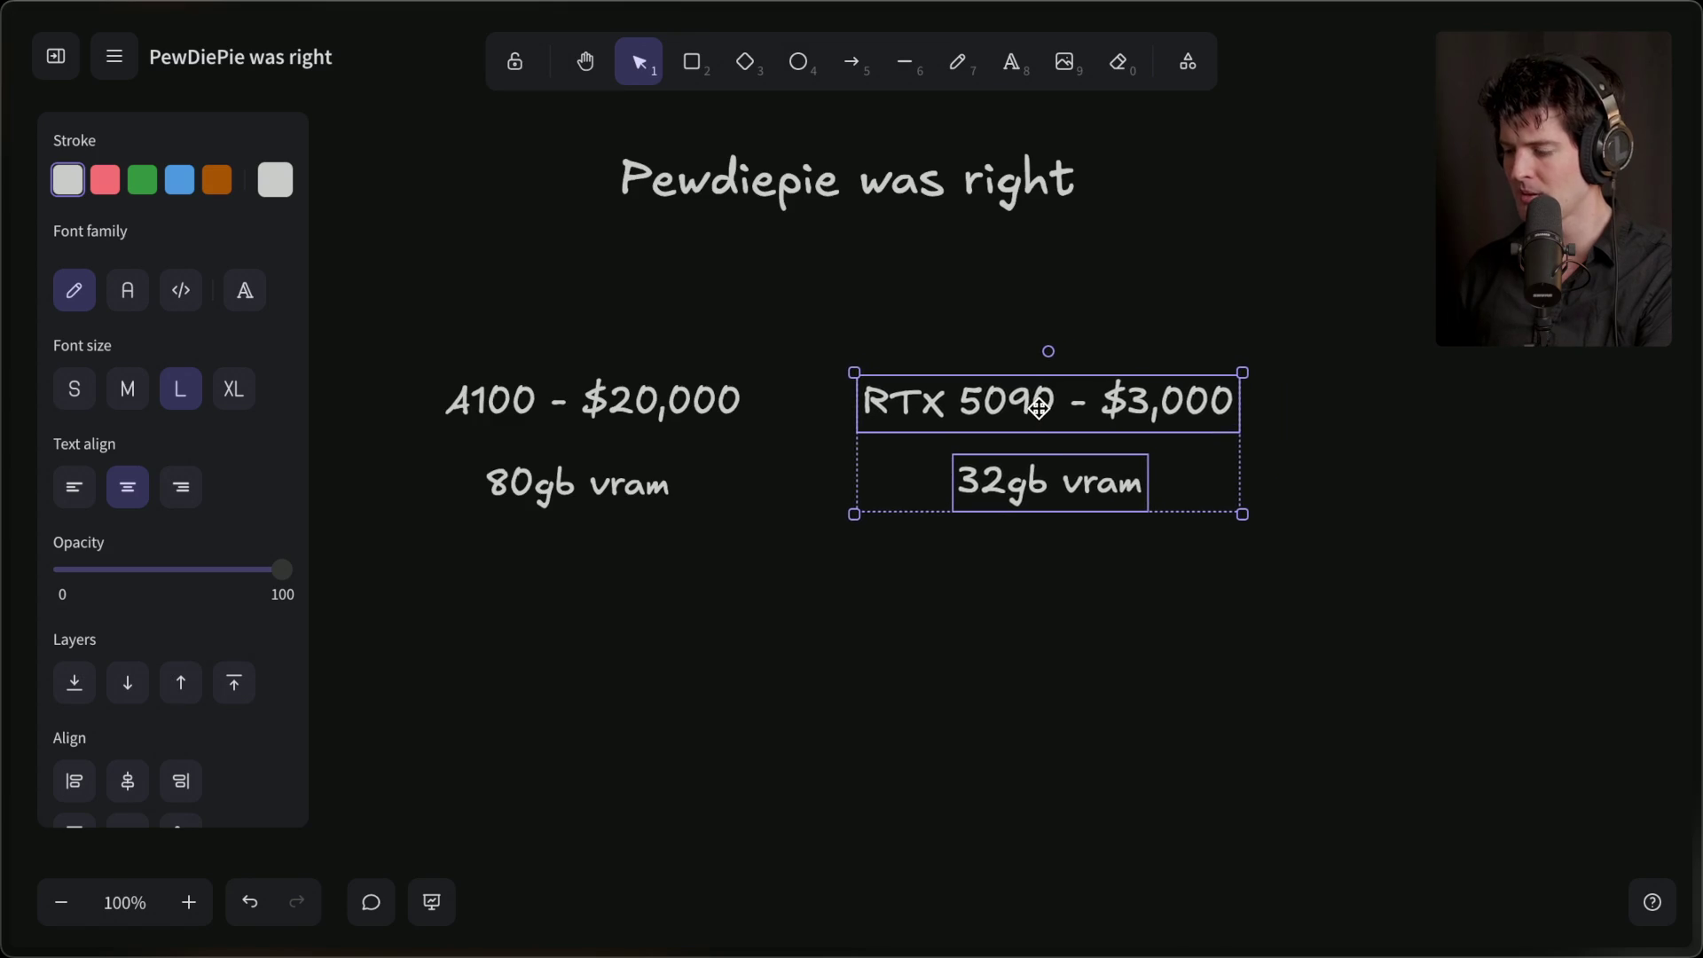
left_click_drag(817, 309, 1376, 606)
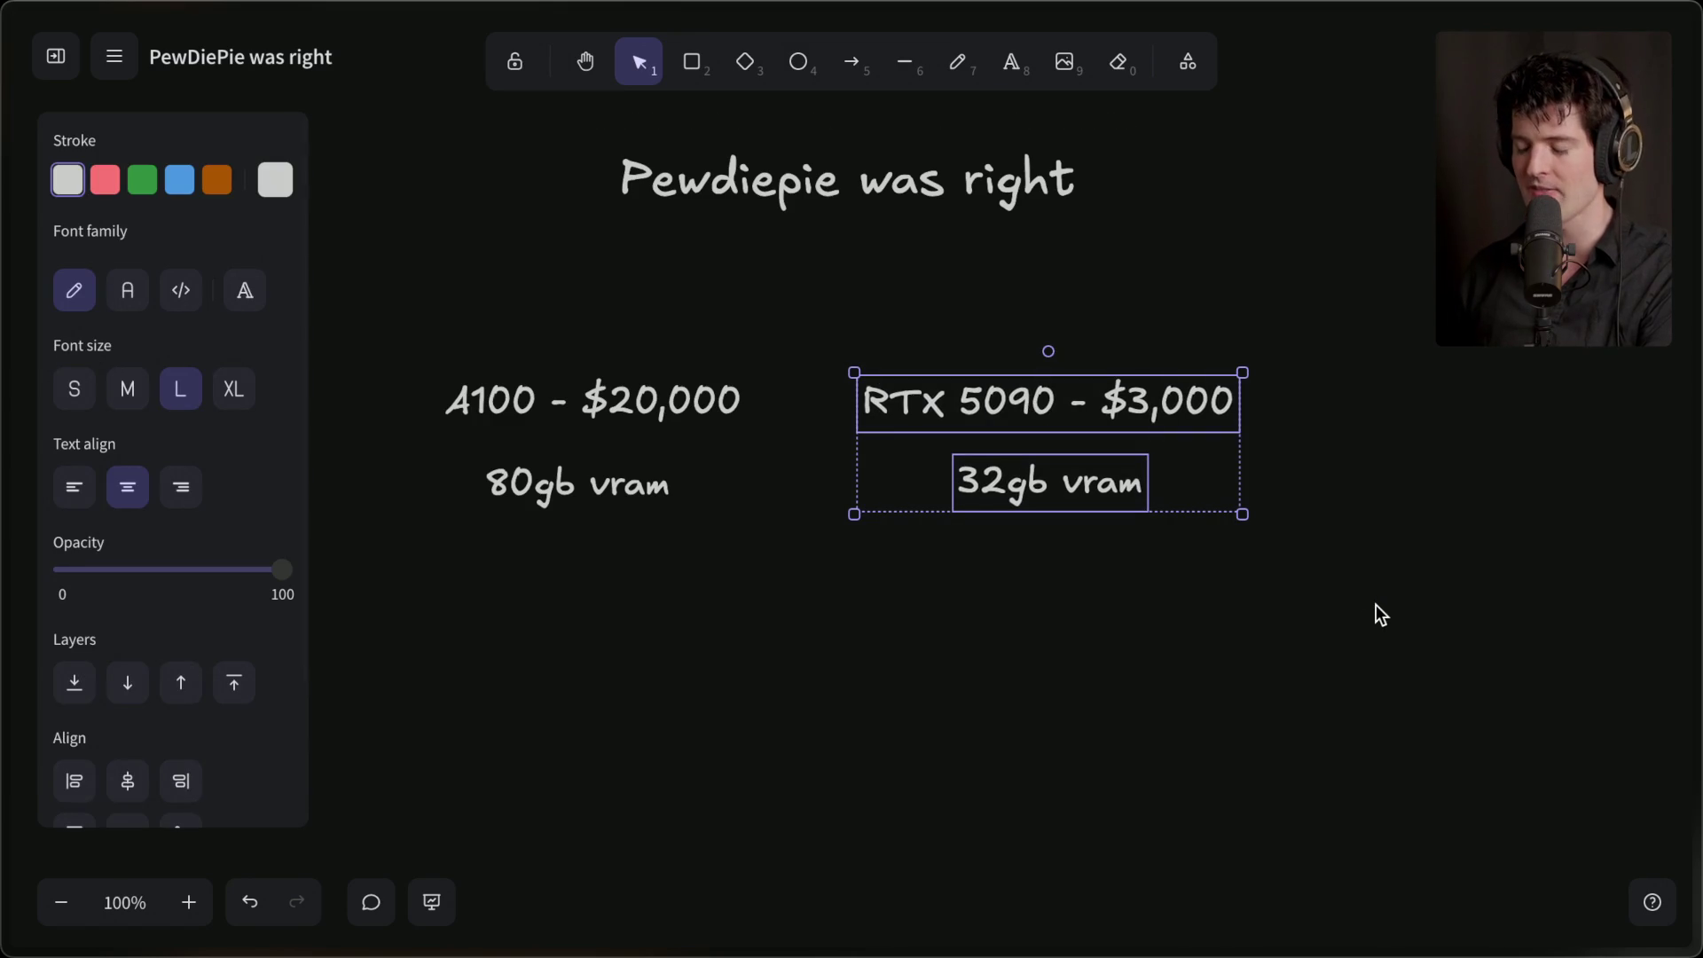
left_click_drag(362, 337, 772, 570)
left_click(771, 571)
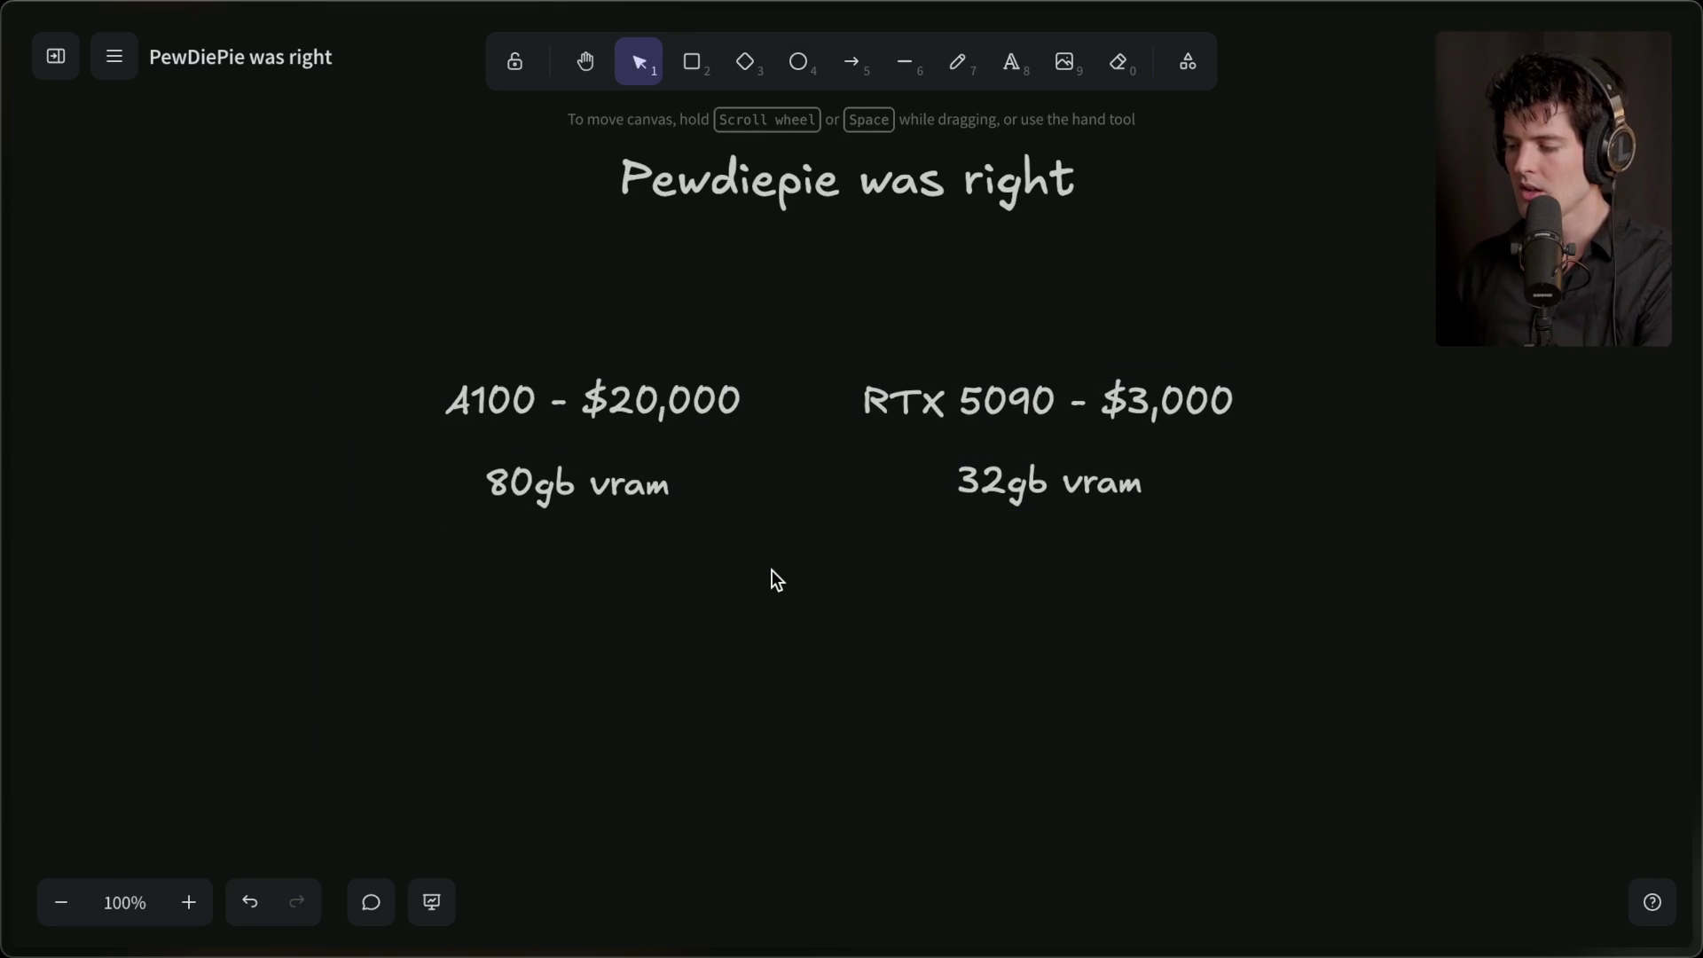
double_click(1050, 571)
type("FASTER")
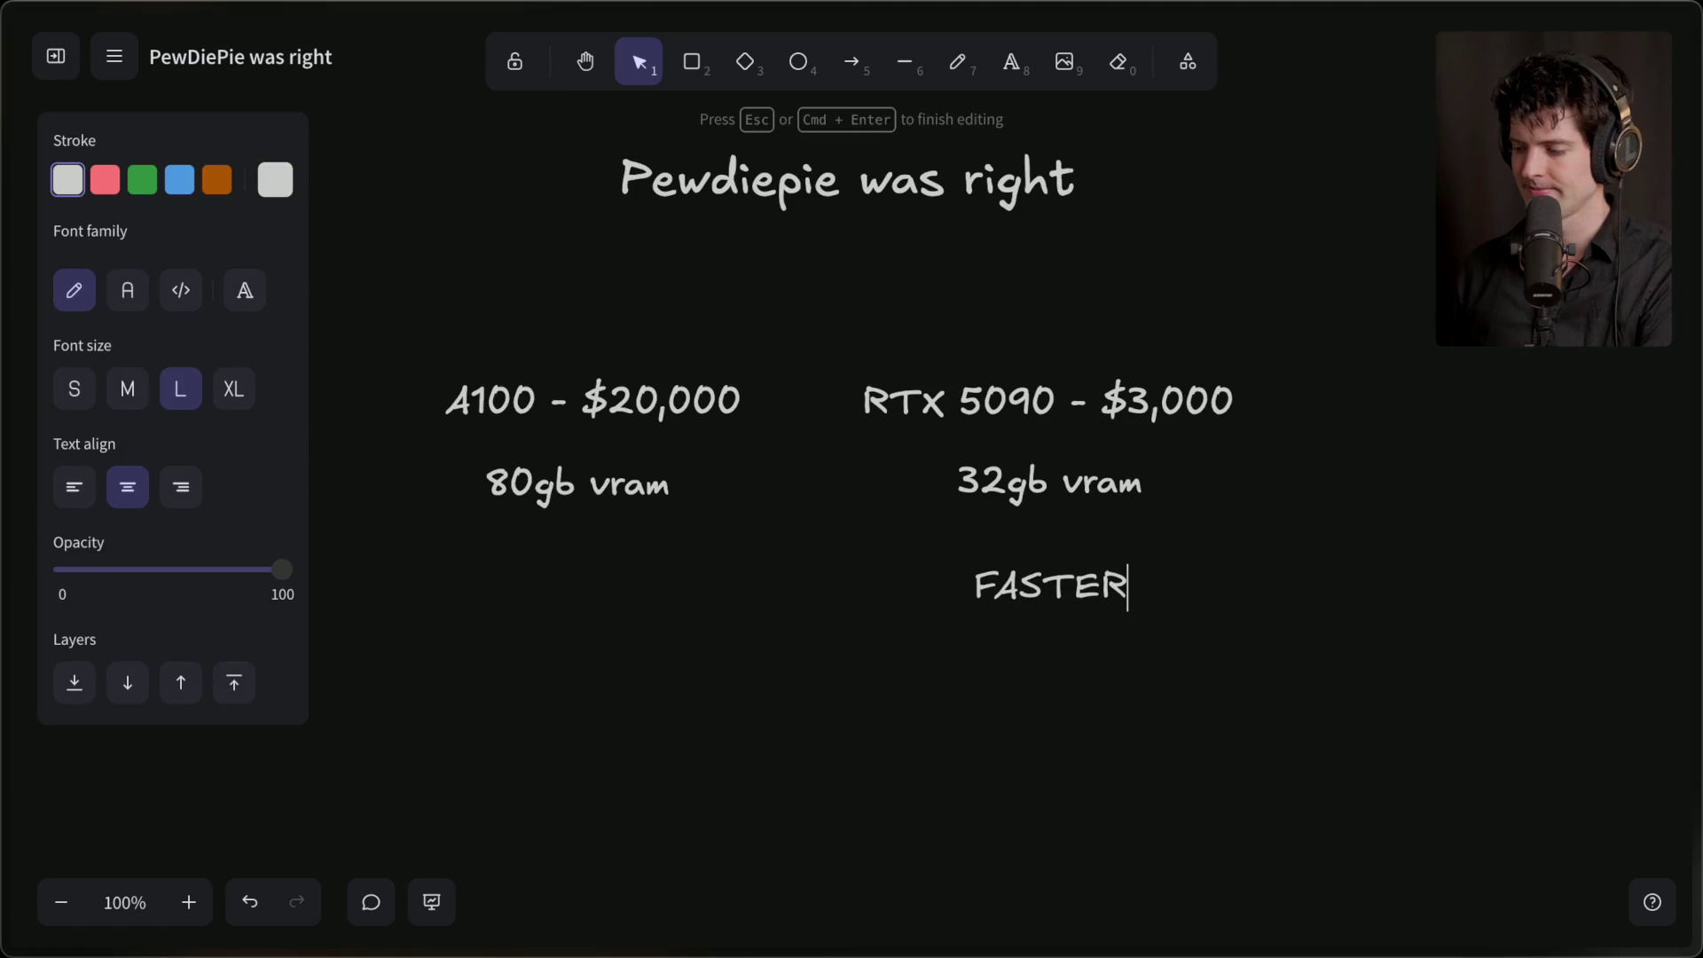
type(".")
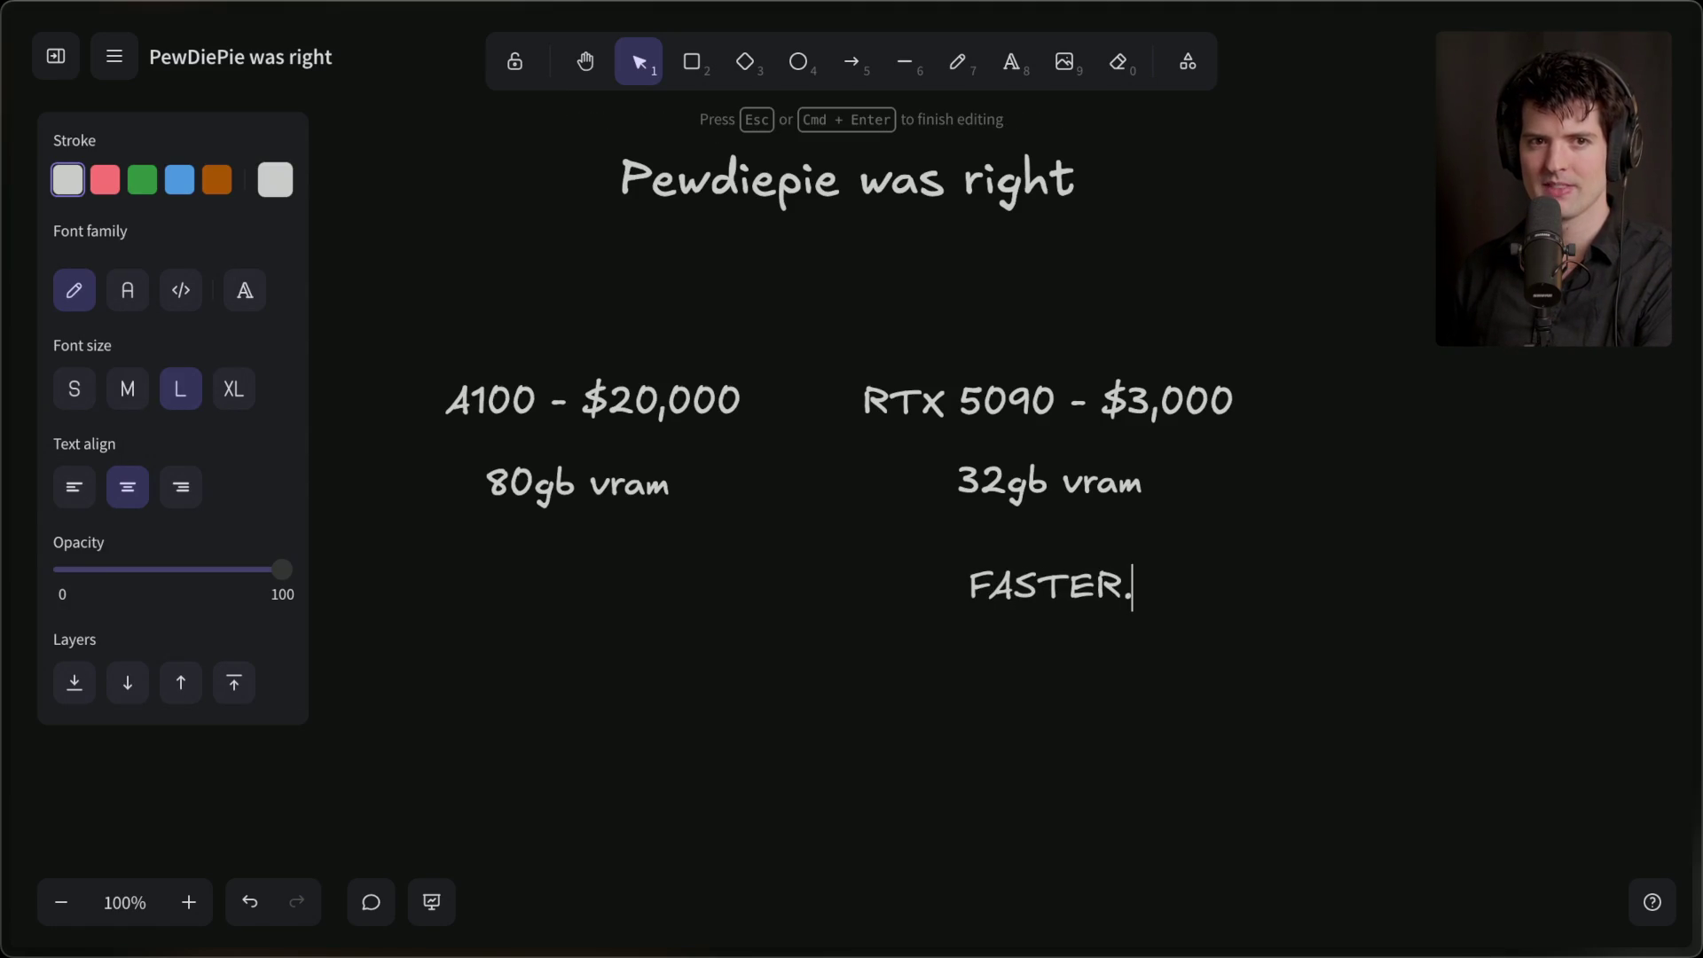
- Finish the FASTER. text, nudge it up under 32gb vram, then briefly select the A100 texts
left_click(979, 773)
left_click_drag(1044, 592, 1042, 571)
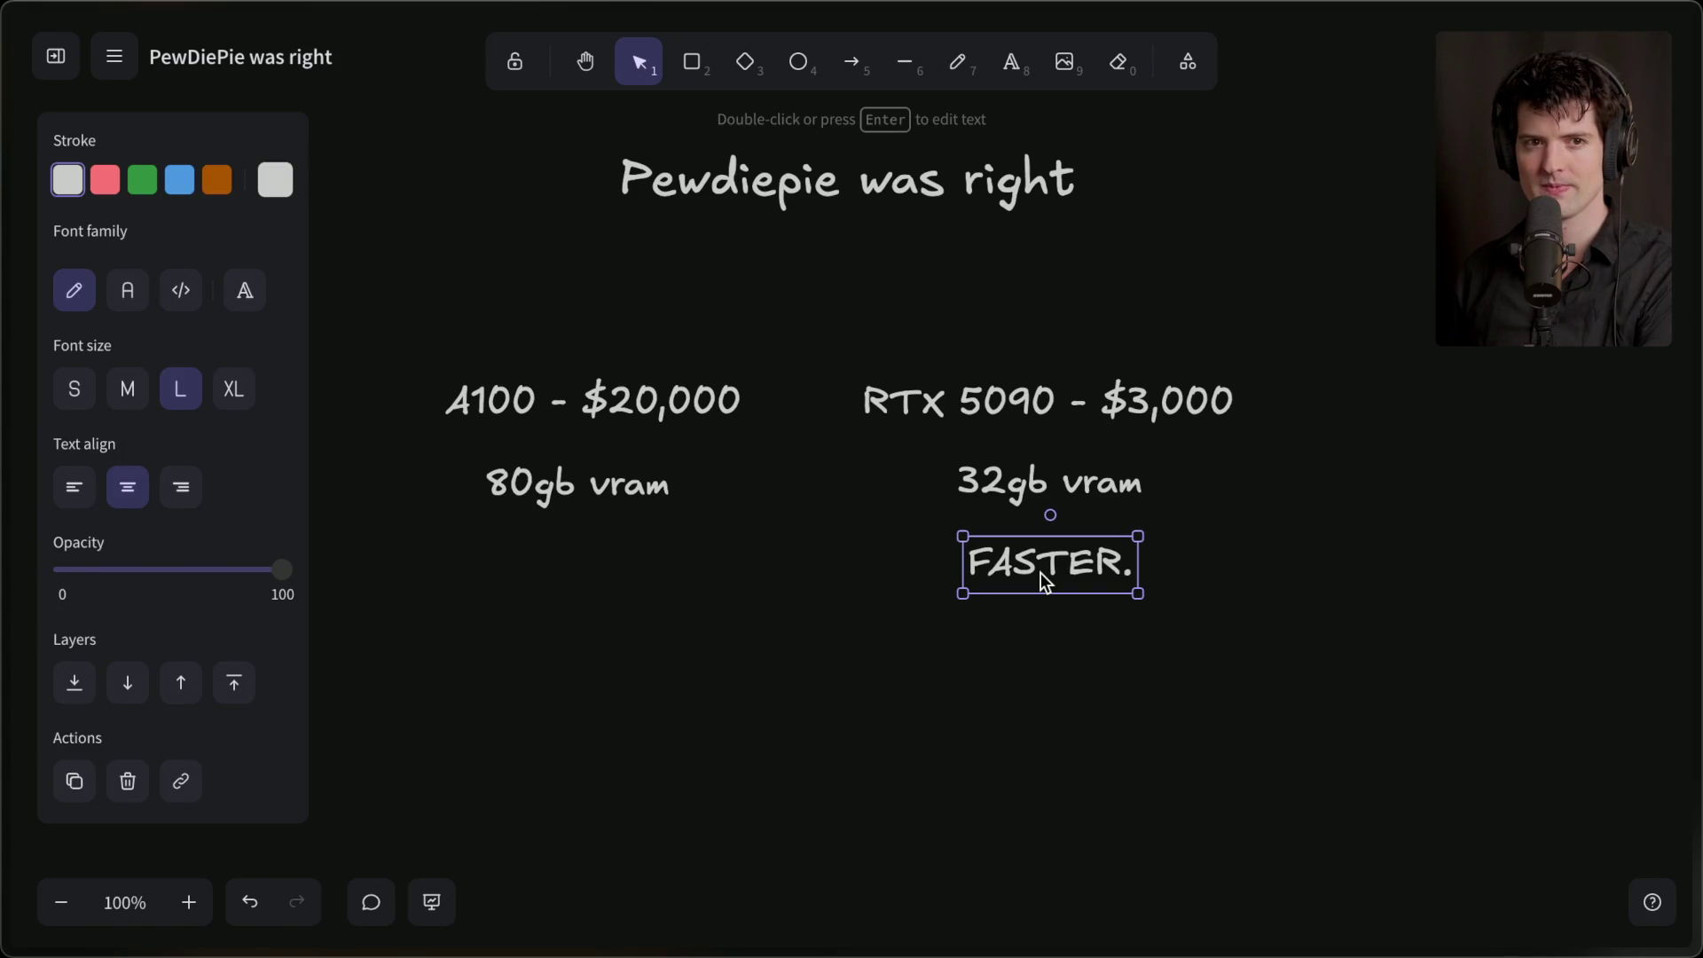
mouse_move(407, 336)
left_mouse_down()
mouse_move(870, 528)
mouse_move(801, 551)
left_mouse_up()
left_click(829, 551)
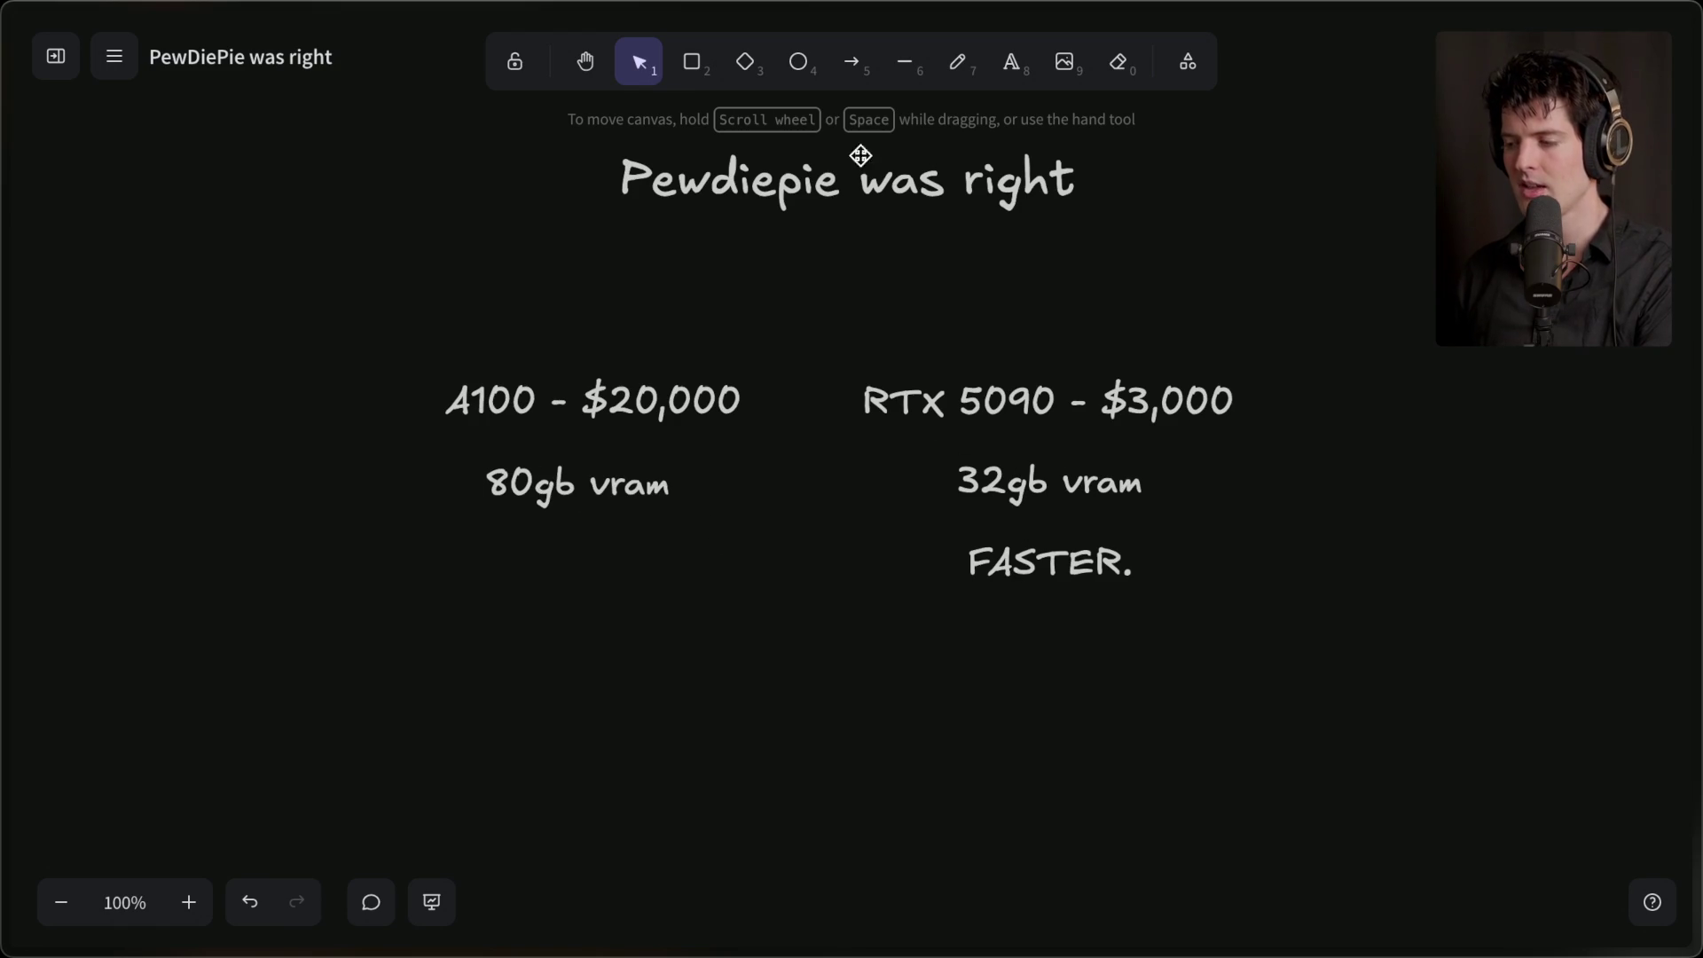
left_click(852, 61)
- Draw a dashed arrow from the left ending at the 80gb vram label under A100
left_click_drag(343, 490, 472, 483)
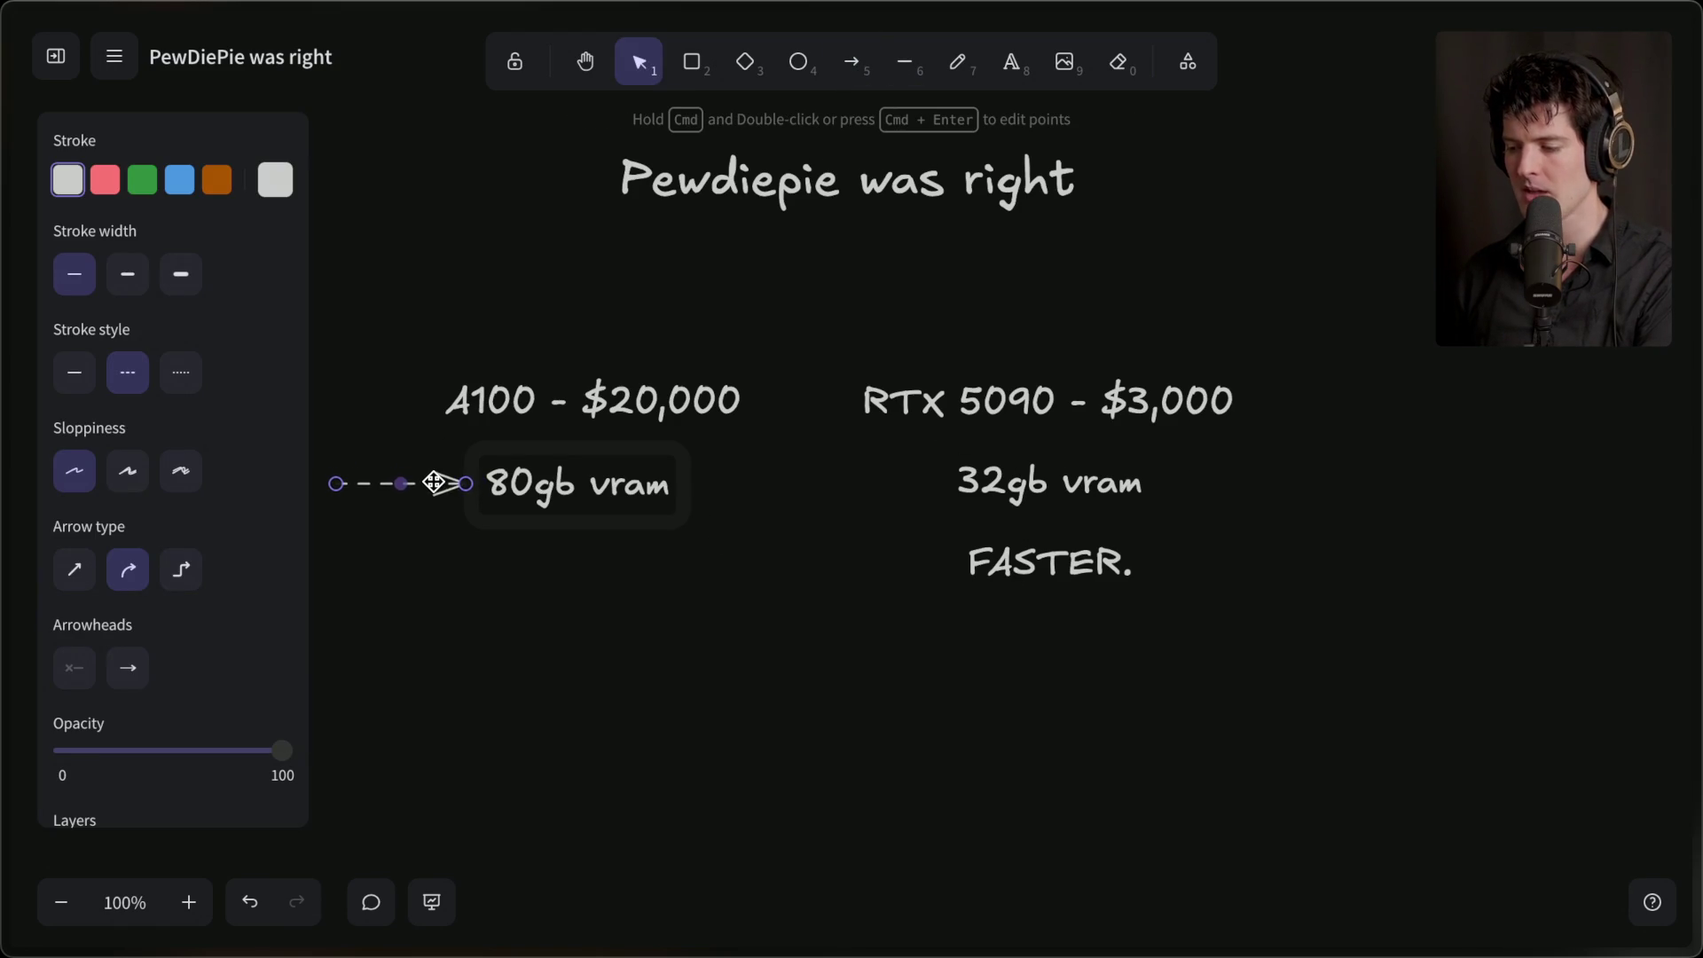
left_click(455, 578)
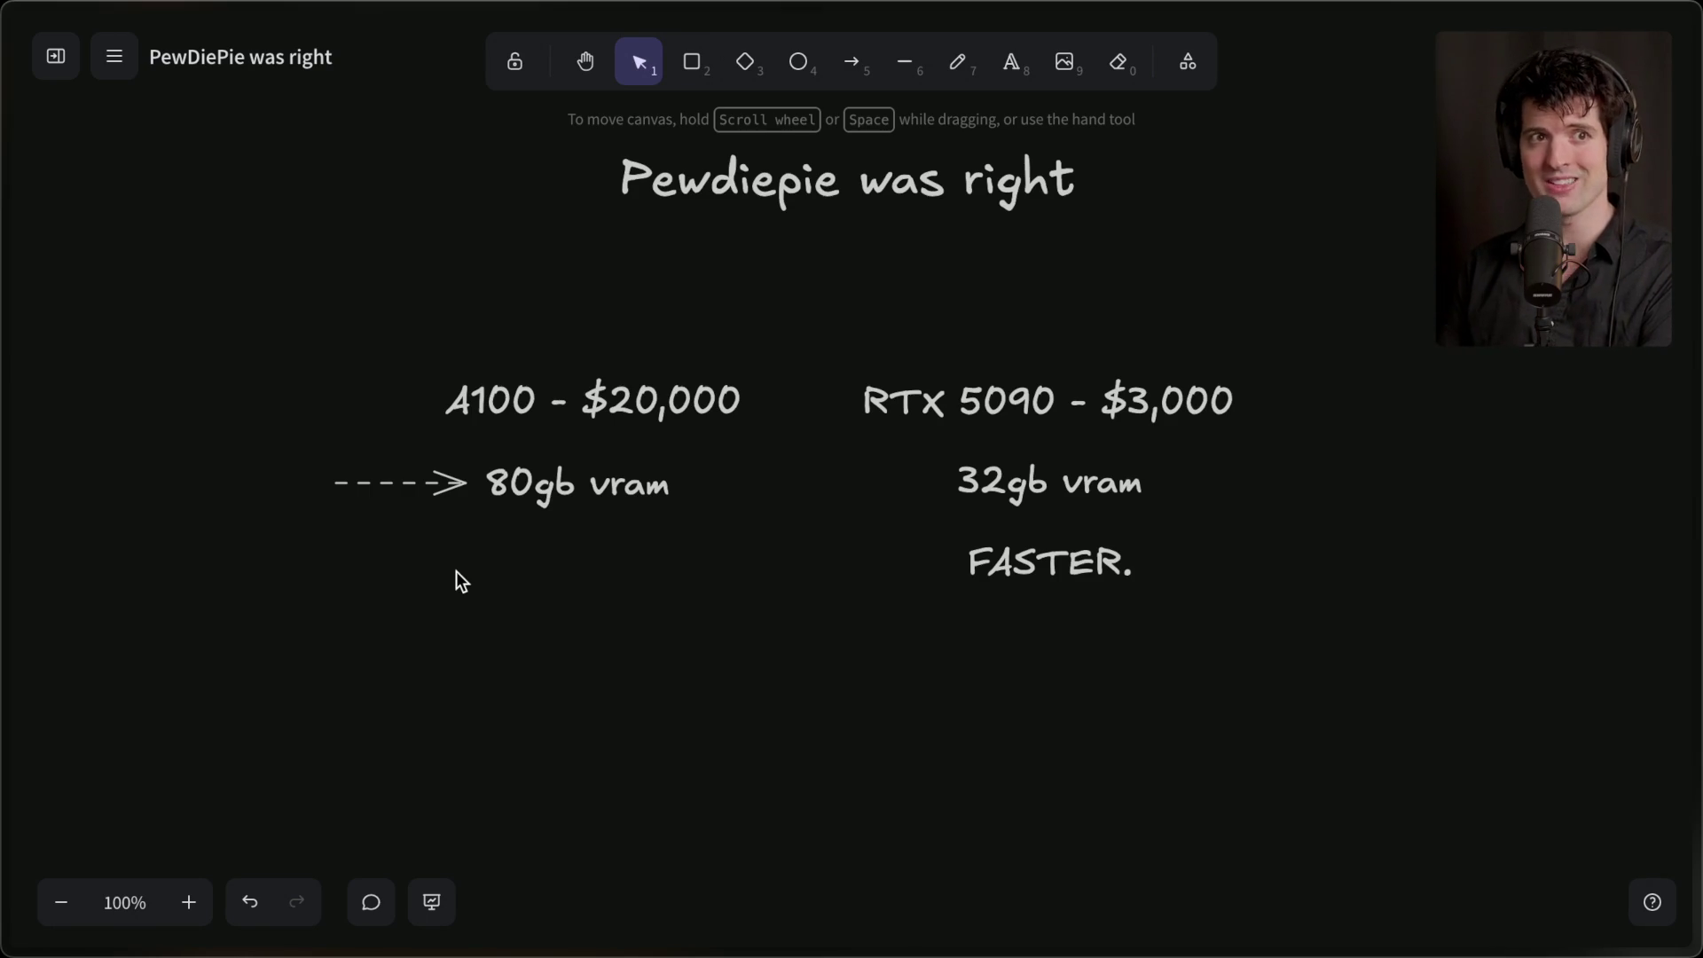
- Load mac.com in a new tab and scroll through the Mac Studio page
key("ctrl+t")
type("mac.com")
key("Return")
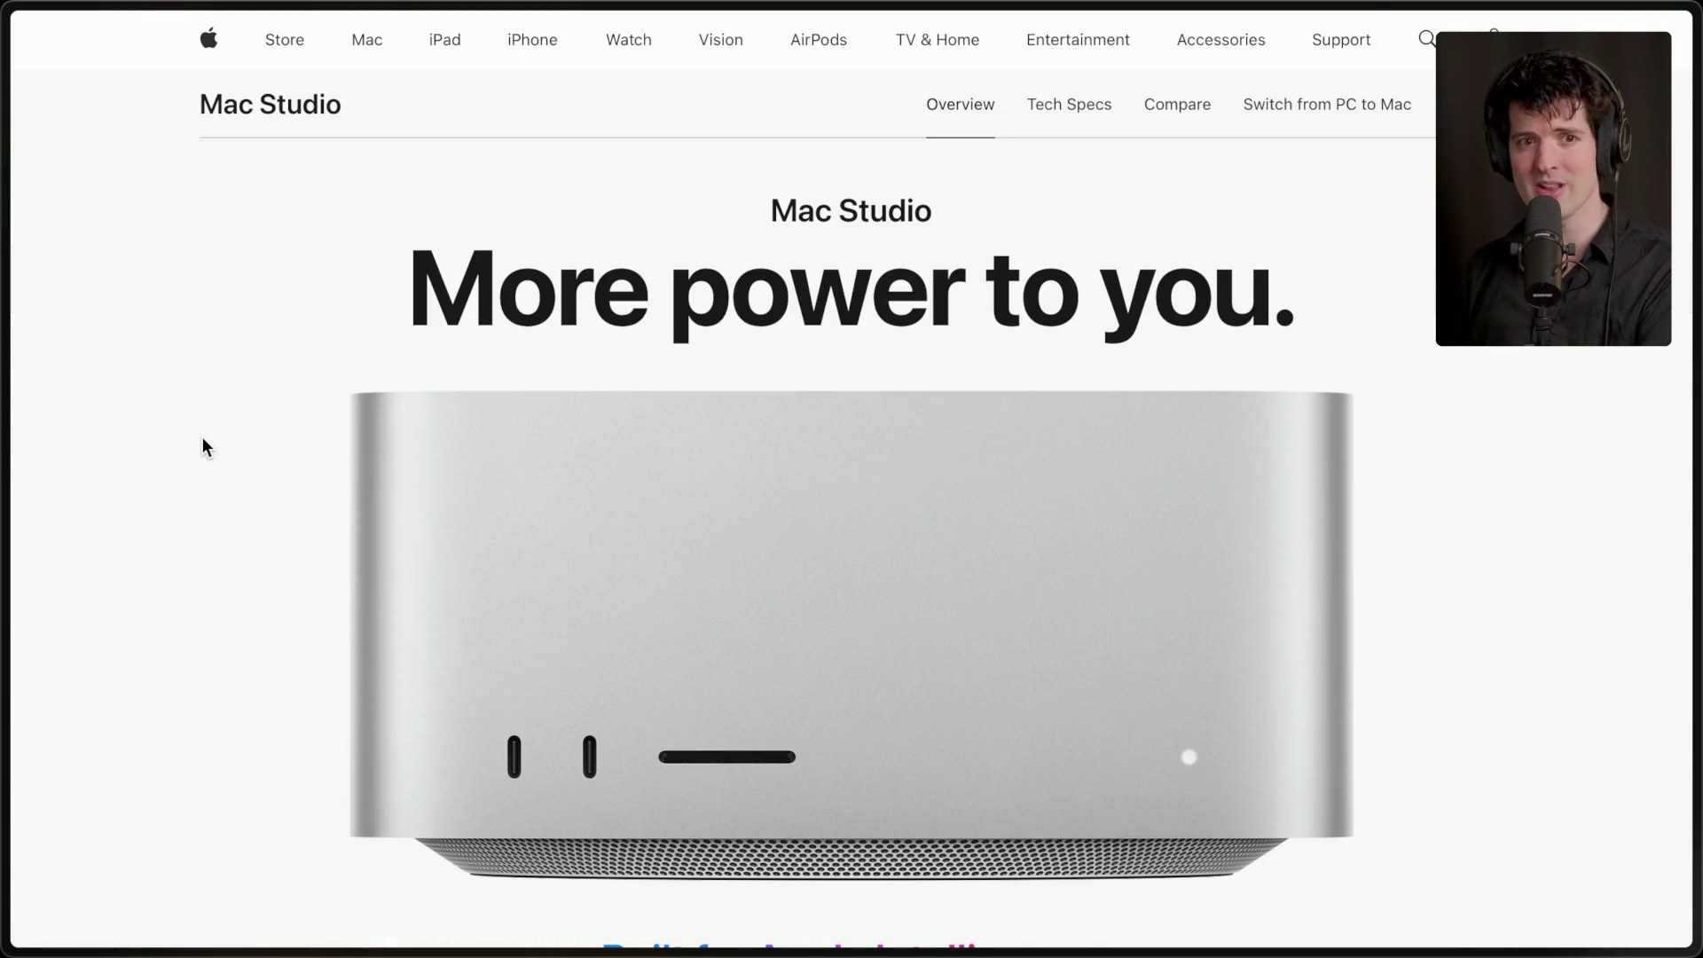
scroll(202, 438, "down", 15)
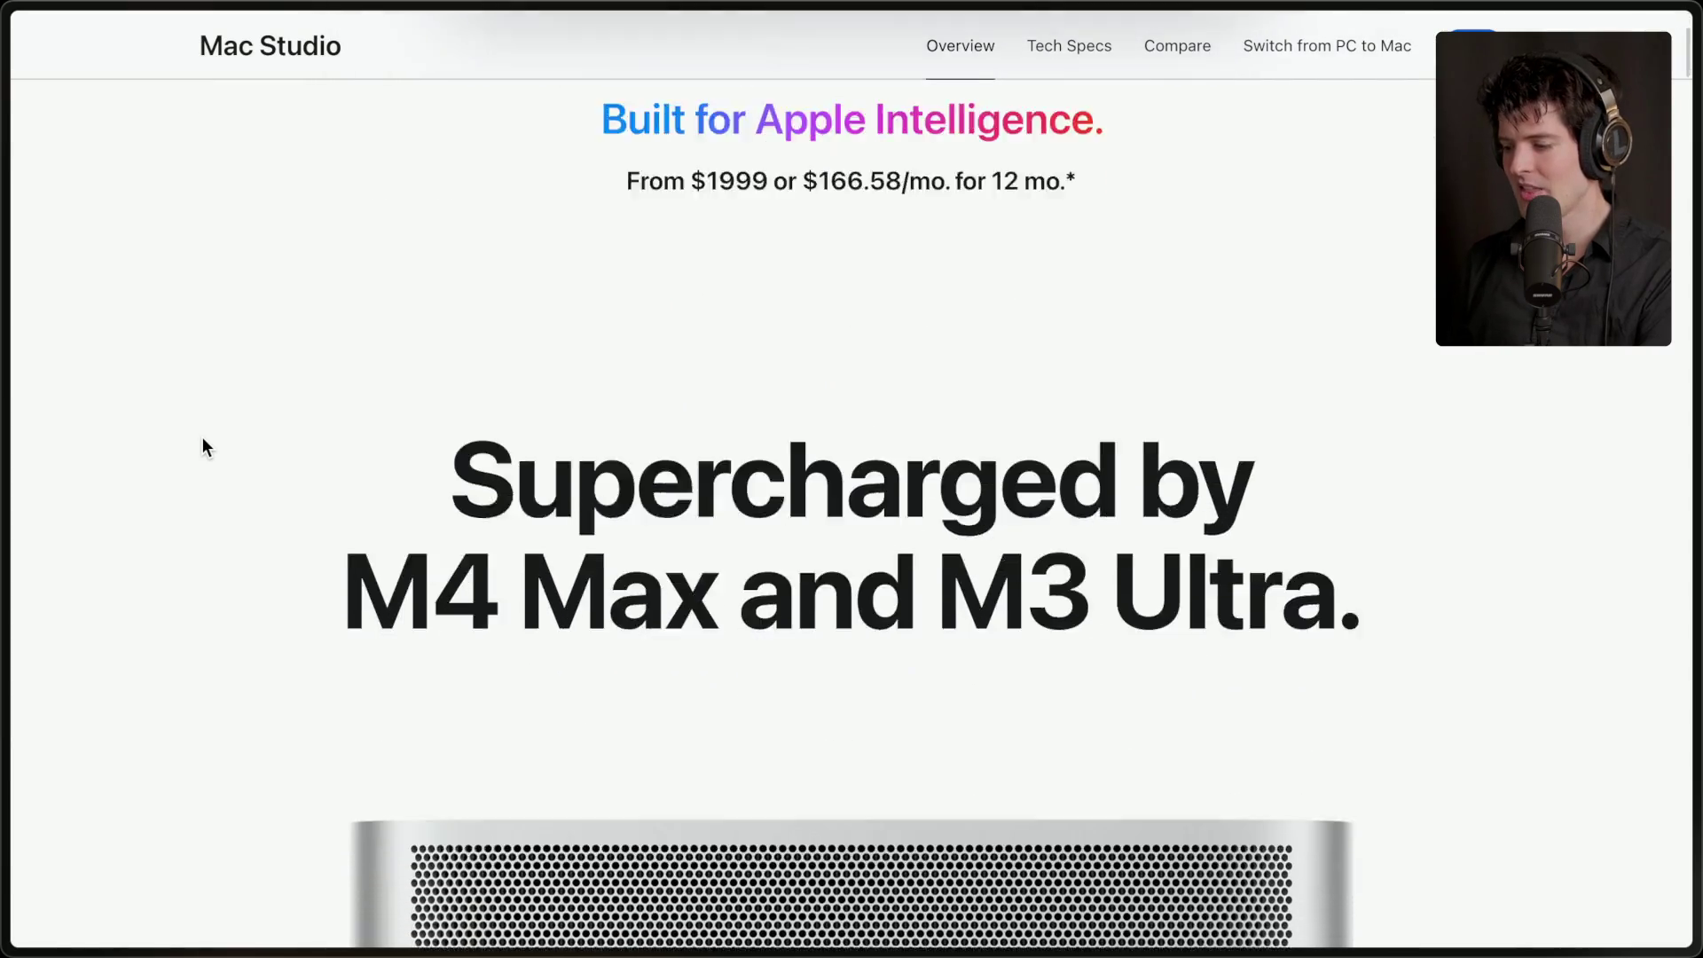
scroll(202, 438, "down", 10)
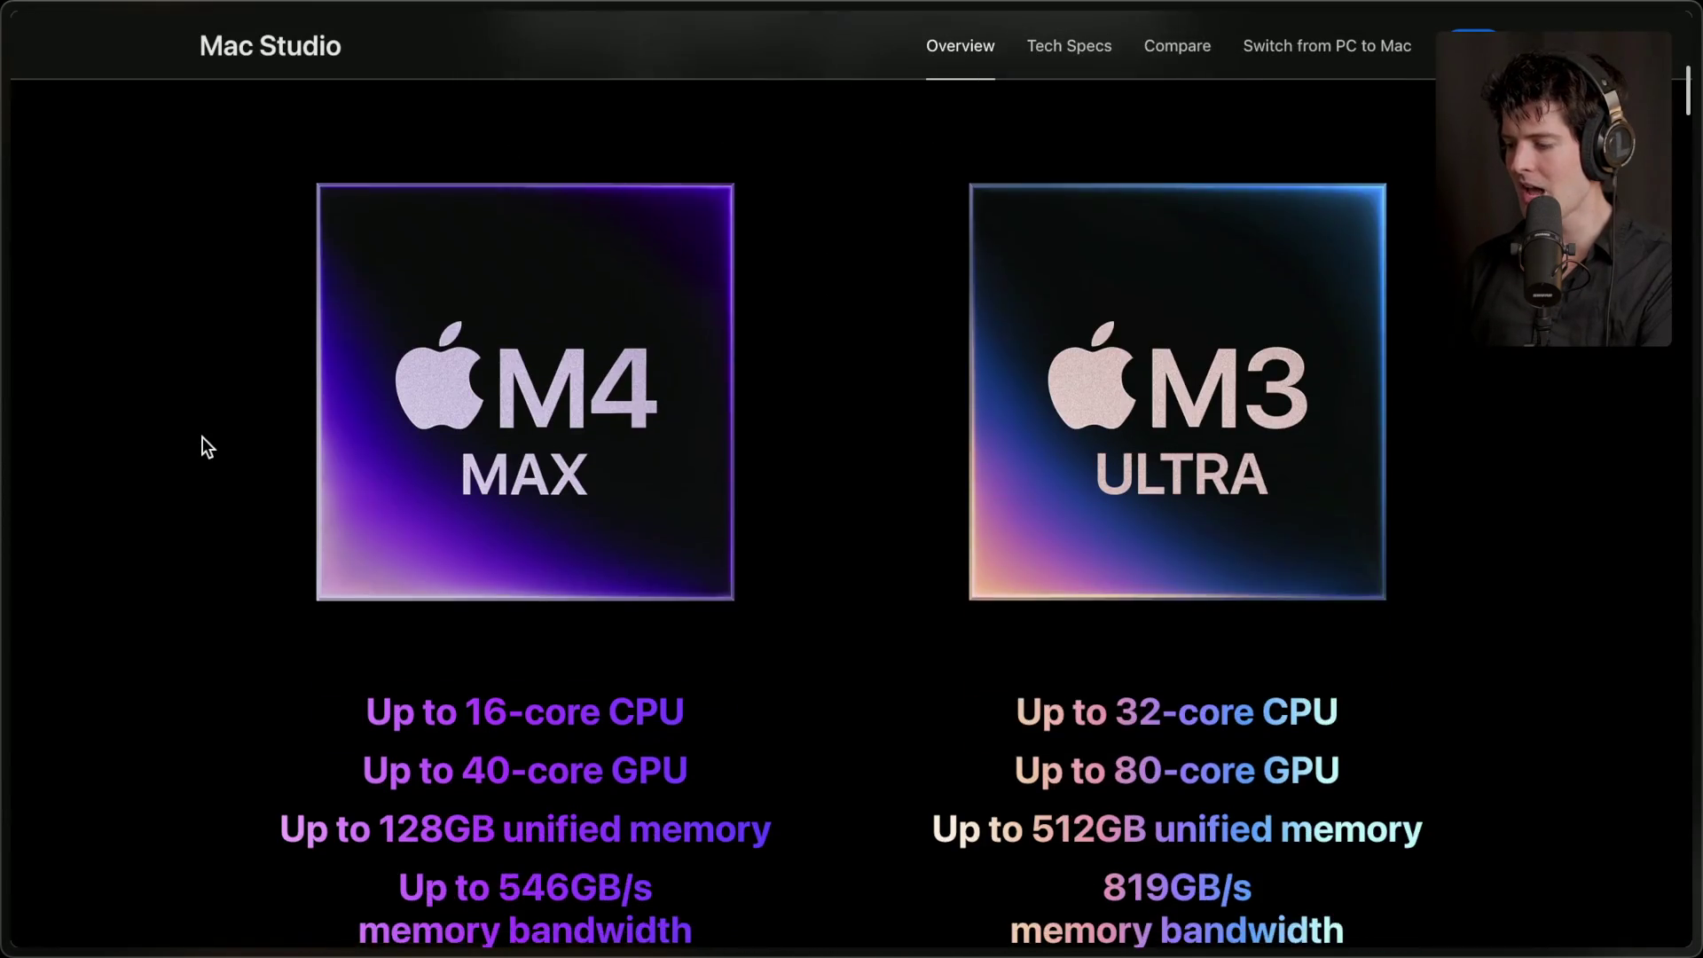
scroll(202, 446, "up", 3)
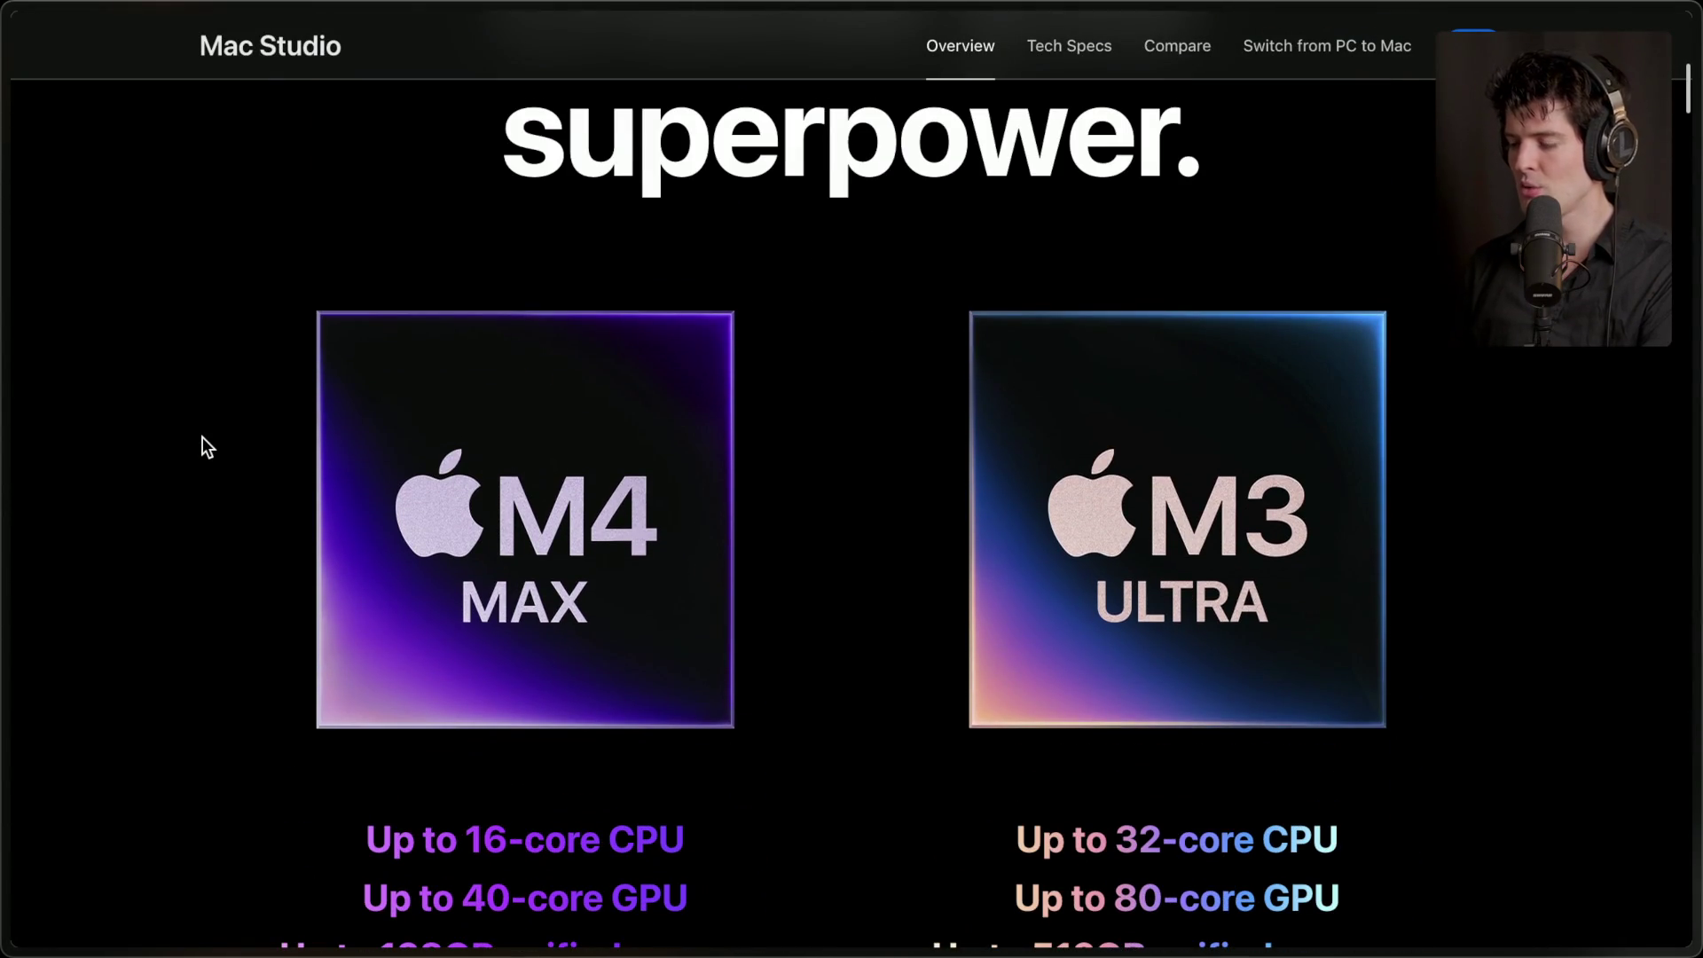
- Open the Mac Studio buy page and highlight the M3 Ultra's 96GB unified memory
left_click(1462, 46)
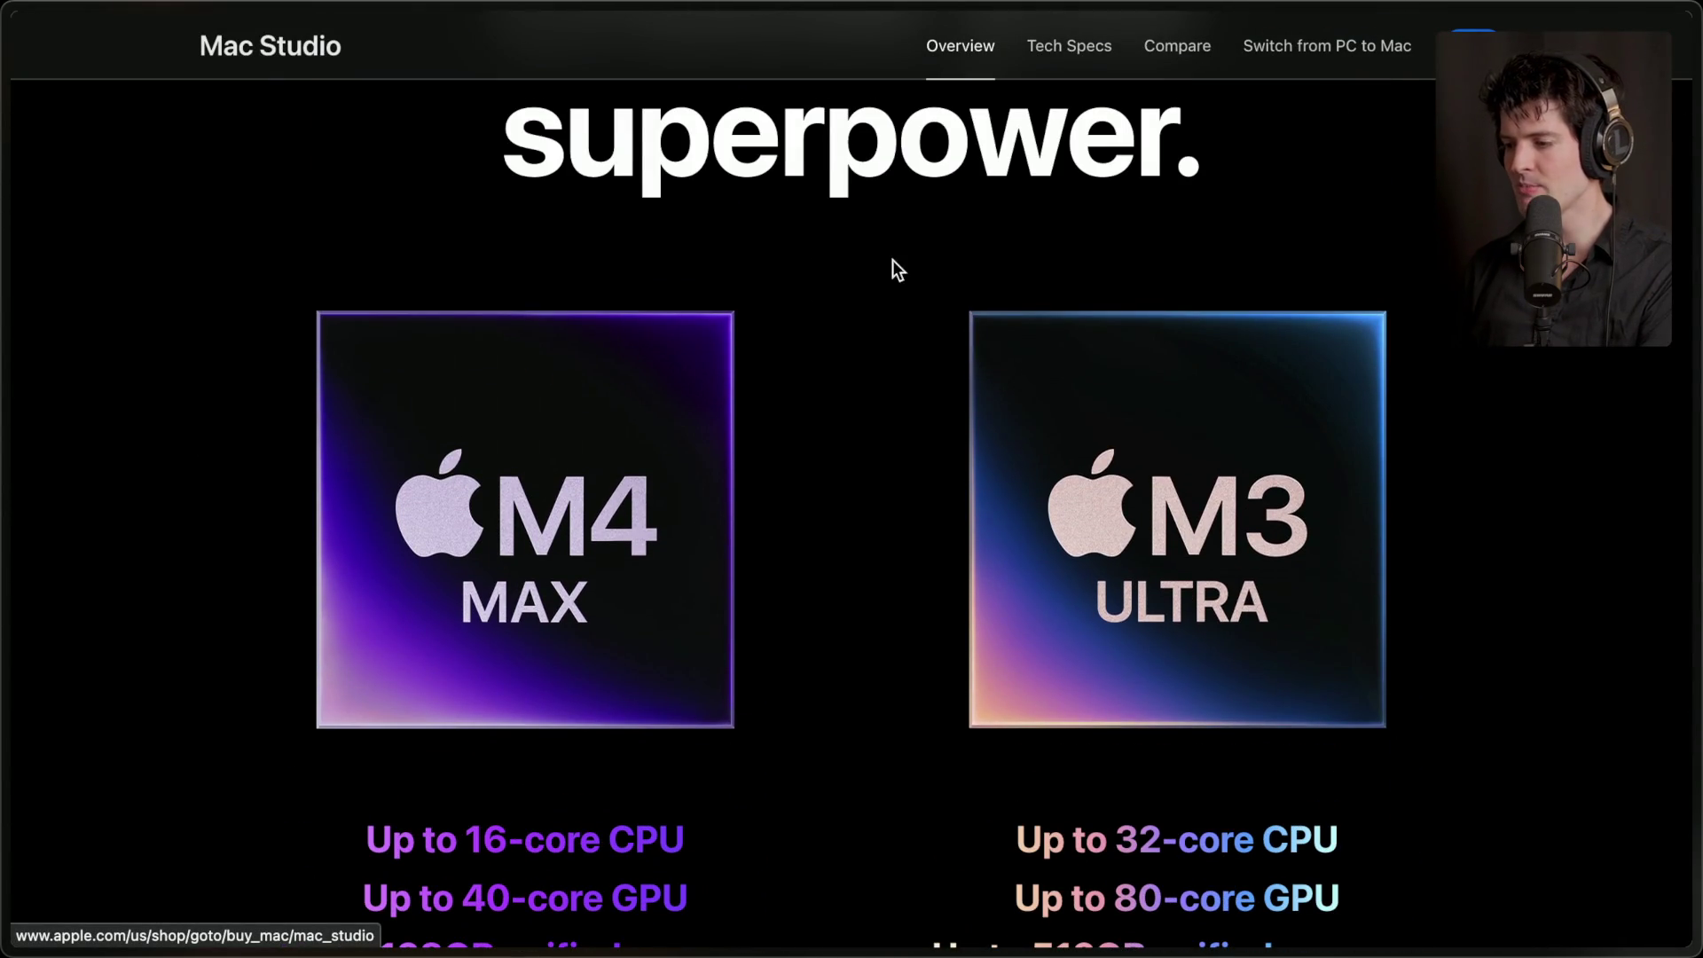
scroll(569, 370, "down", 7)
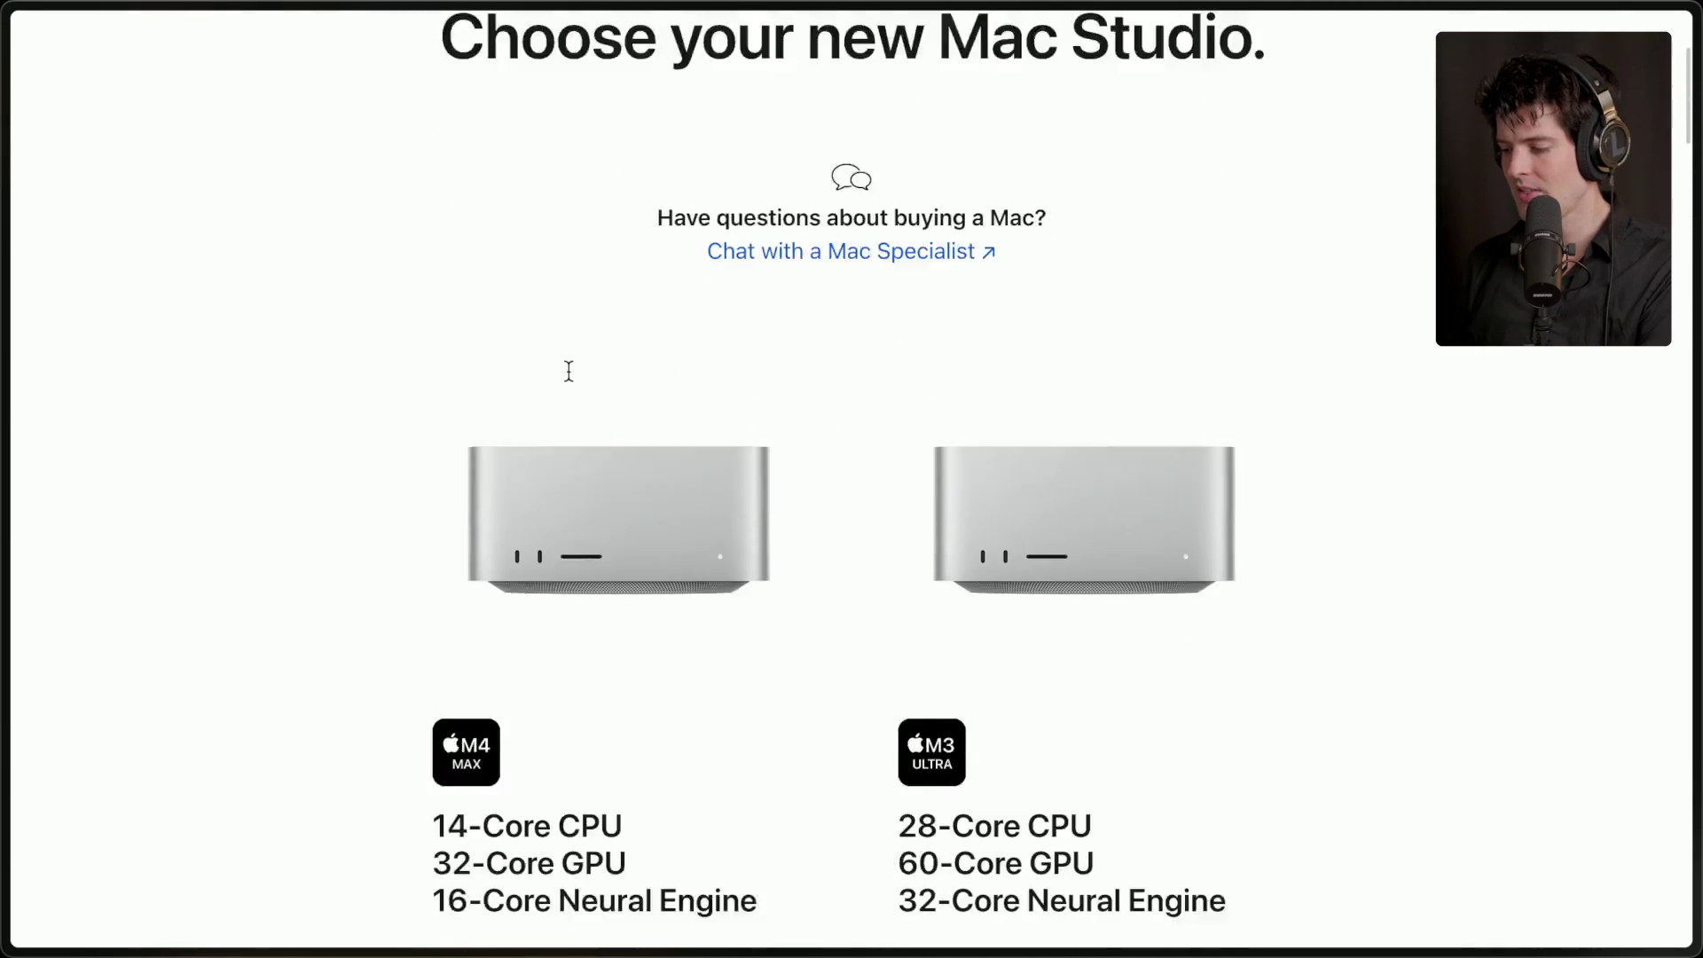
scroll(568, 371, "down", 5)
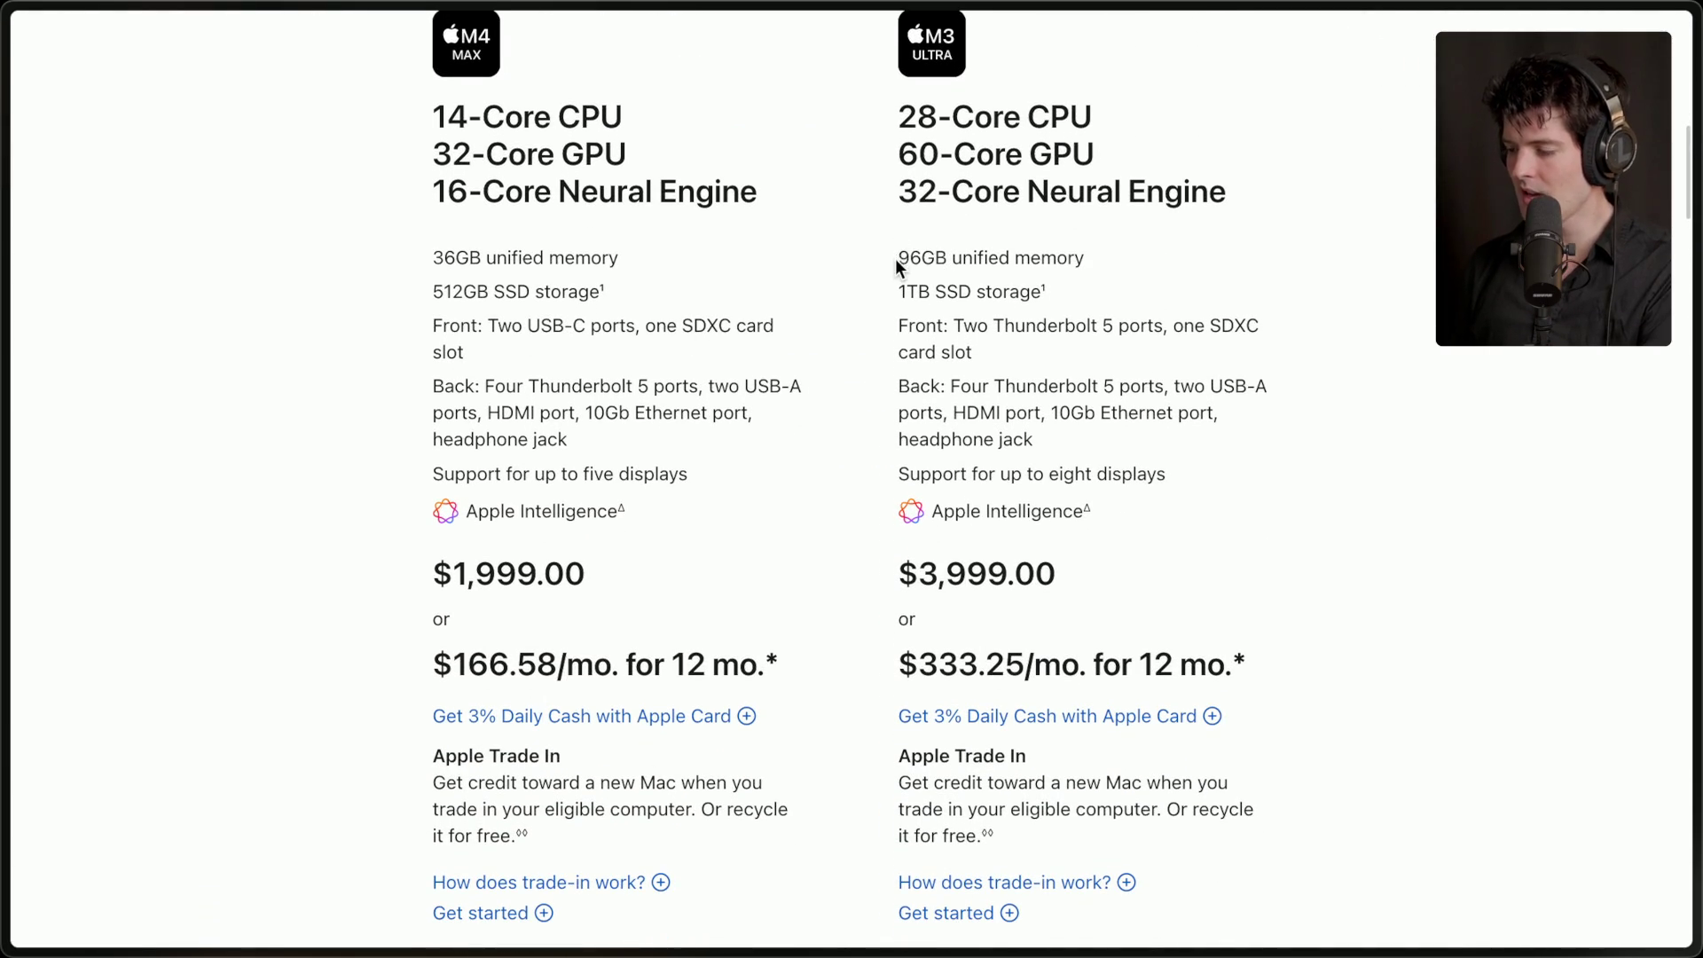
left_click_drag(898, 258, 1099, 265)
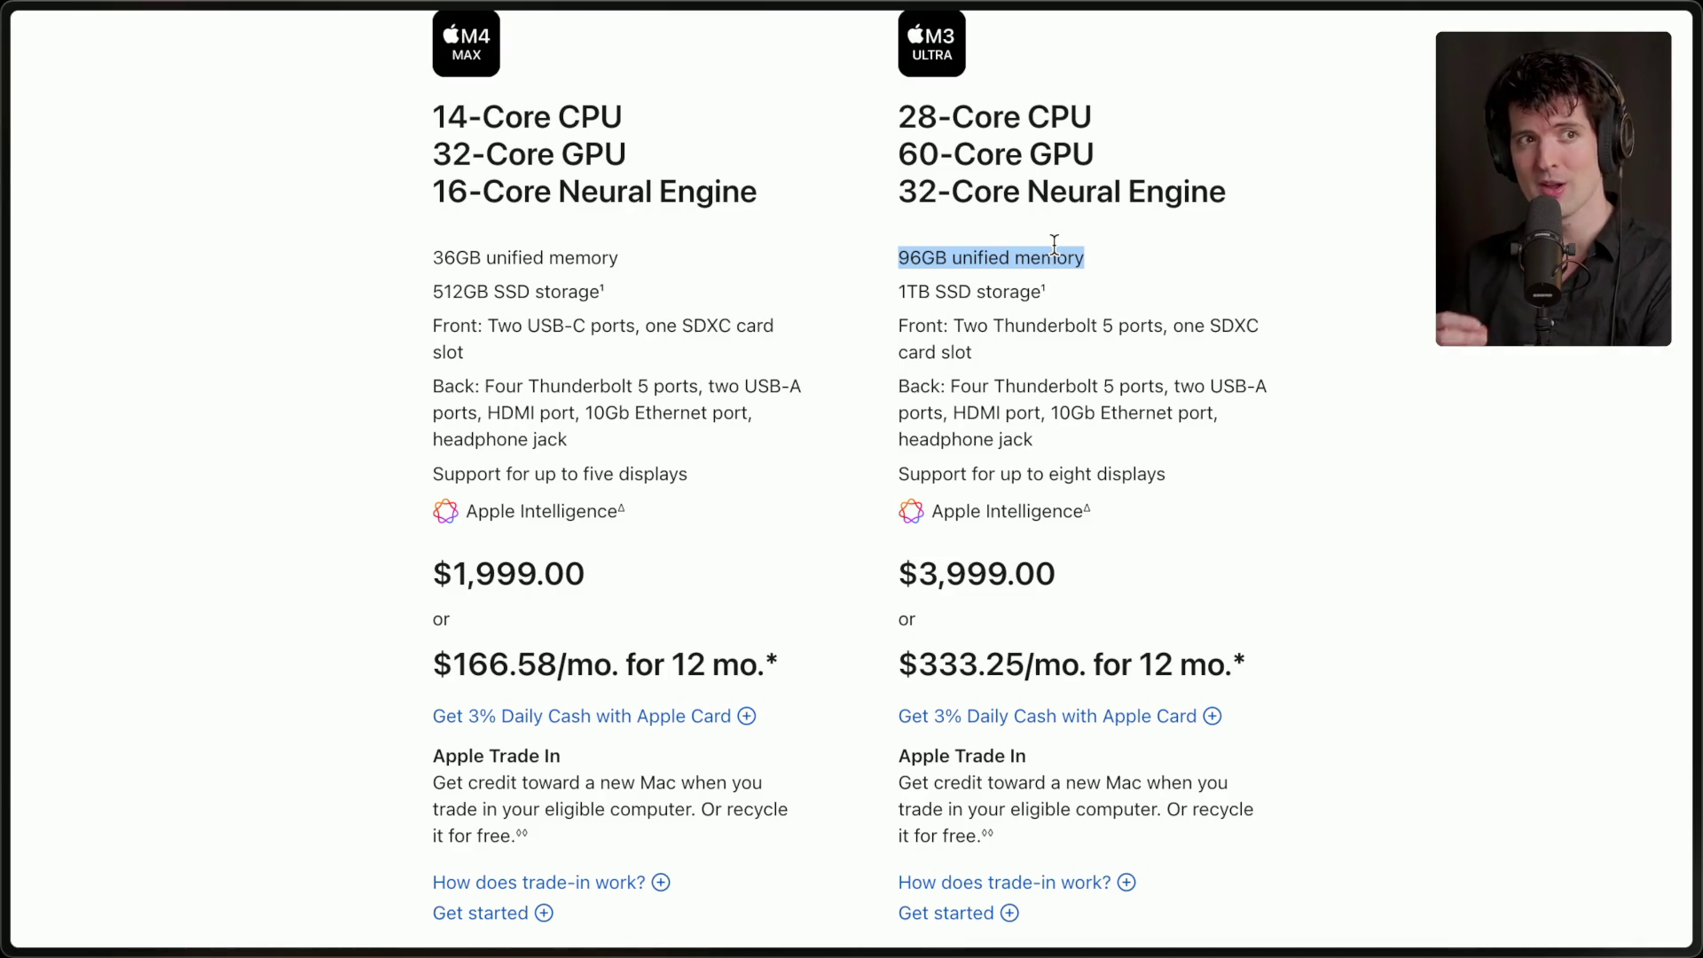
left_click_drag(871, 253, 1209, 264)
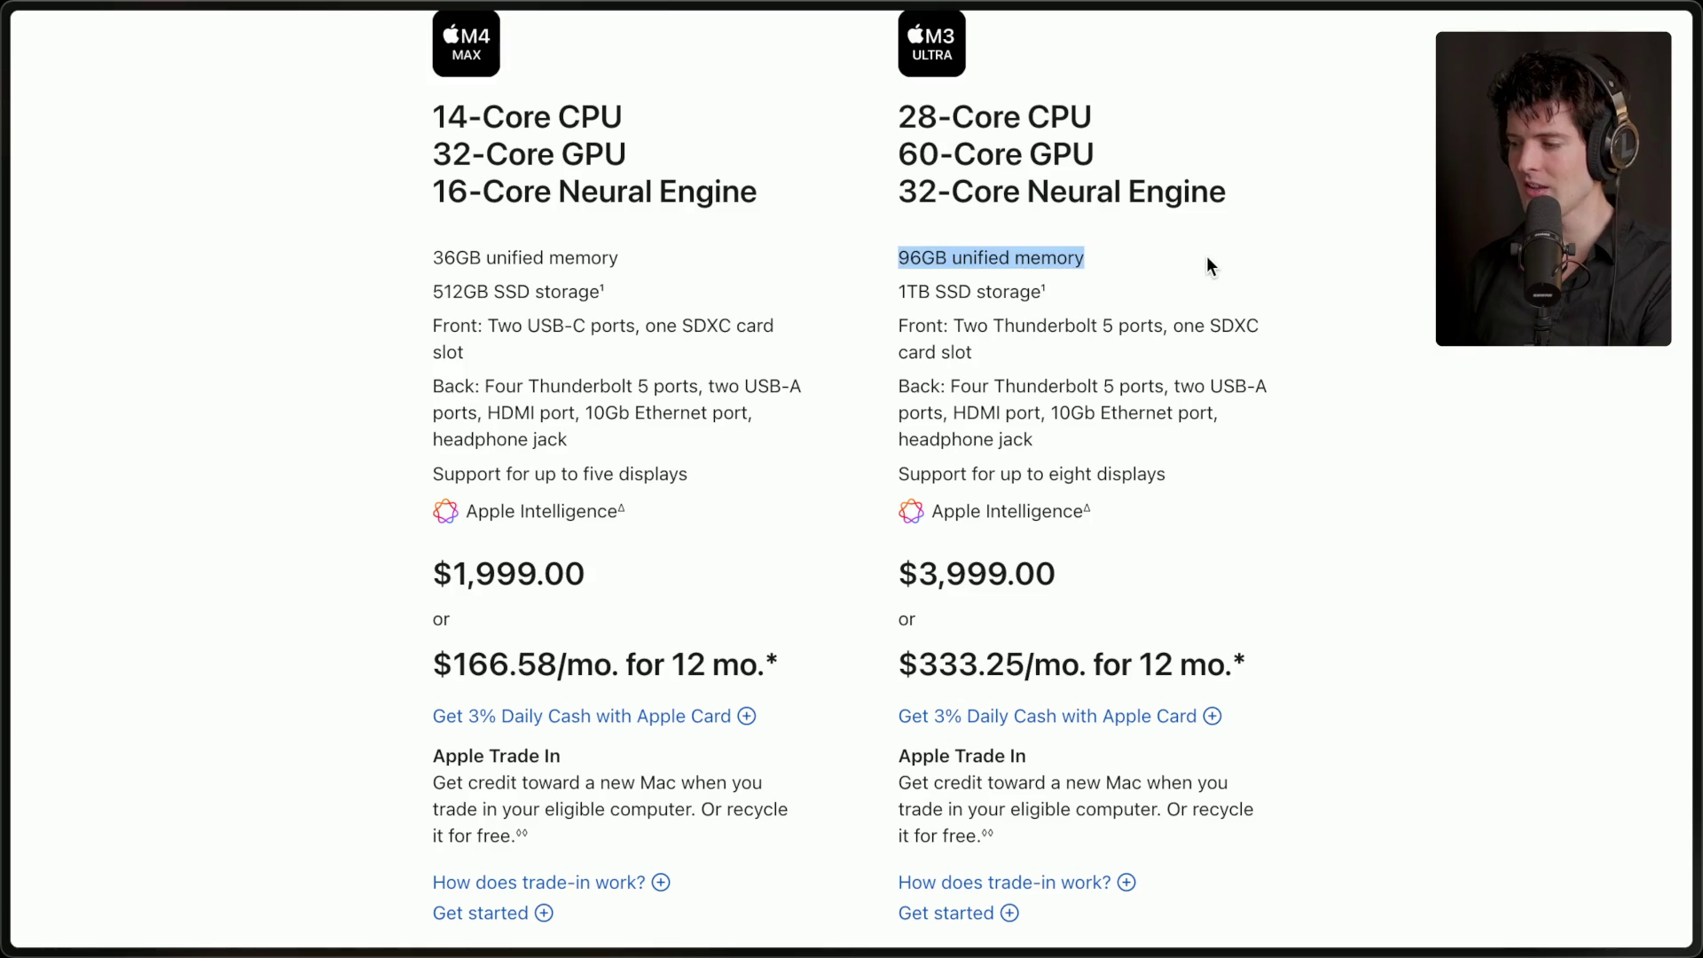
left_click(1169, 301)
scroll(1169, 302, "down", 10)
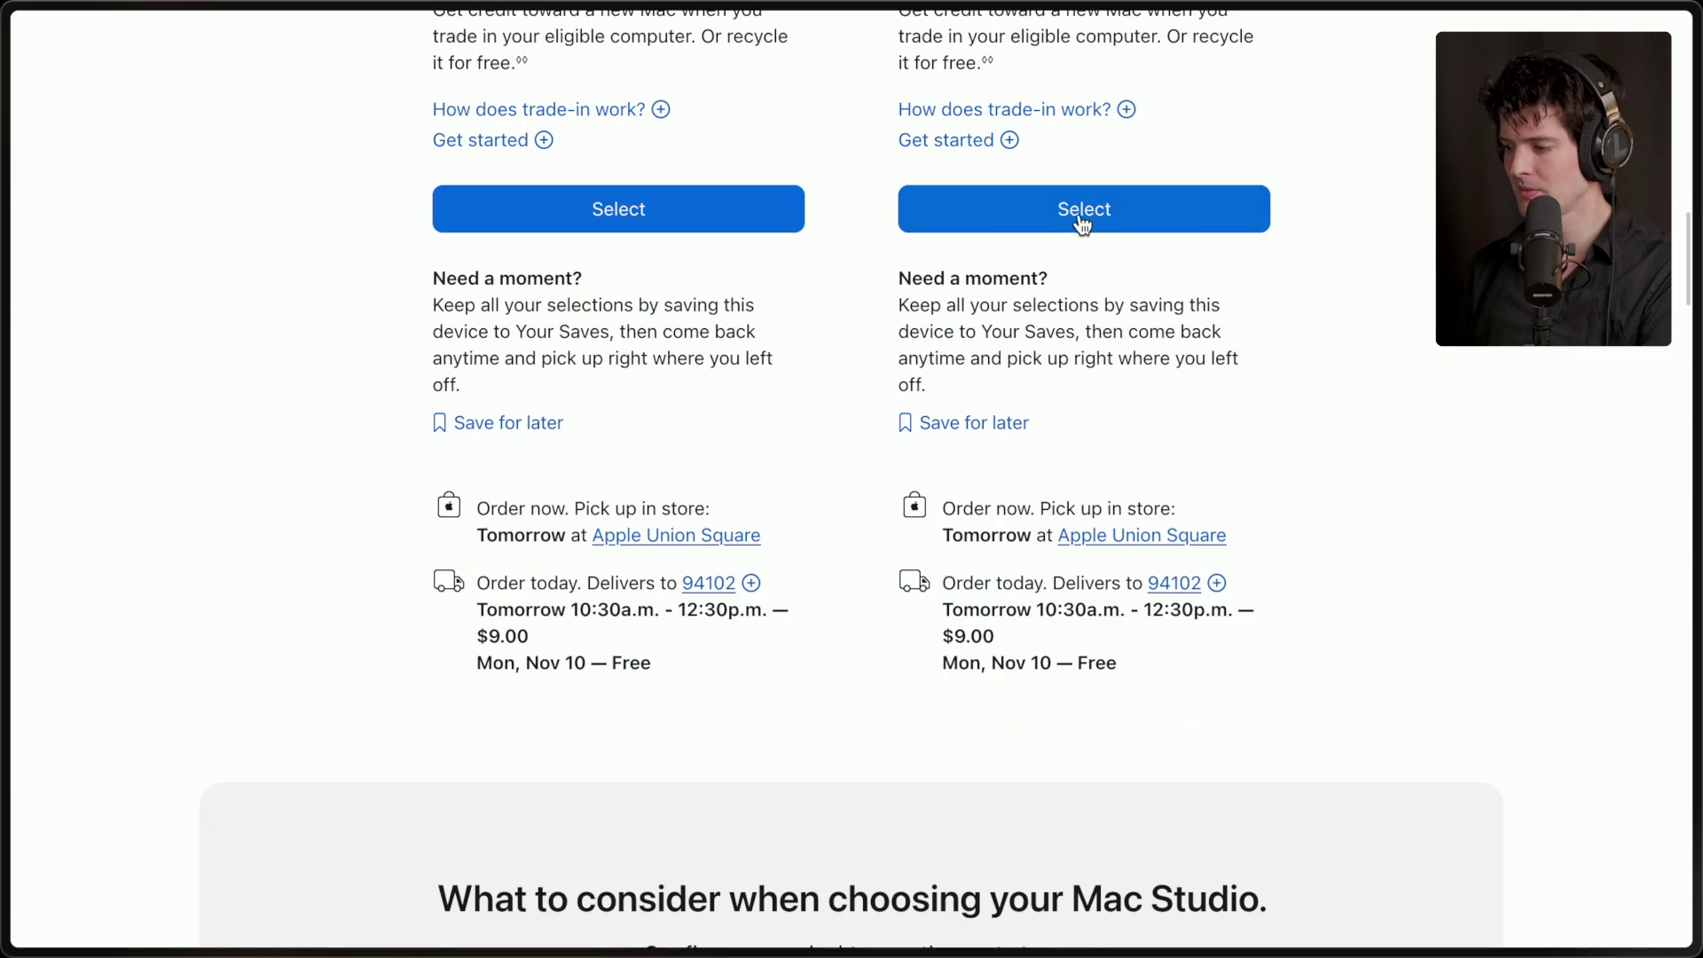
- Customize the M3 Ultra with the 80-core GPU and 512GB memory, highlighting the $9,499.00 total
left_click(1079, 217)
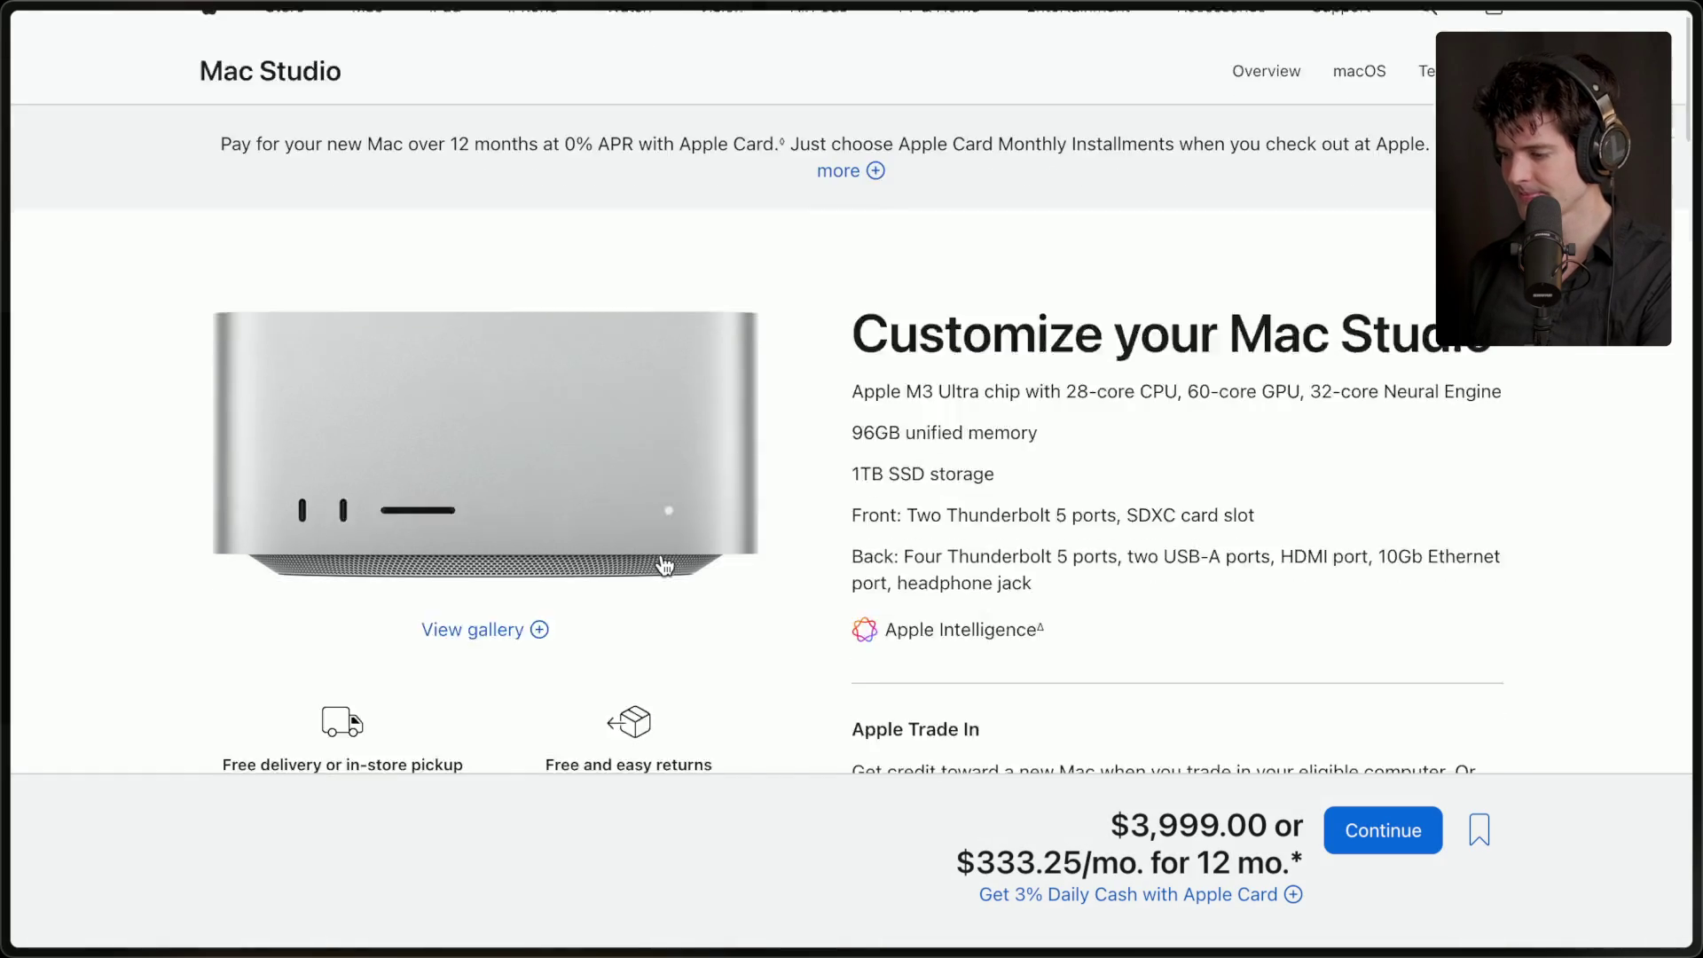
scroll(663, 565, "down", 14)
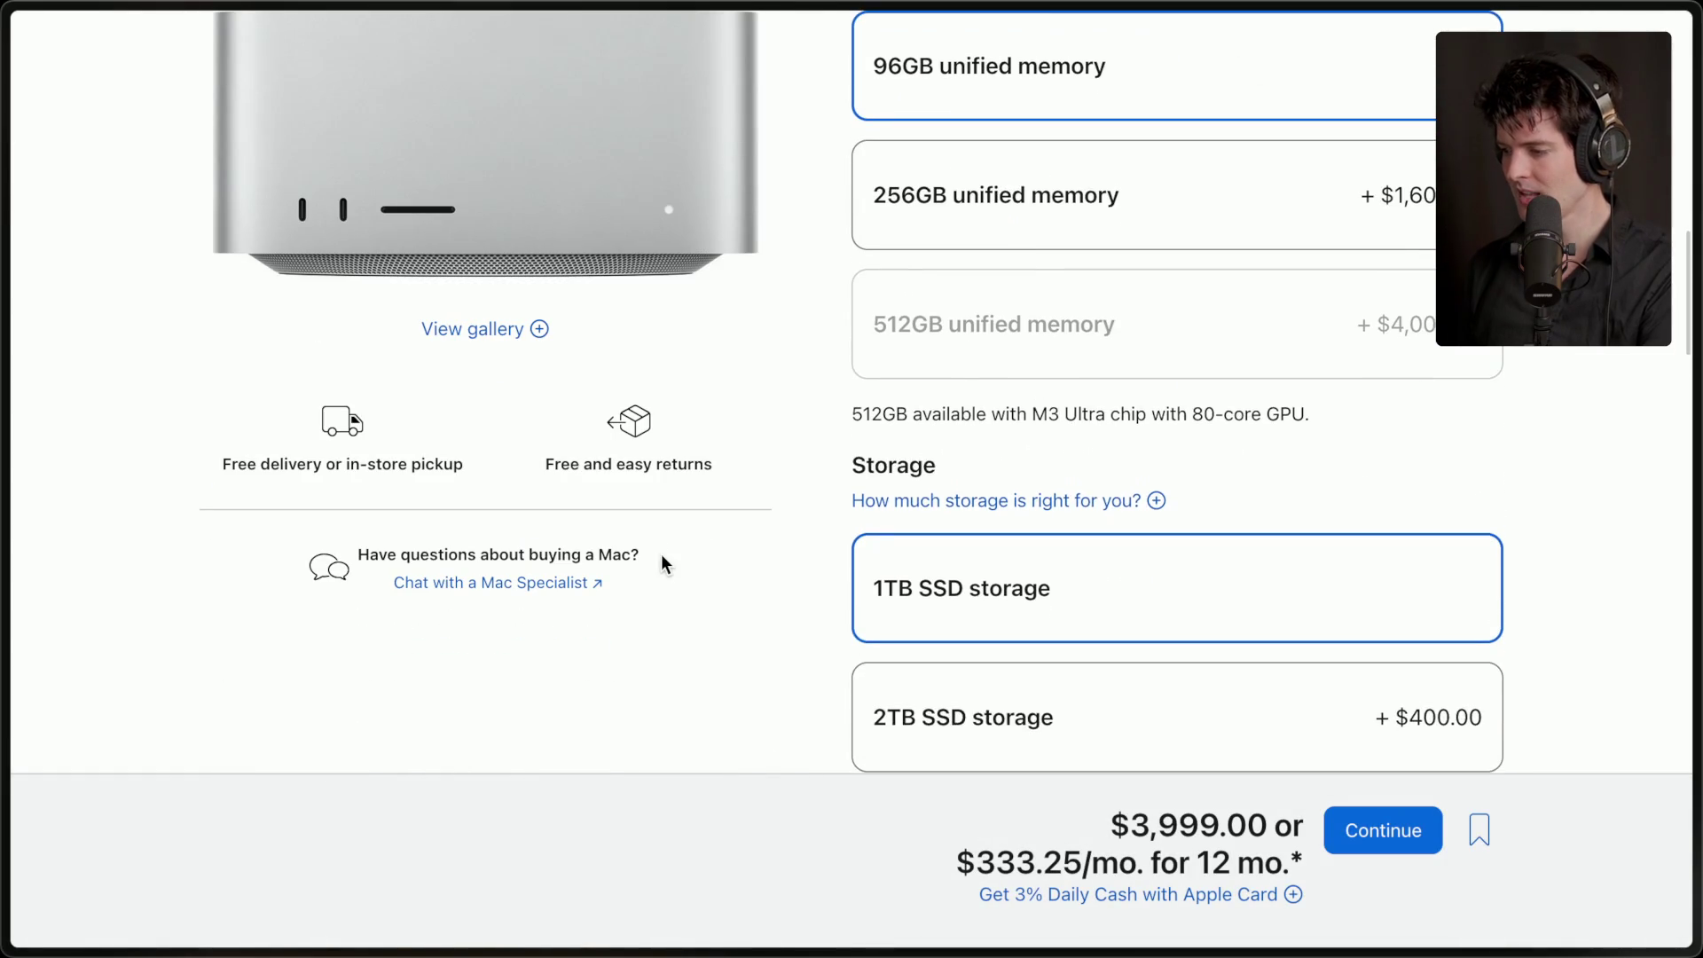
scroll(1083, 312, "up", 5)
left_click(1114, 163)
scroll(1075, 389, "down", 3)
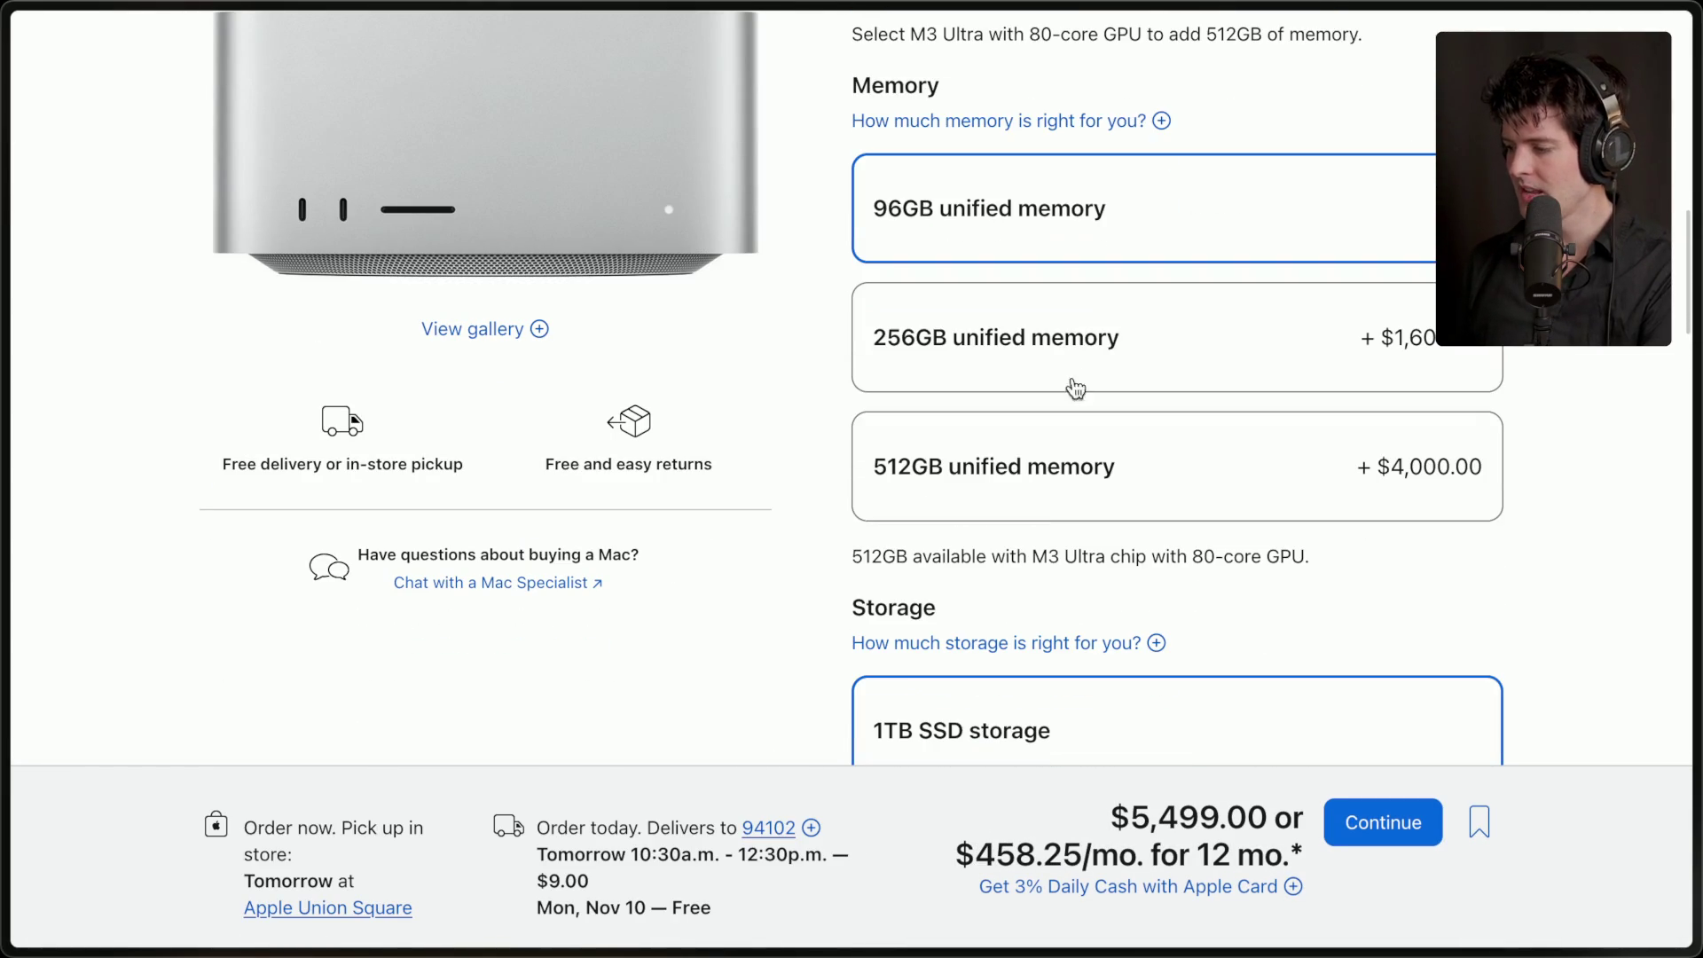
left_click(1069, 498)
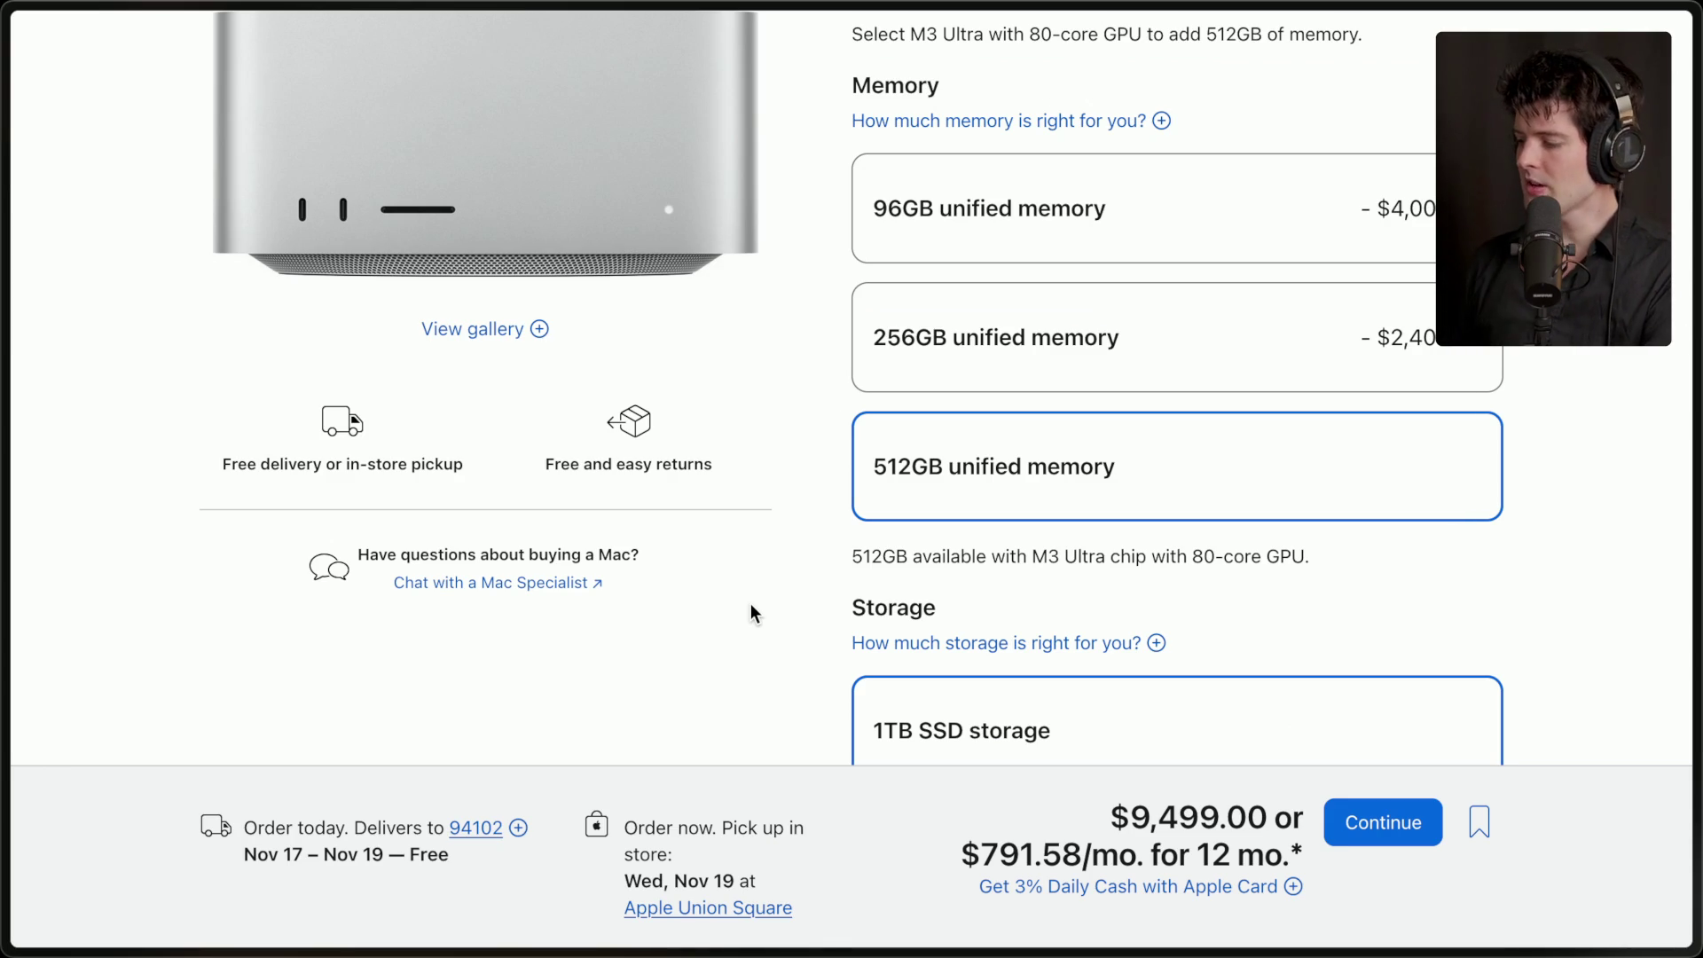
double_click(1141, 814)
left_click(1047, 812)
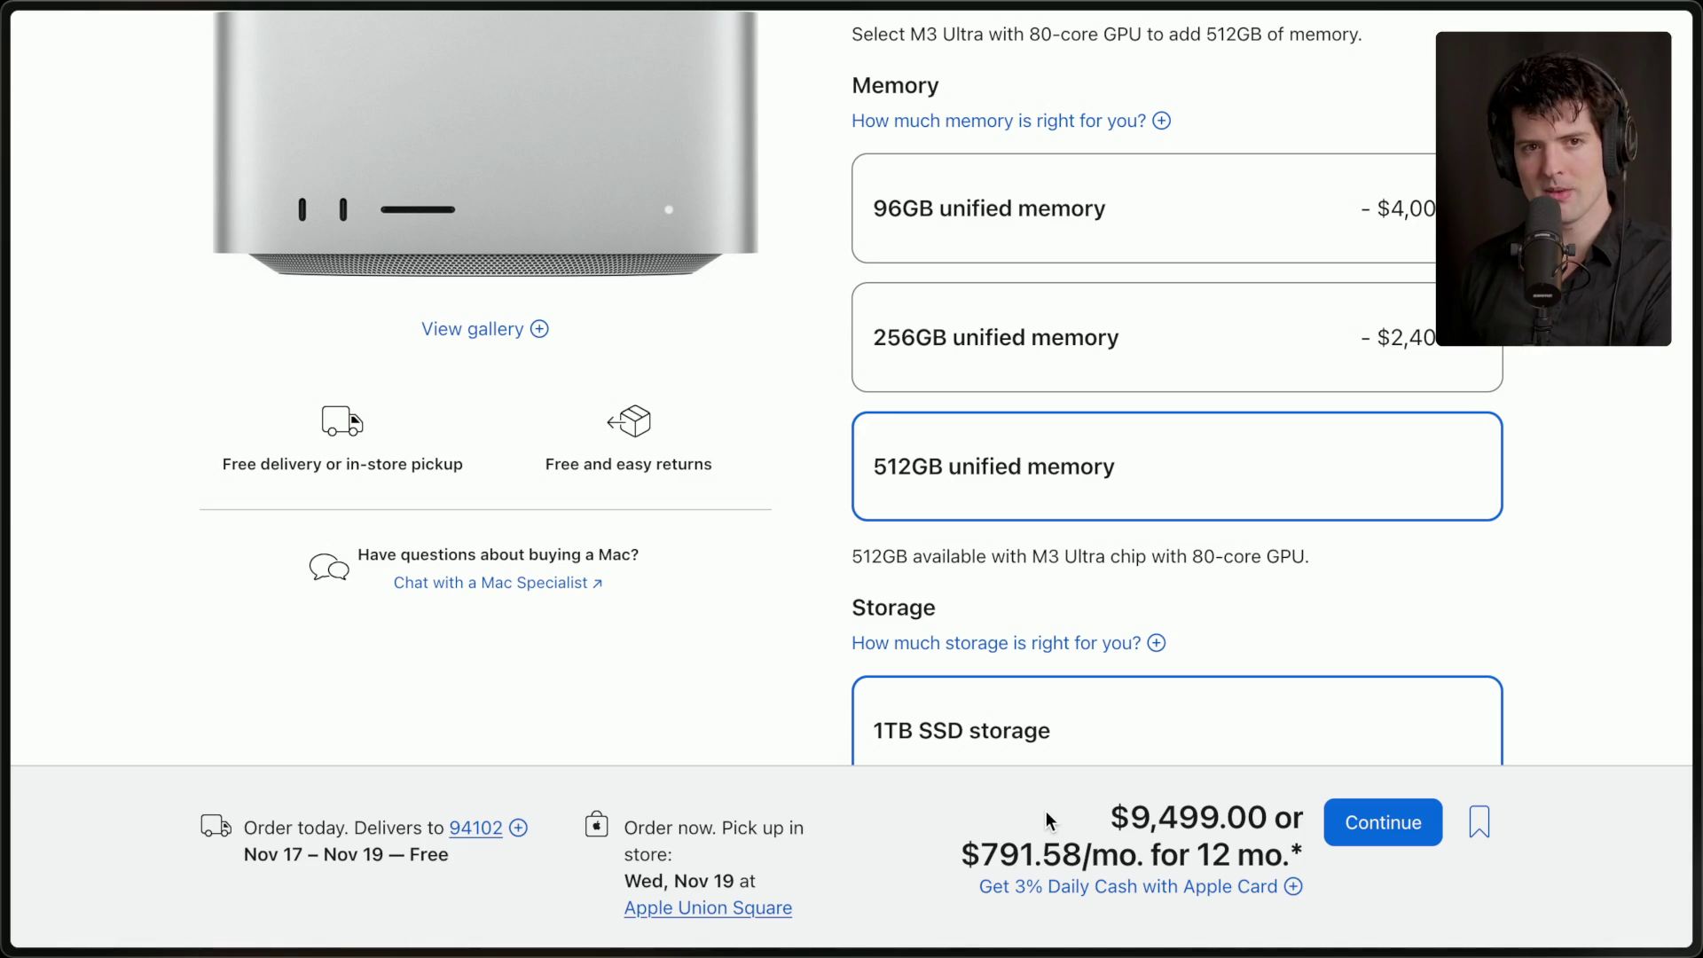
mouse_move(1693, 498)
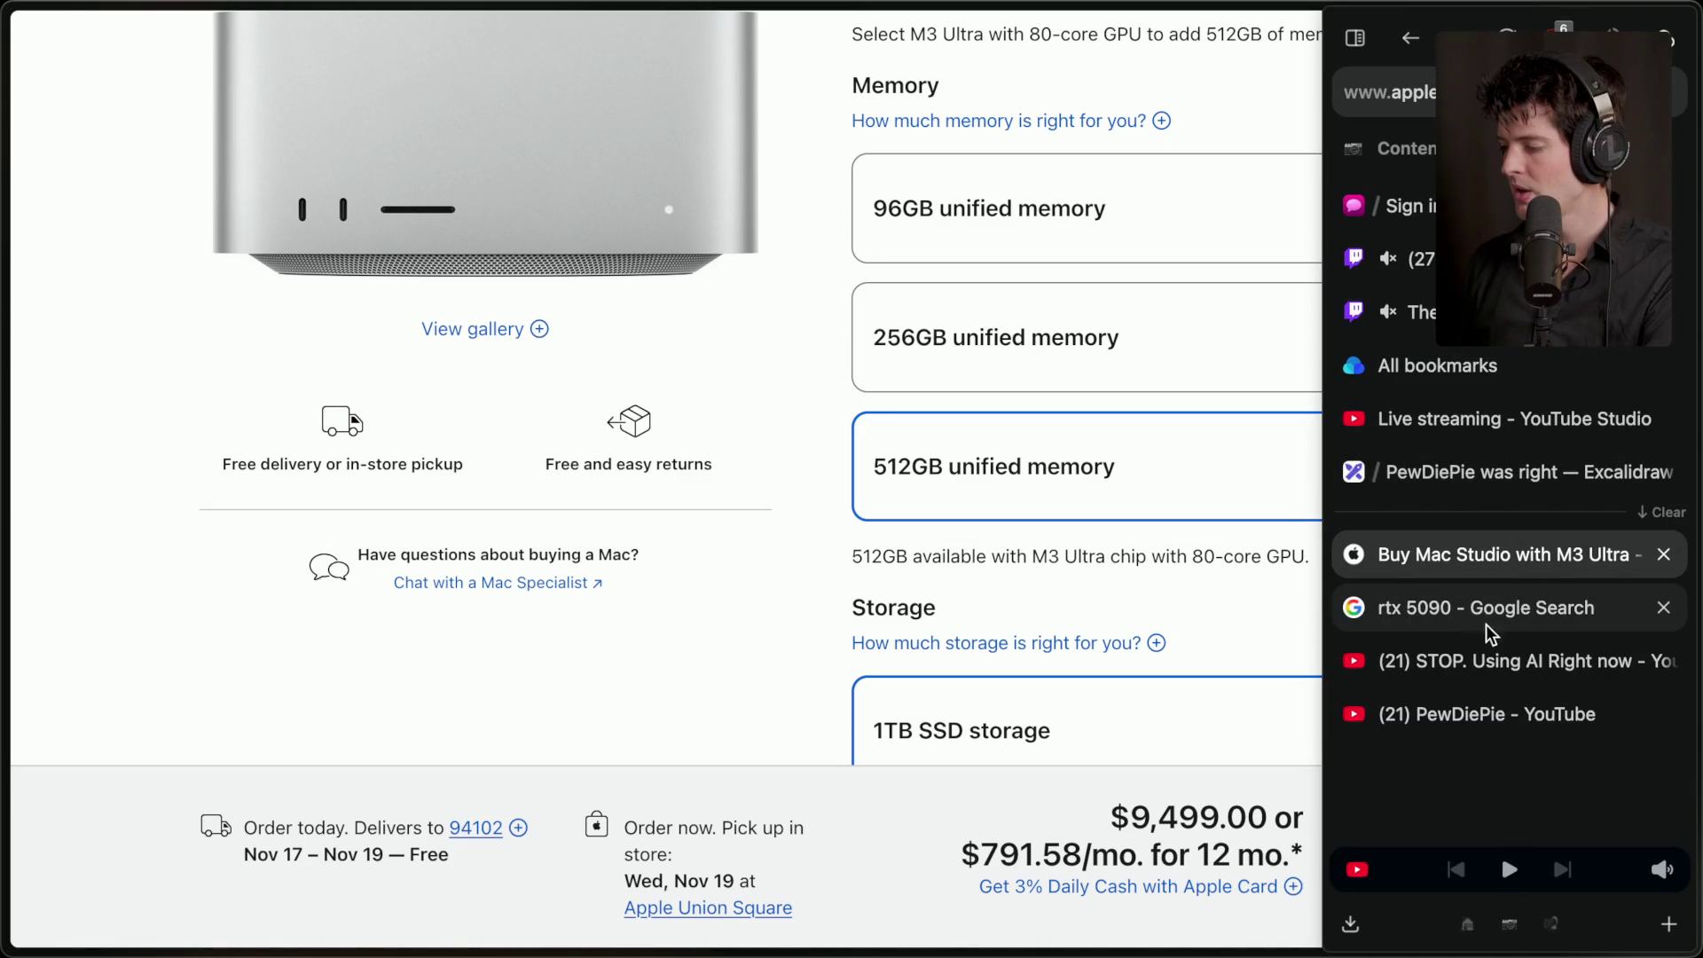
- Return to the Excalidraw board and open the 80gb vram label under A100 for editing
left_click(1495, 470)
left_click(449, 400)
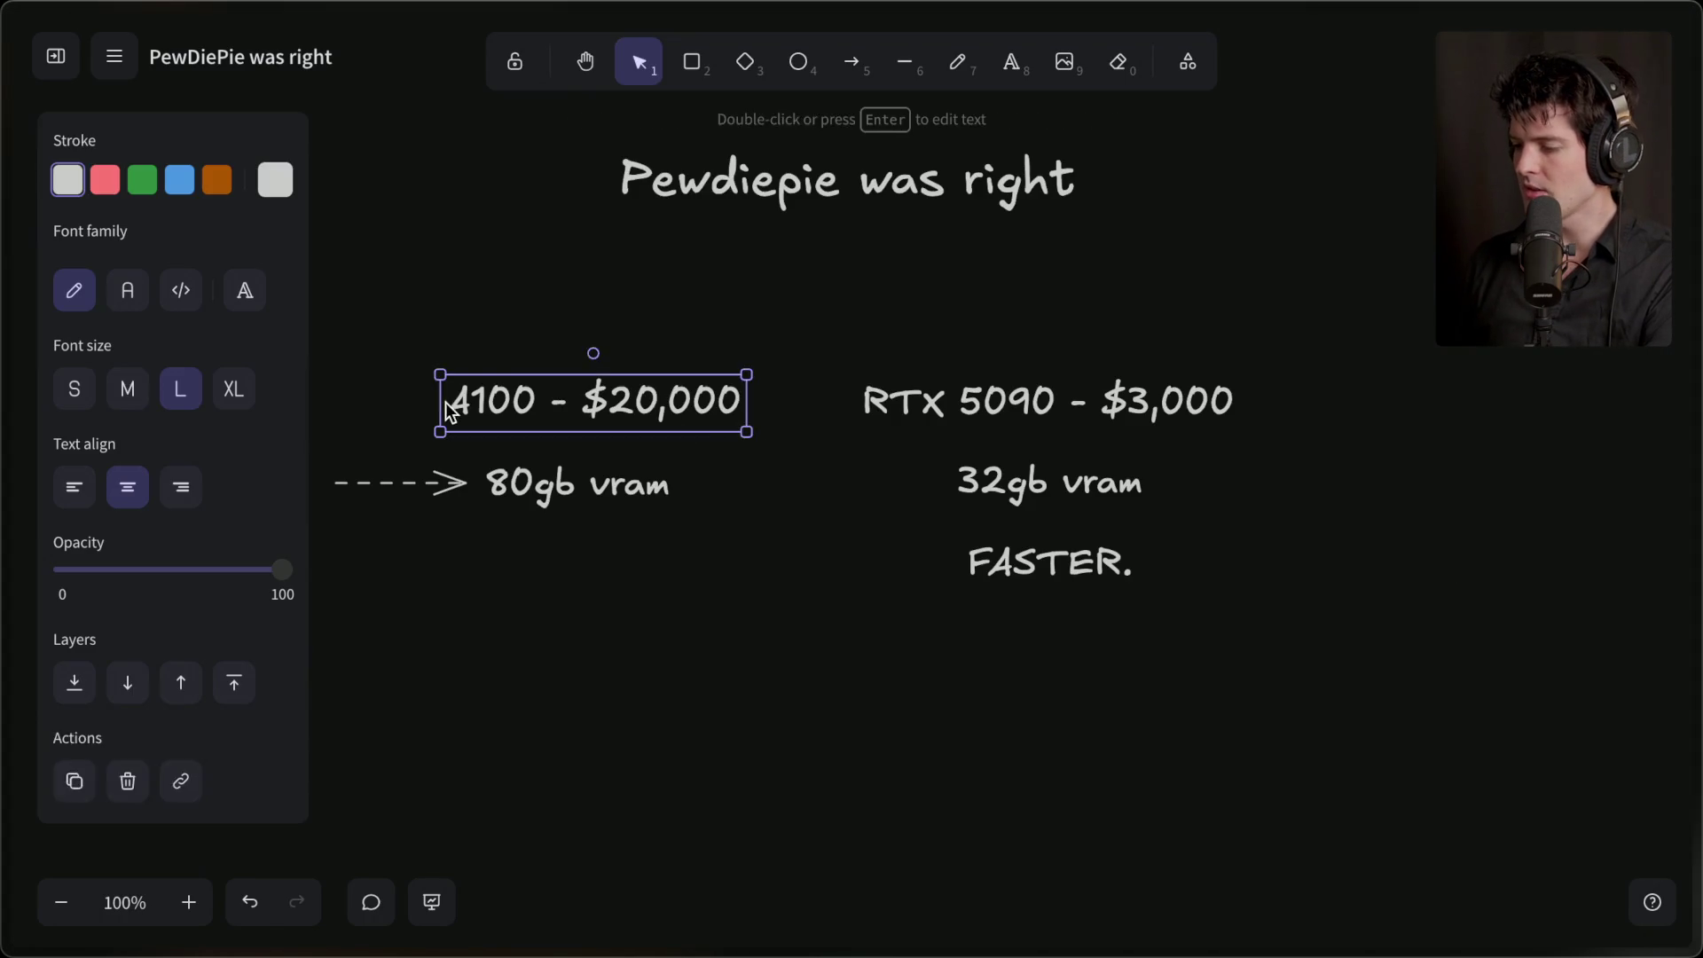
double_click(451, 404)
left_click(451, 403)
left_click(489, 483)
double_click(490, 482)
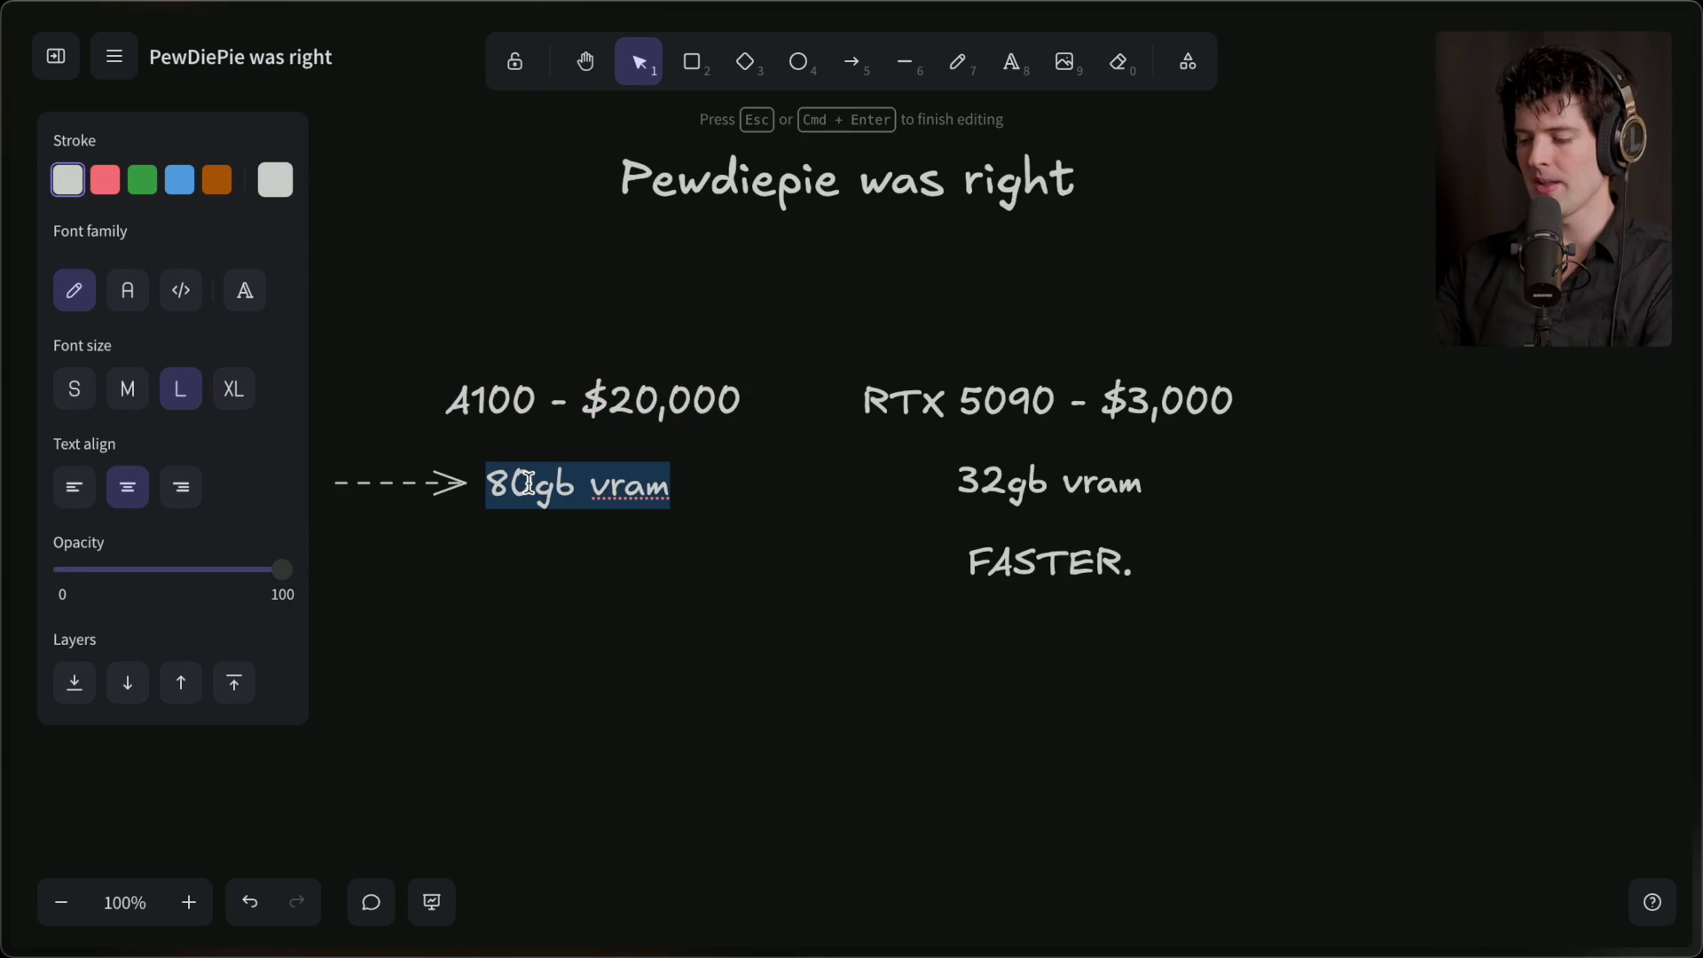